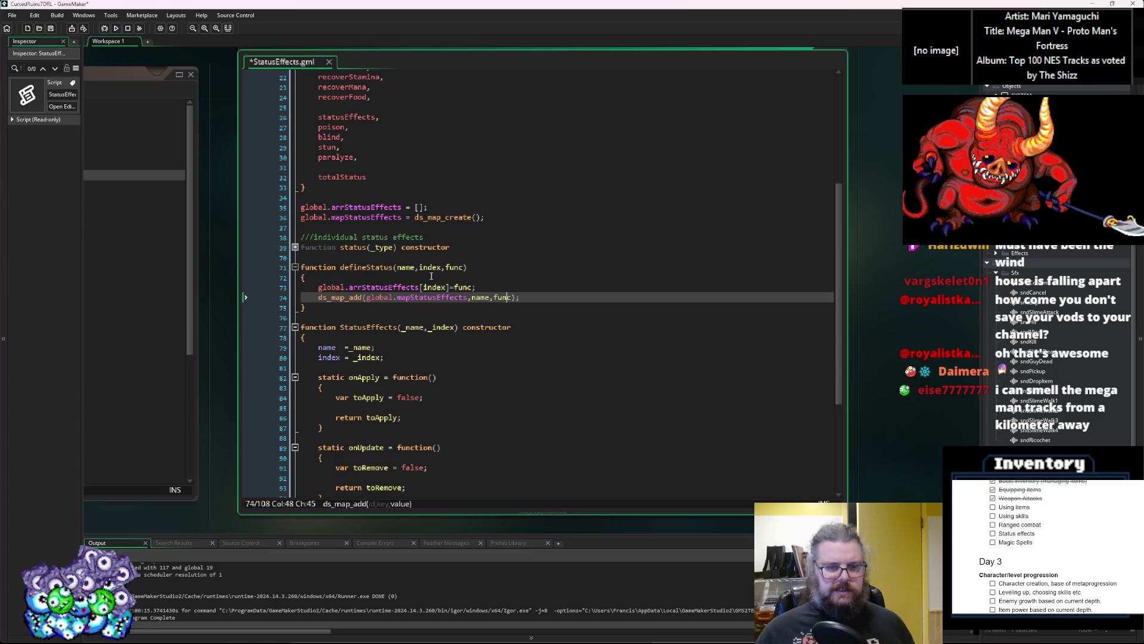
# Review the uses of mapStatusEffects and the arrStatusEffects assignment on line 73
pyautogui.scroll(-1, 432, 276)
pyautogui.scroll(2, 427, 292)
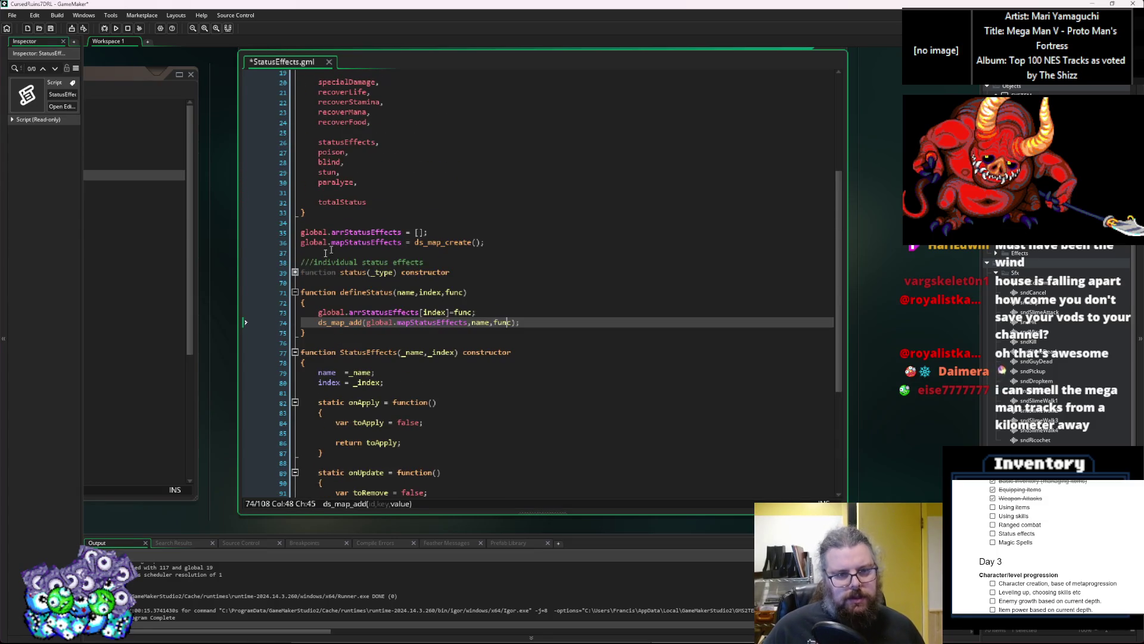
pyautogui.scroll(-1, 419, 319)
pyautogui.press('Left')
pyautogui.press('Left')
pyautogui.press('Left')
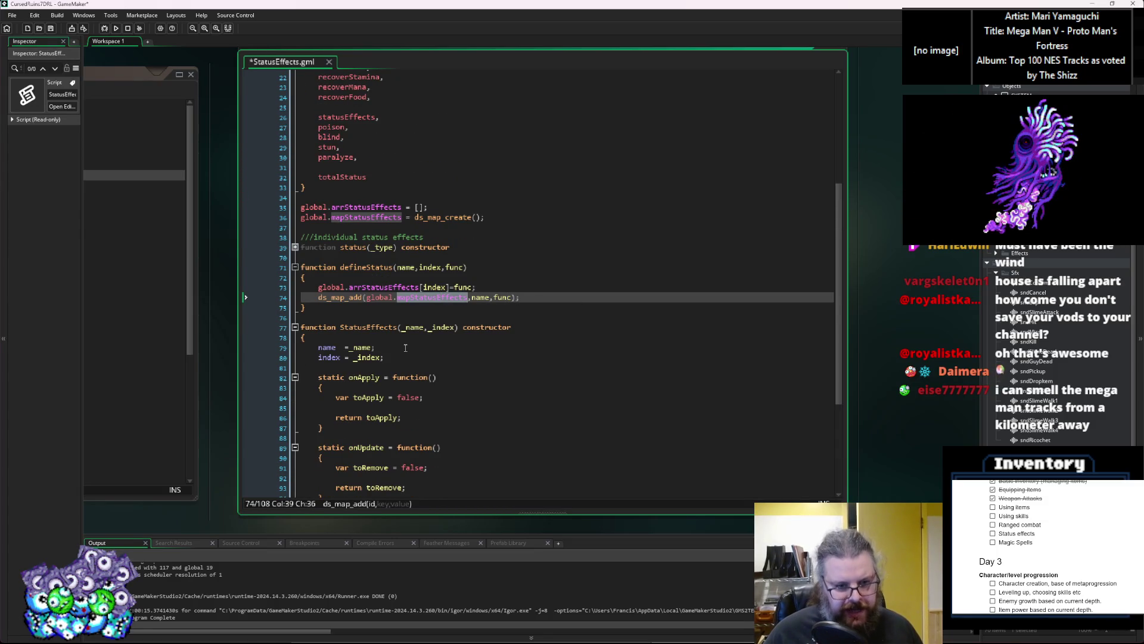
pyautogui.click(376, 287)
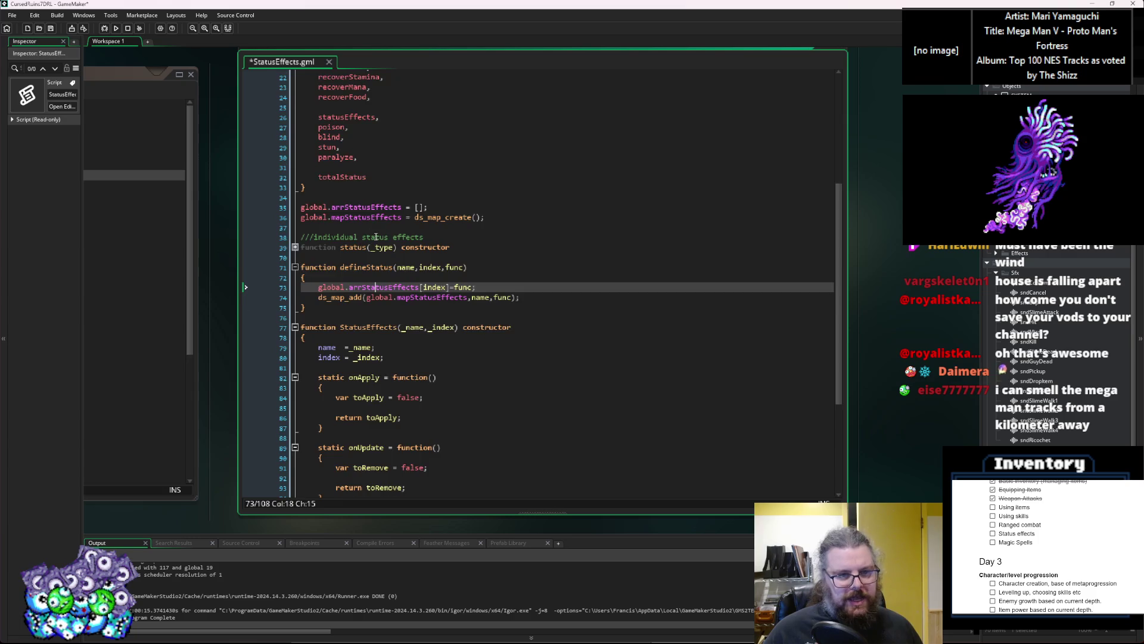
pyautogui.scroll(6, 401, 298)
pyautogui.moveTo(349, 302); pyautogui.dragTo(332, 301)
pyautogui.scroll(-3, 398, 316)
pyautogui.scroll(-3, 398, 316)
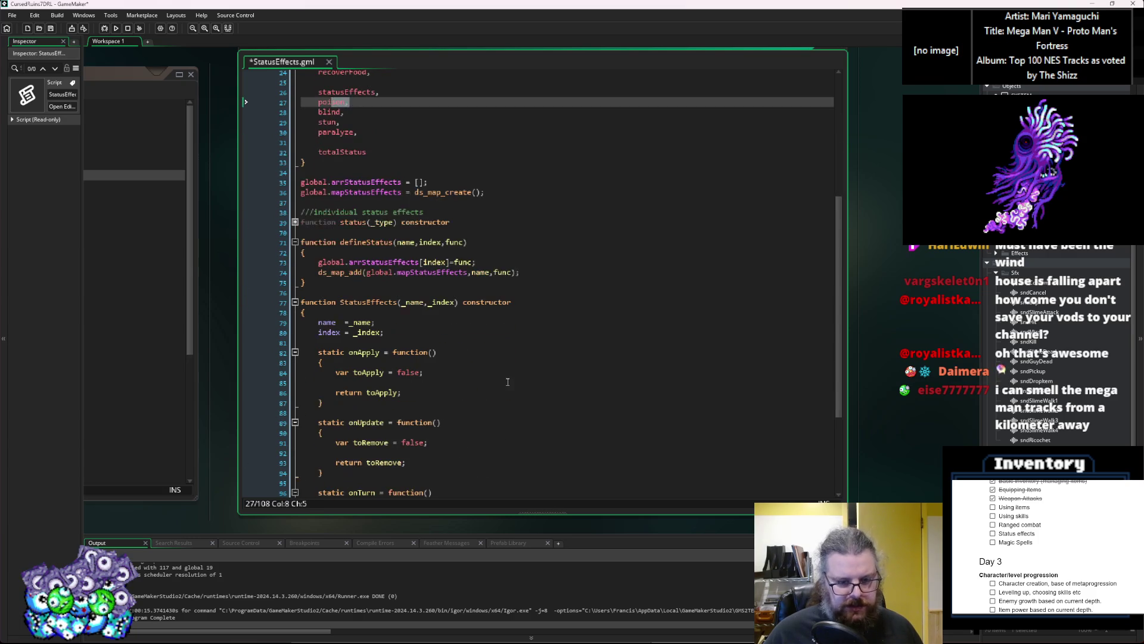
# Browse the StatusEffects constructor, defineStatus, onTurn and statusPoison, ending above statusPoison
pyautogui.click(502, 314)
pyautogui.click(495, 273)
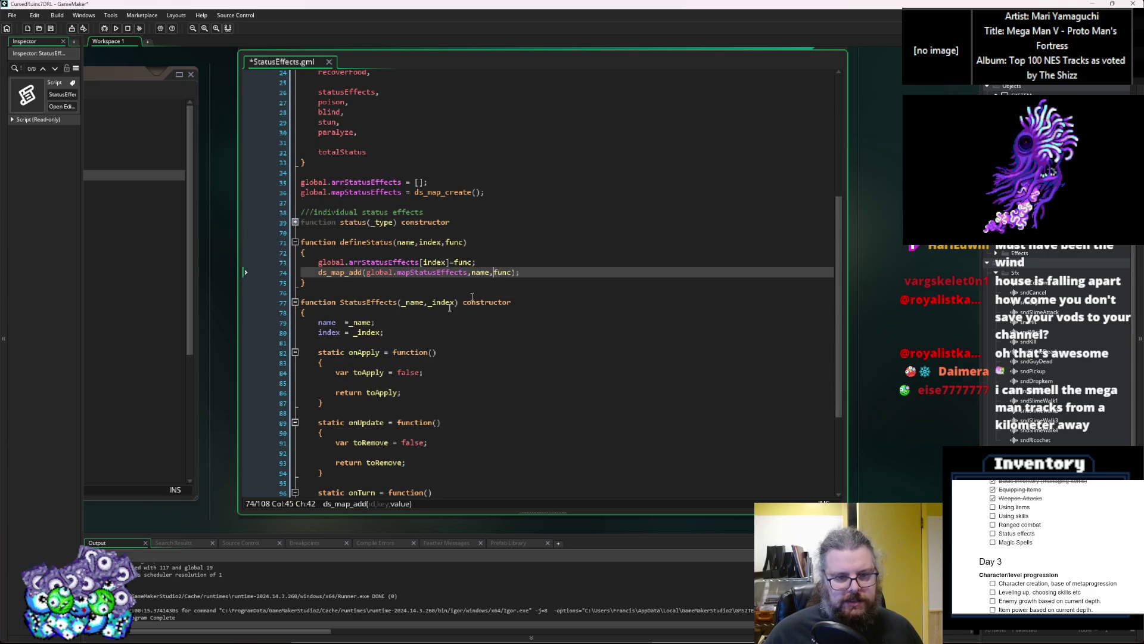
pyautogui.scroll(-4, 412, 388)
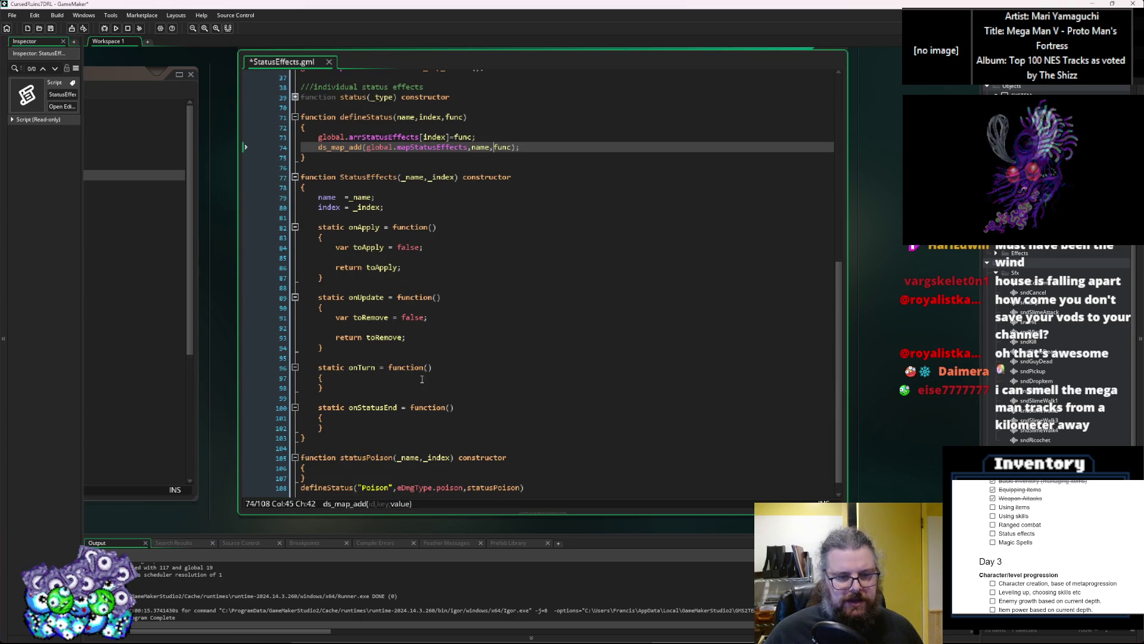
pyautogui.click(422, 379)
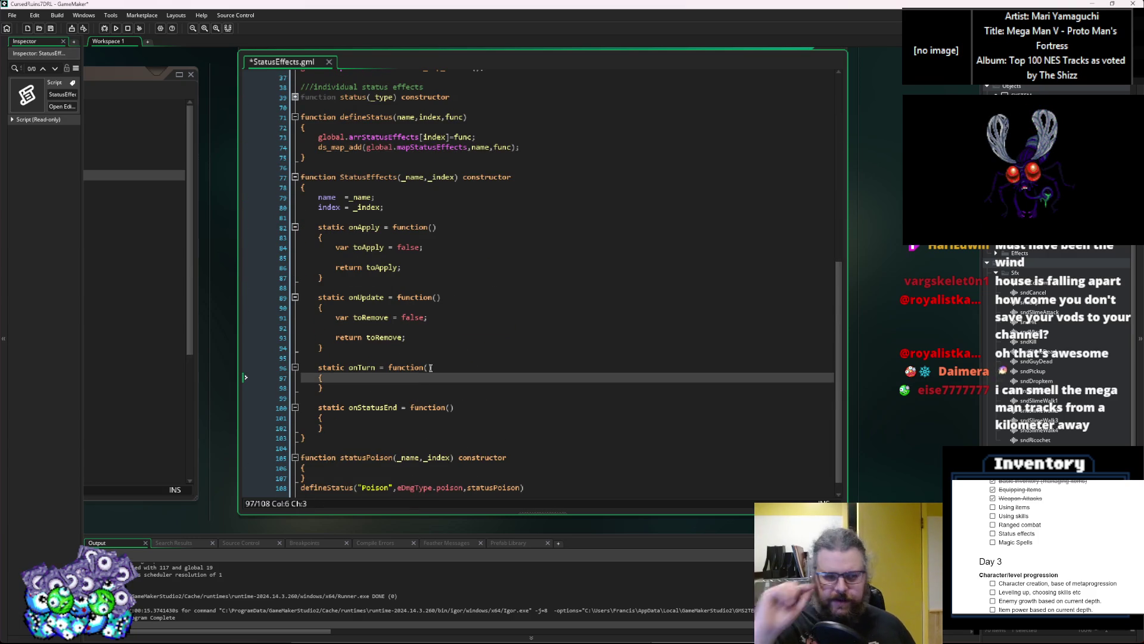
pyautogui.scroll(-1, 424, 355)
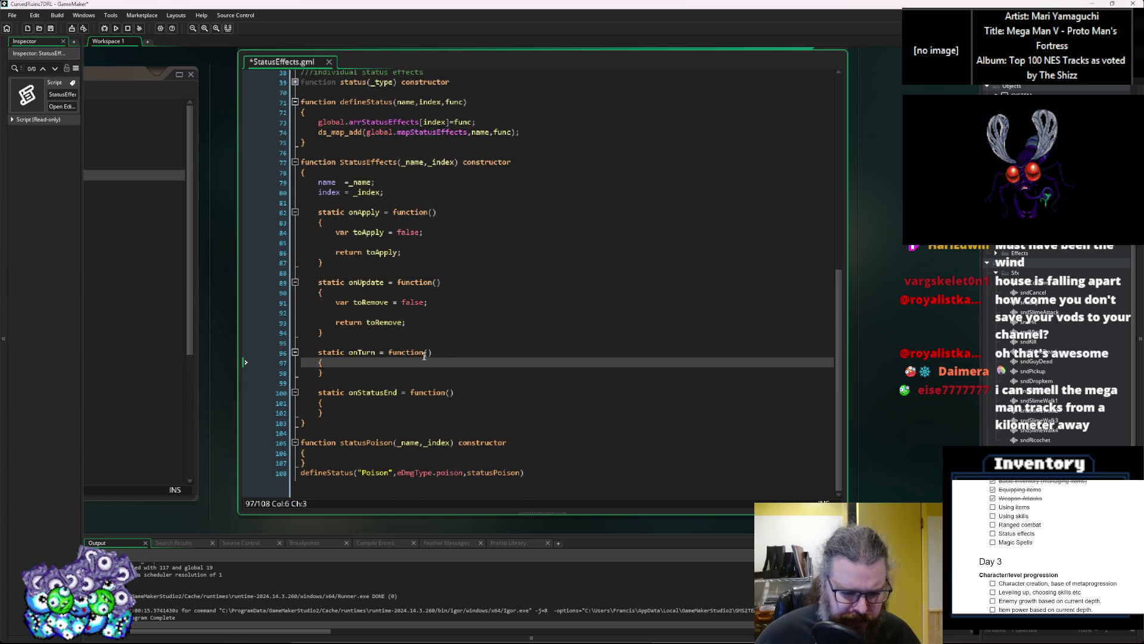
pyautogui.click(387, 454)
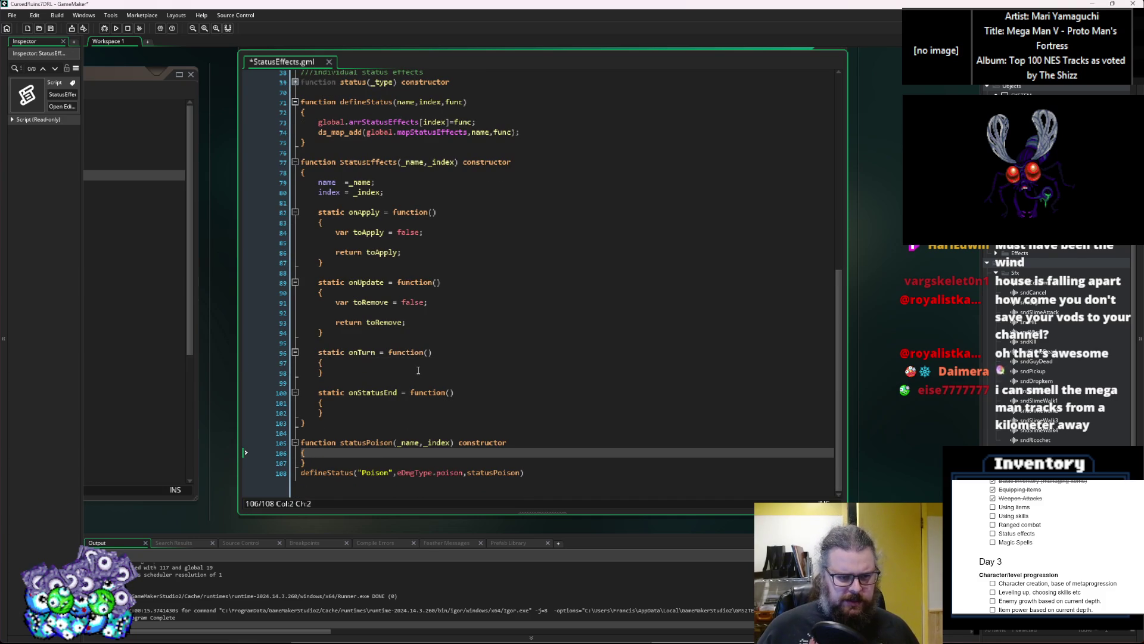
pyautogui.scroll(3, 419, 370)
pyautogui.scroll(-3, 422, 363)
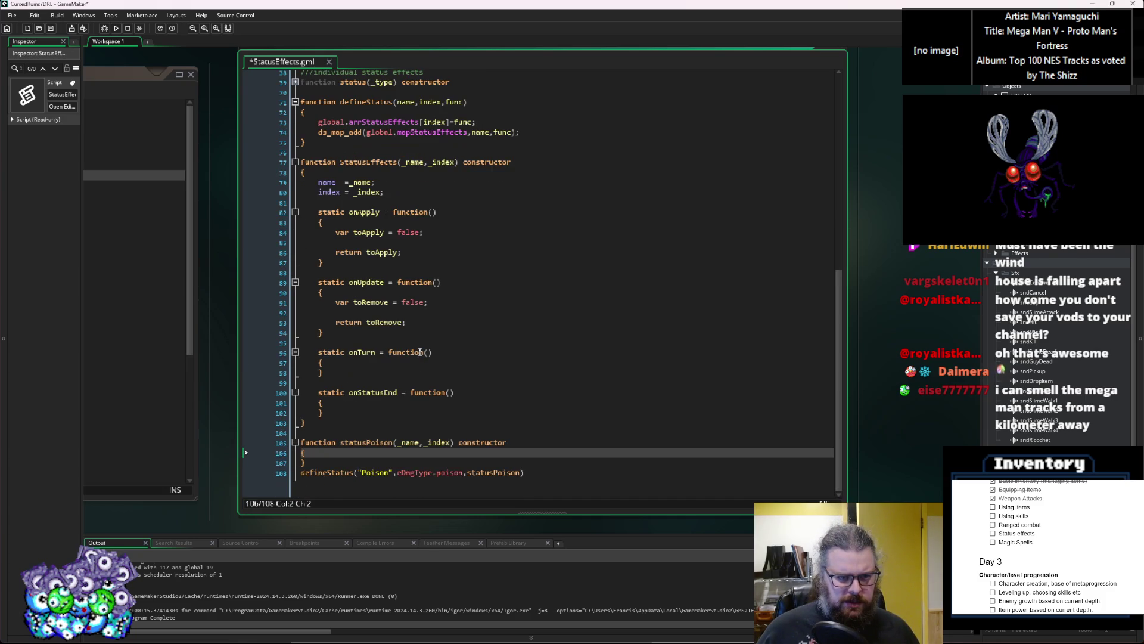
pyautogui.click(394, 432)
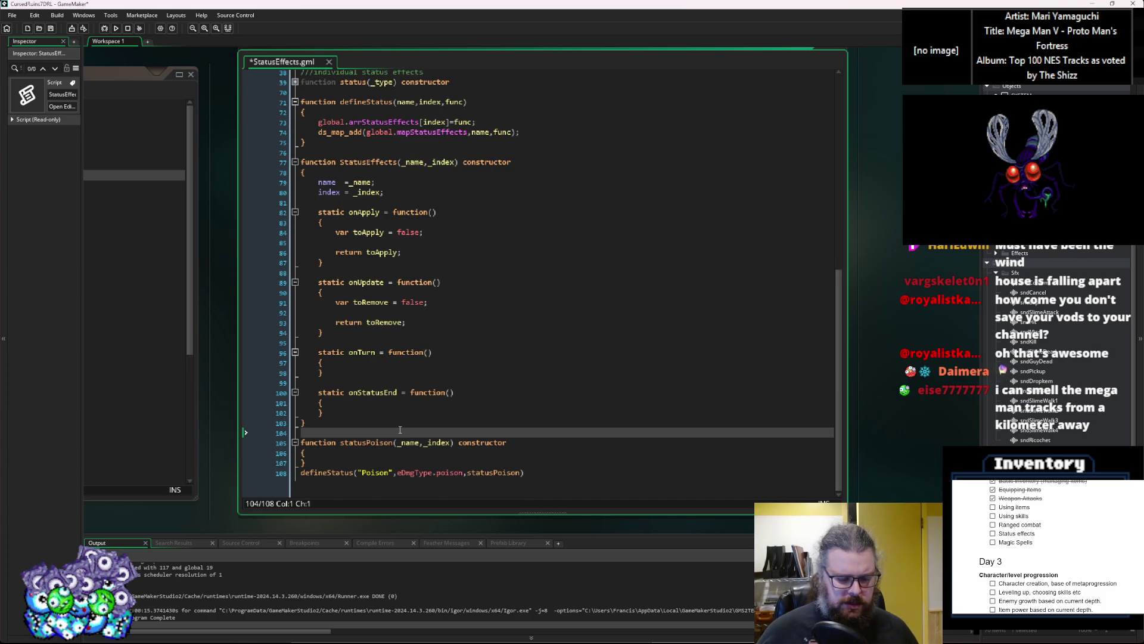
# Declare 'function statusRecoverLife(_name,_index) constructor' on new lines above statusPoison
pyautogui.press('Return')
pyautogui.press('Return')
pyautogui.press('Up')
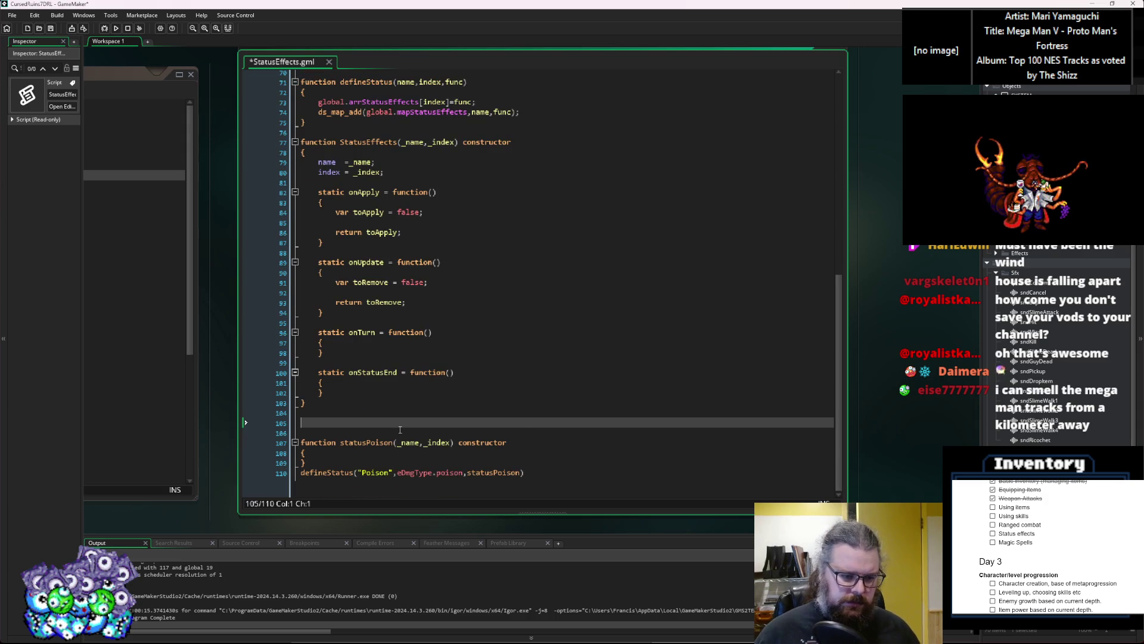
pyautogui.write('function r')
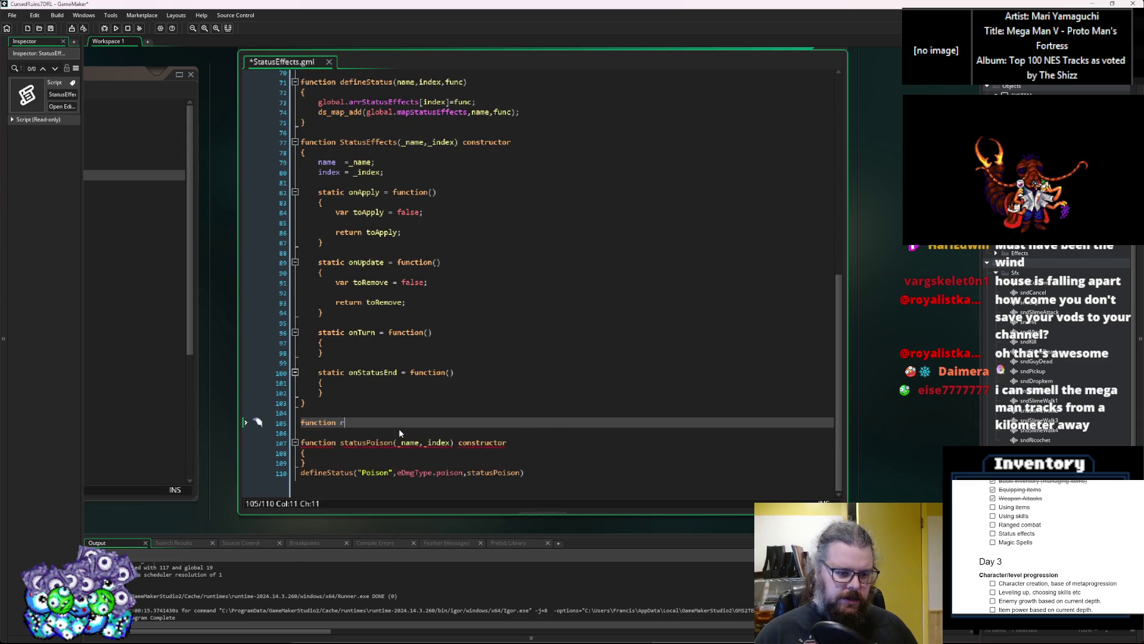
pyautogui.write('e')
pyautogui.press('BackSpace')
pyautogui.press('BackSpace')
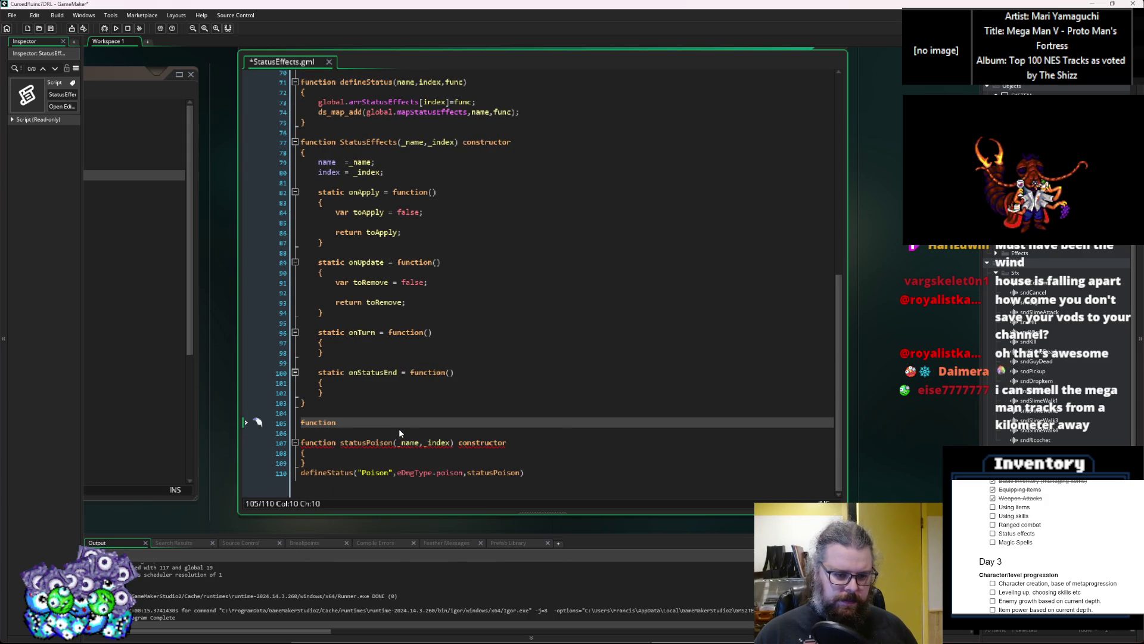
pyautogui.write('statusRe')
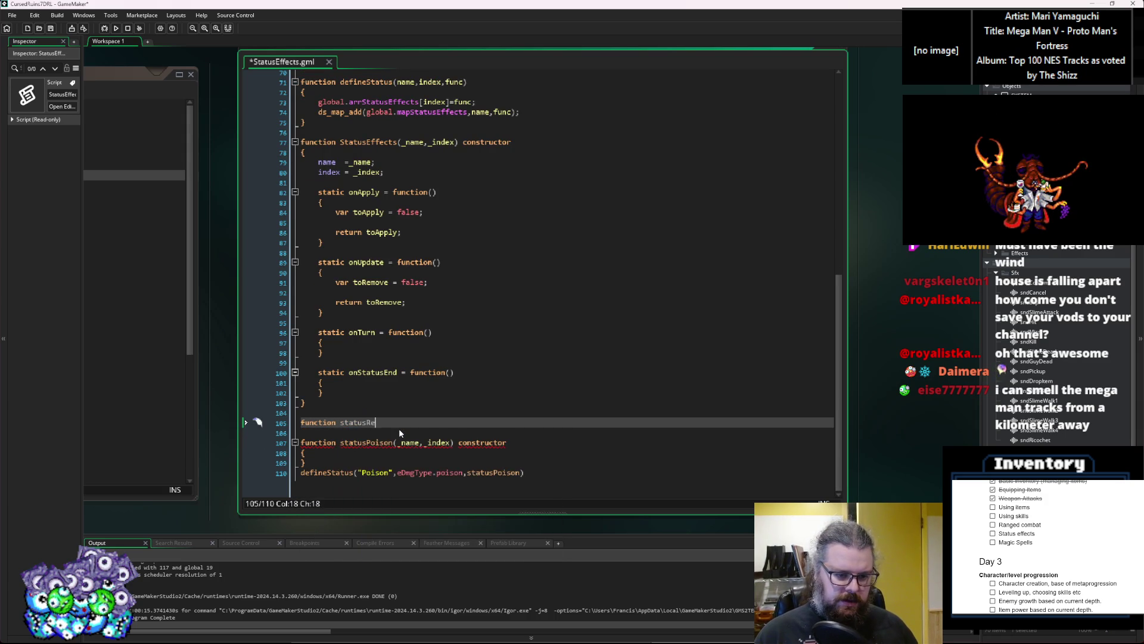
pyautogui.write('cover')
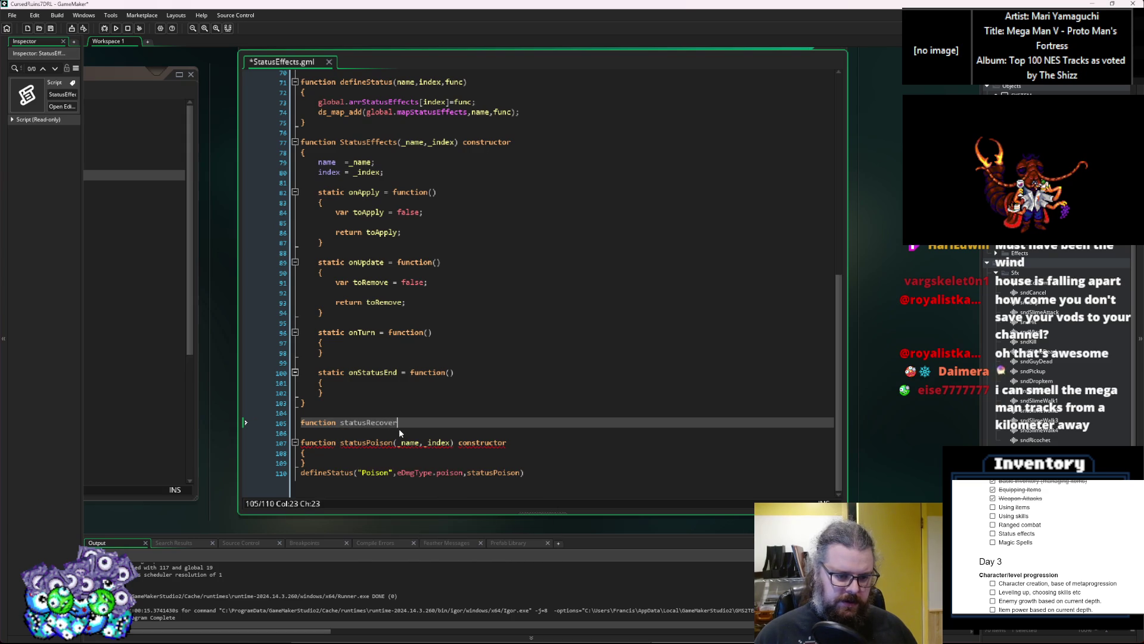
pyautogui.write('Life(')
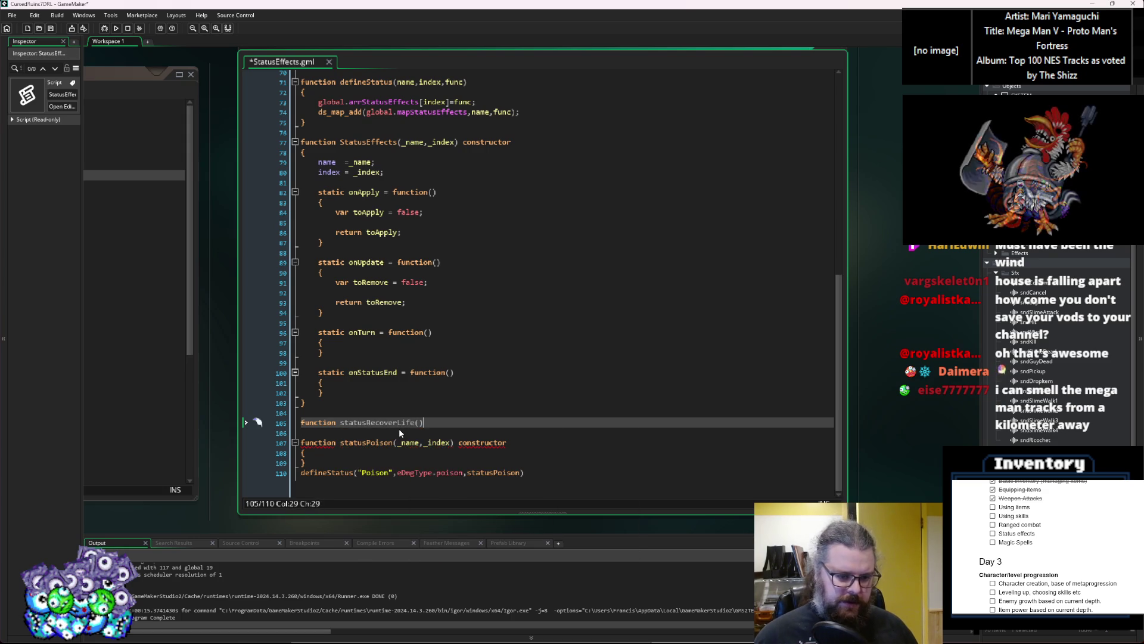
pyautogui.write('_name')
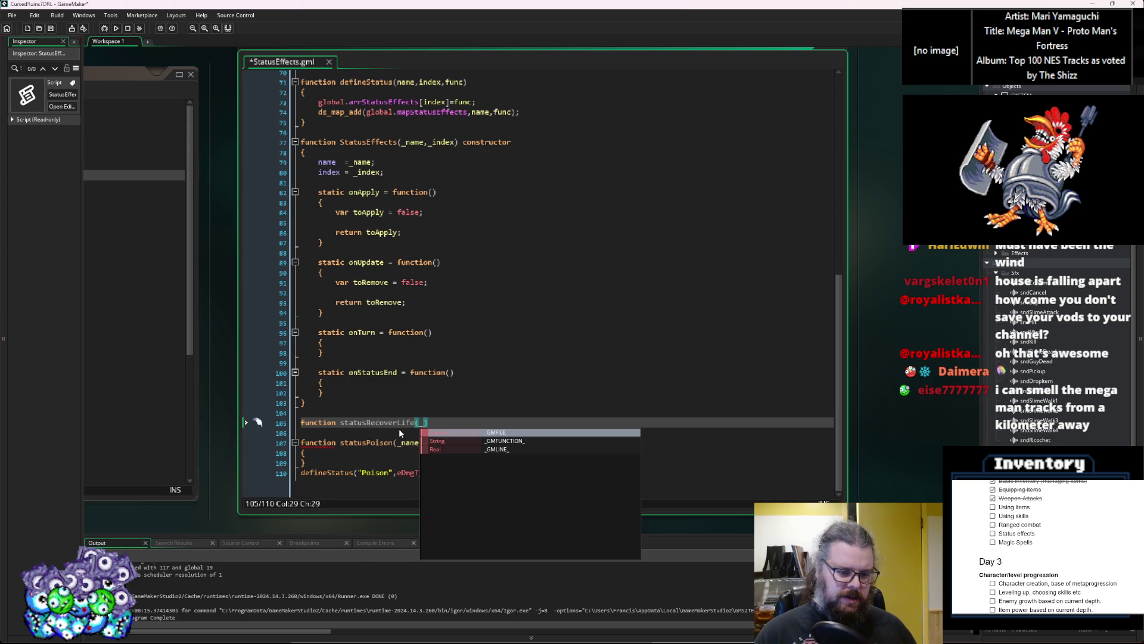
pyautogui.write(',_in')
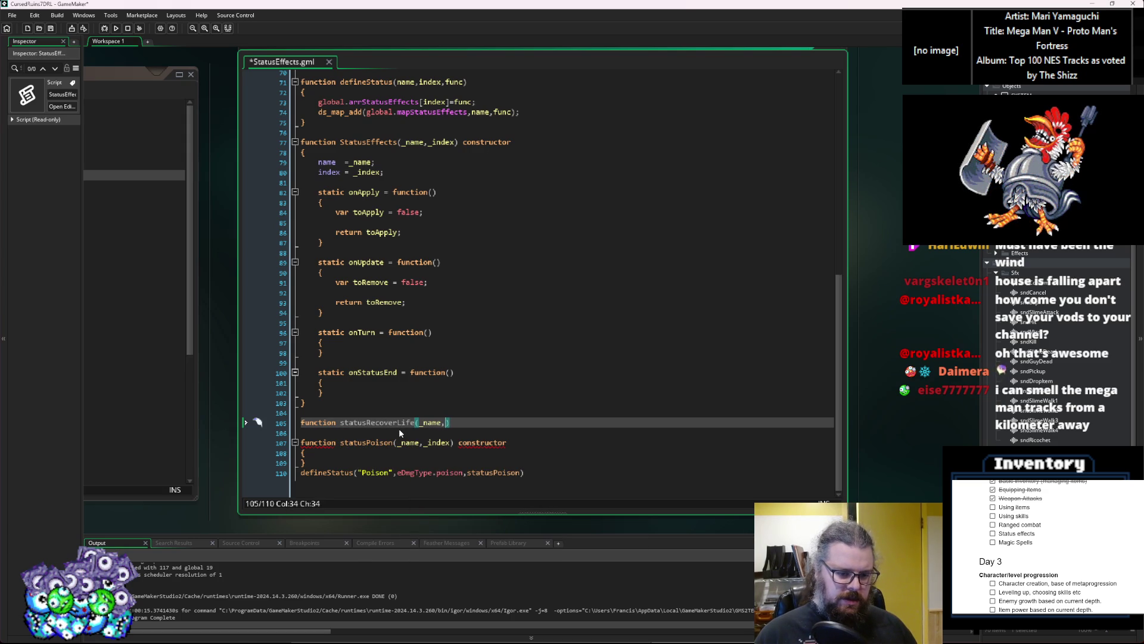
pyautogui.write('dex) c')
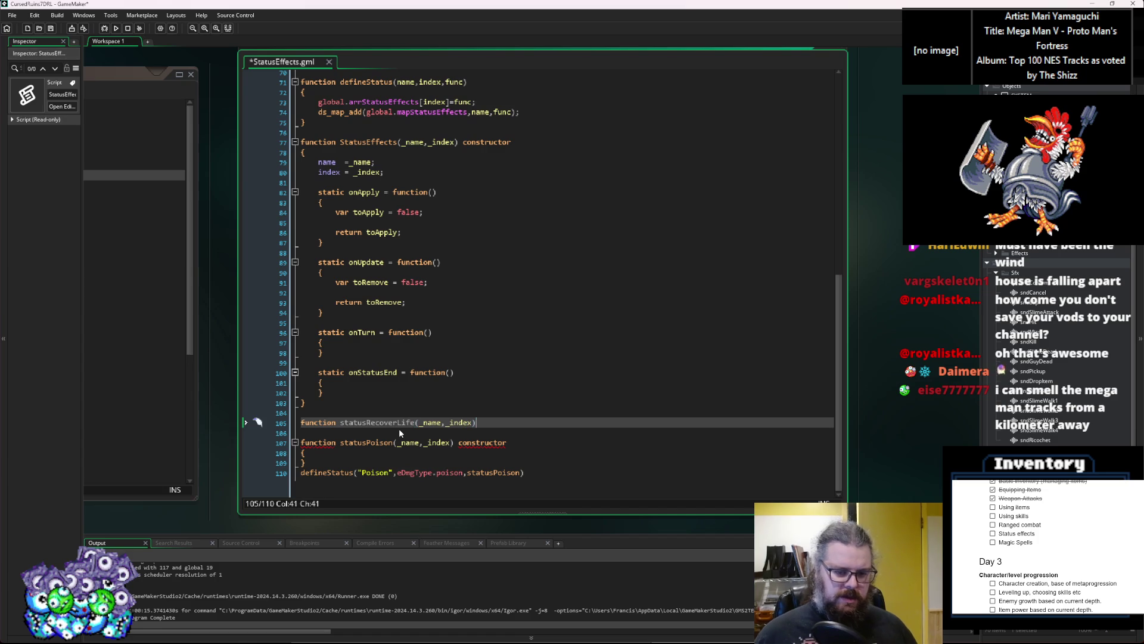
pyautogui.write('onstructor')
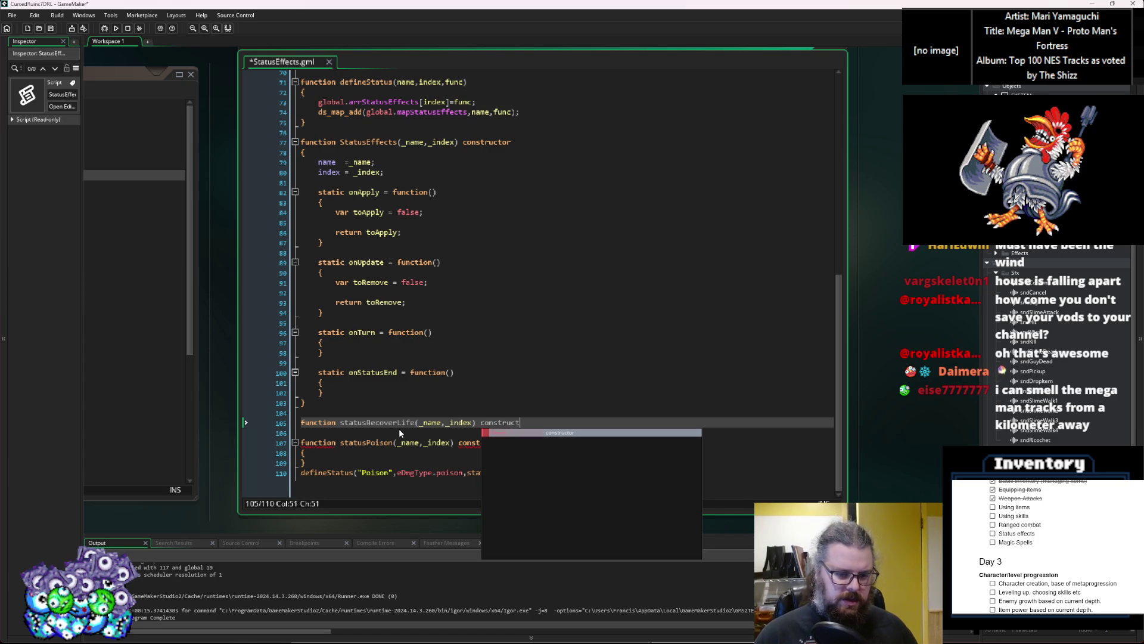
pyautogui.press('Left')
pyautogui.press('Left')
pyautogui.press('Left')
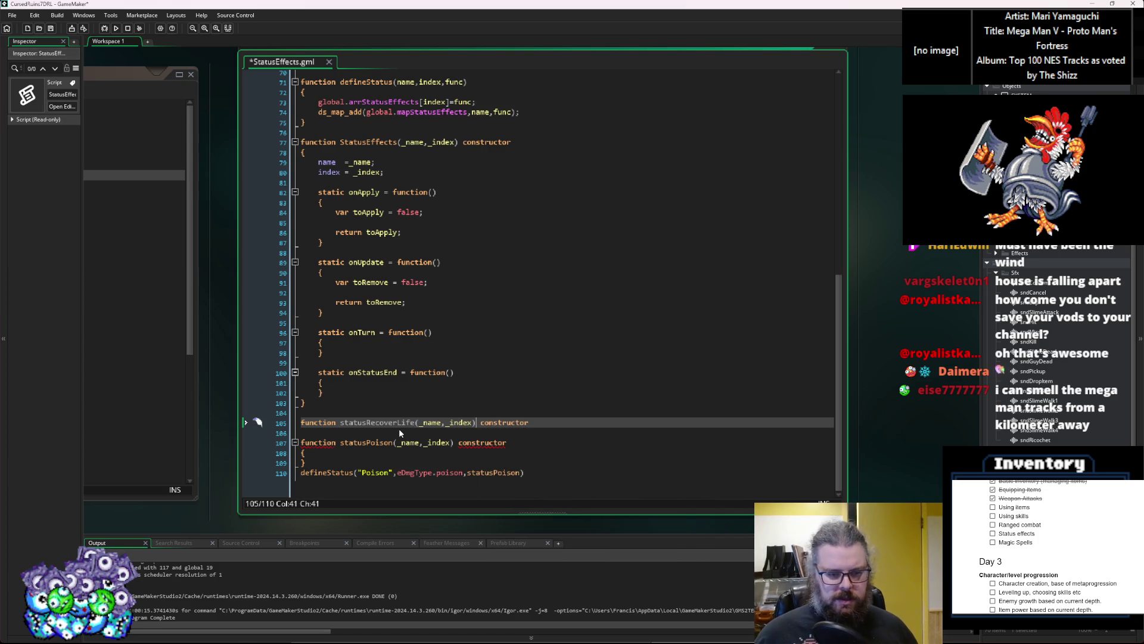
# Make statusRecoverLife inherit from StatusEffects(_name,_index), copied from line 77
pyautogui.write(':')
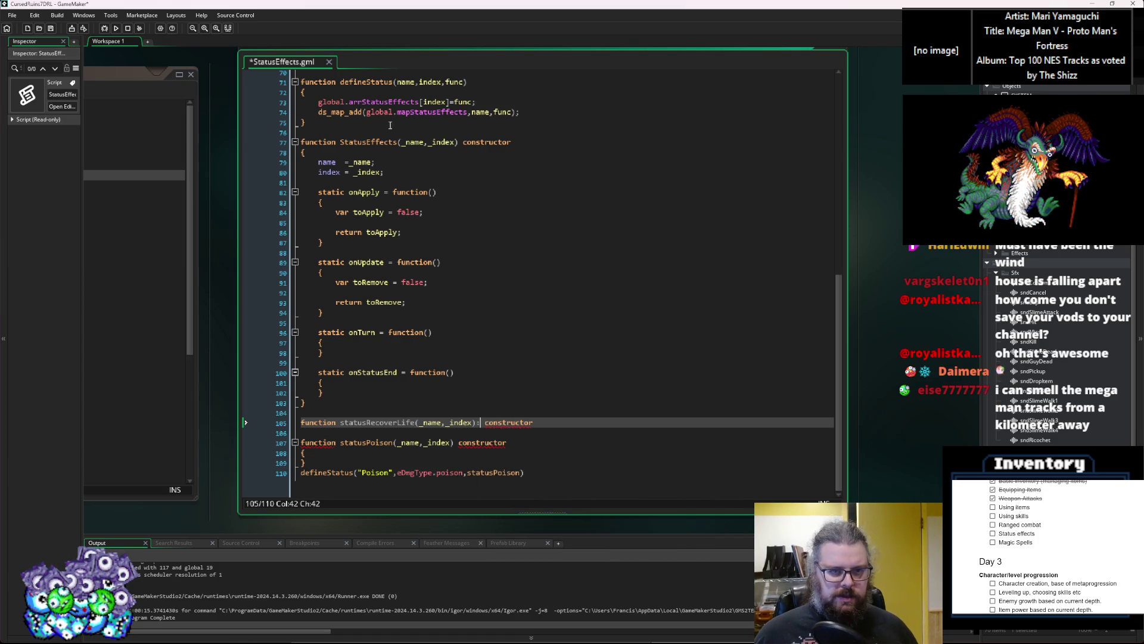
pyautogui.click(398, 142)
pyautogui.click(341, 143)
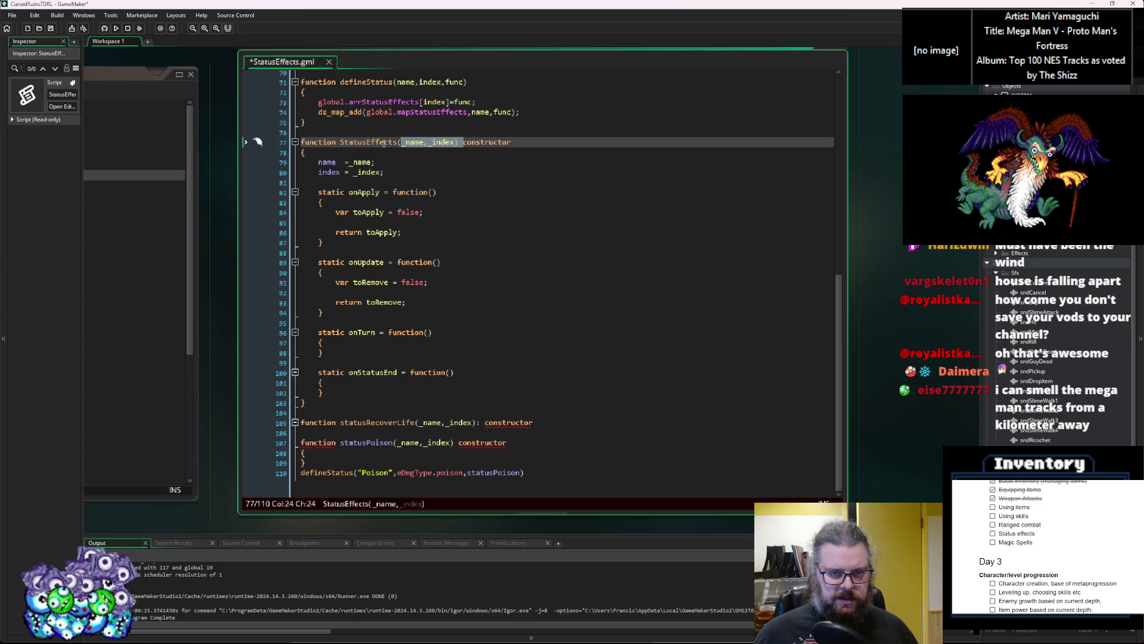
pyautogui.moveTo(377, 141); pyautogui.dragTo(460, 142)
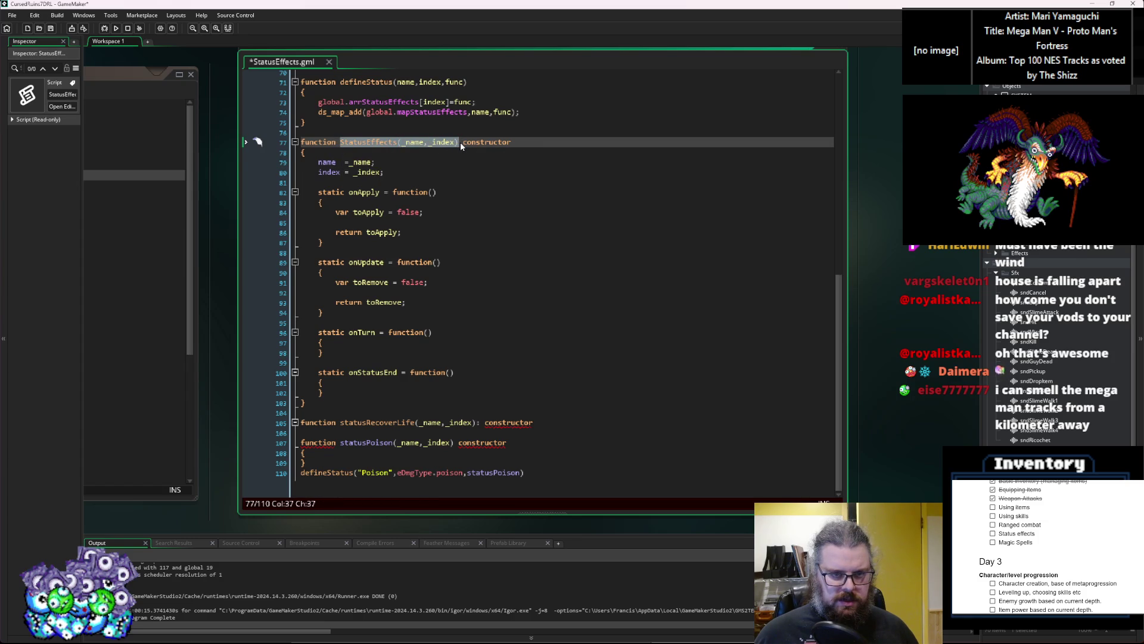
pyautogui.hotkey('ctrl', 'c')
pyautogui.click(479, 422)
pyautogui.hotkey('ctrl', 'v')
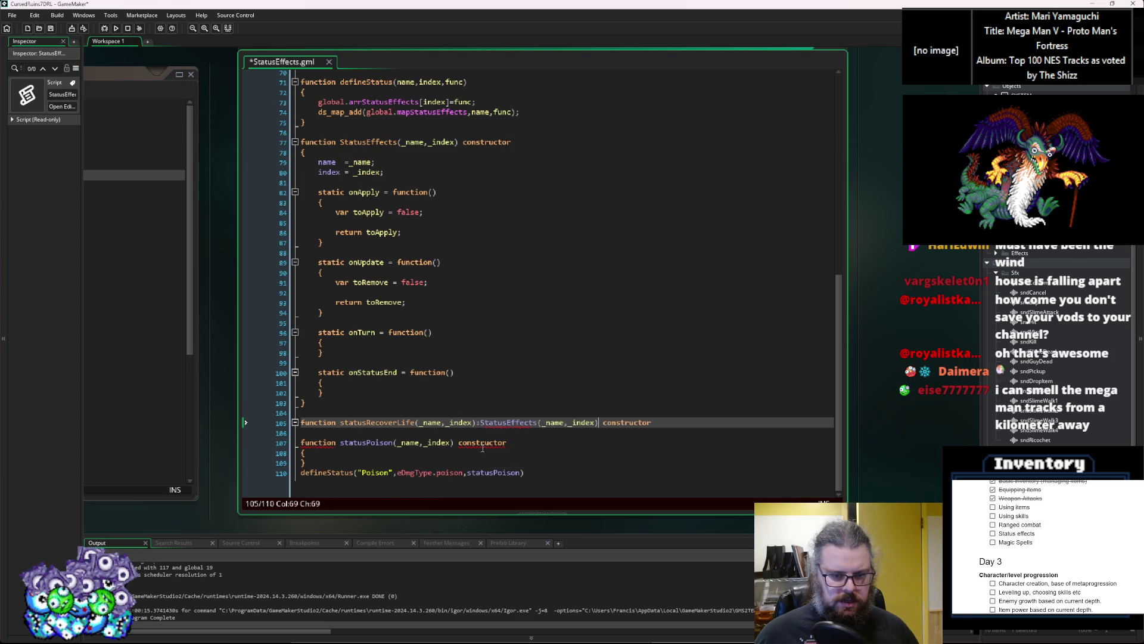
# Give statusPoison the same ': StatusEffects(_name,_index)' parent call
pyautogui.click(463, 443)
pyautogui.hotkey('ctrl', 'v')
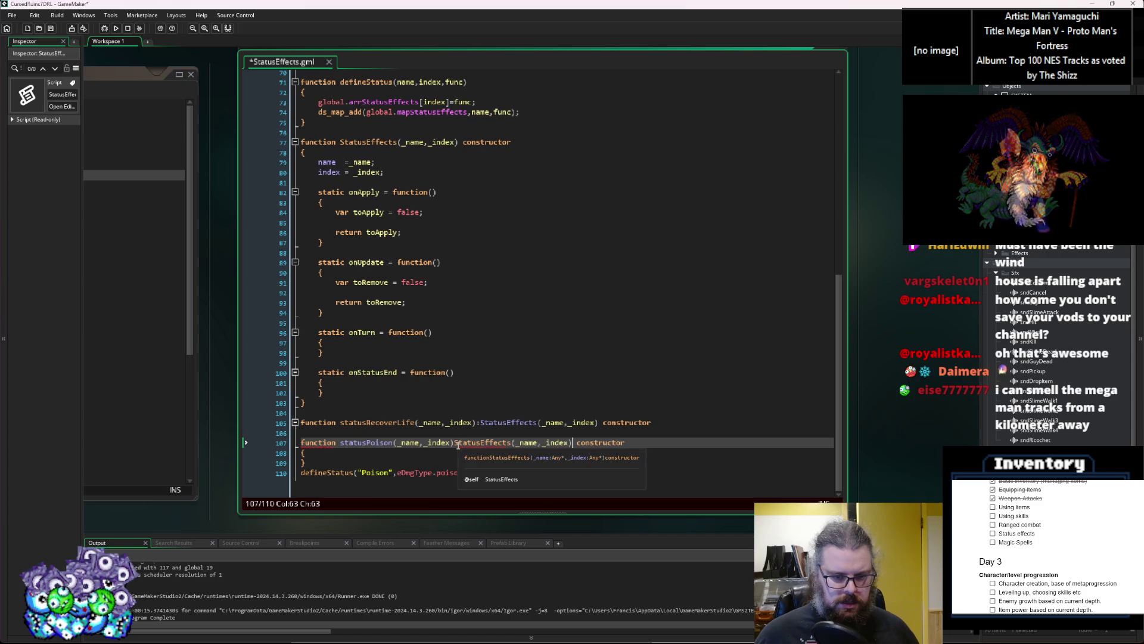
pyautogui.write(':')
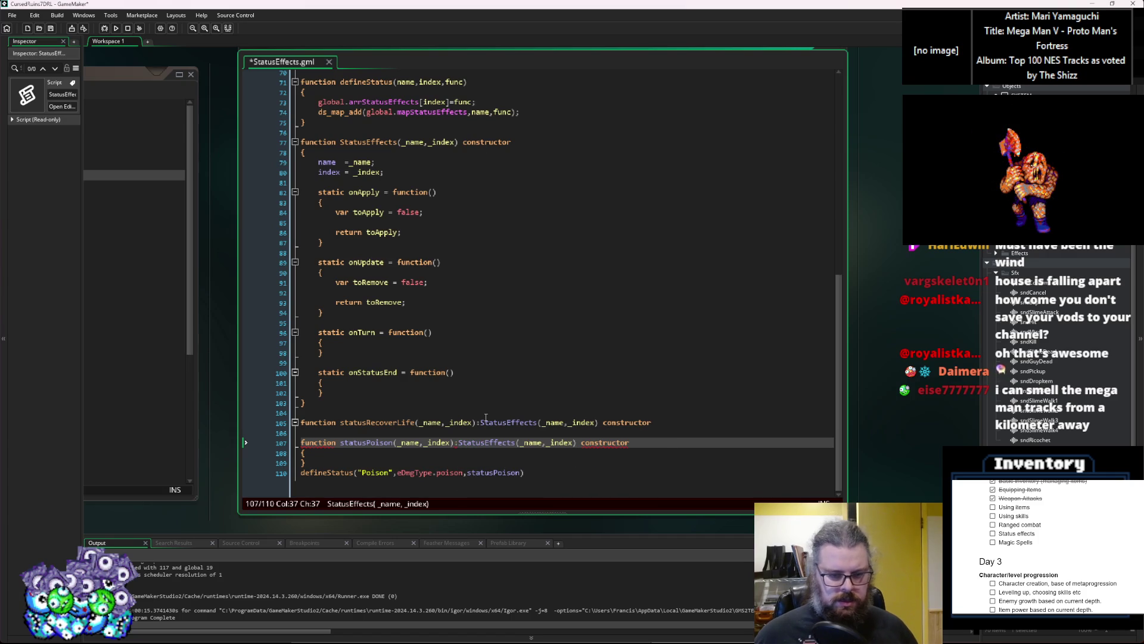
pyautogui.click(438, 473)
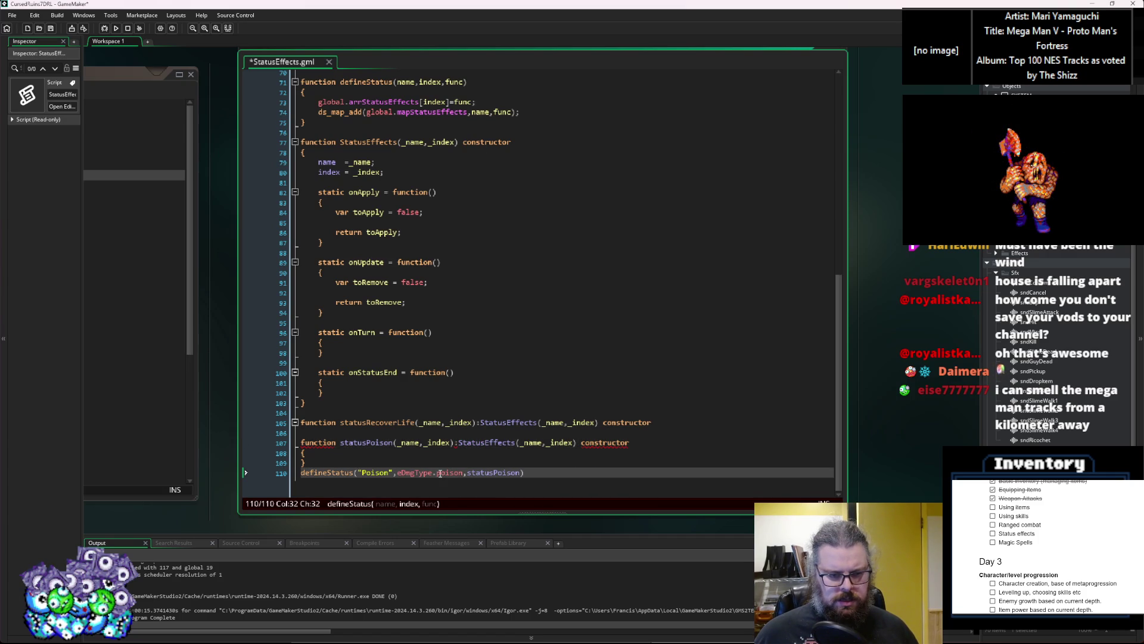
pyautogui.click(554, 425)
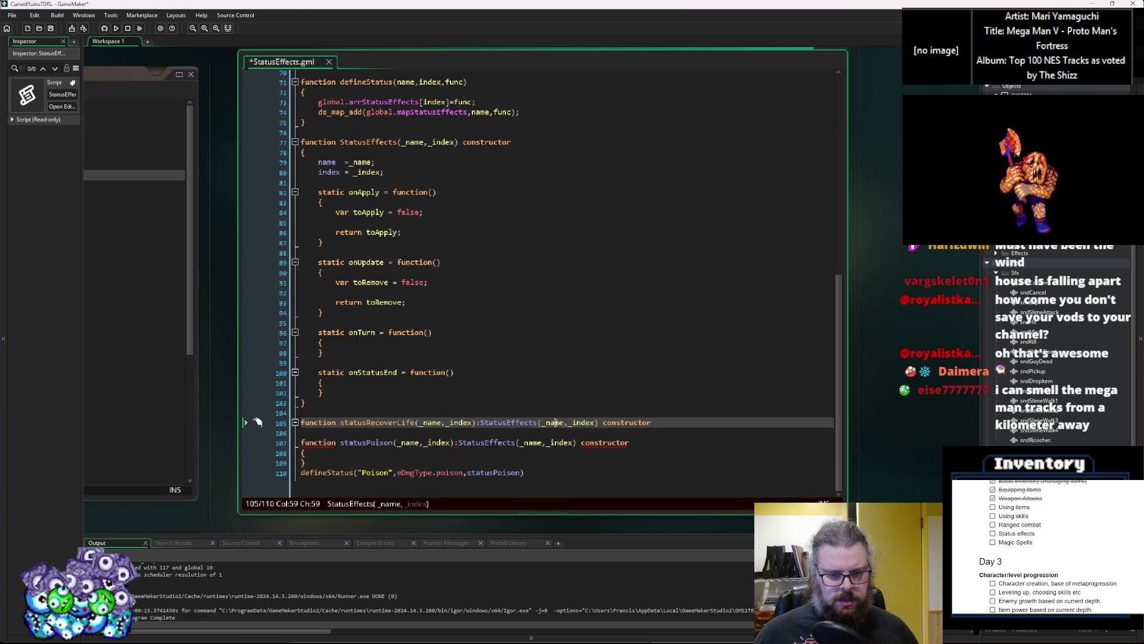
# Replace statusRecoverLife's parent arguments _name and _index with "Recoverlife" and eDmgType.recoverLife
pyautogui.doubleClick(554, 422)
pyautogui.write('"')
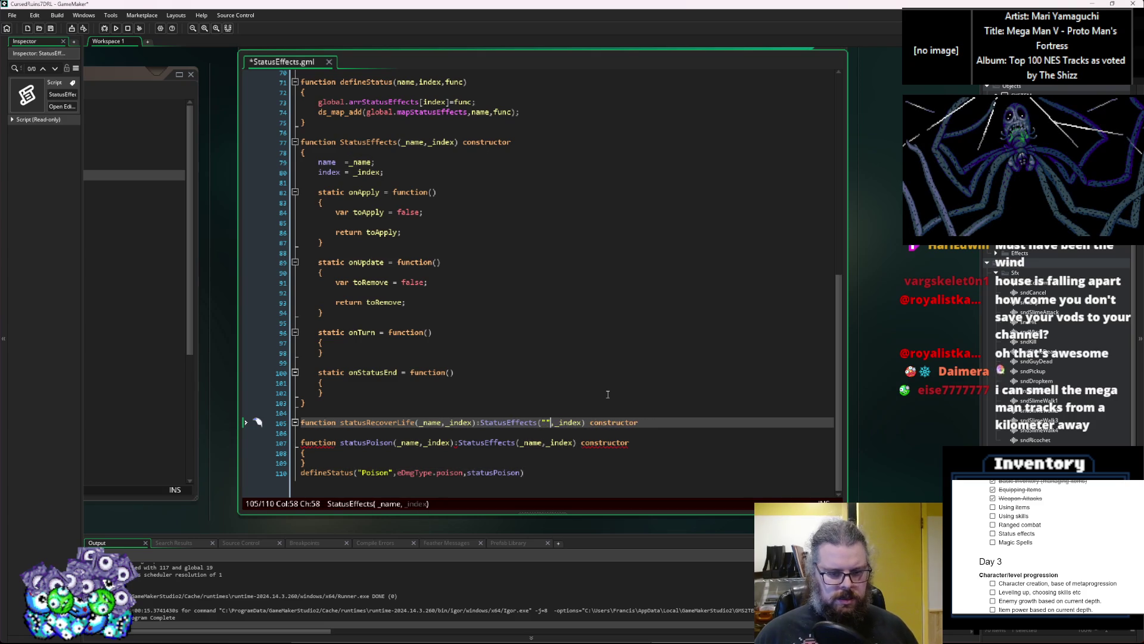
pyautogui.write('Poison')
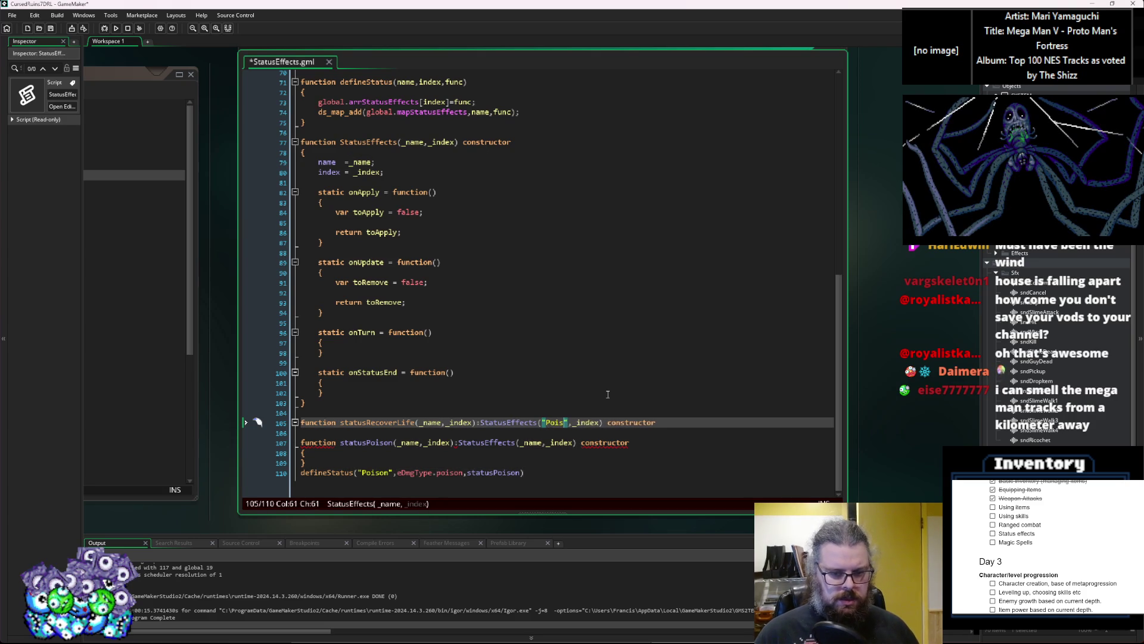
pyautogui.press('BackSpace')
pyautogui.press('BackSpace')
pyautogui.press('BackSpace')
pyautogui.write('Roc')
pyautogui.press('BackSpace')
pyautogui.press('BackSpace')
pyautogui.write('ecoverlife')
pyautogui.press('Left')
pyautogui.doubleClick(620, 421)
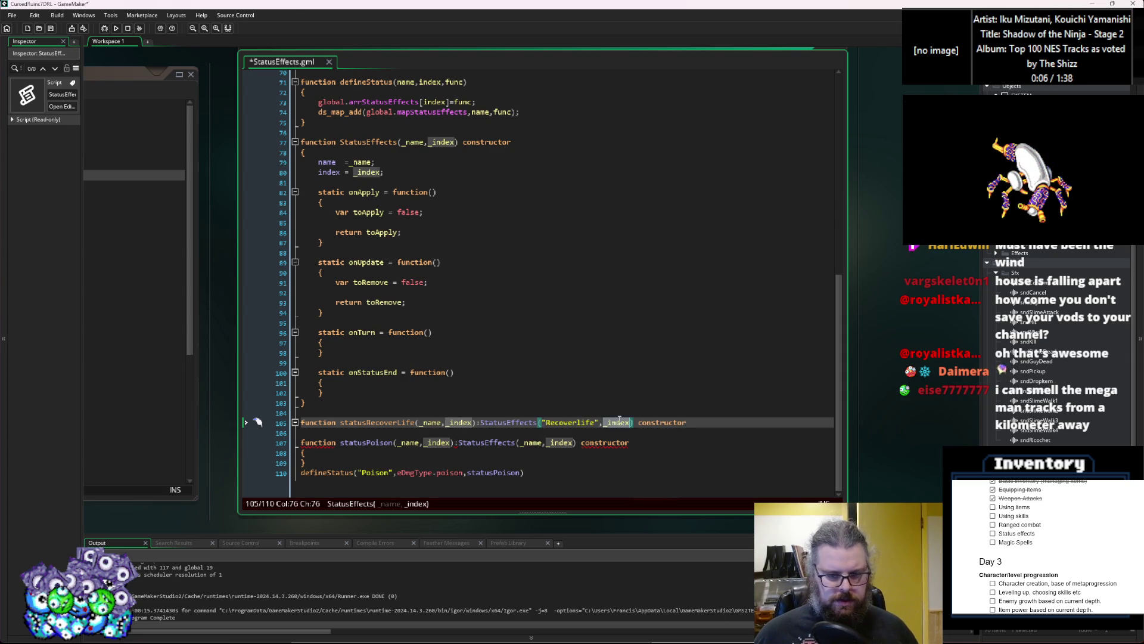
pyautogui.write('eDmgType')
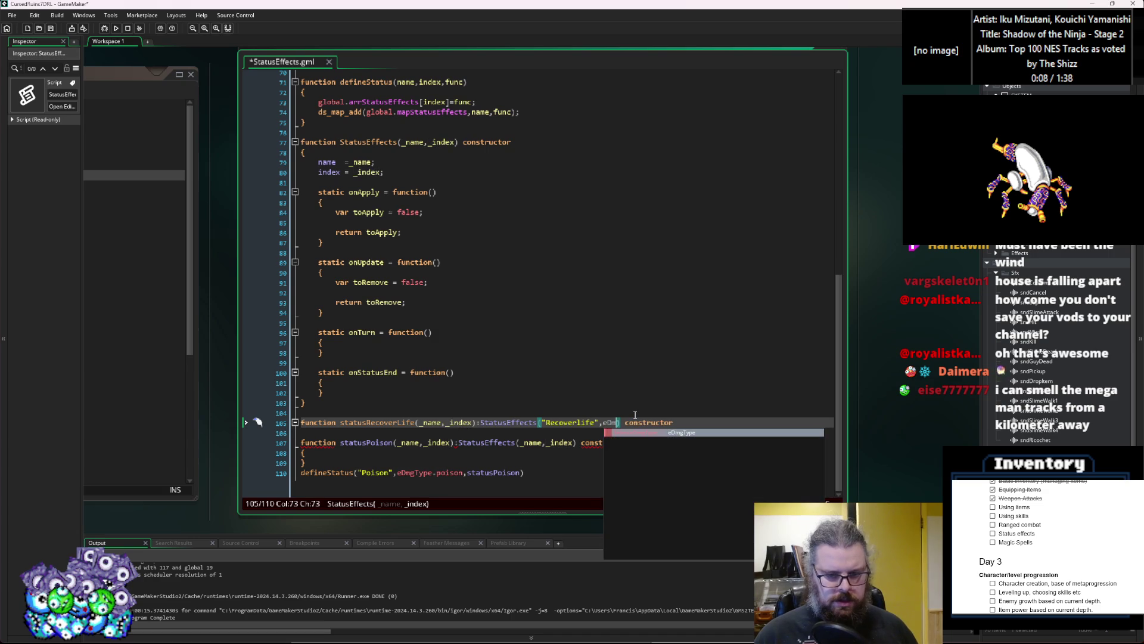
pyautogui.write('.re')
pyautogui.press('Down')
pyautogui.press('Return')
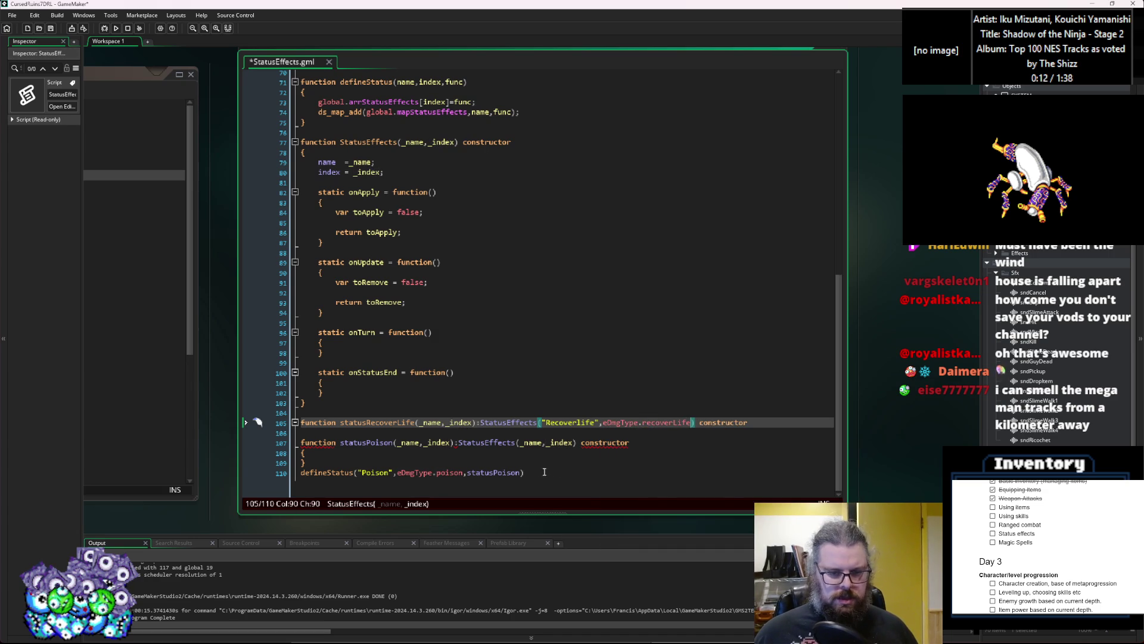
pyautogui.click(432, 456)
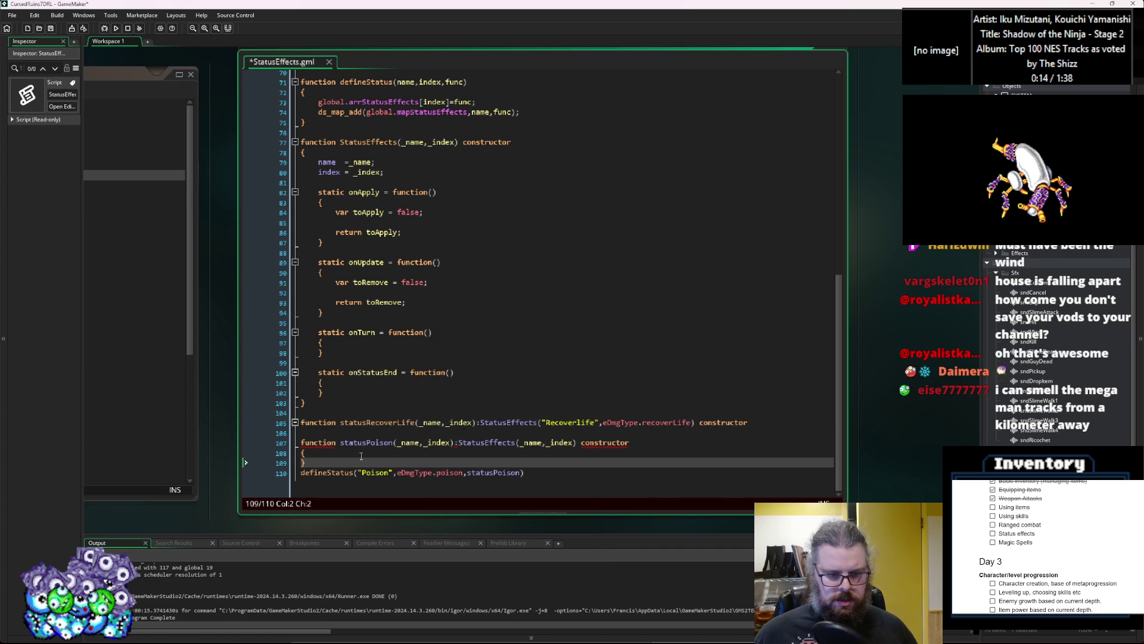
# Change statusPoison's parent call to StatusEffects("Poison",eDmgType.poison)
pyautogui.press('Up')
pyautogui.press('Up')
pyautogui.press('Up')
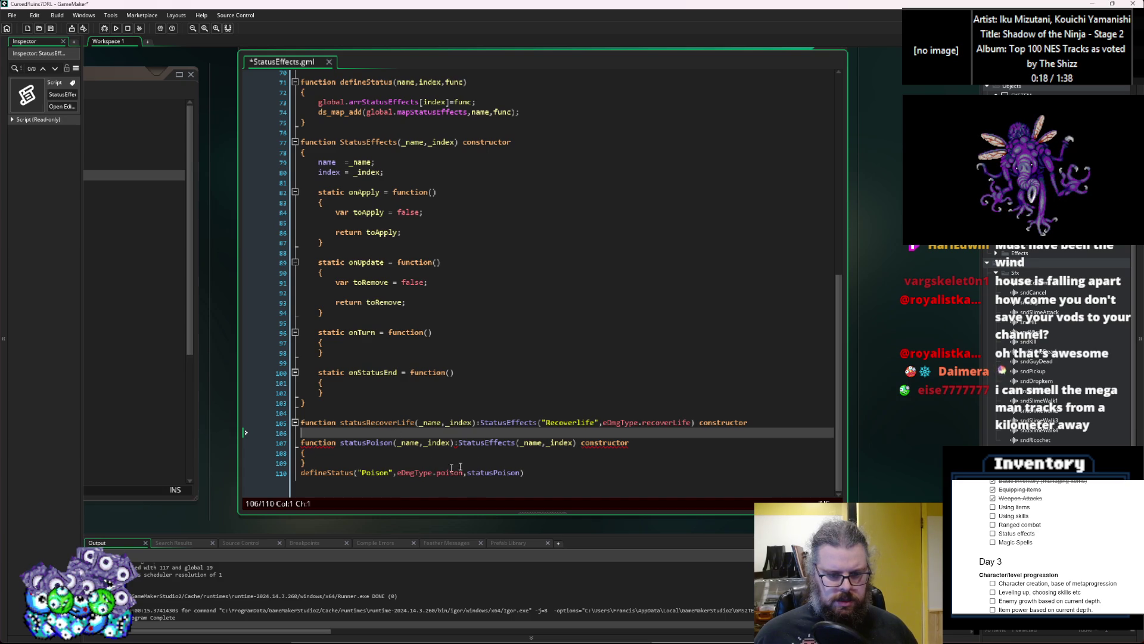
pyautogui.click(368, 442)
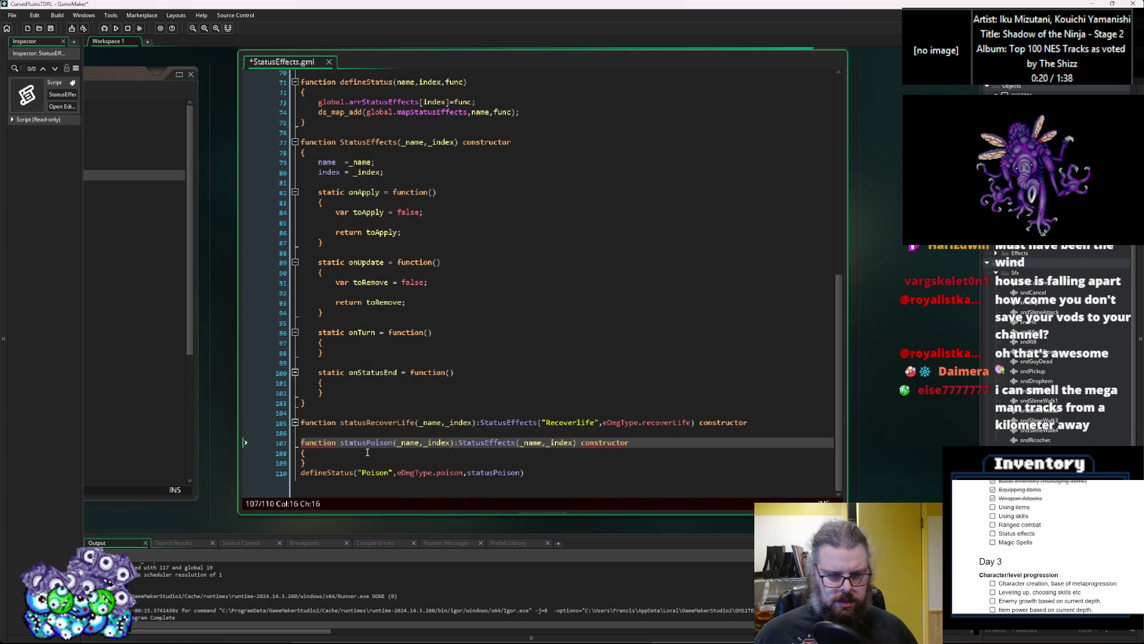
pyautogui.click(392, 465)
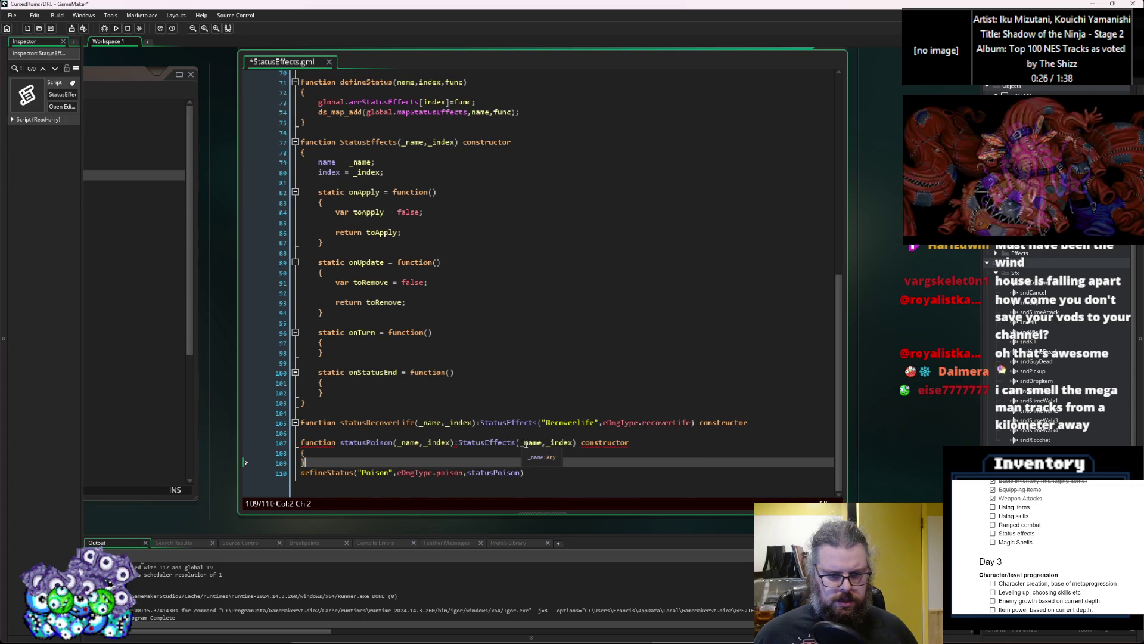
pyautogui.doubleClick(532, 442)
pyautogui.write('"Po')
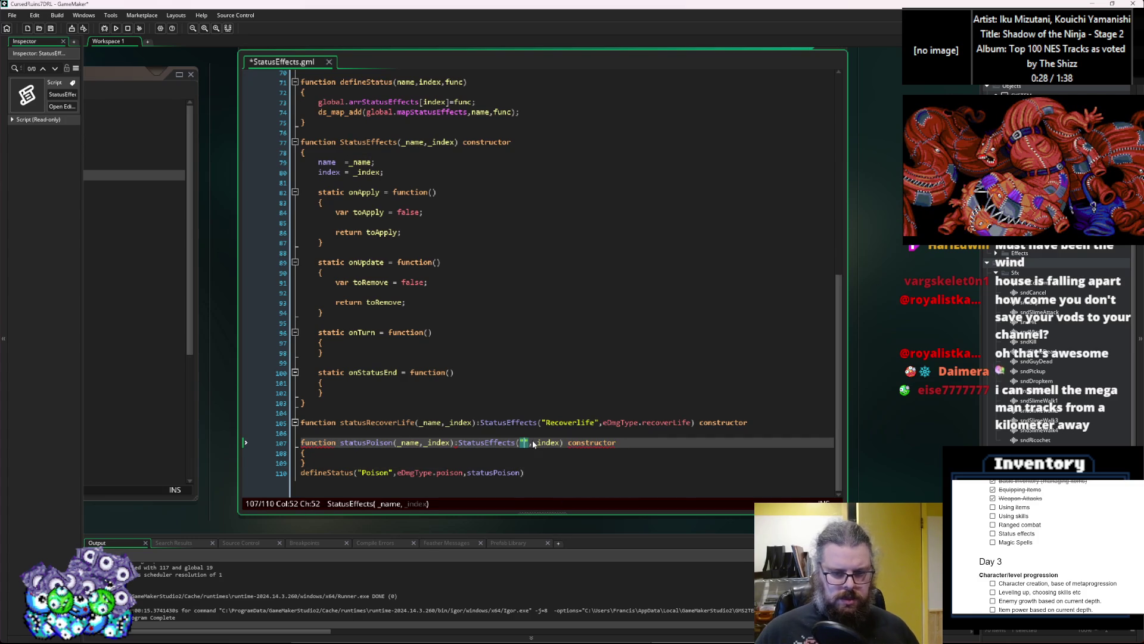
pyautogui.write('ison')
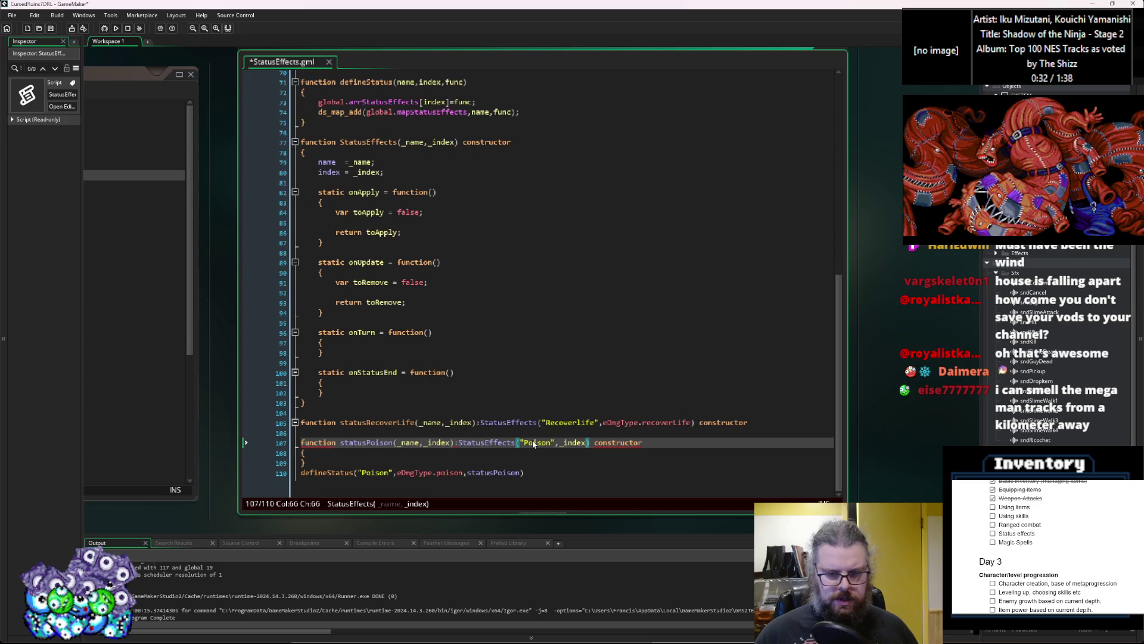
pyautogui.press('Delete')
pyautogui.press('Delete')
pyautogui.press('Delete')
pyautogui.press('BackSpace')
pyautogui.write('eDmgTp')
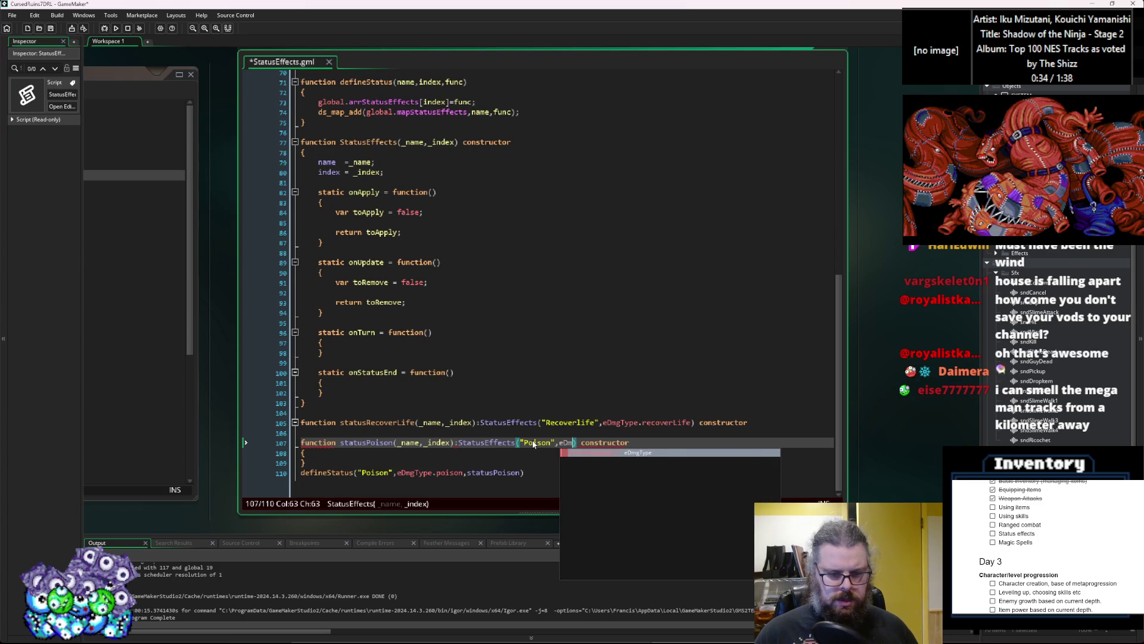
pyautogui.press('Return')
pyautogui.write('.pois')
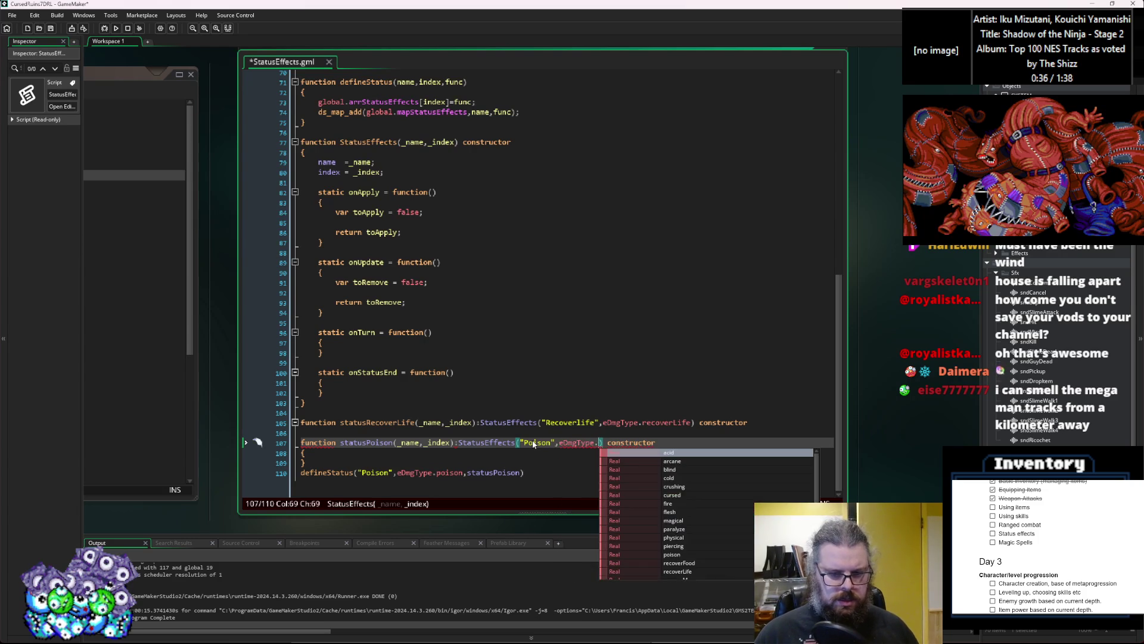
pyautogui.press('Return')
pyautogui.press('Down')
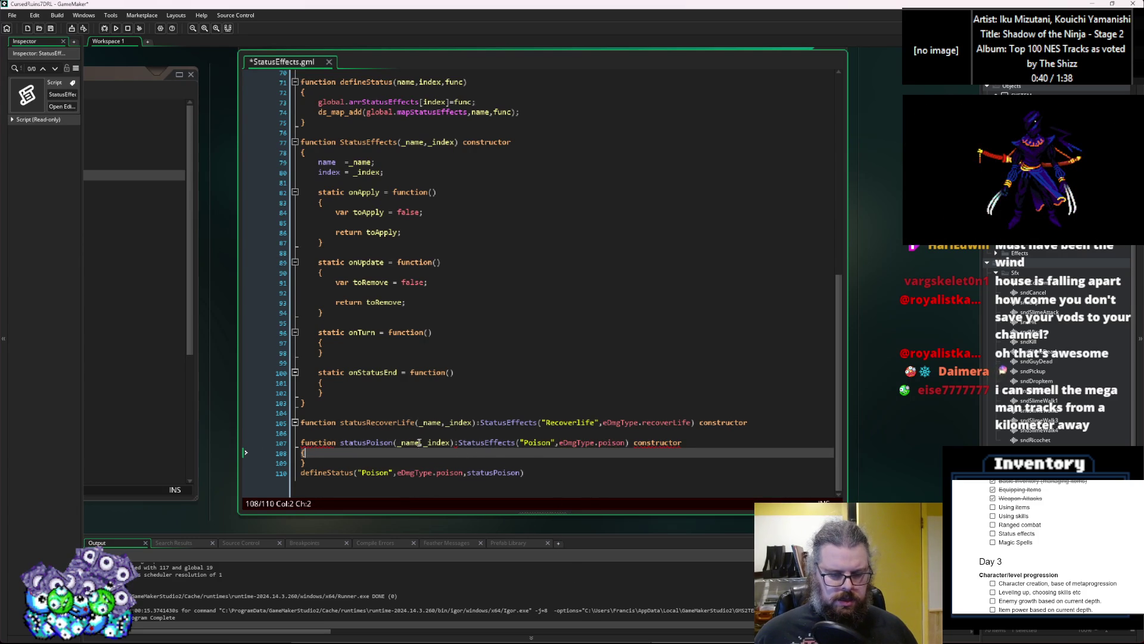
# Remove the _name,_index parameters from both statusPoison and statusRecoverLife
pyautogui.moveTo(397, 444)
pyautogui.mouseDown()
pyautogui.moveTo(448, 443)
pyautogui.moveTo(472, 423)
pyautogui.moveTo(424, 428)
pyautogui.mouseUp()
pyautogui.press('BackSpace')
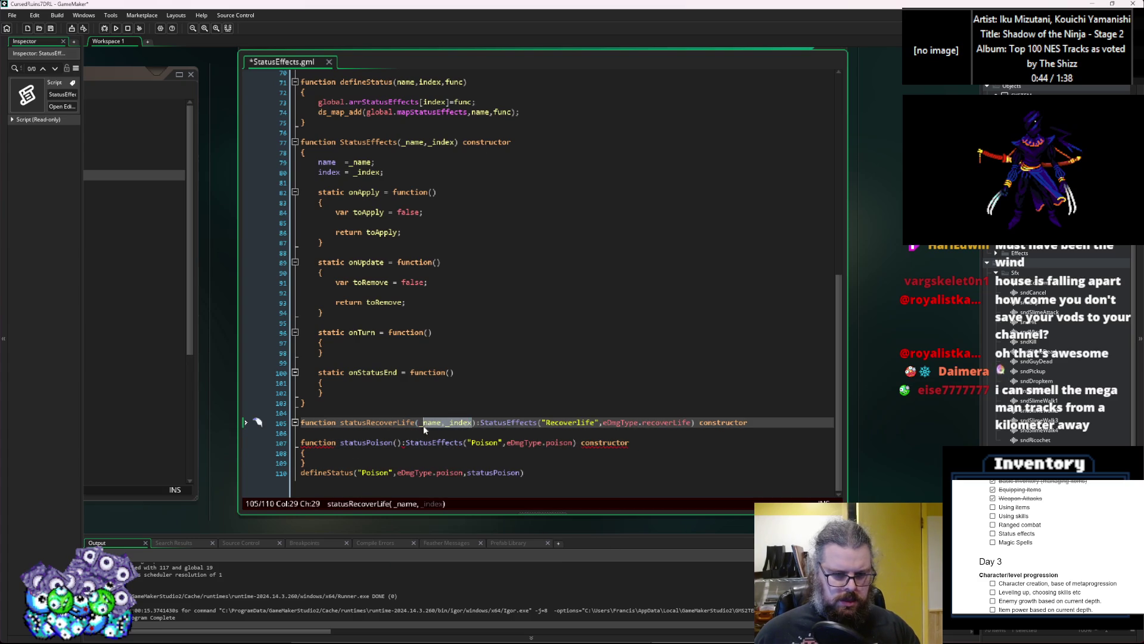
pyautogui.press('BackSpace')
pyautogui.click(353, 443)
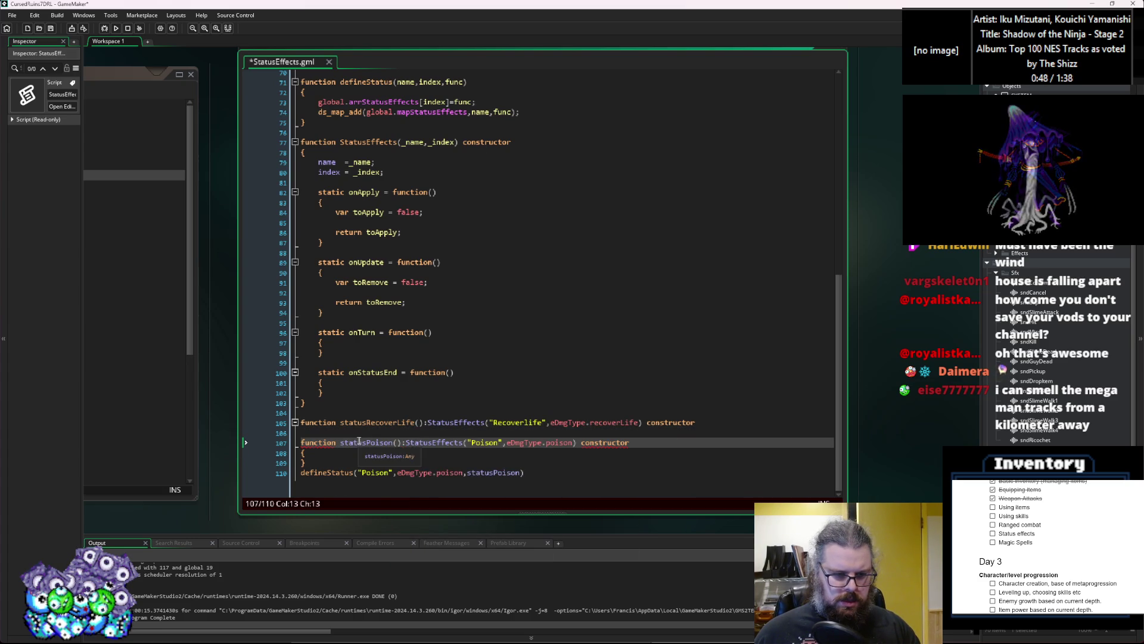
# Give statusRecoverLife an empty { } body below its header
pyautogui.click(713, 420)
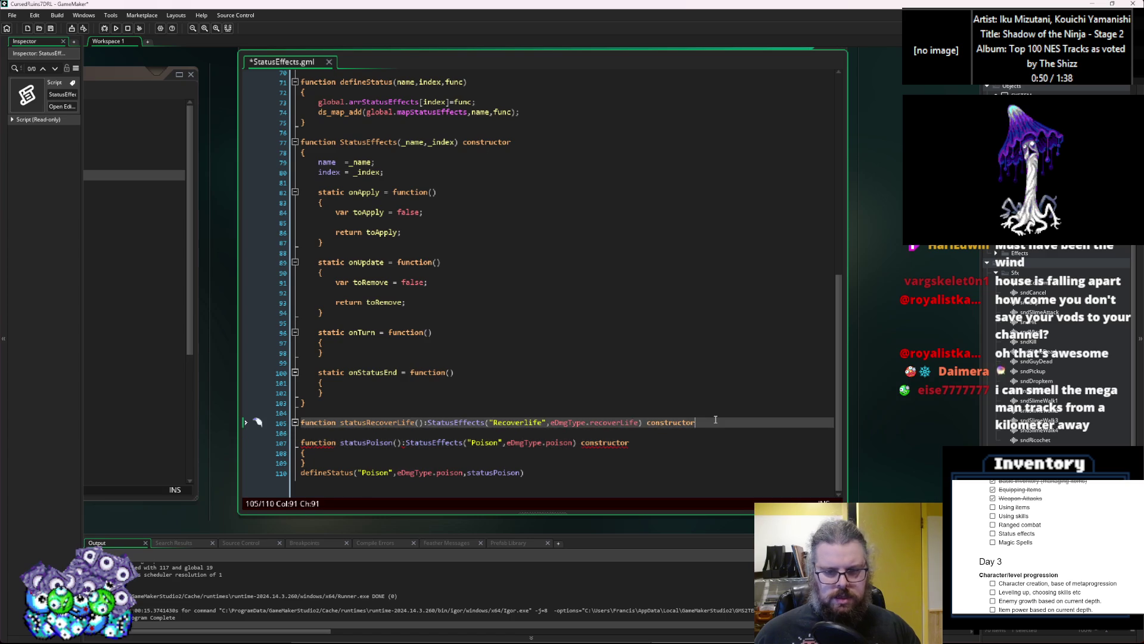
pyautogui.press('Return')
pyautogui.write('{')
pyautogui.press('Return')
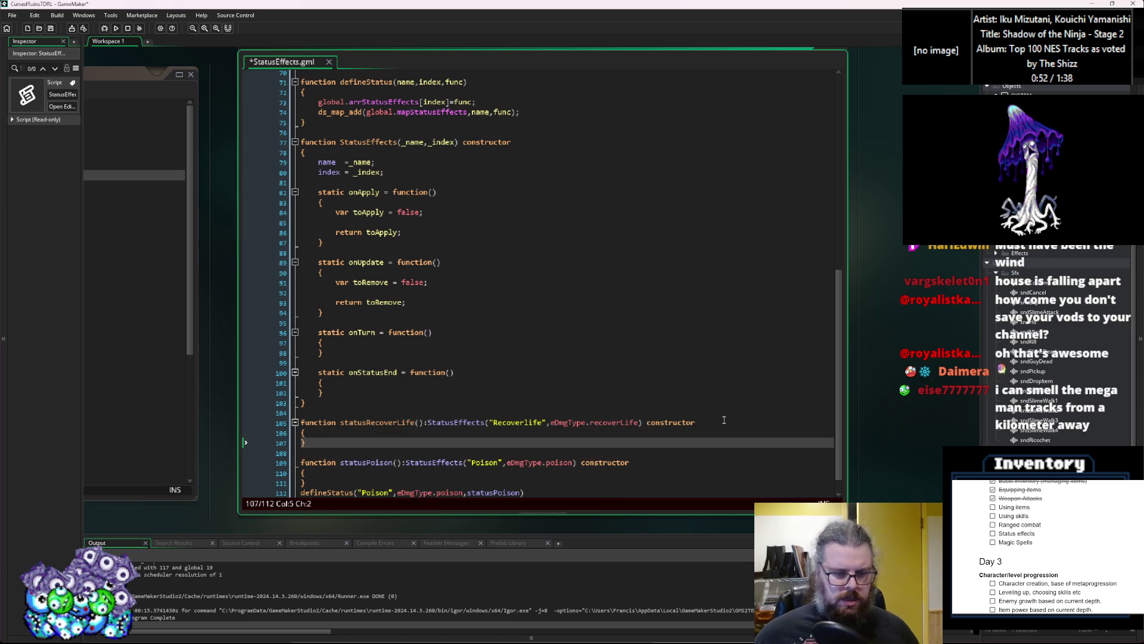
pyautogui.write('}')
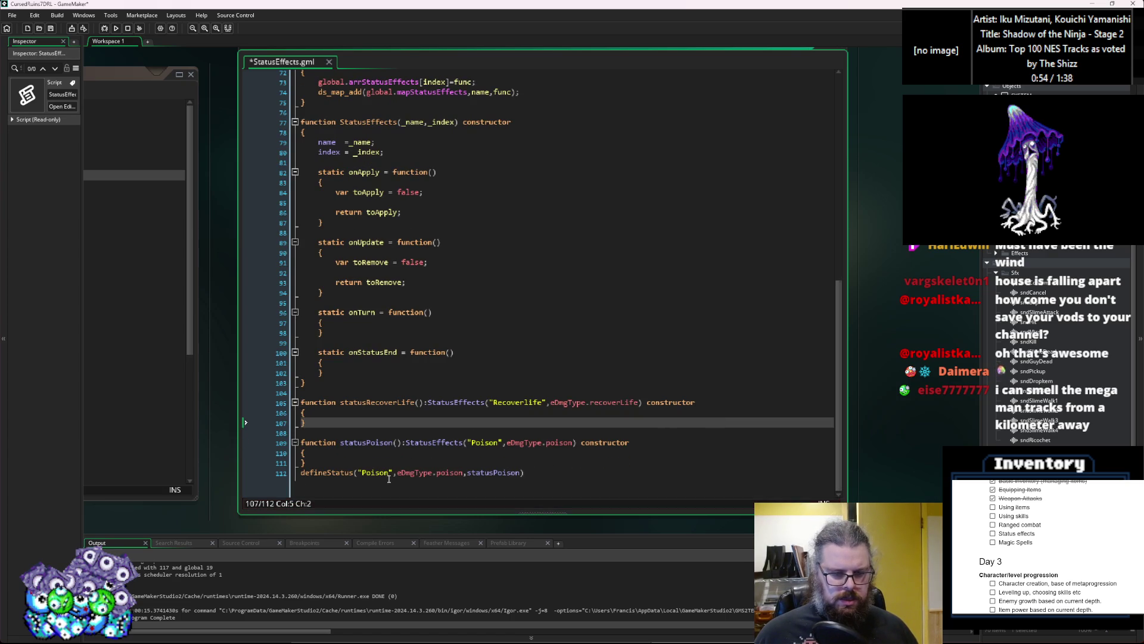
pyautogui.click(480, 472)
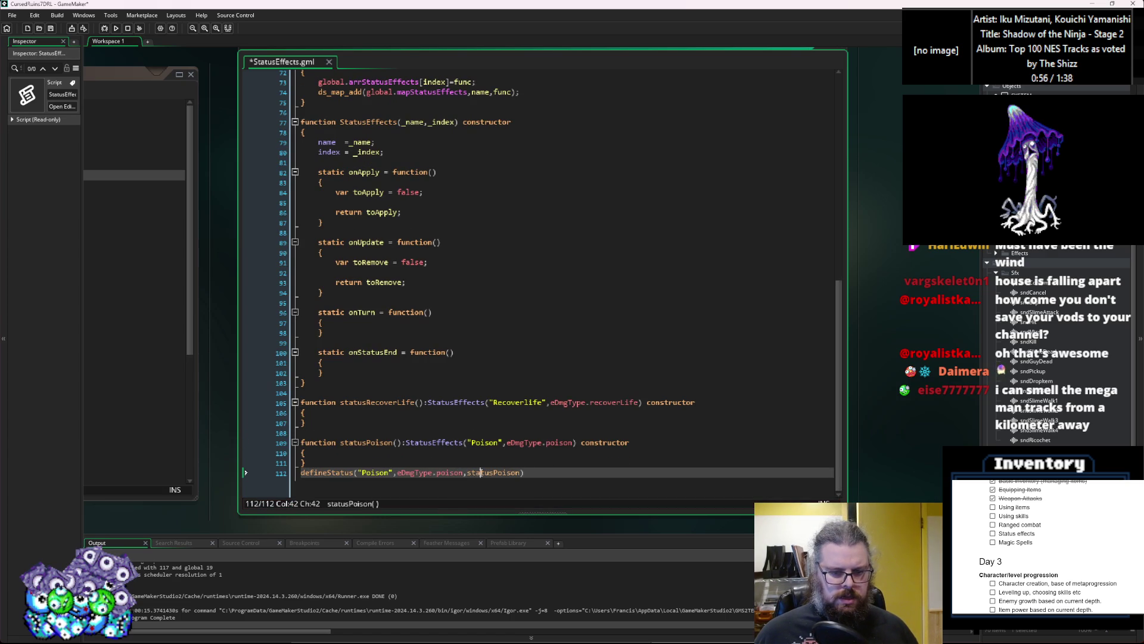
pyautogui.click(544, 467)
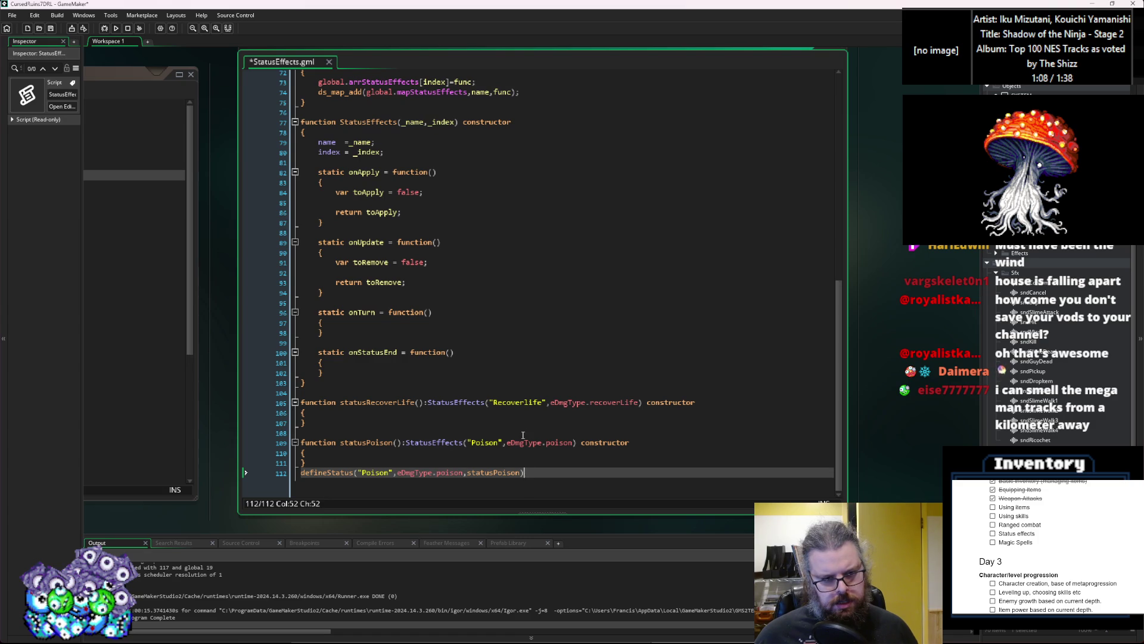
pyautogui.scroll(2, 425, 138)
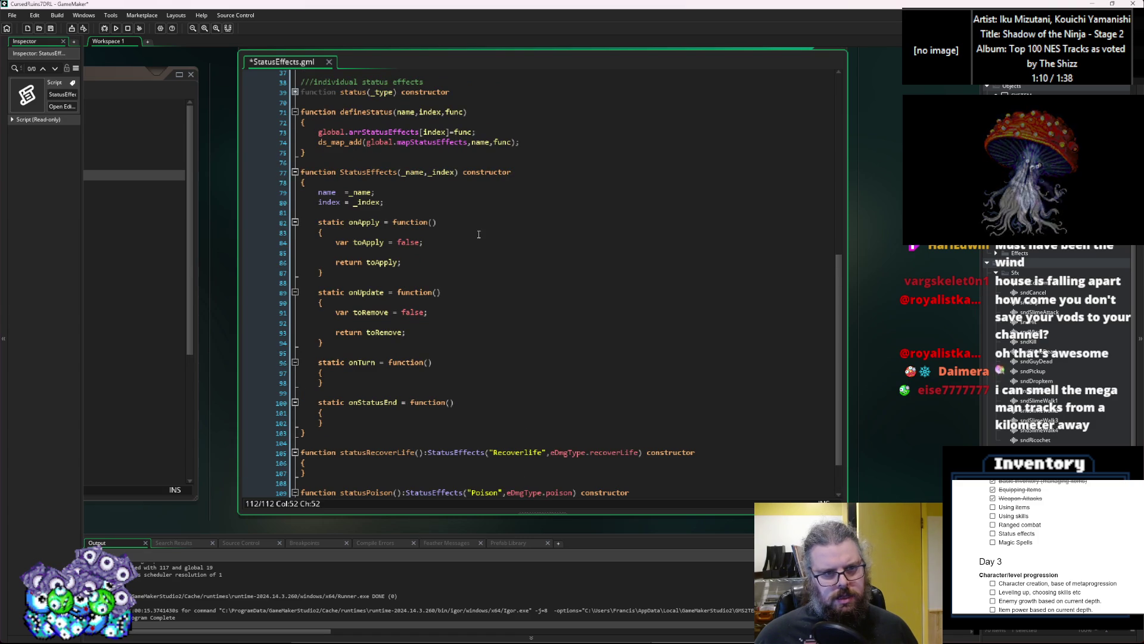
# Add 'var statDef = new func();' to defineStatus and replace func with statDef in the array and ds_map_add lines
pyautogui.click(390, 121)
pyautogui.press('Return')
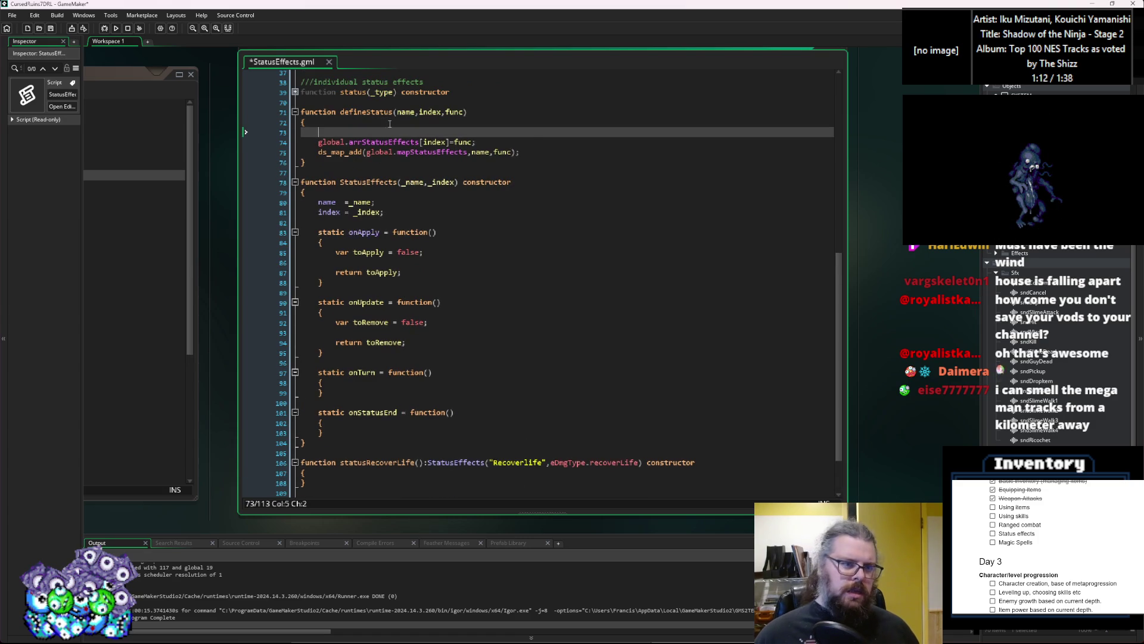
pyautogui.write('var statDef = ')
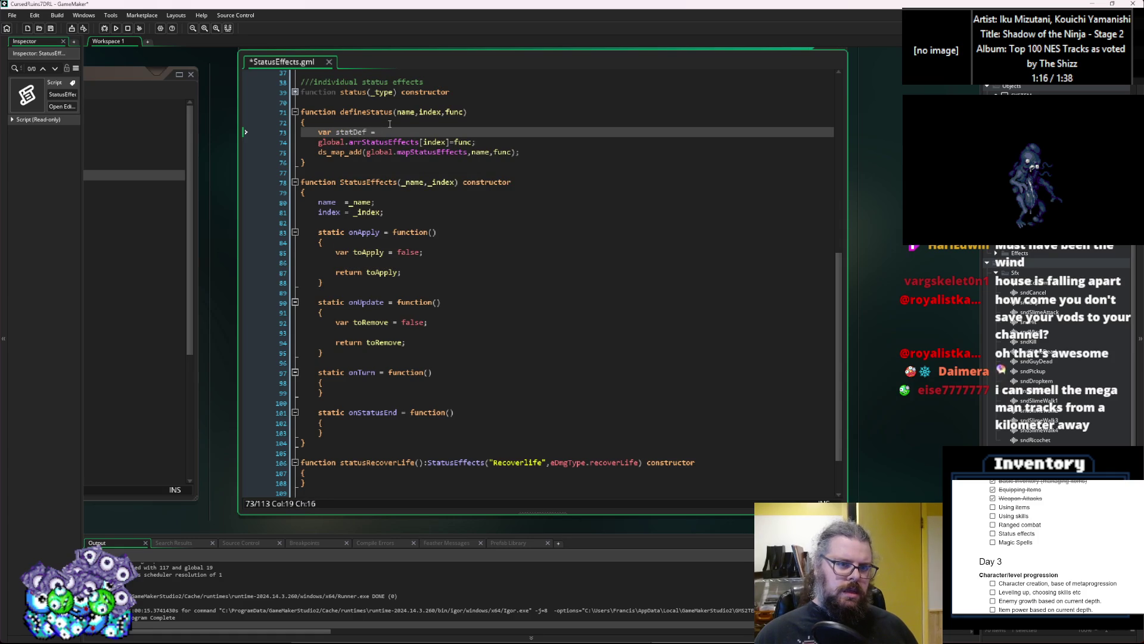
pyautogui.write('new ')
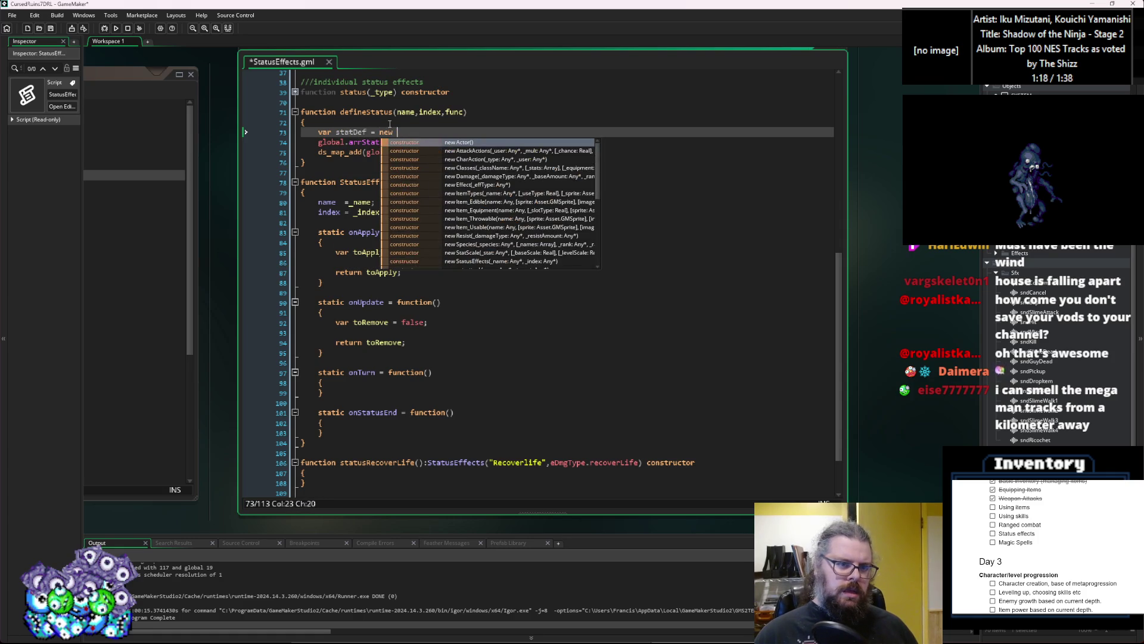
pyautogui.write('func();')
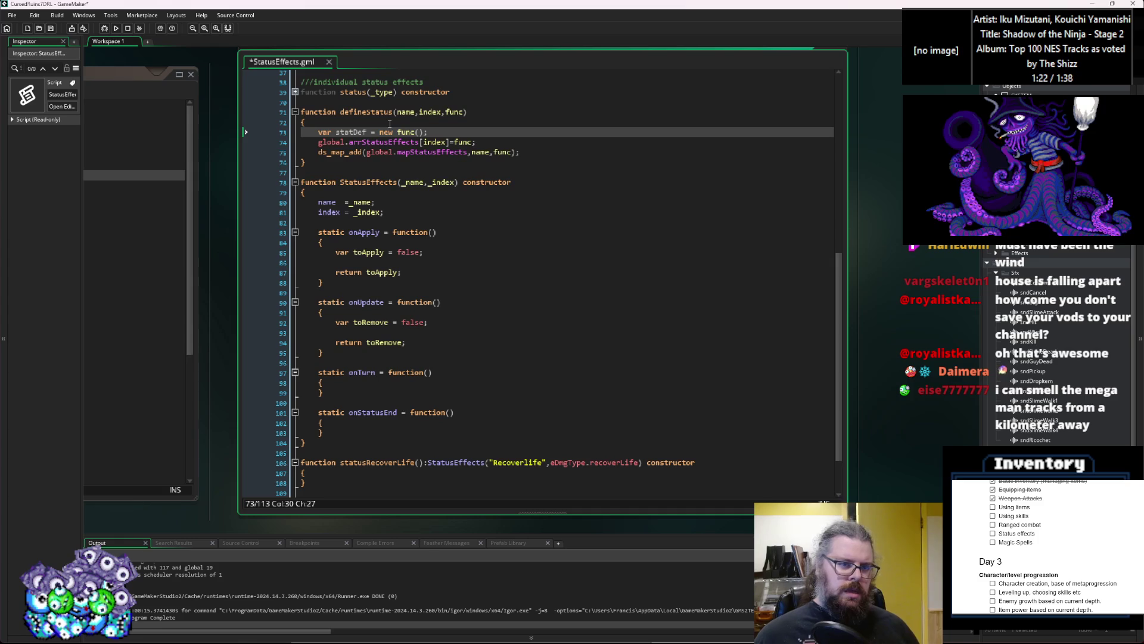
pyautogui.click(463, 142)
pyautogui.doubleClick(463, 141)
pyautogui.write('statDef')
pyautogui.doubleClick(504, 152)
pyautogui.write('statDef')
pyautogui.click(556, 154)
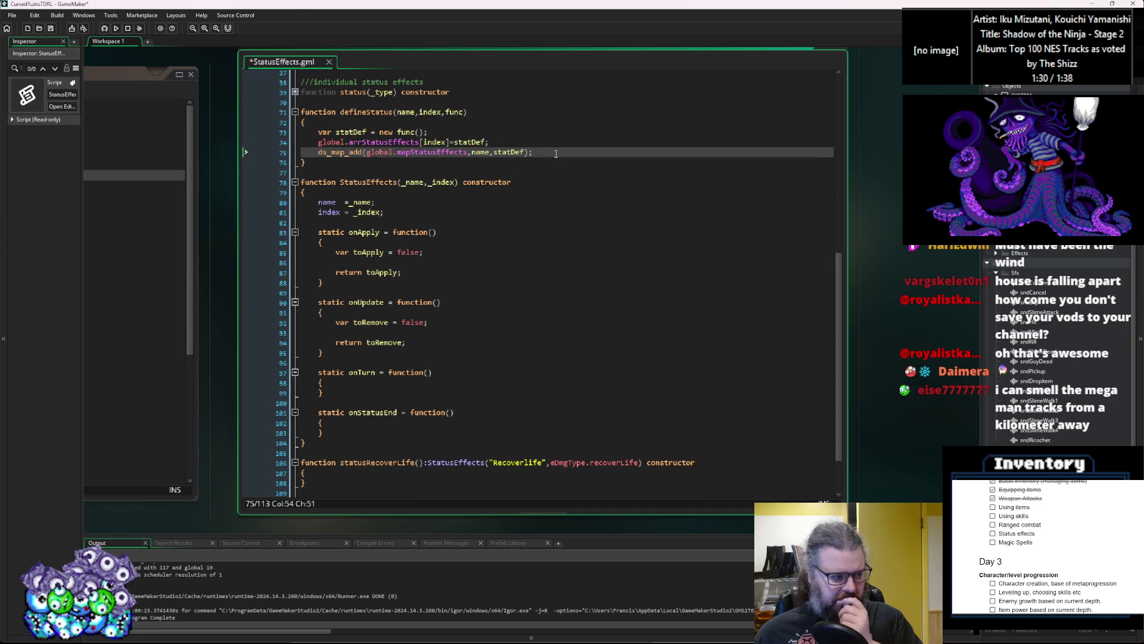
pyautogui.scroll(-1, 556, 153)
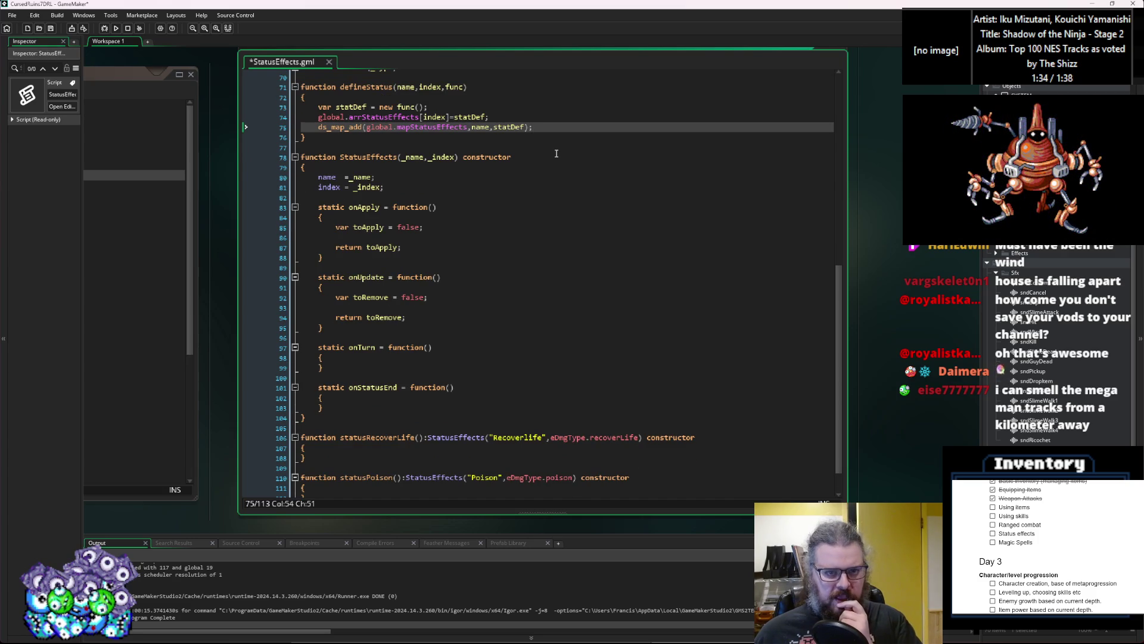
pyautogui.scroll(1, 556, 154)
pyautogui.scroll(-2, 556, 154)
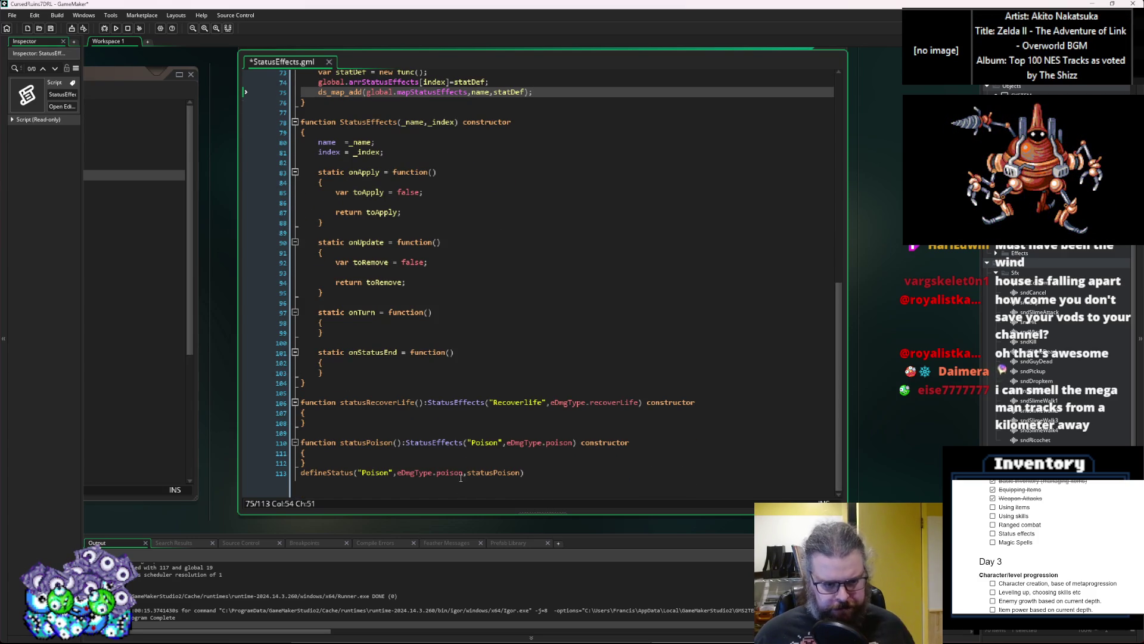
# Strip the extra arguments from the defineStatus(statusPoison); call and duplicate it after statusRecoverLife
pyautogui.click(358, 473)
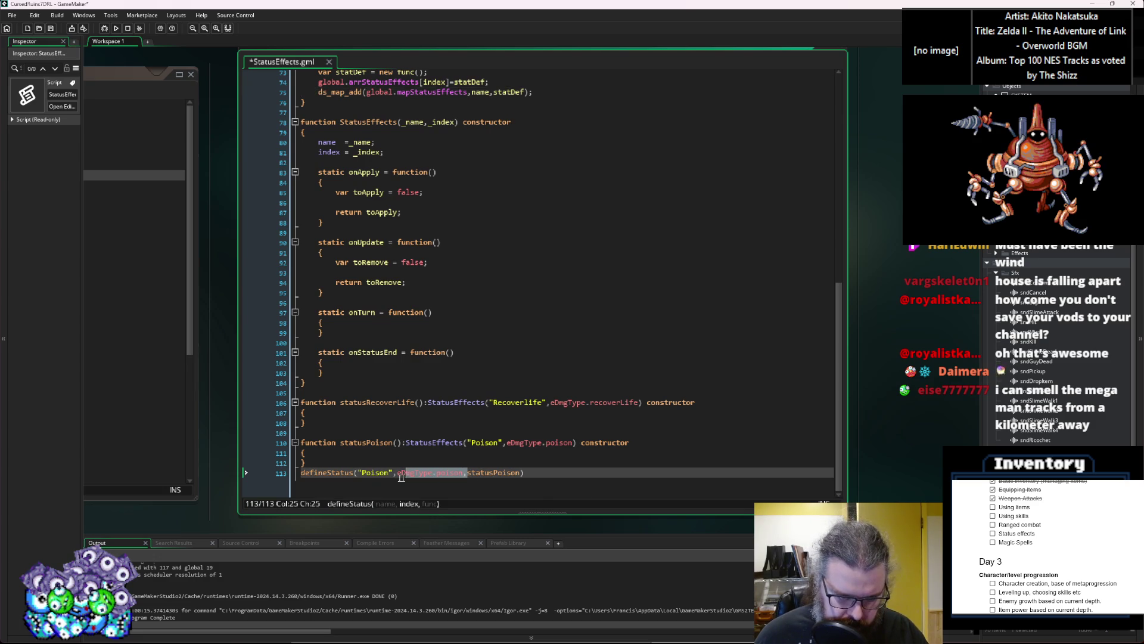
pyautogui.press('Delete')
pyautogui.press('End')
pyautogui.write(';')
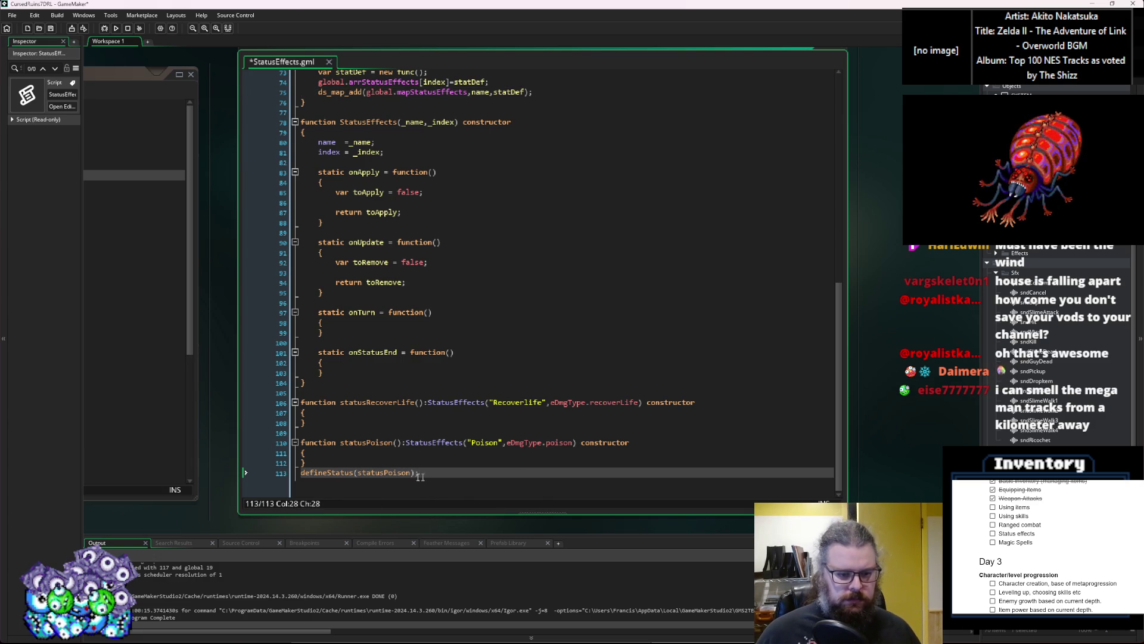
pyautogui.hotkey('shift', 'Home')
pyautogui.hotkey('ctrl', 'c')
pyautogui.click(338, 437)
pyautogui.hotkey('ctrl', 'v')
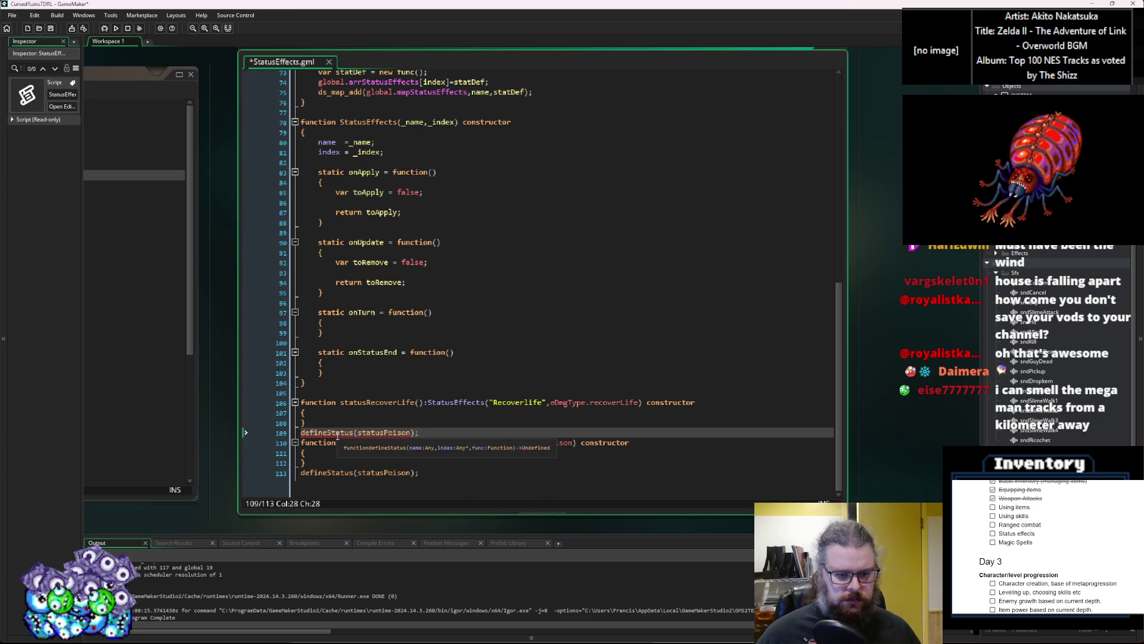
pyautogui.press('Return')
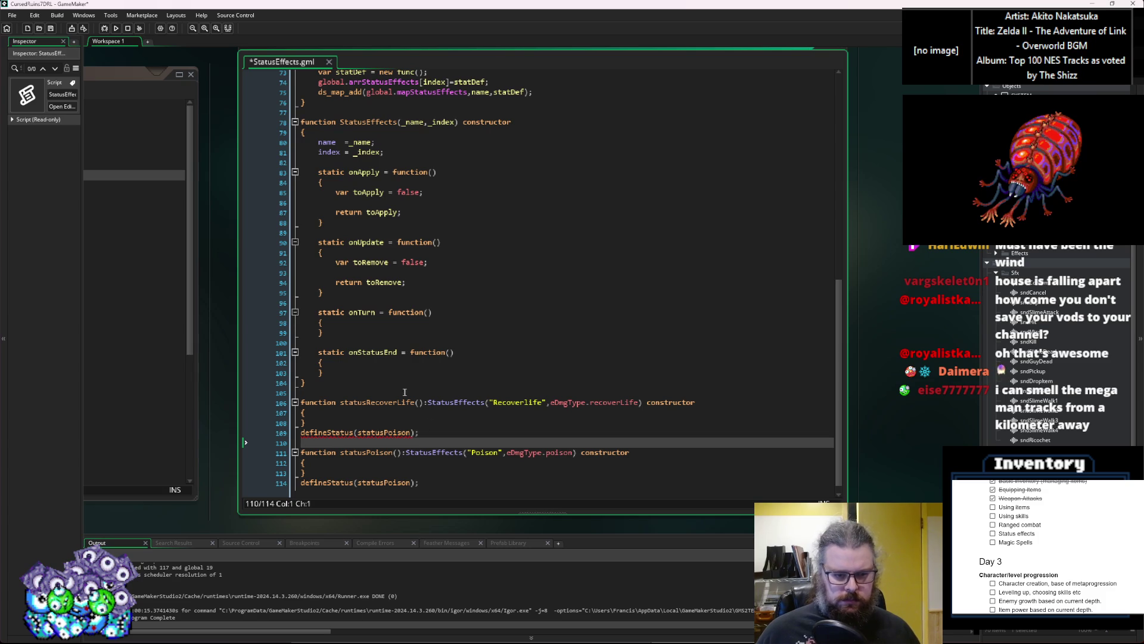
# Change the duplicated call on line 109 to defineStatus(statusRecoverLife)
pyautogui.doubleClick(382, 402)
pyautogui.hotkey('ctrl', 'c')
pyautogui.doubleClick(385, 432)
pyautogui.hotkey('ctrl', 'v')
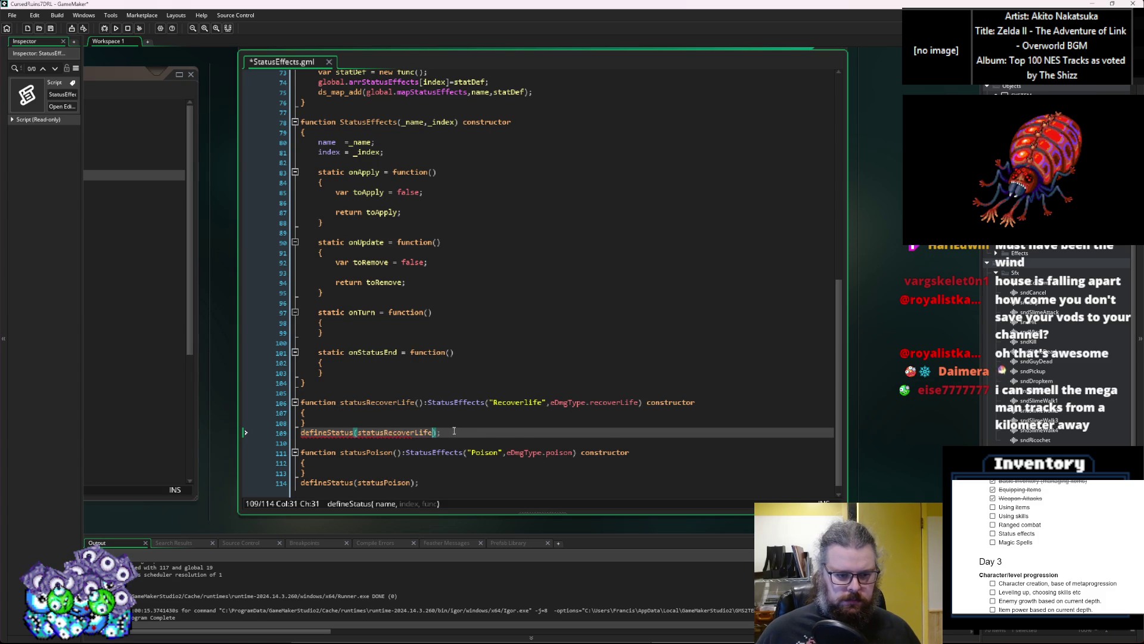
# Open an empty line inside the statusRecoverLife body after its '{' on line 107
pyautogui.click(469, 435)
pyautogui.click(473, 424)
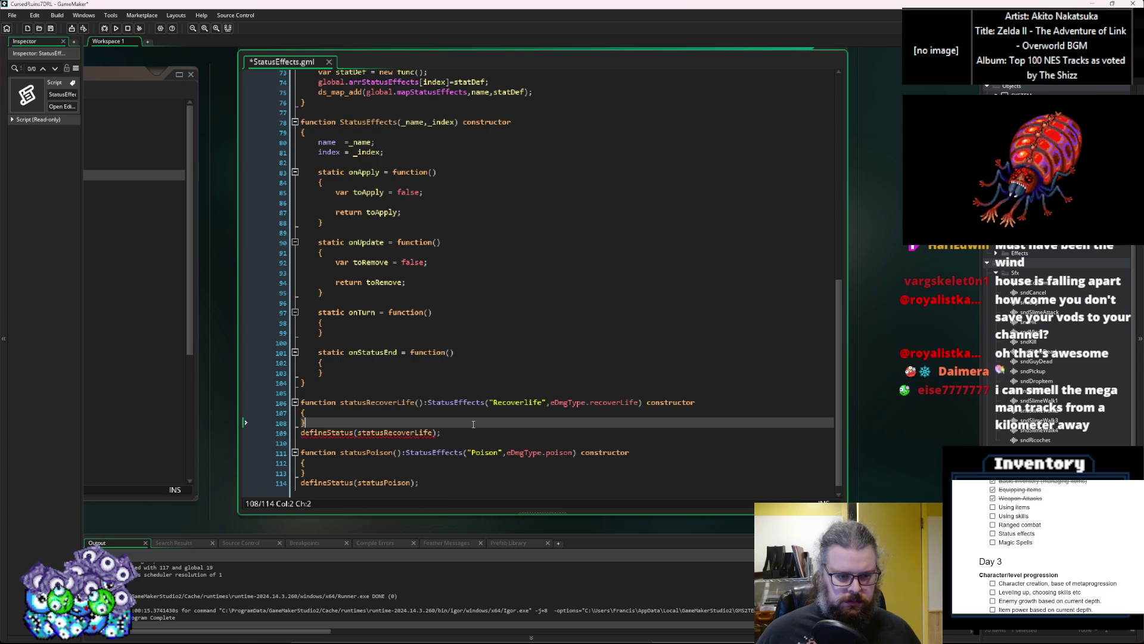
pyautogui.click(419, 432)
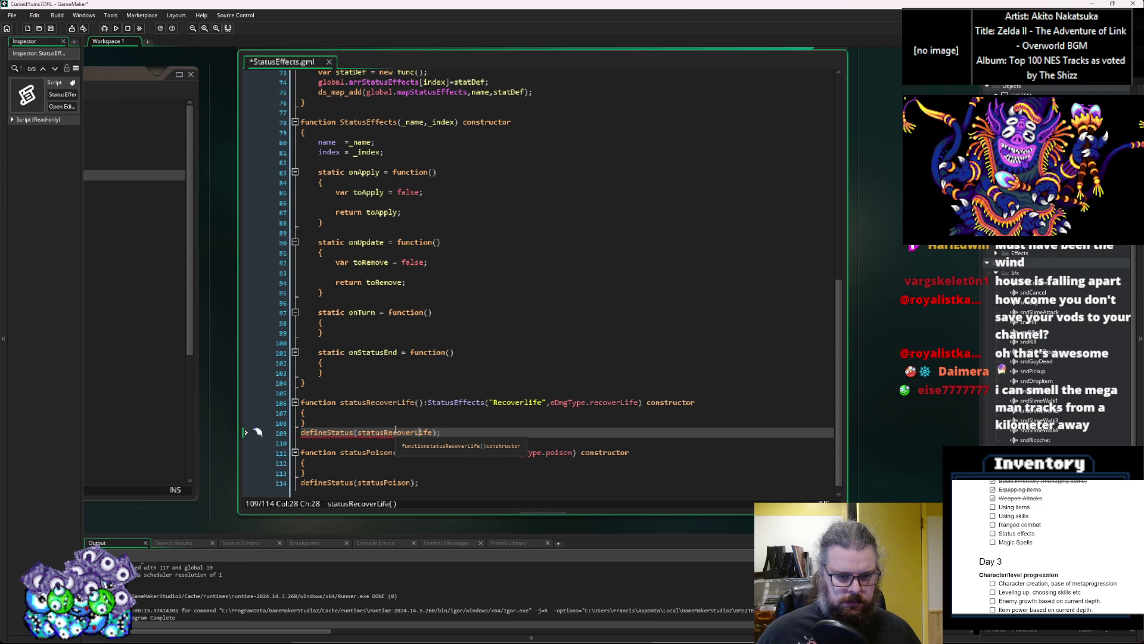
pyautogui.click(400, 413)
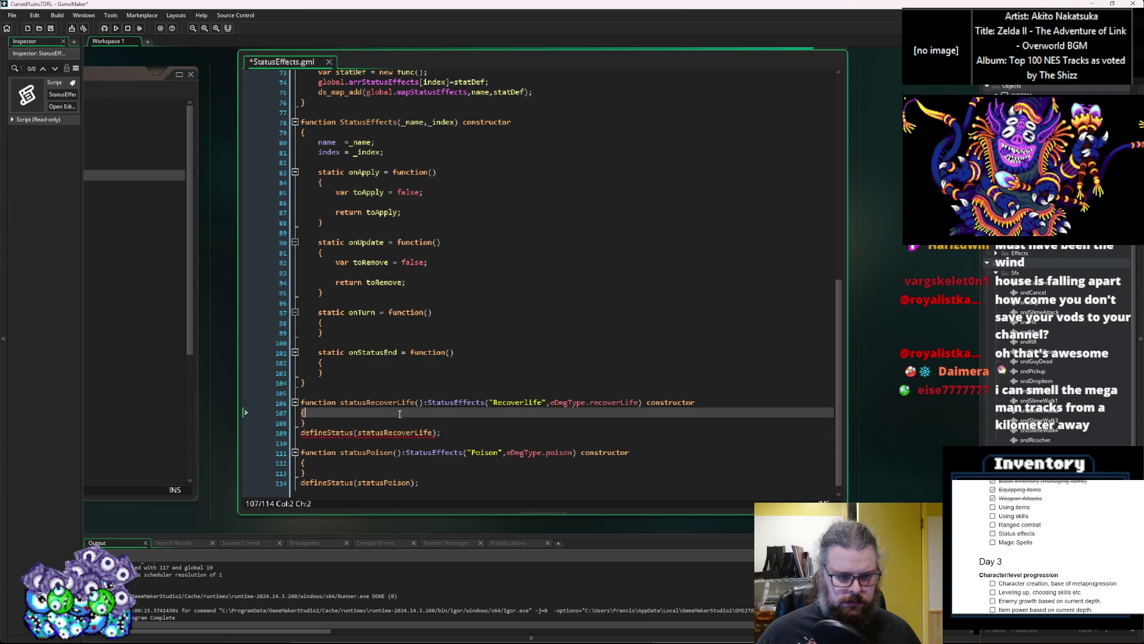
pyautogui.click(392, 433)
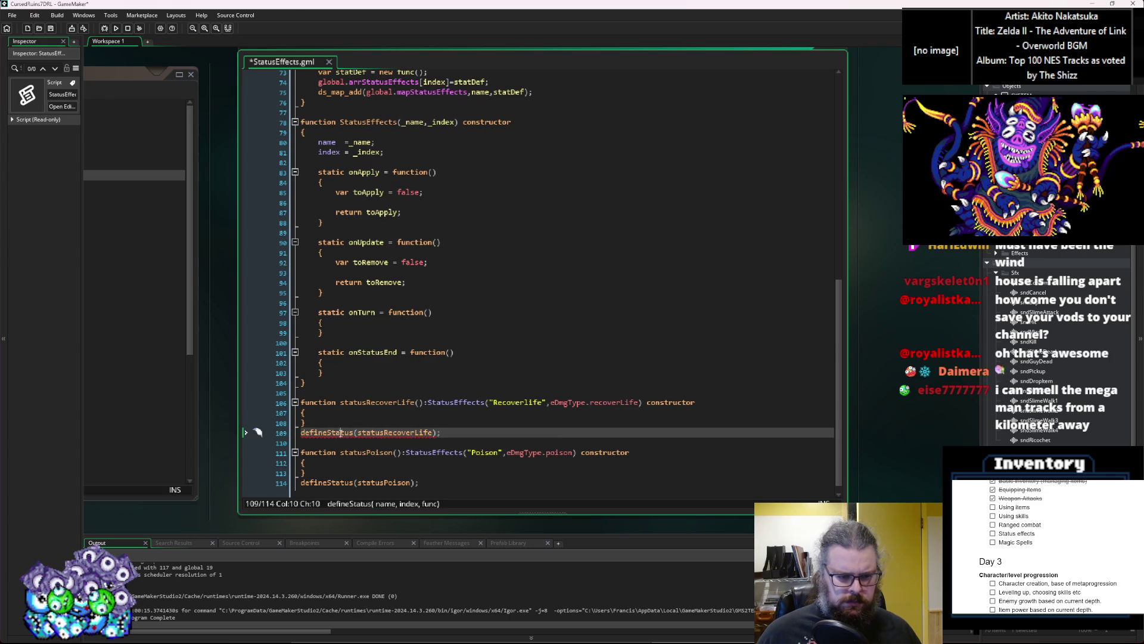
pyautogui.click(386, 409)
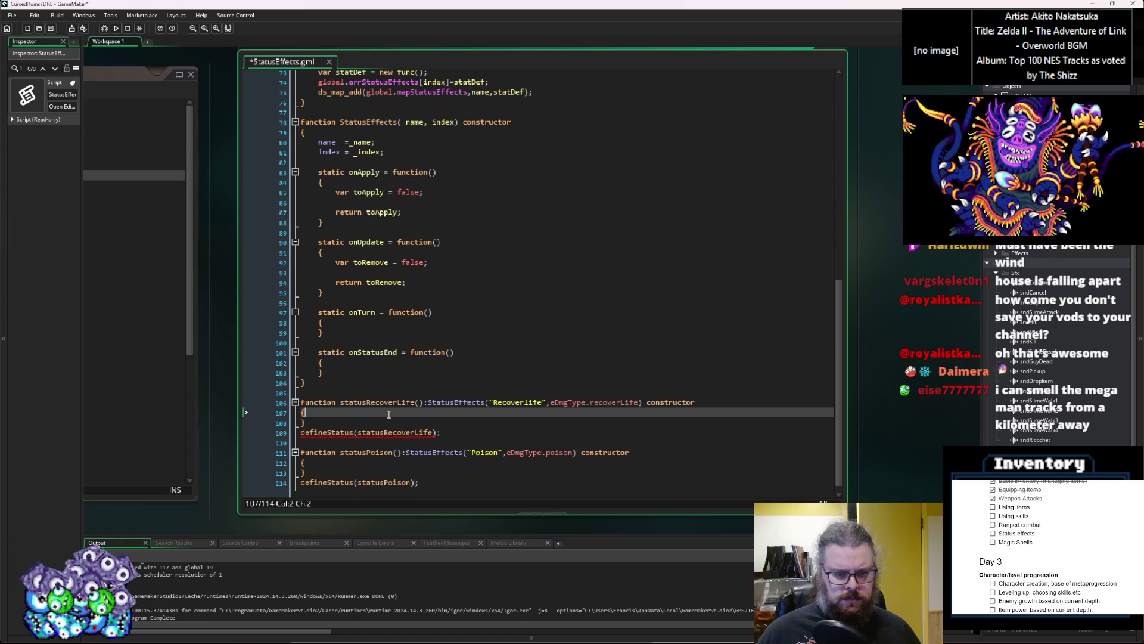
pyautogui.press('Return')
pyautogui.press('Down')
pyautogui.press('Down')
pyautogui.press('Down')
pyautogui.press('Down')
pyautogui.press('Down')
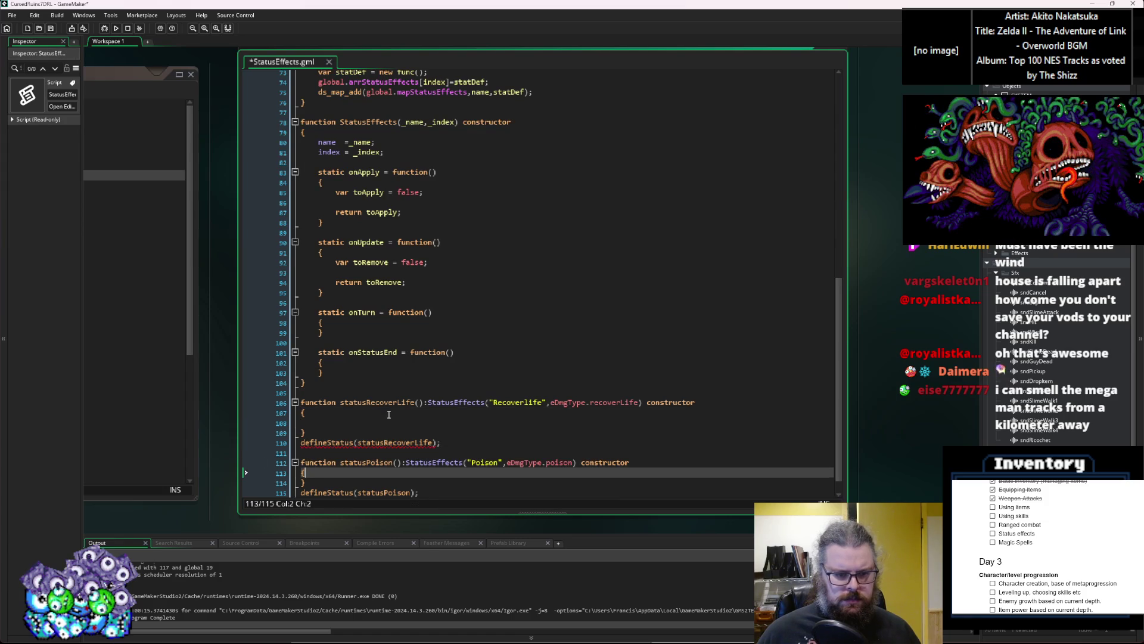
# Add an empty line in the statusPoison body and a space after '():' on lines 106 and 112
pyautogui.press('Return')
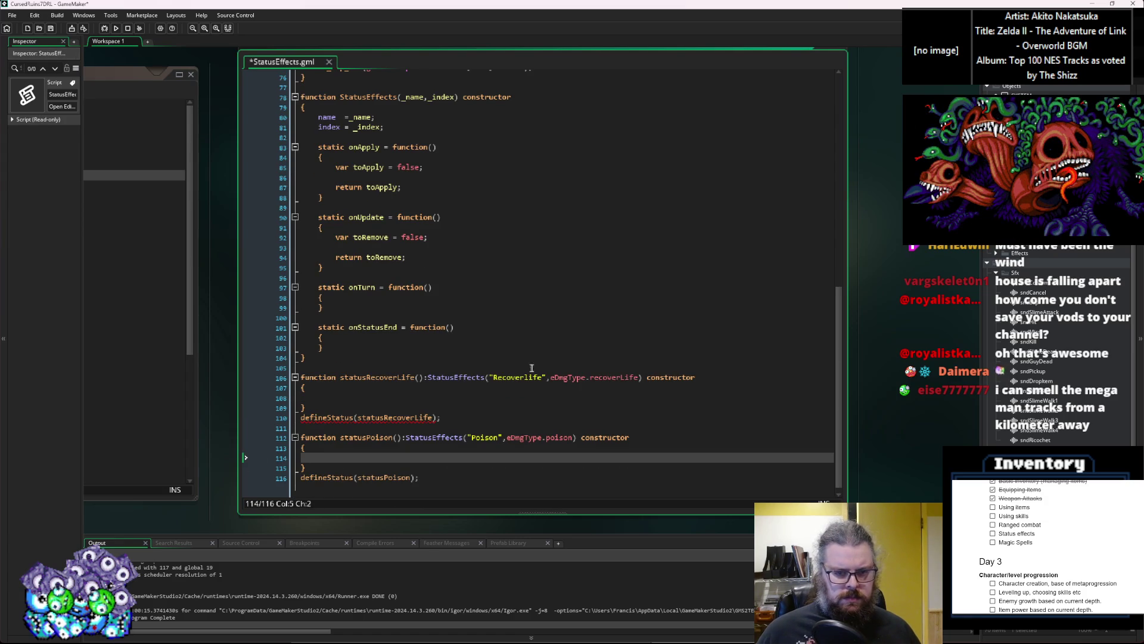
pyautogui.click(429, 377)
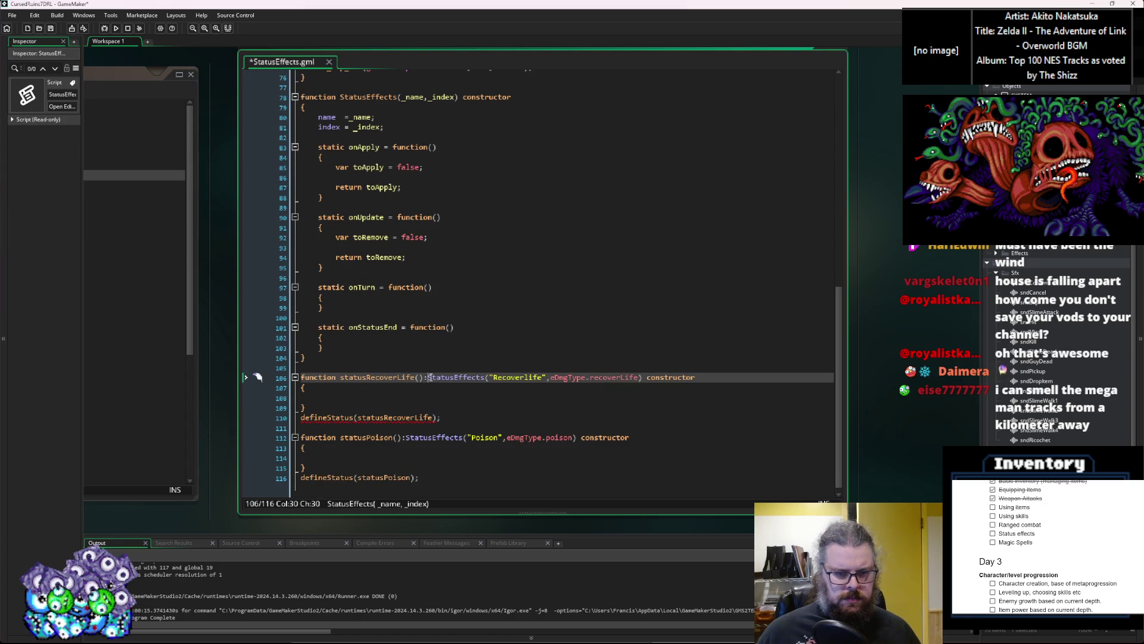
pyautogui.click(406, 438)
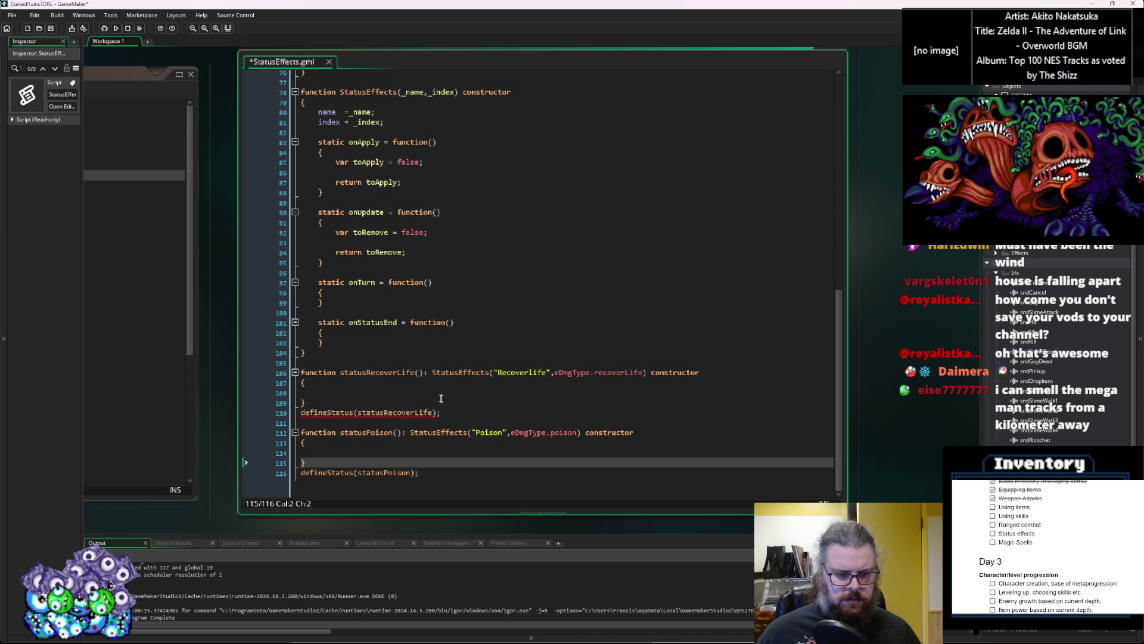
pyautogui.click(423, 394)
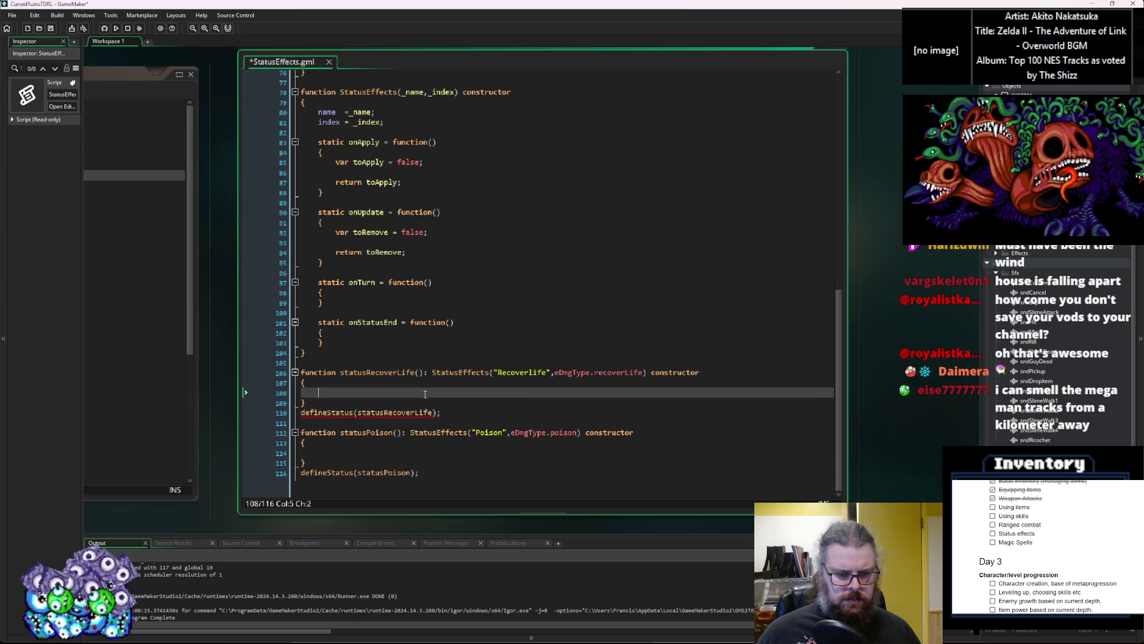
# Expand the status constructor to check its fields and onApply call, then fold the StatusEffects constructor
pyautogui.click(343, 194)
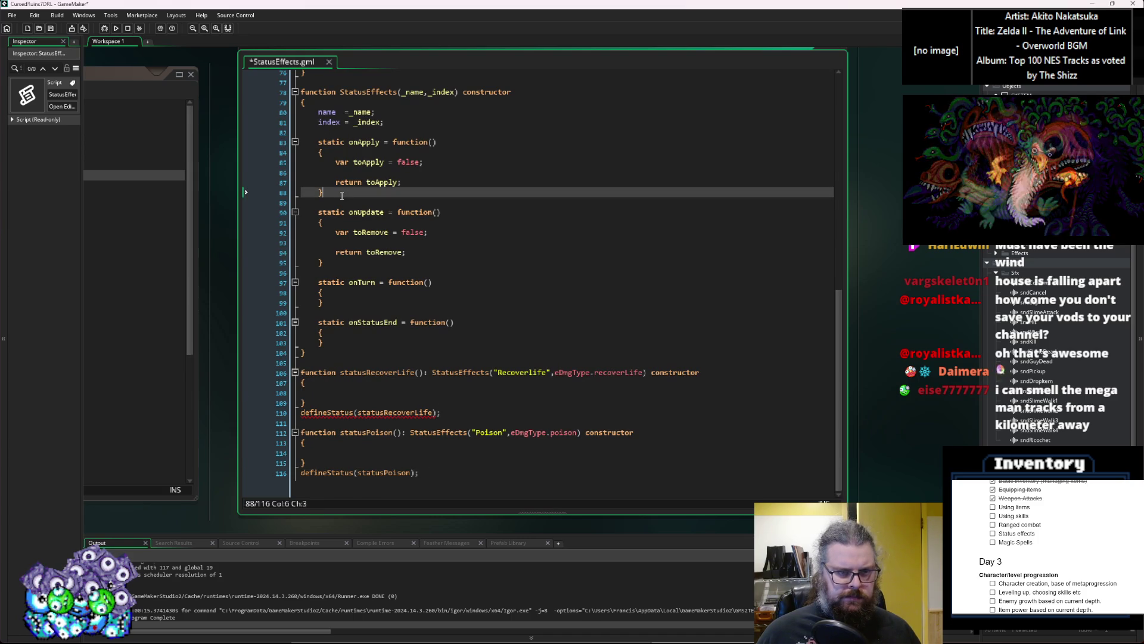
pyautogui.scroll(8, 374, 193)
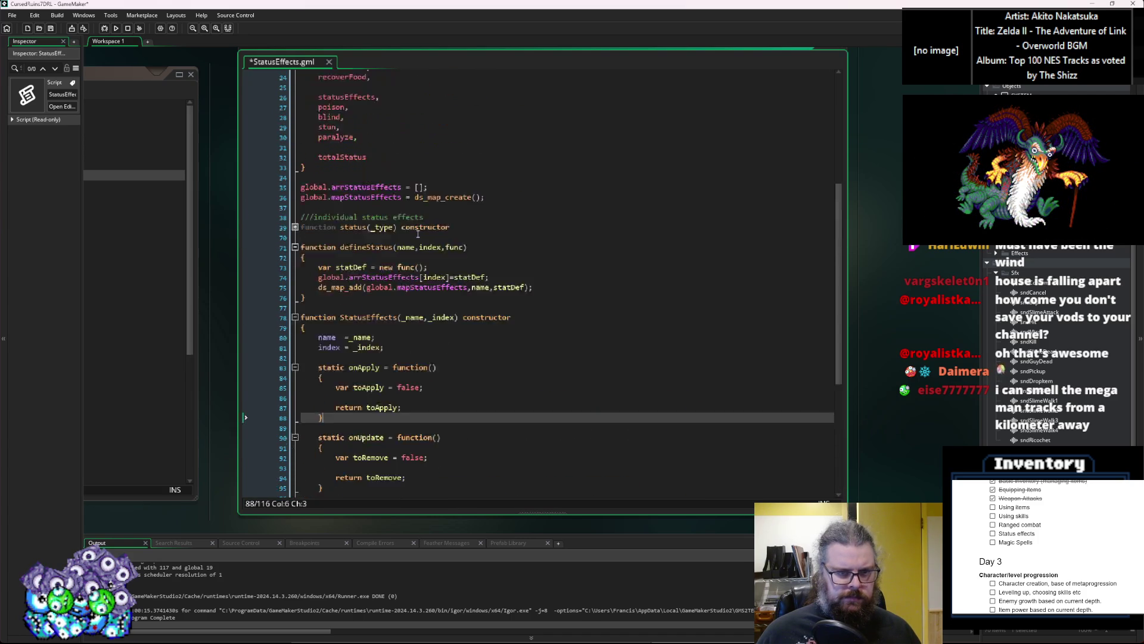
pyautogui.click(295, 252)
pyautogui.click(366, 302)
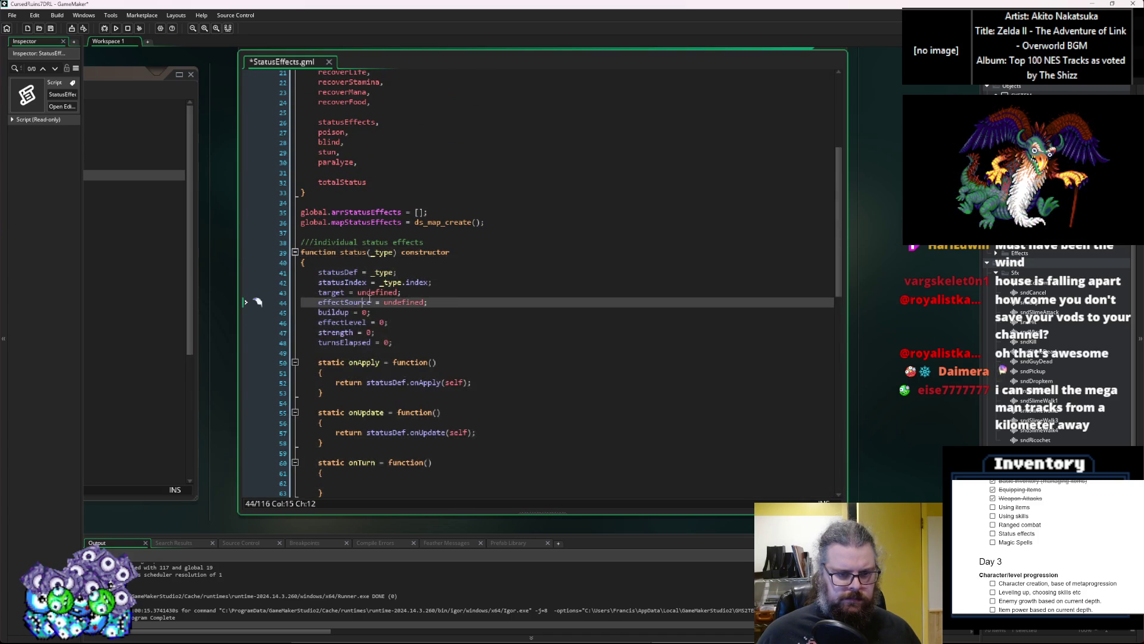
pyautogui.scroll(-3, 383, 298)
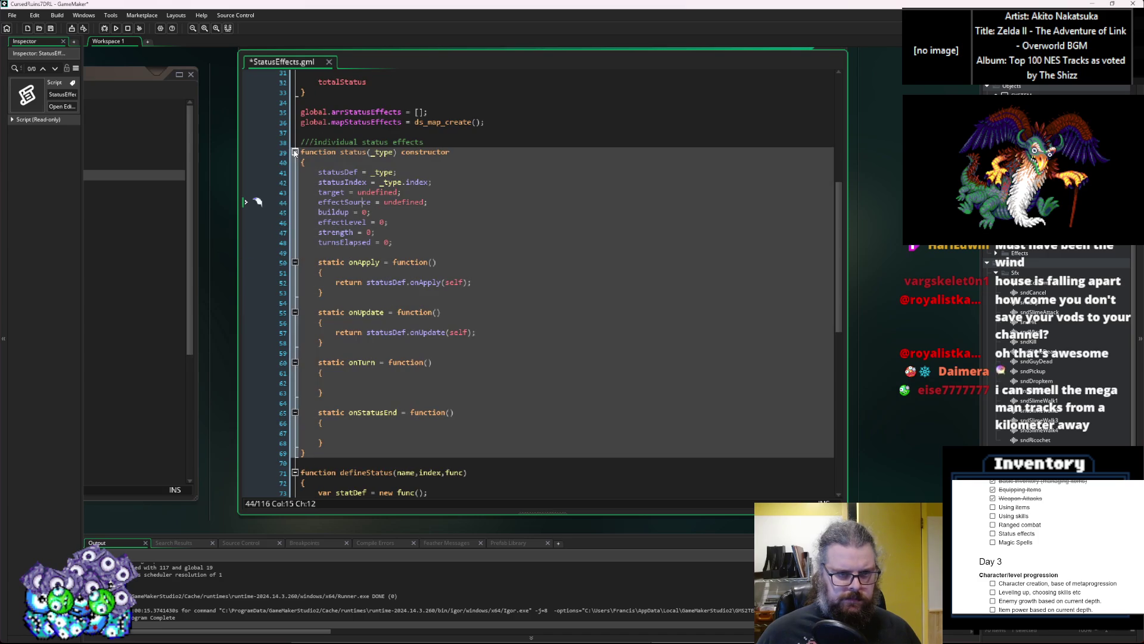
pyautogui.click(396, 242)
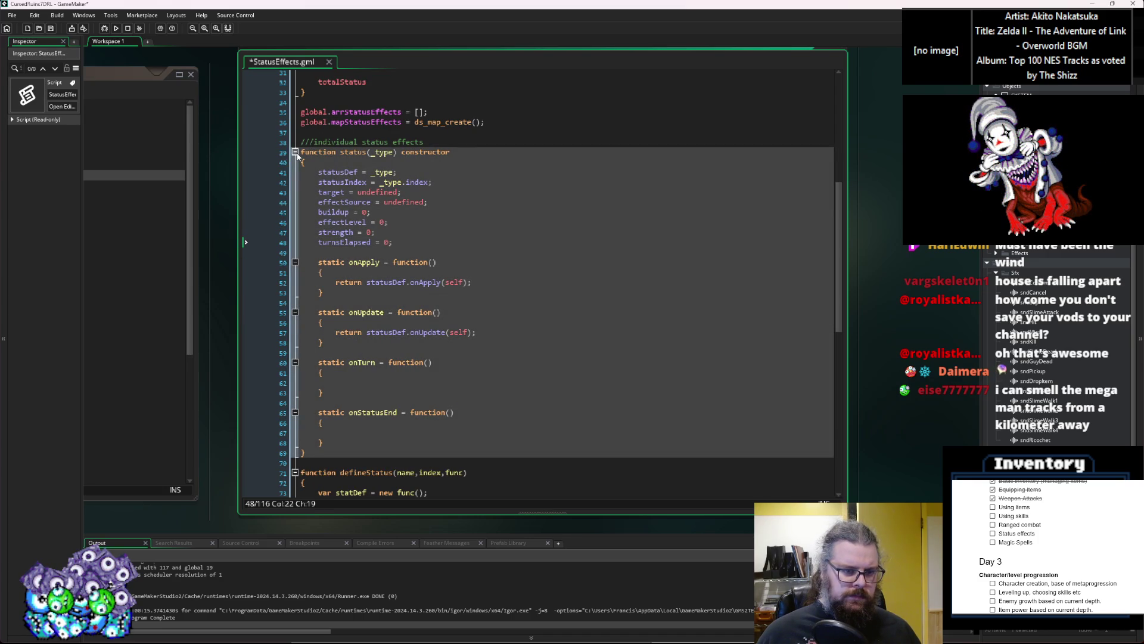
pyautogui.scroll(-3, 447, 297)
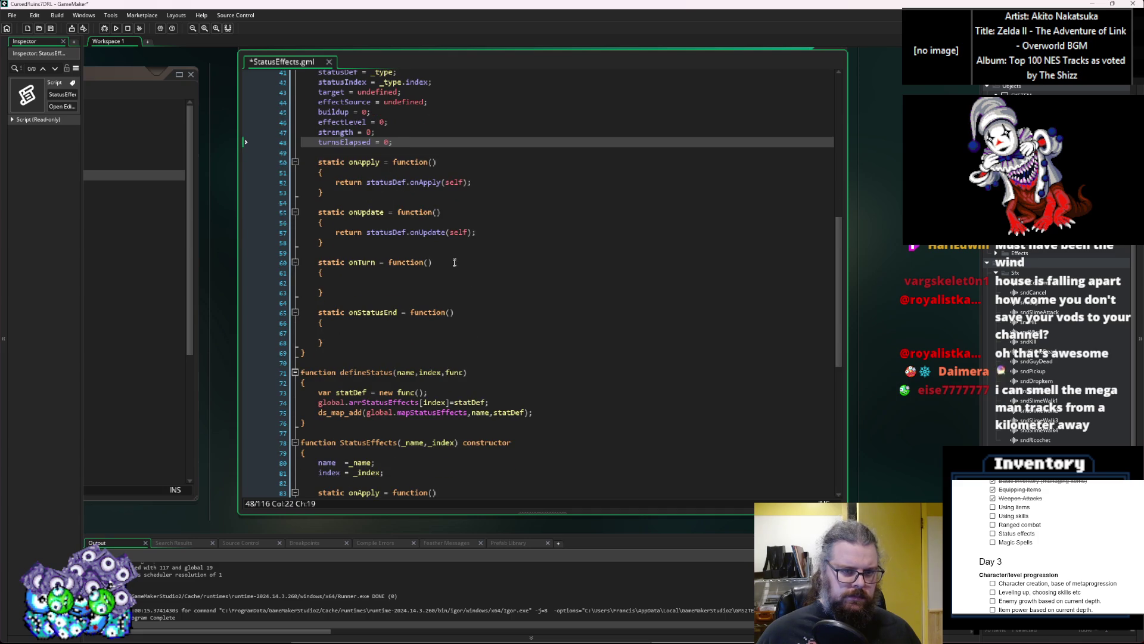
pyautogui.scroll(2, 456, 256)
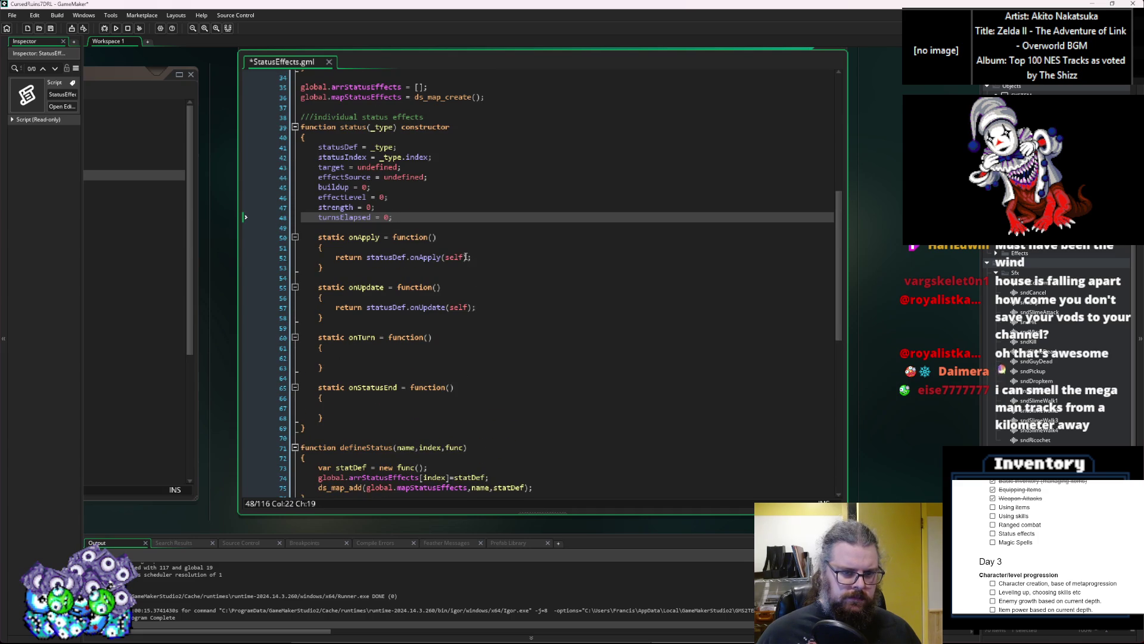
pyautogui.click(465, 257)
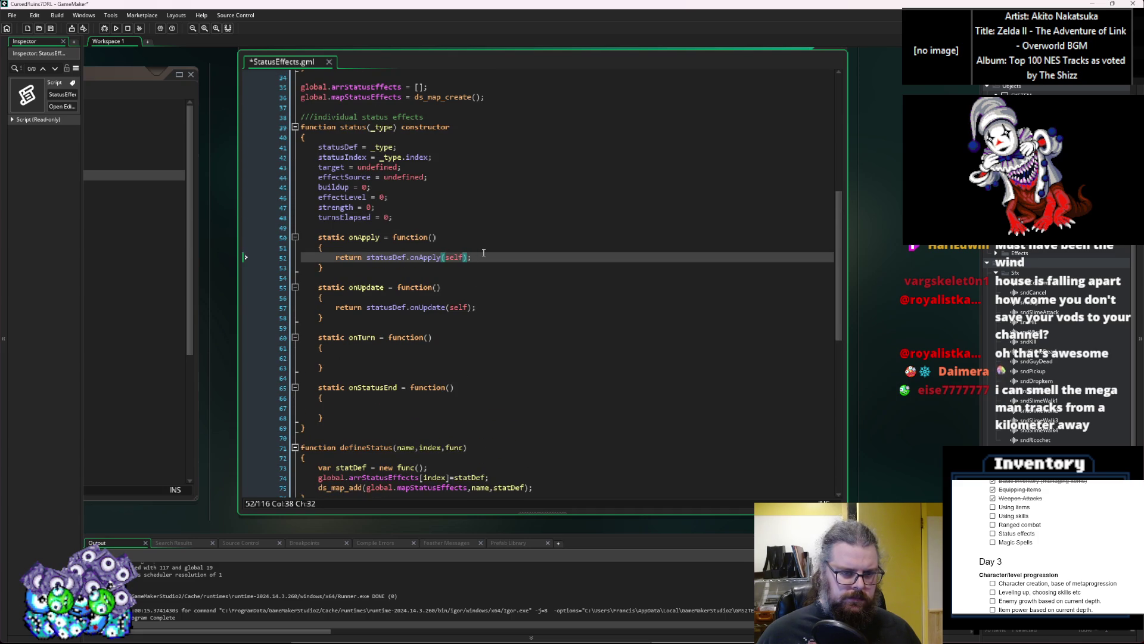
pyautogui.scroll(-6, 483, 253)
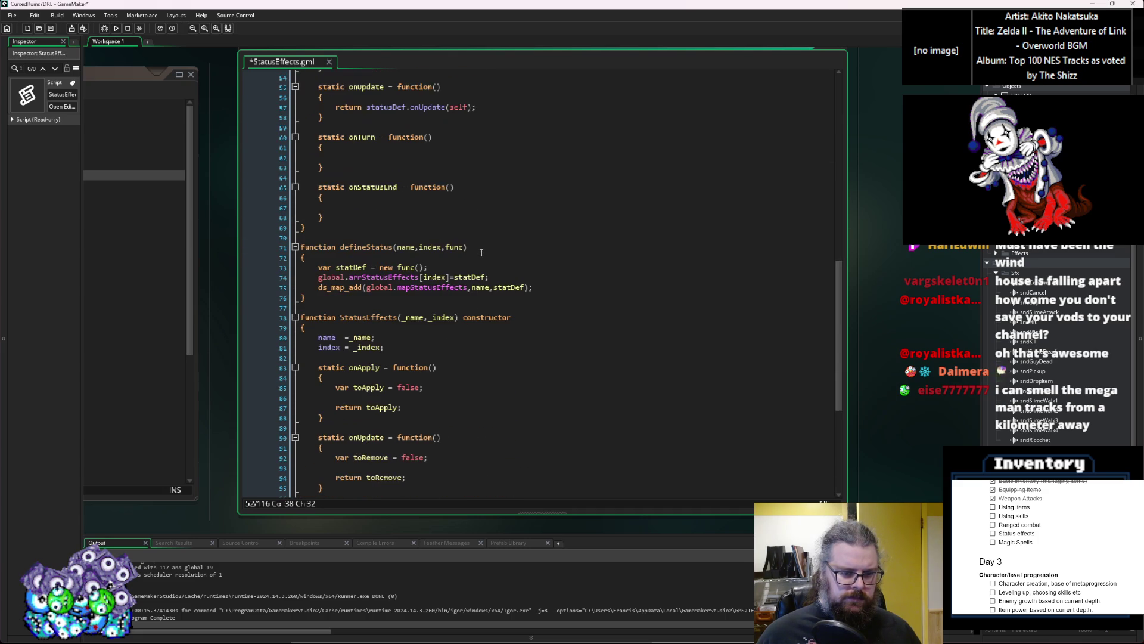
pyautogui.click(295, 317)
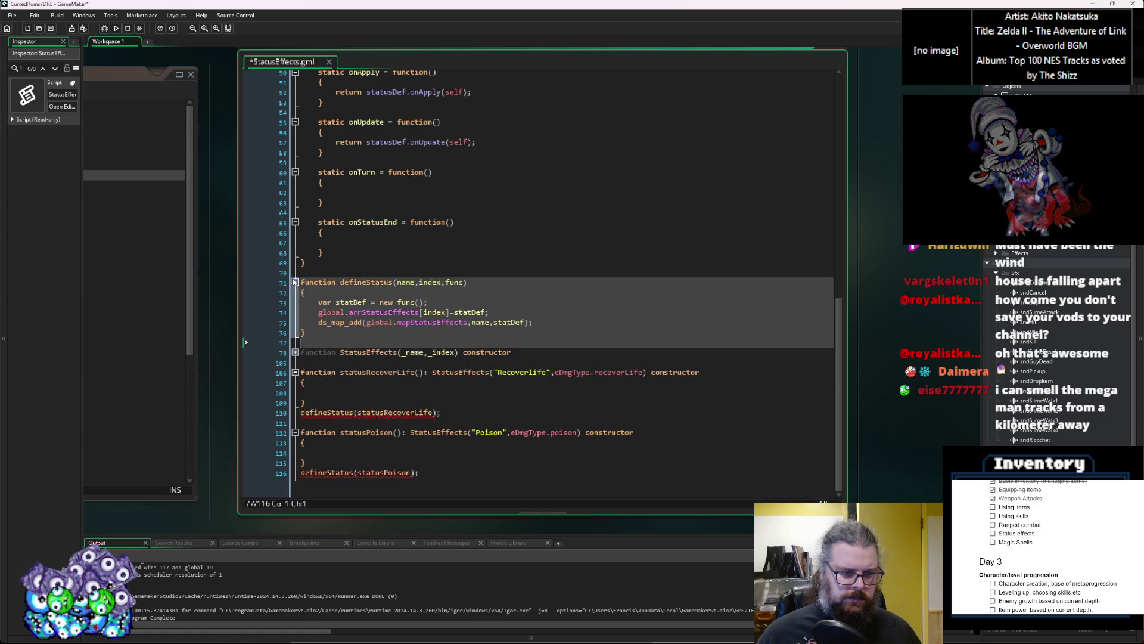
# Remove the stray space after defineStatus( in the statusRecoverLife definition on line 110
pyautogui.click(411, 412)
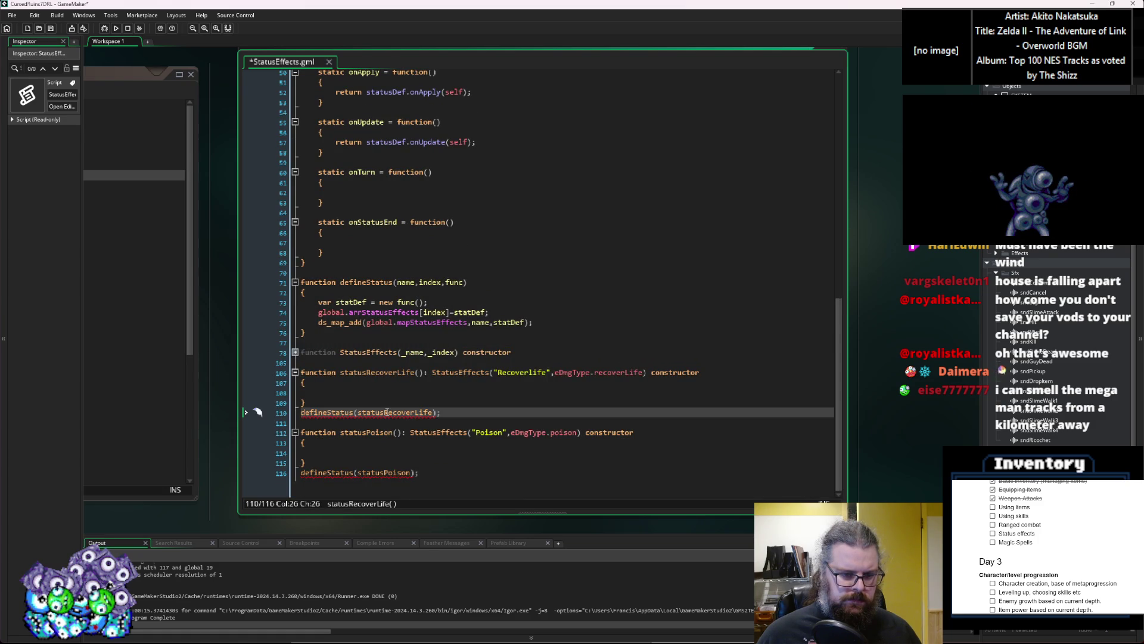
pyautogui.click(357, 412)
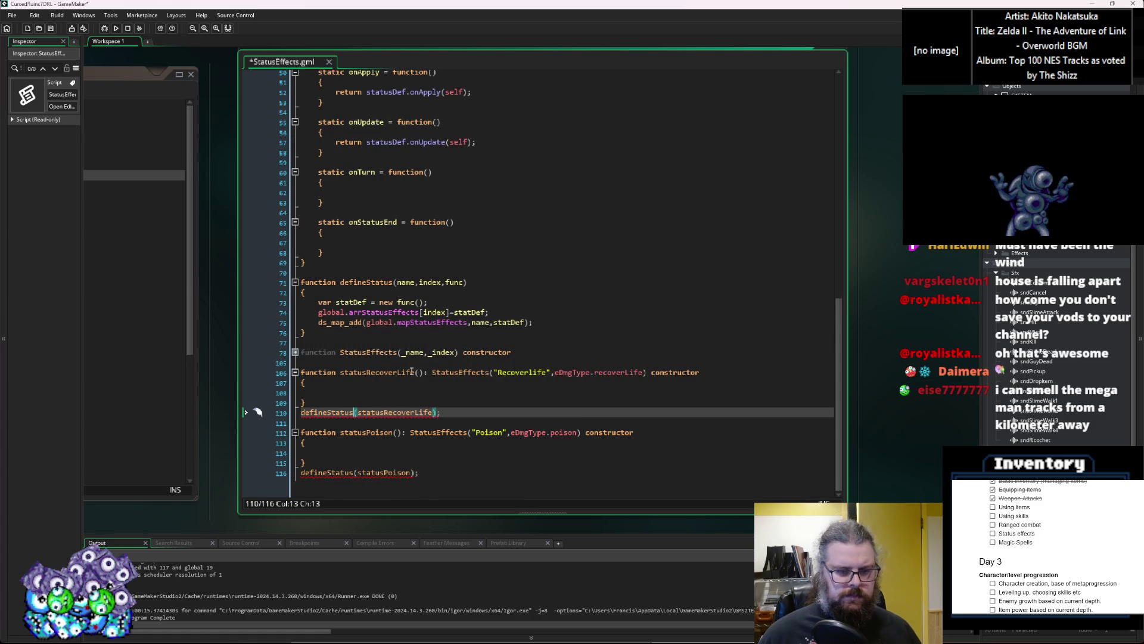
pyautogui.press('BackSpace')
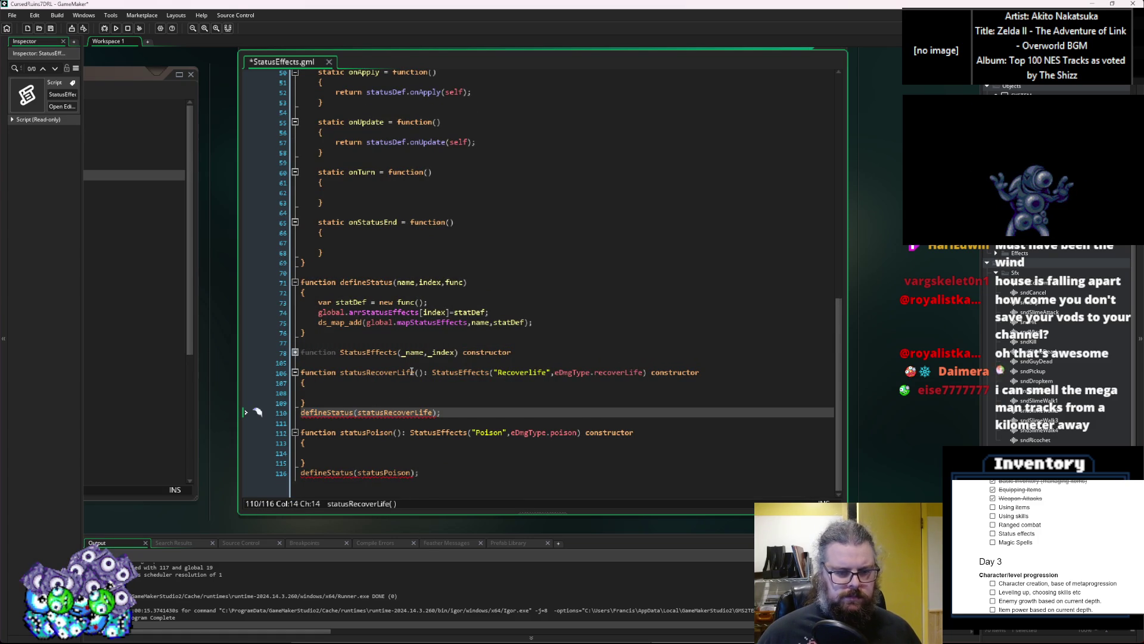
pyautogui.click(319, 412)
pyautogui.click(330, 385)
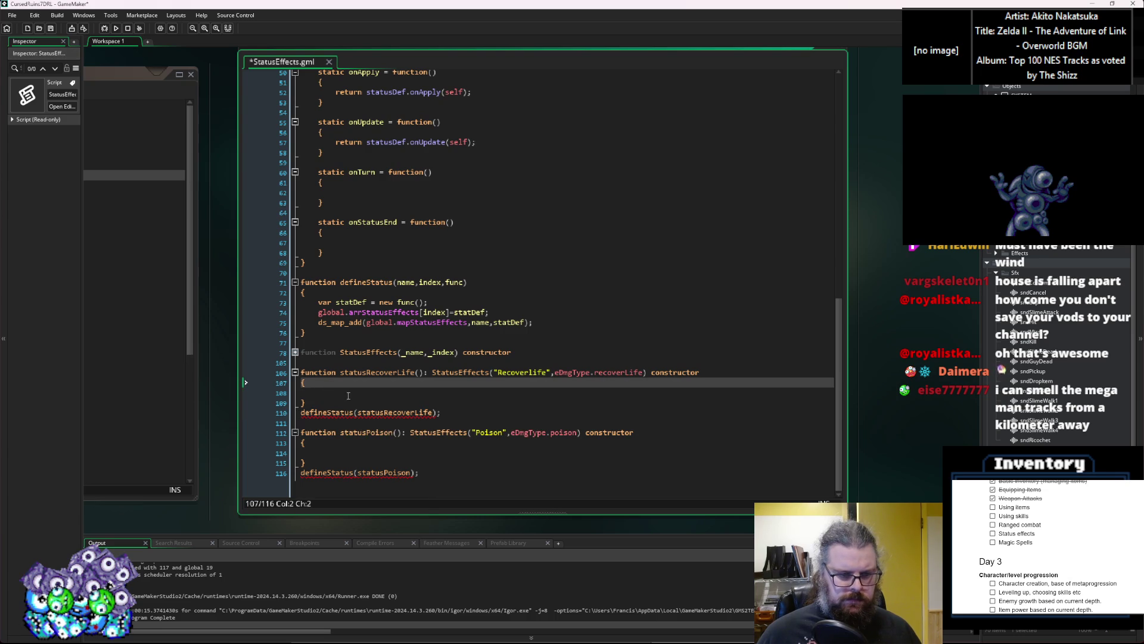
pyautogui.click(348, 396)
pyautogui.click(340, 412)
pyautogui.click(334, 473)
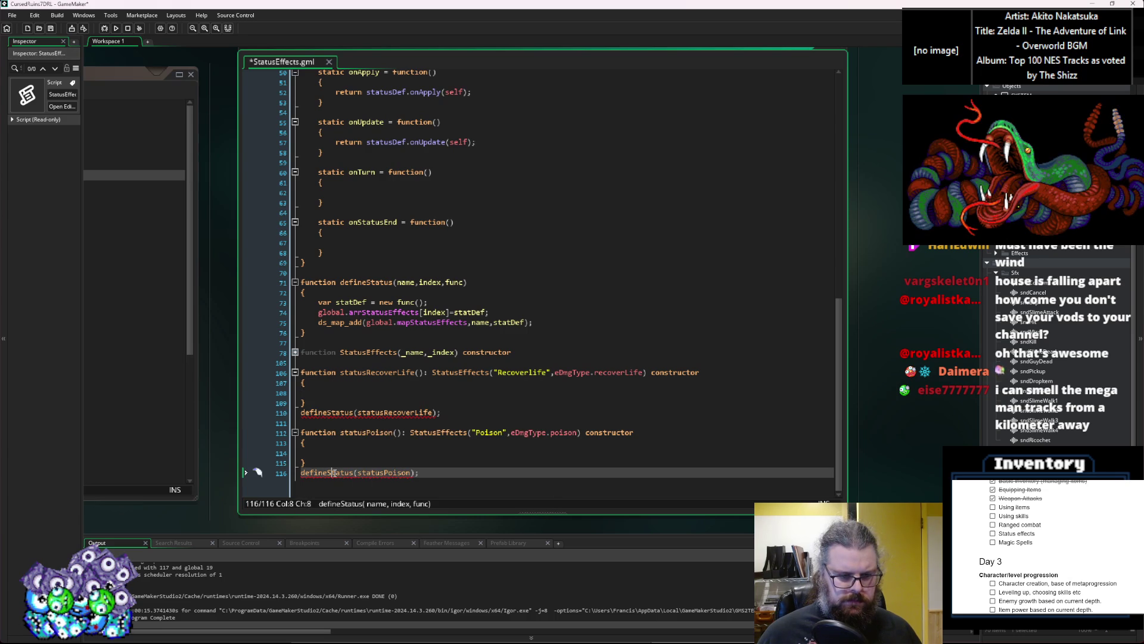
pyautogui.click(373, 392)
pyautogui.write('i')
pyautogui.press('BackSpace')
# Copy the onApply function block from status and paste it into the statusRecoverLife body
pyautogui.scroll(3, 365, 219)
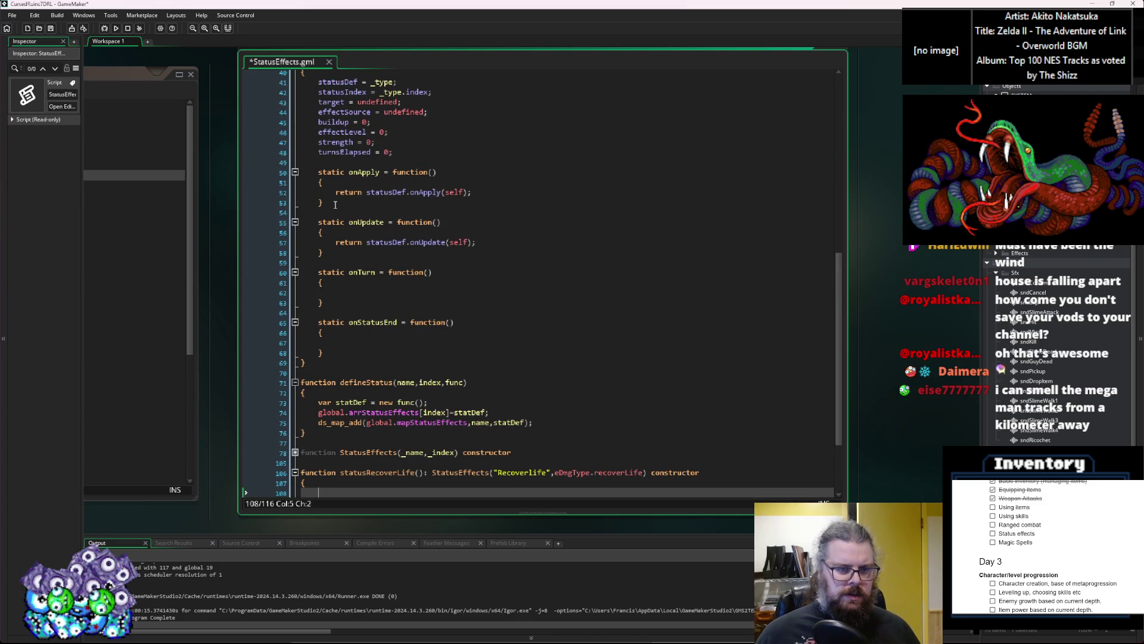
pyautogui.scroll(2, 370, 220)
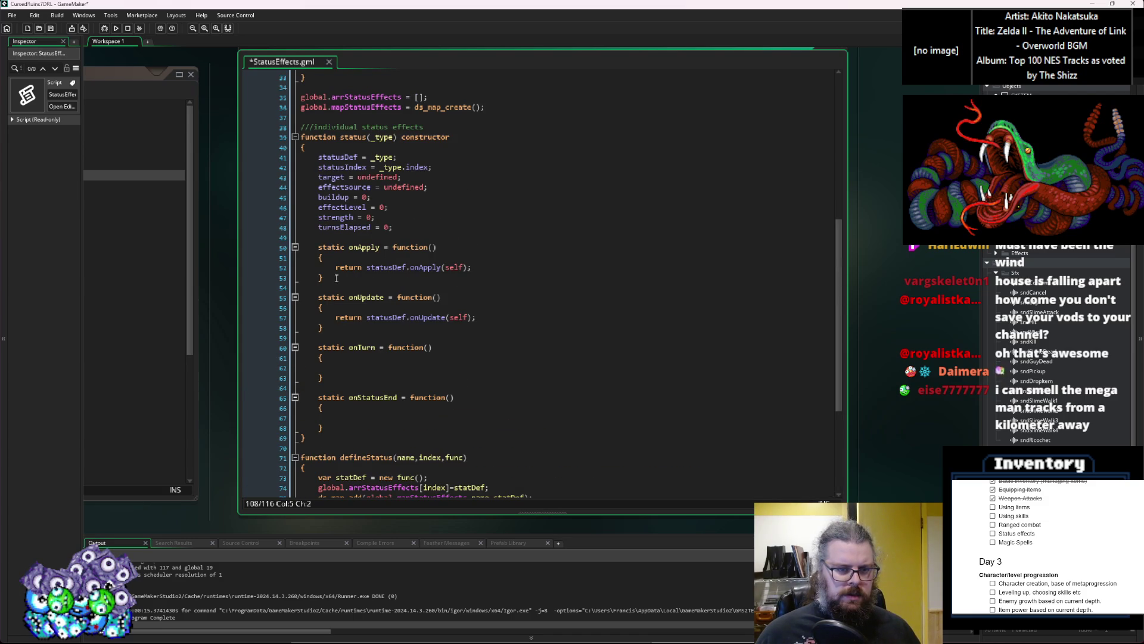
pyautogui.moveTo(333, 276); pyautogui.dragTo(256, 247)
pyautogui.hotkey('ctrl', 'c')
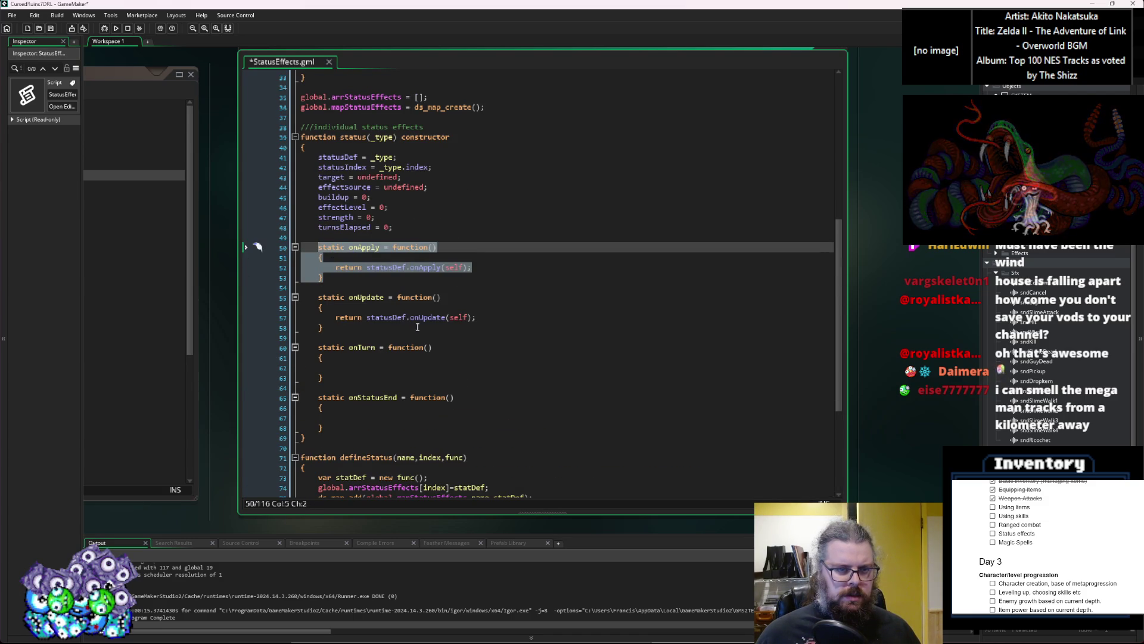
pyautogui.click(506, 283)
pyautogui.scroll(-5, 417, 310)
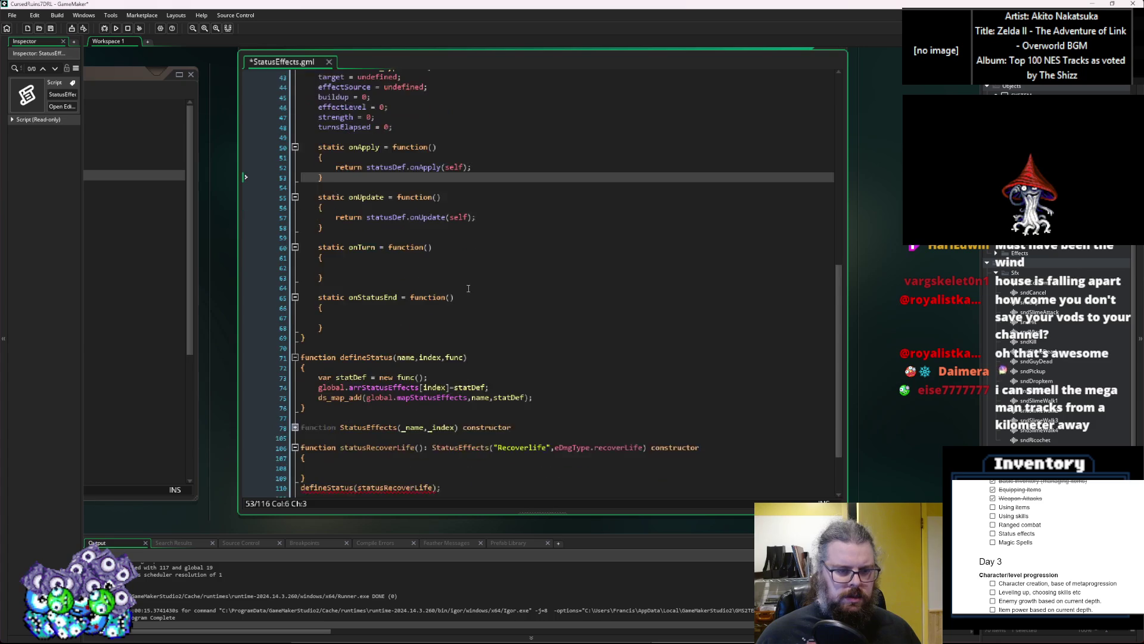
pyautogui.click(360, 384)
pyautogui.click(361, 392)
pyautogui.hotkey('ctrl', 'v')
# Rewrite the pasted return statement as 'return false;'
pyautogui.scroll(-1, 479, 410)
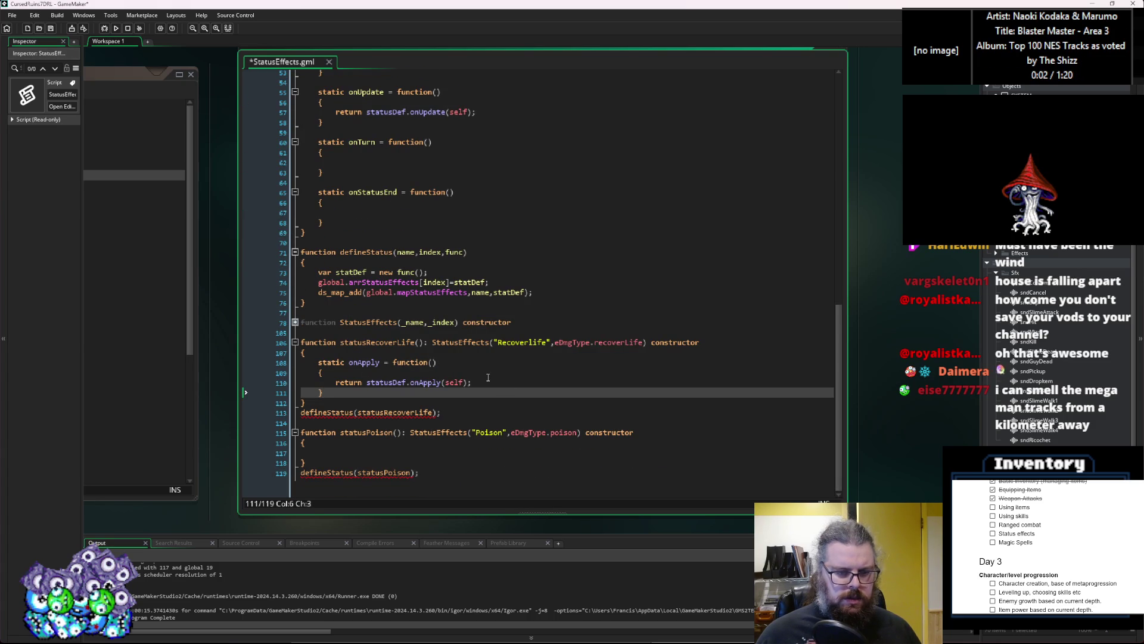
pyautogui.click(332, 382)
pyautogui.hotkey('shift', 'End')
pyautogui.write('reut')
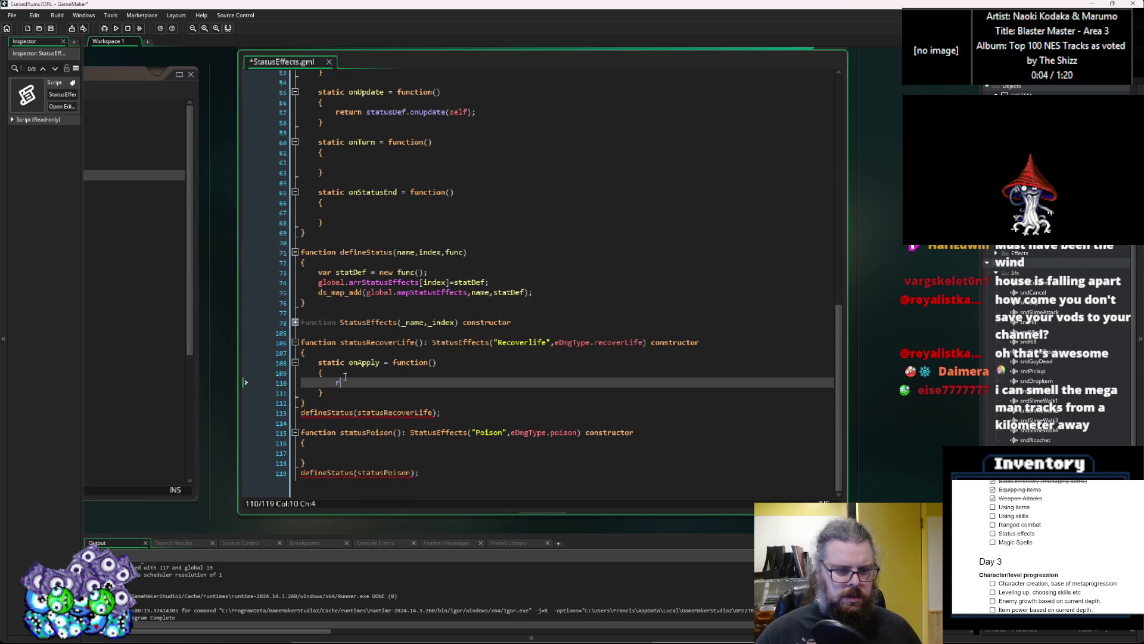
pyautogui.press('BackSpace')
pyautogui.press('BackSpace')
pyautogui.write('turn false;')
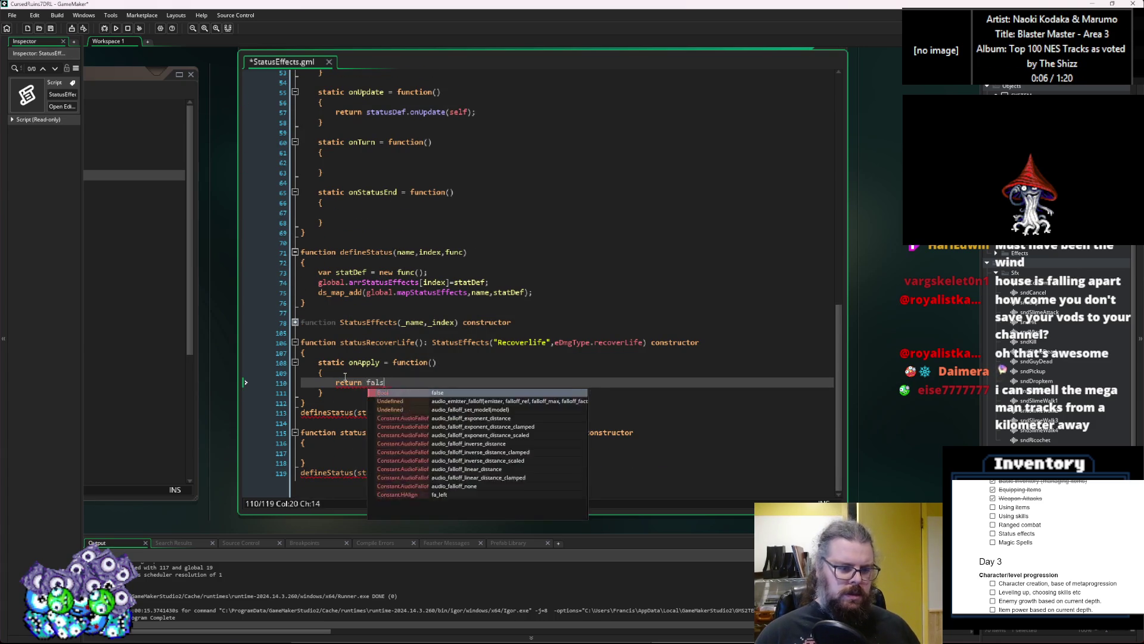
# Add a blank line above 'return false;' and spacing after the Recoverlife definition
pyautogui.press('Home')
pyautogui.press('Return')
pyautogui.press('Return')
pyautogui.press('Up')
pyautogui.press('Up')
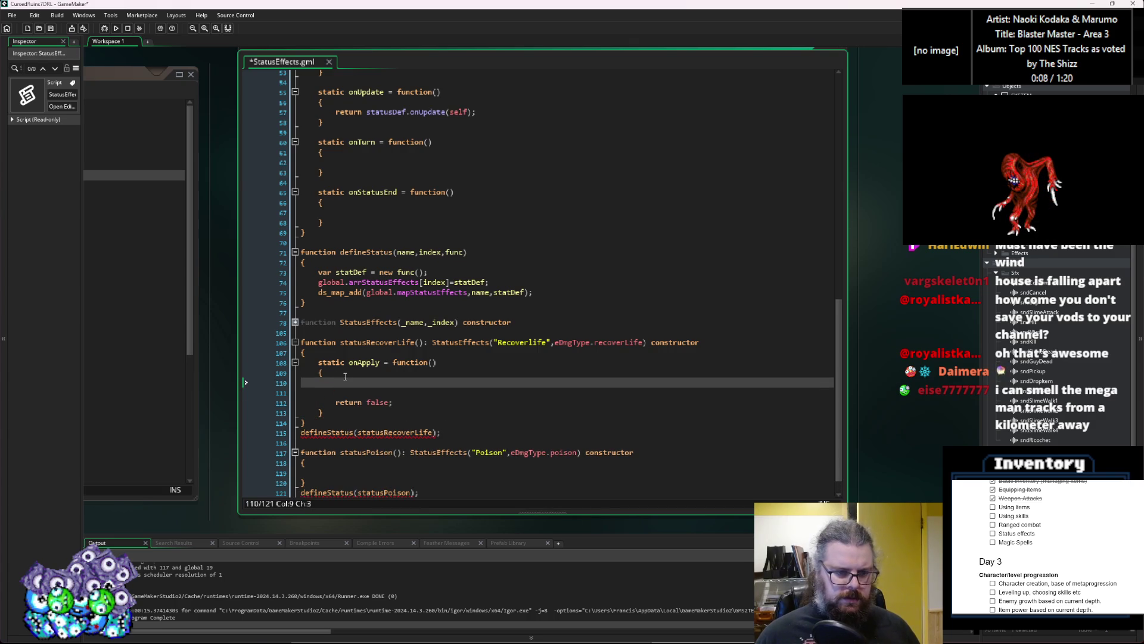
pyautogui.scroll(-1, 345, 376)
pyautogui.click(470, 410)
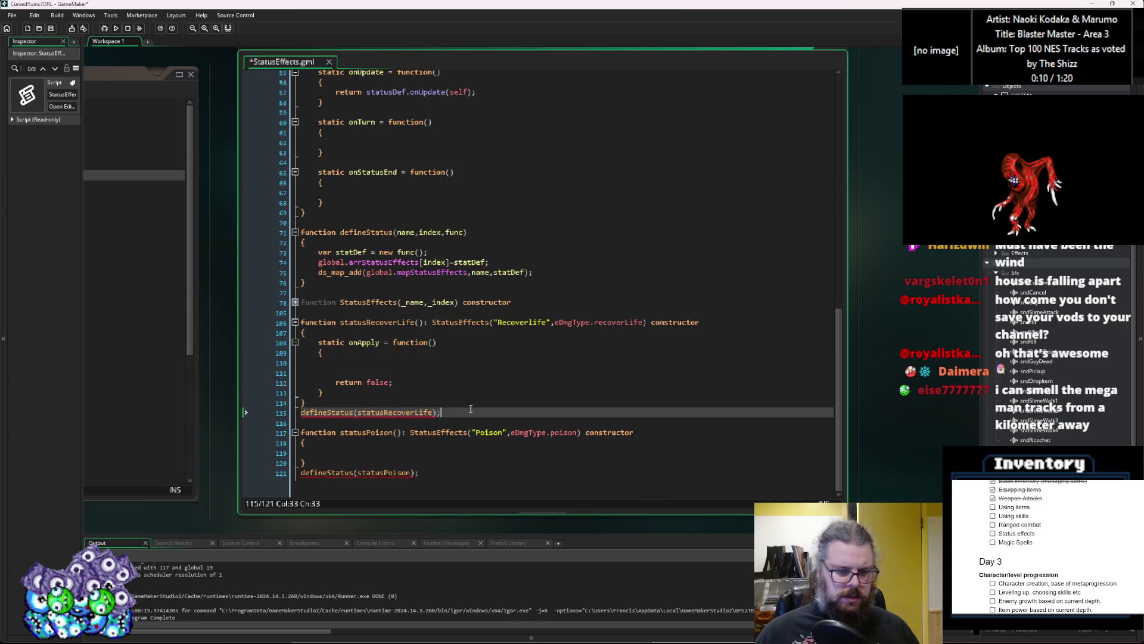
pyautogui.press('Return')
pyautogui.press('Return')
# Remove the extra blank line inside onApply and review its parameter list
pyautogui.click(376, 373)
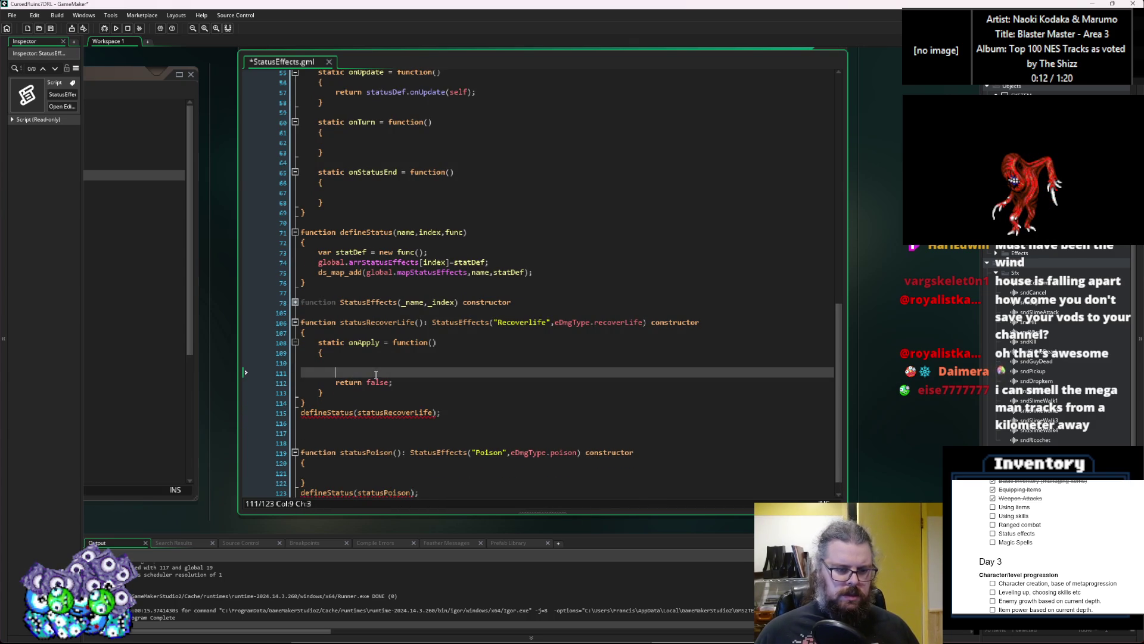
pyautogui.press('BackSpace')
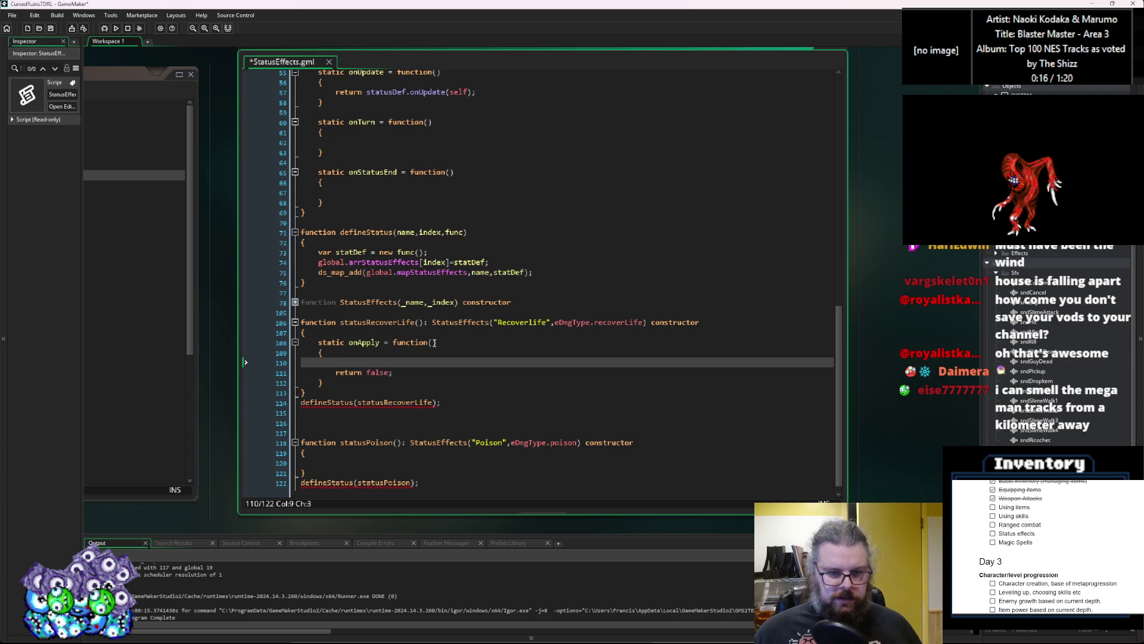
pyautogui.click(433, 342)
pyautogui.click(411, 362)
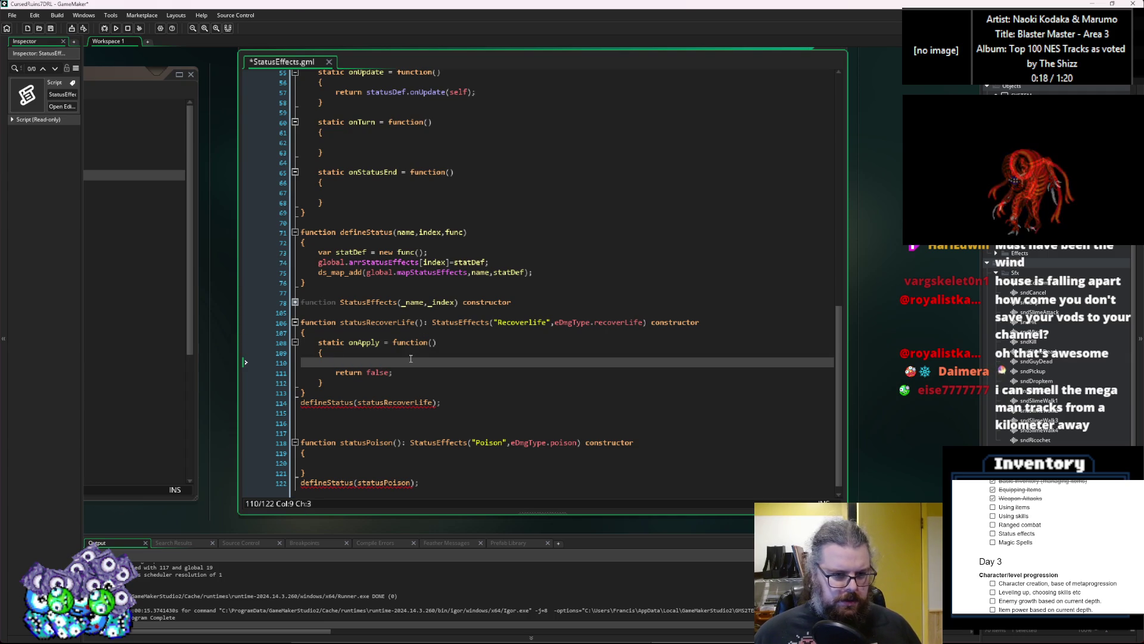
pyautogui.scroll(3, 418, 359)
pyautogui.scroll(-2, 419, 357)
pyautogui.scroll(-1, 419, 358)
pyautogui.click(436, 343)
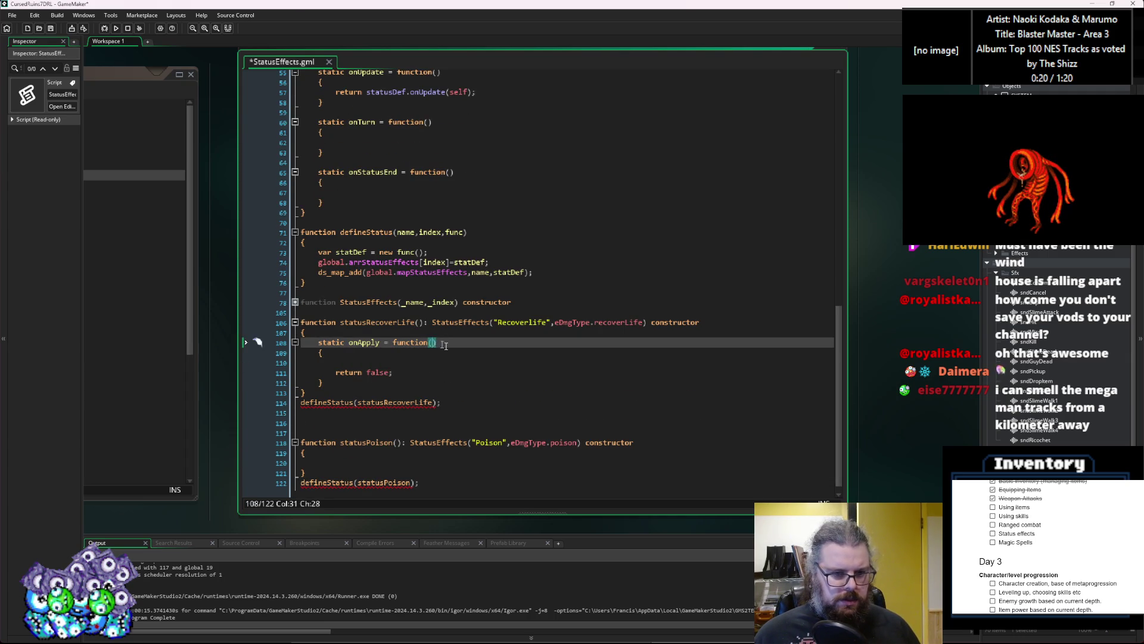
pyautogui.scroll(5, 468, 371)
pyautogui.scroll(1, 468, 371)
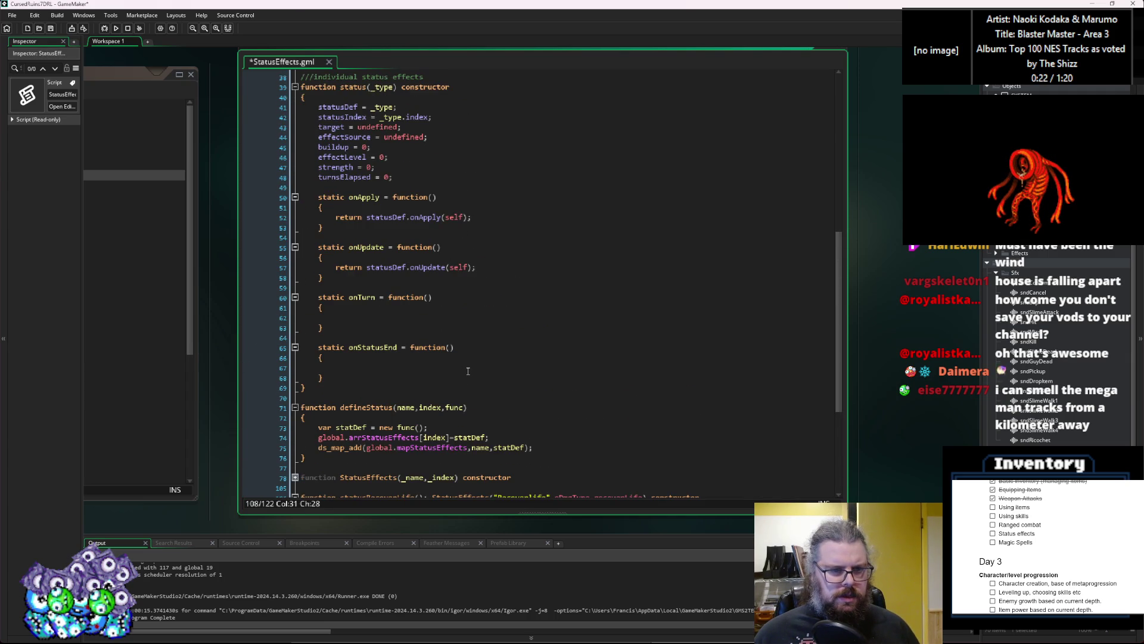
# Change the constructor signature to status(_type,_buildup=1,_strength=0,_effectLevel=0)
pyautogui.scroll(1, 468, 371)
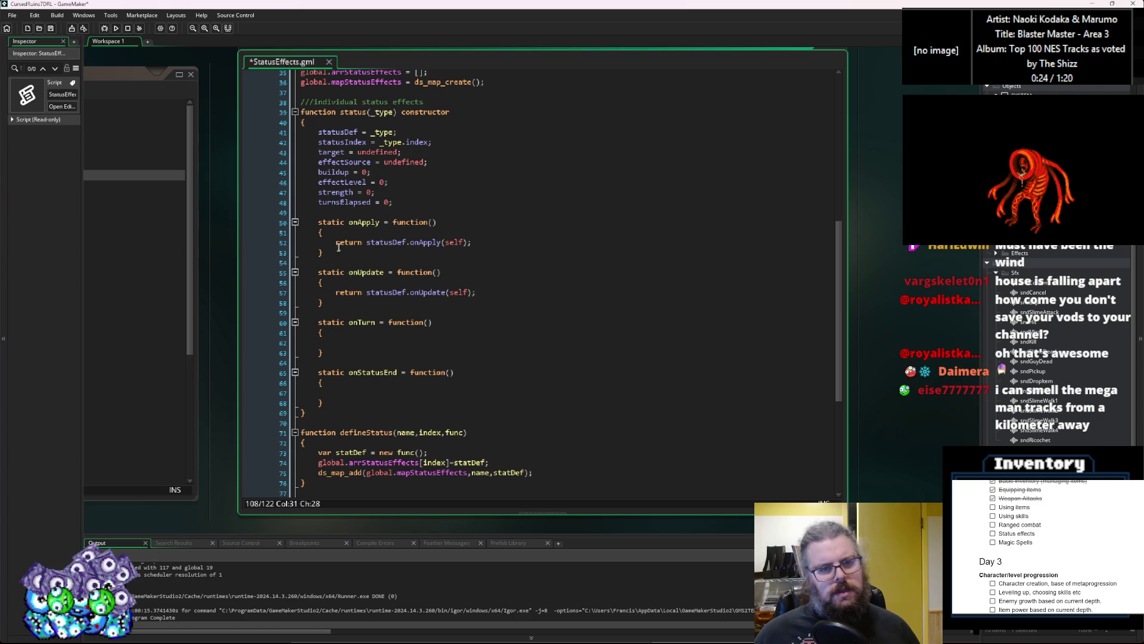
pyautogui.scroll(2, 339, 242)
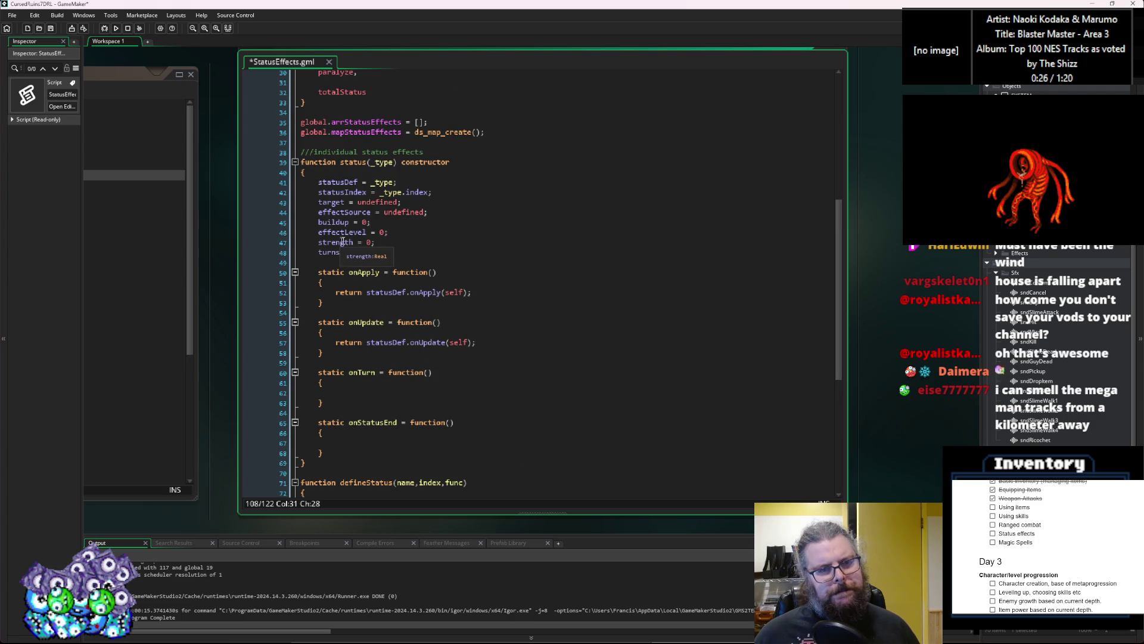
pyautogui.click(389, 162)
pyautogui.write('m')
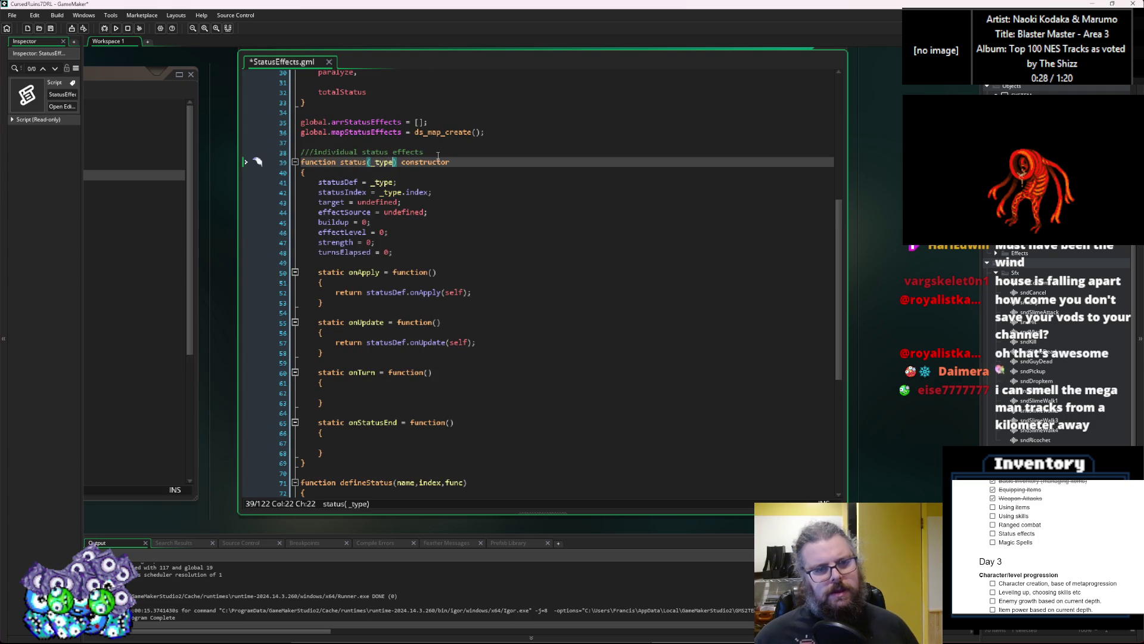
pyautogui.press('BackSpace')
pyautogui.write(',')
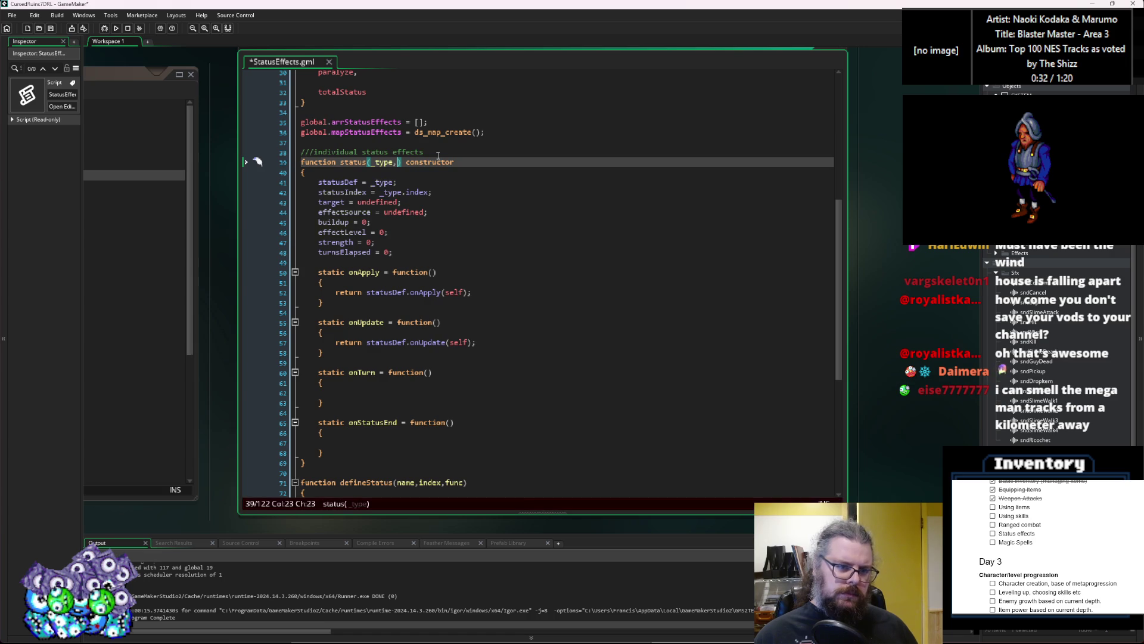
pyautogui.write('buildup')
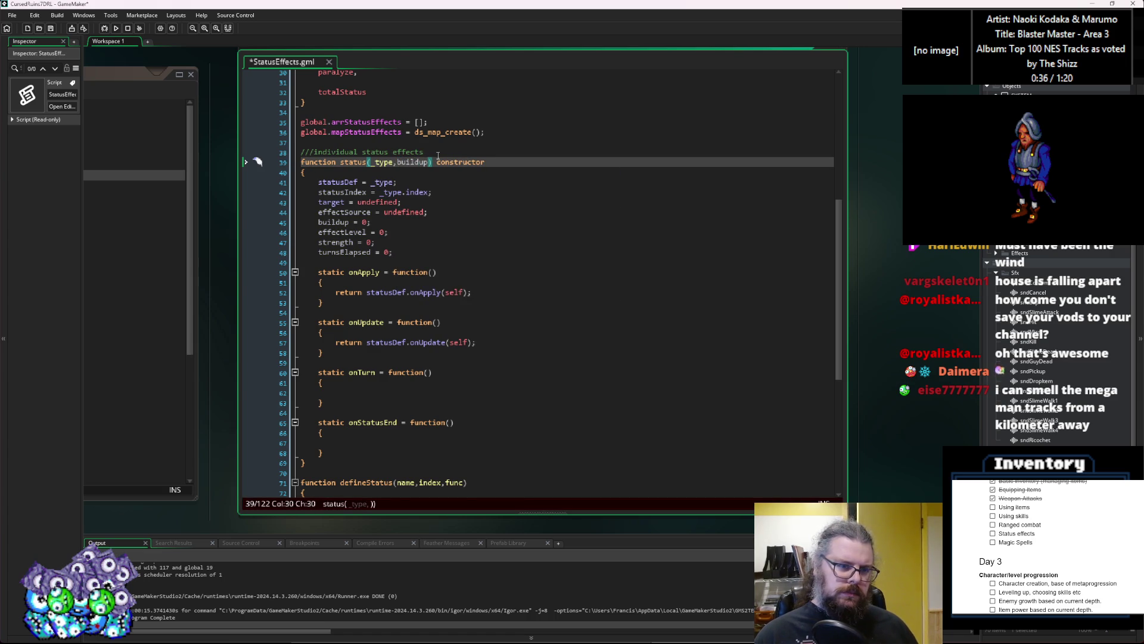
pyautogui.press('BackSpace')
pyautogui.press('BackSpace')
pyautogui.press('BackSpace')
pyautogui.write('_buildup,')
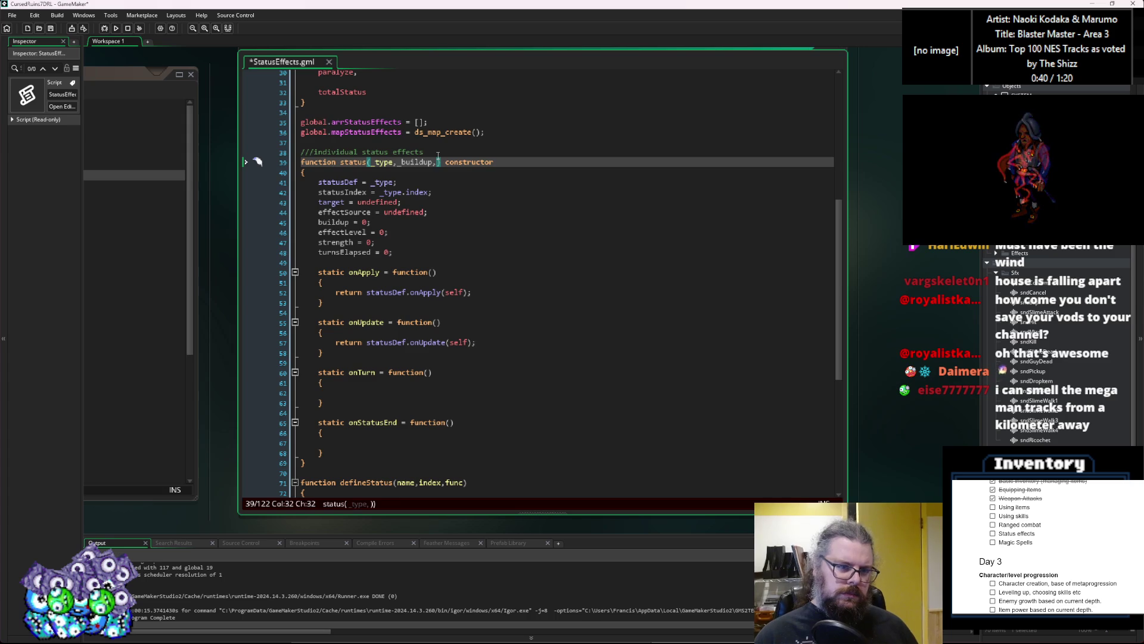
pyautogui.write('_effect')
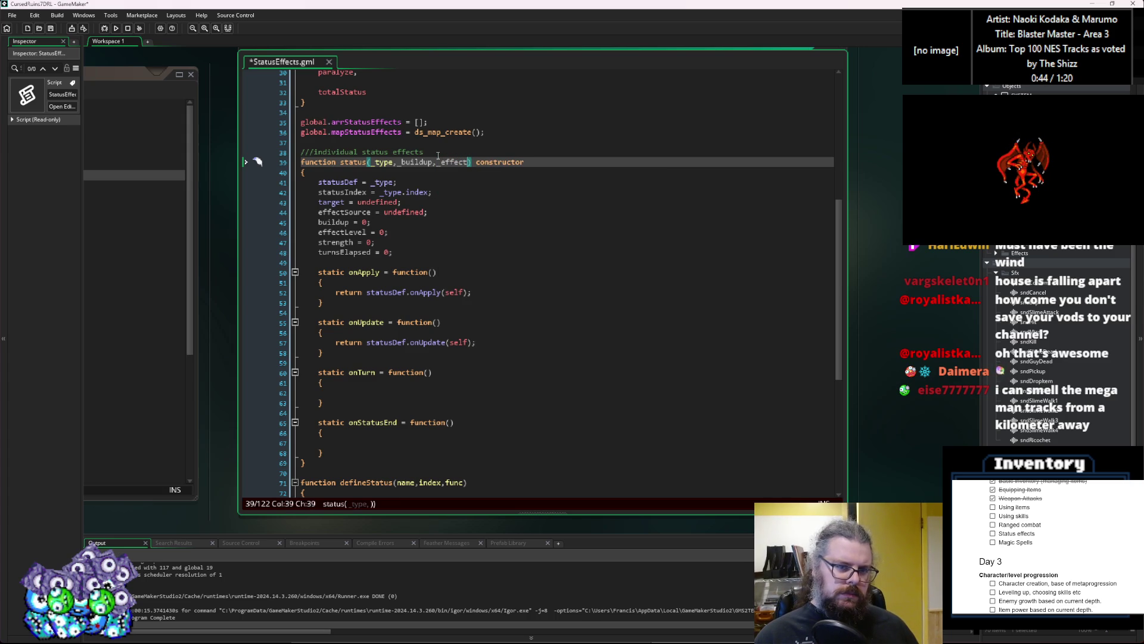
pyautogui.write('Level')
pyautogui.write('=0')
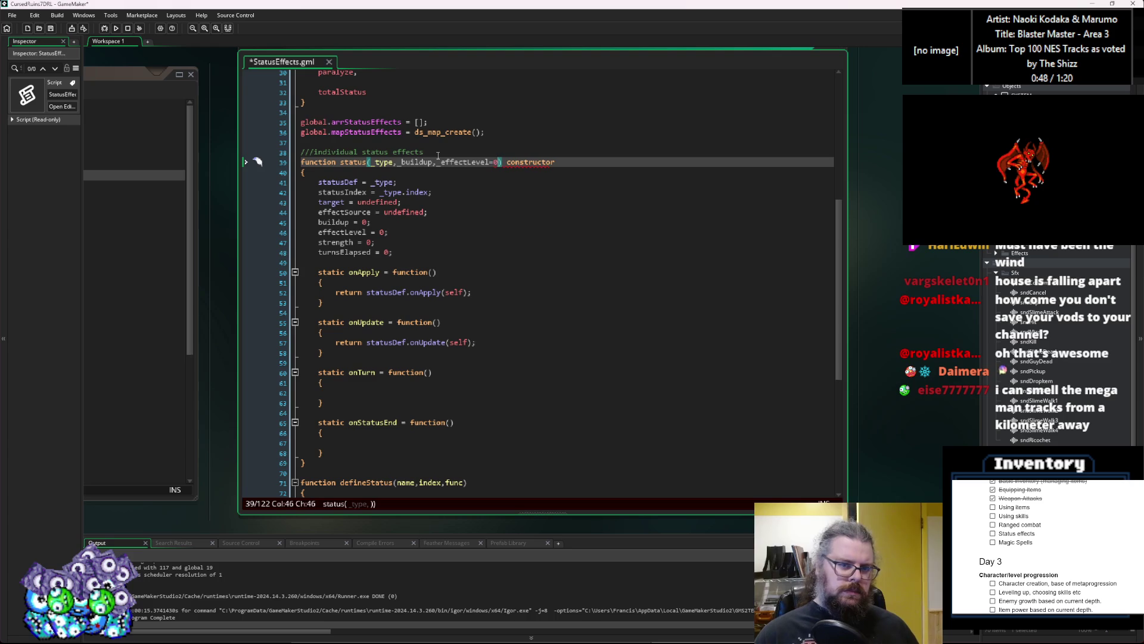
pyautogui.hotkey('ctrl', 'Left')
pyautogui.press('Left')
pyautogui.write('=1')
pyautogui.press('Right')
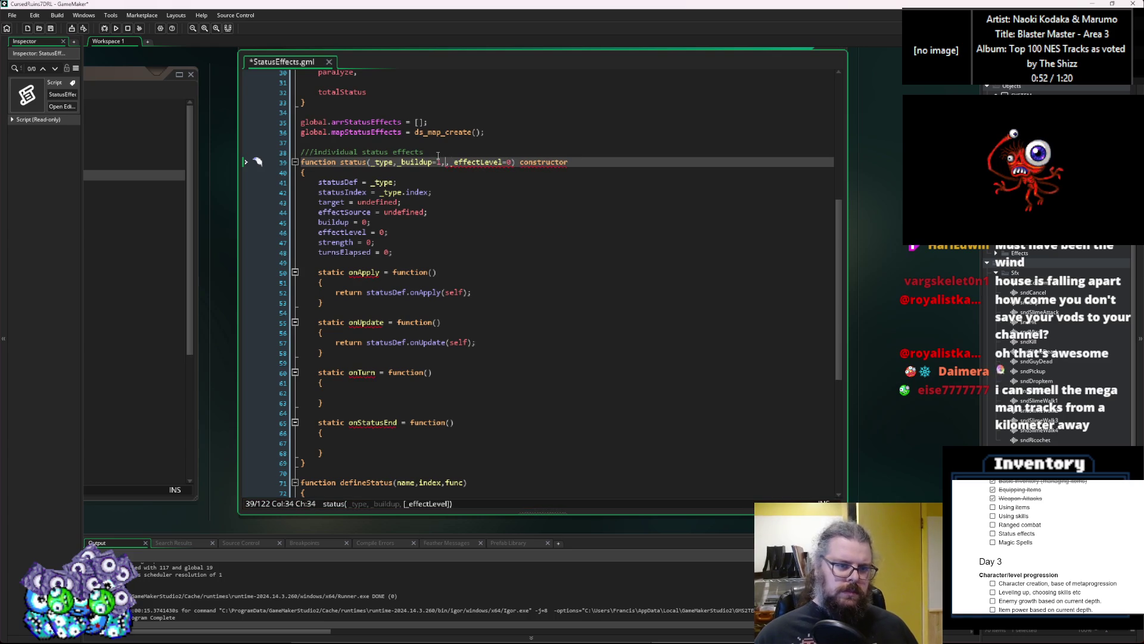
pyautogui.write('strength=0')
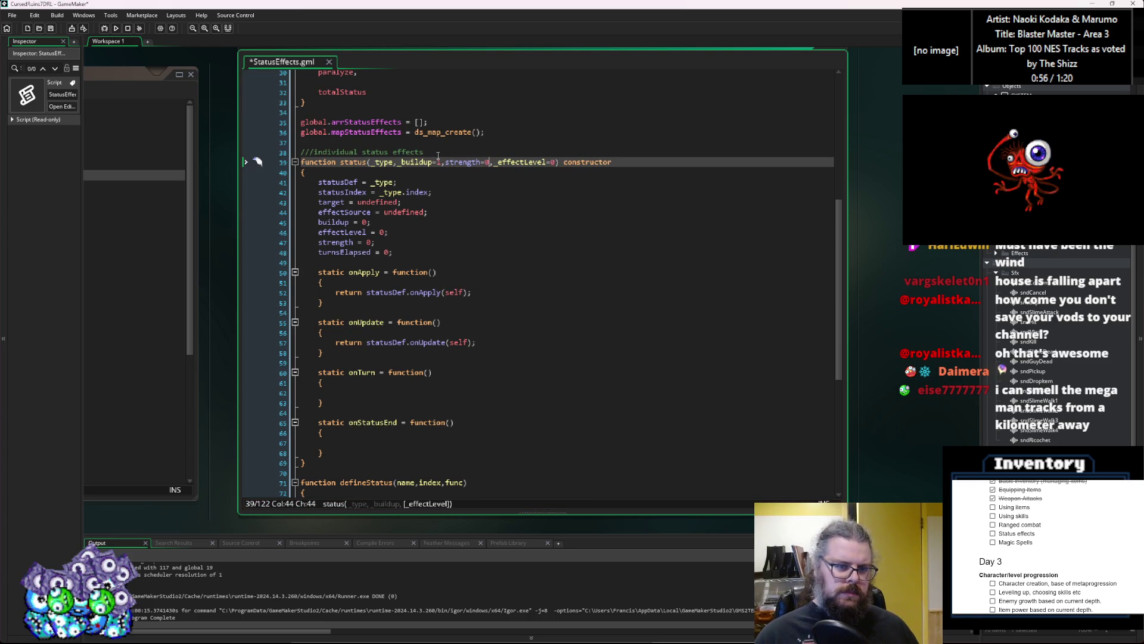
pyautogui.hotkey('ctrl', 'Left')
pyautogui.hotkey('ctrl', 'Left')
pyautogui.write('_')
# Replace buildup's value 0 with _buildup in the constructor body
pyautogui.press('Down')
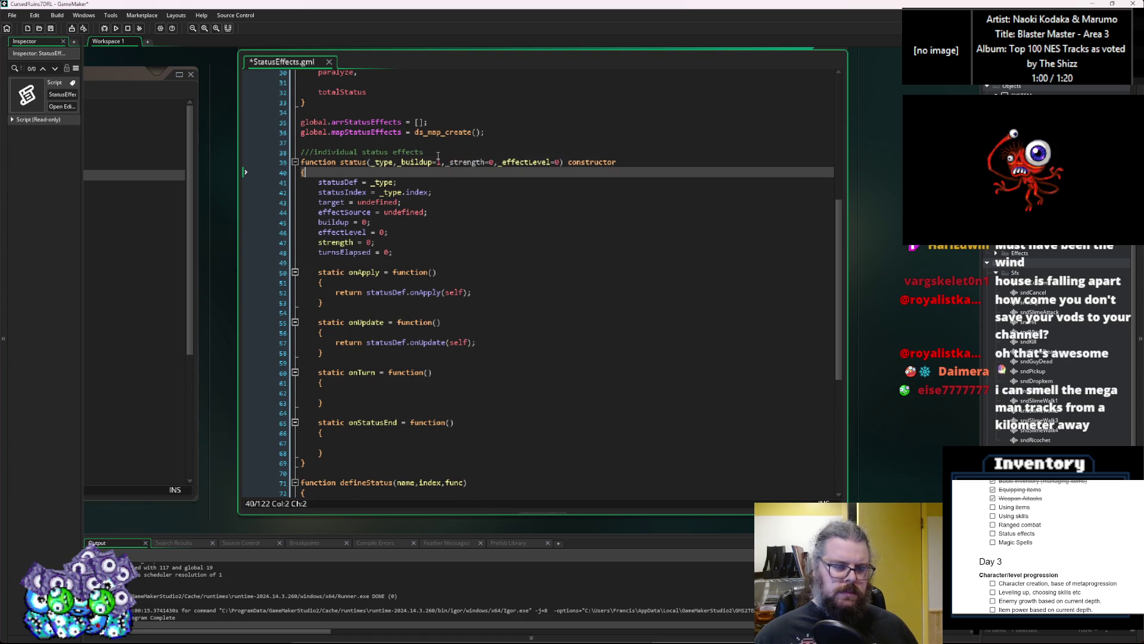
pyautogui.press('Up')
pyautogui.press('Down')
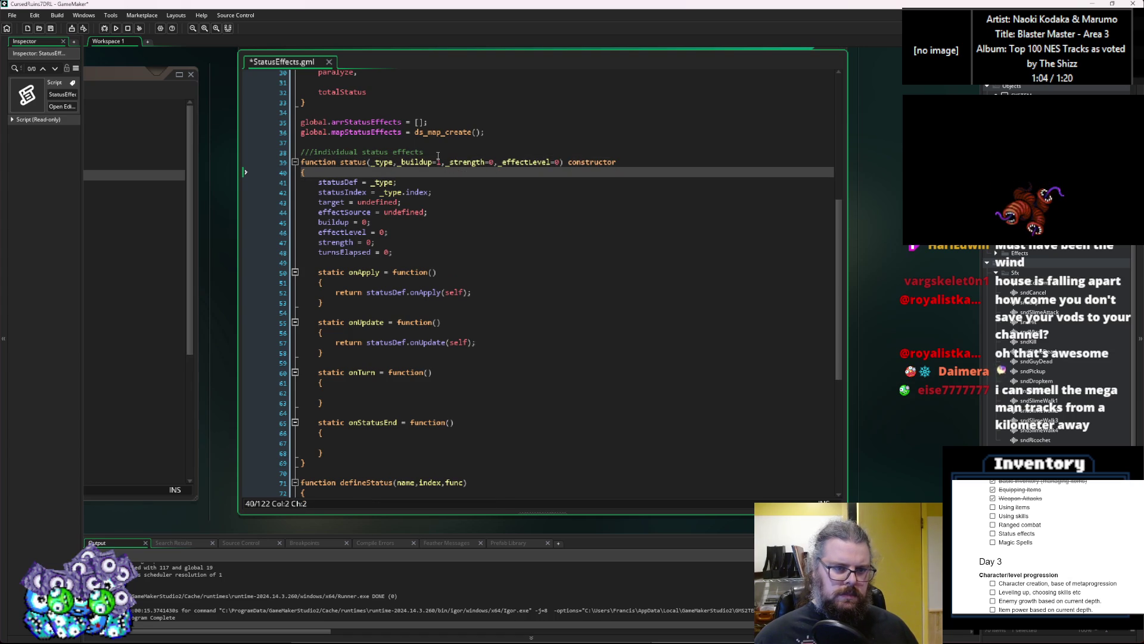
pyautogui.press('Down')
pyautogui.press('Down')
pyautogui.press('Down')
pyautogui.press('Up')
pyautogui.press('Up')
pyautogui.press('End')
pyautogui.press('Up')
pyautogui.press('Up')
pyautogui.press('Up')
pyautogui.press('Down')
pyautogui.press('Down')
pyautogui.press('Down')
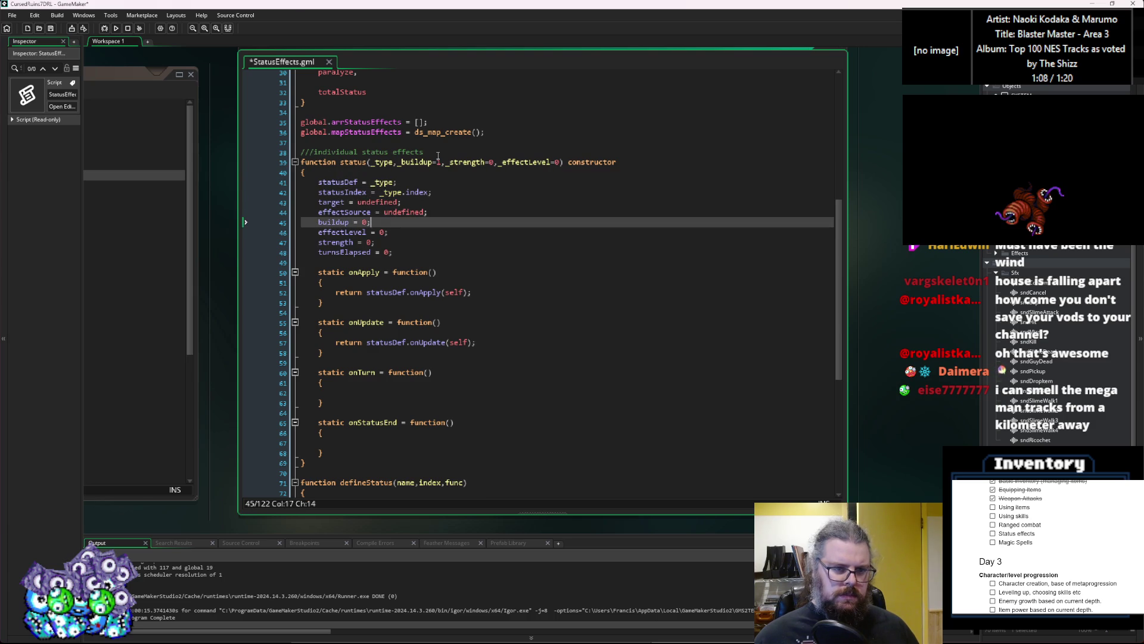
pyautogui.write('_buildup')
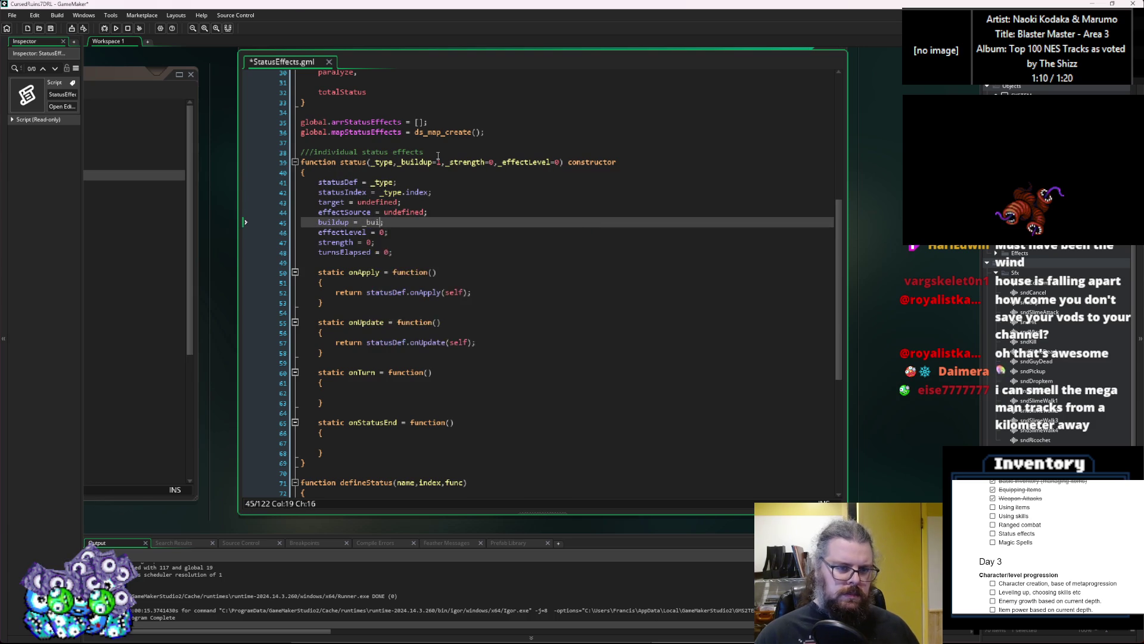
# Set effectLevel to _effectLevel and strength to _strength using autocomplete
pyautogui.press('Down')
pyautogui.press('Left')
pyautogui.press('BackSpace')
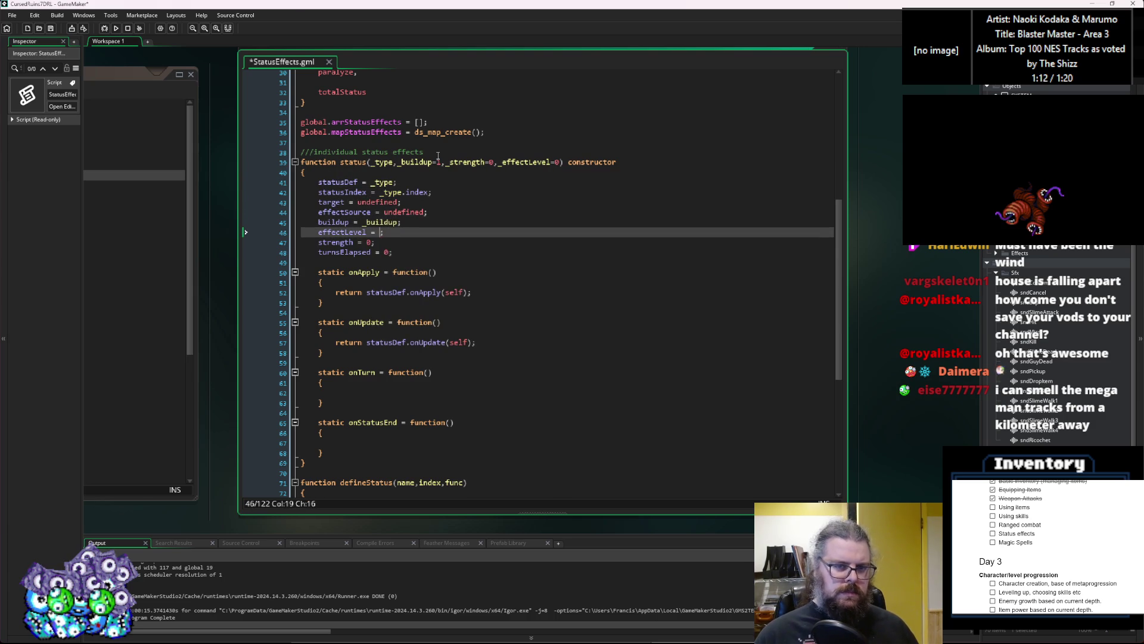
pyautogui.write('_eff')
pyautogui.press('Return')
pyautogui.press('Down')
pyautogui.press('Left')
pyautogui.press('BackSpace')
pyautogui.write('_s')
pyautogui.press('Return')
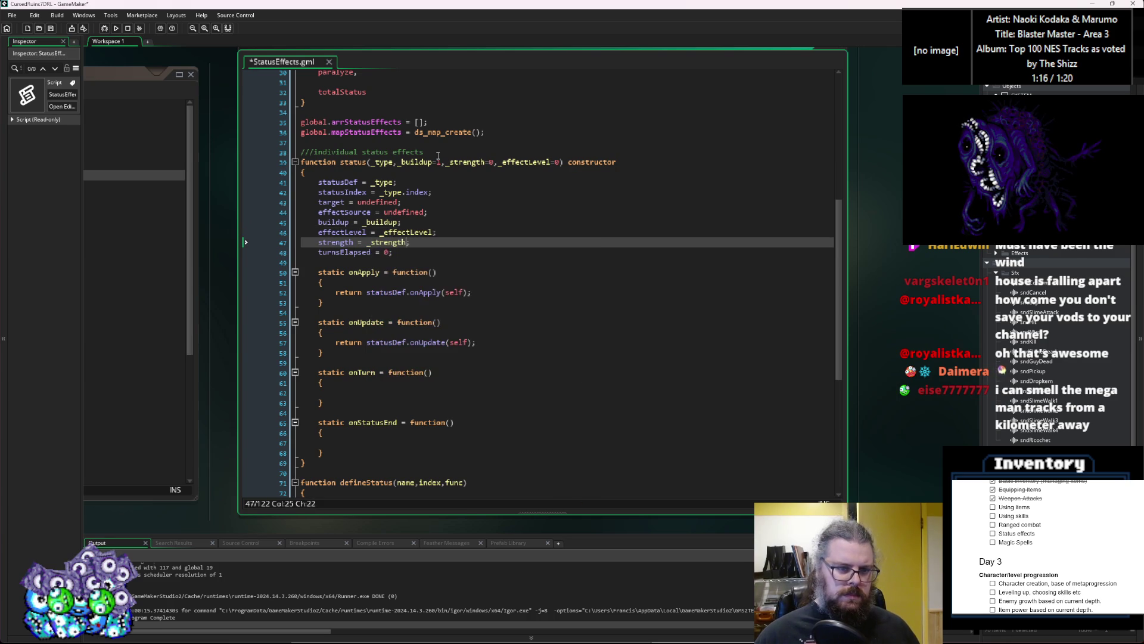
pyautogui.press('Down')
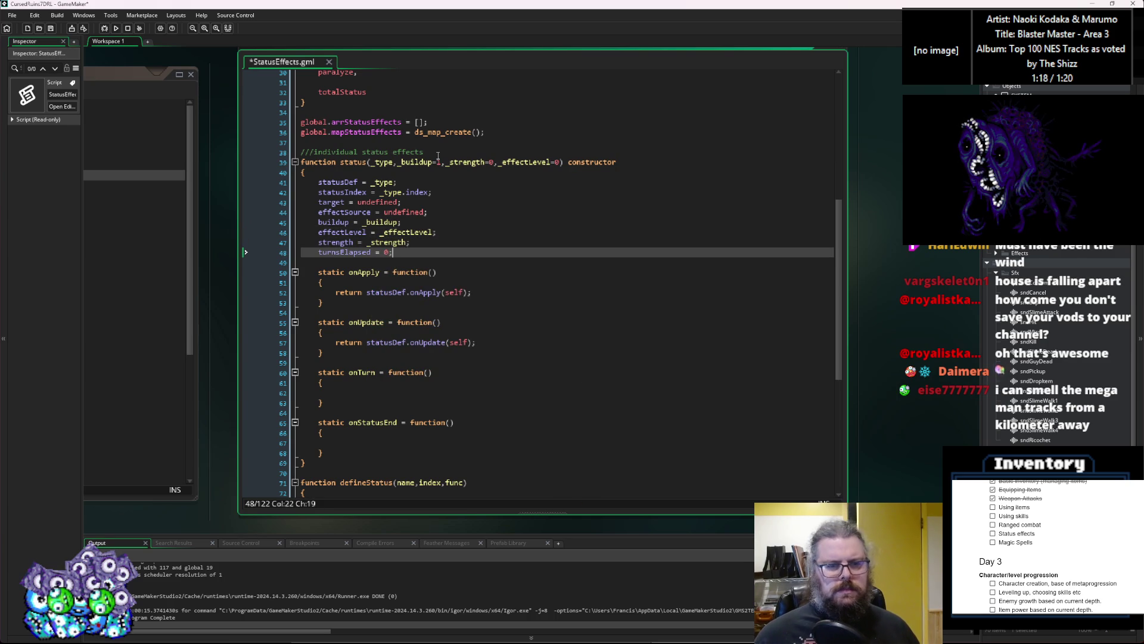
pyautogui.click(295, 162)
pyautogui.click(488, 271)
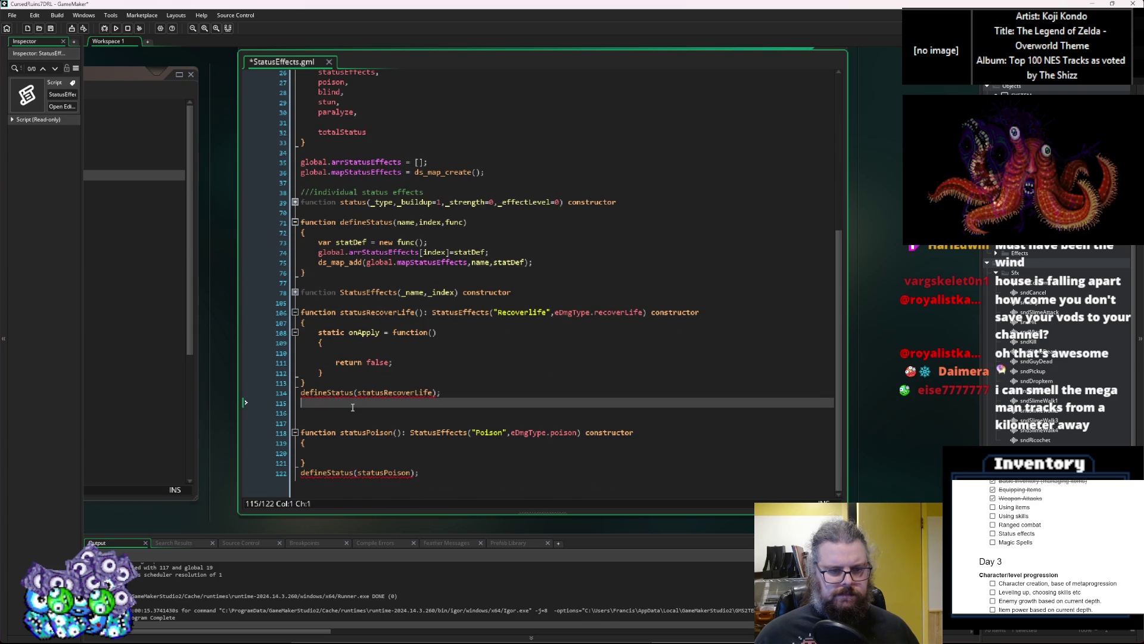
pyautogui.click(375, 412)
pyautogui.press('BackSpace')
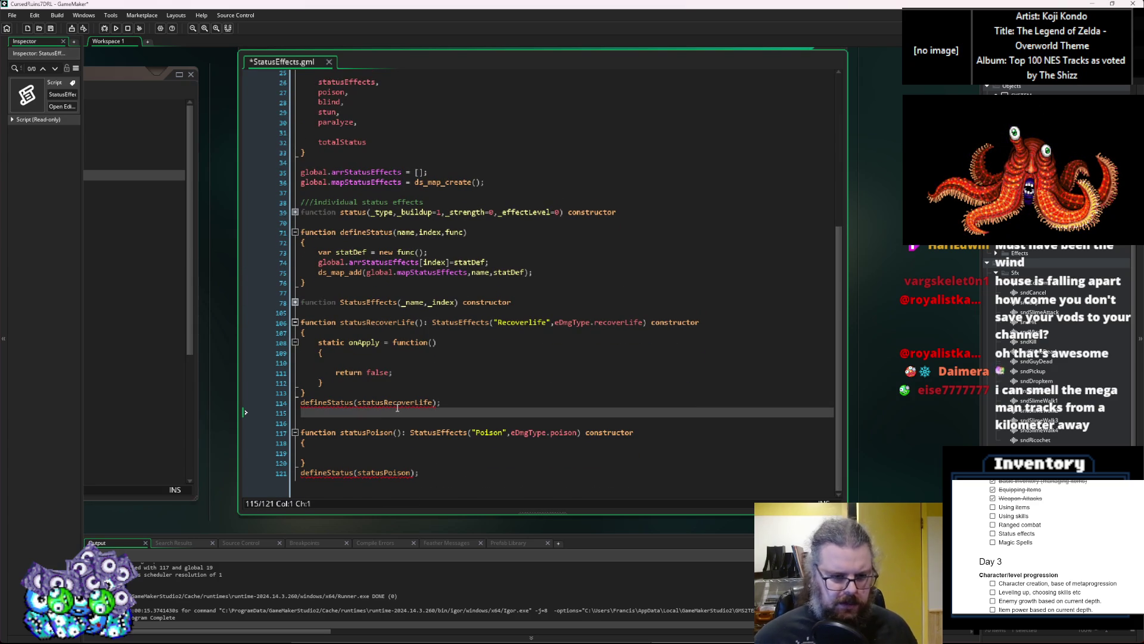
pyautogui.click(411, 392)
pyautogui.click(429, 363)
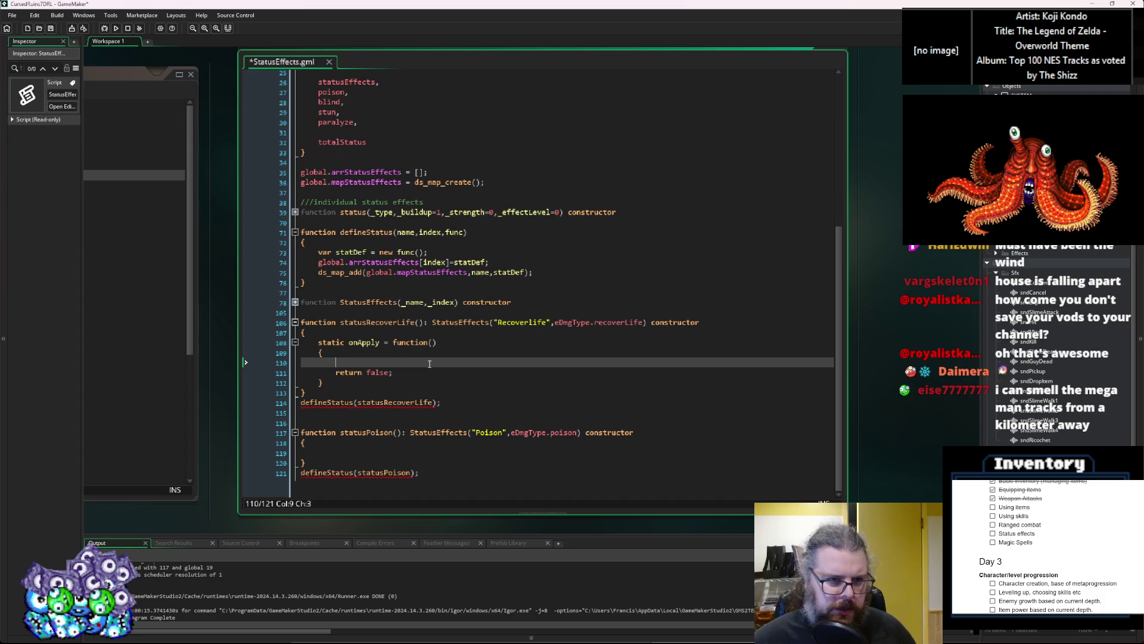
pyautogui.click(295, 212)
pyautogui.click(371, 262)
pyautogui.scroll(-4, 376, 280)
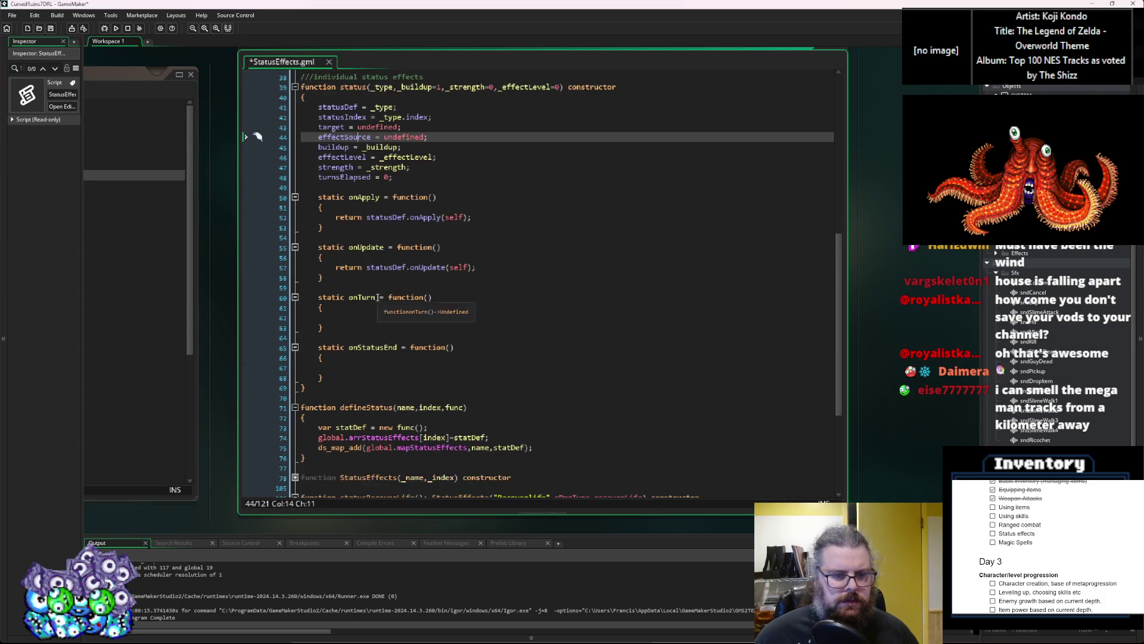
pyautogui.scroll(3, 384, 179)
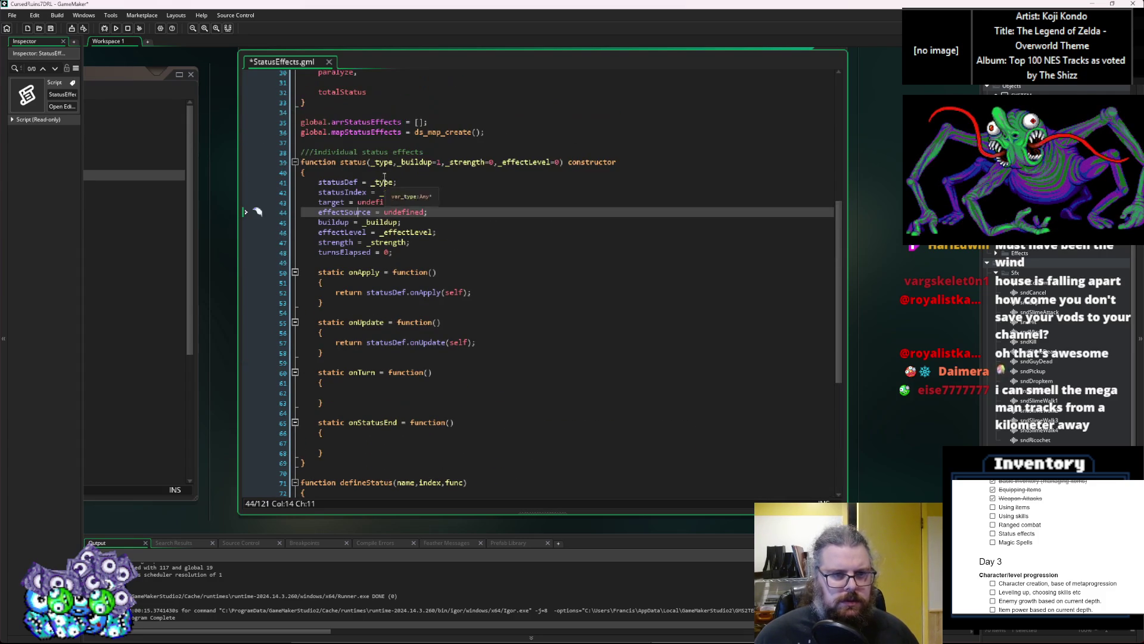
pyautogui.click(384, 177)
pyautogui.click(332, 203)
pyautogui.click(344, 192)
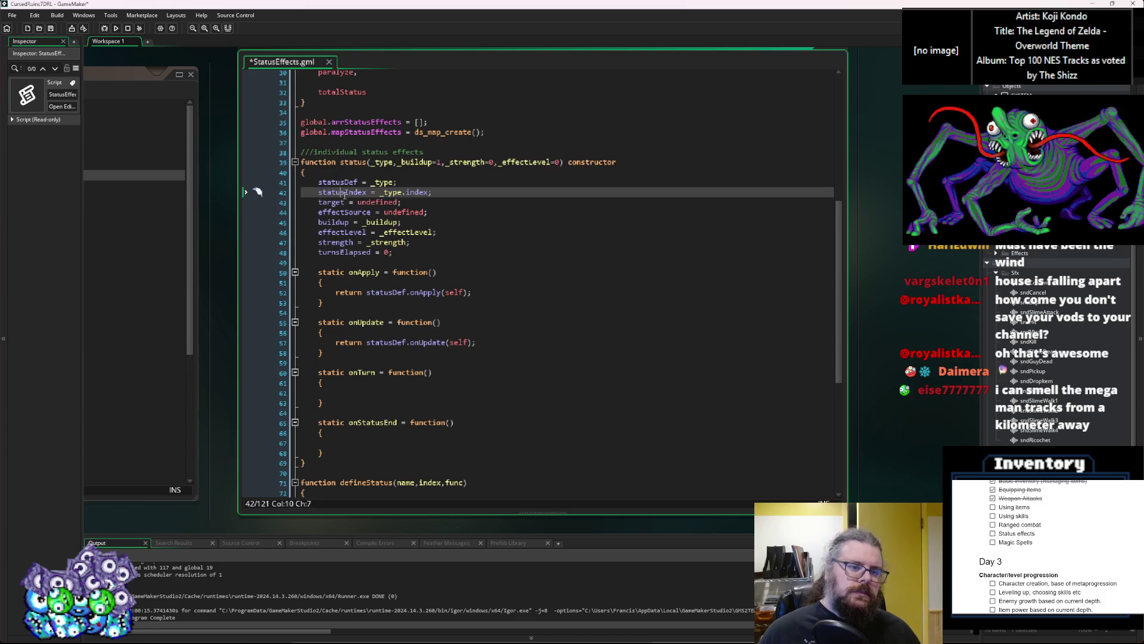
pyautogui.doubleClick(335, 203)
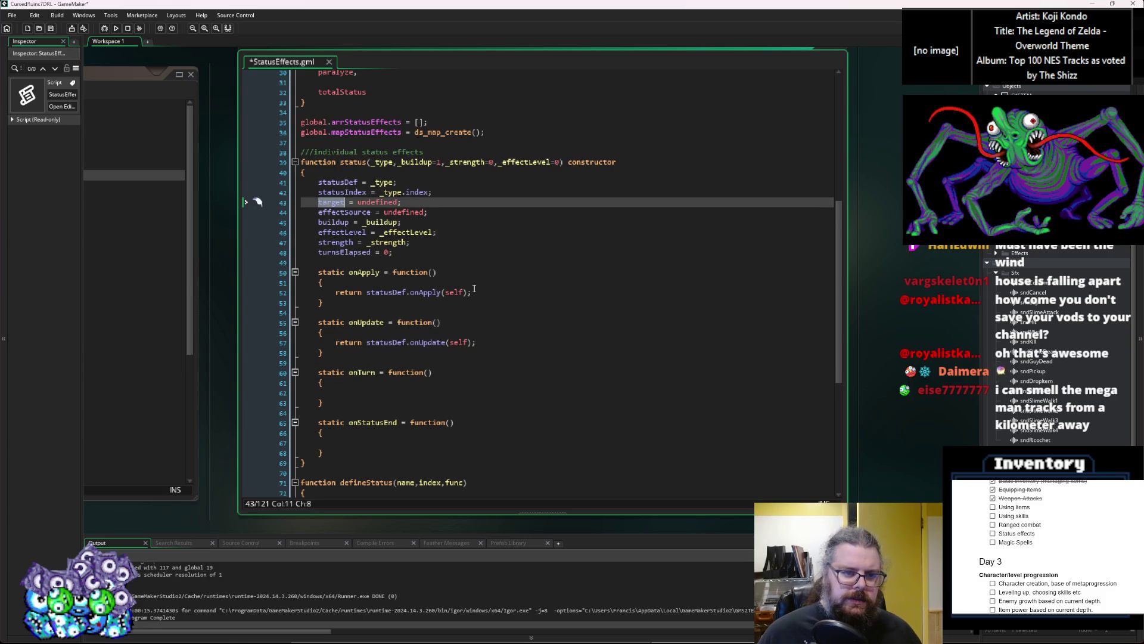
pyautogui.scroll(-6, 474, 289)
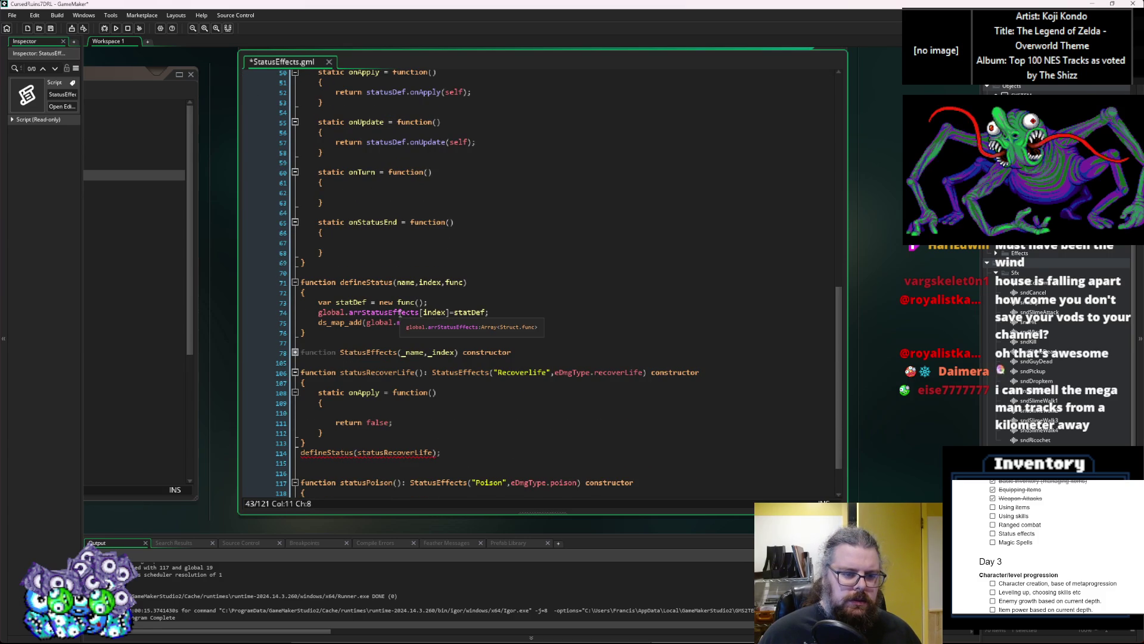
pyautogui.click(417, 413)
pyautogui.scroll(5, 439, 324)
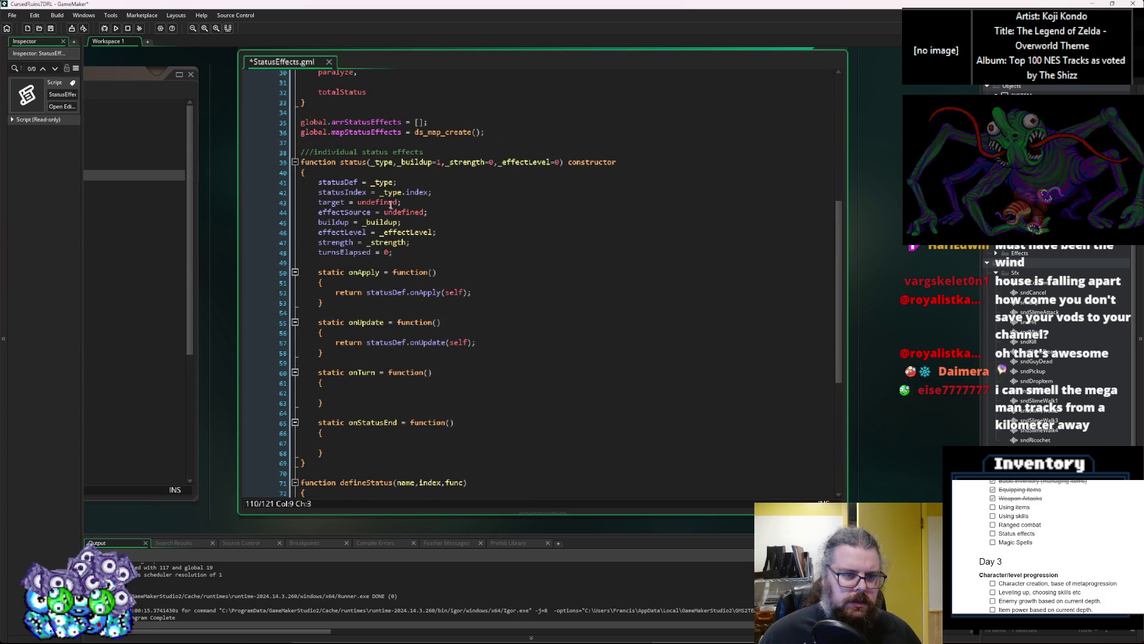
pyautogui.click(397, 162)
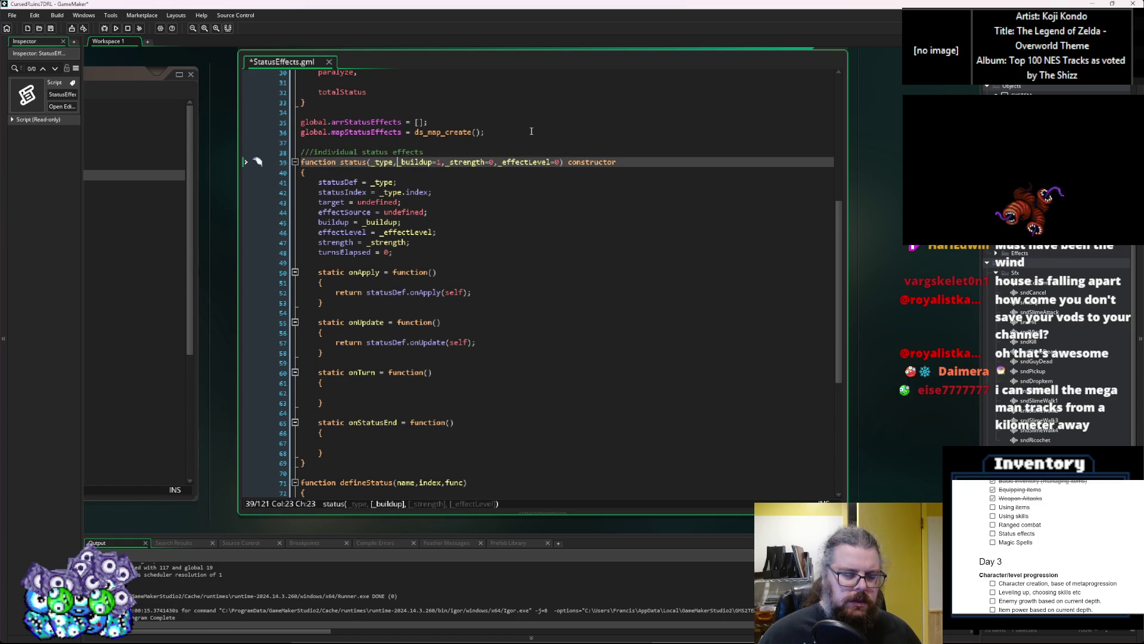
# Add a _target parameter after _type, set target = _target, and save
pyautogui.write('_targ')
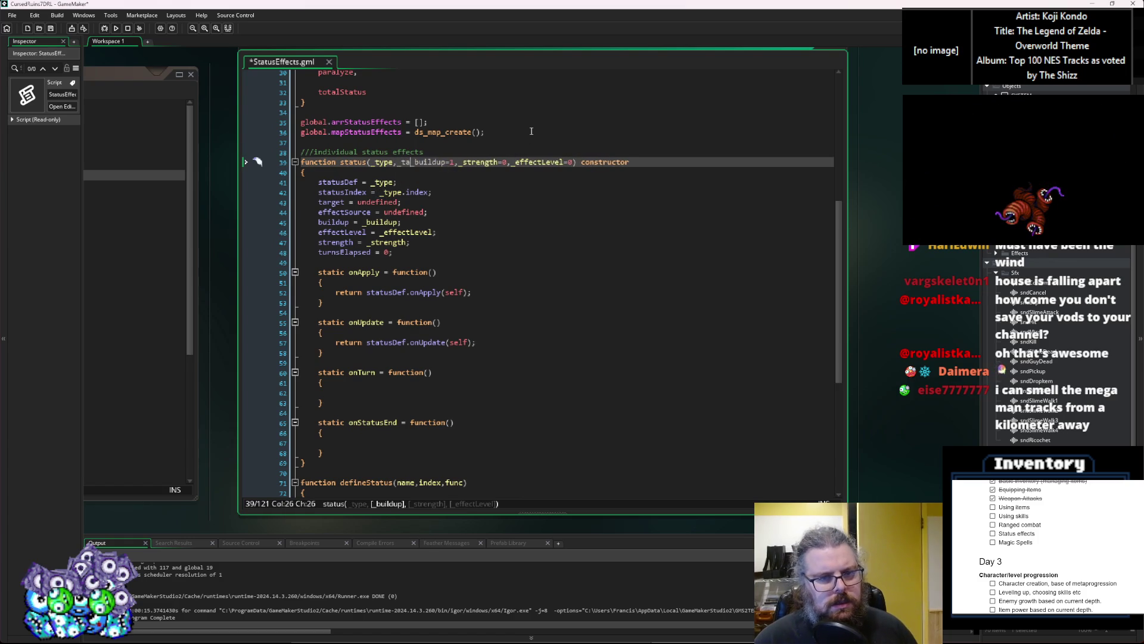
pyautogui.write('et,')
pyautogui.press('Down')
pyautogui.press('Down')
pyautogui.press('Down')
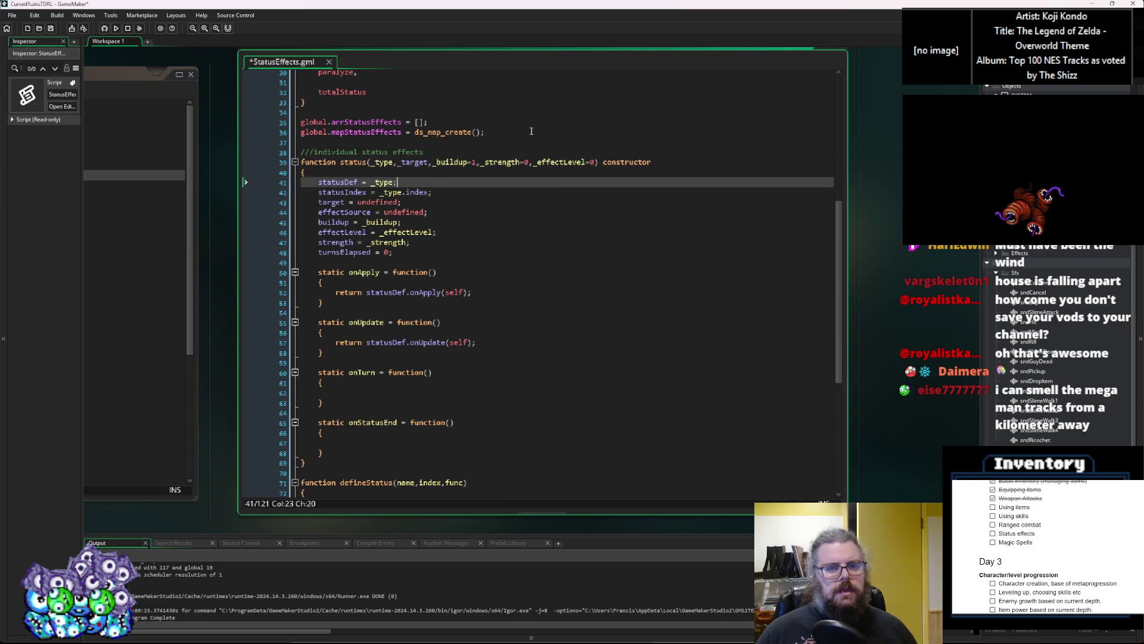
pyautogui.doubleClick(412, 162)
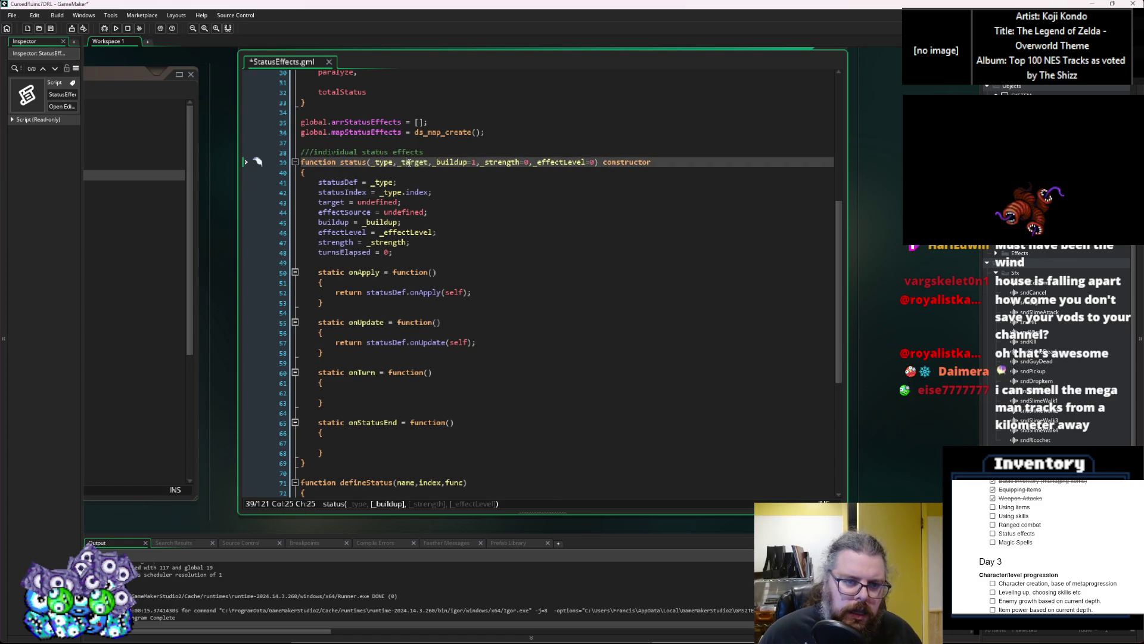
pyautogui.hotkey('ctrl', 'c')
pyautogui.doubleClick(379, 202)
pyautogui.hotkey('ctrl', 'v')
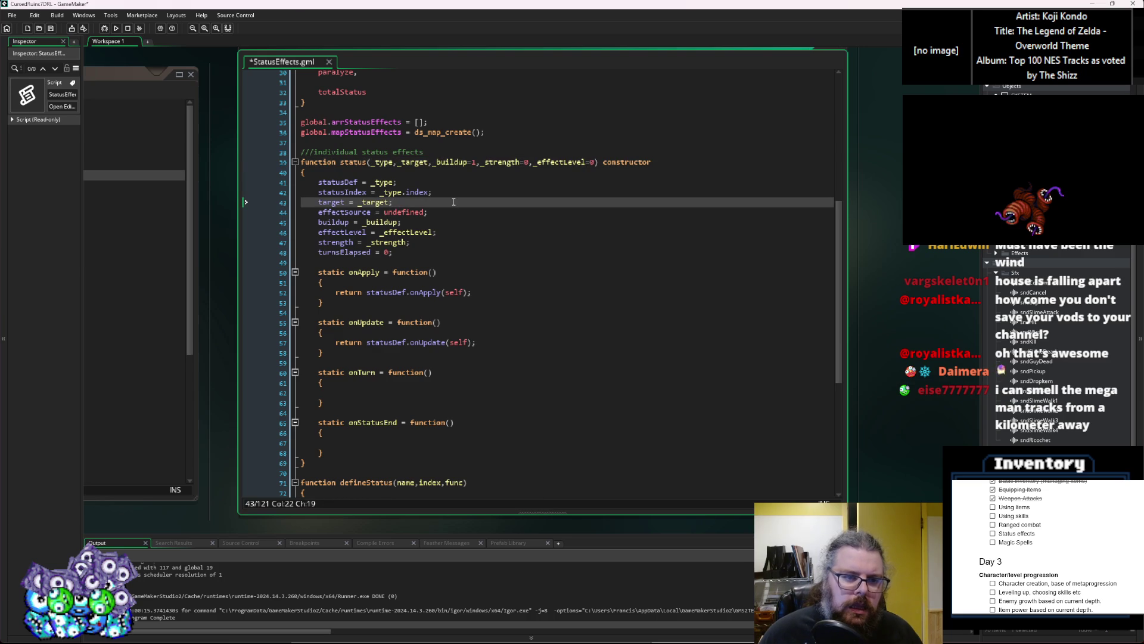
pyautogui.click(462, 163)
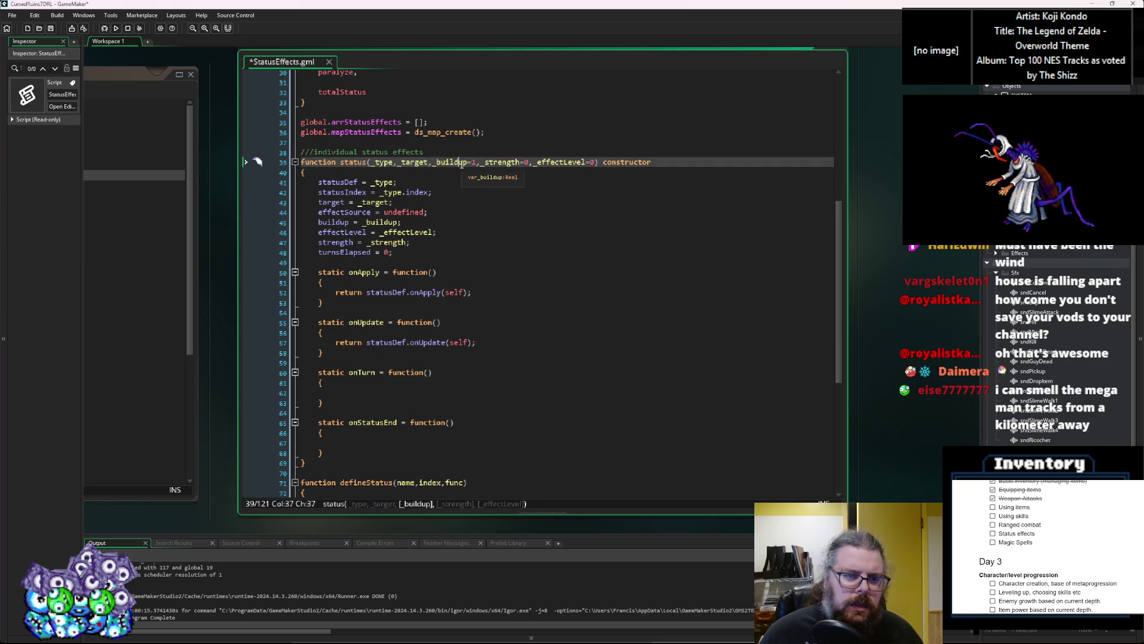
pyautogui.click(442, 209)
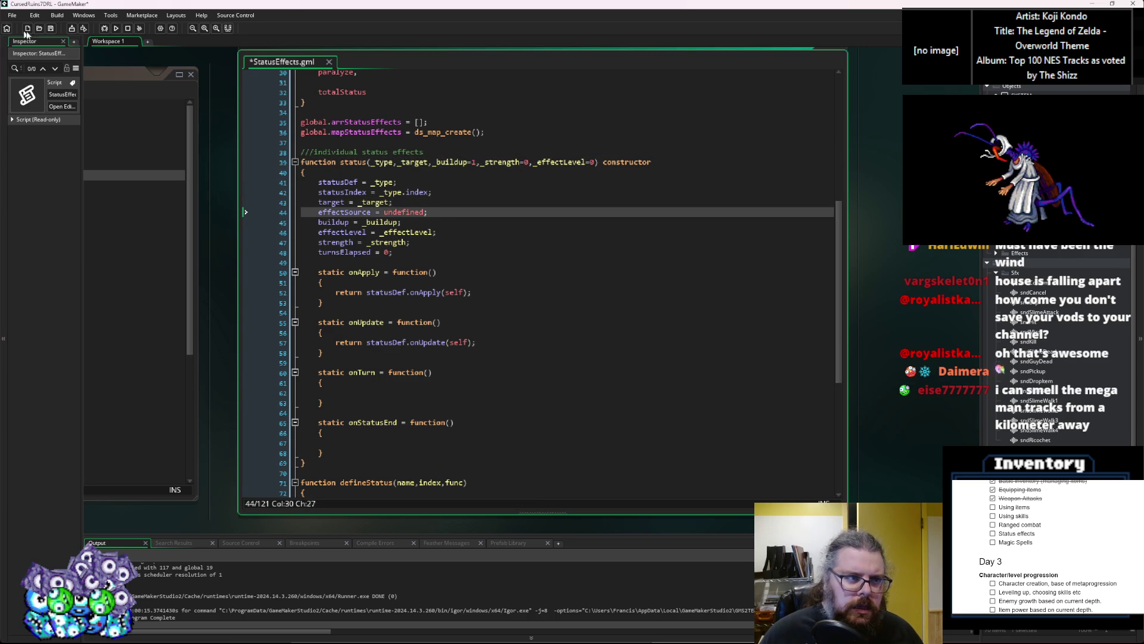
pyautogui.click(51, 28)
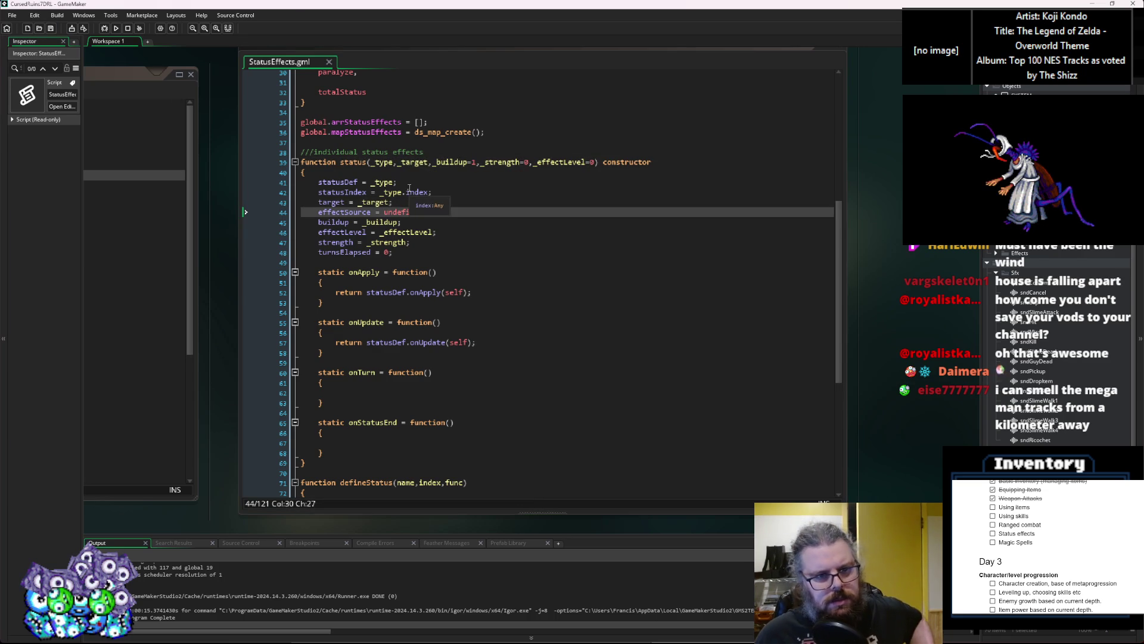
pyautogui.click(429, 211)
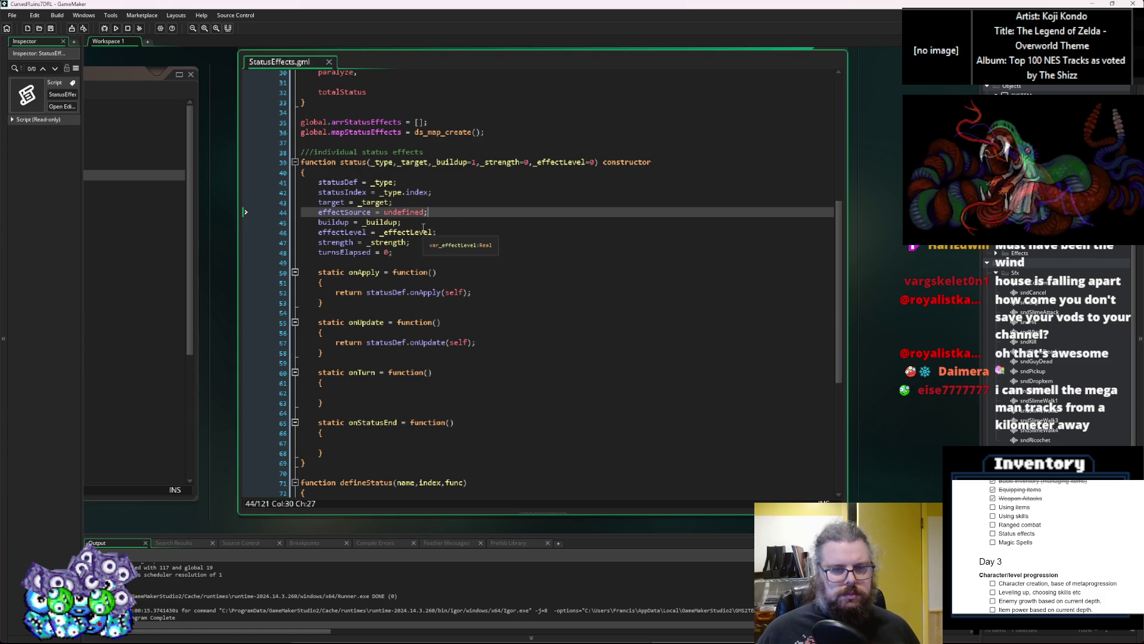
# Add a _source parameter after _target, set effectSource = _source, and save
pyautogui.click(430, 162)
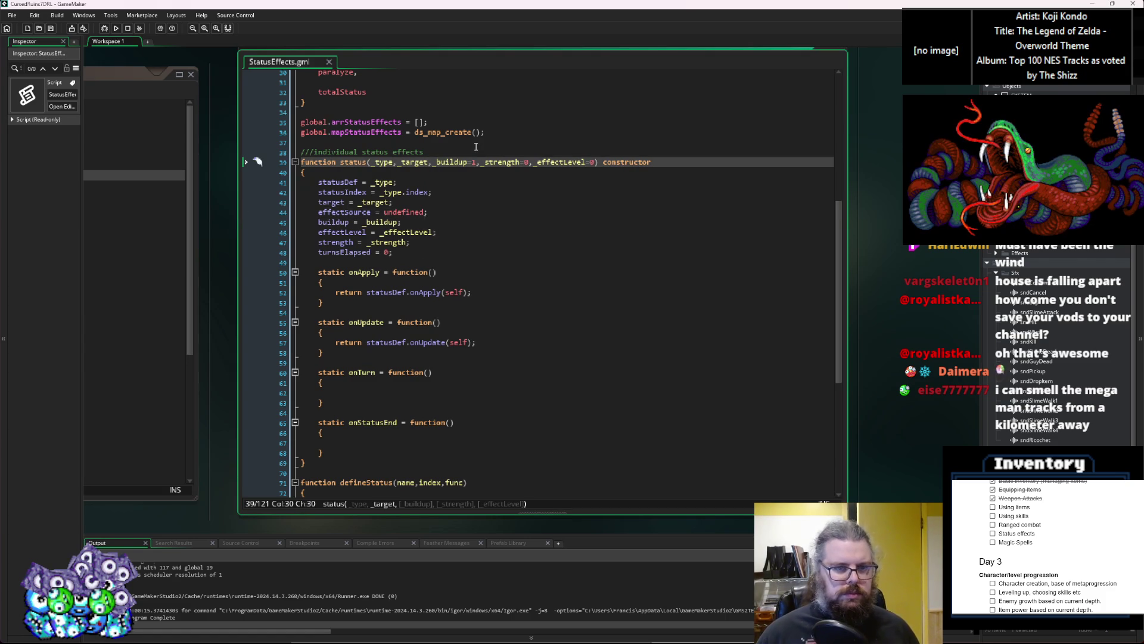
pyautogui.write(',_source')
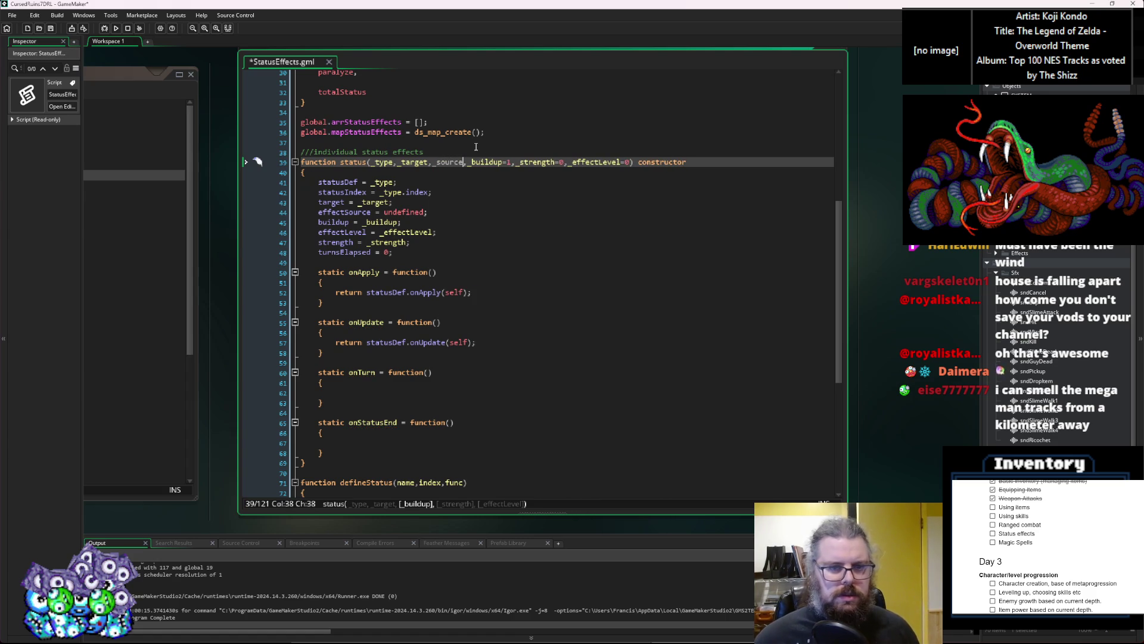
pyautogui.click(468, 239)
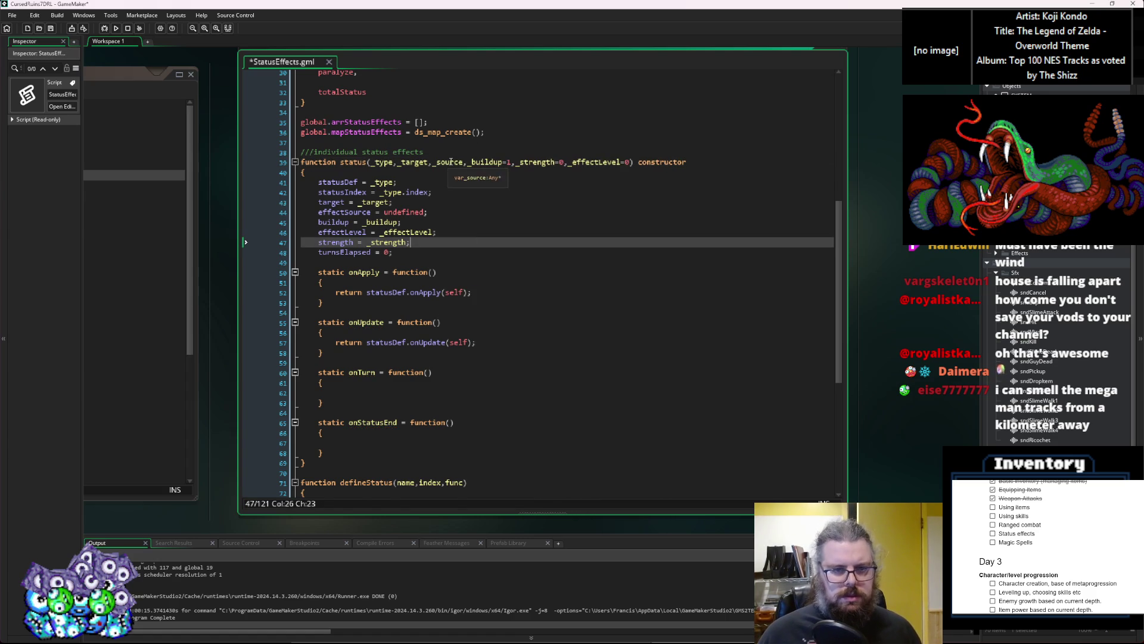
pyautogui.hotkey('alt', 'Left')
pyautogui.doubleClick(415, 212)
pyautogui.hotkey('ctrl', 'v')
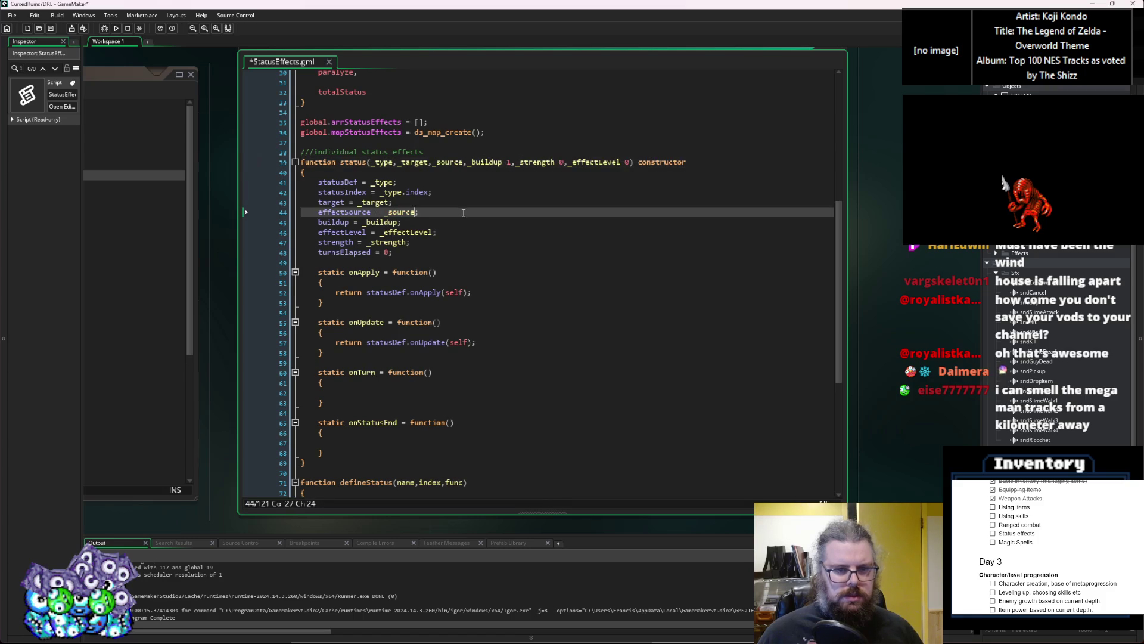
pyautogui.click(366, 162)
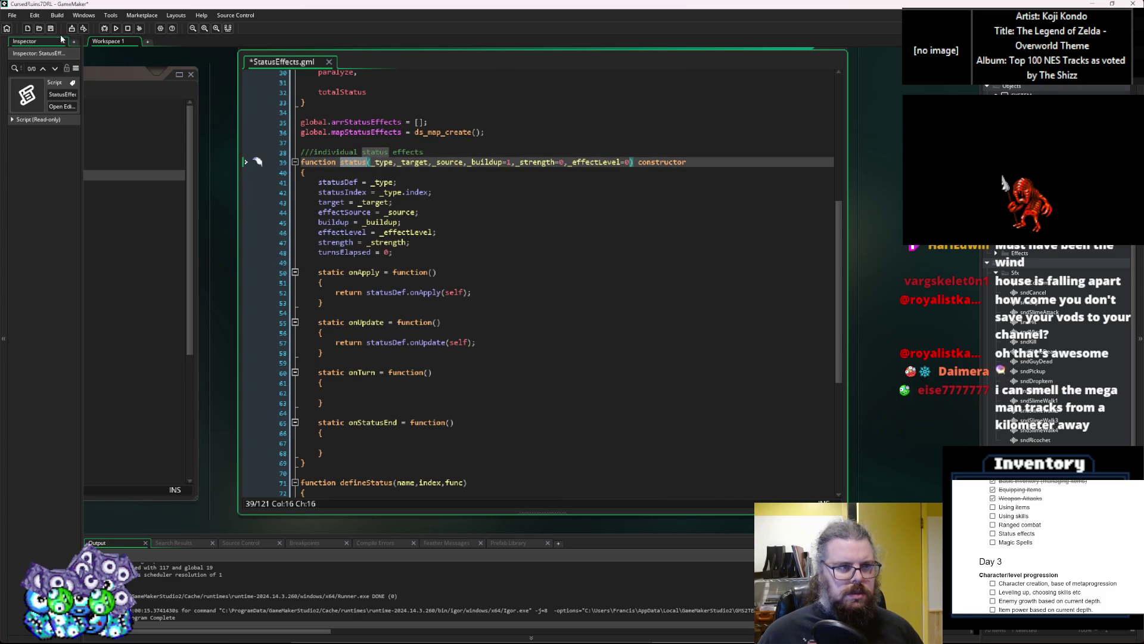
pyautogui.click(424, 232)
pyautogui.hotkey('ctrl', 's')
pyautogui.scroll(-3, 489, 224)
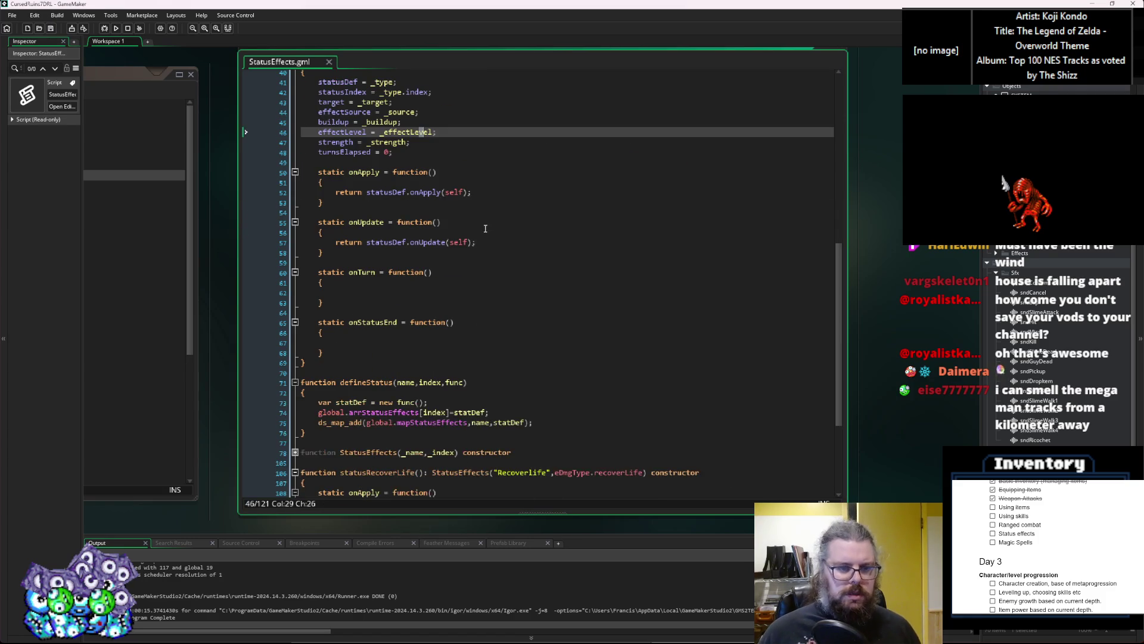
# Unfold the StatusEffects base constructor on line 78 to reveal its four methods
pyautogui.scroll(3, 488, 244)
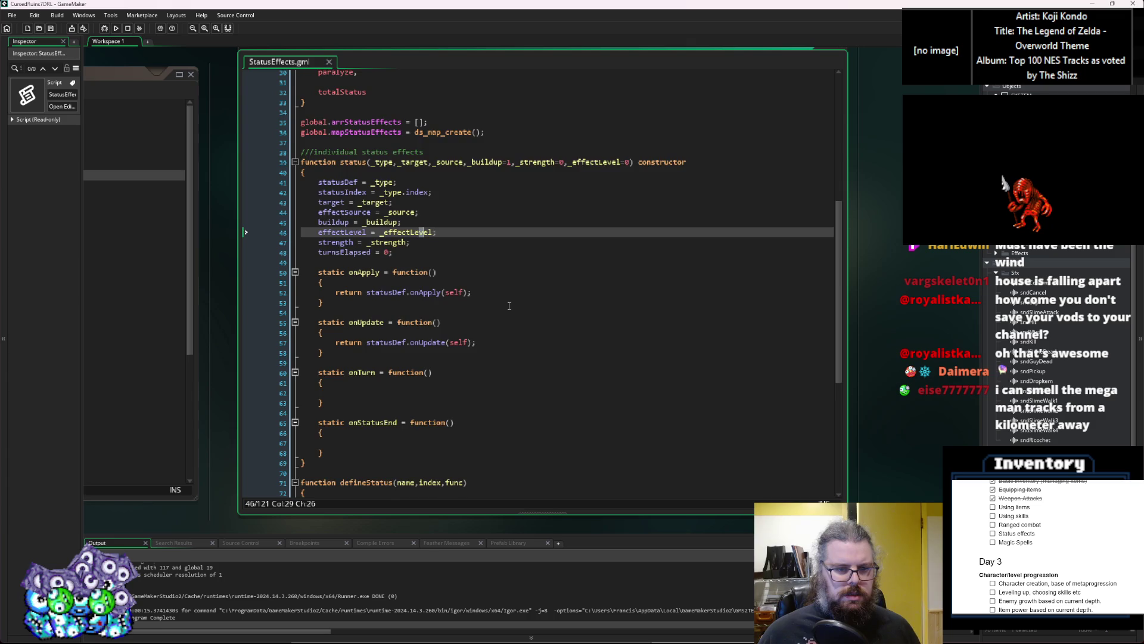
pyautogui.scroll(-3, 509, 305)
pyautogui.scroll(-5, 495, 283)
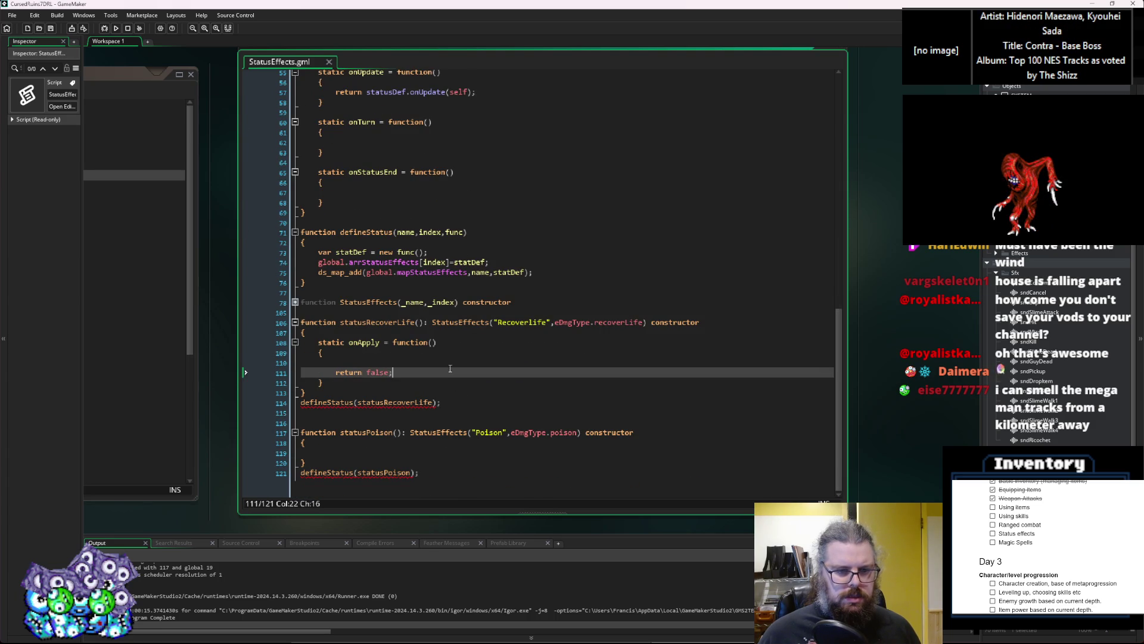
pyautogui.click(452, 366)
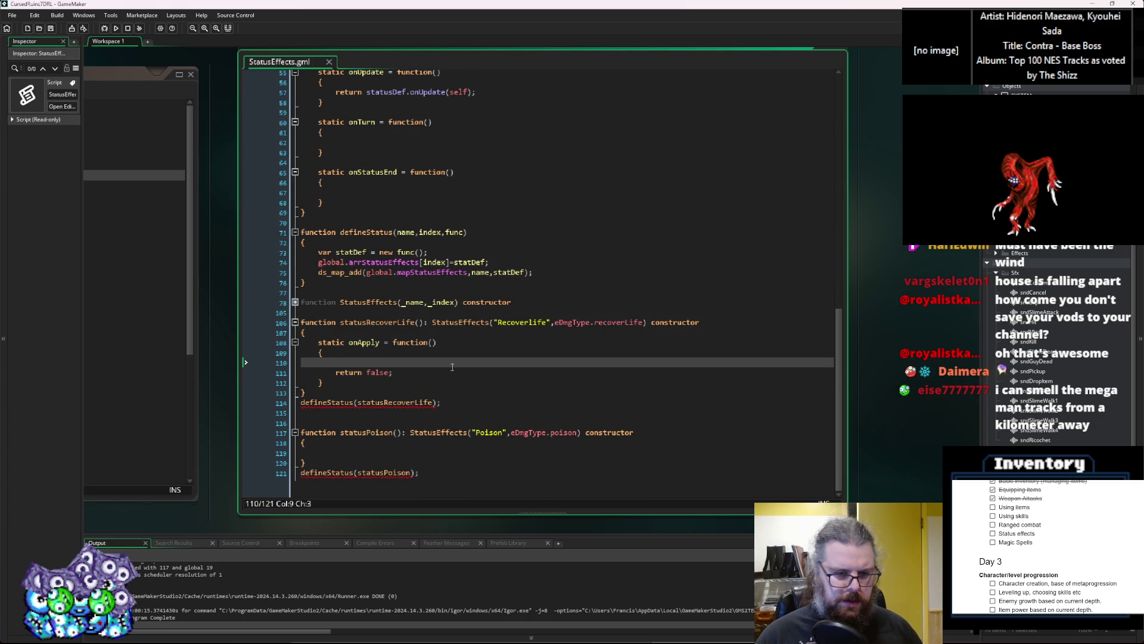
pyautogui.scroll(9, 445, 368)
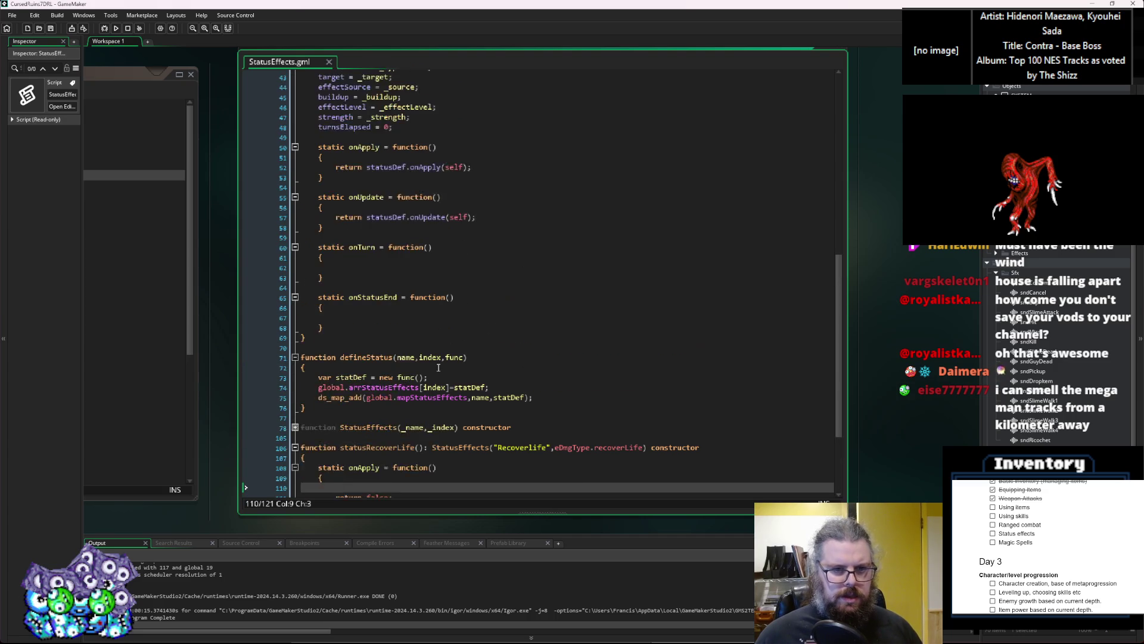
pyautogui.scroll(-8, 425, 353)
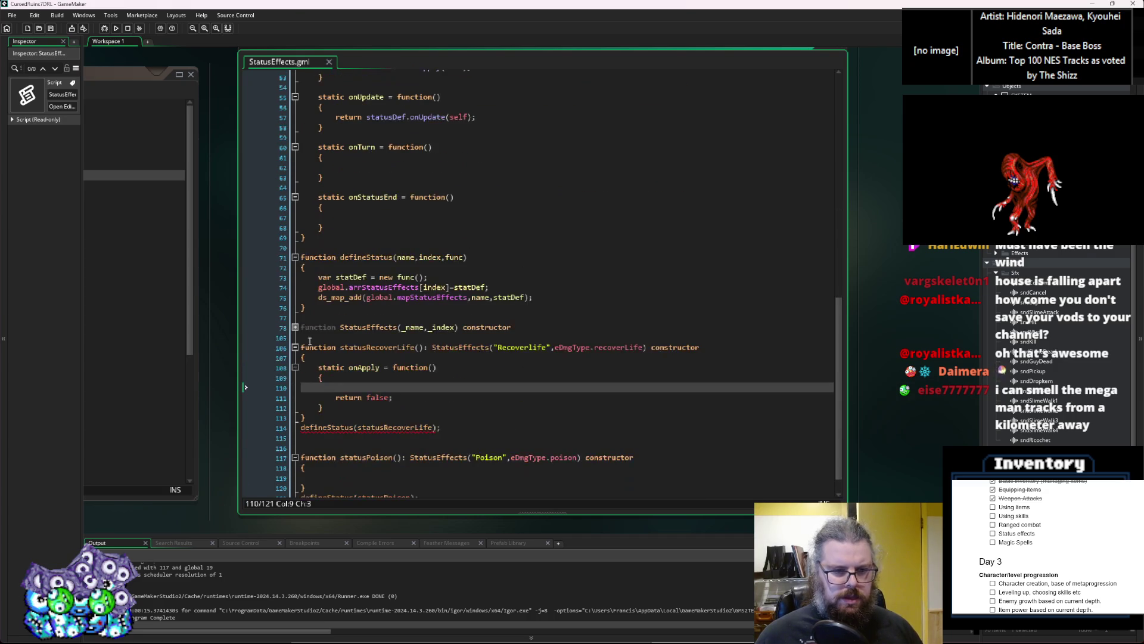
pyautogui.click(245, 327)
pyautogui.click(387, 345)
pyautogui.scroll(-3, 417, 310)
pyautogui.scroll(-2, 429, 280)
pyautogui.scroll(2, 432, 277)
pyautogui.click(432, 277)
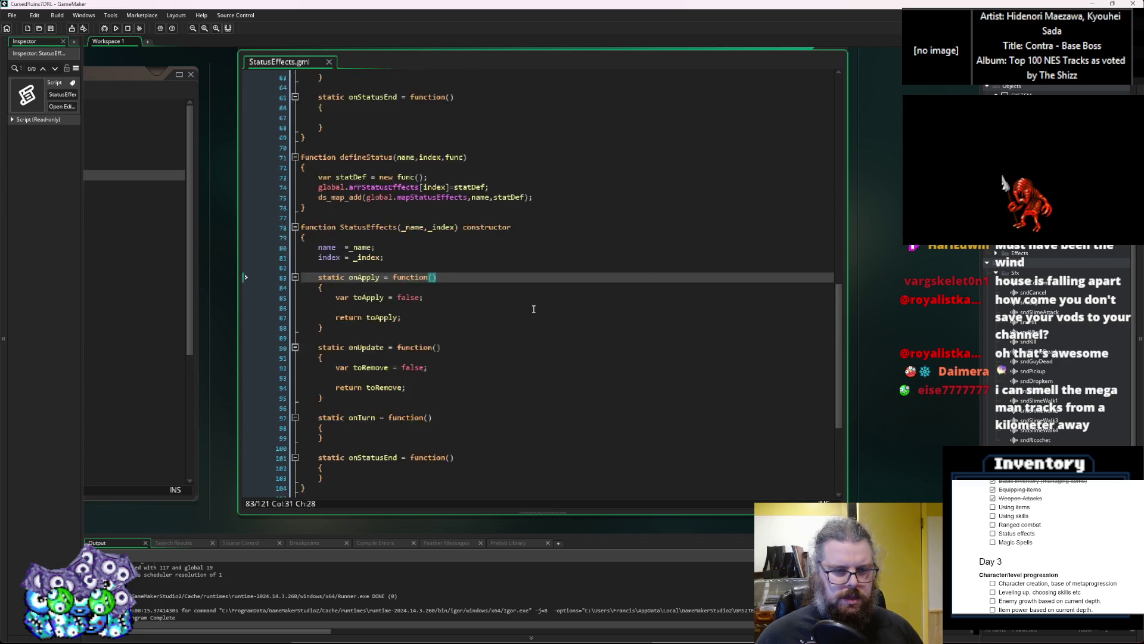
pyautogui.scroll(10, 534, 309)
pyautogui.scroll(-7, 531, 310)
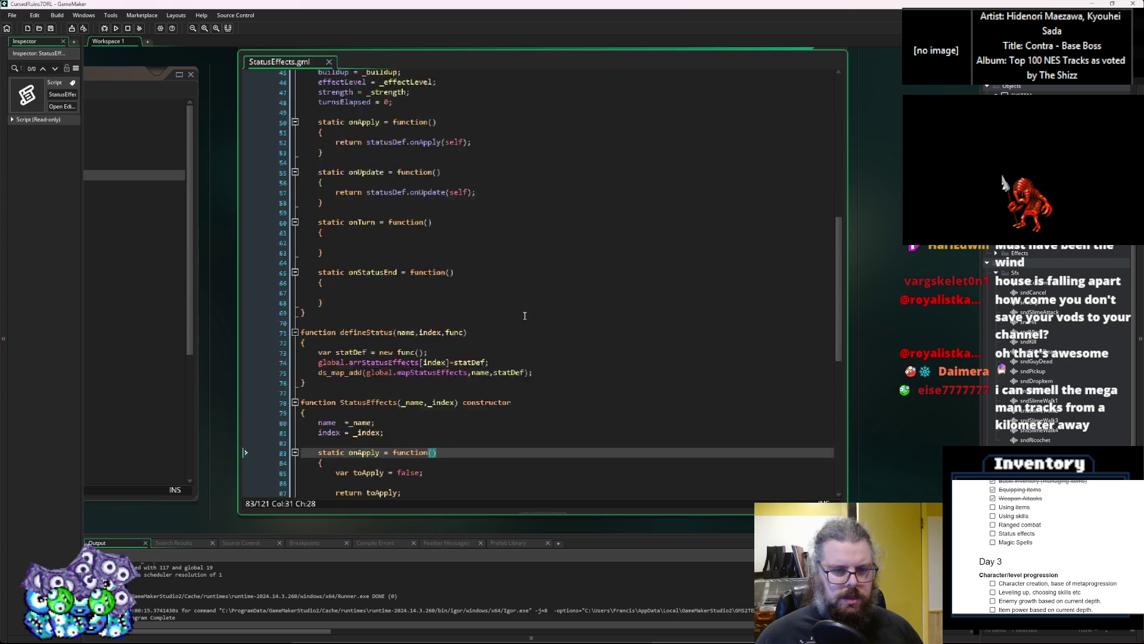
# Add an ef parameter to onApply, onUpdate, onTurn and onStatusEnd
pyautogui.write('ef')
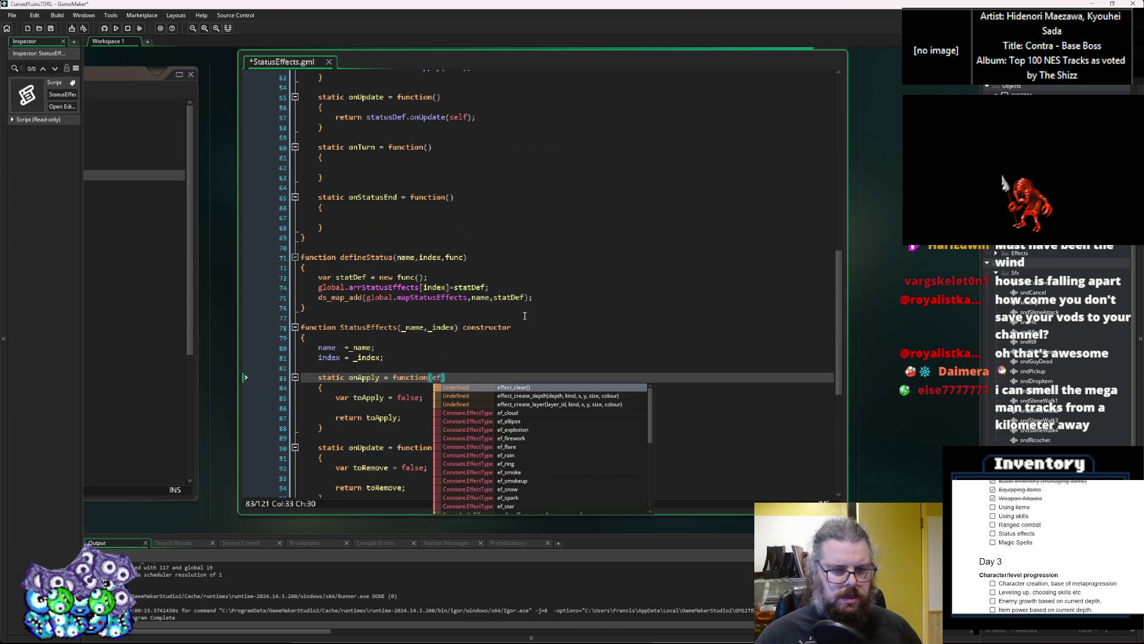
pyautogui.write(')')
pyautogui.scroll(-2, 477, 310)
pyautogui.press('Left')
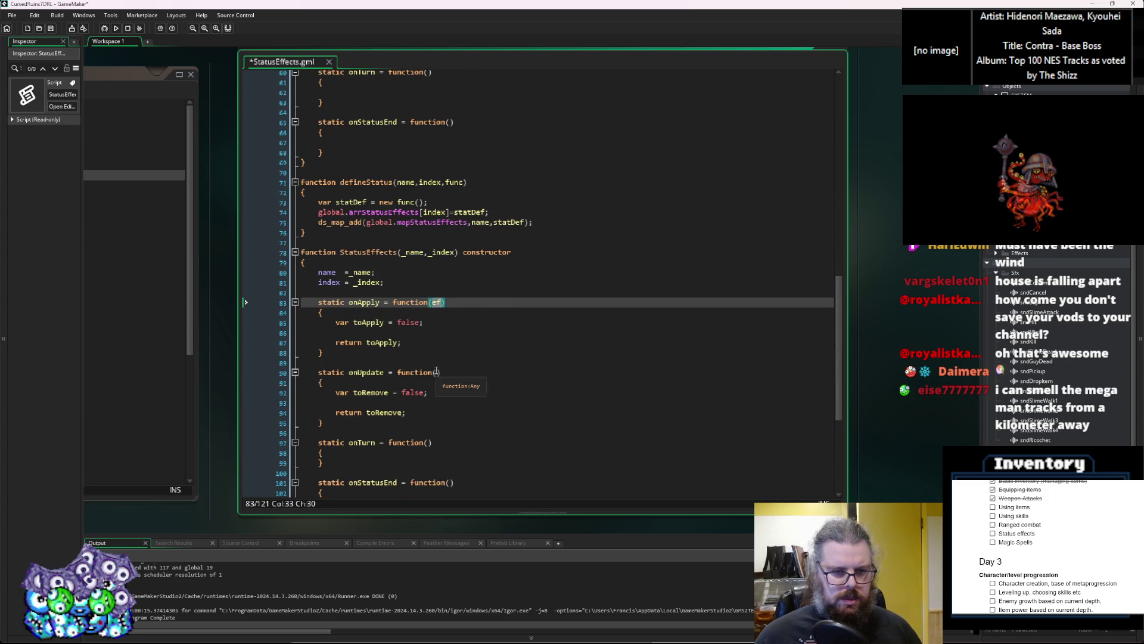
pyautogui.click(436, 372)
pyautogui.write('ef')
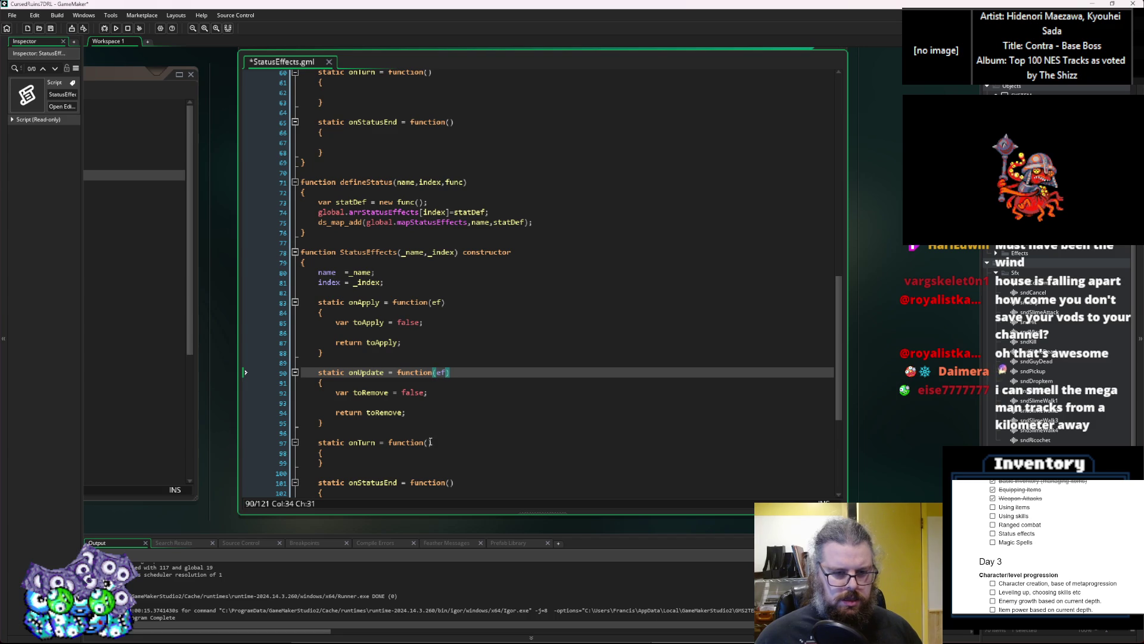
pyautogui.click(430, 443)
pyautogui.scroll(-2, 441, 444)
pyautogui.write('ef')
pyautogui.click(444, 440)
pyautogui.click(452, 409)
pyautogui.write('ef')
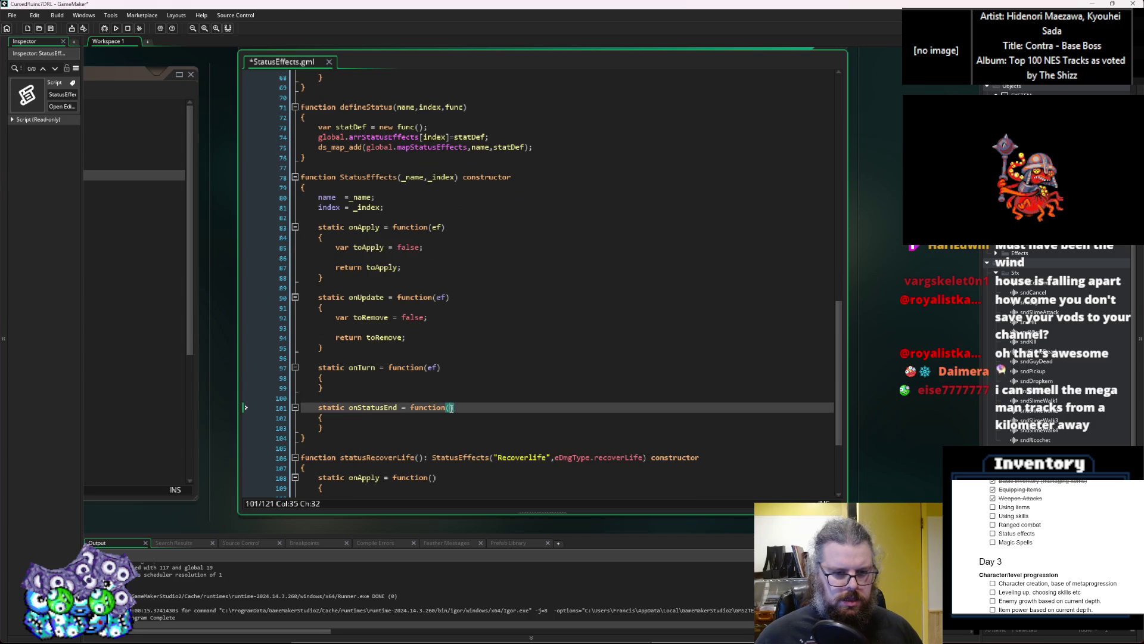
pyautogui.click(428, 379)
pyautogui.scroll(-5, 428, 382)
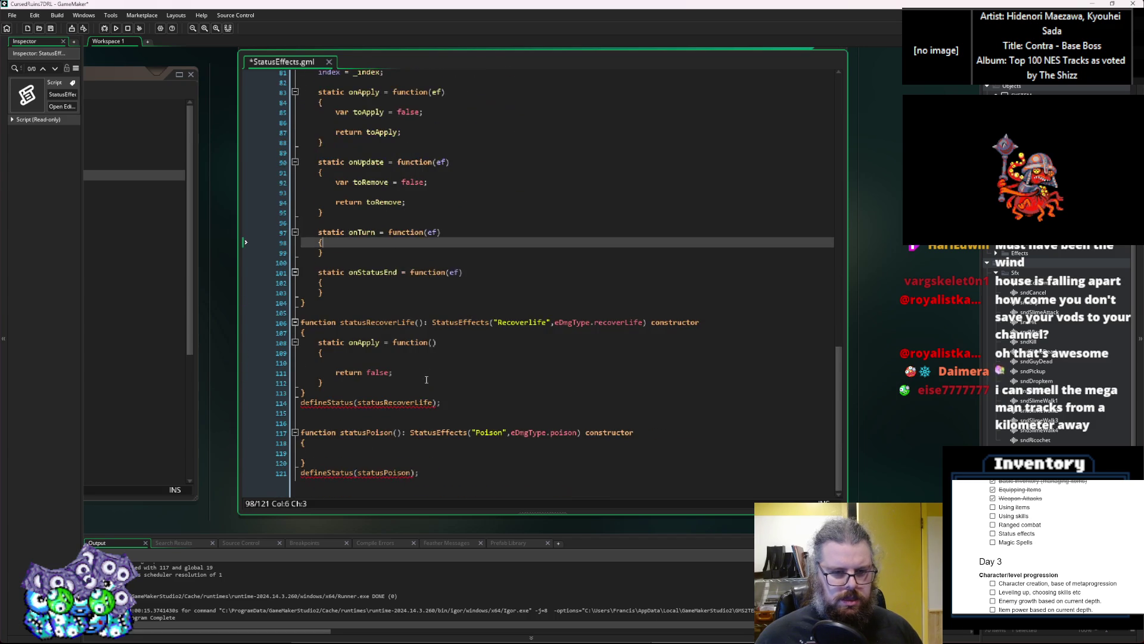
# Rename the ef parameter to st in all four methods
pyautogui.click(432, 342)
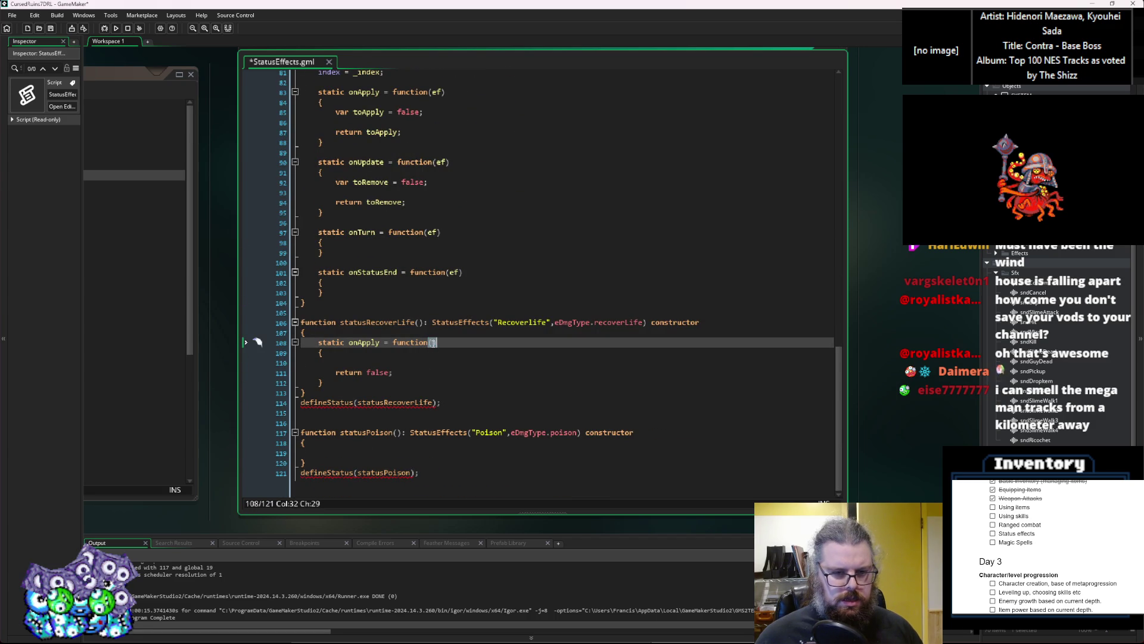
pyautogui.doubleClick(455, 272)
pyautogui.write('st')
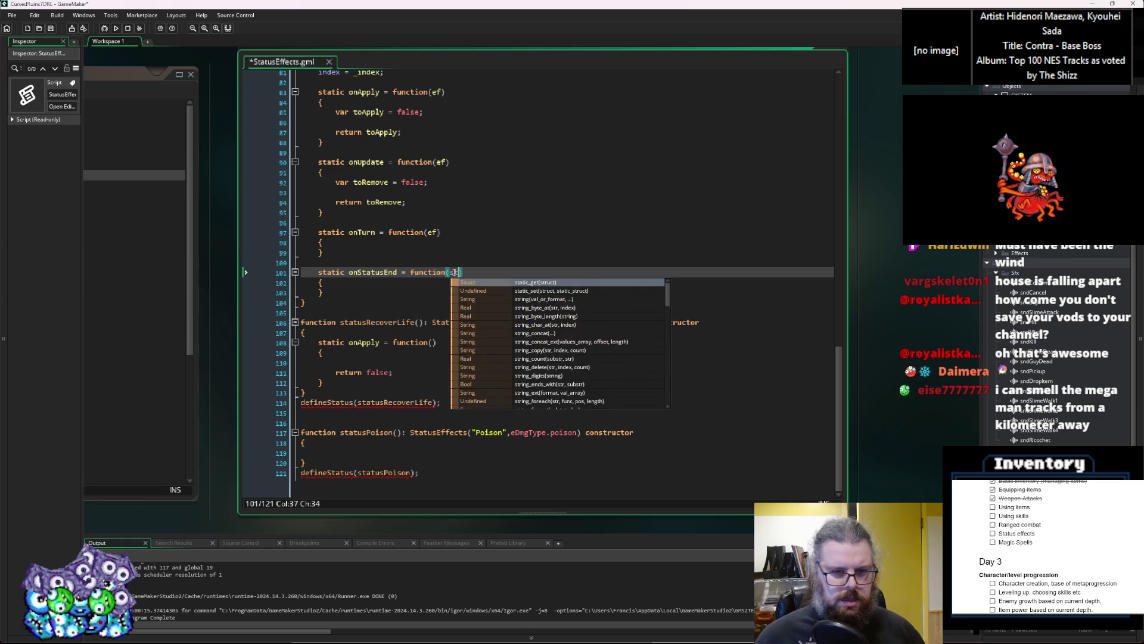
pyautogui.doubleClick(431, 233)
pyautogui.write('st')
pyautogui.scroll(2, 441, 196)
pyautogui.doubleClick(441, 237)
pyautogui.write('st')
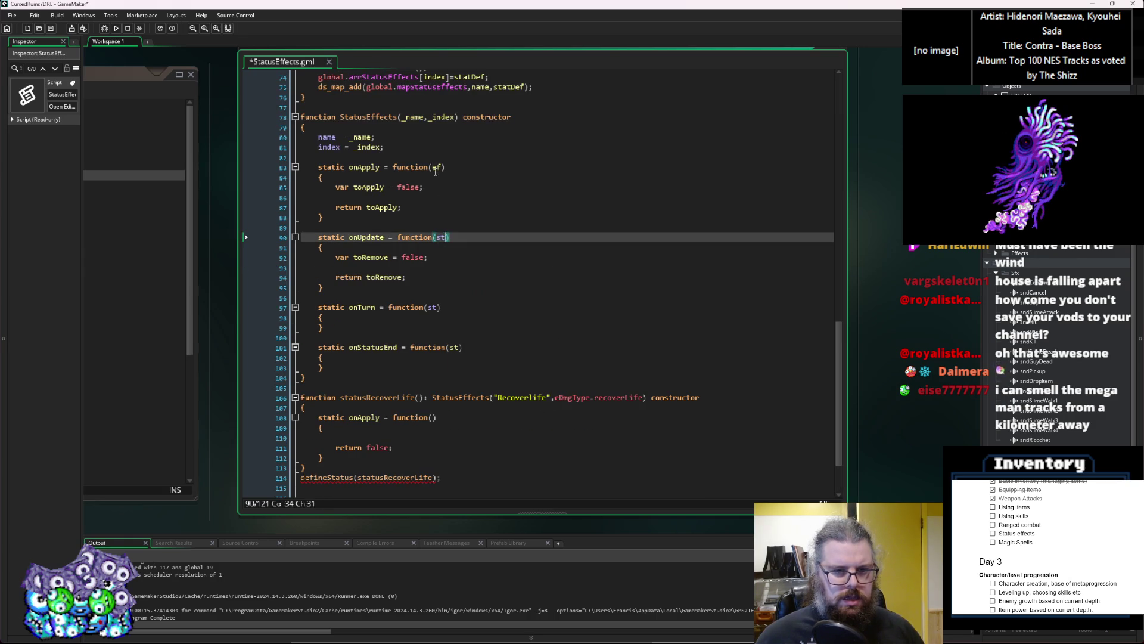
pyautogui.click(436, 166)
pyautogui.doubleClick(437, 167)
pyautogui.write('st')
# Start an 'if(st.){' statement in Recoverlife's onApply
pyautogui.scroll(-2, 437, 179)
pyautogui.click(393, 364)
pyautogui.write('if(')
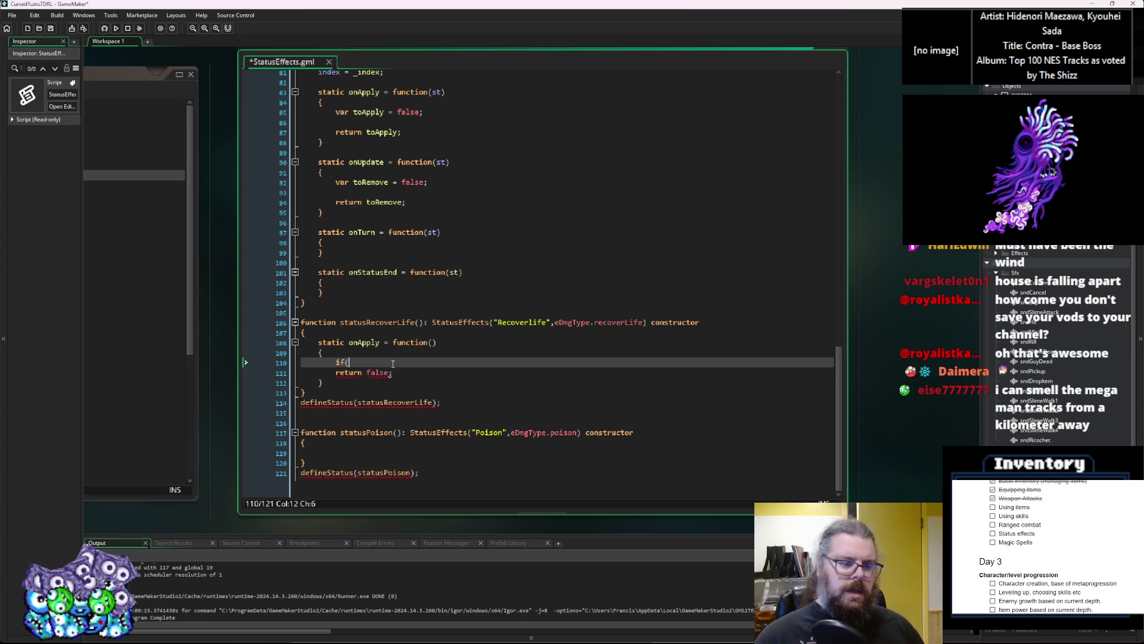
pyautogui.write('st.){')
# After checking the status constructor's target field, replace line 110's unfinished if with st.target.curLife += st.buildup;
pyautogui.press('Left')
pyautogui.press('Left')
pyautogui.write('.')
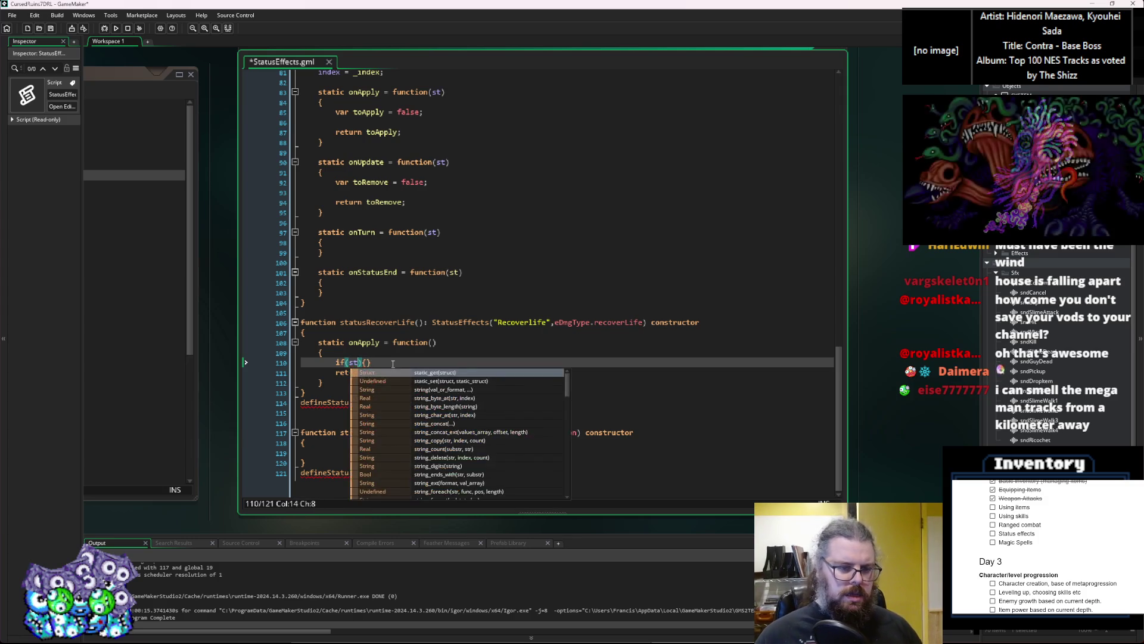
pyautogui.scroll(10, 381, 357)
pyautogui.press('BackSpace')
pyautogui.scroll(1, 366, 352)
pyautogui.click(366, 262)
pyautogui.scroll(5, 366, 262)
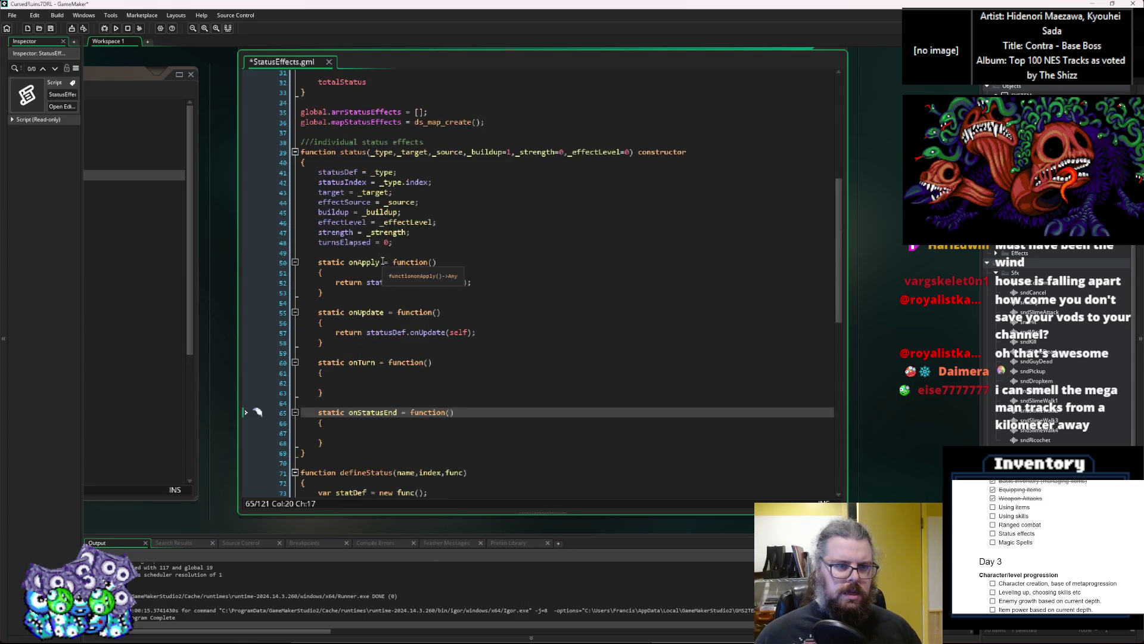
pyautogui.click(337, 192)
pyautogui.doubleClick(337, 192)
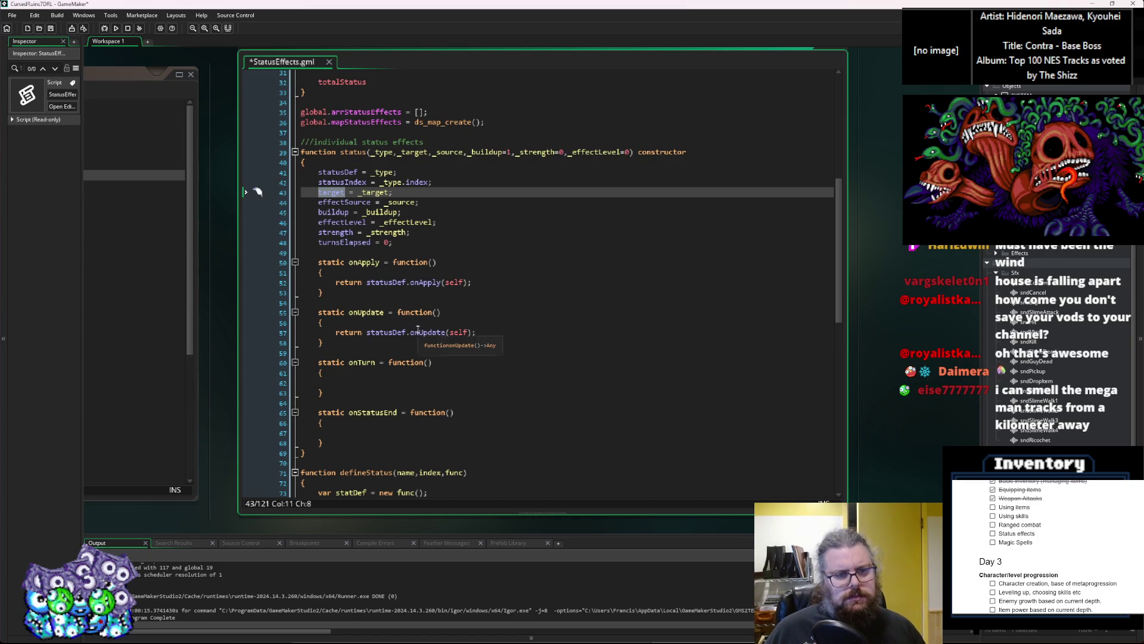
pyautogui.scroll(-8, 418, 328)
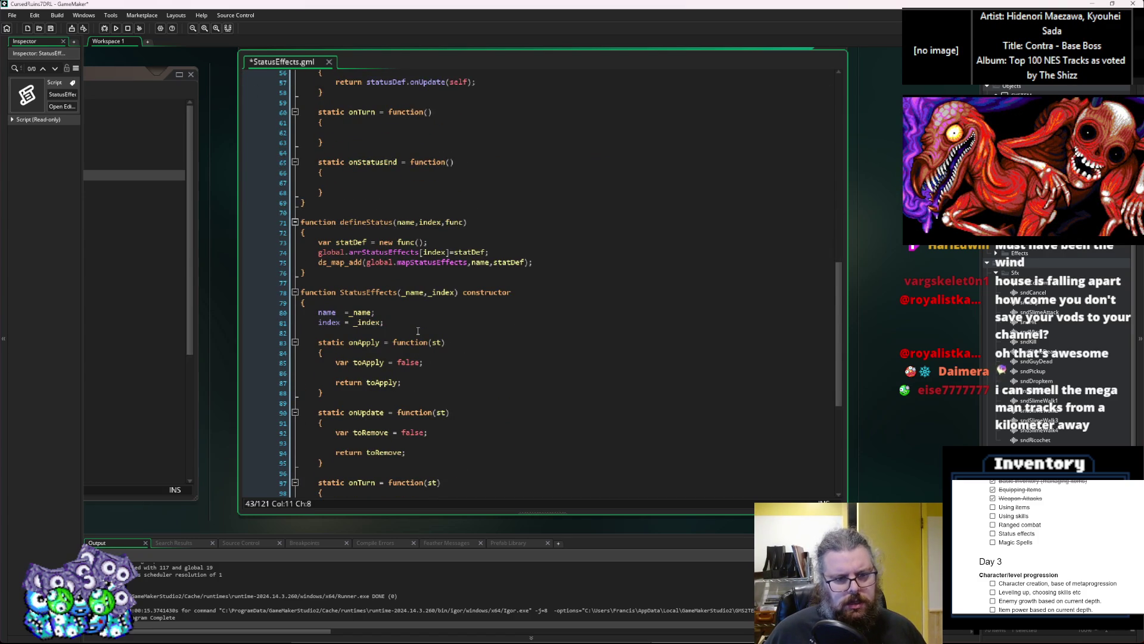
pyautogui.scroll(-3, 418, 331)
pyautogui.scroll(-5, 411, 366)
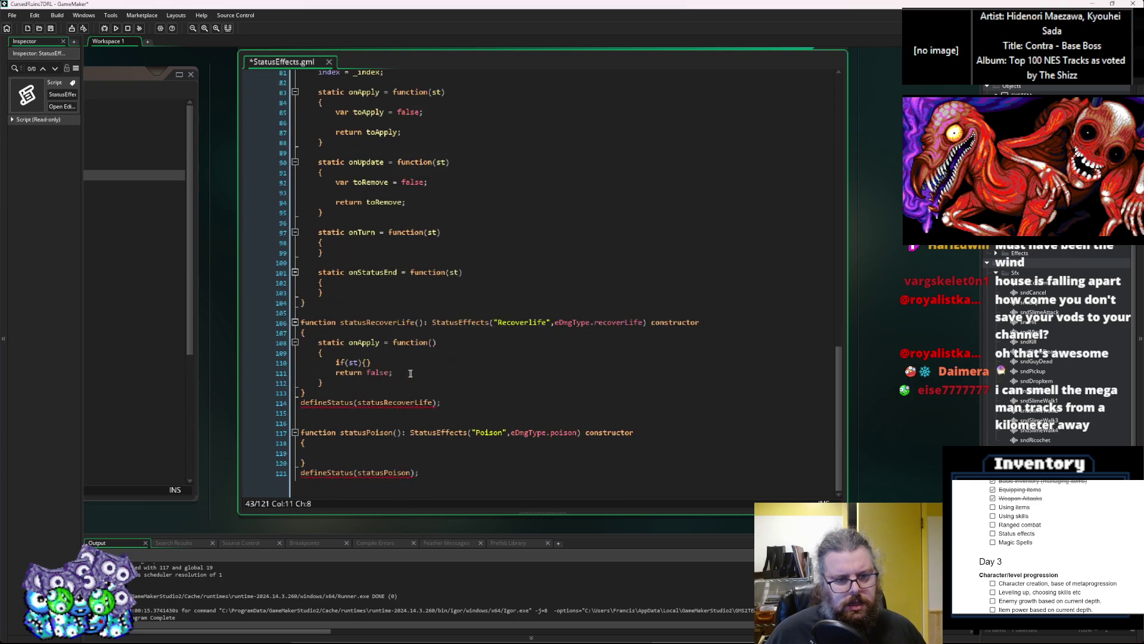
pyautogui.moveTo(372, 363); pyautogui.dragTo(335, 362)
pyautogui.write('st.target')
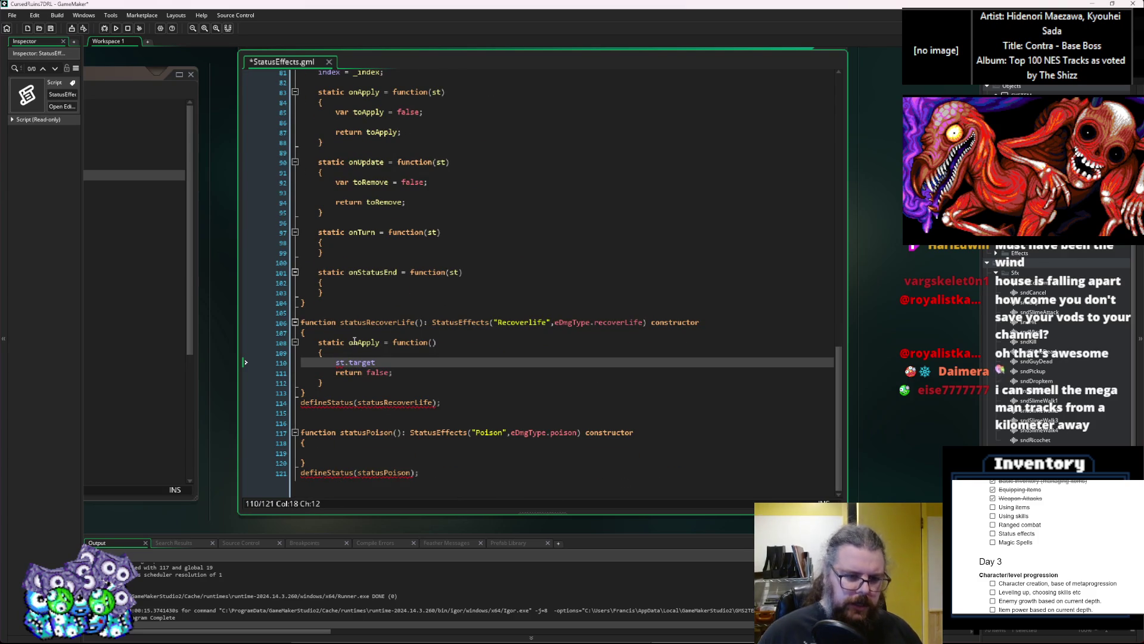
pyautogui.write('.curLif')
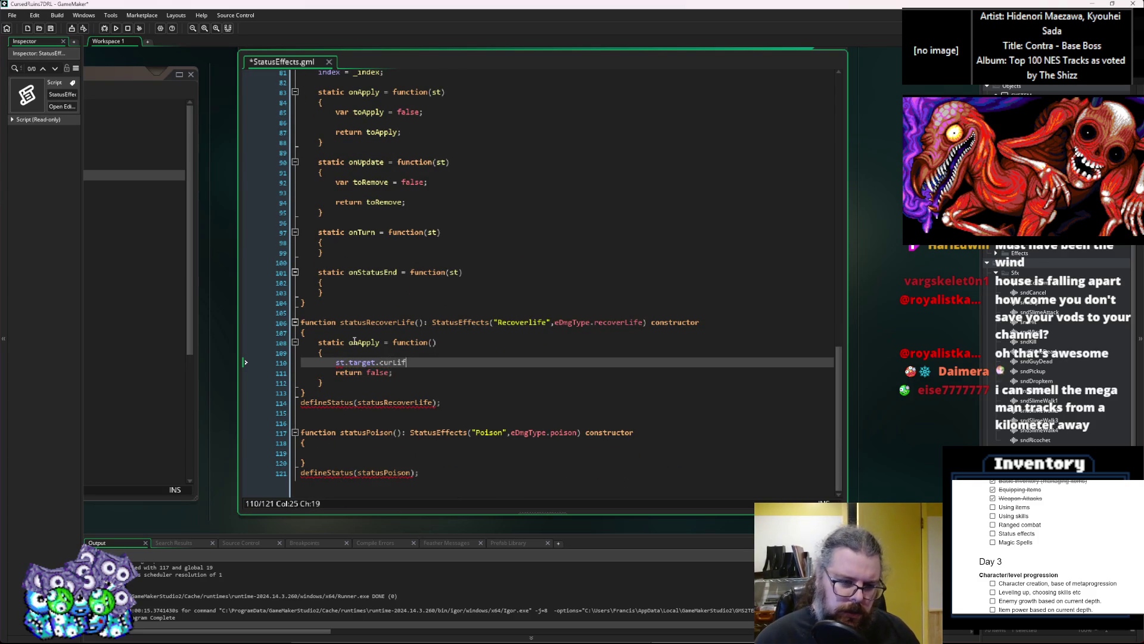
pyautogui.write('e +')
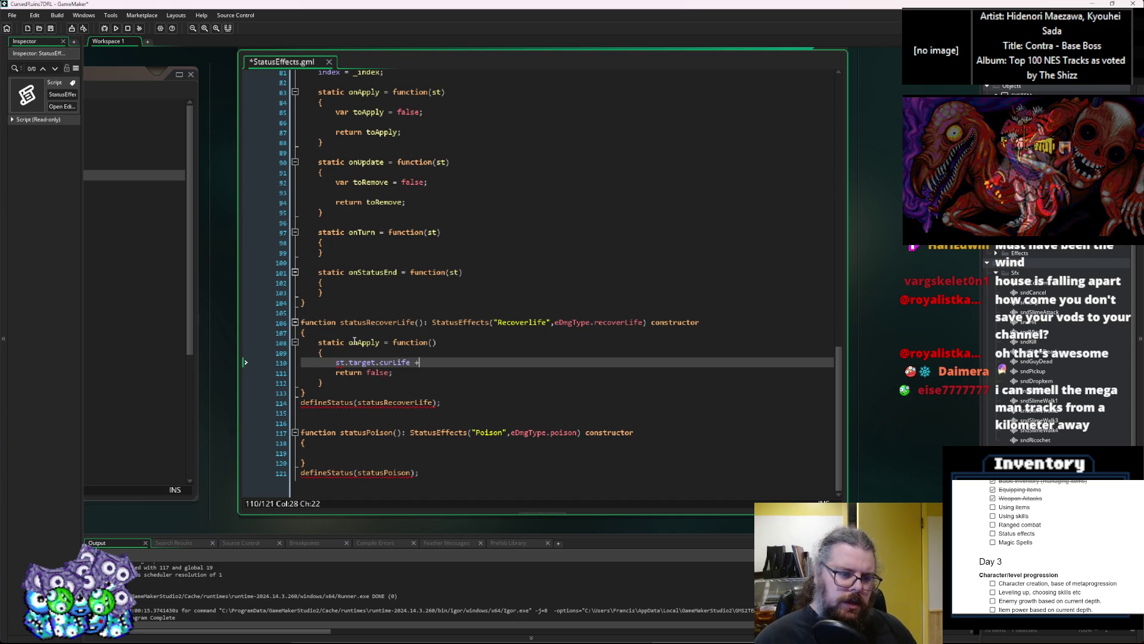
pyautogui.write('= st')
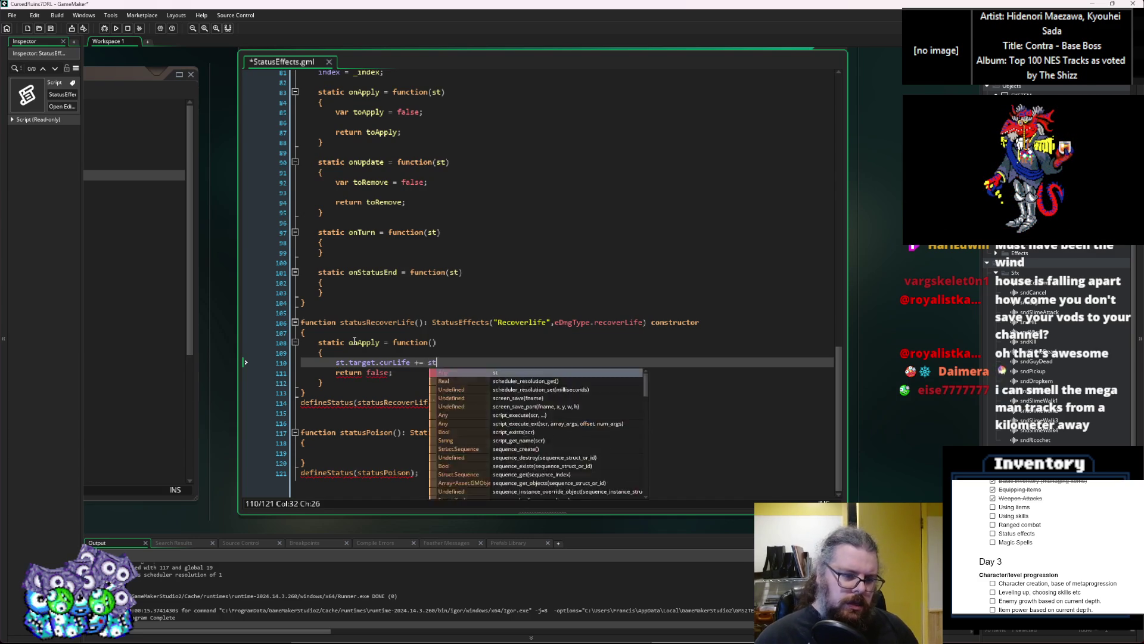
pyautogui.write('.buildup;')
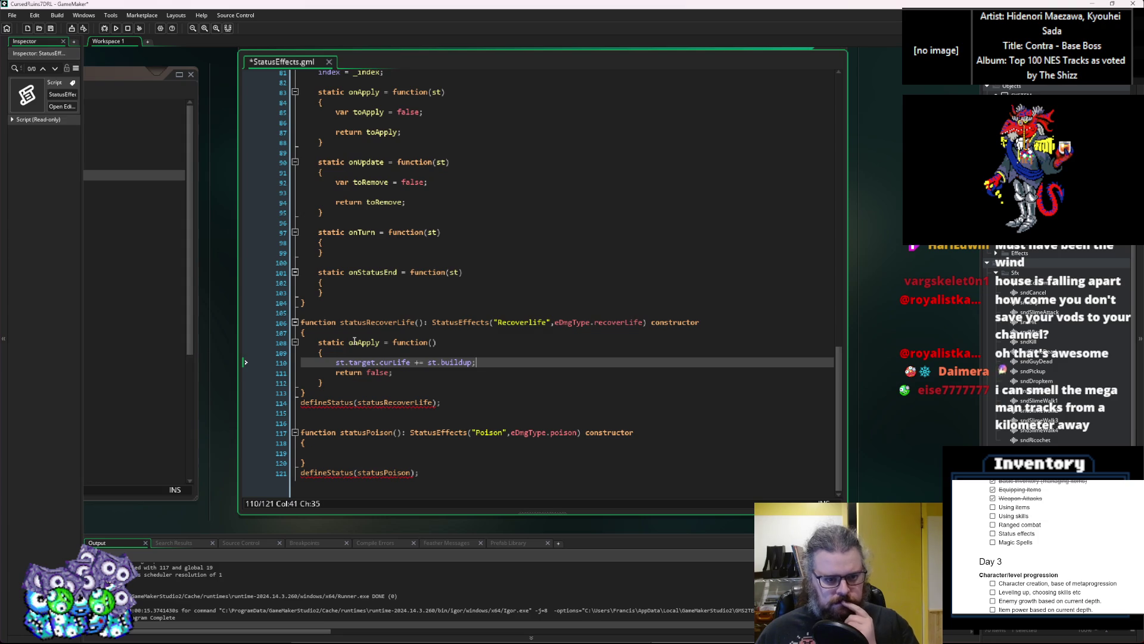
# Delete the half-written eStat life check line below the curLife line
pyautogui.press('Return')
pyautogui.write('if(st.')
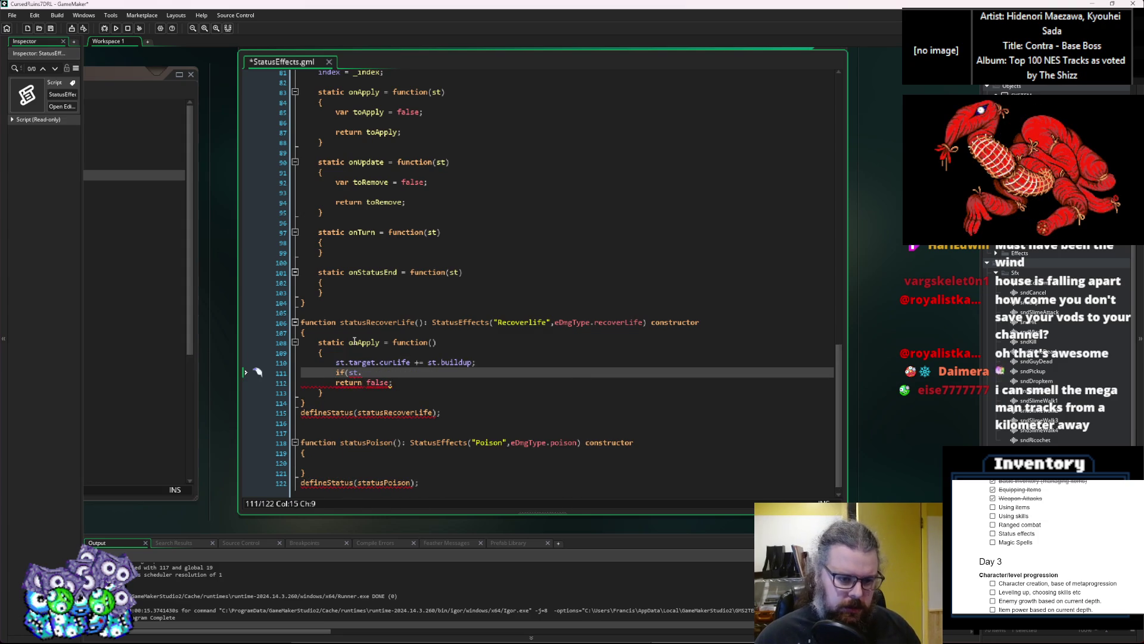
pyautogui.write('target.stats[eS')
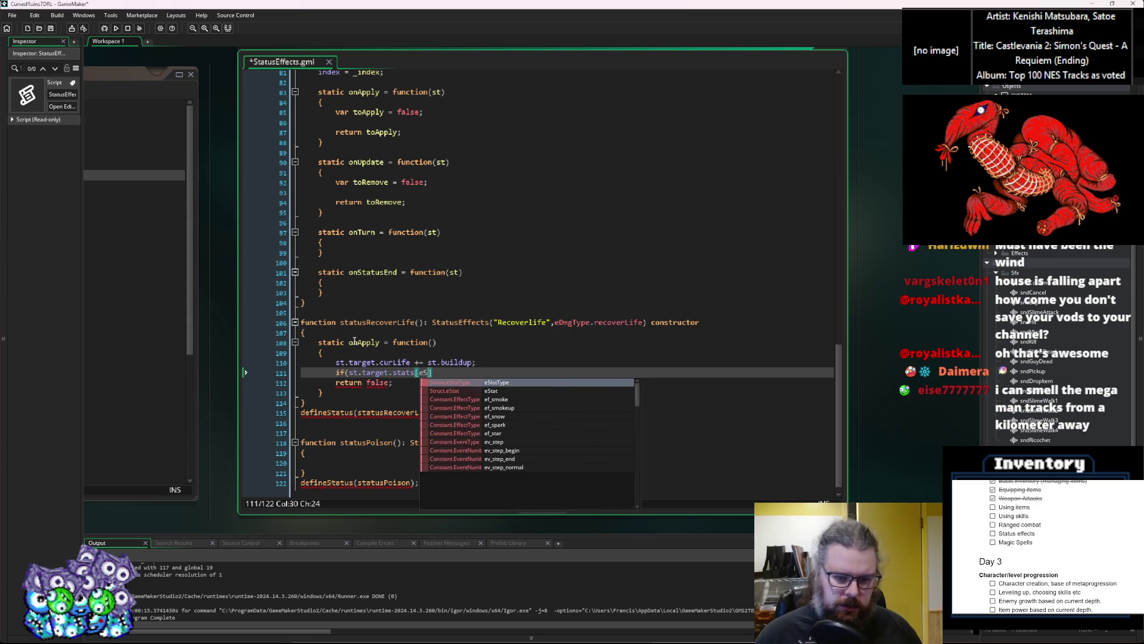
pyautogui.write('tat.')
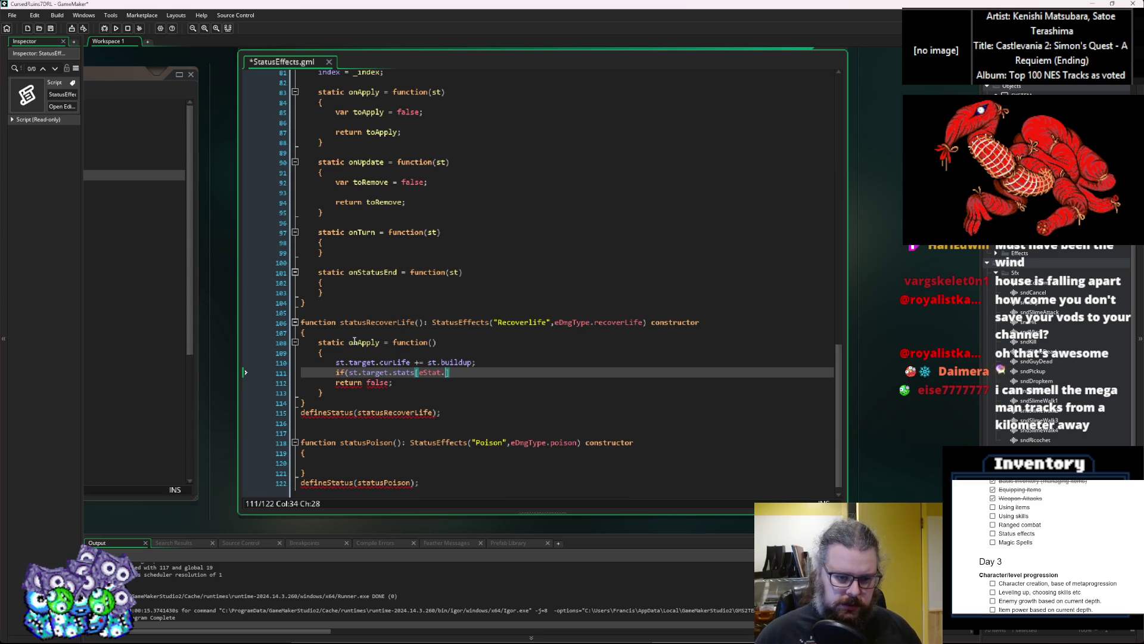
pyautogui.press('Down')
pyautogui.press('Down')
pyautogui.press('Down')
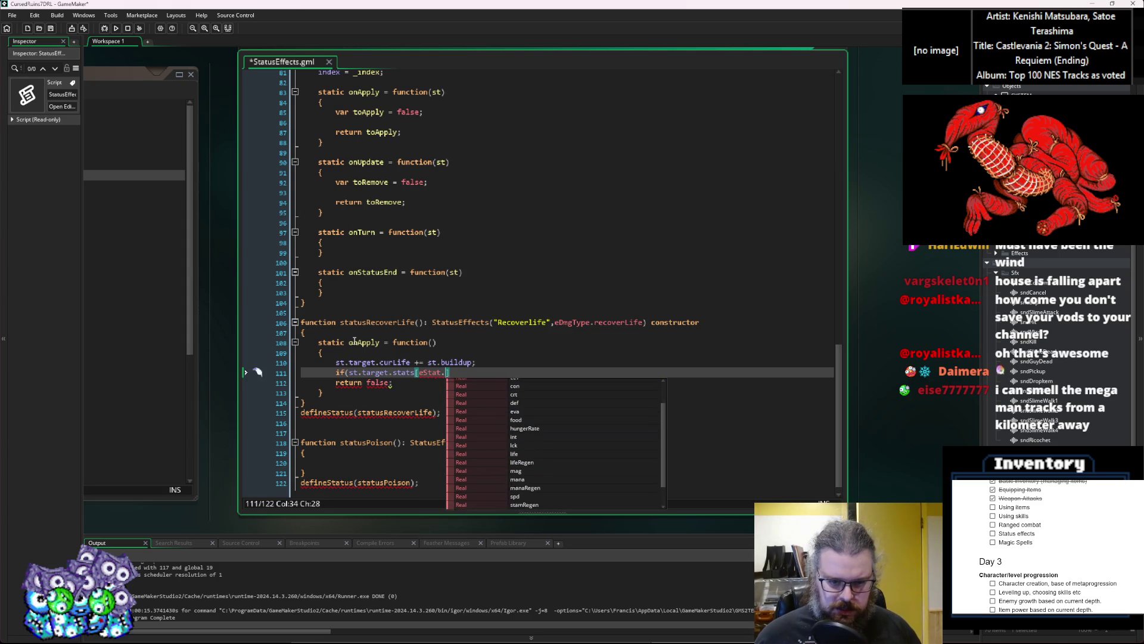
pyautogui.press('Up')
pyautogui.press('Up')
pyautogui.press('Up')
pyautogui.press('Return')
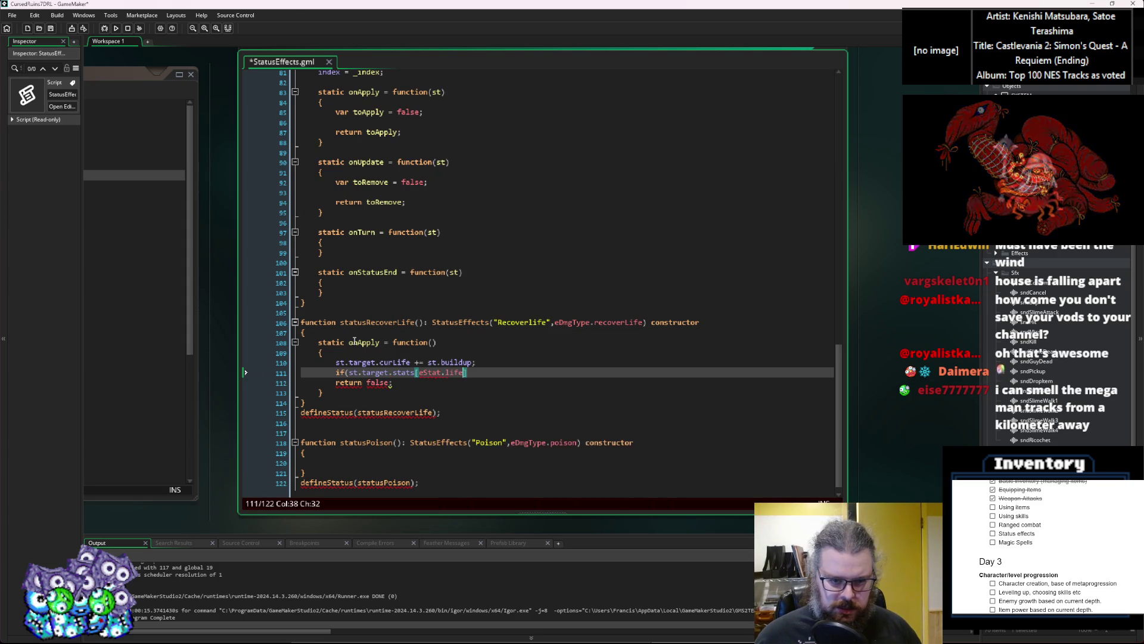
pyautogui.write(']')
pyautogui.press('Left')
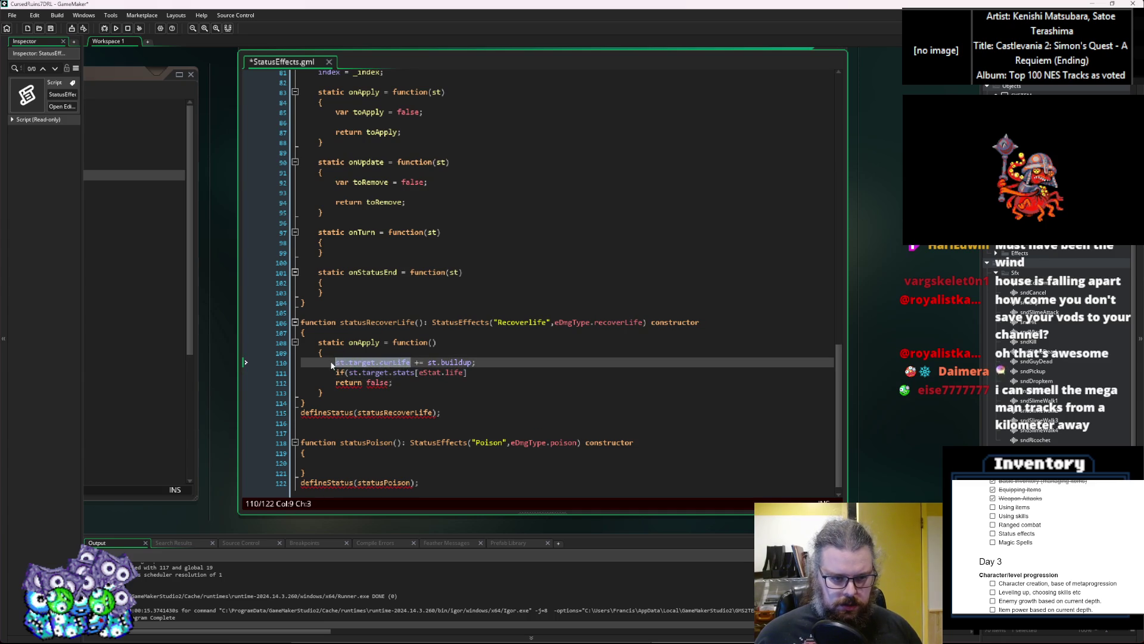
pyautogui.click(348, 362)
pyautogui.click(356, 372)
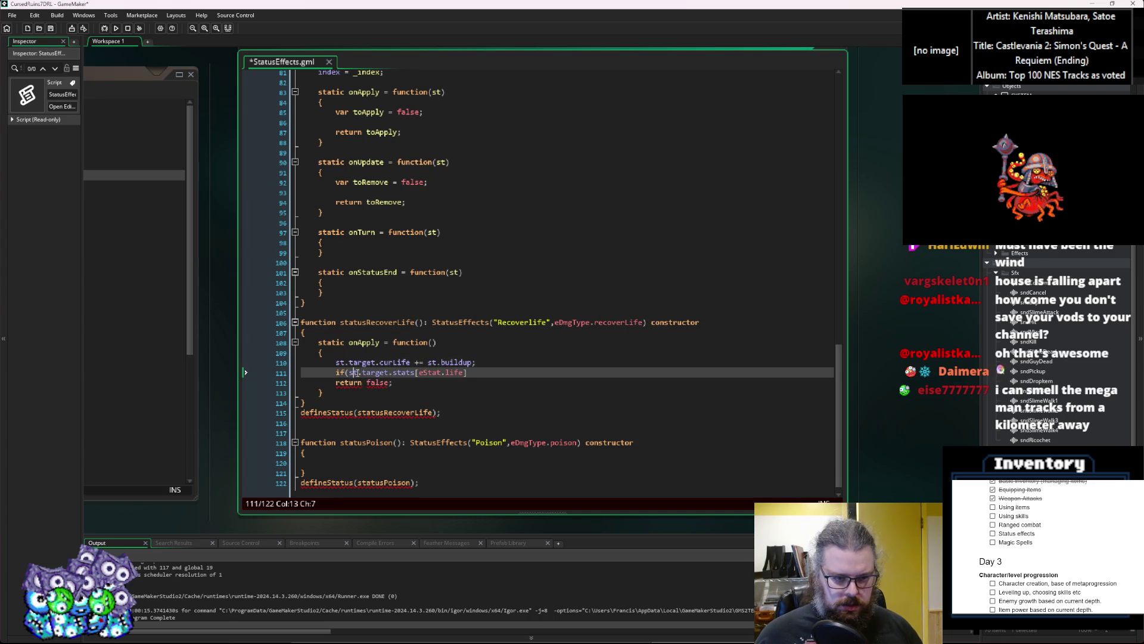
pyautogui.moveTo(474, 372); pyautogui.dragTo(227, 369)
pyautogui.press('BackSpace')
pyautogui.press('BackSpace')
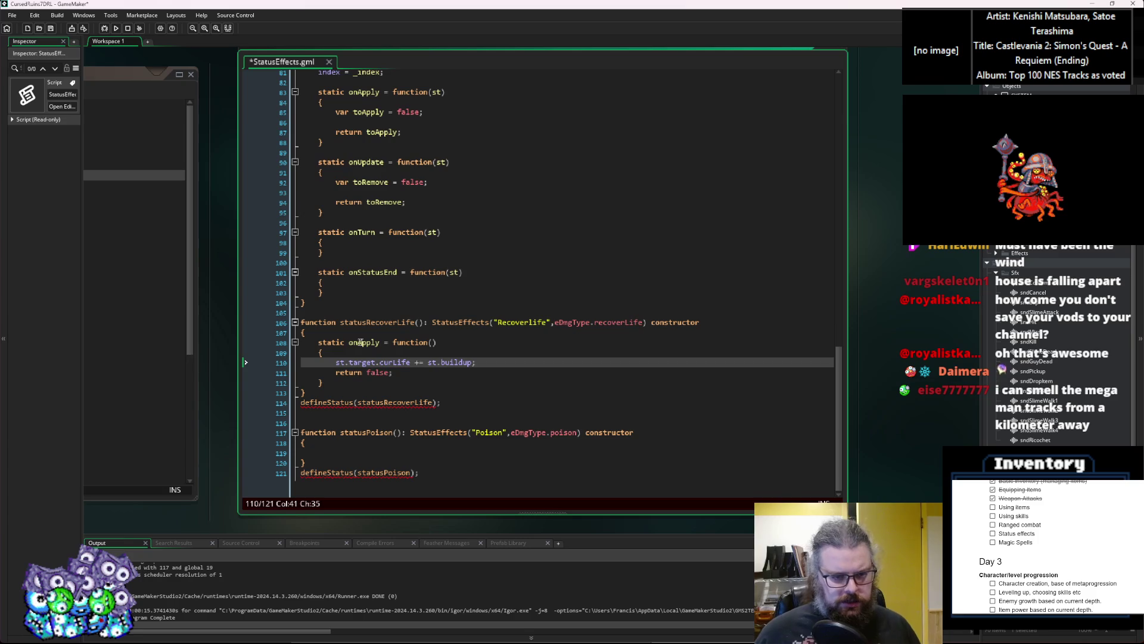
pyautogui.moveTo(442, 405)
pyautogui.mouseDown()
pyautogui.moveTo(310, 360)
pyautogui.moveTo(299, 323)
pyautogui.mouseUp()
pyautogui.click(408, 293)
# Fold the StatusEffects, defineStatus and status blocks
pyautogui.scroll(9, 408, 293)
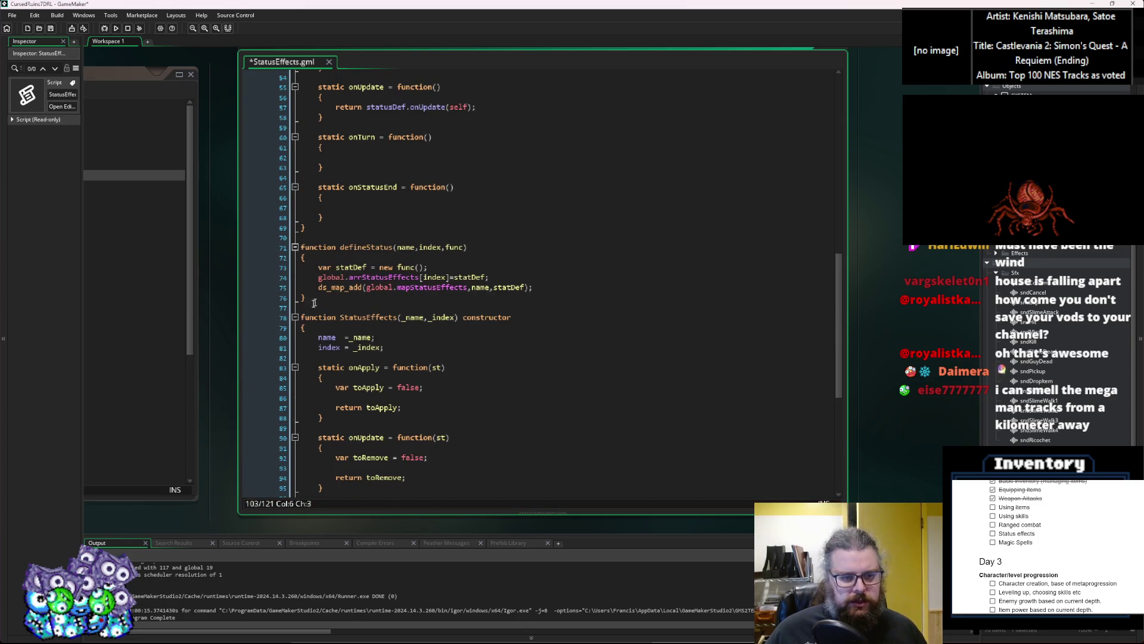
pyautogui.click(295, 317)
pyautogui.click(295, 246)
pyautogui.scroll(8, 297, 227)
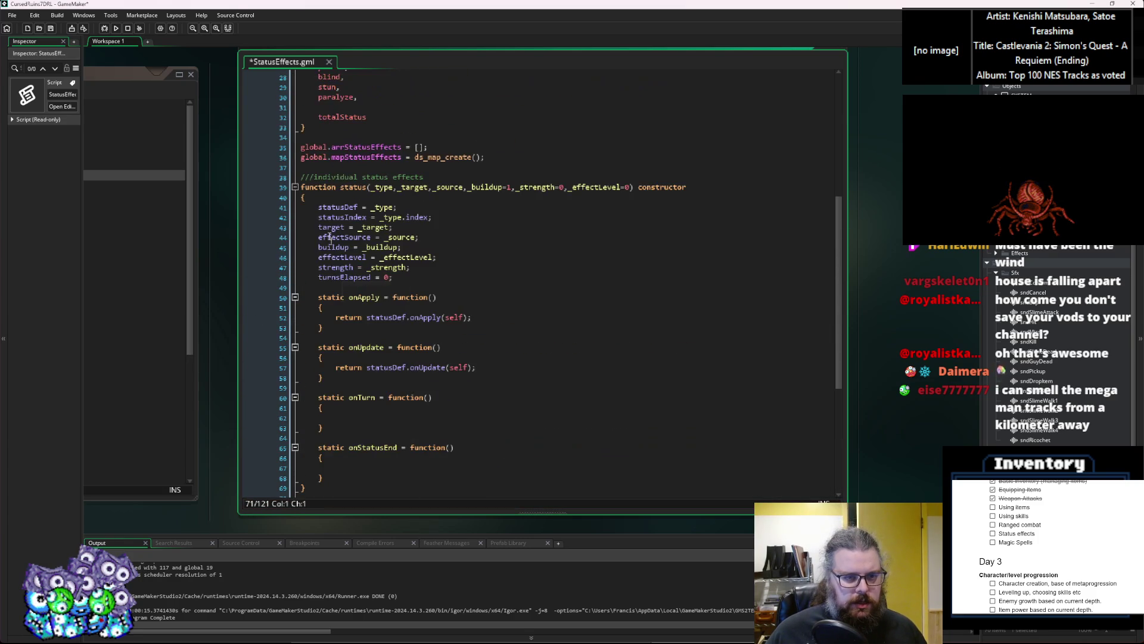
pyautogui.click(296, 189)
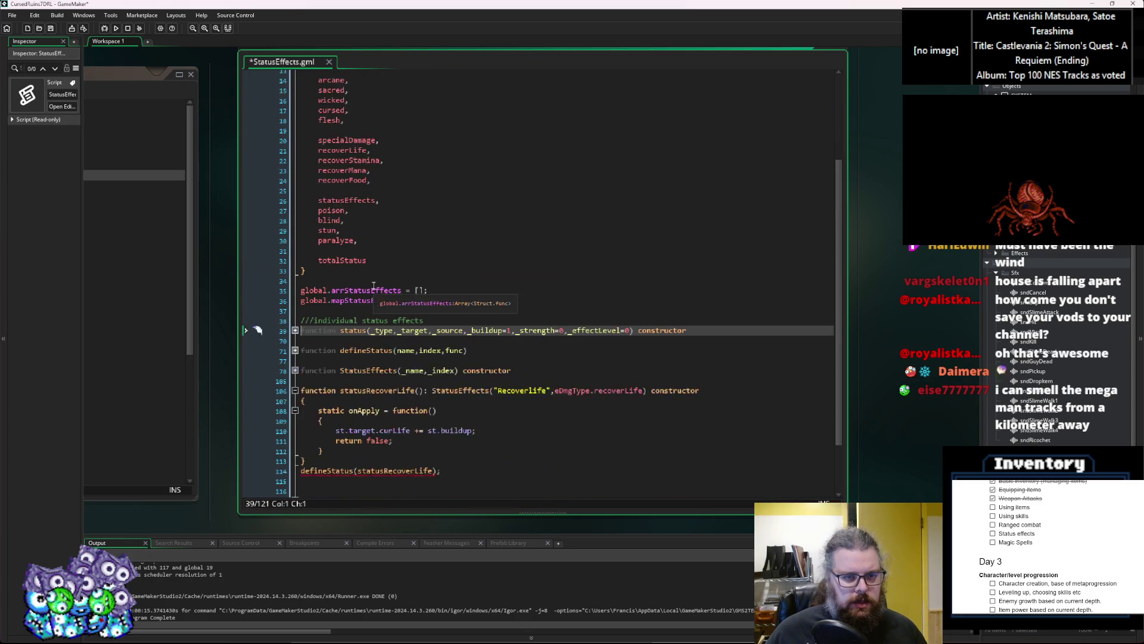
# Paste a copy of statusRecoverLife and its defineStatus call below the original, and save
pyautogui.click(381, 343)
pyautogui.moveTo(441, 403); pyautogui.dragTo(275, 322)
pyautogui.hotkey('ctrl', 'c')
pyautogui.click(478, 427)
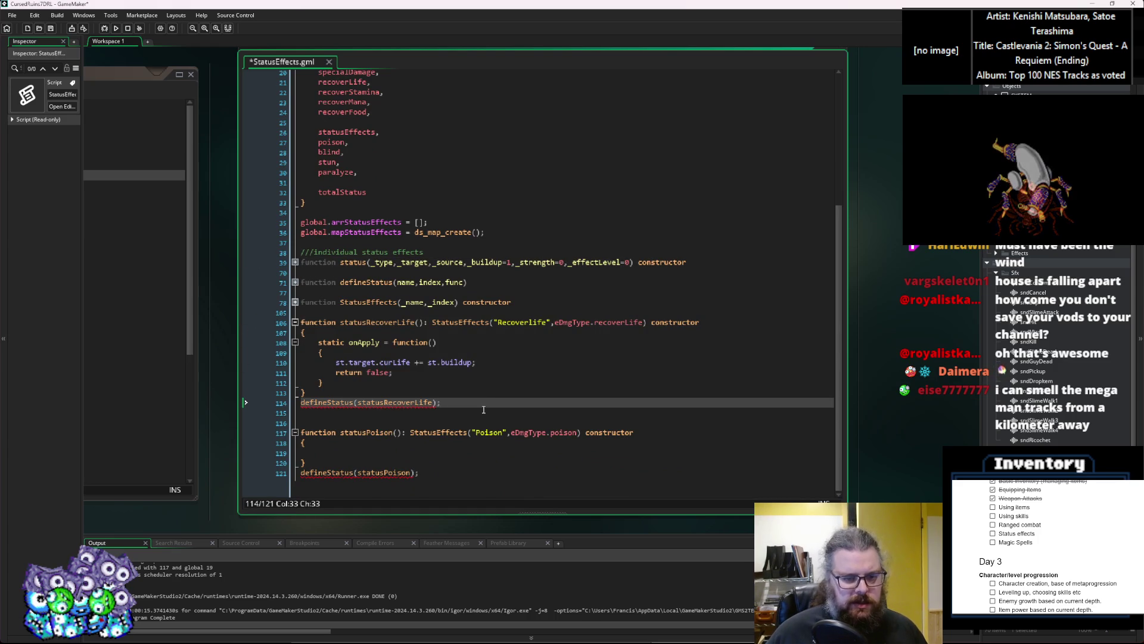
pyautogui.hotkey('ctrl', 'v')
pyautogui.scroll(-2, 394, 370)
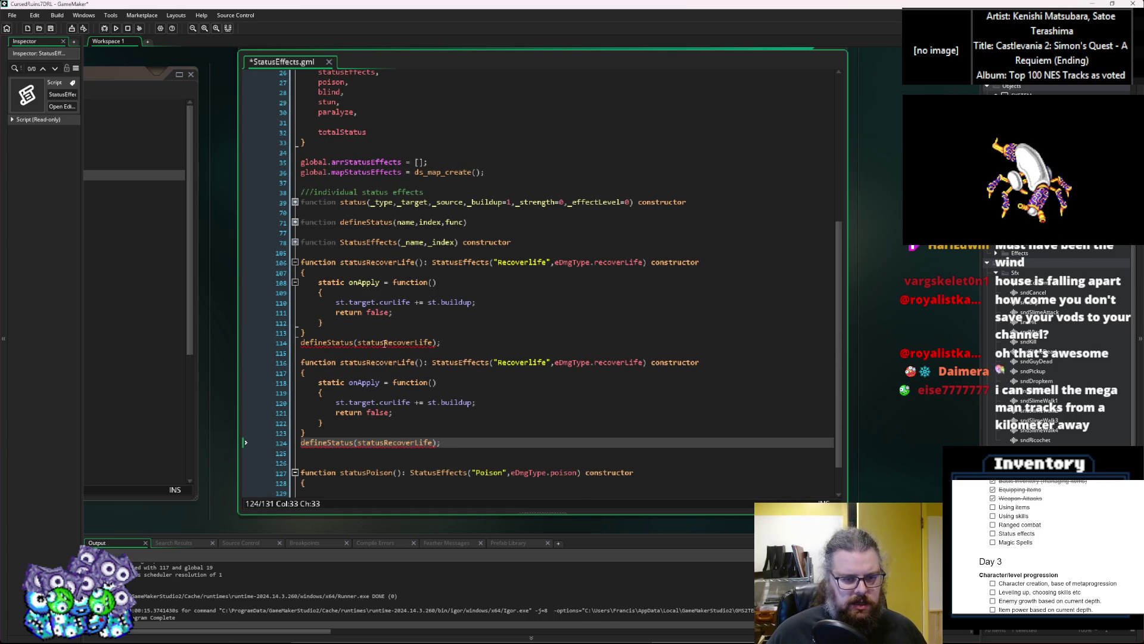
pyautogui.click(385, 344)
pyautogui.click(51, 28)
# Remove the stray spaces around the parenthesis in the copy's defineStatus call
pyautogui.click(376, 392)
pyautogui.scroll(-2, 375, 396)
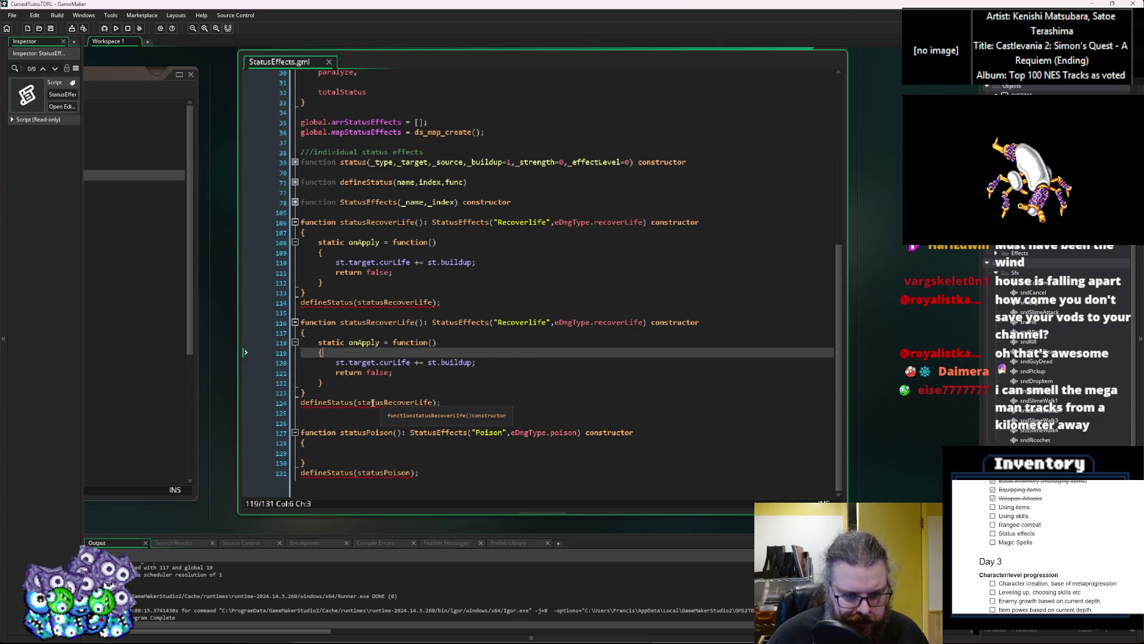
pyautogui.click(371, 403)
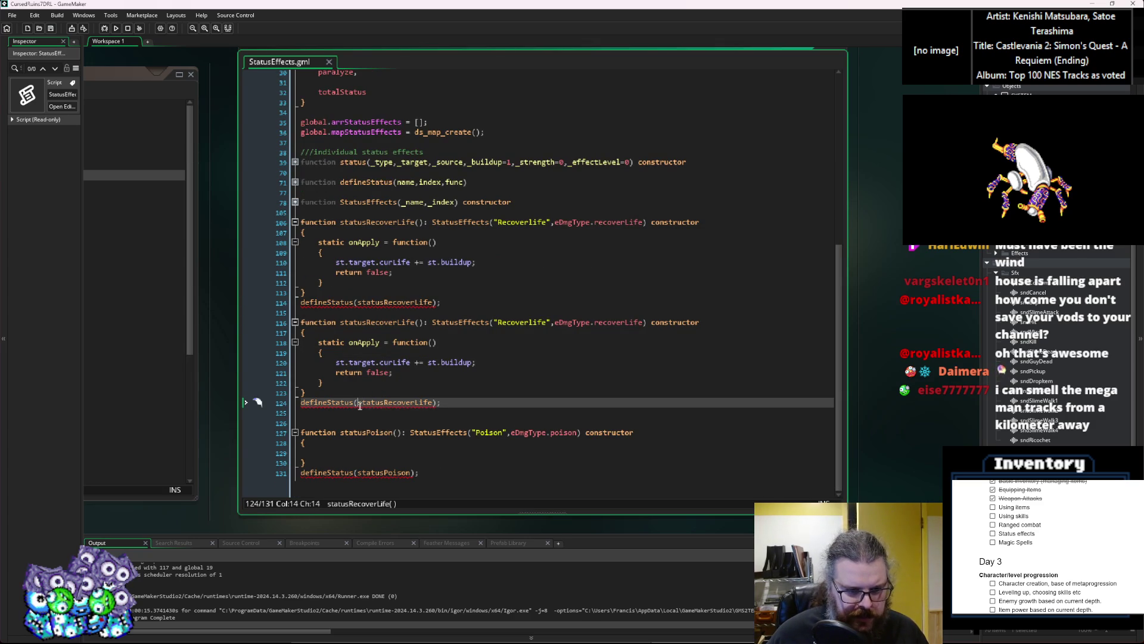
pyautogui.click(440, 404)
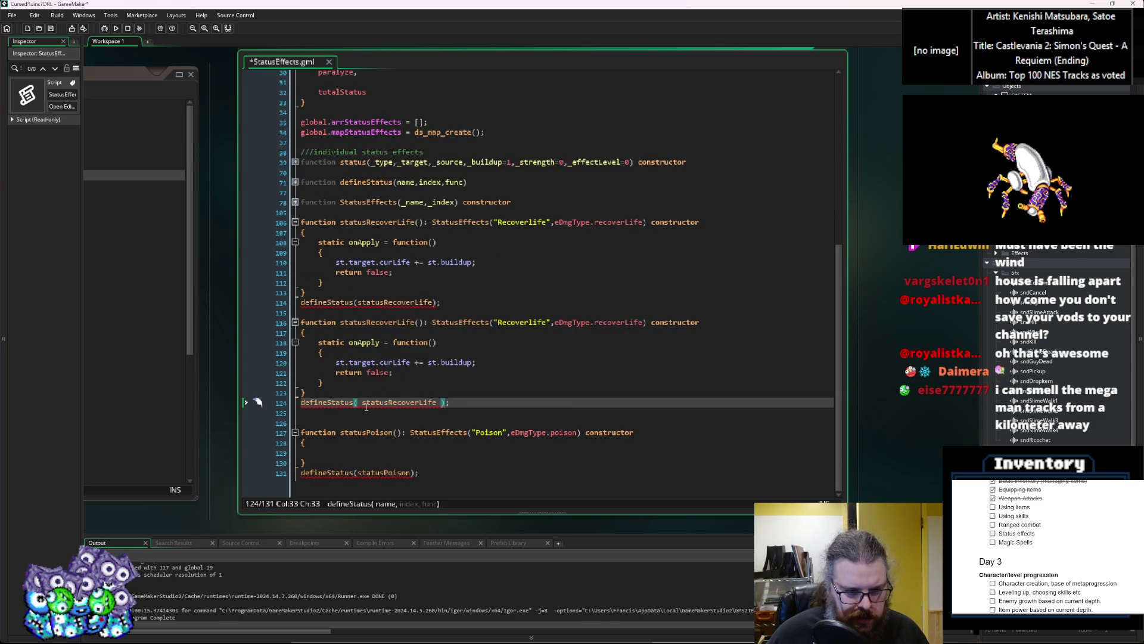
pyautogui.press('BackSpace')
pyautogui.press('Left')
pyautogui.press('Left')
pyautogui.press('Left')
pyautogui.press('Left')
pyautogui.press('BackSpace')
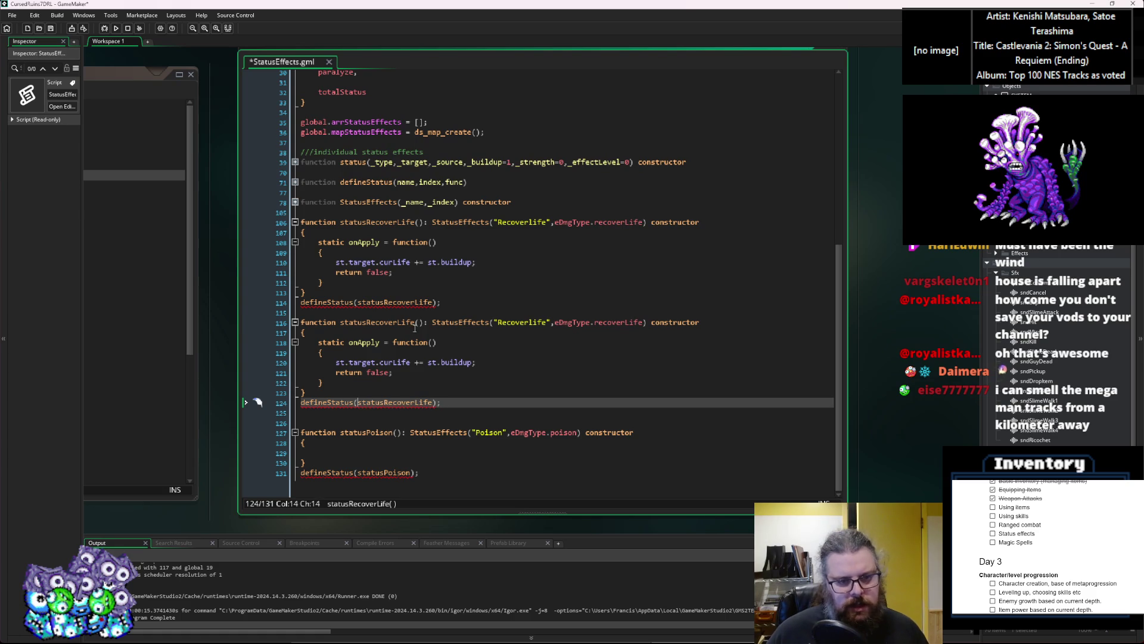
# Inspect the error on the defineStatus call and highlight every use of defineStatus
pyautogui.click(415, 322)
pyautogui.click(310, 403)
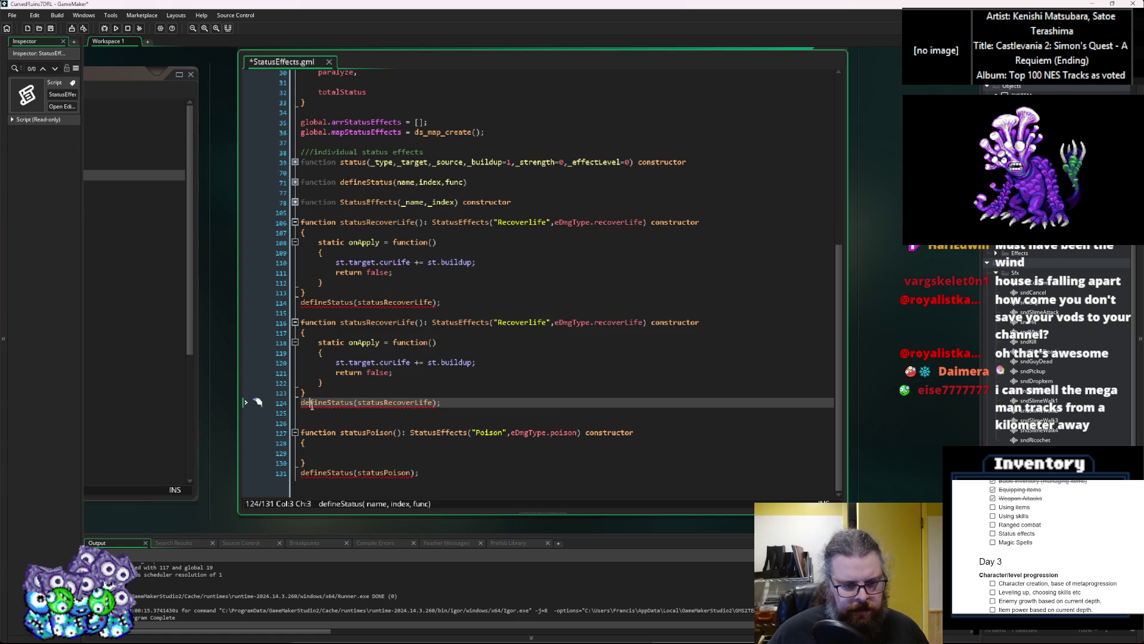
pyautogui.click(463, 405)
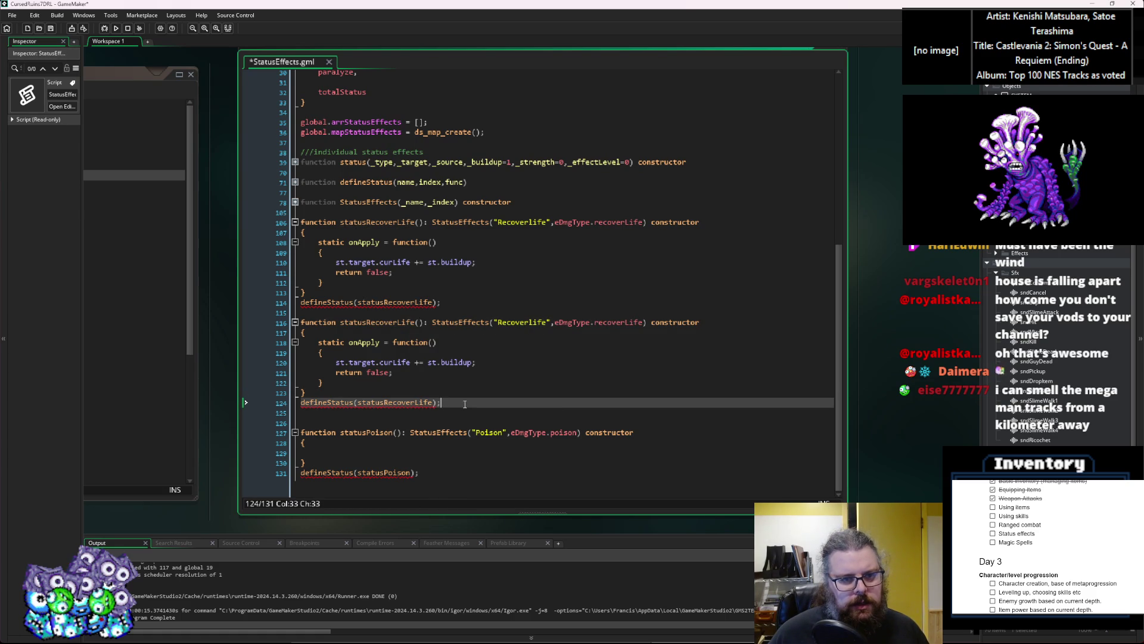
pyautogui.click(476, 472)
pyautogui.click(380, 222)
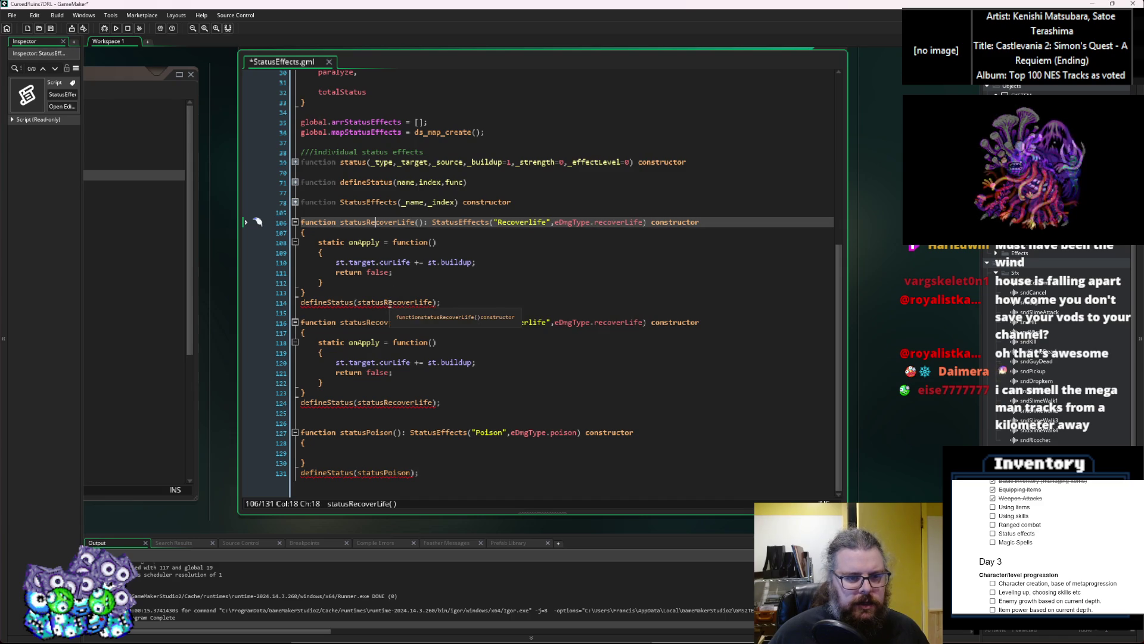
pyautogui.click(329, 303)
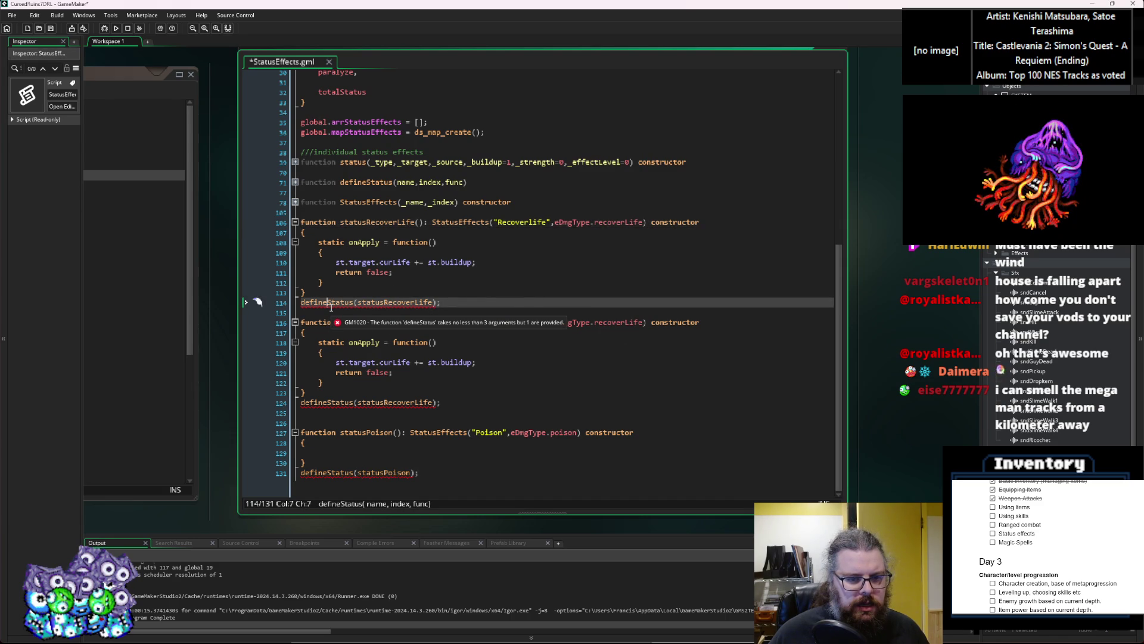
pyautogui.doubleClick(331, 304)
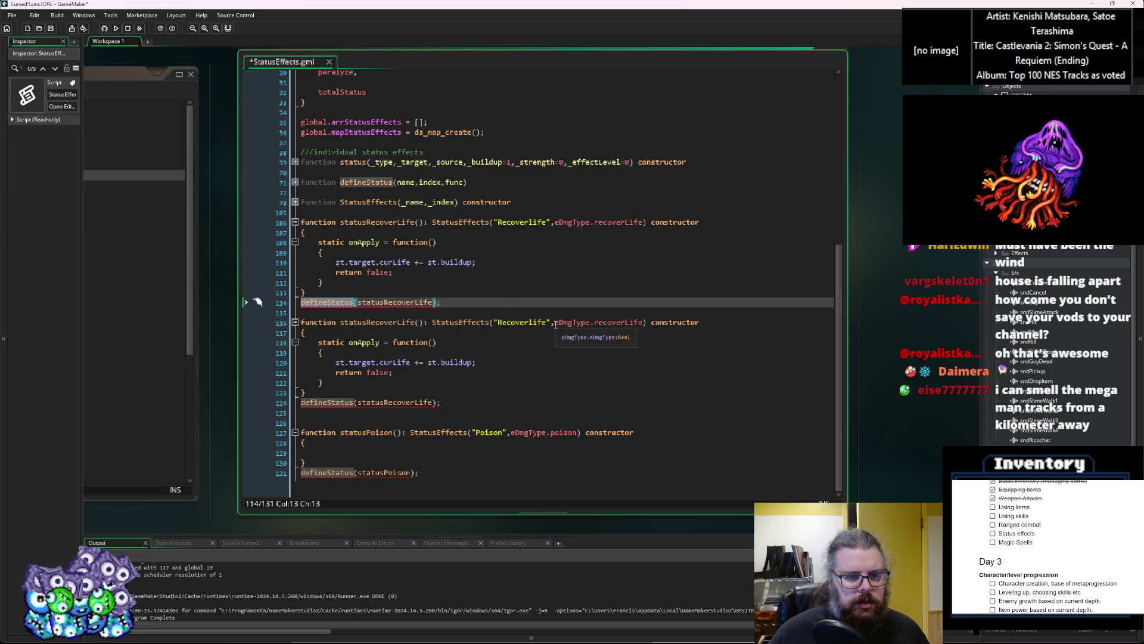
# Remove name and index from defineStatus's parameters, leaving only func, and save StatusEffects.gml
pyautogui.moveTo(446, 183); pyautogui.dragTo(398, 183)
pyautogui.press('BackSpace')
pyautogui.press('End')
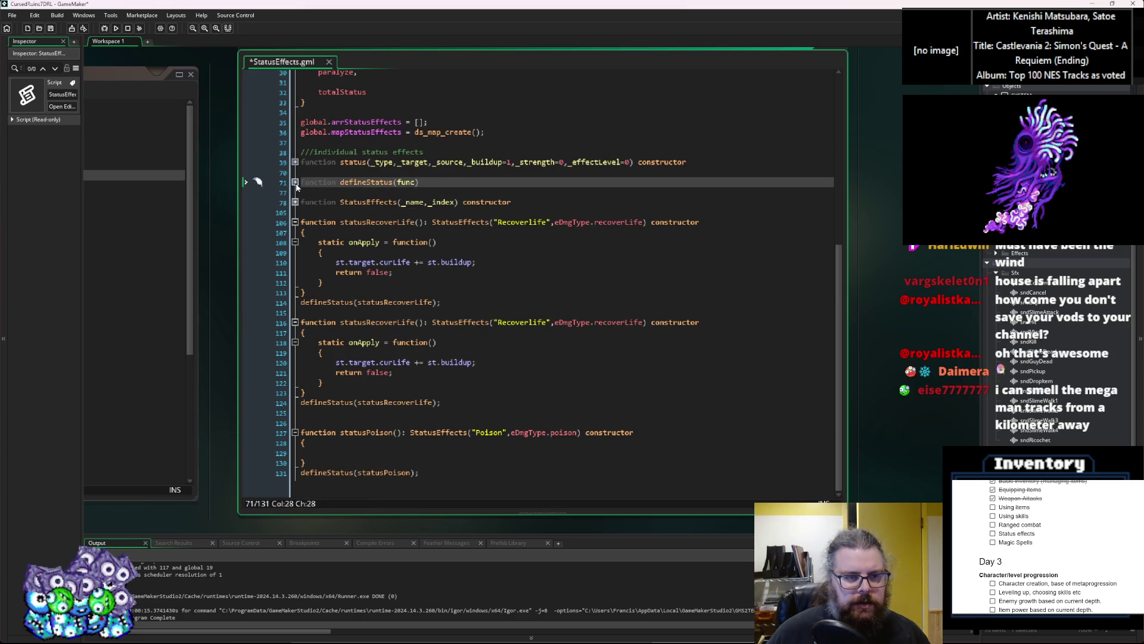
pyautogui.click(295, 182)
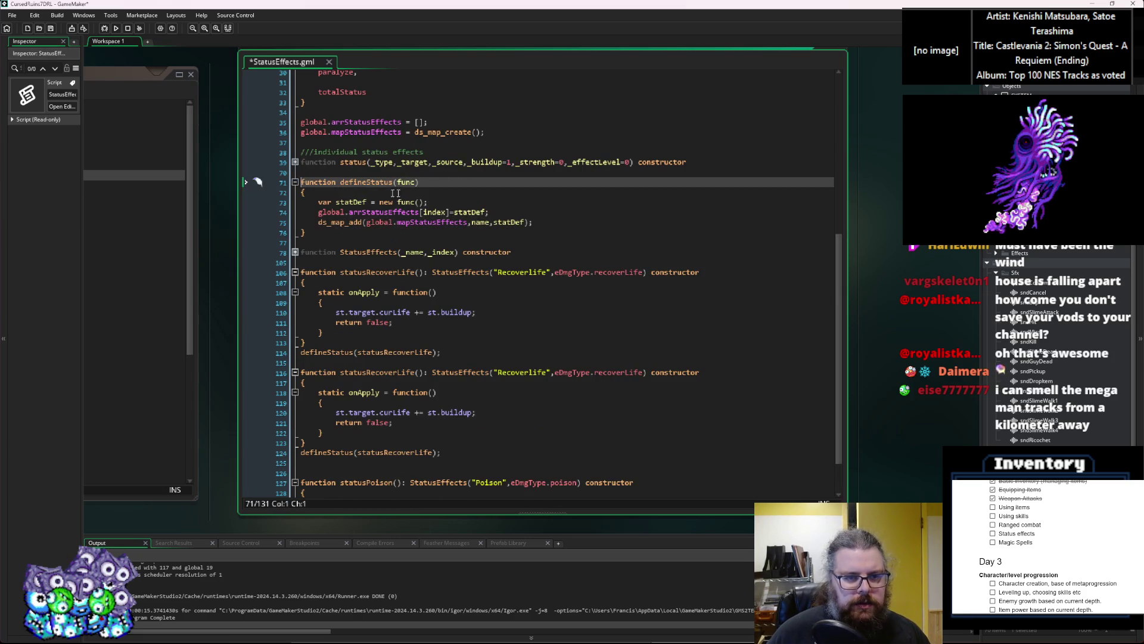
pyautogui.click(436, 179)
pyautogui.scroll(-2, 446, 327)
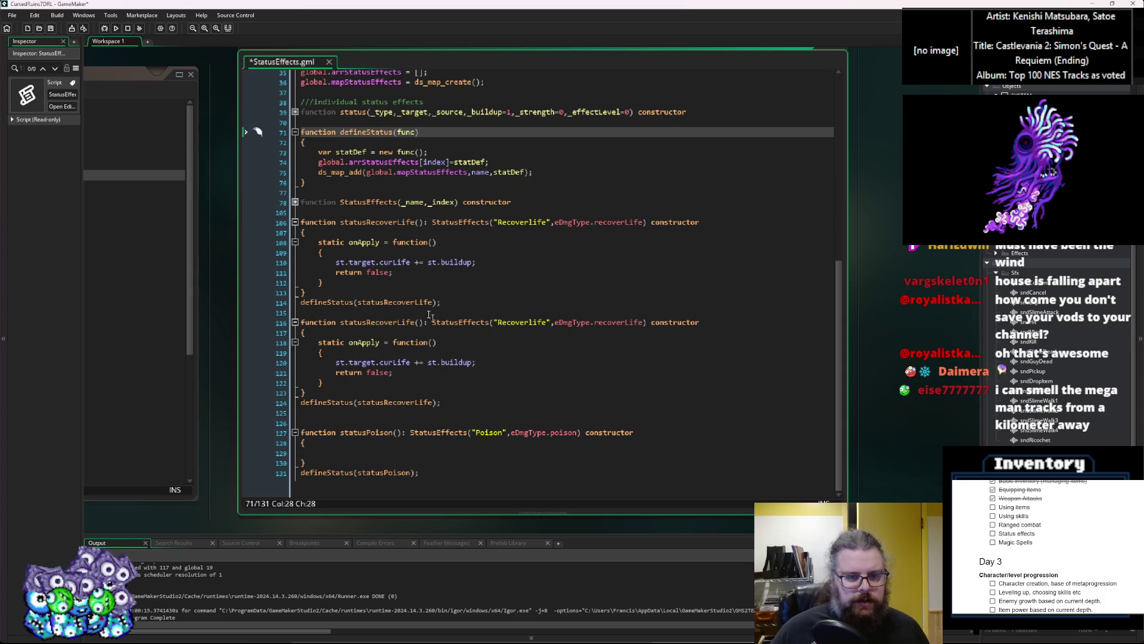
pyautogui.click(52, 28)
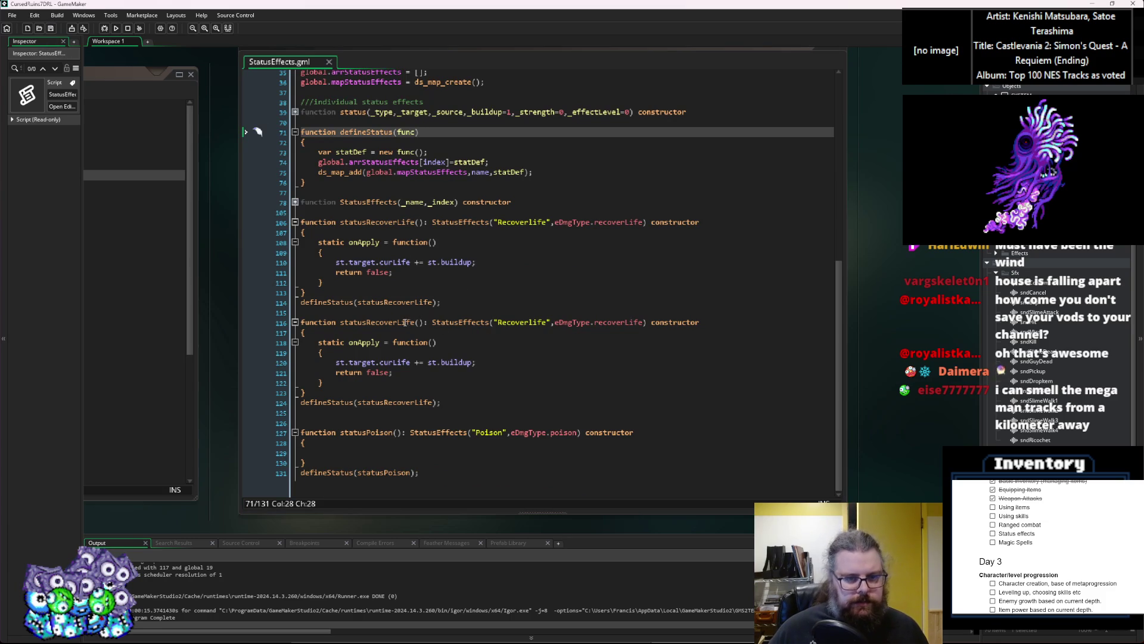
# Review the defineStatus body: the statDef func() call and the ds_map_add line
pyautogui.click(415, 154)
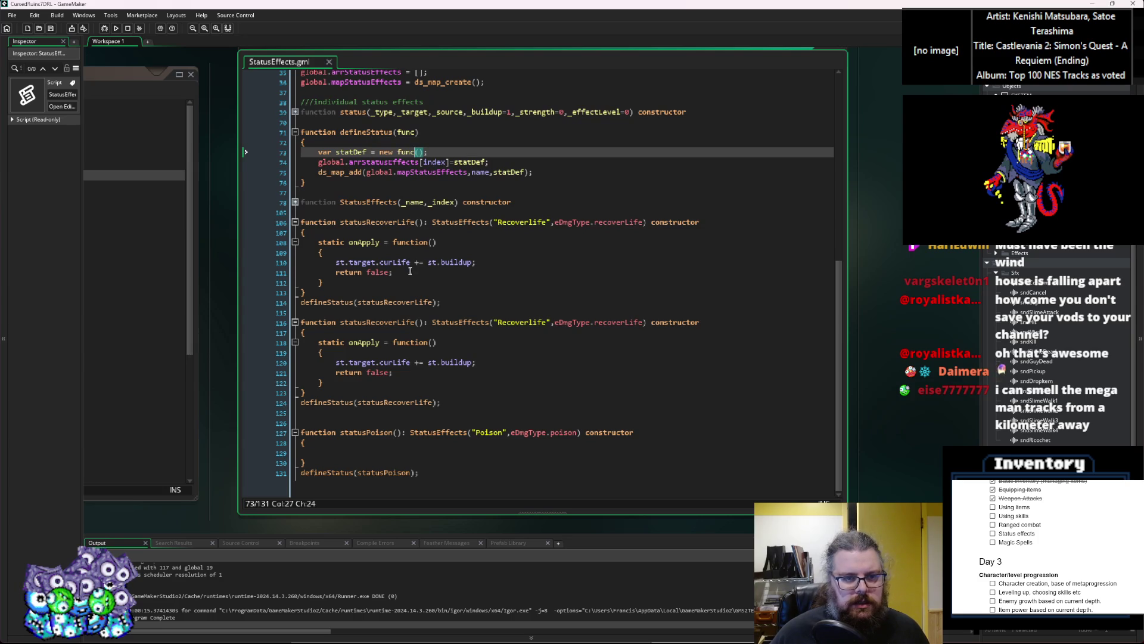
pyautogui.click(378, 133)
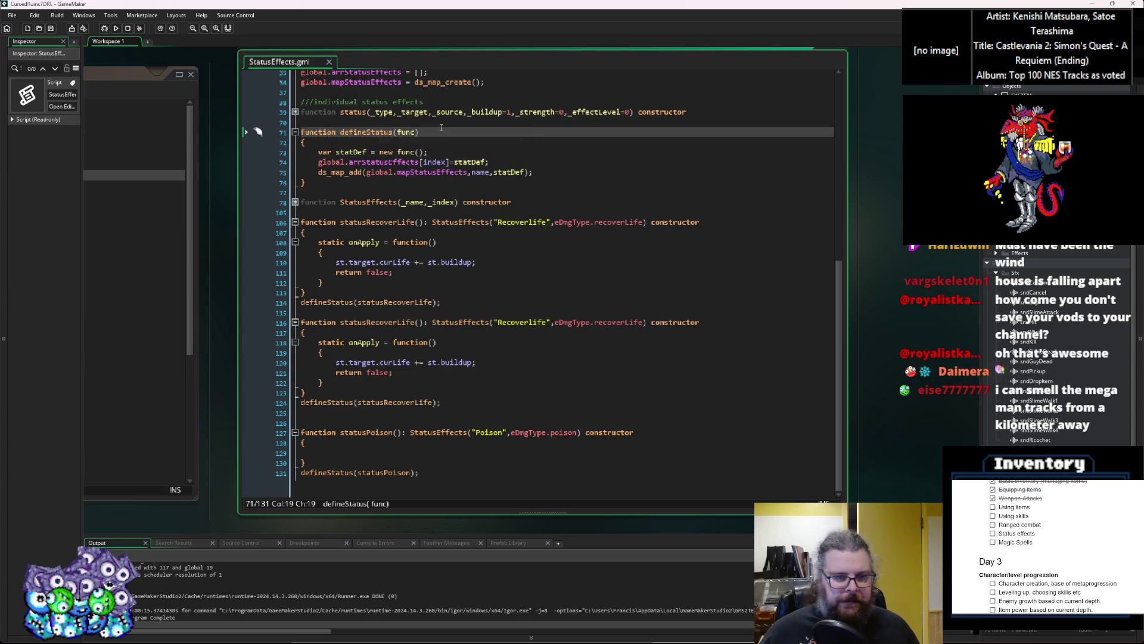
pyautogui.scroll(2, 441, 127)
pyautogui.click(411, 203)
pyautogui.press('End')
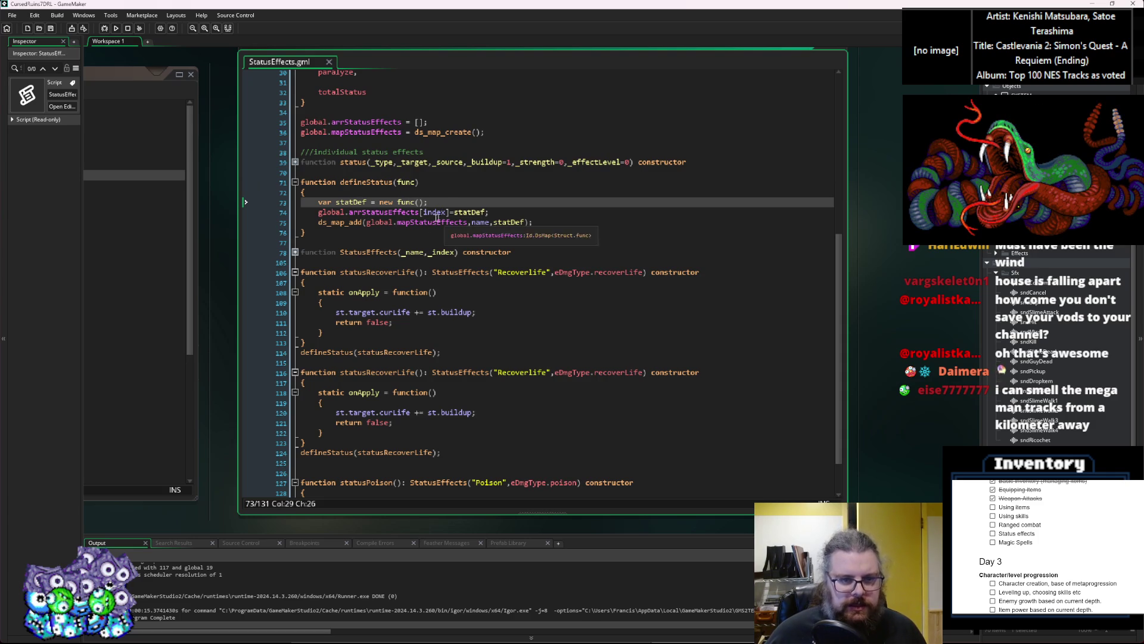
pyautogui.press('Down')
pyautogui.press('Down')
pyautogui.scroll(-2, 441, 277)
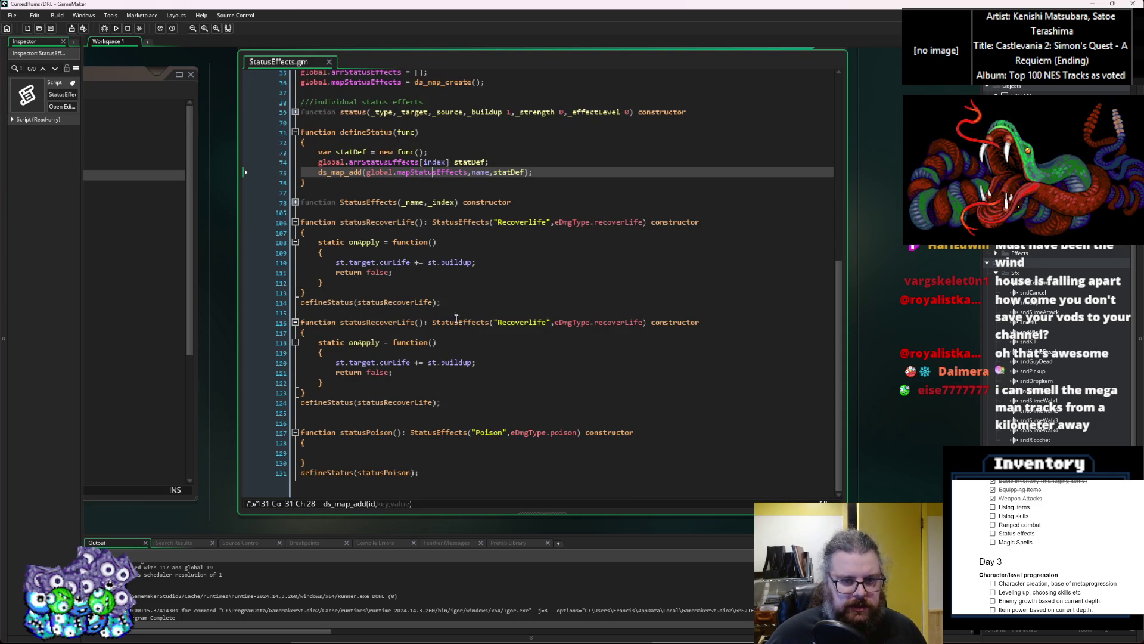
pyautogui.click(463, 477)
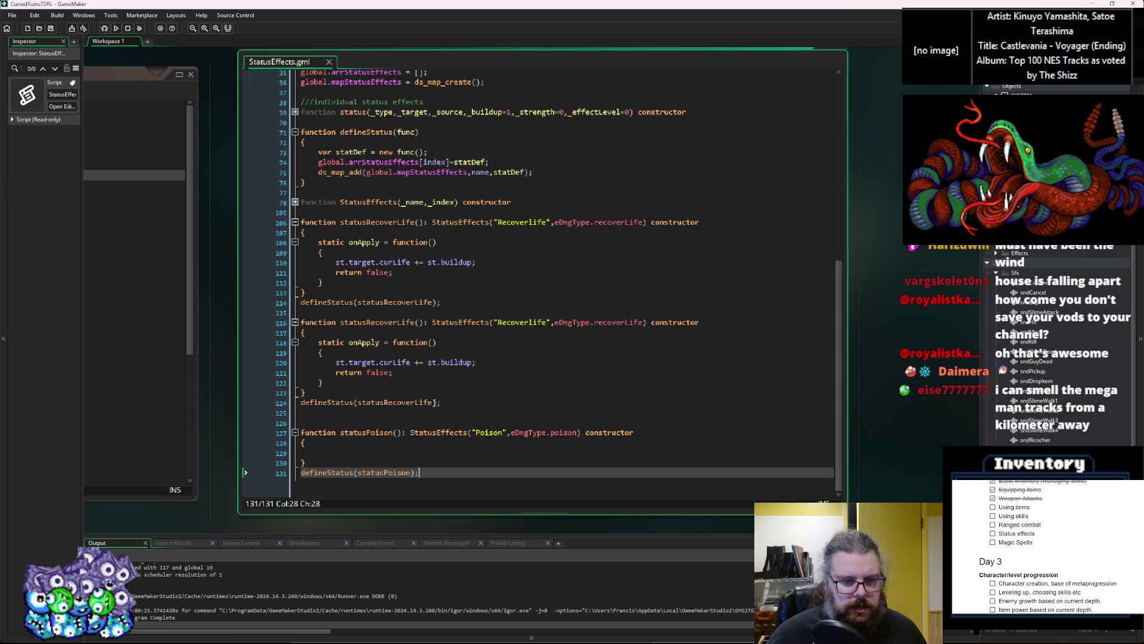
# Change the copy's damage type to recoverStamina and its name string to "Recoverstamina"
pyautogui.click(433, 402)
pyautogui.press('BackSpace')
pyautogui.press('BackSpace')
pyautogui.press('BackSpace')
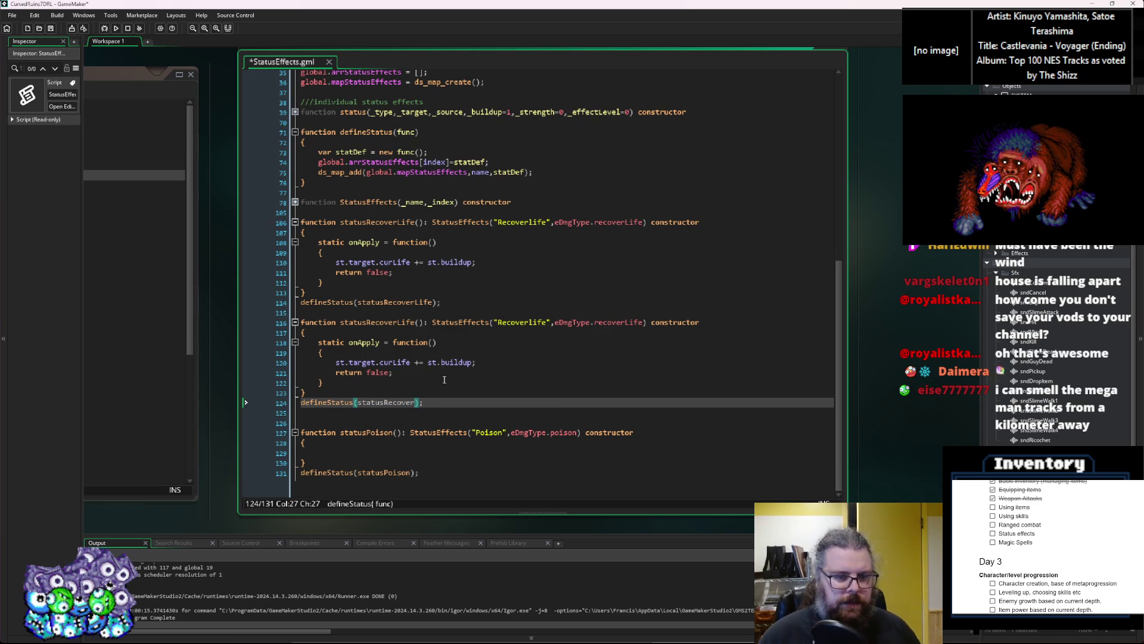
pyautogui.click(643, 326)
pyautogui.press('BackSpace')
pyautogui.press('BackSpace')
pyautogui.press('BackSpace')
pyautogui.write('Stamina')
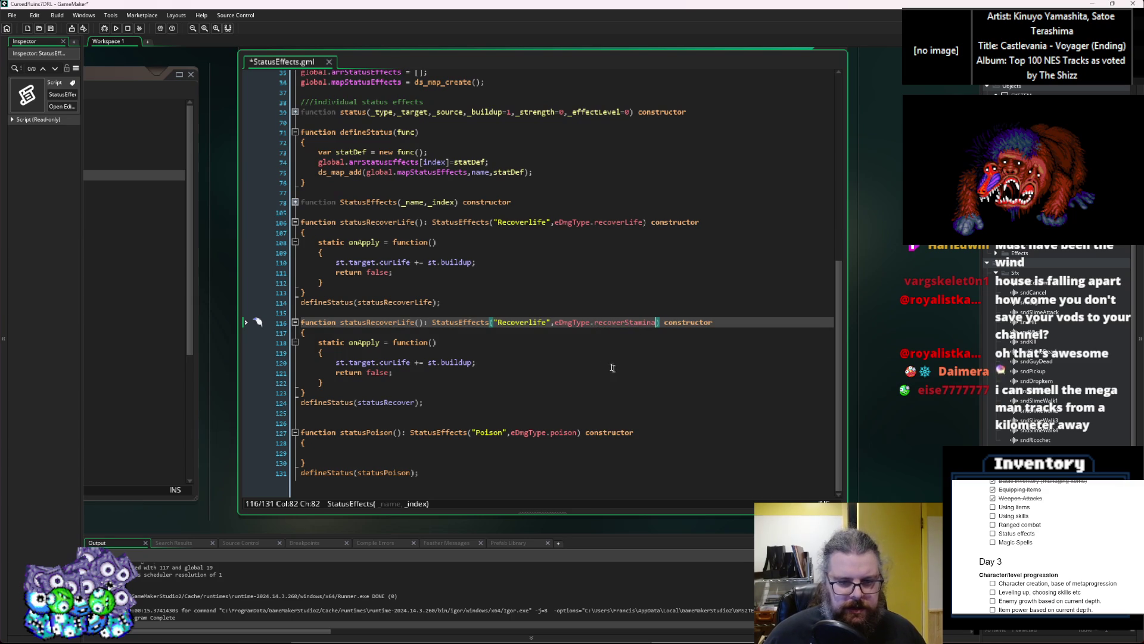
pyautogui.click(545, 325)
pyautogui.press('BackSpace')
pyautogui.press('BackSpace')
pyautogui.press('BackSpace')
pyautogui.write('stamina')
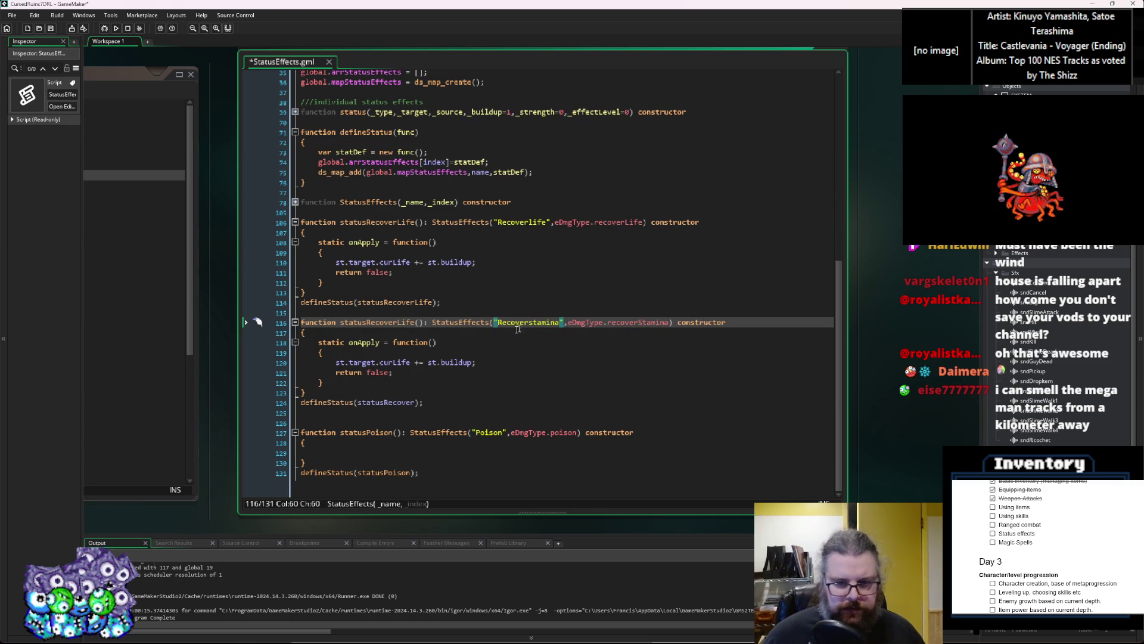
pyautogui.press('Right')
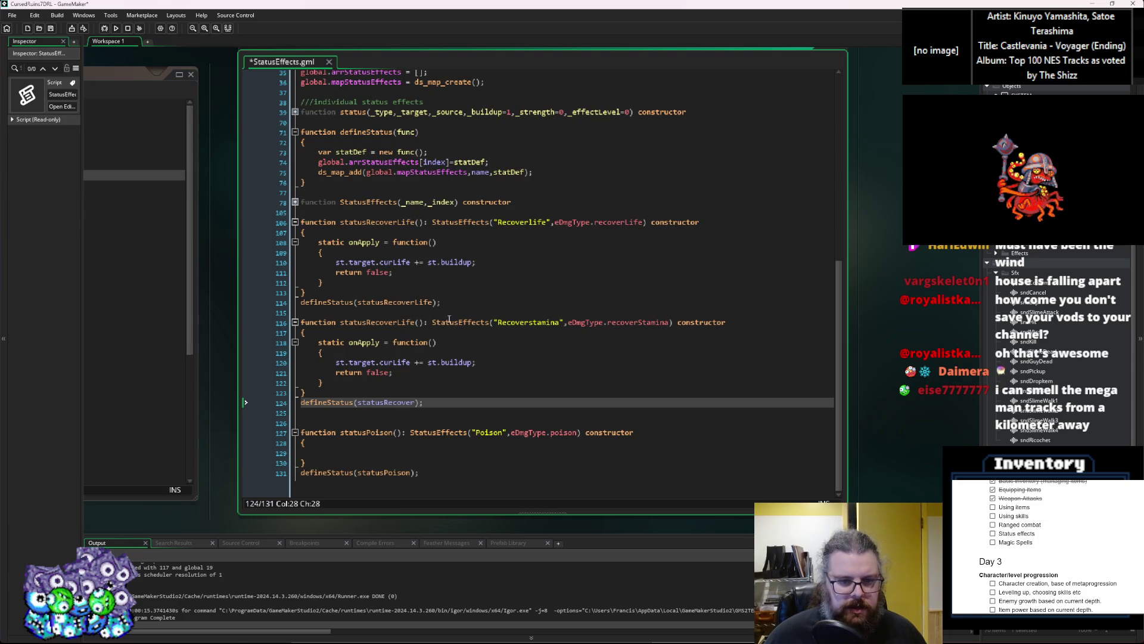
# Rename the function and its registration to statusRecoverStamina, adding to curStamina
pyautogui.moveTo(416, 322); pyautogui.dragTo(398, 324)
pyautogui.write('Stamina')
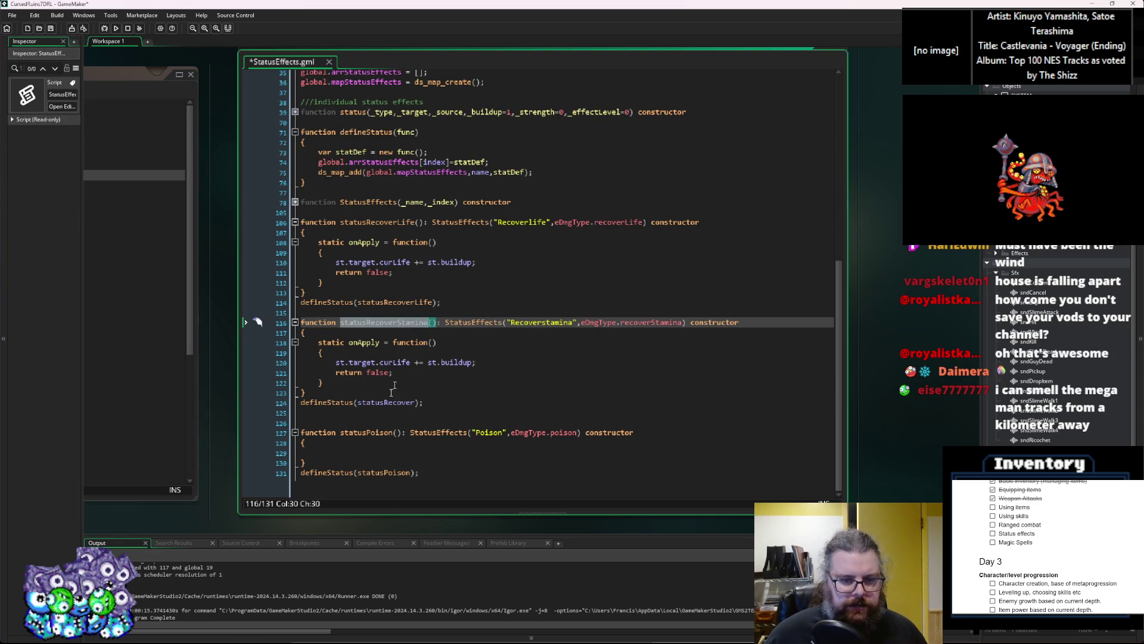
pyautogui.doubleClick(385, 402)
pyautogui.write('statusRecoverStamina')
pyautogui.click(410, 363)
pyautogui.press('BackSpace')
pyautogui.press('BackSpace')
pyautogui.press('BackSpace')
pyautogui.write('Stamina')
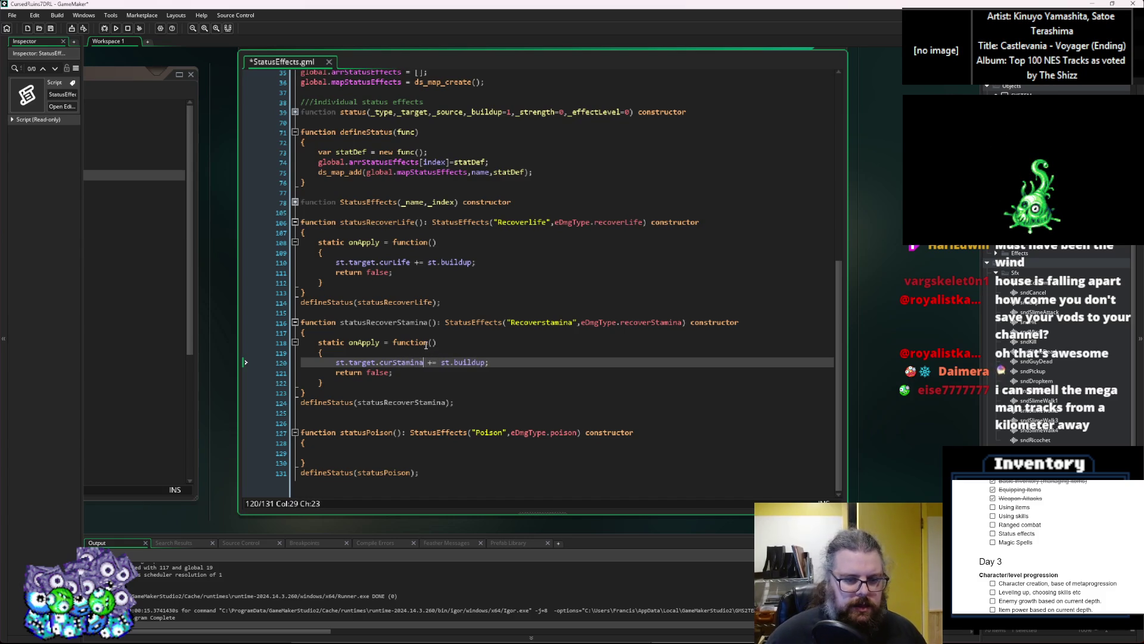
# Paste a copy of statusRecoverStamina below it and clear Stamina from its name
pyautogui.moveTo(488, 410); pyautogui.dragTo(266, 321)
pyautogui.hotkey('ctrl', 'c')
pyautogui.click(544, 408)
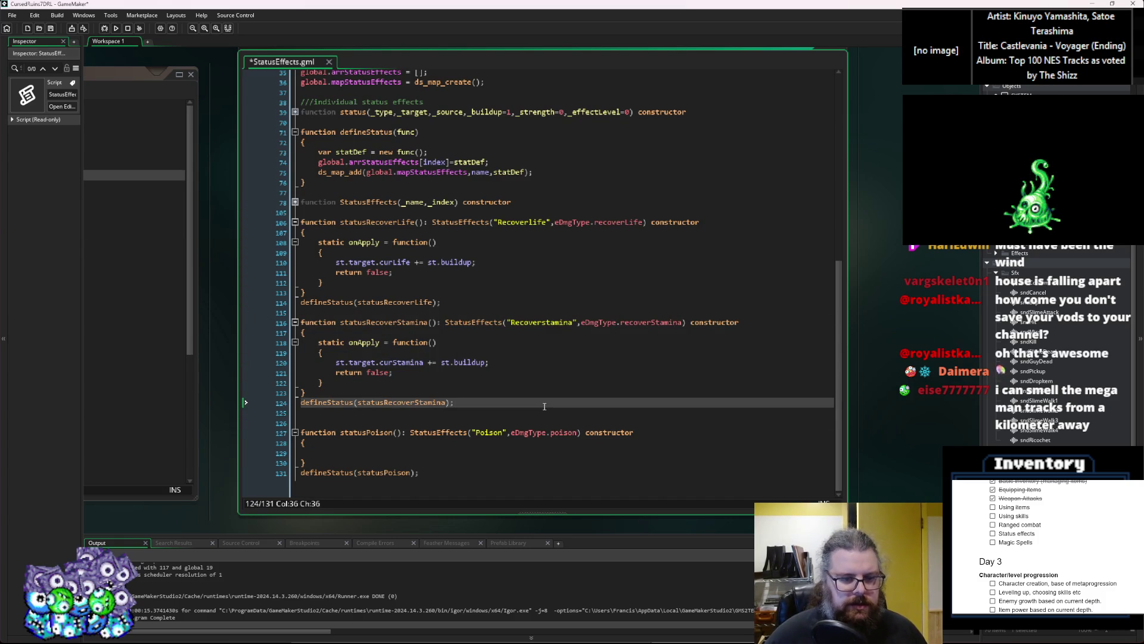
pyautogui.press('Return')
pyautogui.press('Return')
pyautogui.hotkey('ctrl', 'v')
pyautogui.moveTo(429, 337); pyautogui.dragTo(398, 337)
pyautogui.press('BackSpace')
# Rename the third copy statusRecoverMana with "Recovermana", eDmgType.recoverMana and curMana
pyautogui.write('Mana')
pyautogui.moveTo(561, 338); pyautogui.dragTo(531, 338)
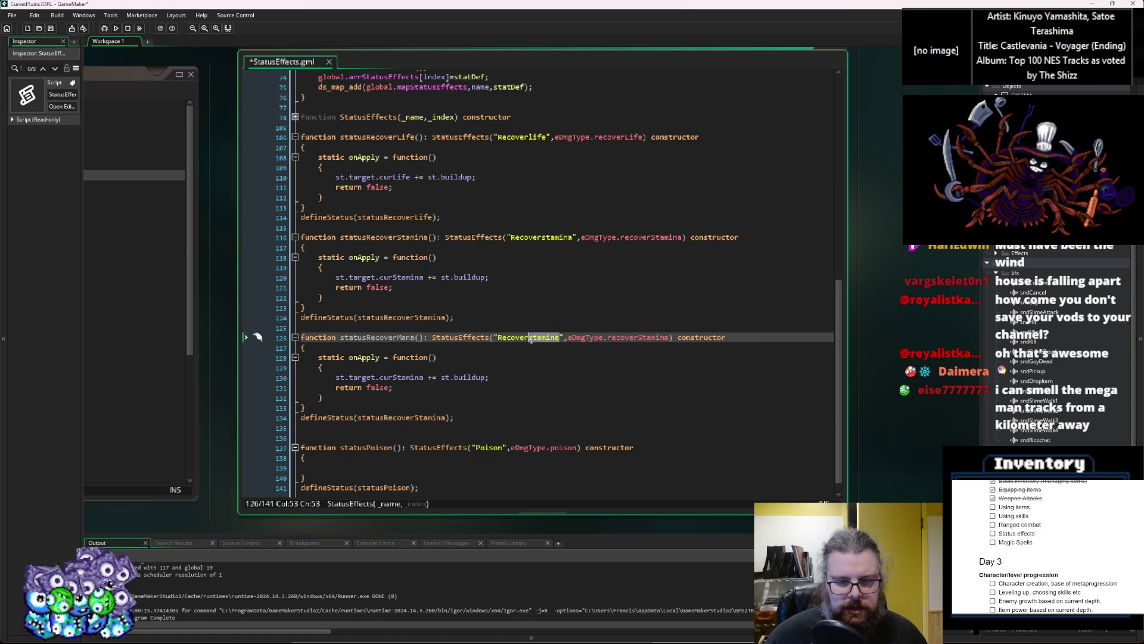
pyautogui.write('mana')
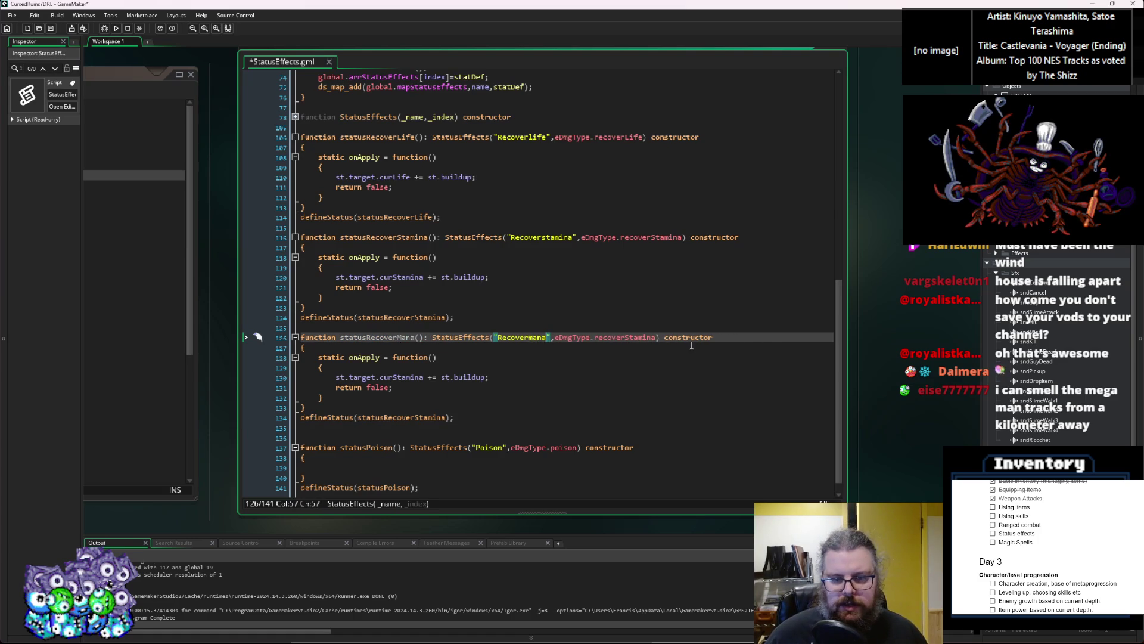
pyautogui.moveTo(657, 337); pyautogui.dragTo(626, 341)
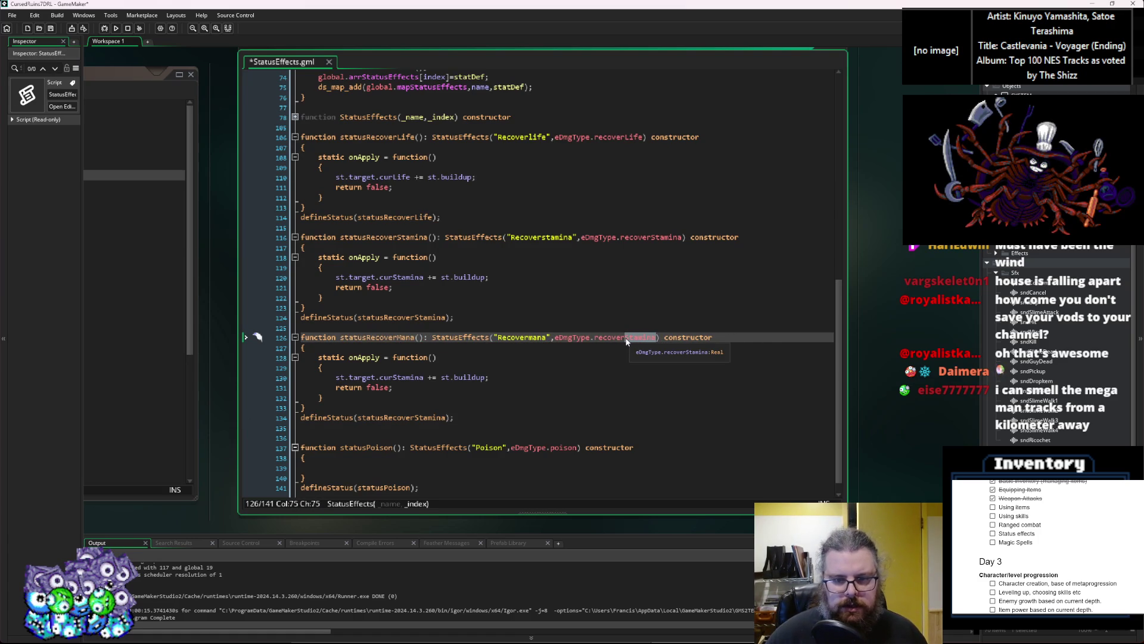
pyautogui.write('Mana')
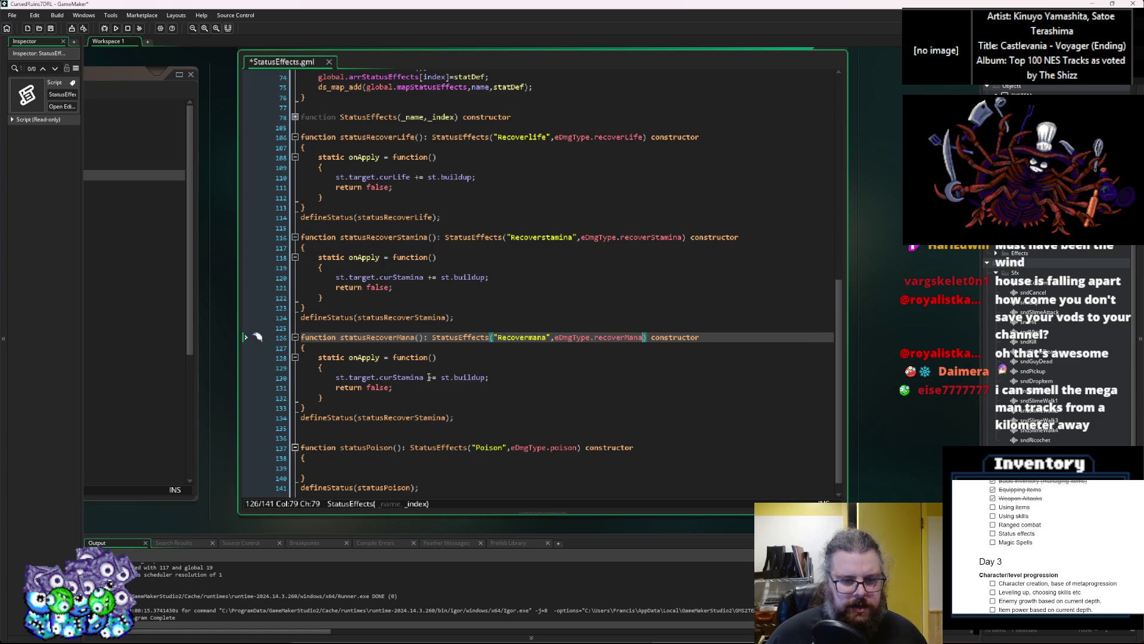
pyautogui.click(400, 377)
pyautogui.moveTo(422, 378); pyautogui.dragTo(394, 380)
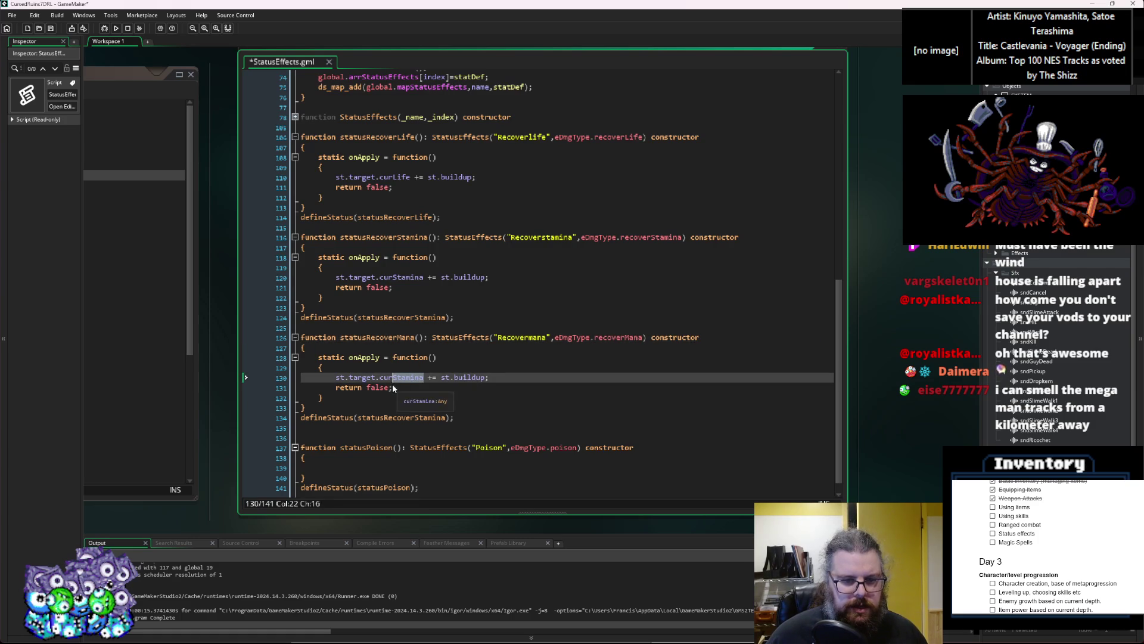
pyautogui.write('Mana')
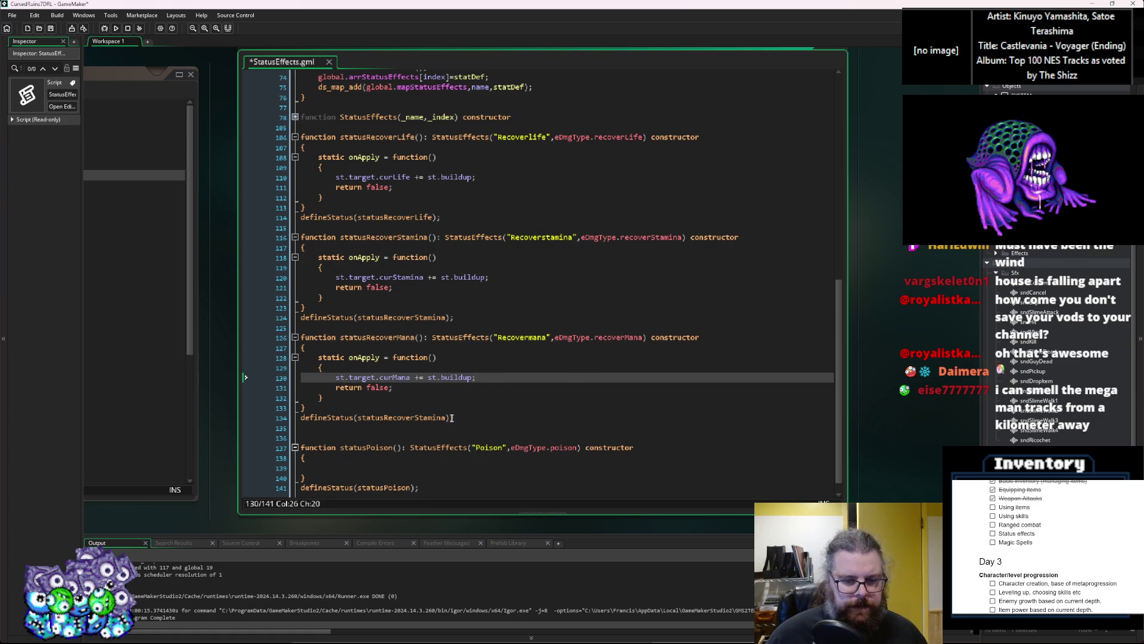
pyautogui.click(383, 336)
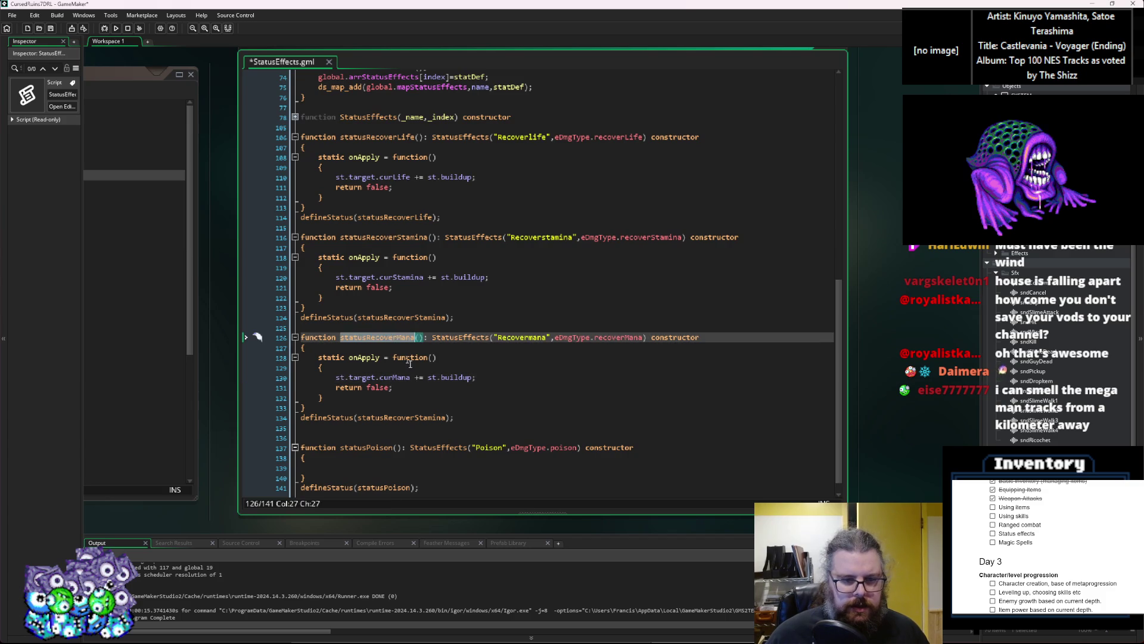
pyautogui.click(450, 419)
pyautogui.press('BackSpace')
pyautogui.press('BackSpace')
pyautogui.press('BackSpace')
# Complete the statusRecoverMana registration and paste another copy of the block below it
pyautogui.write('Mana')
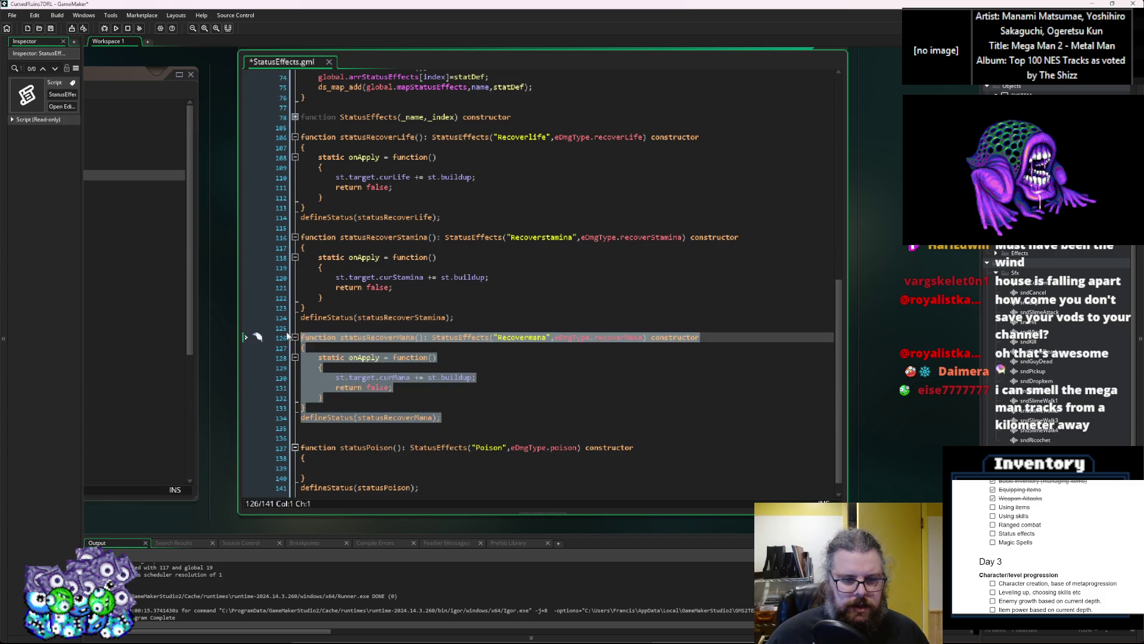
pyautogui.press('End')
pyautogui.press('Return')
pyautogui.press('Return')
pyautogui.write('function statusRecoverMana(): StatusEffects("Recovermana",eDmgType.recoverMana) constructor { \tstatic onApply = function() \t{ \t\tst.target.curMana += st.buildup; \t\treturn false; \t} } defineStatus(statusRecoverMana);')
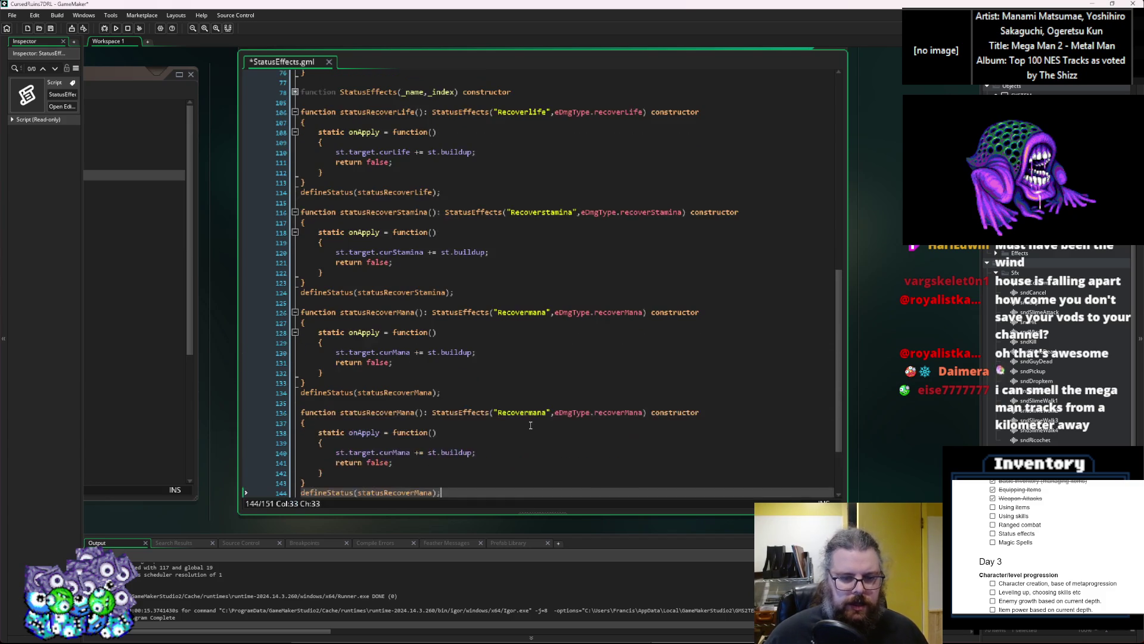
# Rename the fourth copy statusRecoverFood with name string "Recoverfood" and type recoverFood
pyautogui.doubleClick(404, 337)
pyautogui.write('statusRecoverFoo')
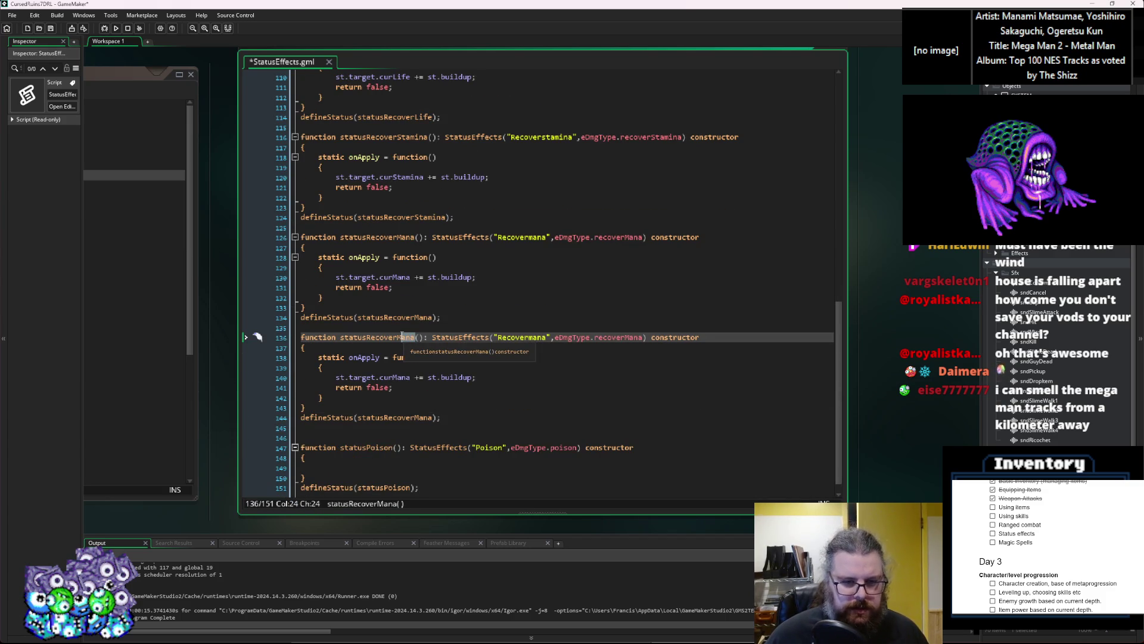
pyautogui.write('d')
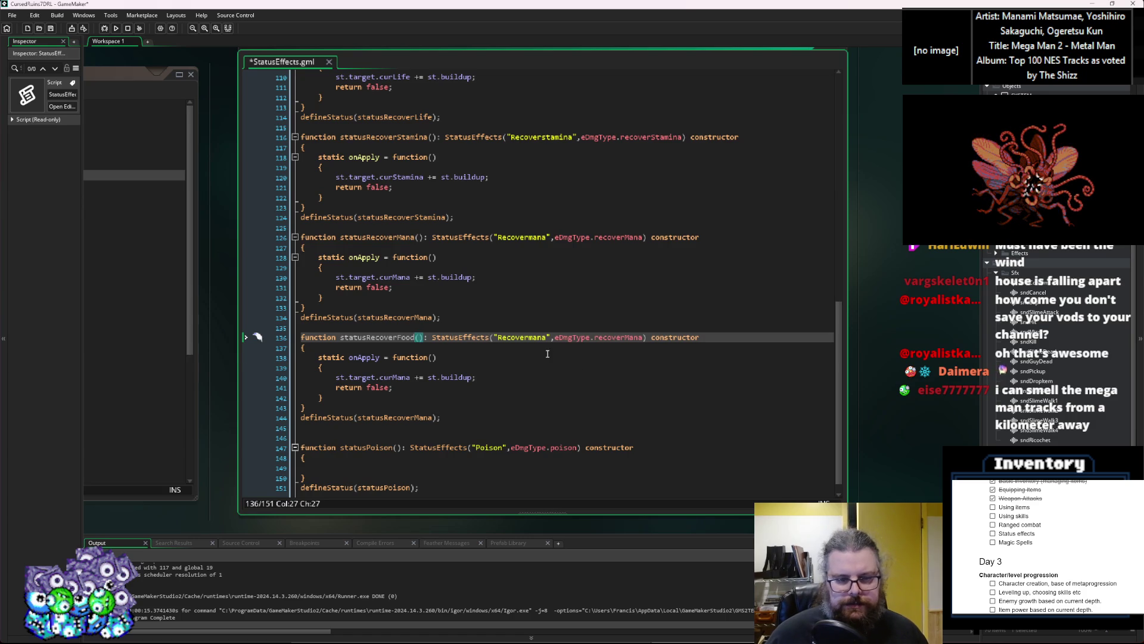
pyautogui.click(547, 353)
pyautogui.click(547, 337)
pyautogui.press('BackSpace')
pyautogui.press('BackSpace')
pyautogui.press('BackSpace')
pyautogui.write('food')
pyautogui.moveTo(644, 338); pyautogui.dragTo(629, 338)
pyautogui.write('Food')
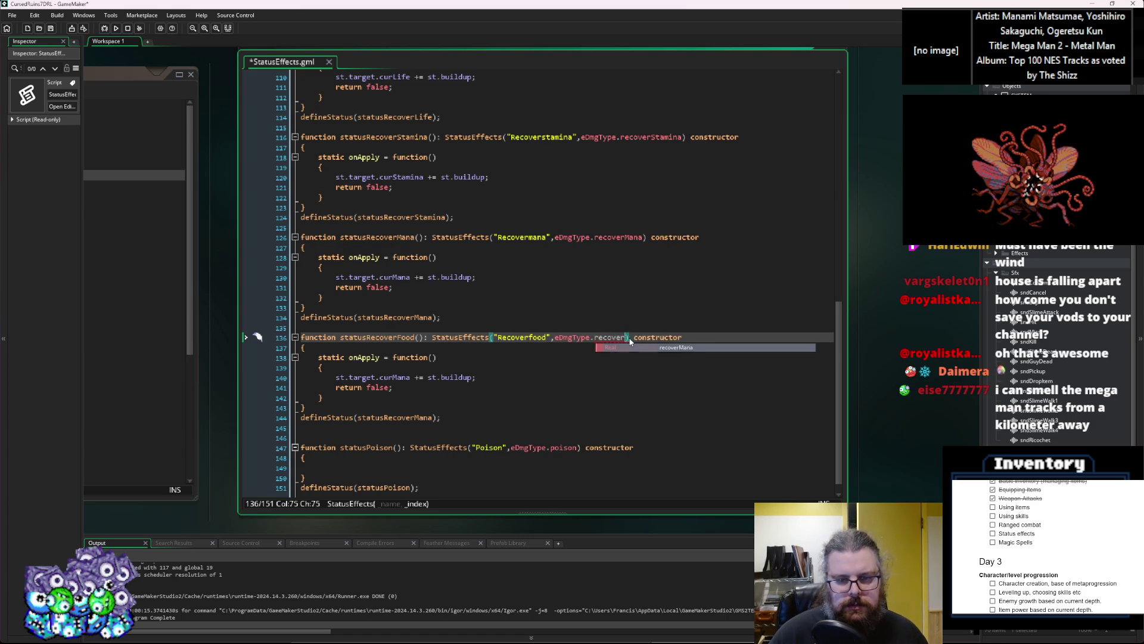
# Make it add buildup to curFood, register statusRecoverFood, and add a blank line after
pyautogui.press('Down')
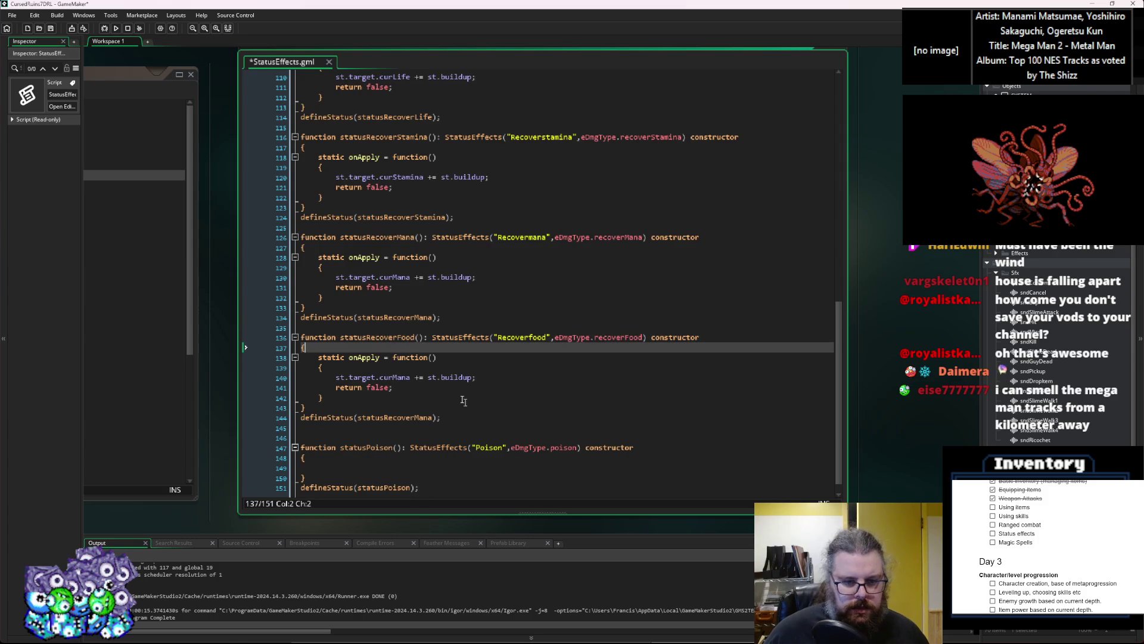
pyautogui.moveTo(411, 377); pyautogui.dragTo(393, 378)
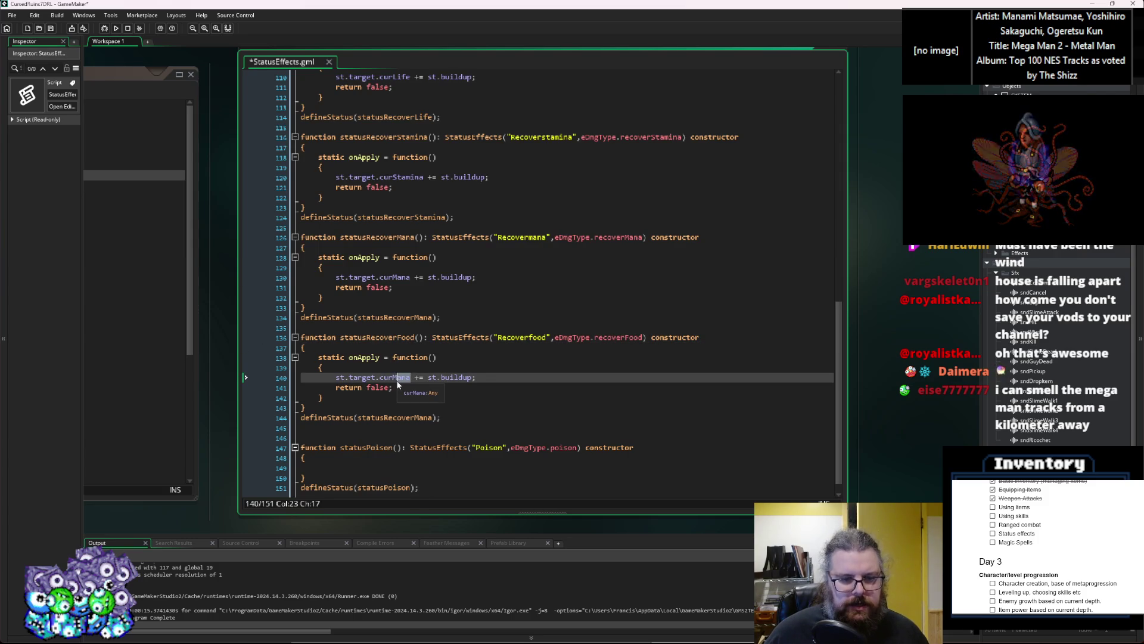
pyautogui.write('Food')
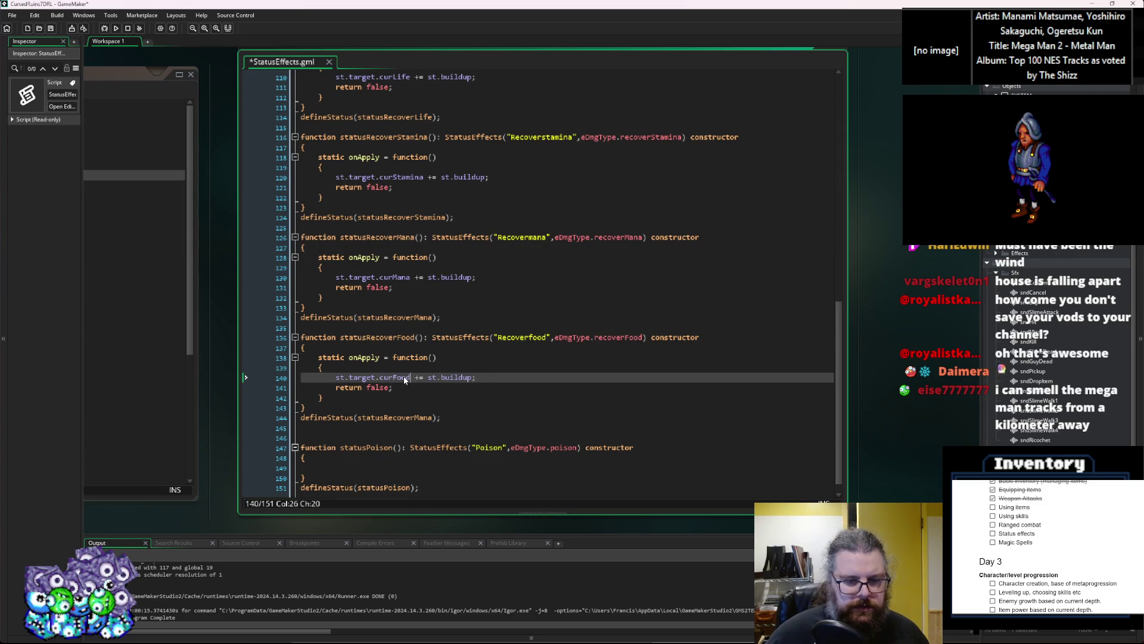
pyautogui.moveTo(434, 418); pyautogui.dragTo(416, 418)
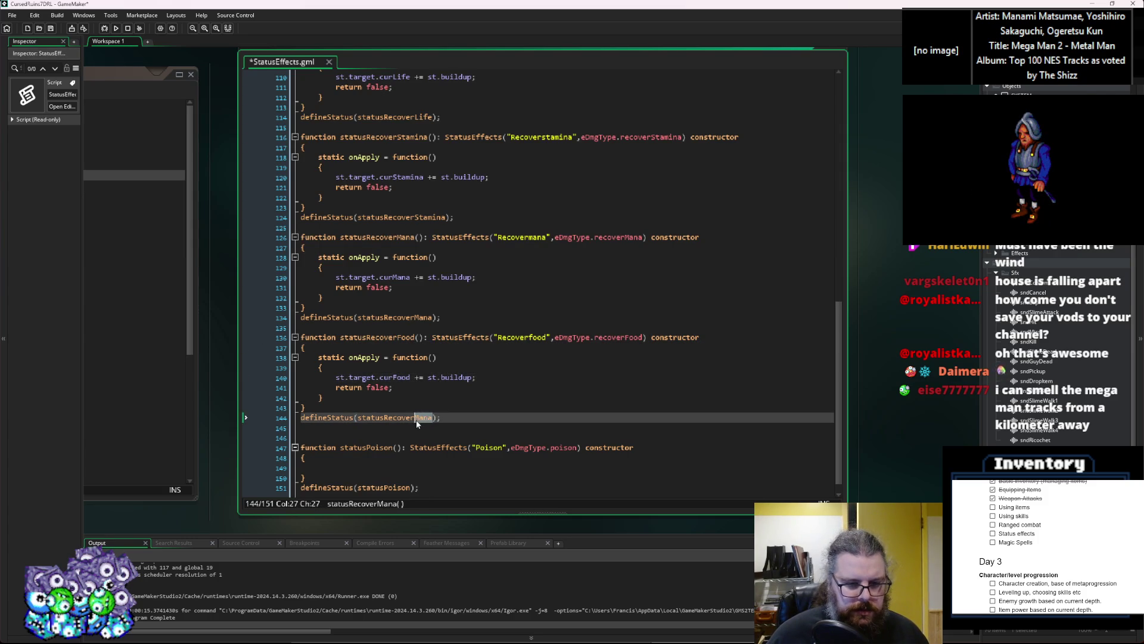
pyautogui.write('Food')
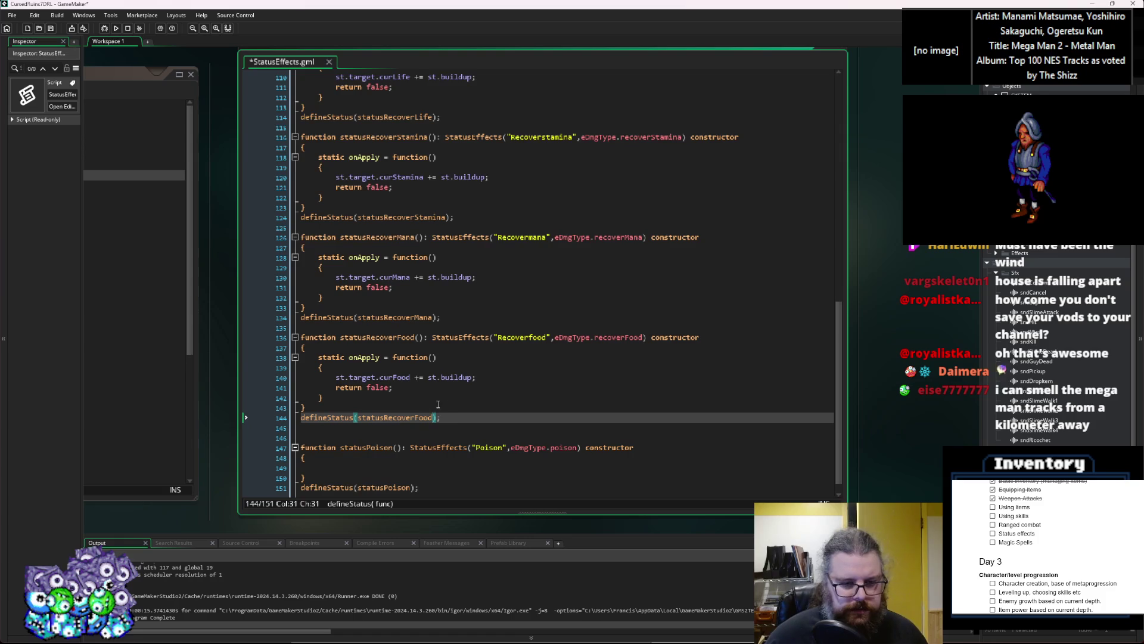
pyautogui.click(455, 429)
pyautogui.press('Return')
pyautogui.scroll(2, 455, 429)
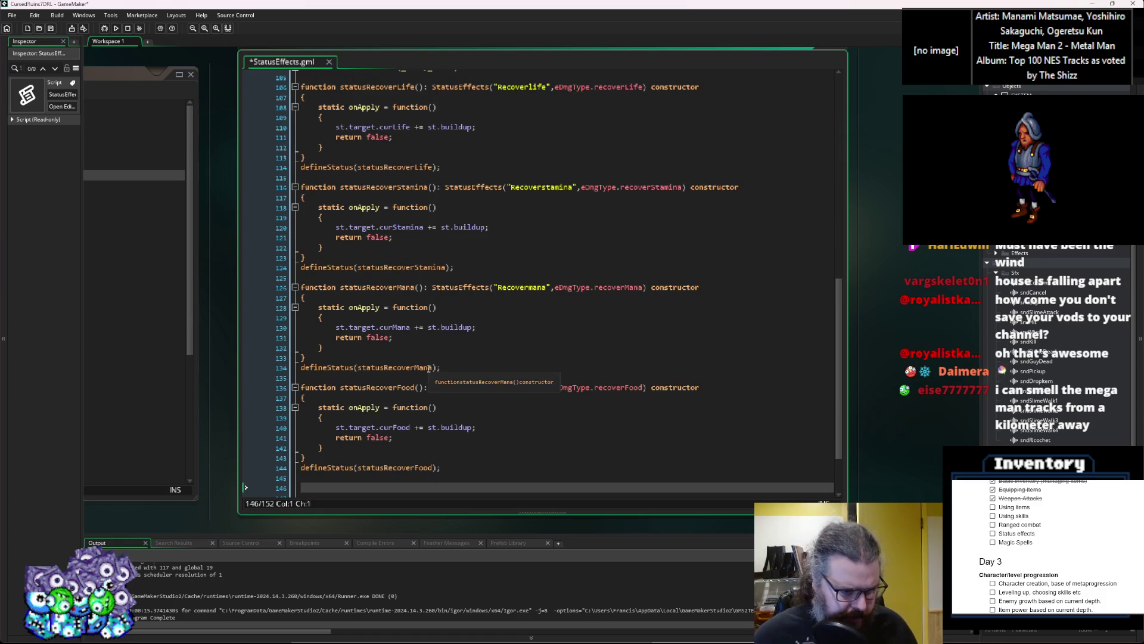
# Fold the statusRecoverLife, Stamina, Mana and Food blocks
pyautogui.moveTo(455, 385)
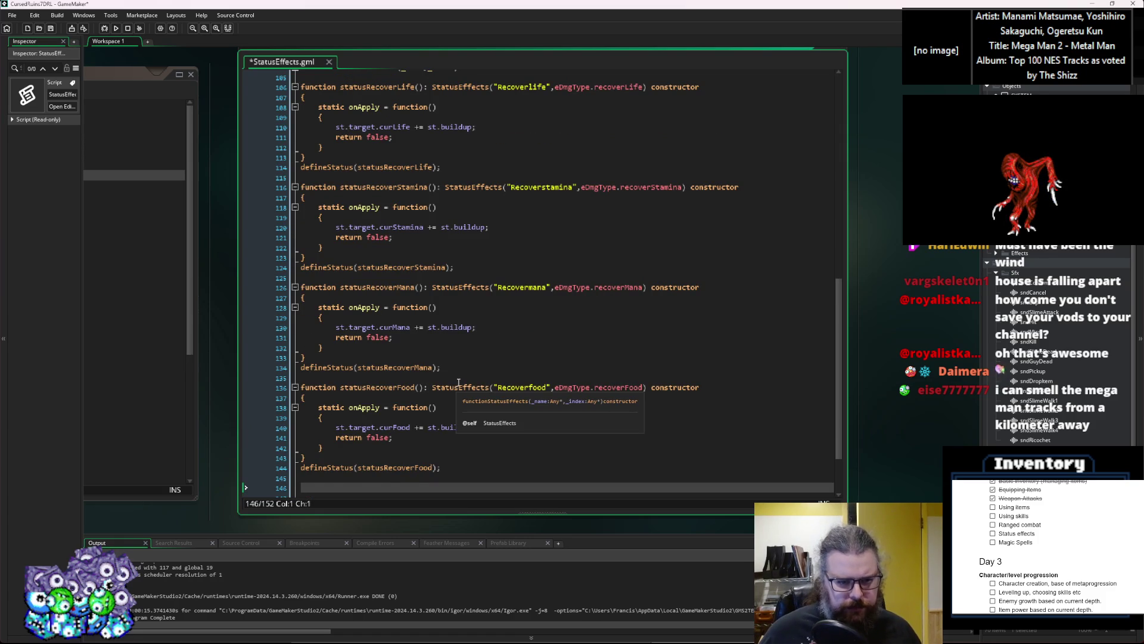
pyautogui.scroll(3, 460, 382)
pyautogui.scroll(2, 464, 380)
pyautogui.click(441, 292)
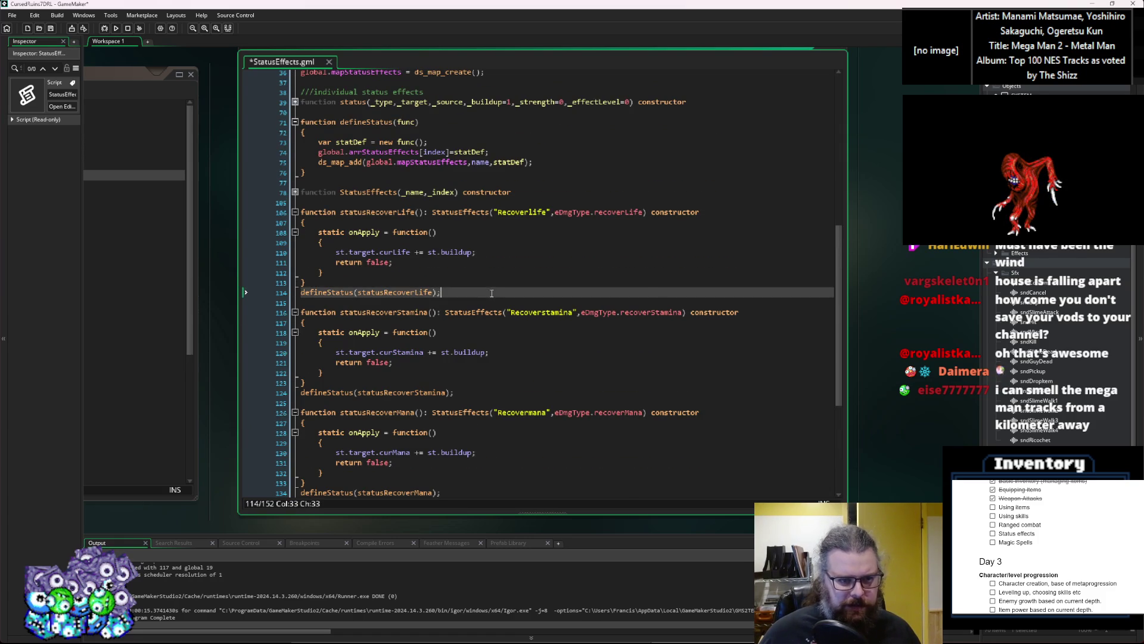
pyautogui.scroll(2, 441, 292)
pyautogui.click(295, 263)
pyautogui.click(295, 292)
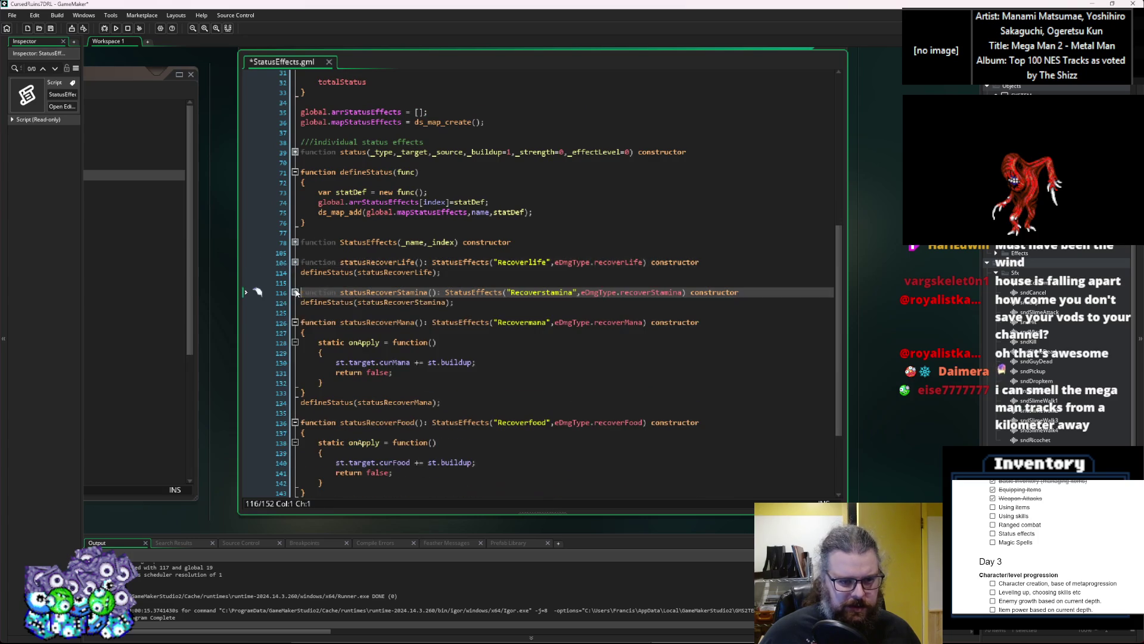
pyautogui.click(295, 321)
pyautogui.click(295, 352)
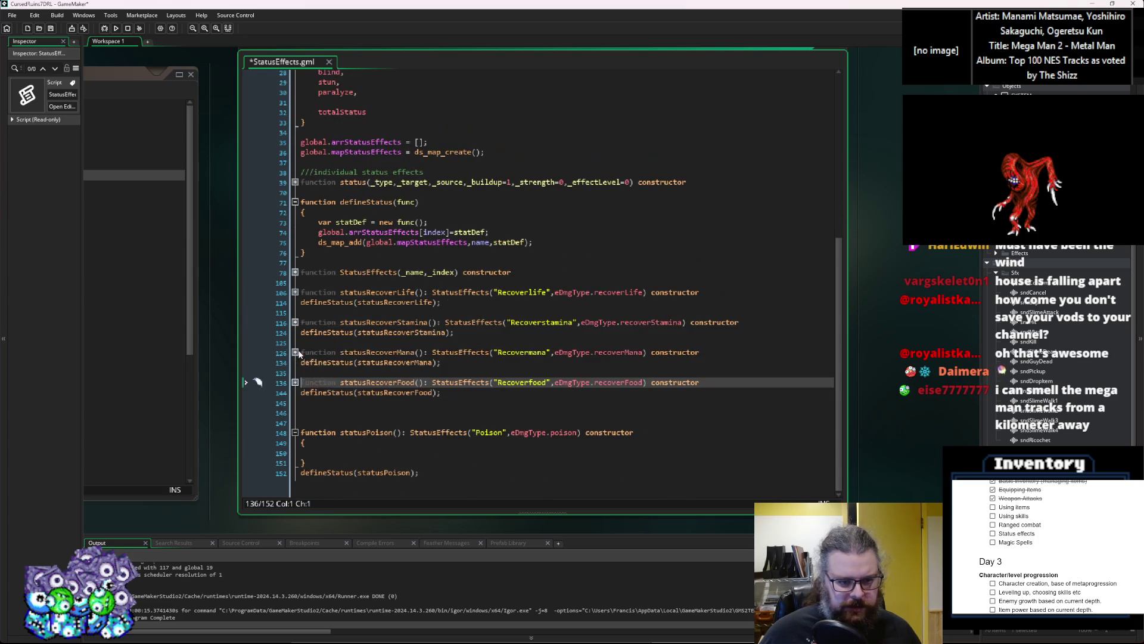
# Remove the surplus blank line, save StatusEffects.gml, and switch to AttackActions.gml
pyautogui.click(351, 411)
pyautogui.press('BackSpace')
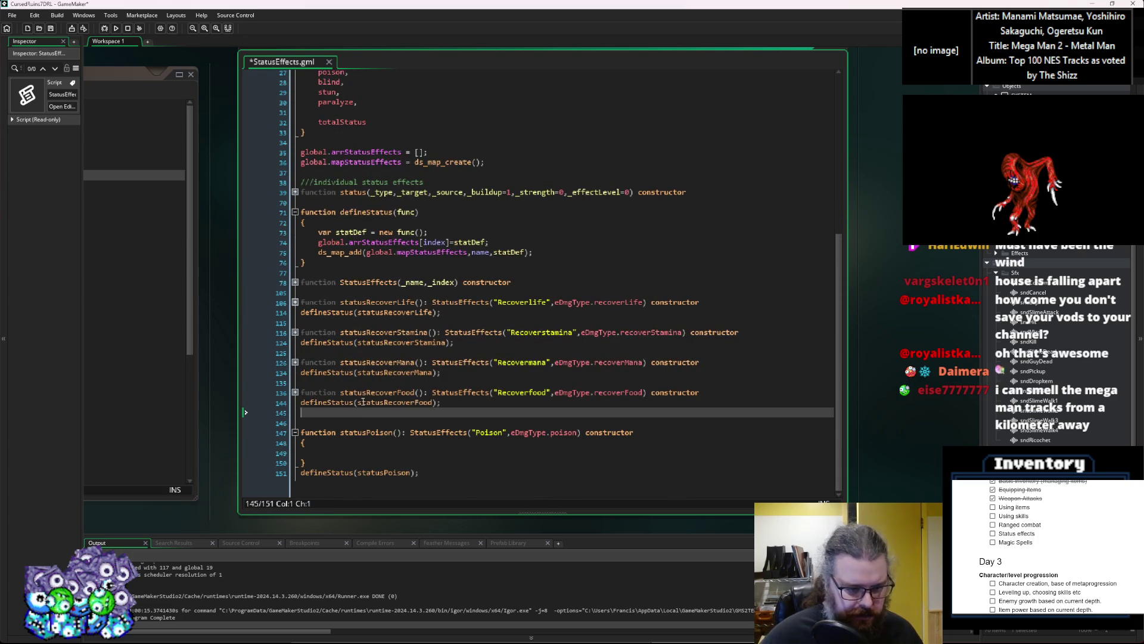
pyautogui.hotkey('ctrl', 's')
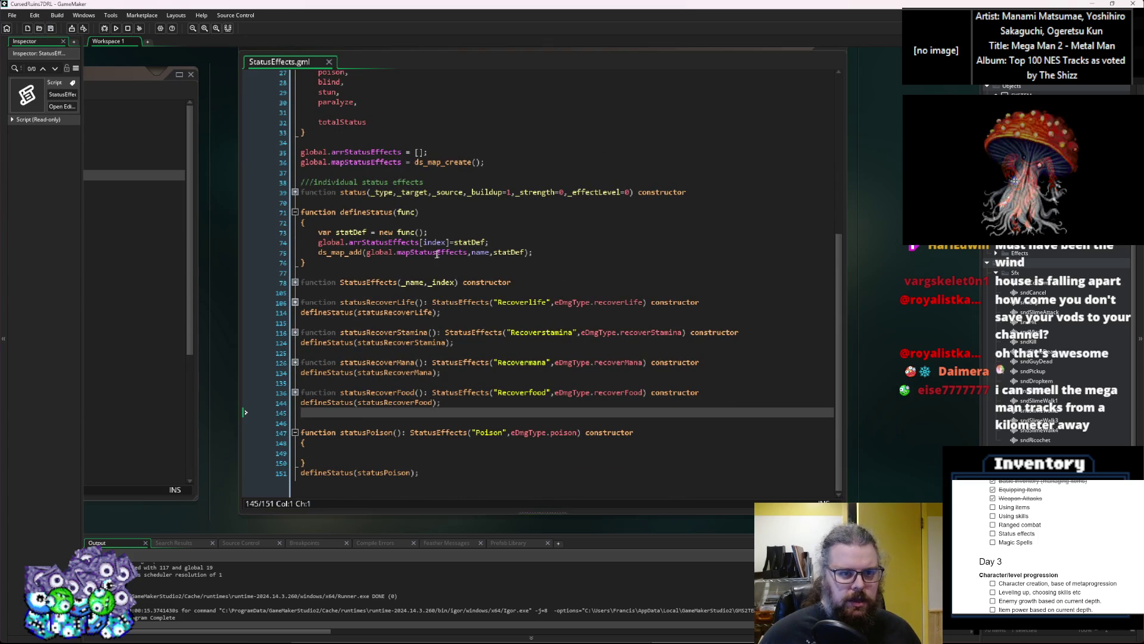
pyautogui.hotkey('ctrl', 'Tab')
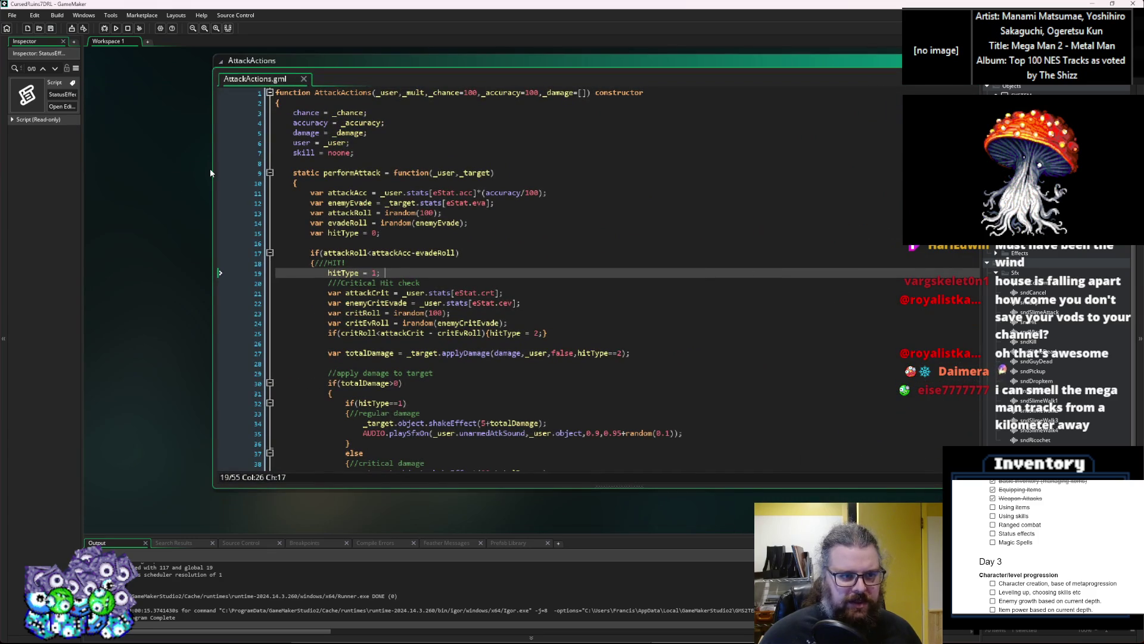
# Bring the characters.gml code window to the front and collapse the applyDamage function
pyautogui.click(696, 235)
pyautogui.moveTo(695, 237)
pyautogui.mouseDown()
pyautogui.moveTo(510, 237)
pyautogui.moveTo(496, 251)
pyautogui.moveTo(492, 454)
pyautogui.mouseUp()
pyautogui.click(402, 346)
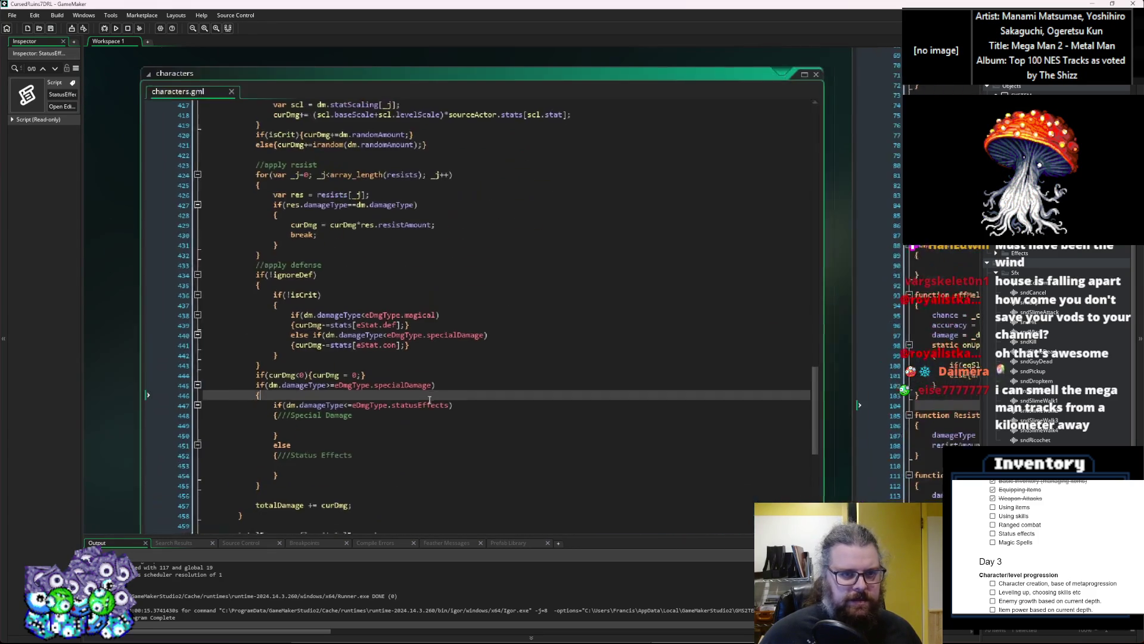
pyautogui.scroll(-12, 401, 346)
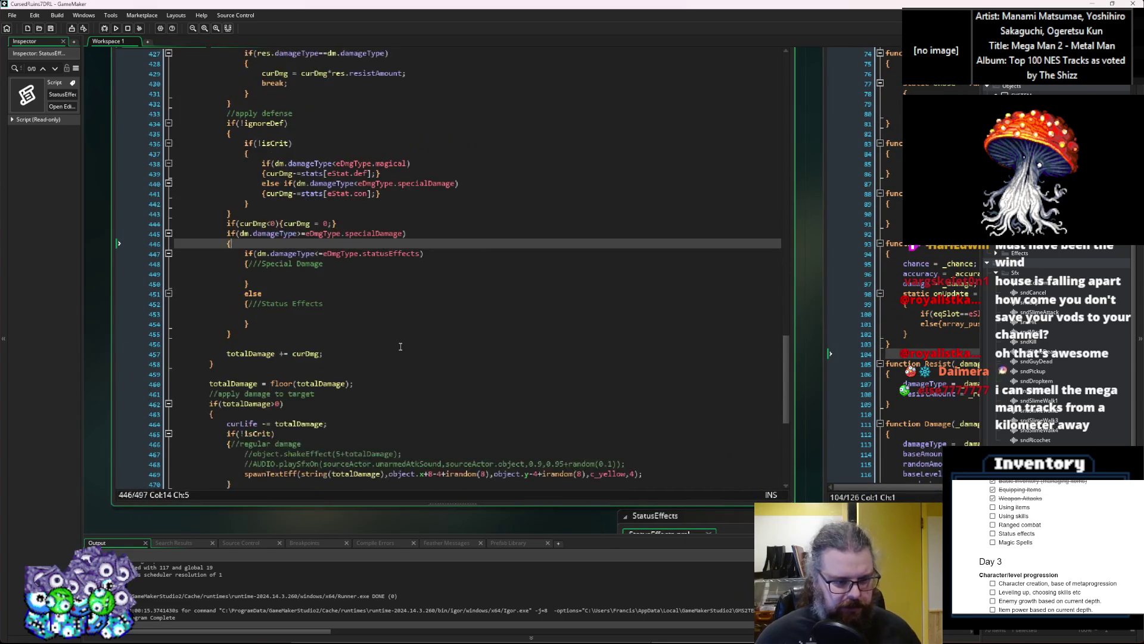
pyautogui.scroll(20, 261, 301)
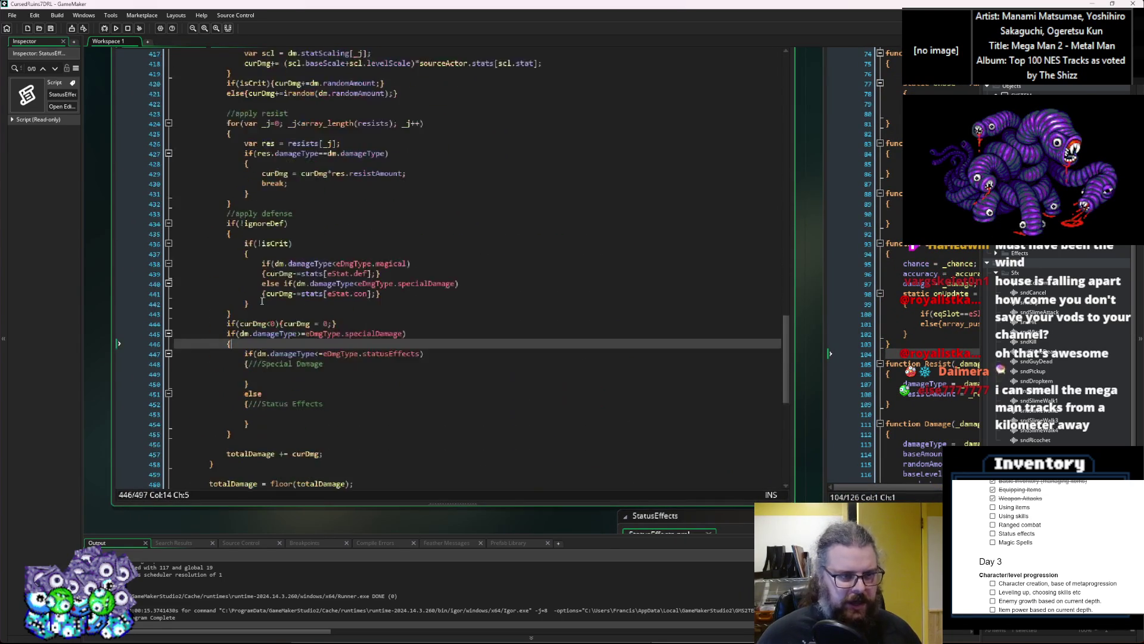
pyautogui.click(168, 284)
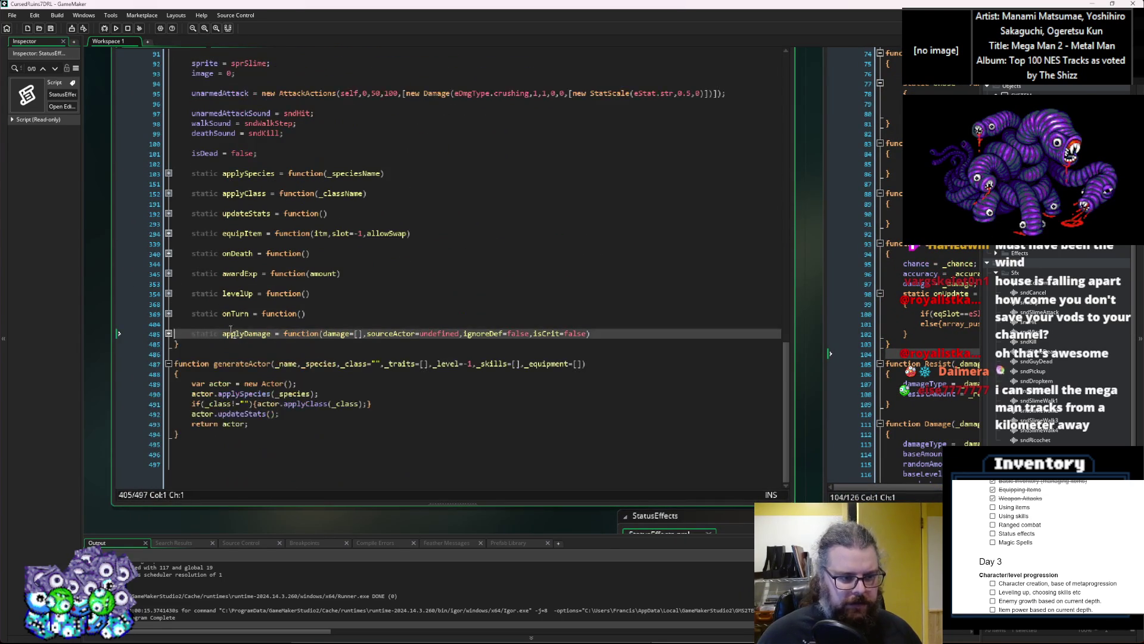
# Below applyDamage, write 'static applyStatus = function(statusEffect,sourceActor)'
pyautogui.press('End')
pyautogui.press('Return')
pyautogui.press('Return')
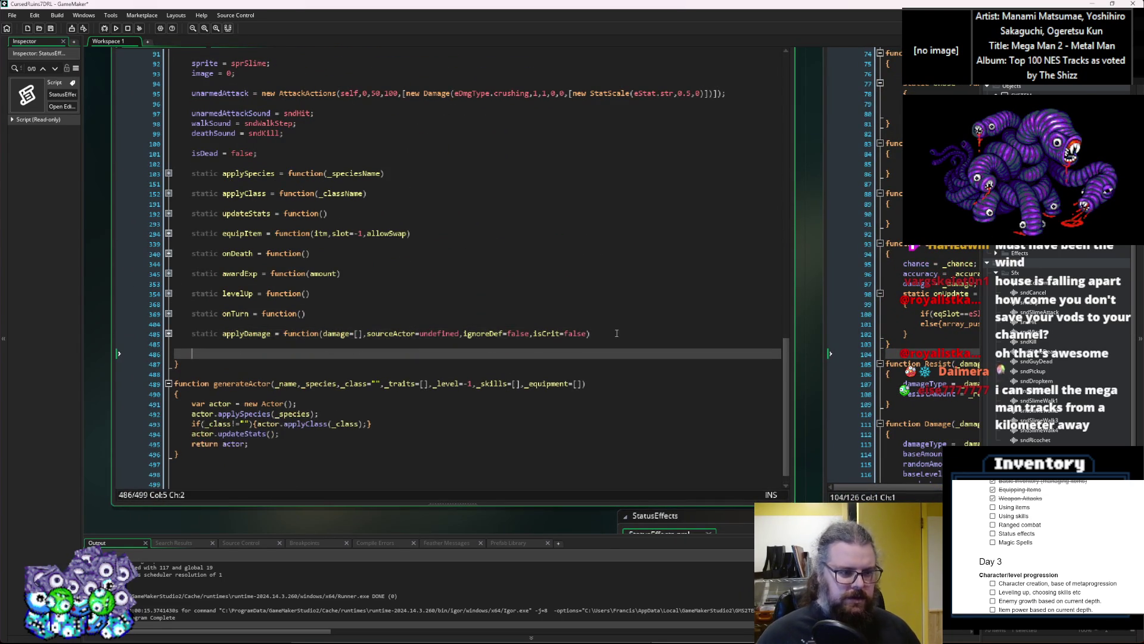
pyautogui.write('static apply')
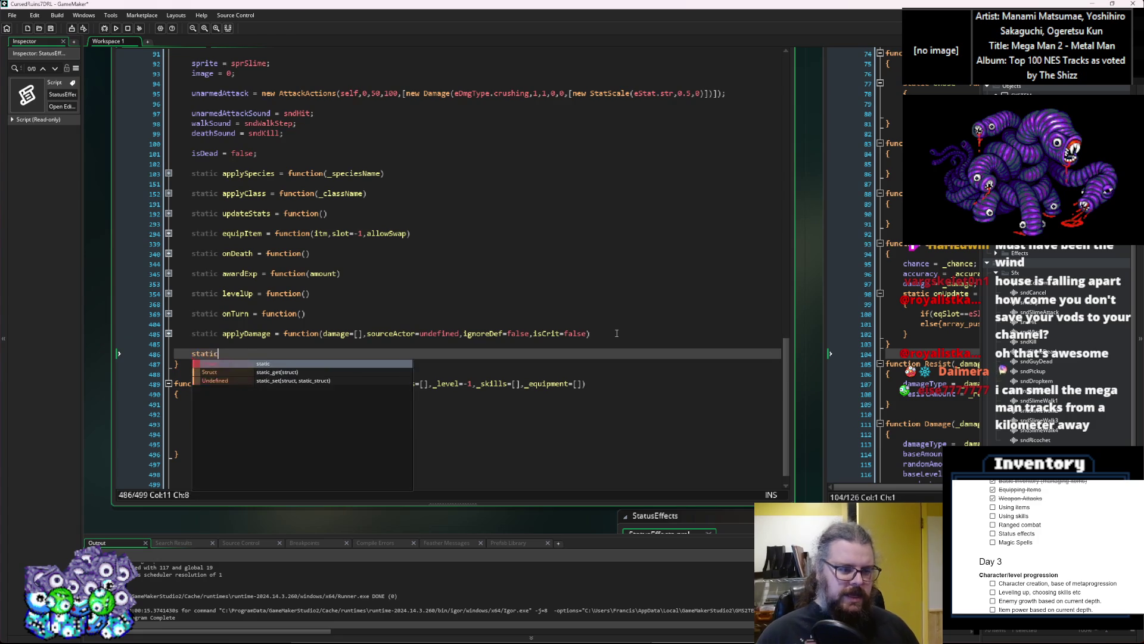
pyautogui.write('Status')
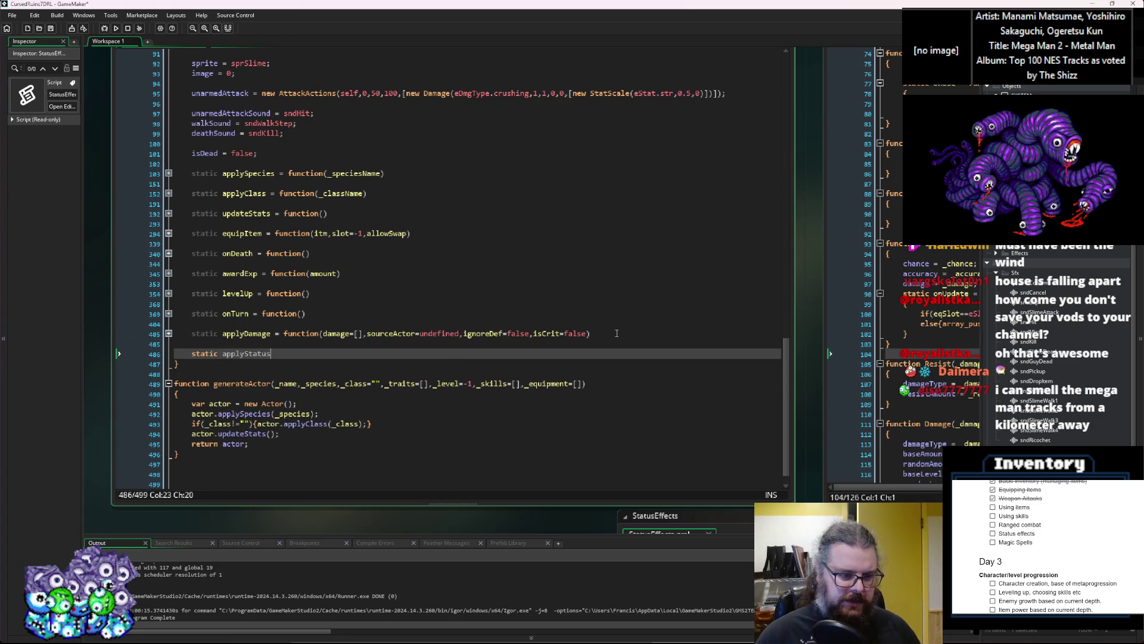
pyautogui.write(' = ')
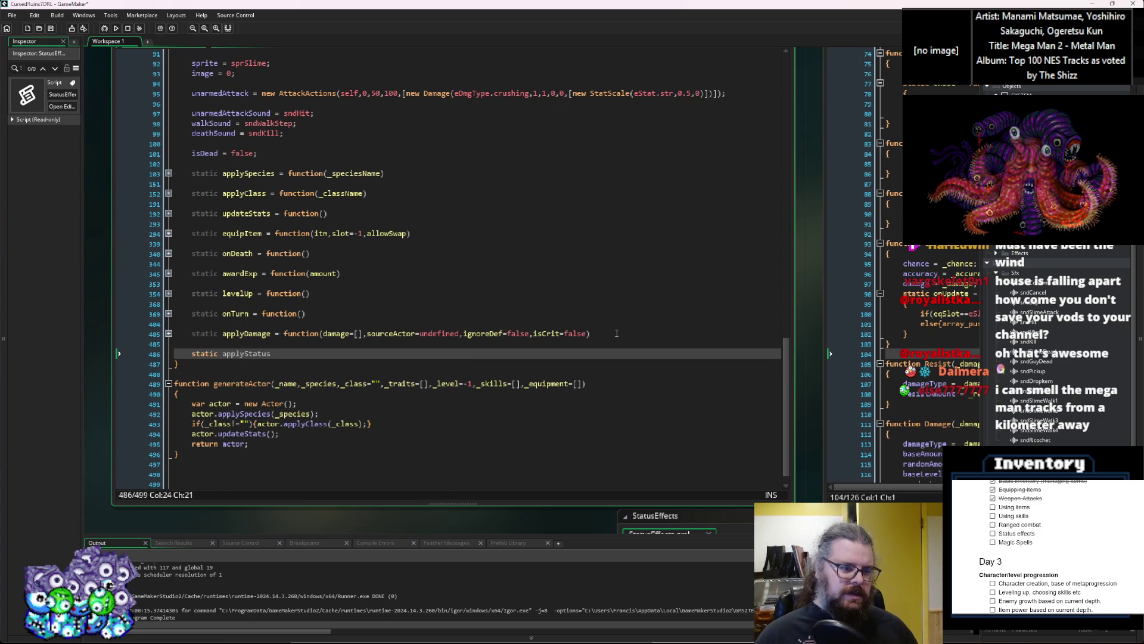
pyautogui.write('function d')
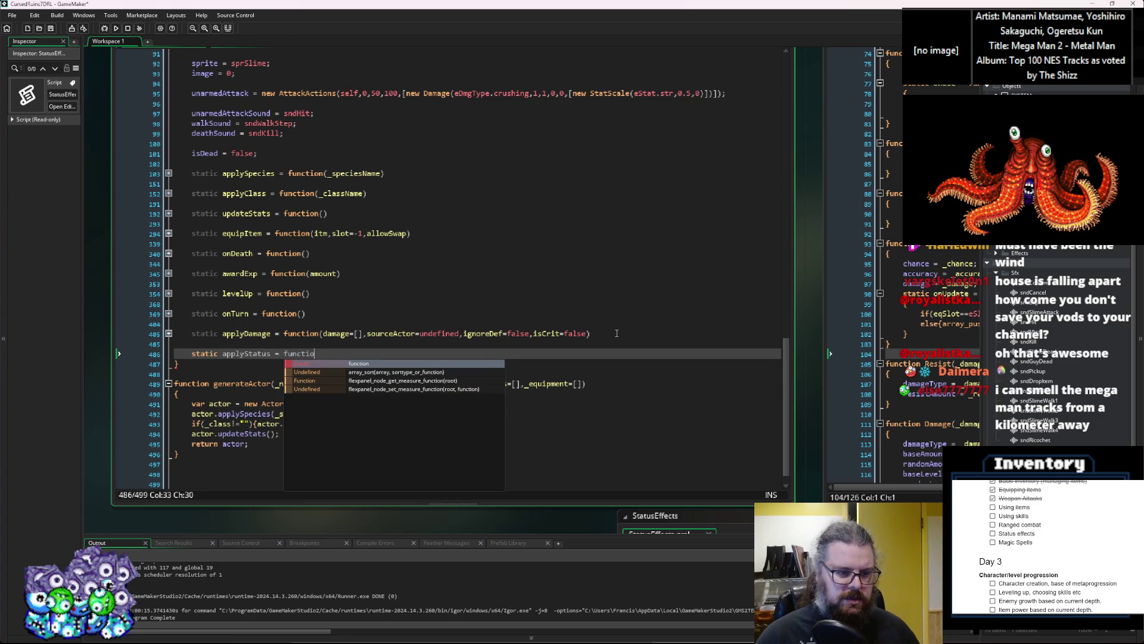
pyautogui.press('BackSpace')
pyautogui.write('statu')
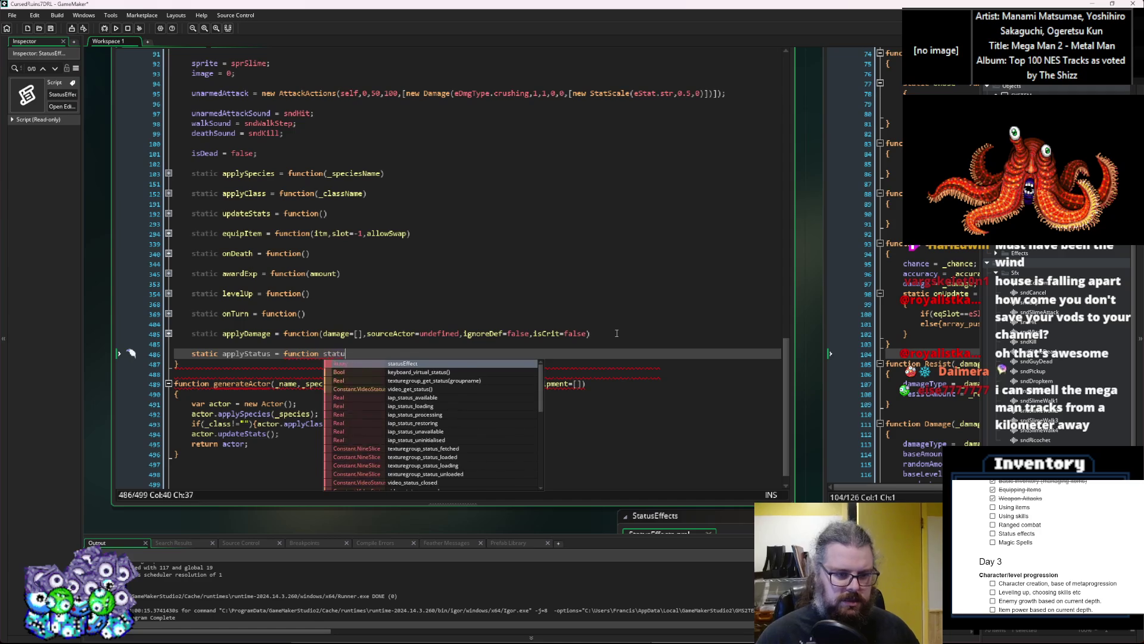
pyautogui.press('BackSpace')
pyautogui.press('BackSpace')
pyautogui.press('BackSpace')
pyautogui.write('(statu')
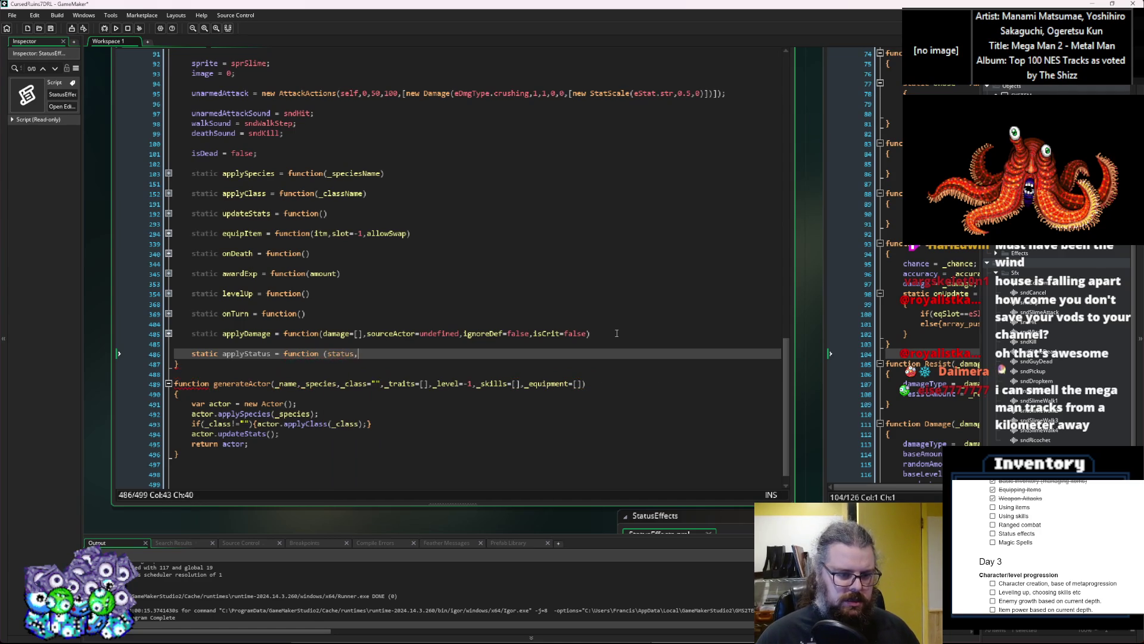
pyautogui.press('BackSpace')
pyautogui.press('BackSpace')
pyautogui.press('BackSpace')
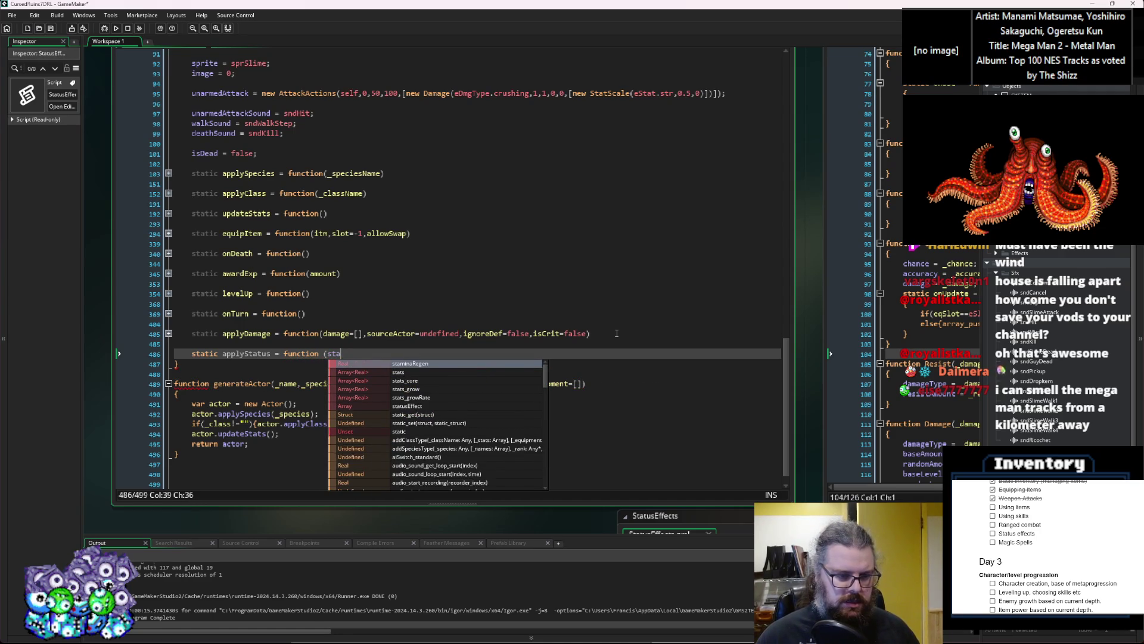
pyautogui.write('tatusE')
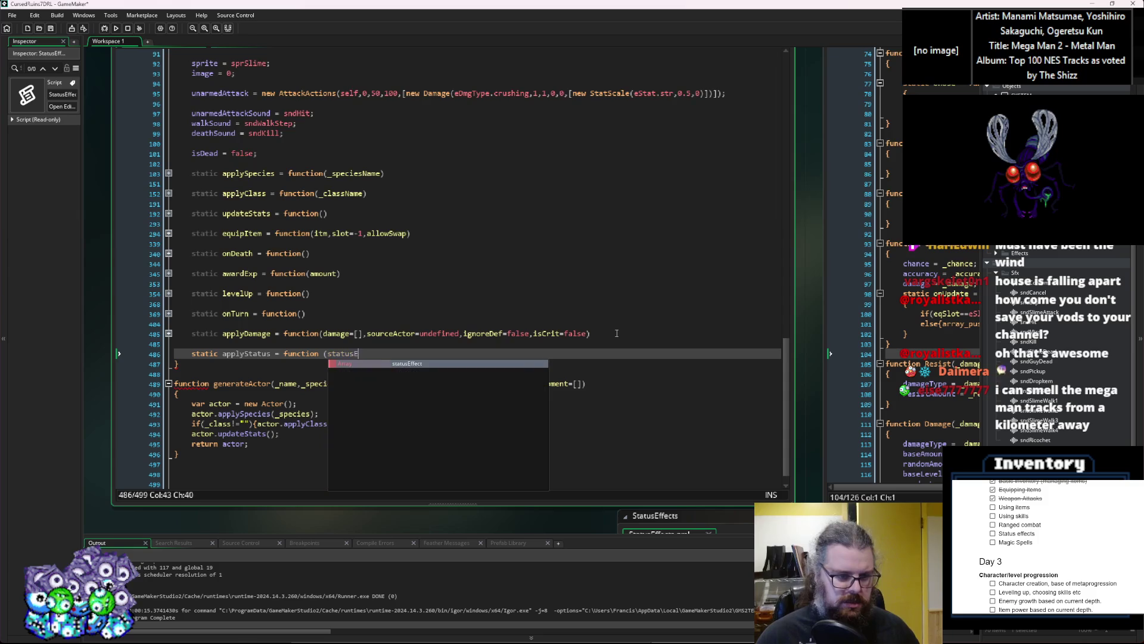
pyautogui.write('ffect,')
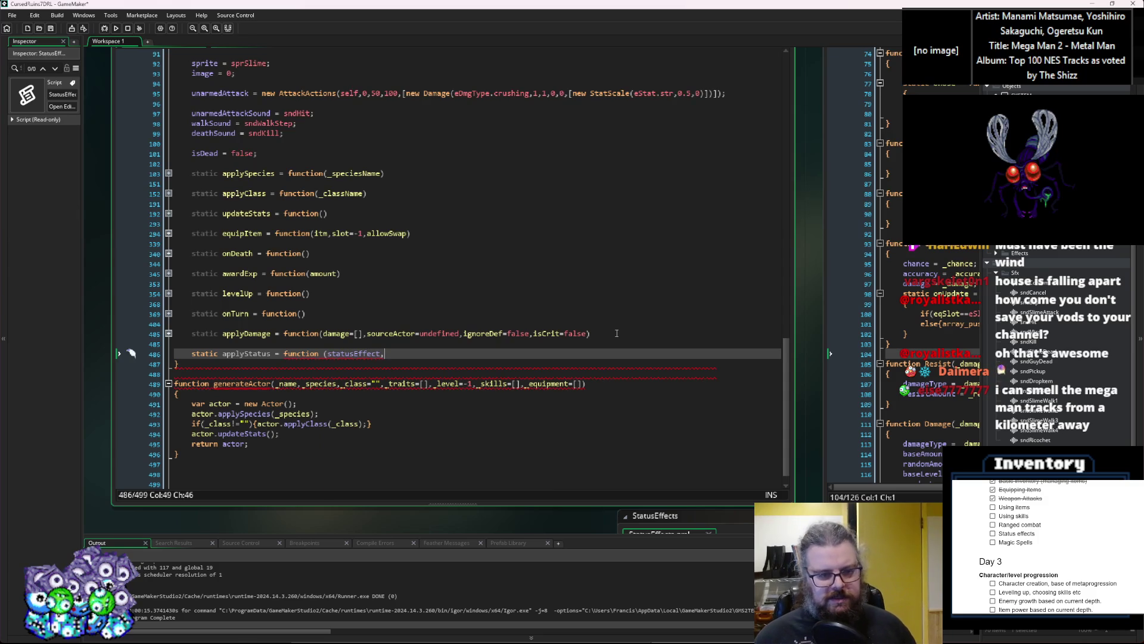
pyautogui.hotkey('ctrl', 'Left')
pyautogui.press('Left')
pyautogui.press('BackSpace')
pyautogui.press('Right')
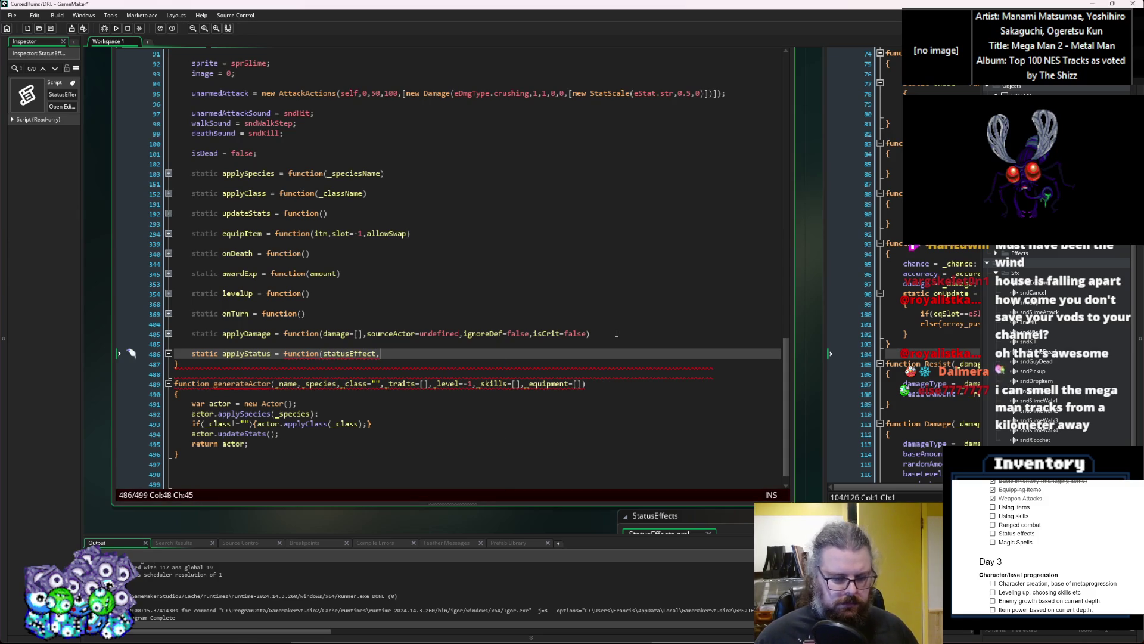
pyautogui.write('sourceAc')
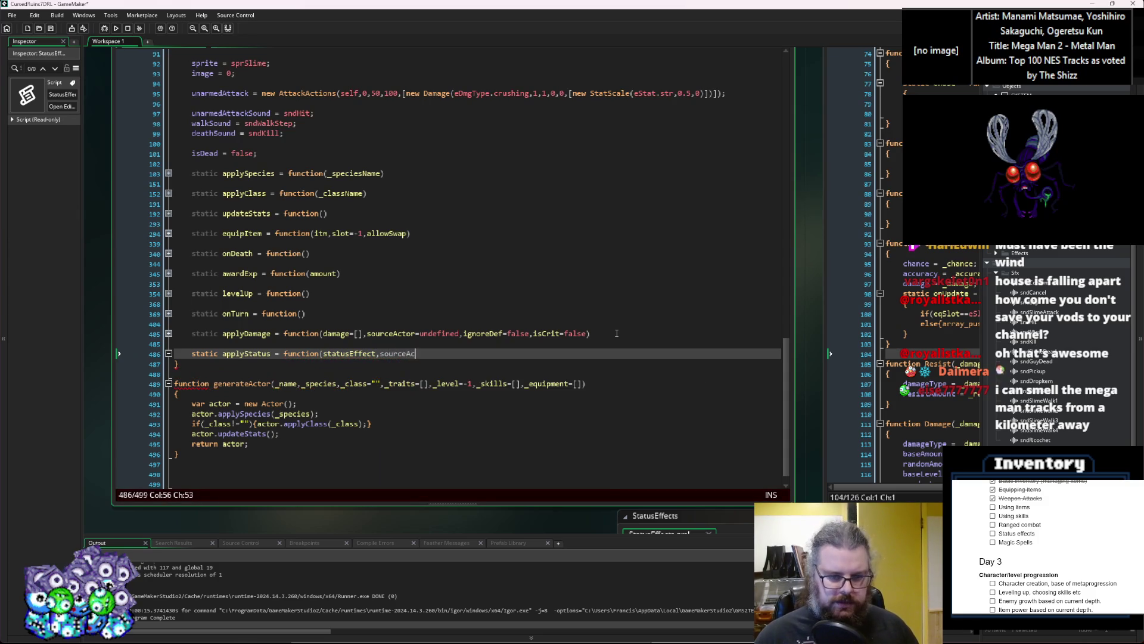
# Add the empty { } body and insert the amount parameter after statusEffect
pyautogui.press('Return')
pyautogui.write('{')
pyautogui.press('Return')
pyautogui.write('}')
pyautogui.press('Up')
pyautogui.press('Up')
pyautogui.press('End')
pyautogui.press('Left')
pyautogui.press('Left')
pyautogui.press('Left')
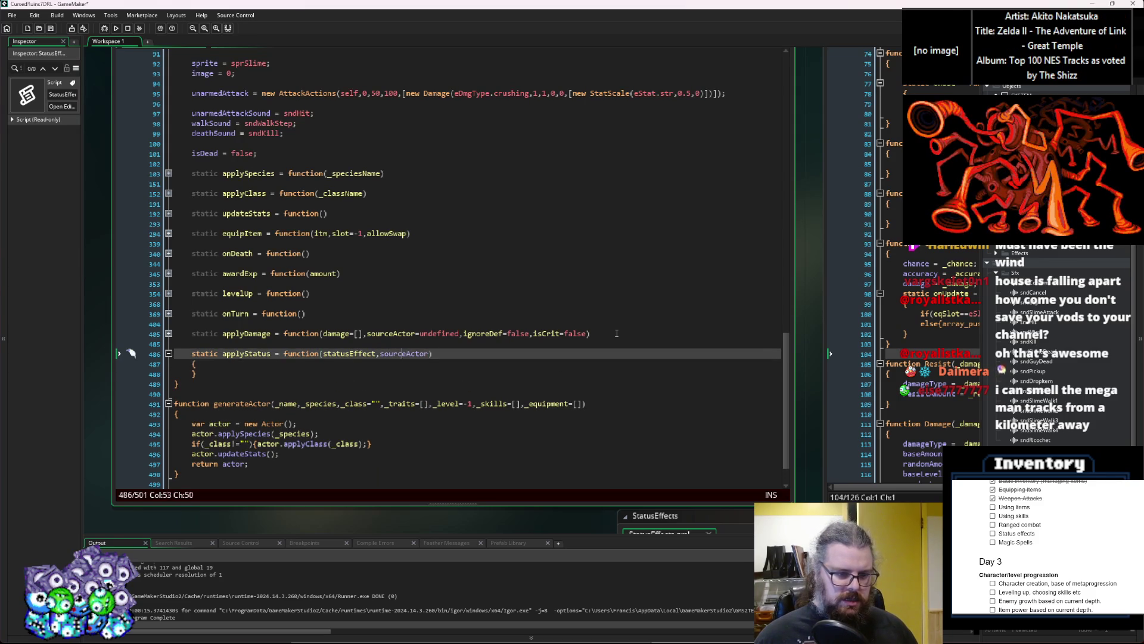
pyautogui.write(',amo')
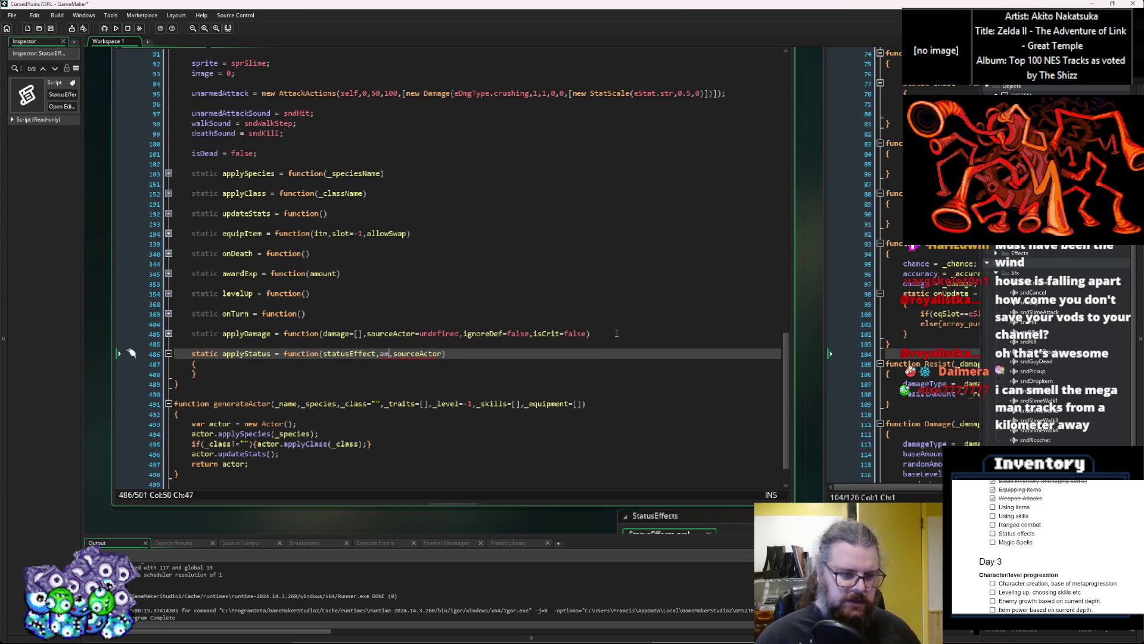
pyautogui.write('unt')
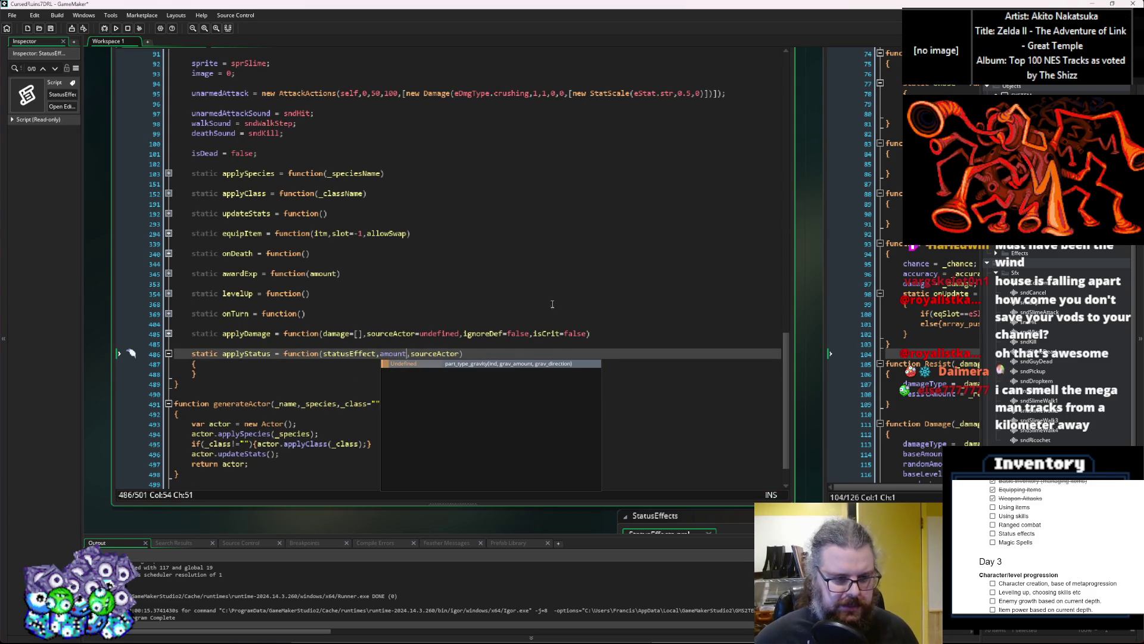
pyautogui.click(556, 304)
pyautogui.click(395, 354)
pyautogui.press('Down')
pyautogui.press('Return')
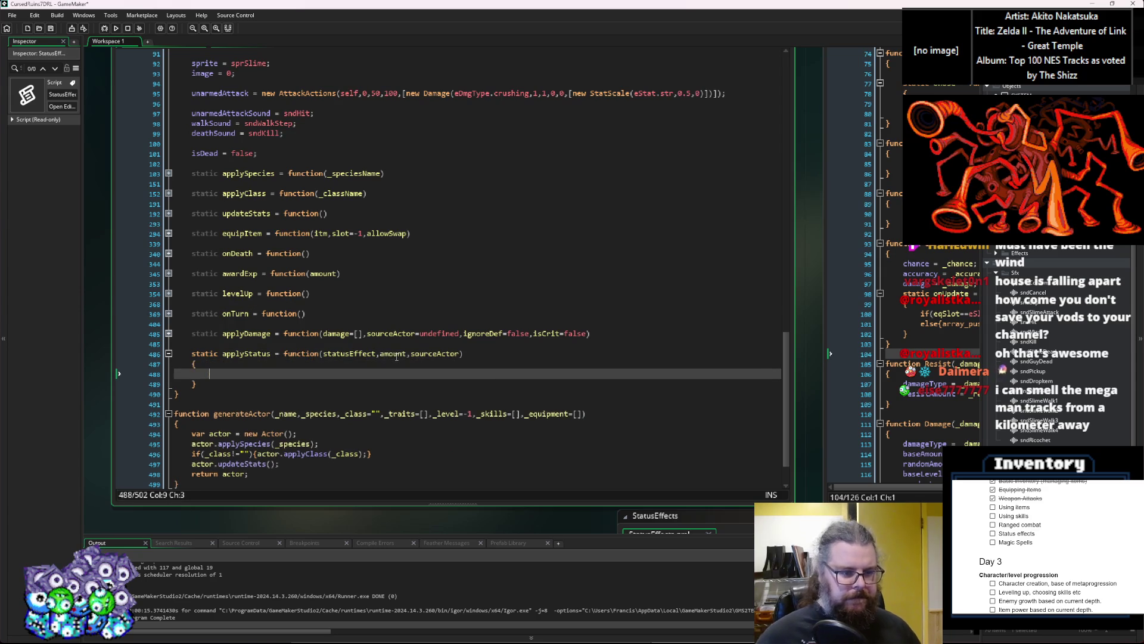
# Expand applyDamage and delete the old inner if/else block in the special damage branch
pyautogui.click(167, 333)
pyautogui.scroll(-15, 375, 376)
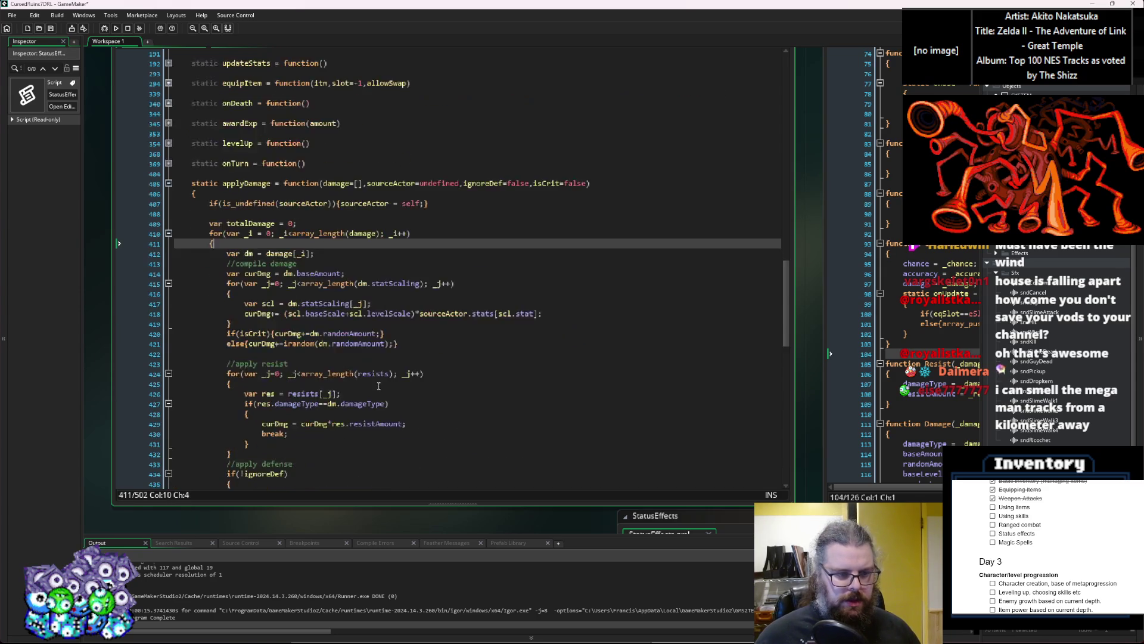
pyautogui.scroll(2, 375, 377)
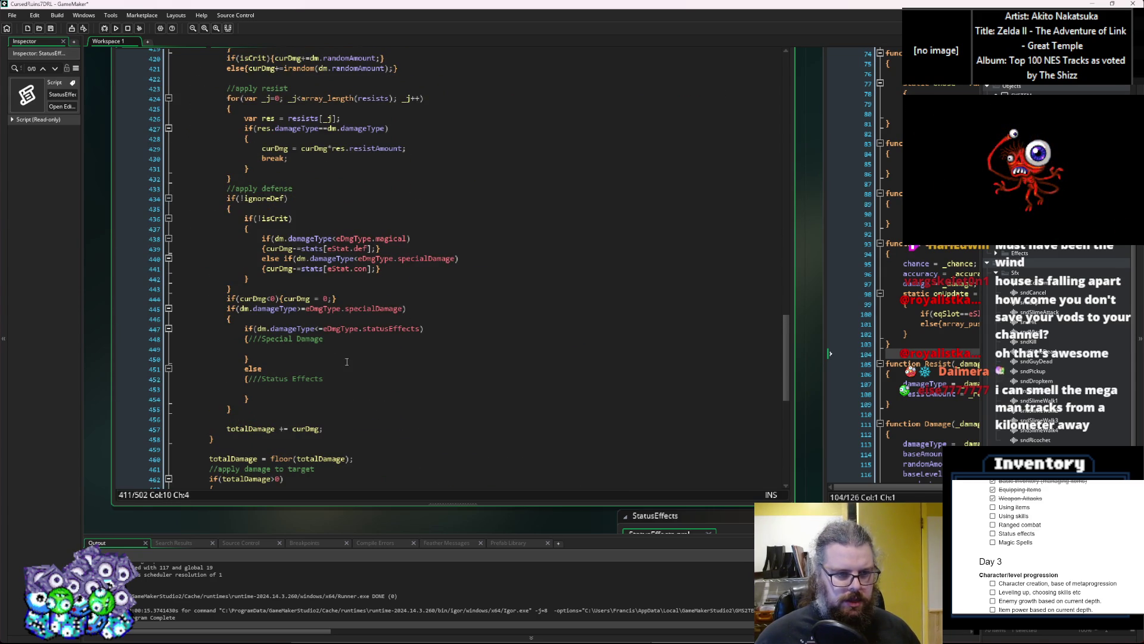
pyautogui.click(346, 360)
pyautogui.press('Up')
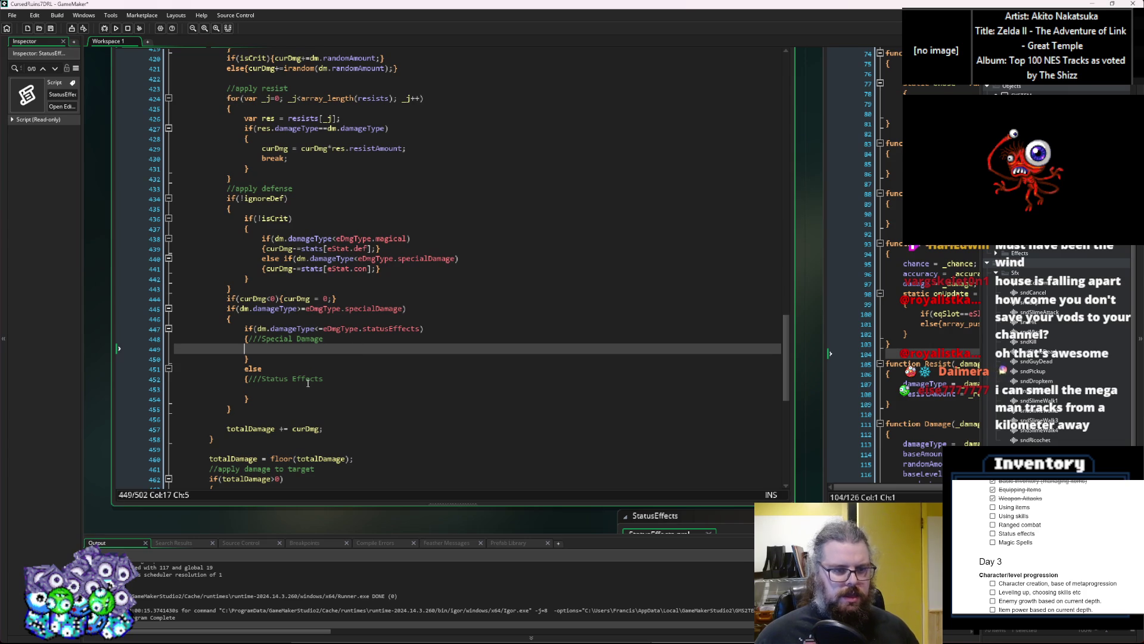
pyautogui.moveTo(273, 398)
pyautogui.mouseDown()
pyautogui.moveTo(256, 330)
pyautogui.moveTo(245, 329)
pyautogui.mouseUp()
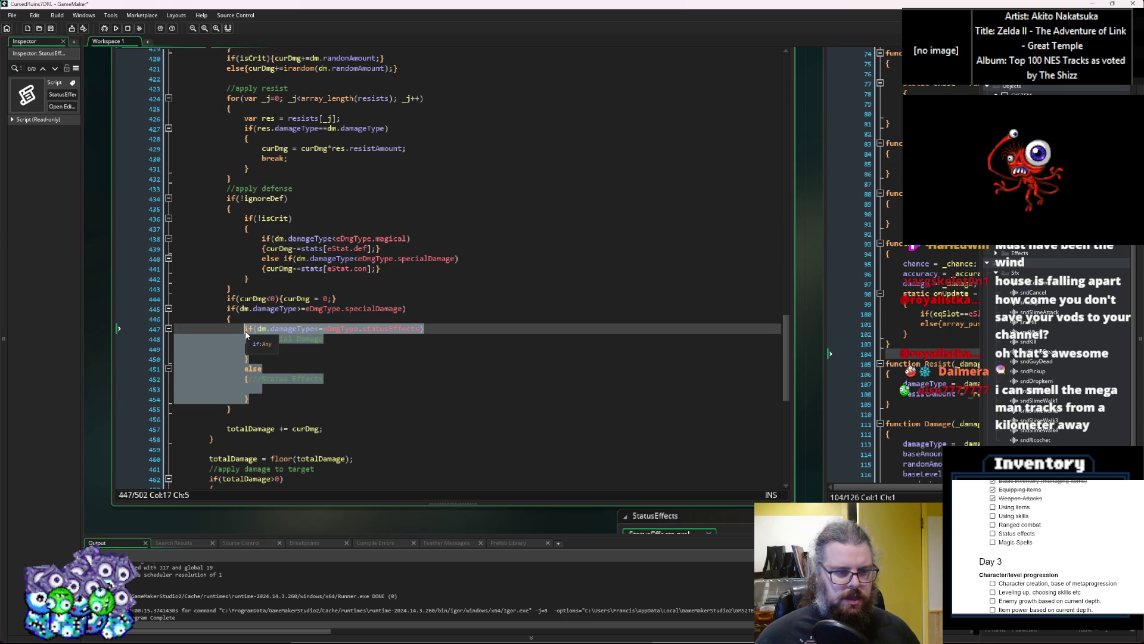
pyautogui.press('BackSpace')
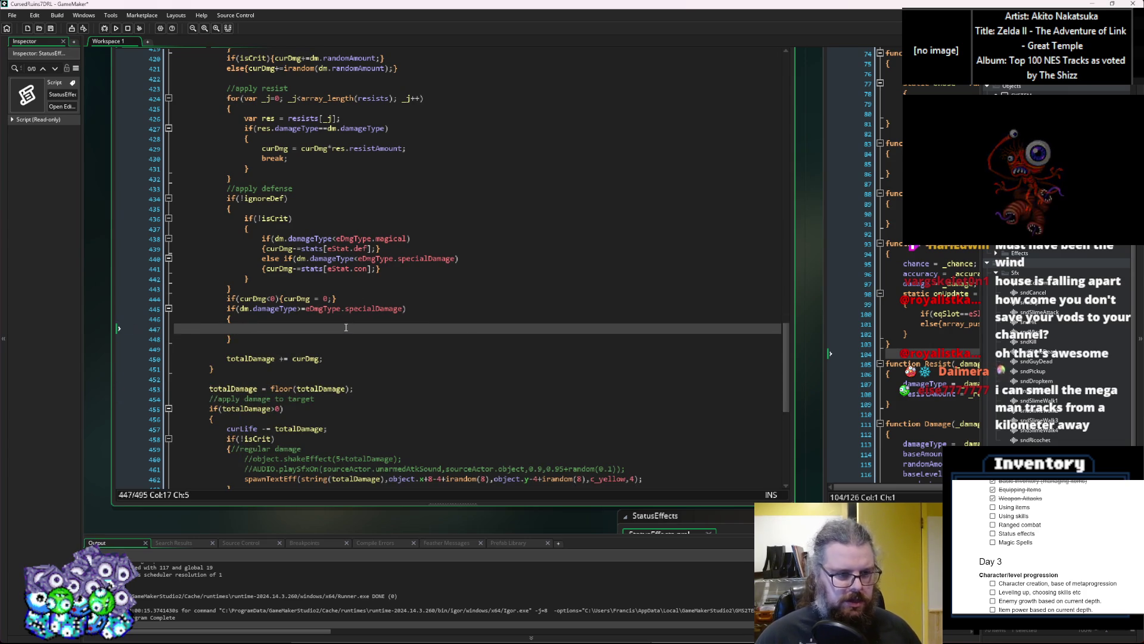
# Type the call applyStatus(dm.damageType,curDmg); in its place
pyautogui.write('applyStatus()')
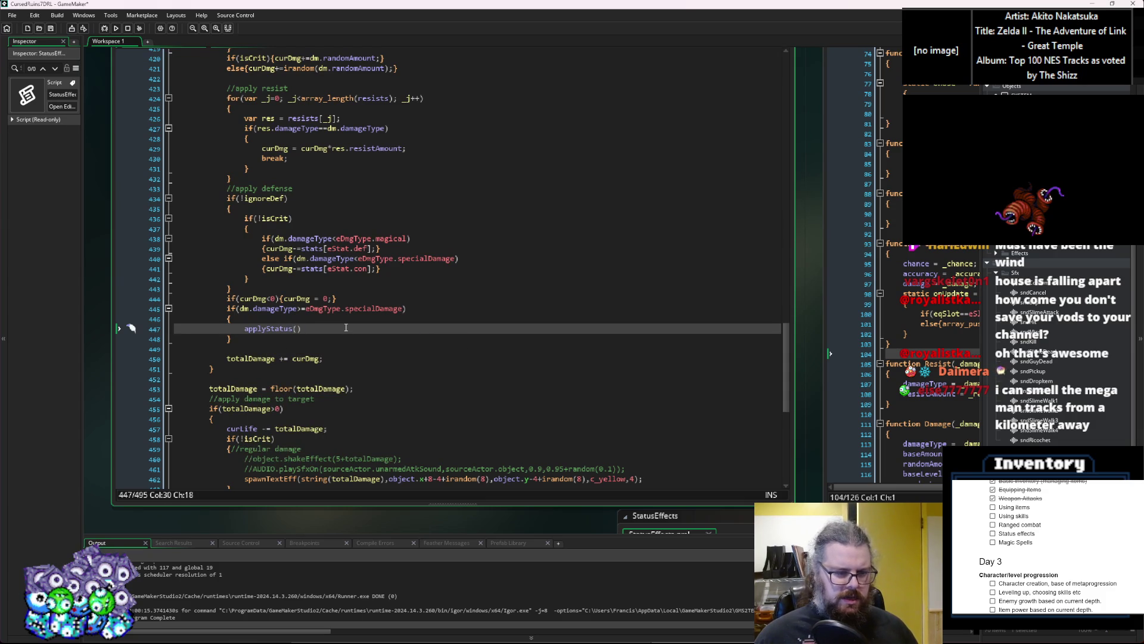
pyautogui.write(';')
pyautogui.press('Left')
pyautogui.press('Left')
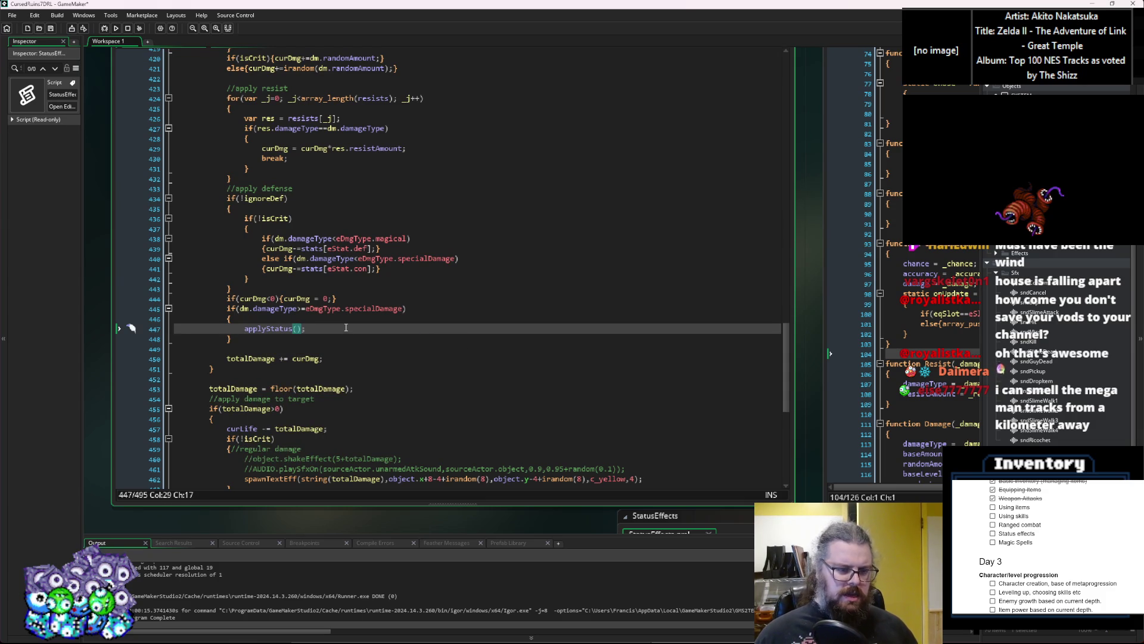
pyautogui.write('dm.damageType,')
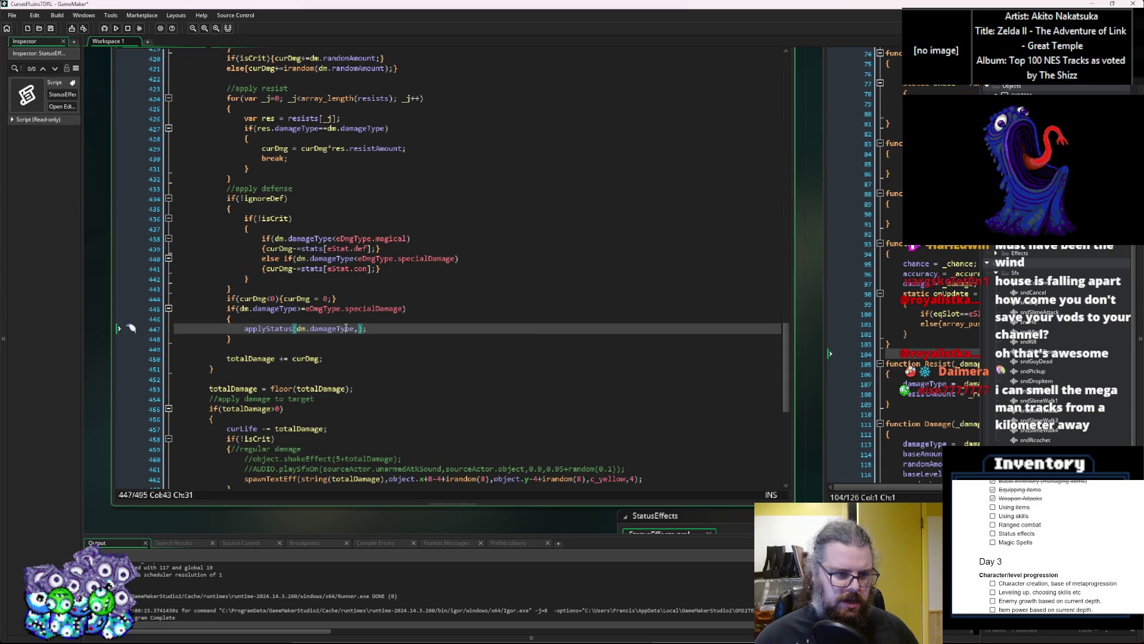
pyautogui.write('curDmg)')
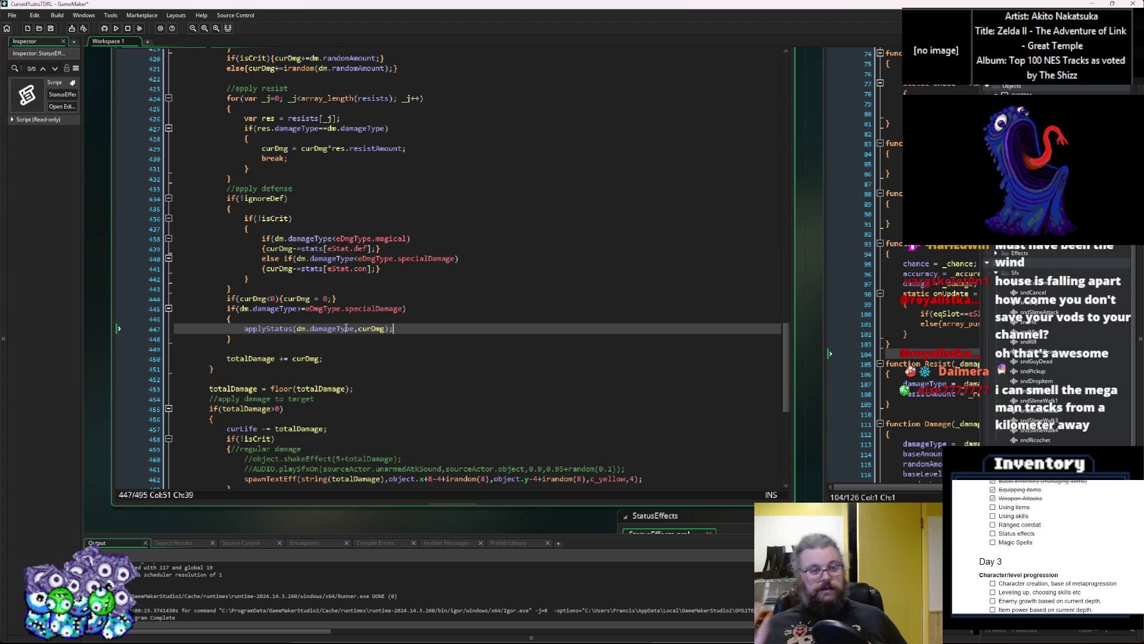
pyautogui.press('Left')
pyautogui.press('Left')
pyautogui.press('Left')
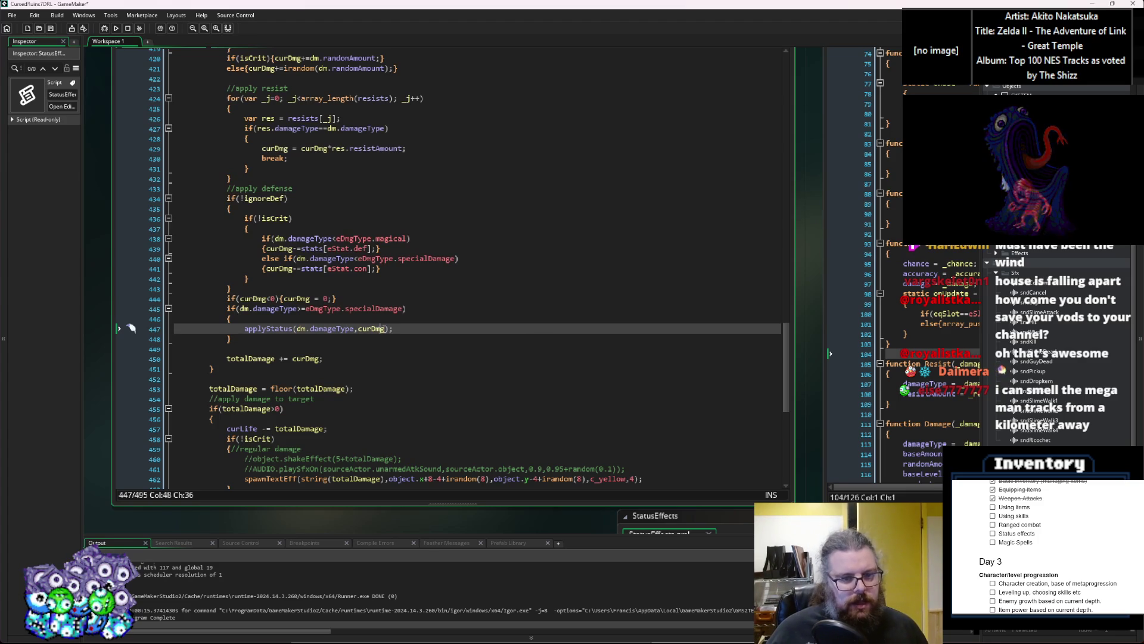
# After checking applyDamage's sourceActor parameter, add ,sourceActor to the applyStatus call
pyautogui.scroll(10, 326, 270)
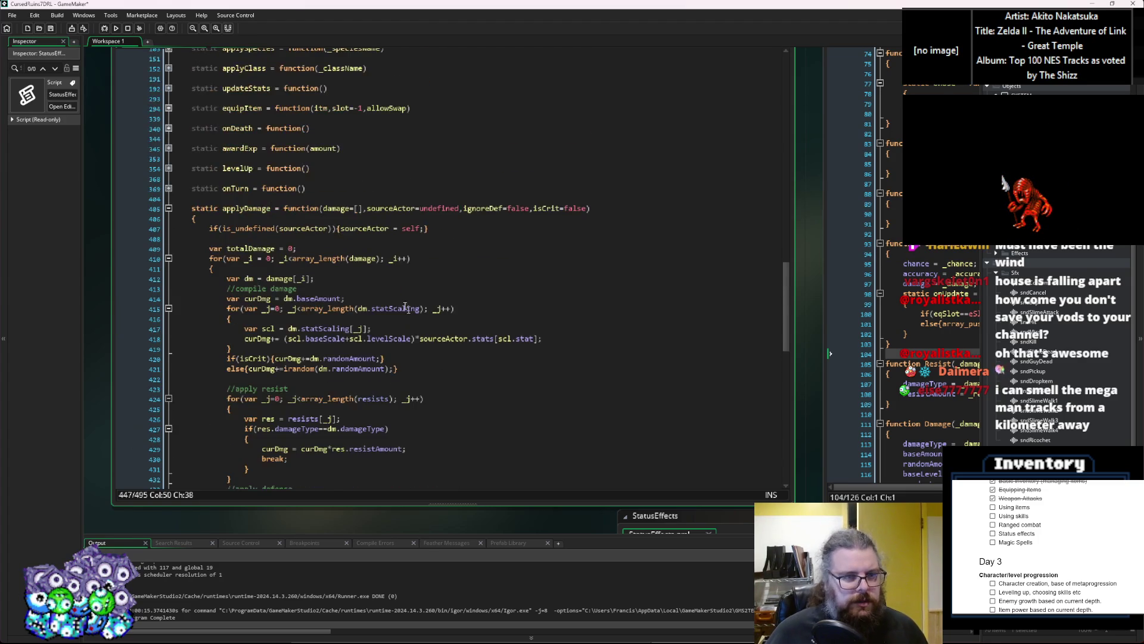
pyautogui.click(361, 234)
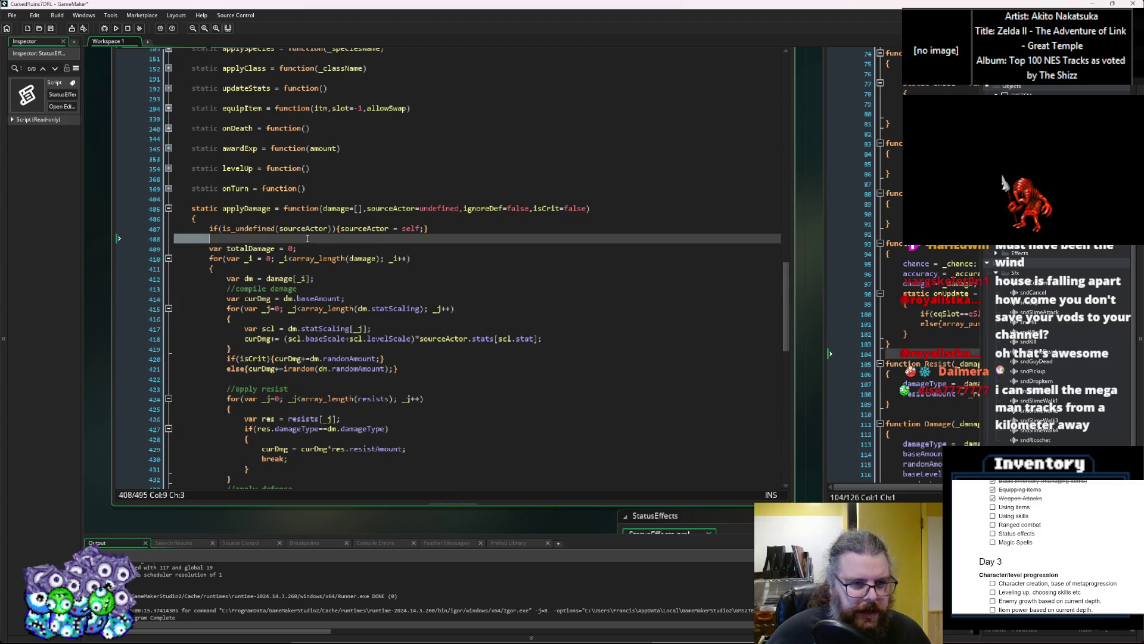
pyautogui.click(329, 228)
pyautogui.press('Down')
pyautogui.press('Down')
pyautogui.press('Down')
pyautogui.press('Up')
pyautogui.press('Up')
pyautogui.press('Up')
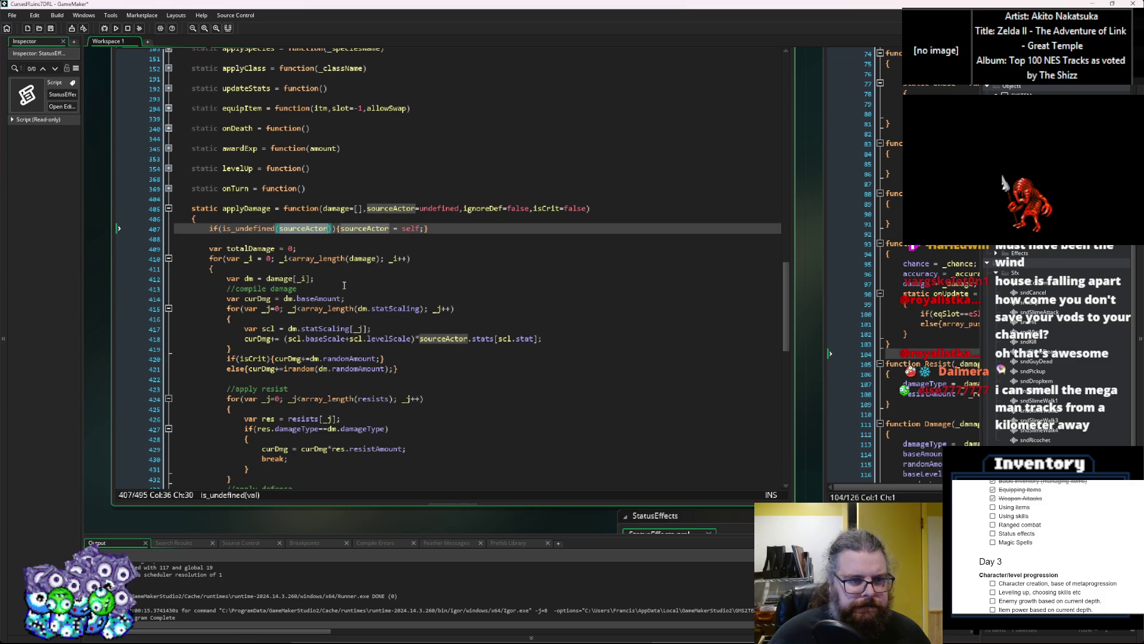
pyautogui.click(344, 287)
pyautogui.click(327, 230)
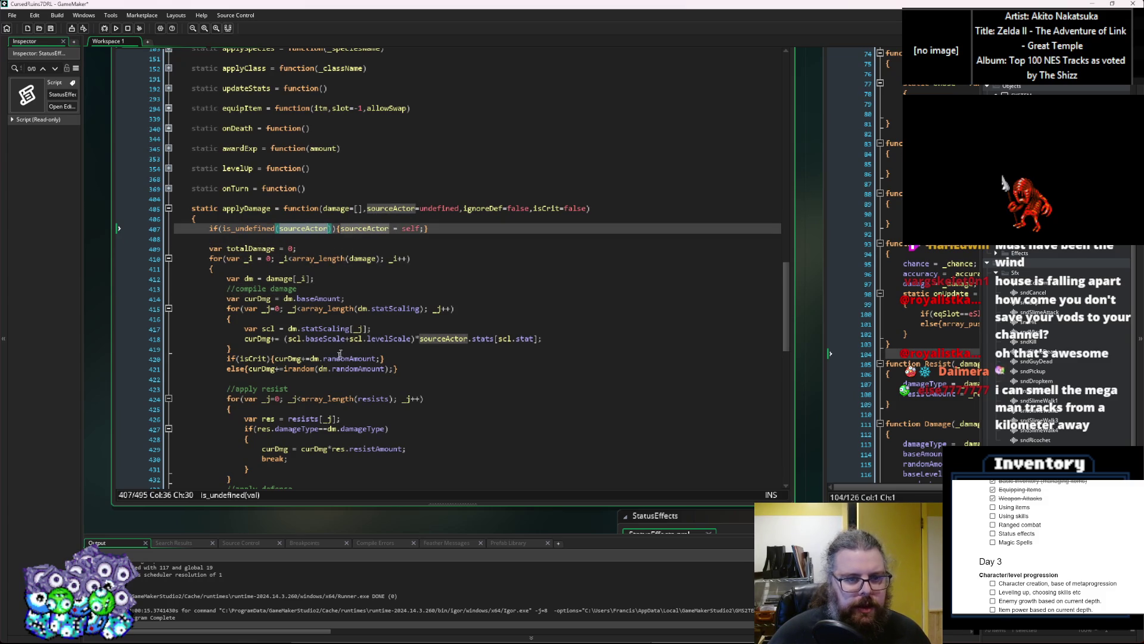
pyautogui.scroll(-10, 344, 347)
pyautogui.scroll(-3, 361, 399)
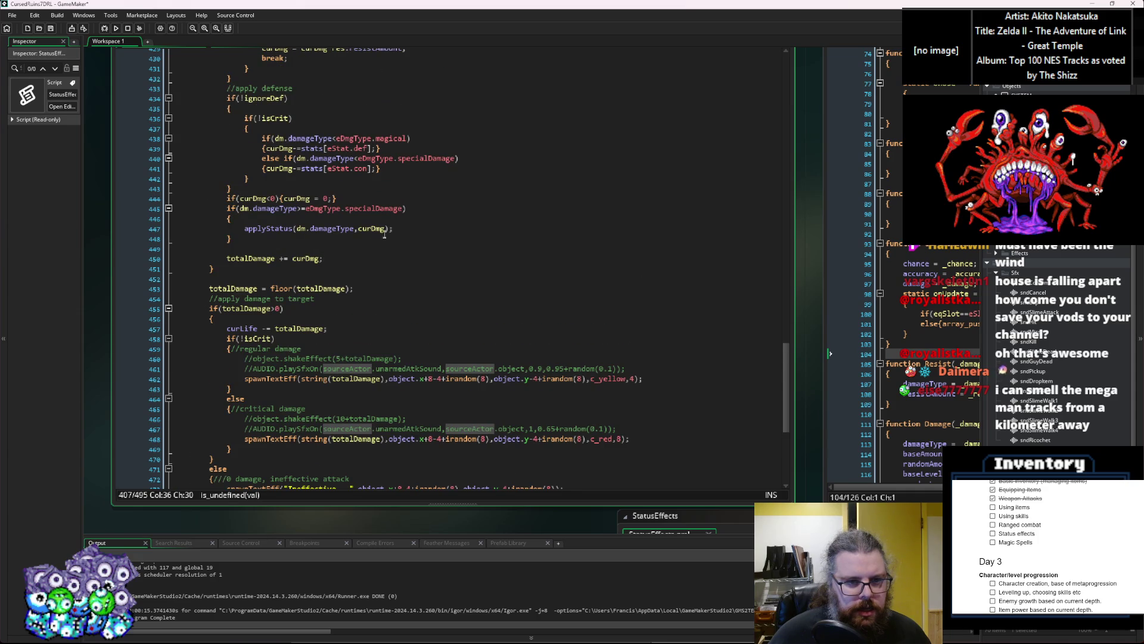
pyautogui.click(387, 279)
pyautogui.click(387, 230)
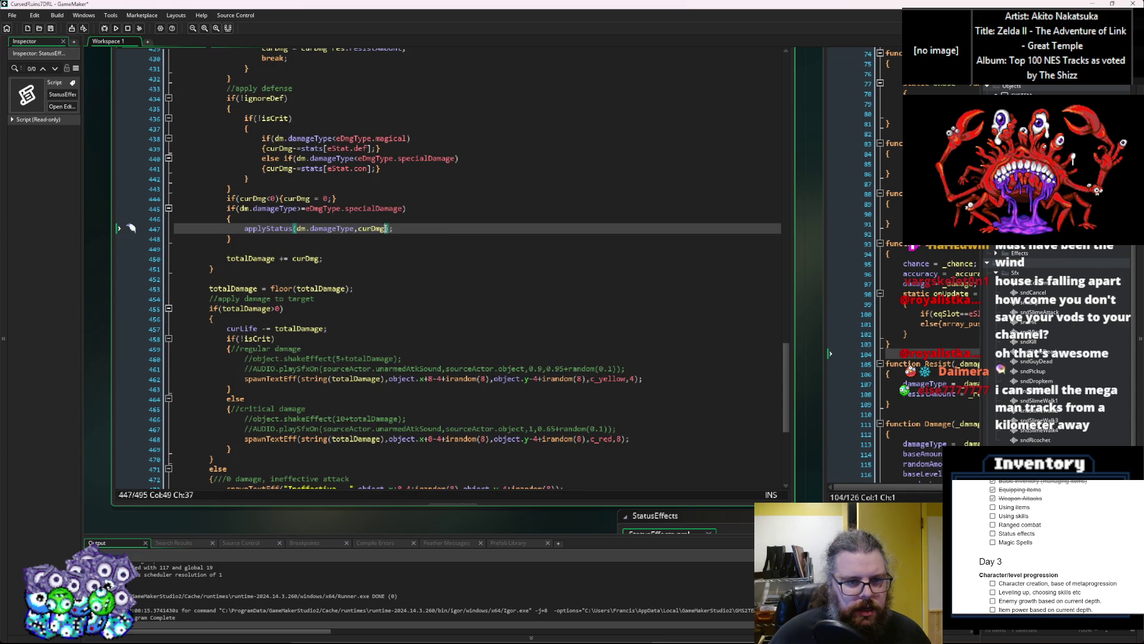
pyautogui.write(',sourceActor')
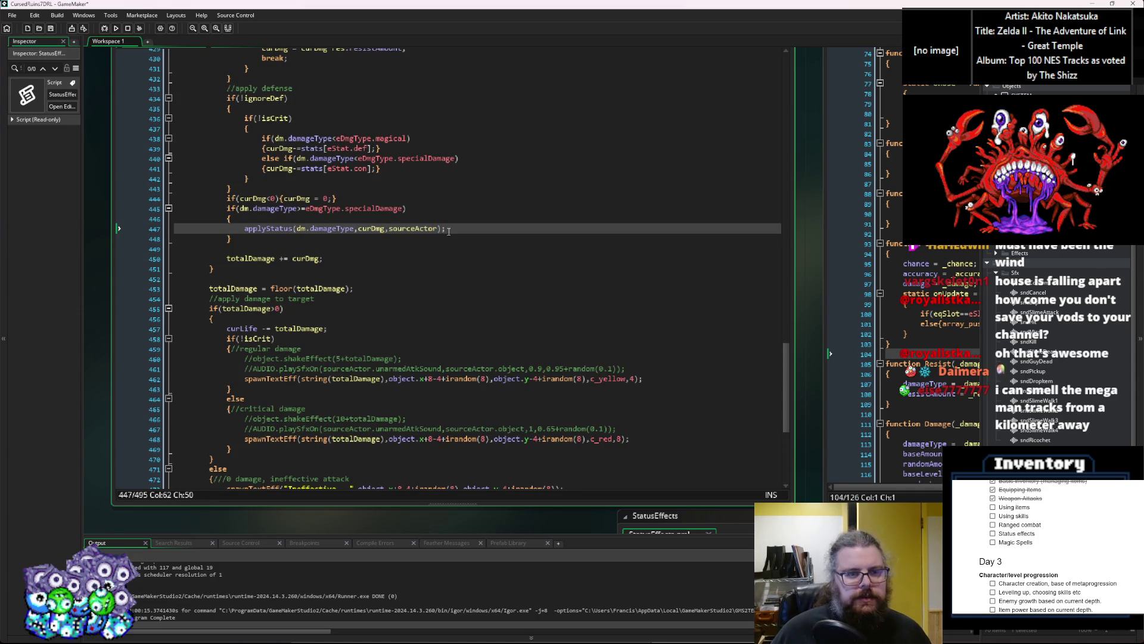
# Jump from the call to the applyStatus definition and place the cursor in its empty body
pyautogui.doubleClick(268, 230)
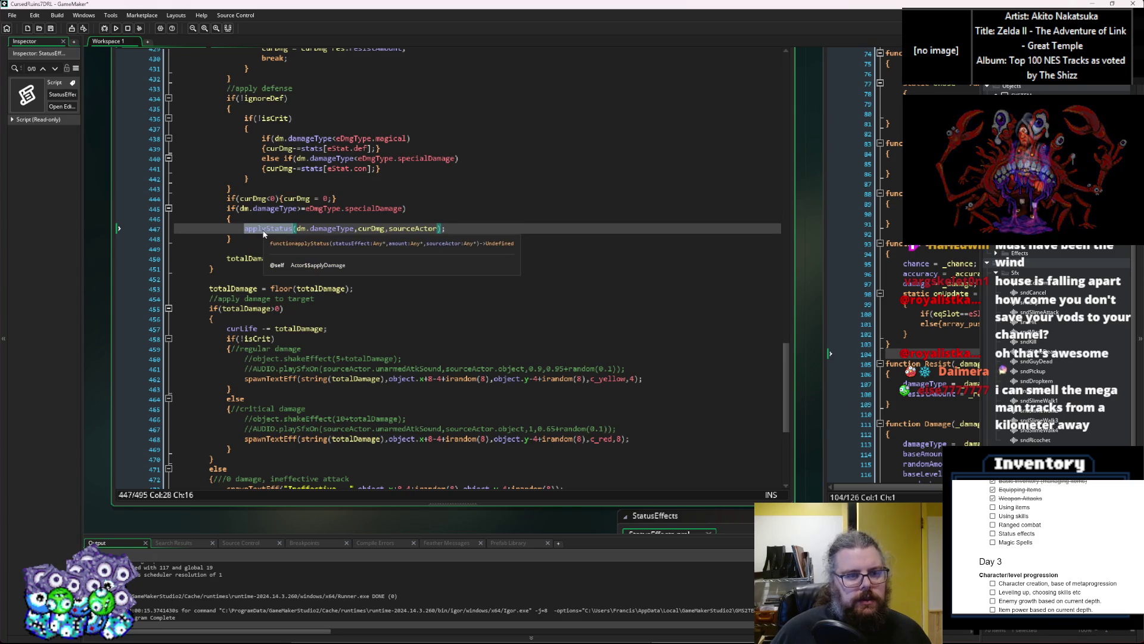
pyautogui.keyDown('ctrl'); pyautogui.click(263, 232); pyautogui.keyUp('ctrl')
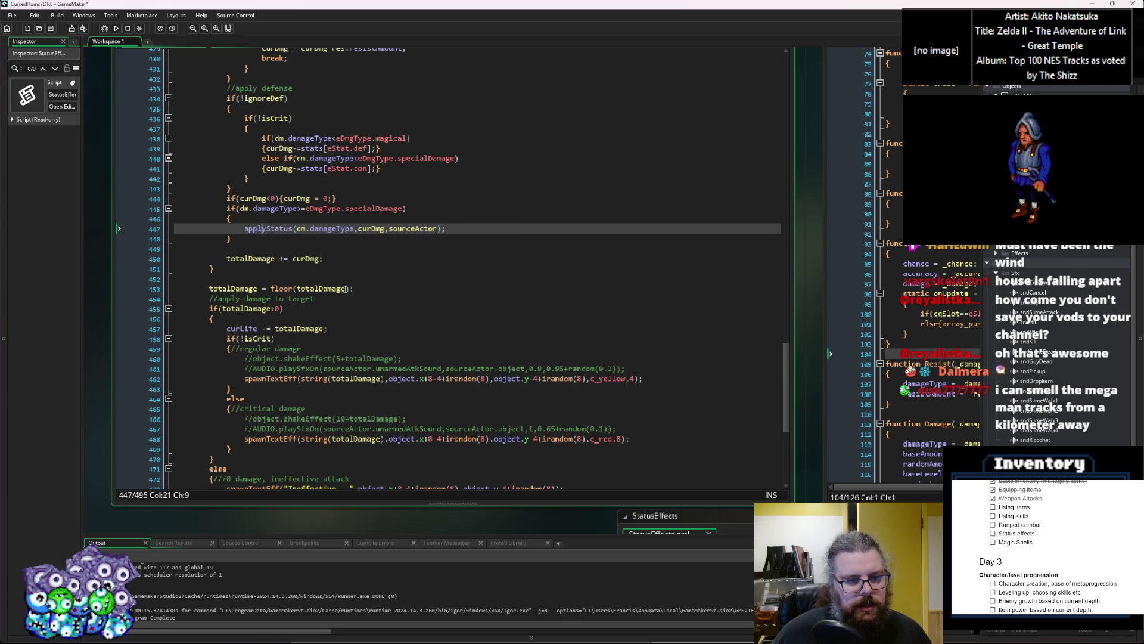
pyautogui.scroll(1, 331, 356)
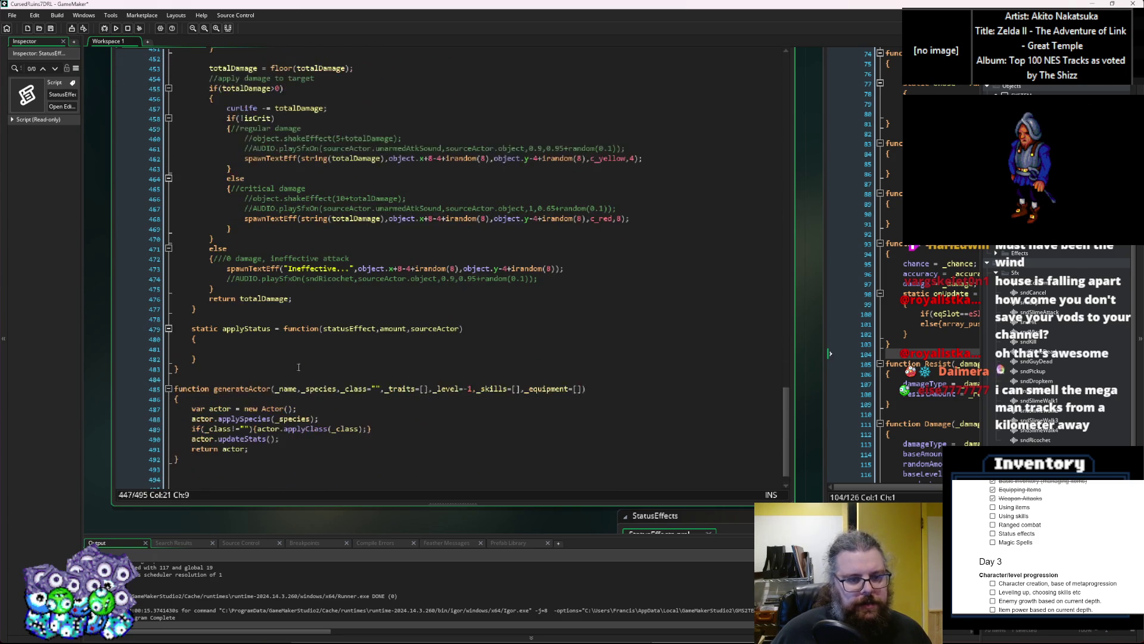
pyautogui.click(288, 341)
pyautogui.click(284, 352)
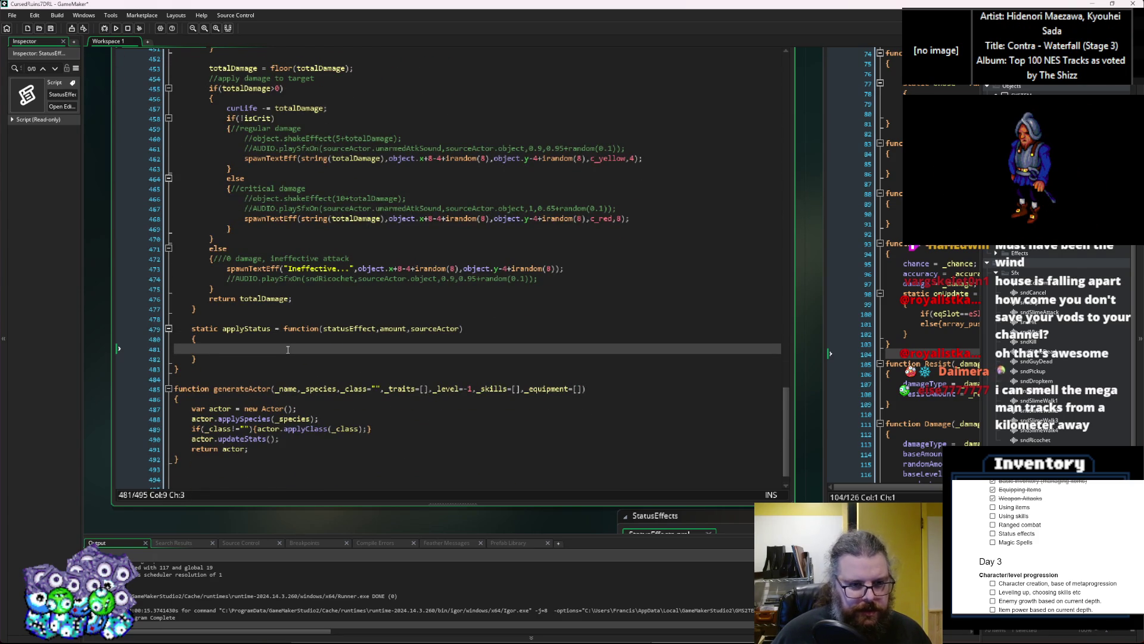
pyautogui.scroll(-3, 306, 340)
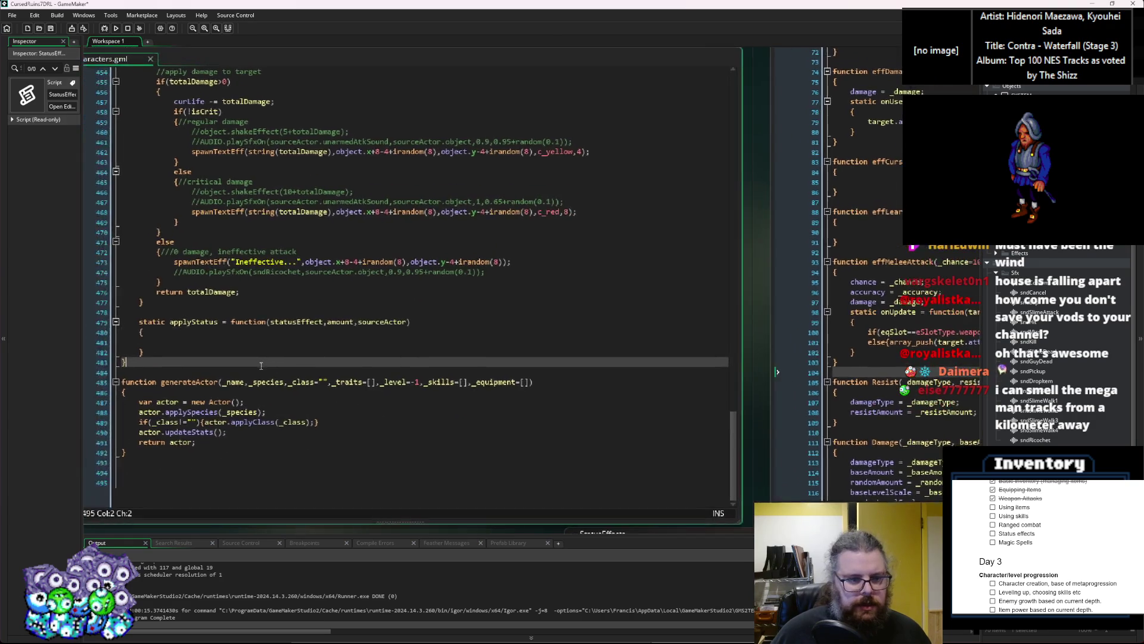
# Move and narrow the characters code window, then type 'var statusDe' inside applyStatus's body
pyautogui.moveTo(255, 81); pyautogui.dragTo(290, 66)
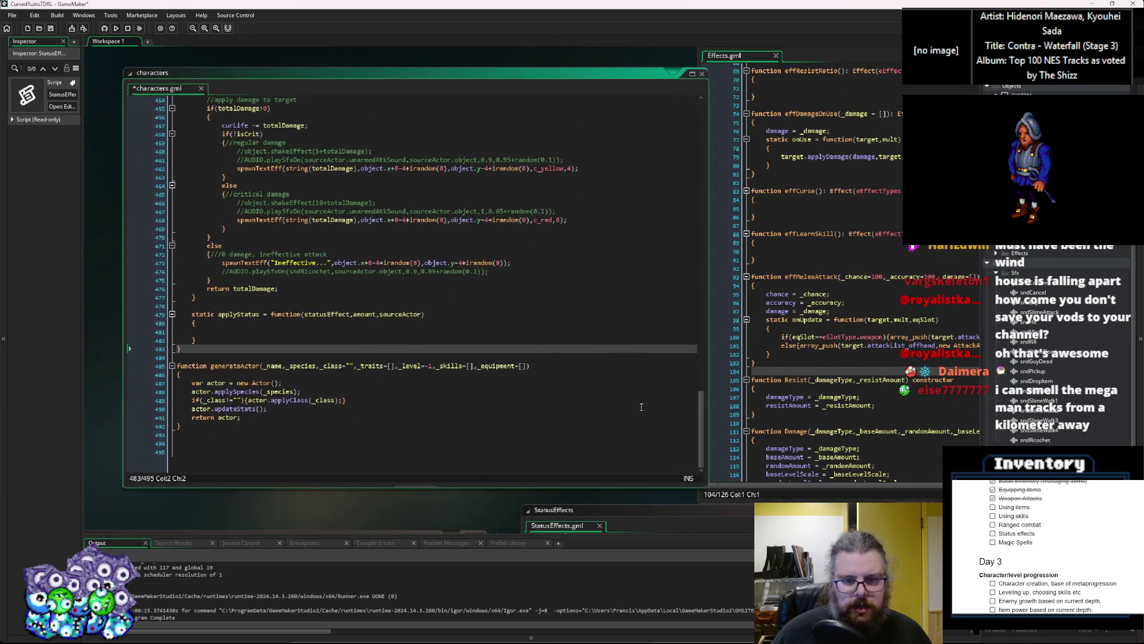
pyautogui.moveTo(709, 394); pyautogui.dragTo(637, 394)
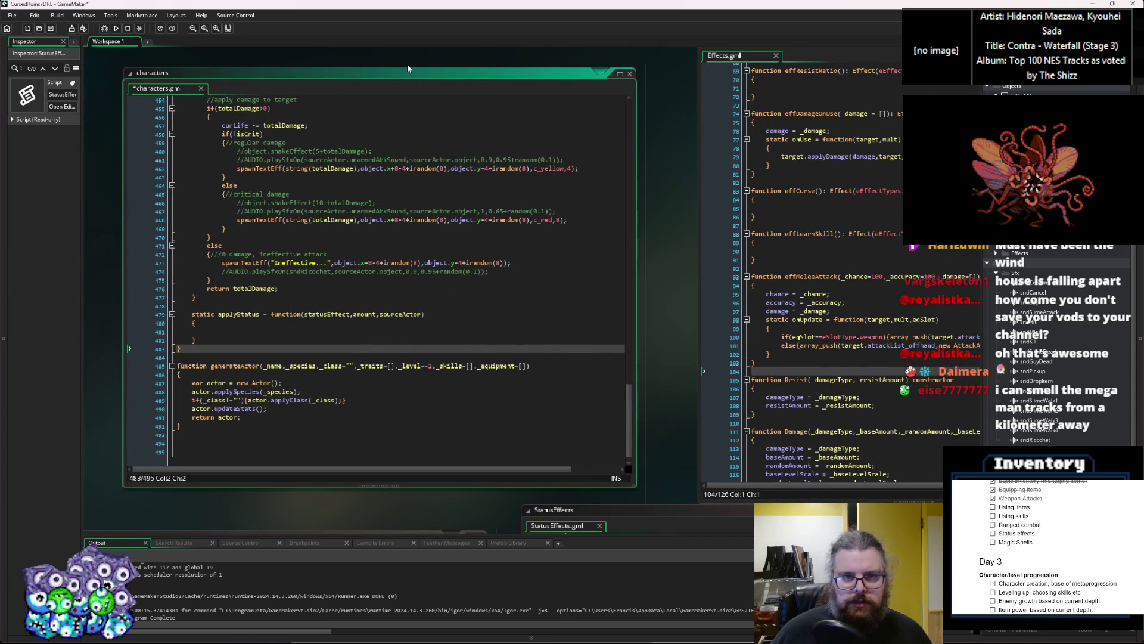
pyautogui.scroll(3, 349, 320)
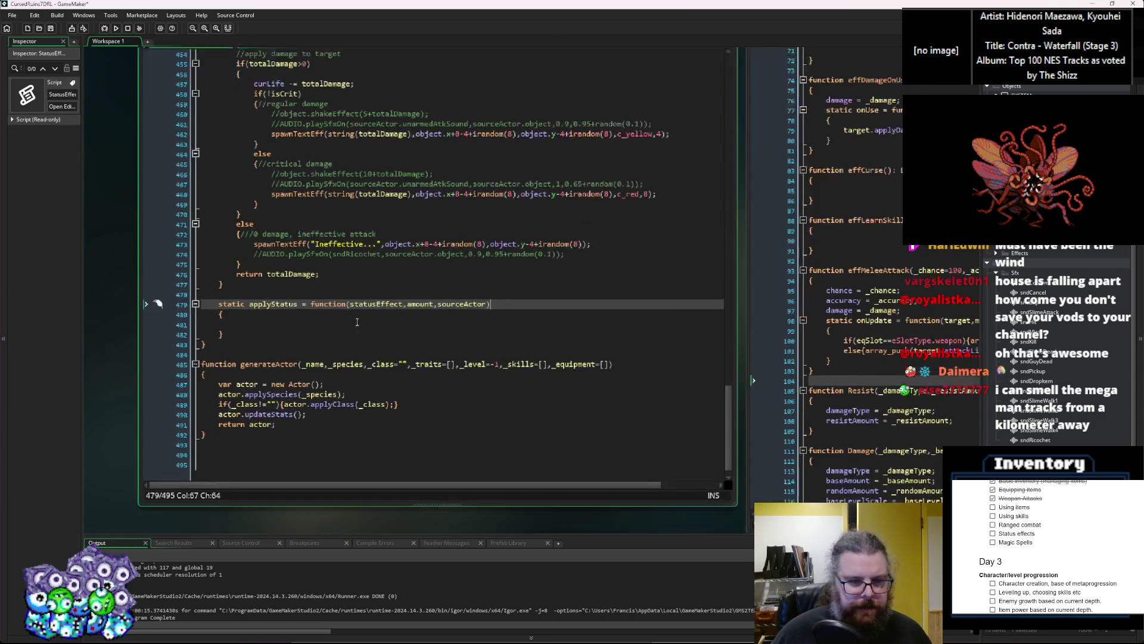
pyautogui.click(349, 320)
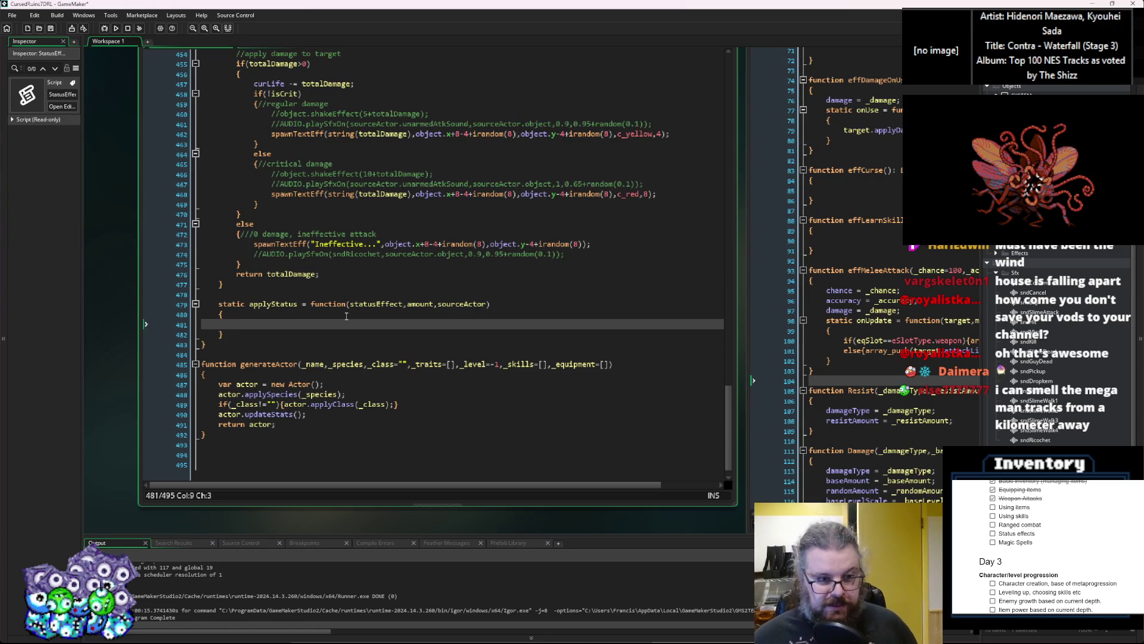
pyautogui.write('var')
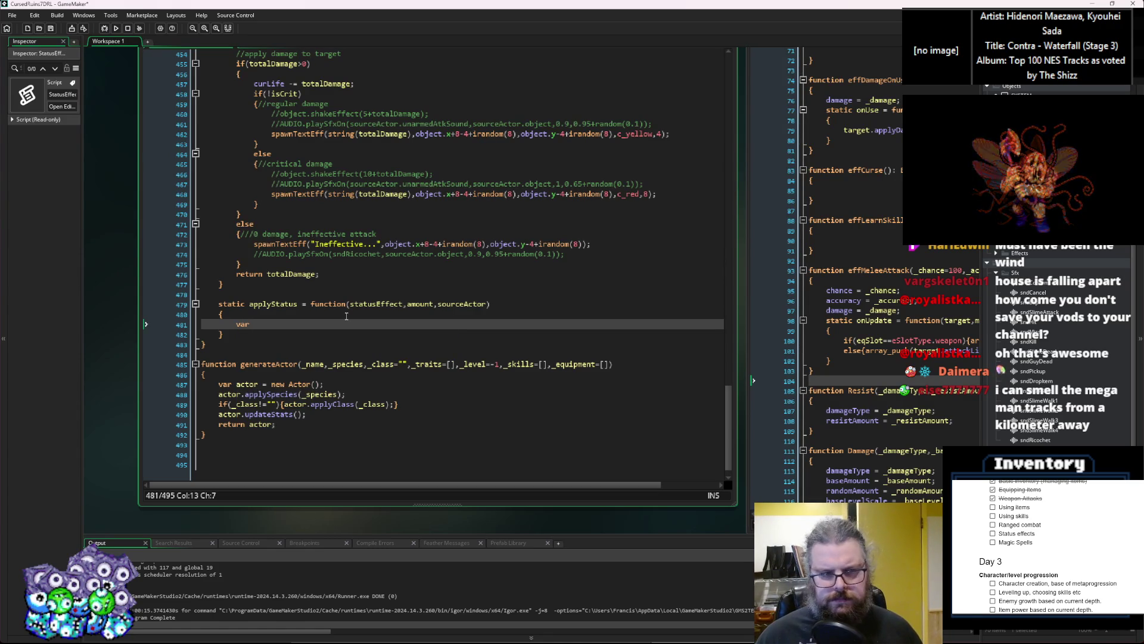
pyautogui.press('BackSpace')
pyautogui.press('BackSpace')
pyautogui.press('BackSpace')
pyautogui.write('ar ')
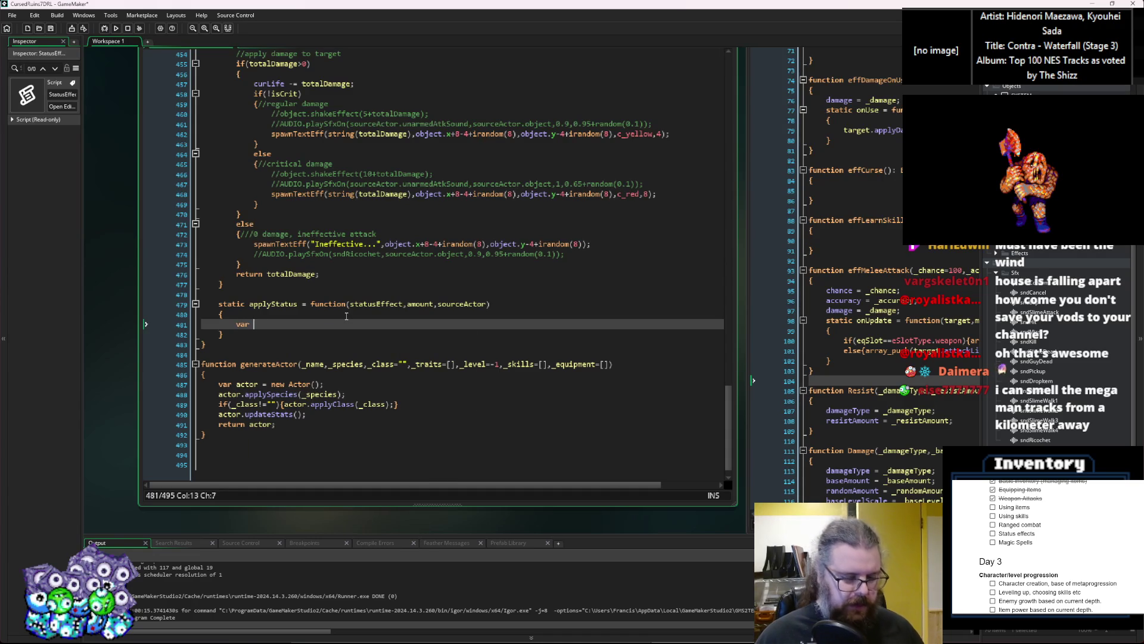
pyautogui.write('statusDe')
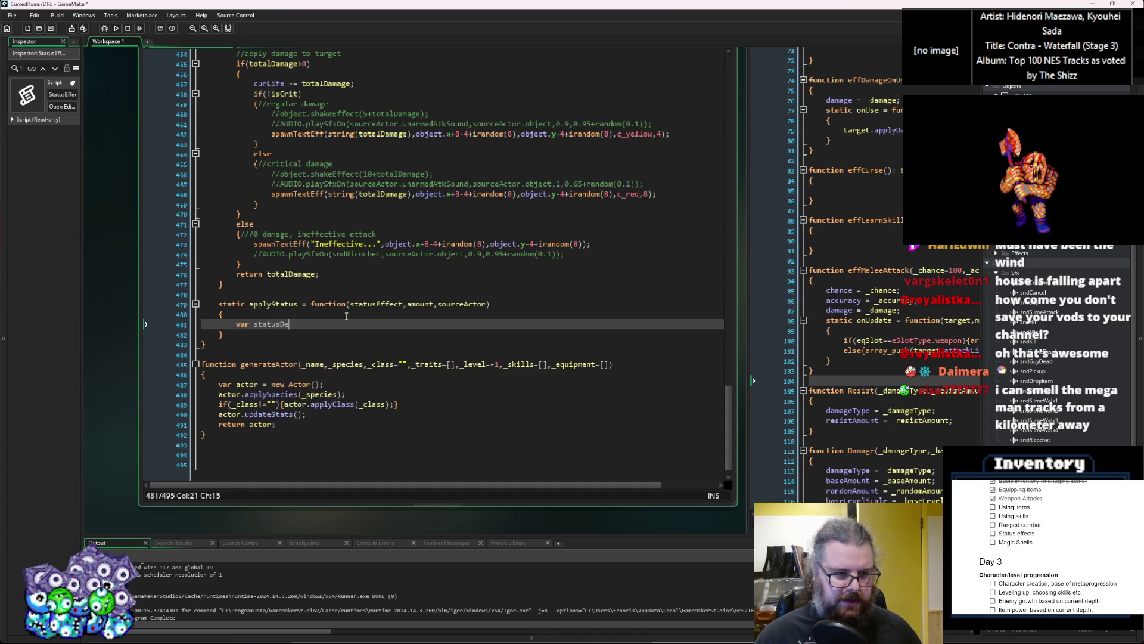
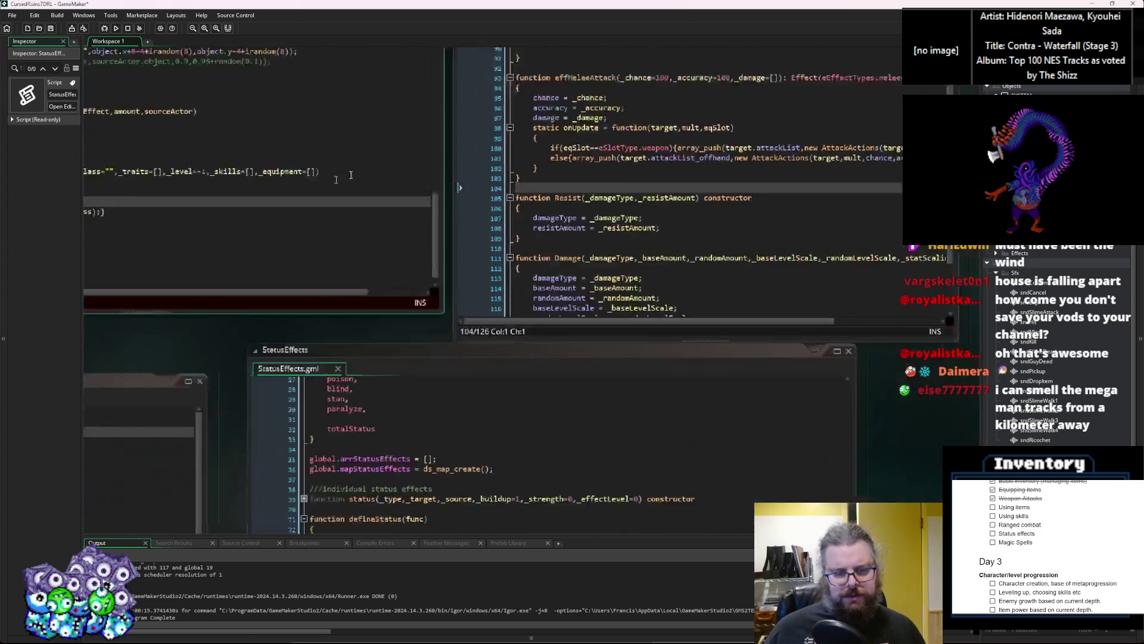
# Unfold the status constructor in StatusEffects.gml to check where _type is used, then go back to the Actor script
pyautogui.moveTo(628, 402); pyautogui.dragTo(504, 312)
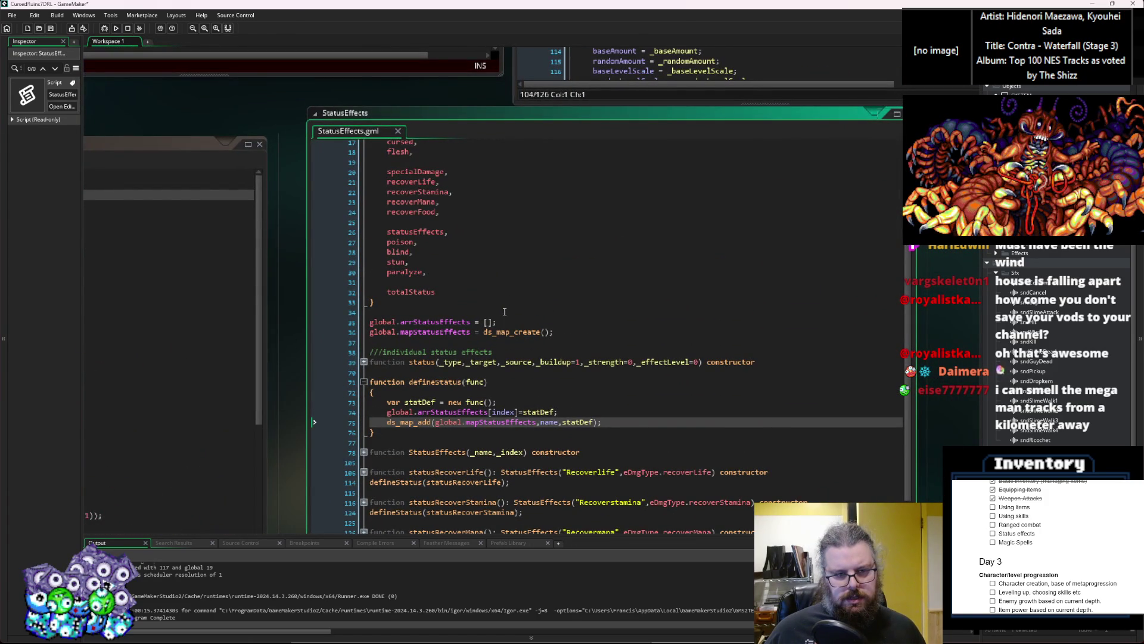
pyautogui.click(363, 362)
pyautogui.click(446, 402)
pyautogui.scroll(-3, 451, 317)
pyautogui.doubleClick(455, 289)
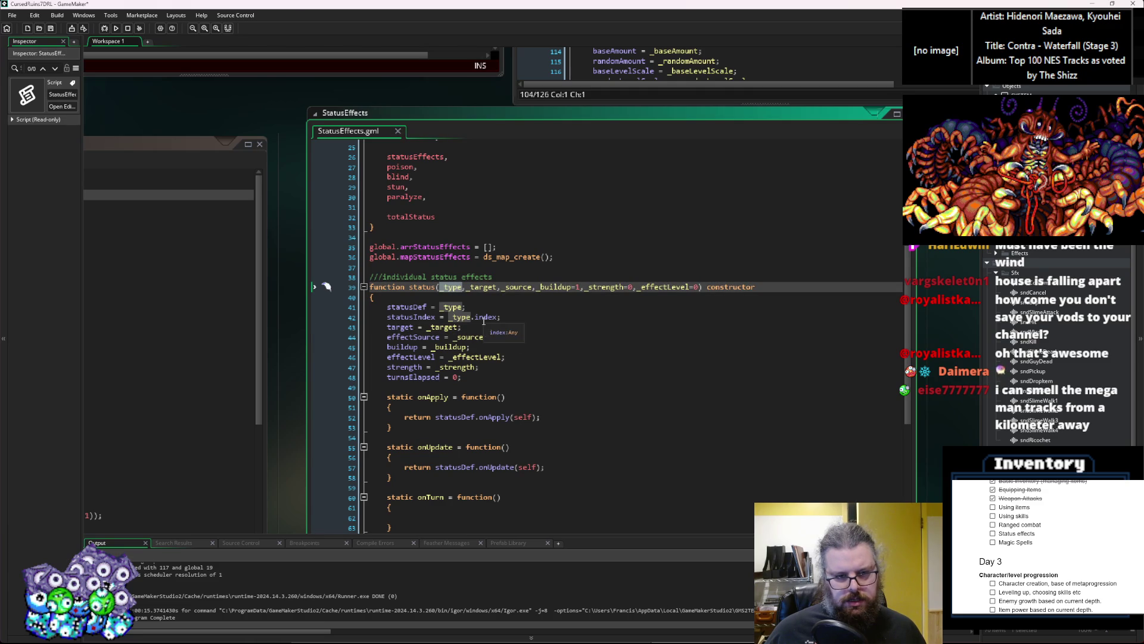
pyautogui.click(364, 287)
pyautogui.click(442, 248)
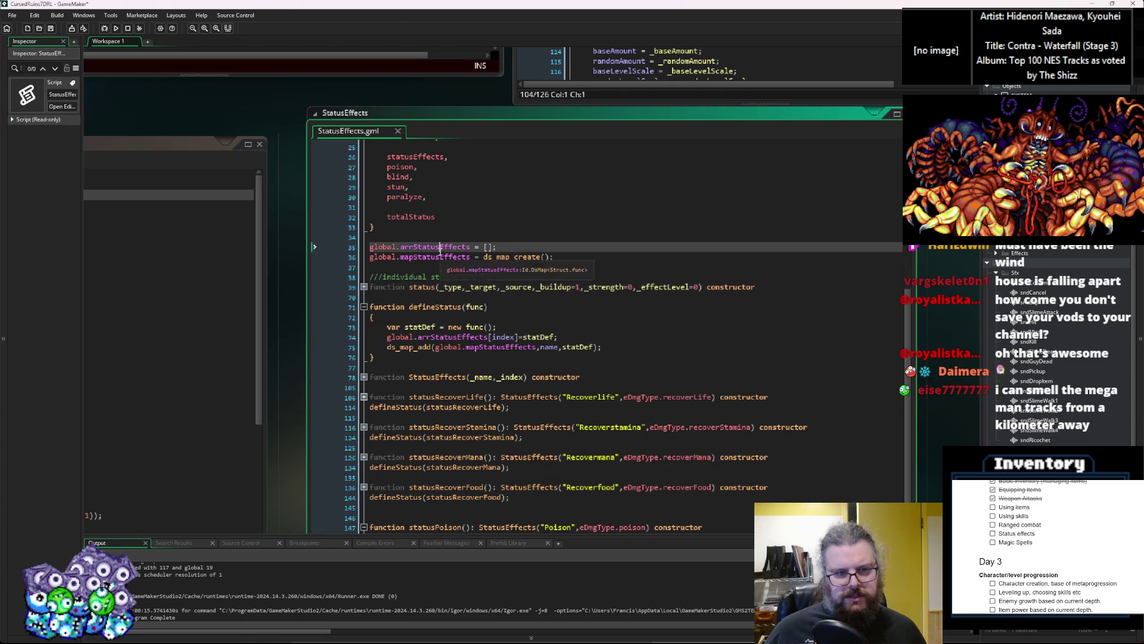
pyautogui.hotkey('ctrl', 'Tab')
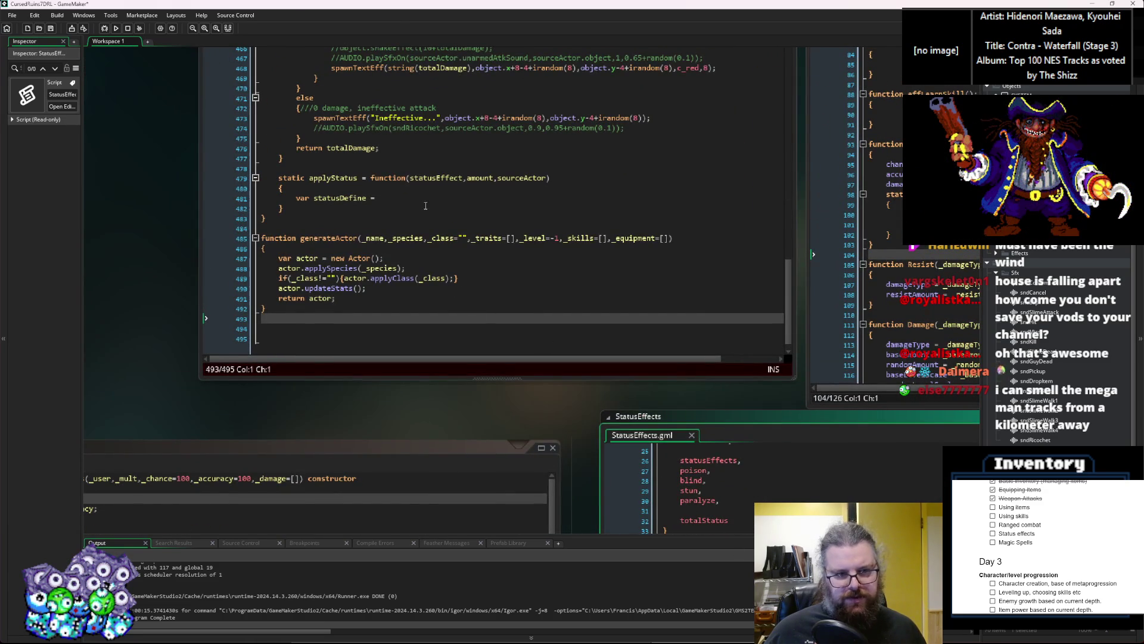
# Assign statusDefine = global.arrStatusEffects[statusEffect]; in applyStatus
pyautogui.click(420, 188)
pyautogui.click(422, 198)
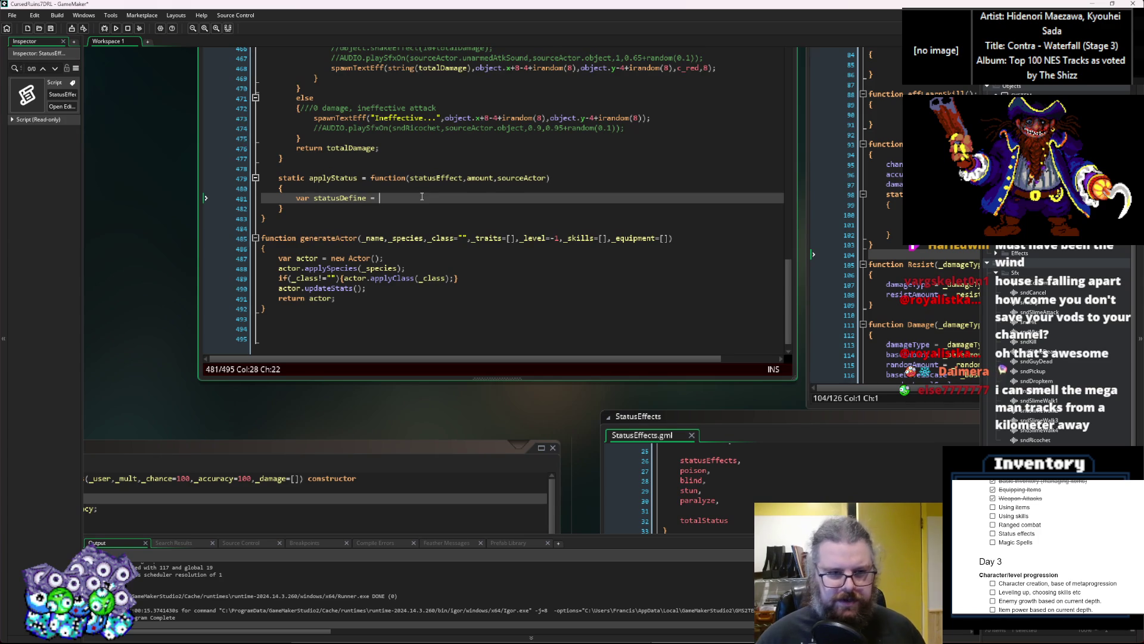
pyautogui.click(490, 191)
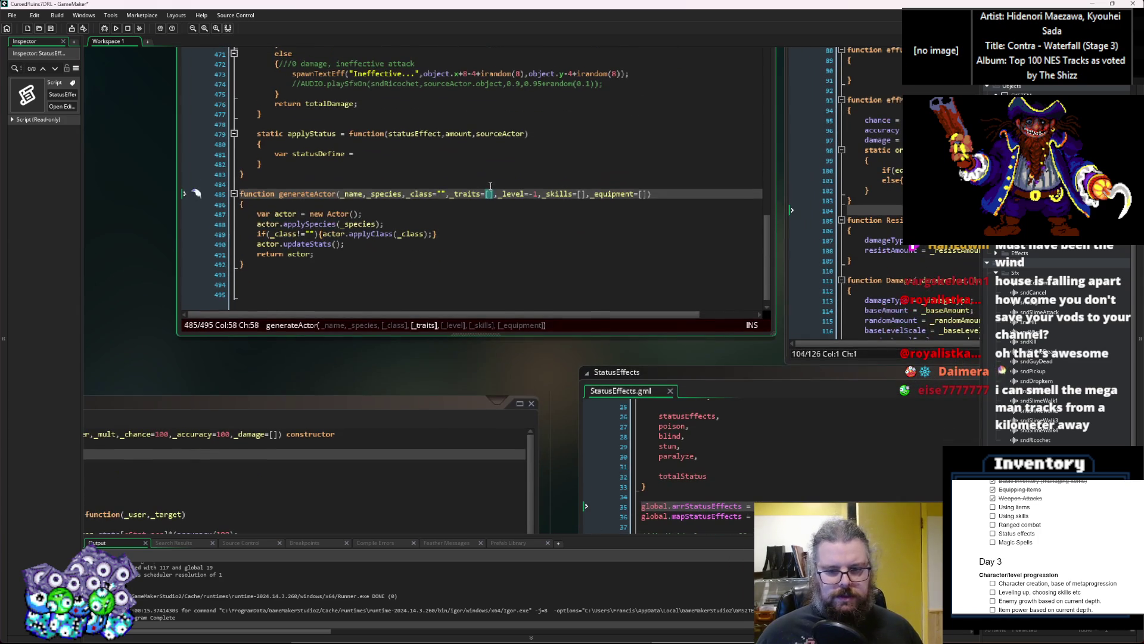
pyautogui.click(417, 148)
pyautogui.click(411, 153)
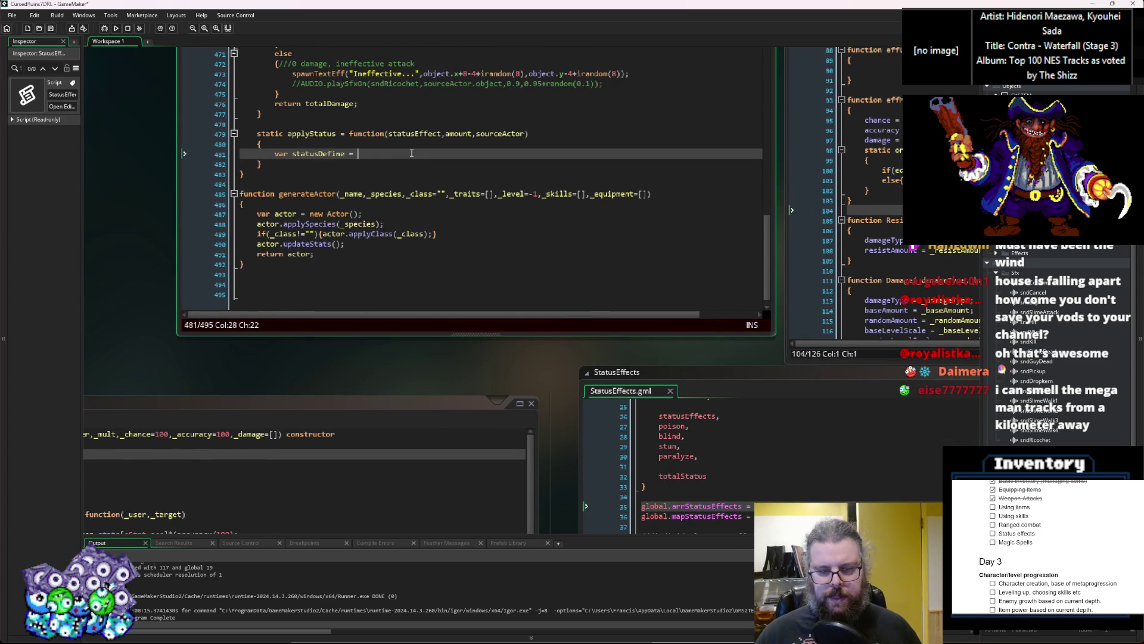
pyautogui.write('gl')
pyautogui.hotkey('ctrl', 'space')
pyautogui.press('Escape')
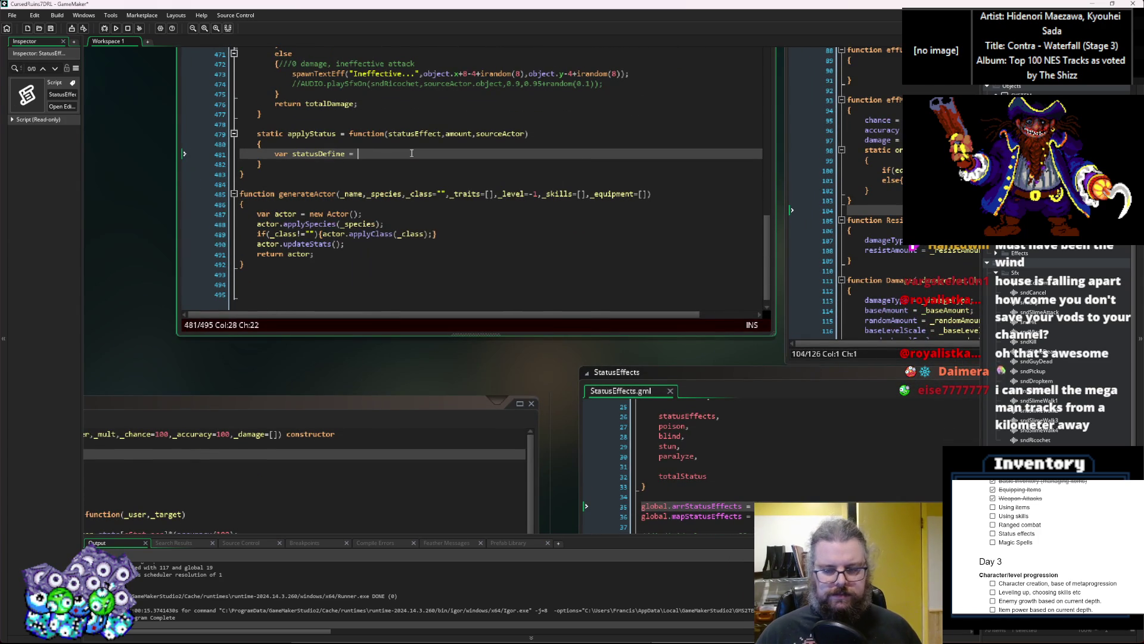
pyautogui.write('global.')
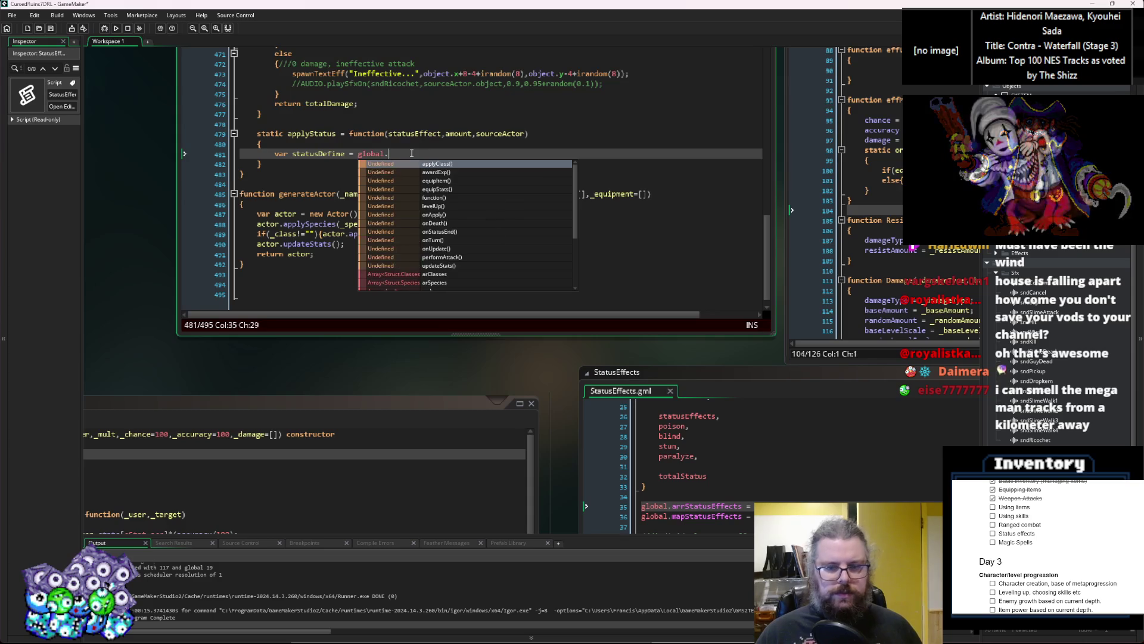
pyautogui.write('arrSt')
pyautogui.press('Return')
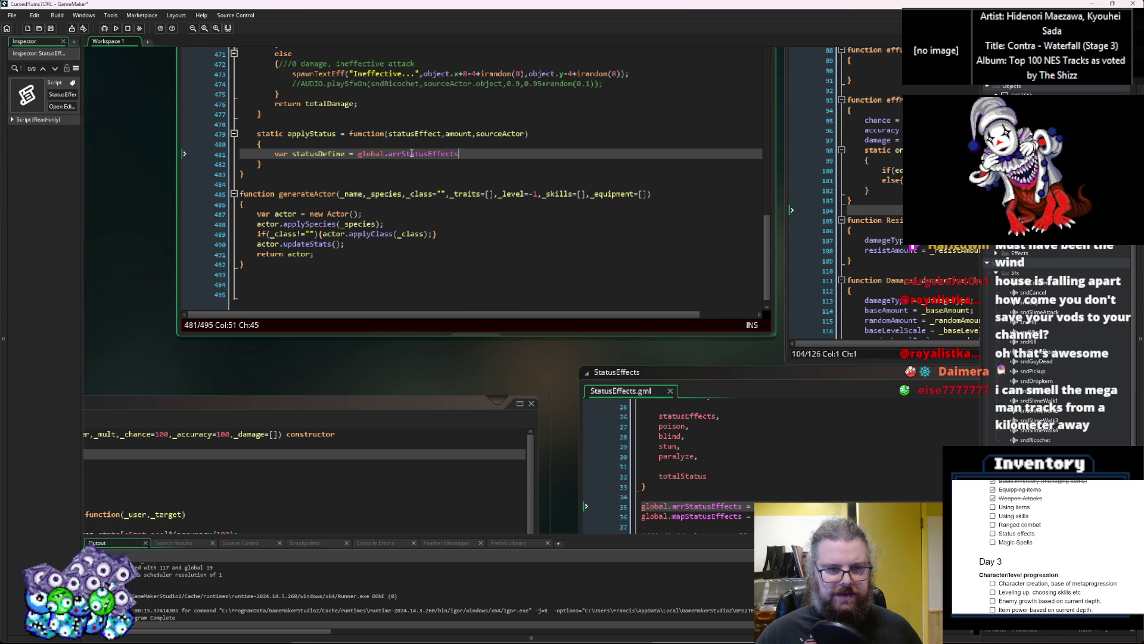
pyautogui.press('Left')
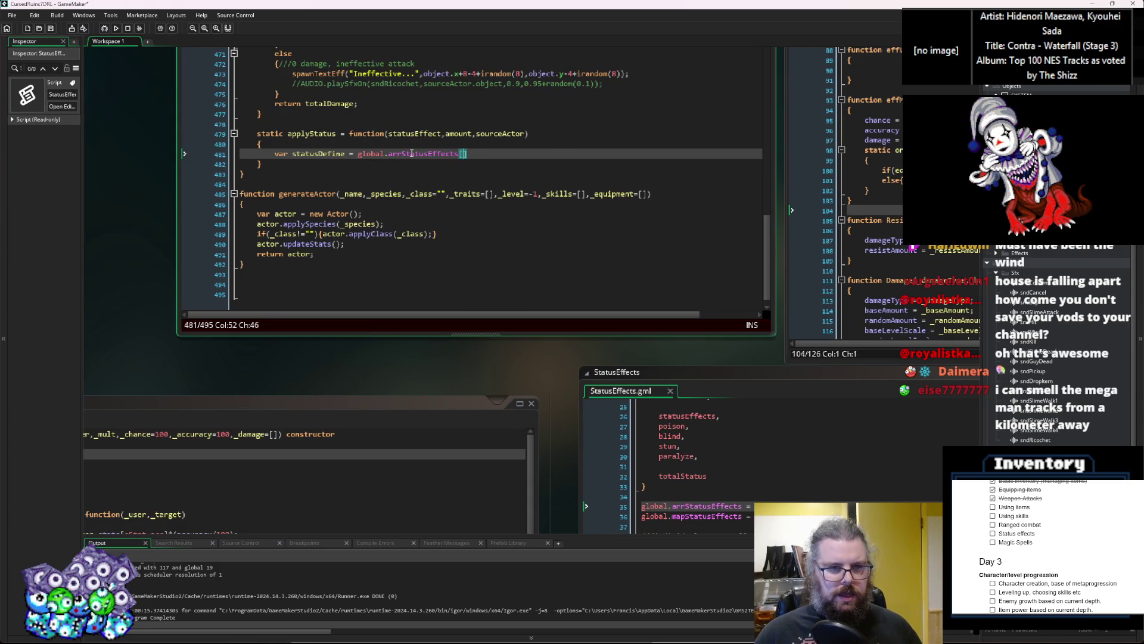
pyautogui.write('statusEffect')
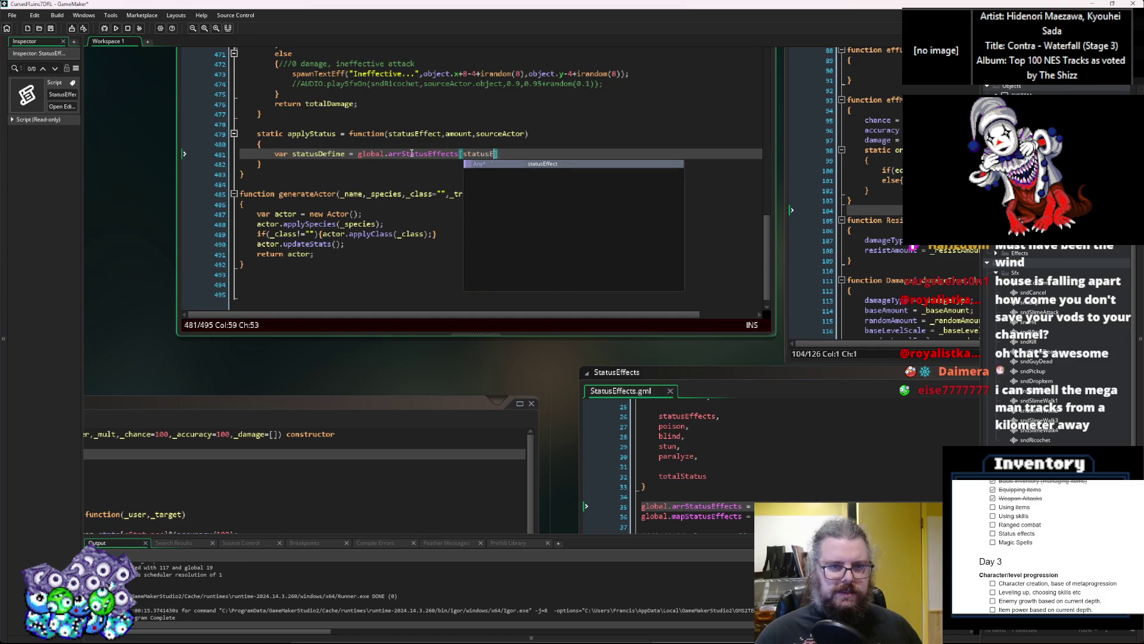
pyautogui.write('];')
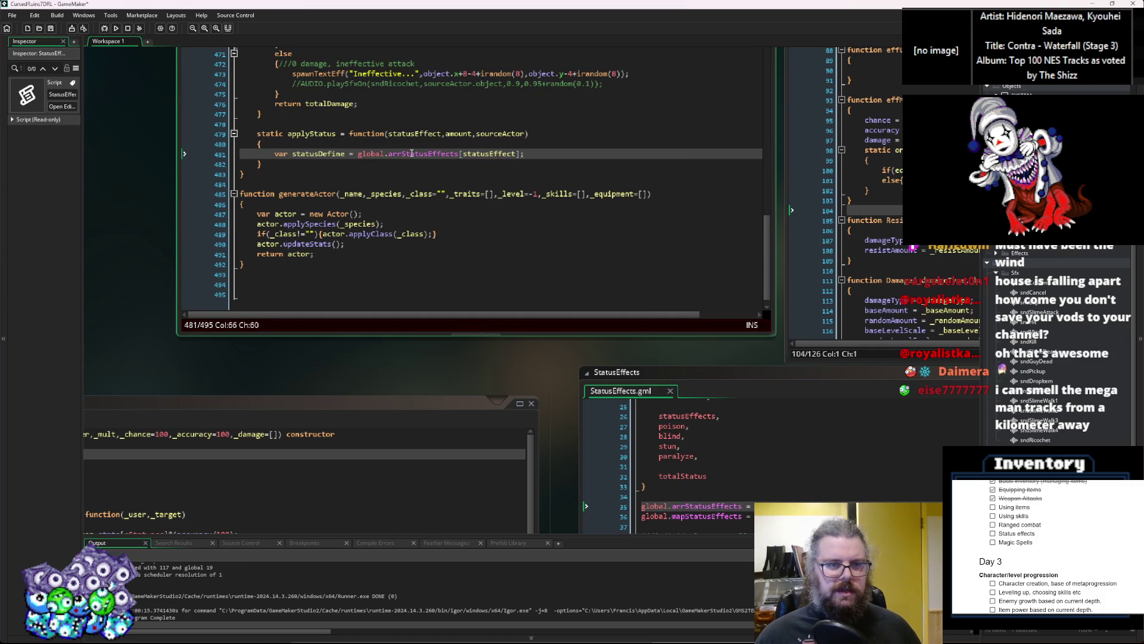
# Add var st = new status(statusDefine,self,sourceActor,amount); on the next line
pyautogui.press('Return')
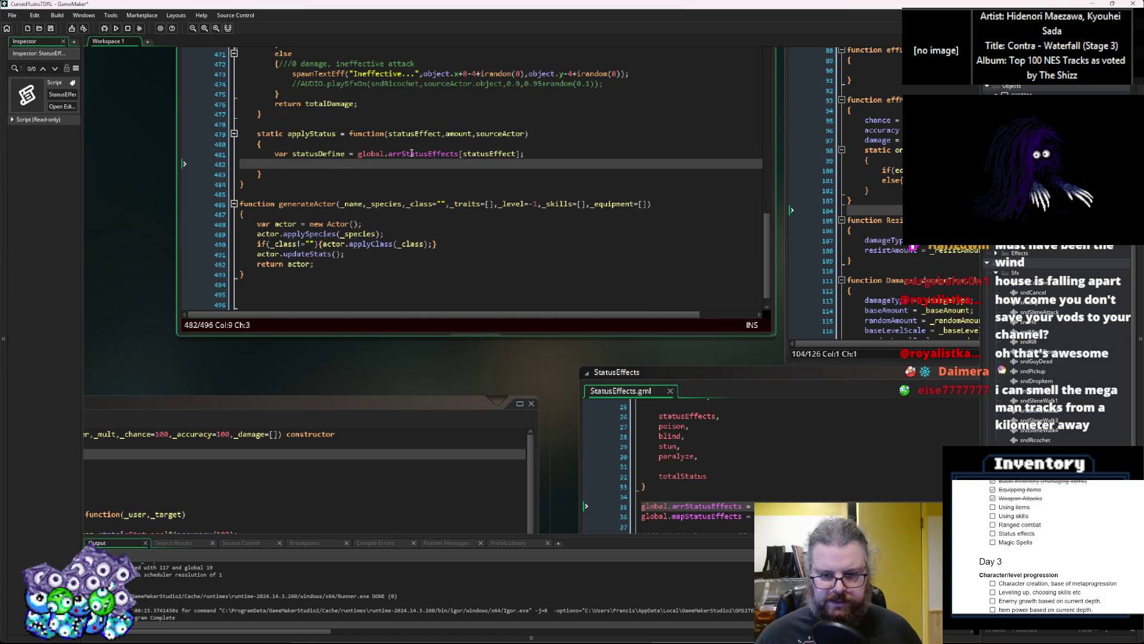
pyautogui.write('v')
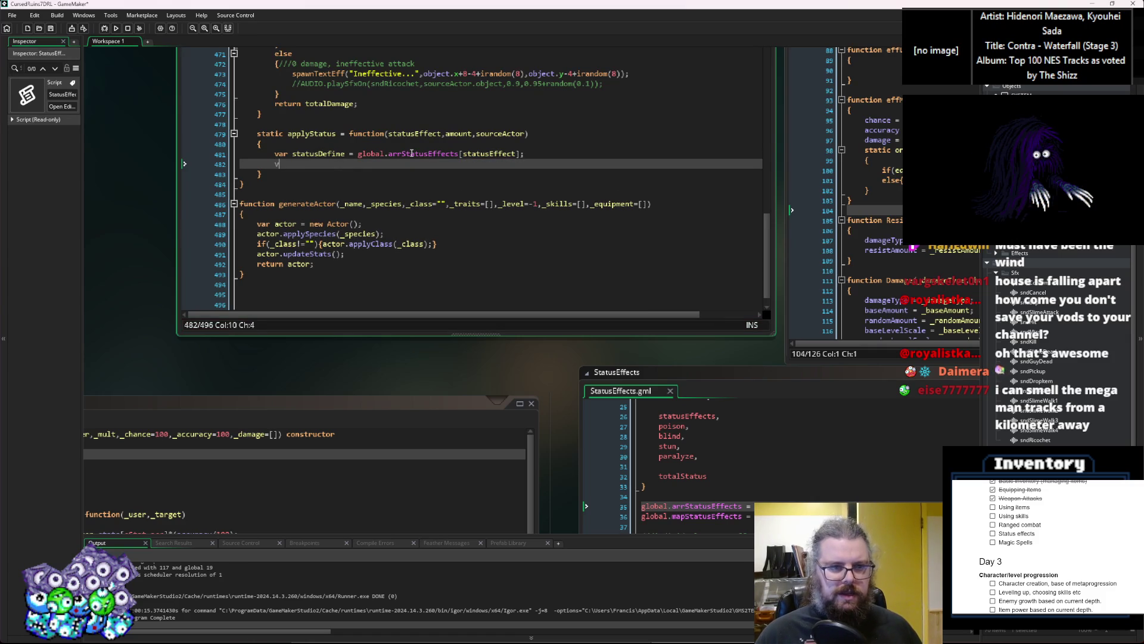
pyautogui.write('ar stt')
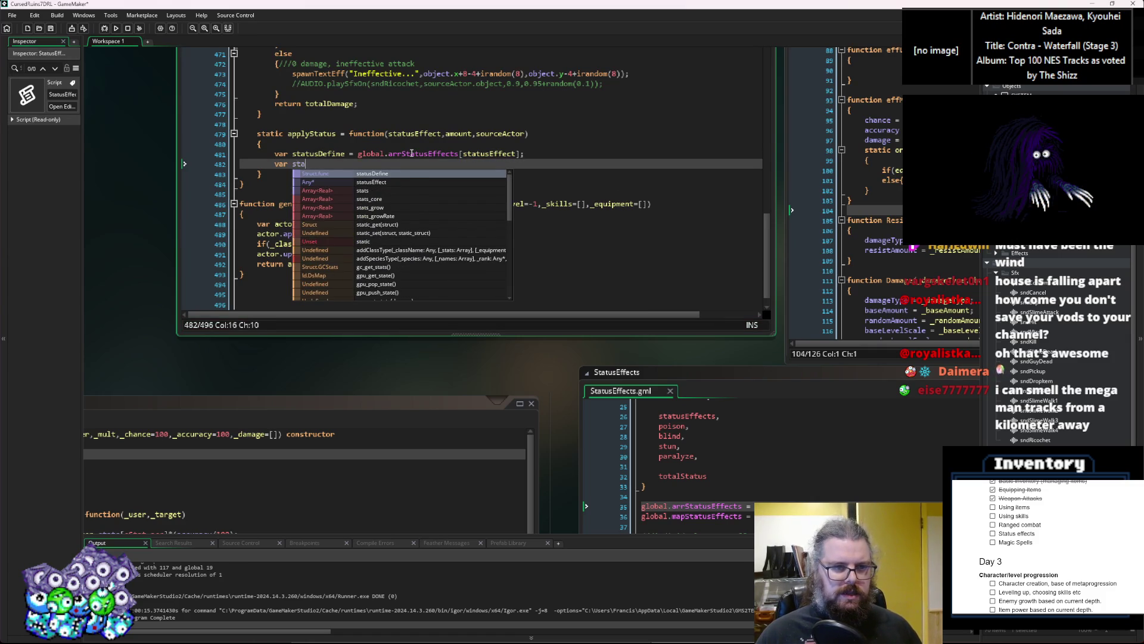
pyautogui.press('BackSpace')
pyautogui.write('= ne')
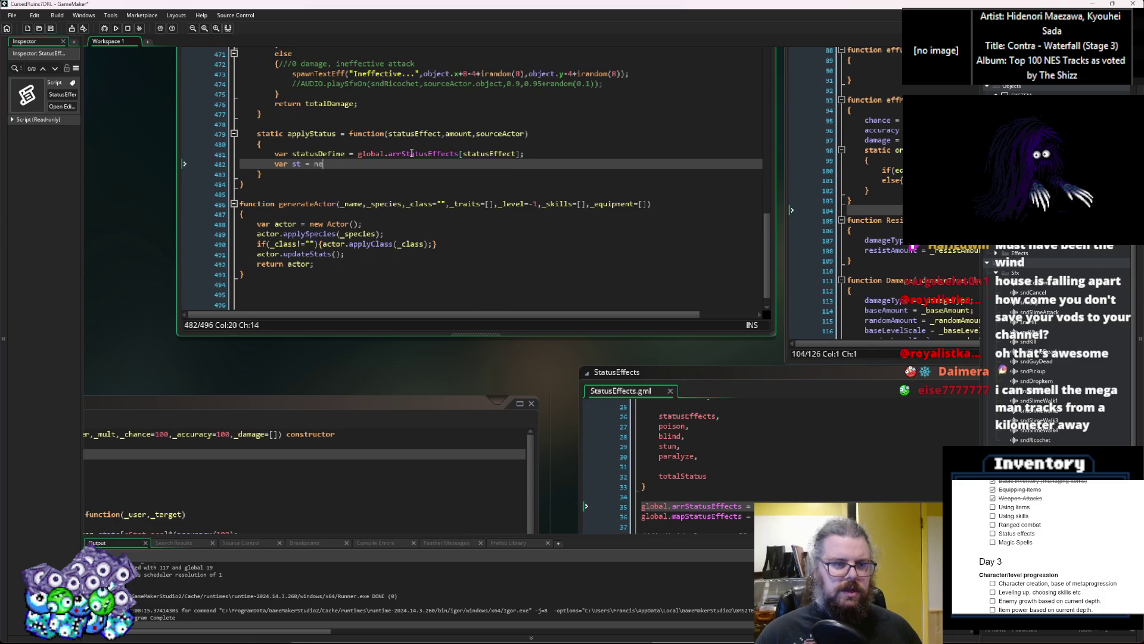
pyautogui.write('w status()')
pyautogui.press('Left')
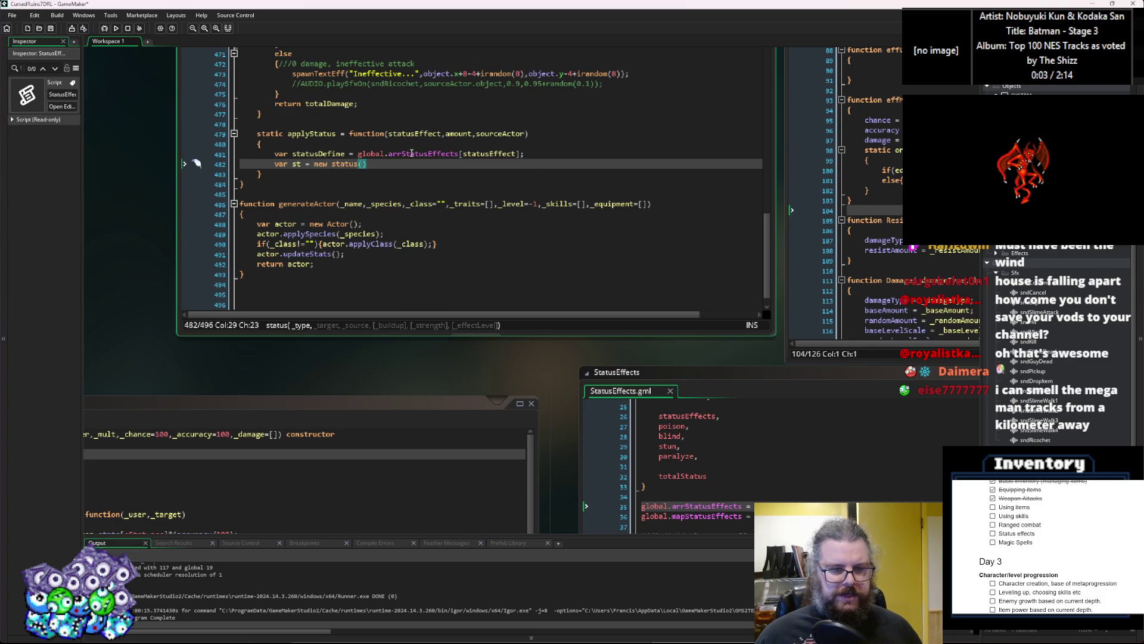
pyautogui.write('statusD')
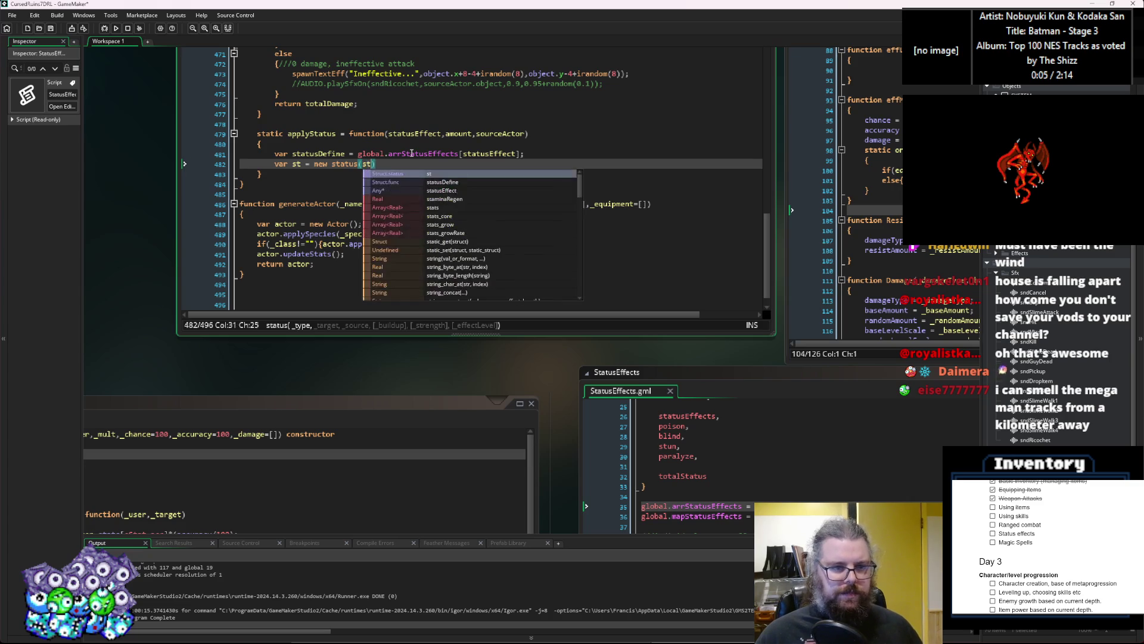
pyautogui.press('Return')
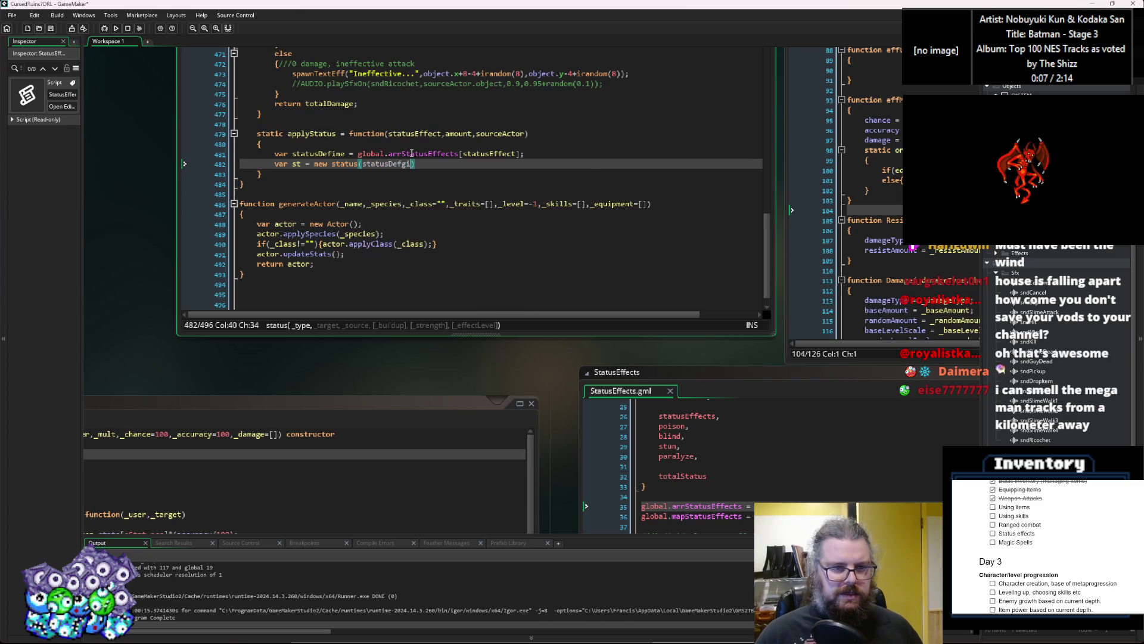
pyautogui.write(',')
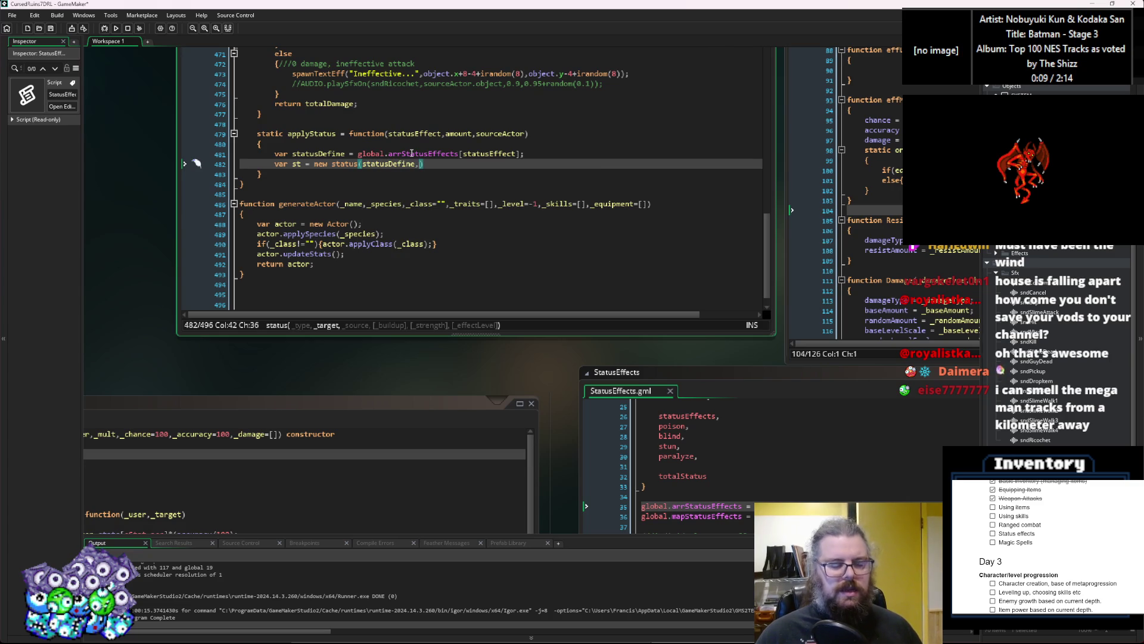
pyautogui.write('self,')
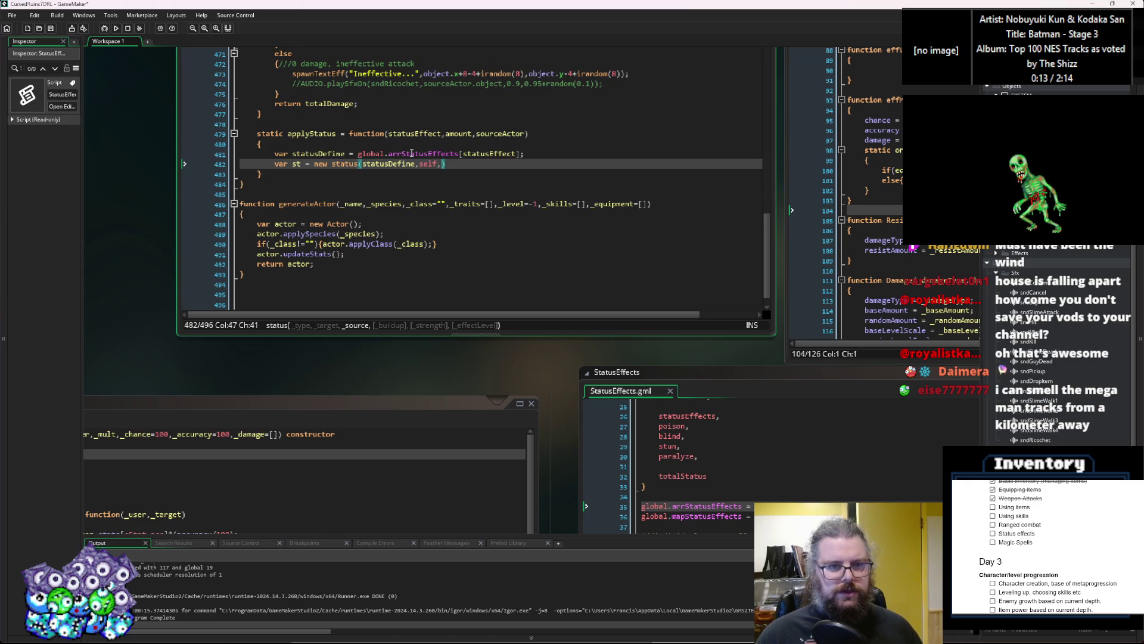
pyautogui.write('sourceActo')
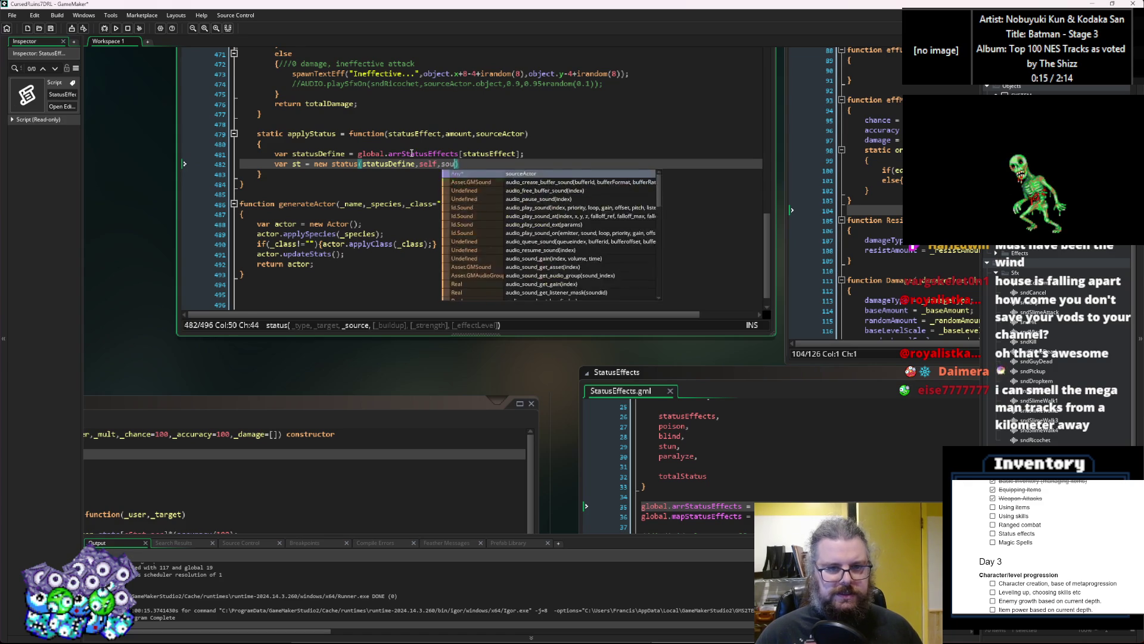
pyautogui.write('r,')
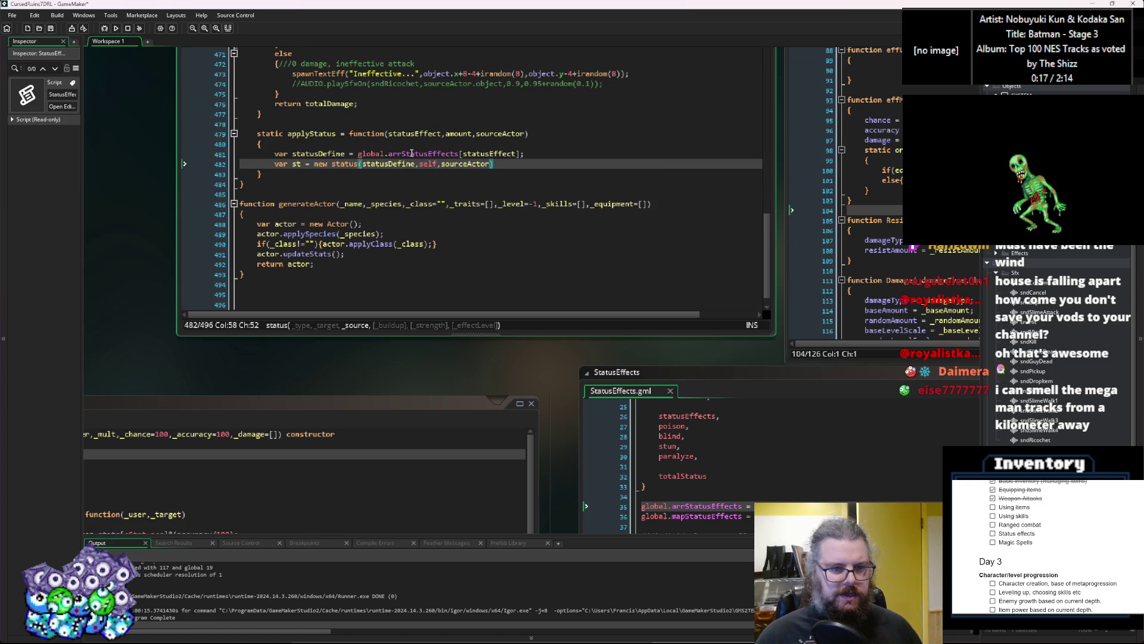
pyautogui.write('amount')
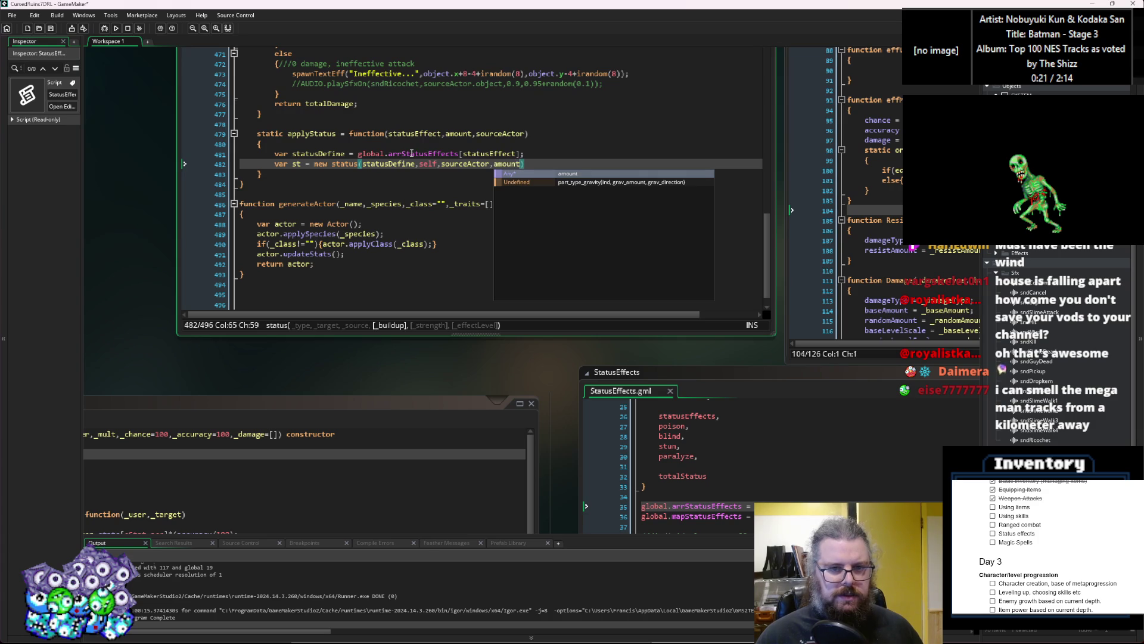
pyautogui.write(');')
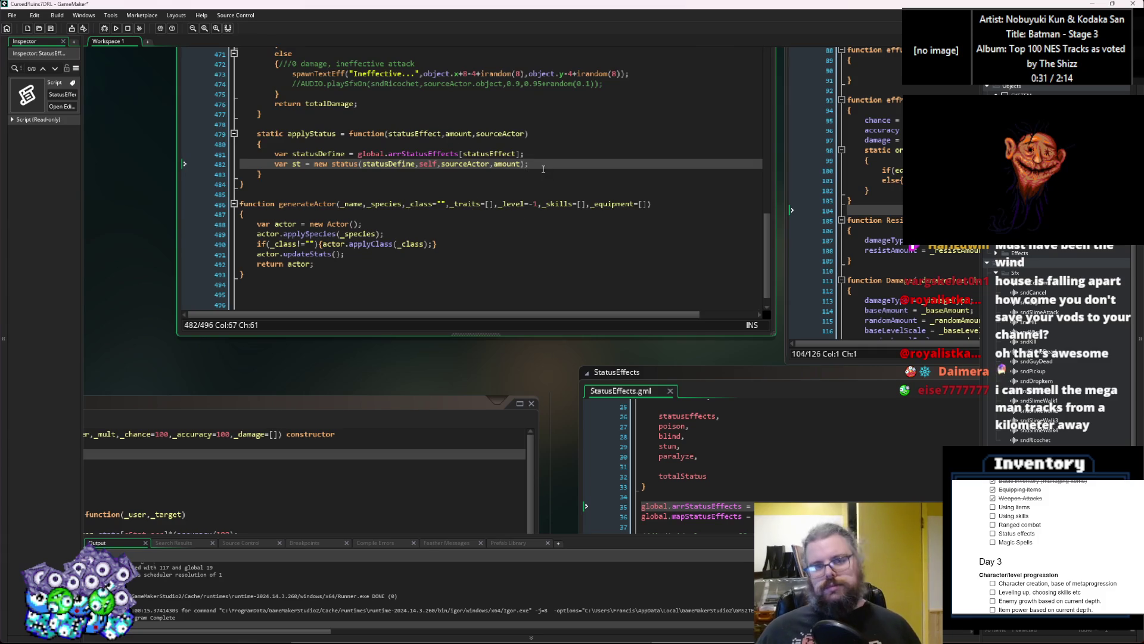
# Remove _strength and _effectLevel from the status constructor, set both fields to 0, and save
pyautogui.click(664, 375)
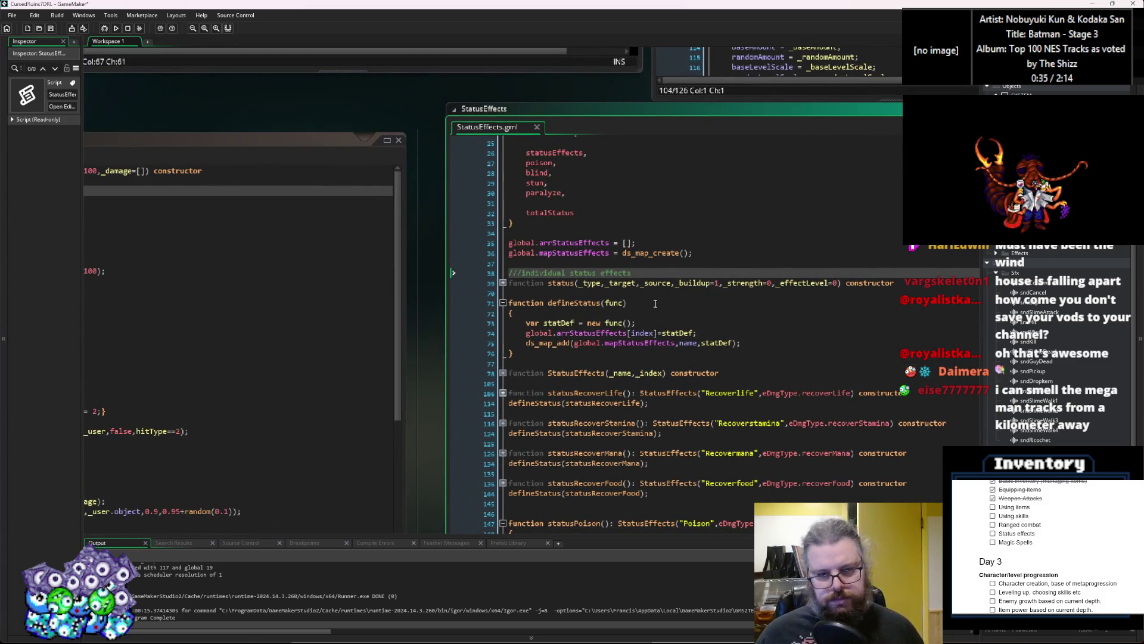
pyautogui.click(503, 282)
pyautogui.click(588, 333)
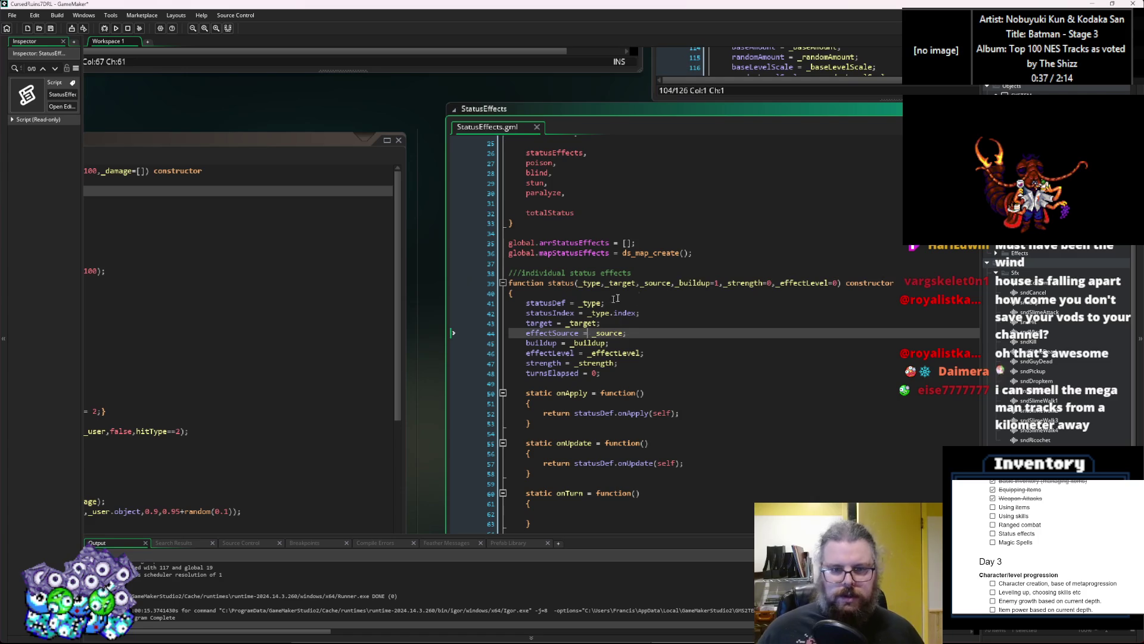
pyautogui.moveTo(838, 284)
pyautogui.mouseDown()
pyautogui.moveTo(718, 284)
pyautogui.moveTo(839, 285)
pyautogui.mouseUp()
pyautogui.click(723, 284)
pyautogui.press('BackSpace')
pyautogui.click(751, 320)
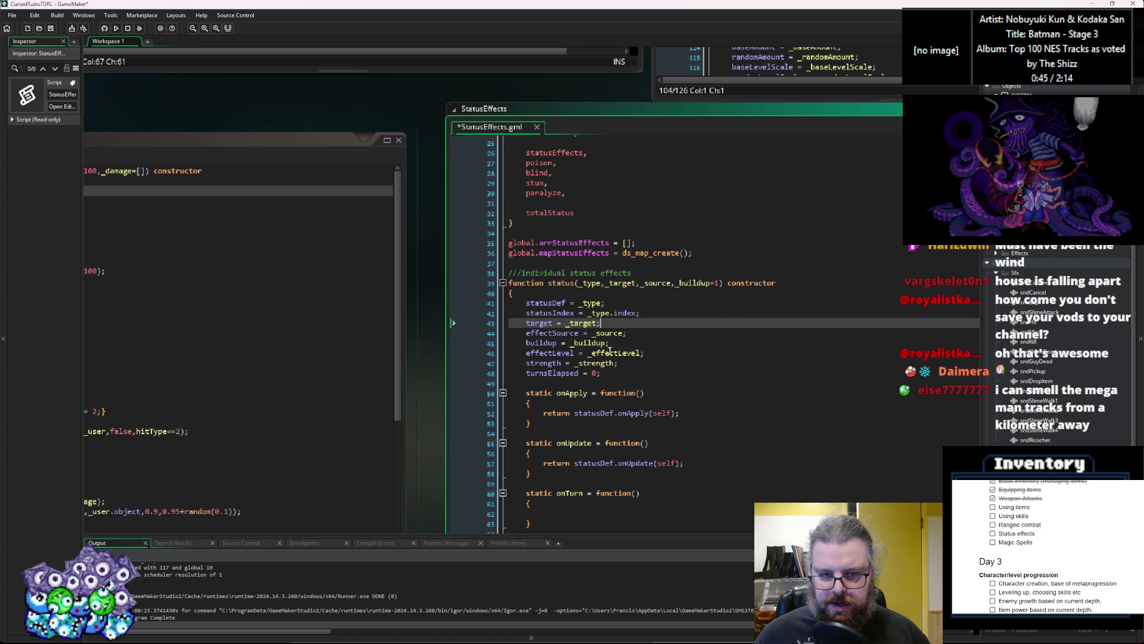
pyautogui.doubleClick(611, 353)
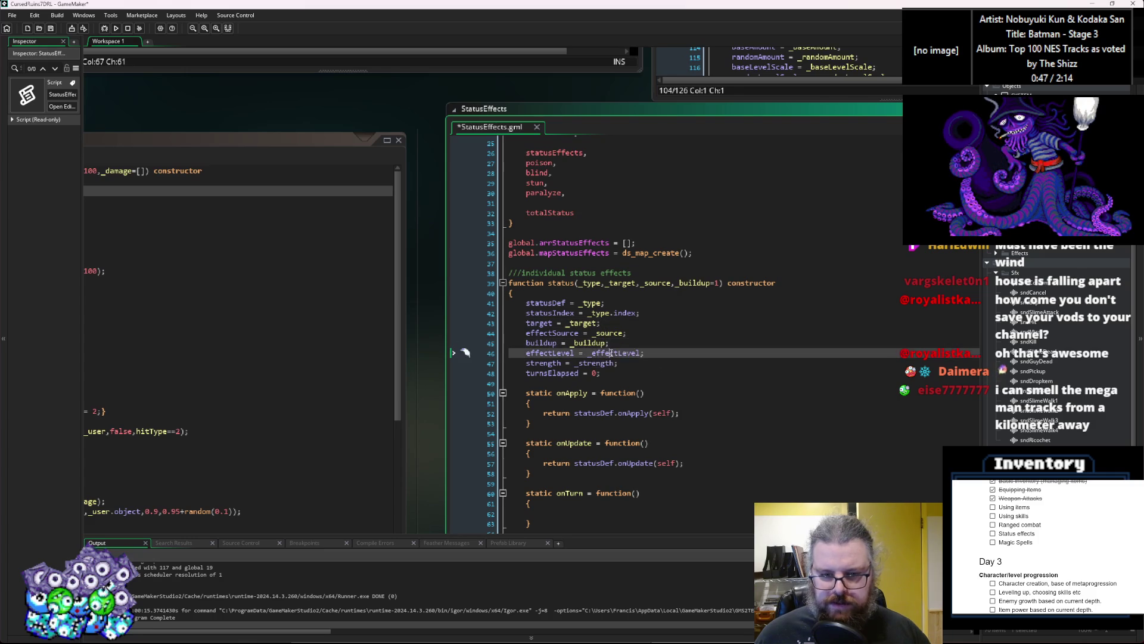
pyautogui.write('0')
pyautogui.doubleClick(596, 363)
pyautogui.write('0')
pyautogui.click(624, 357)
pyautogui.click(51, 28)
# Return to the applyStatus code in the character script
pyautogui.click(666, 321)
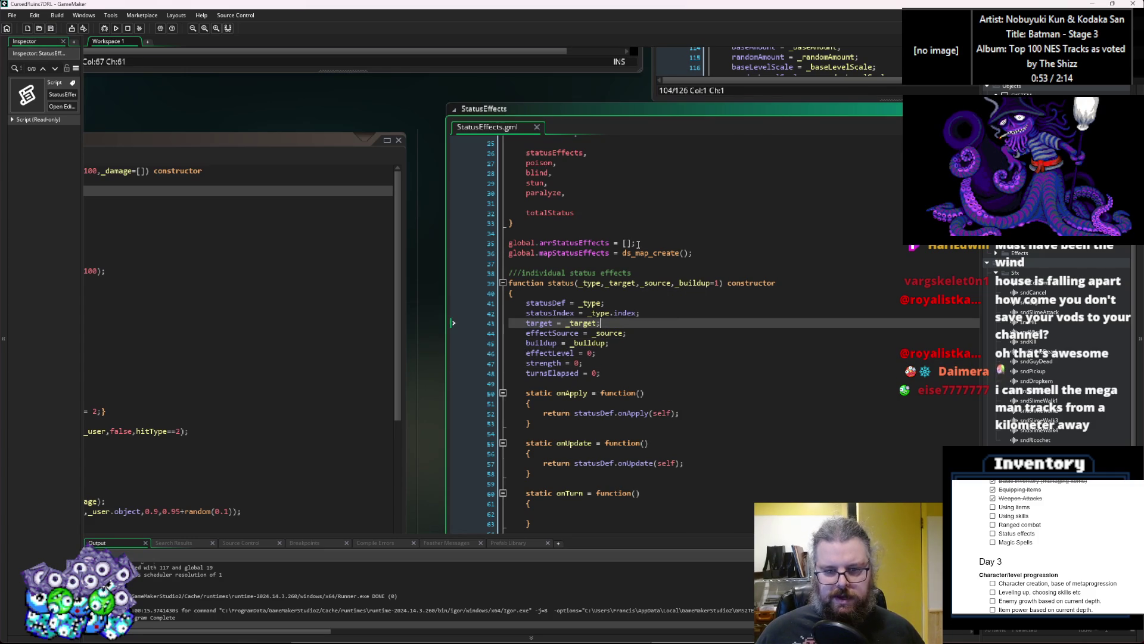
pyautogui.hotkey('ctrl', 'Tab')
pyautogui.click(491, 209)
pyautogui.click(610, 297)
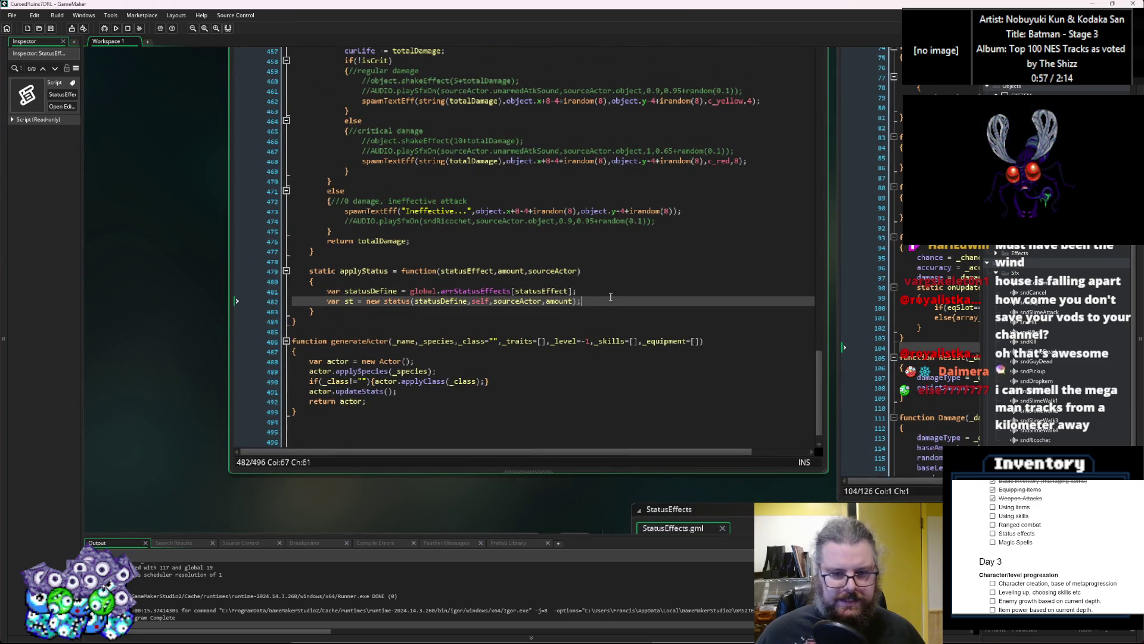
# Wrap st.onApply() in an if(st.onApply()) { } block after creating the status
pyautogui.press('Return')
pyautogui.press('Return')
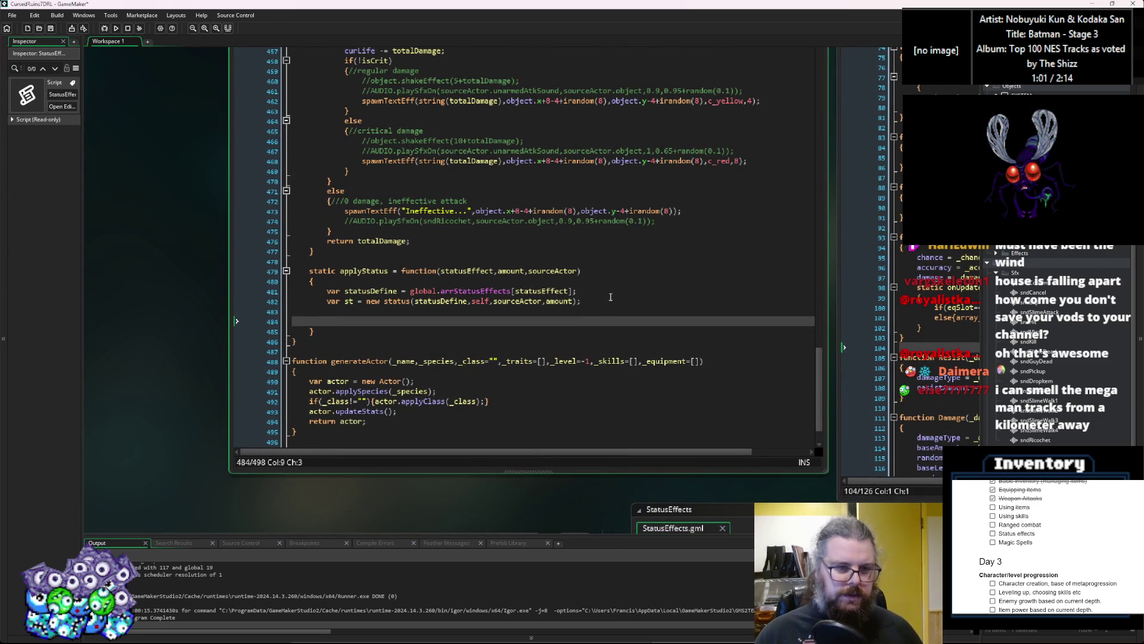
pyautogui.write('st.')
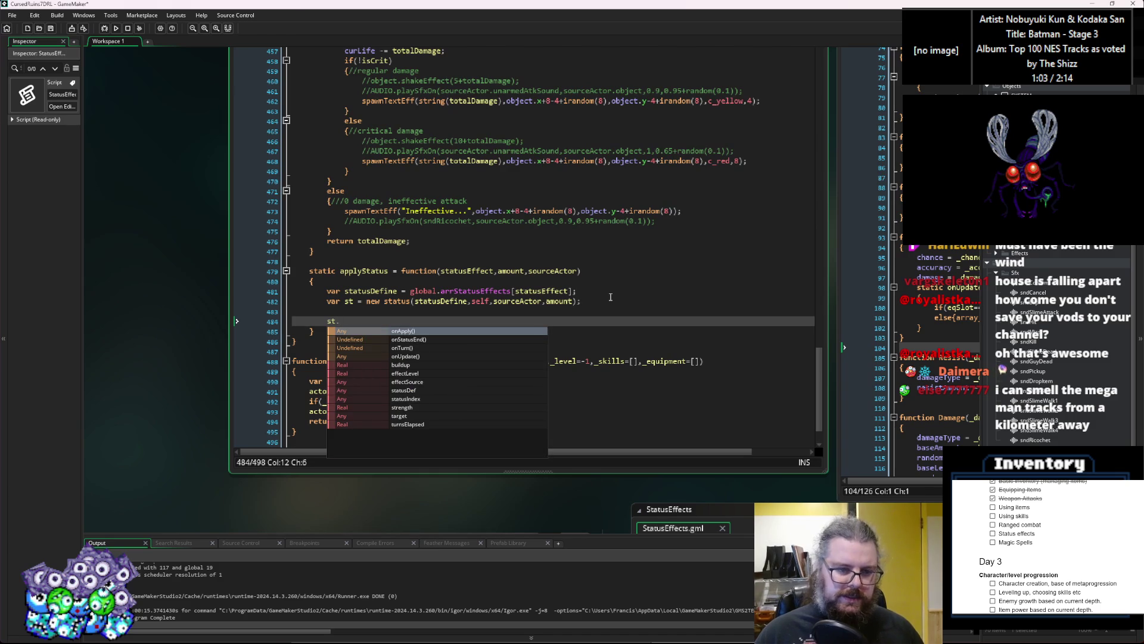
pyautogui.press('Escape')
pyautogui.write('onAp')
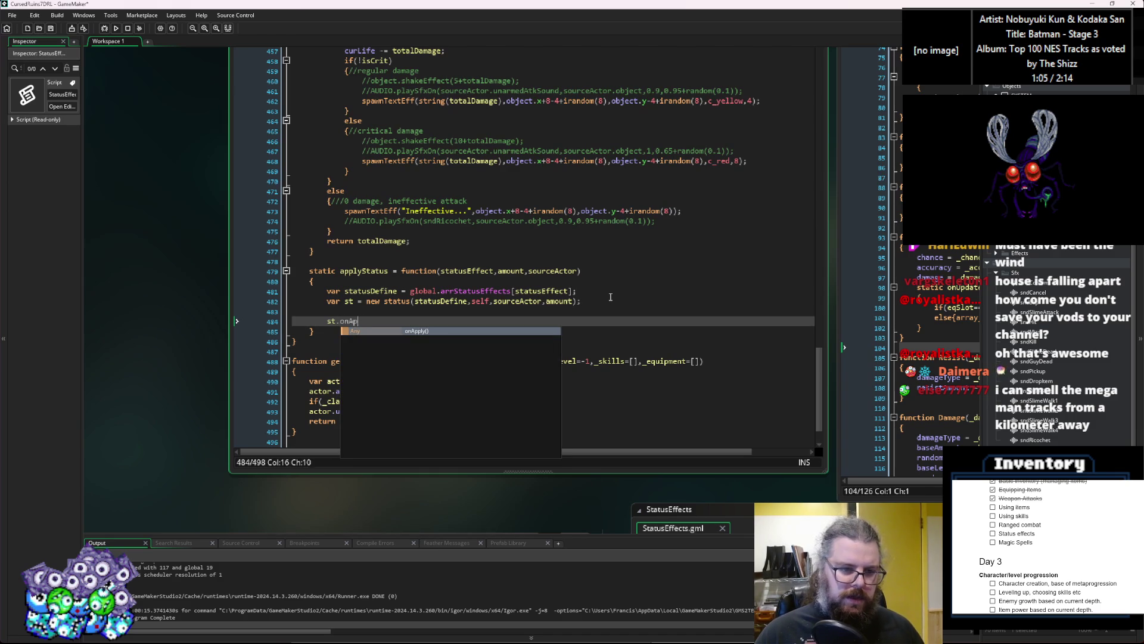
pyautogui.write('ply();')
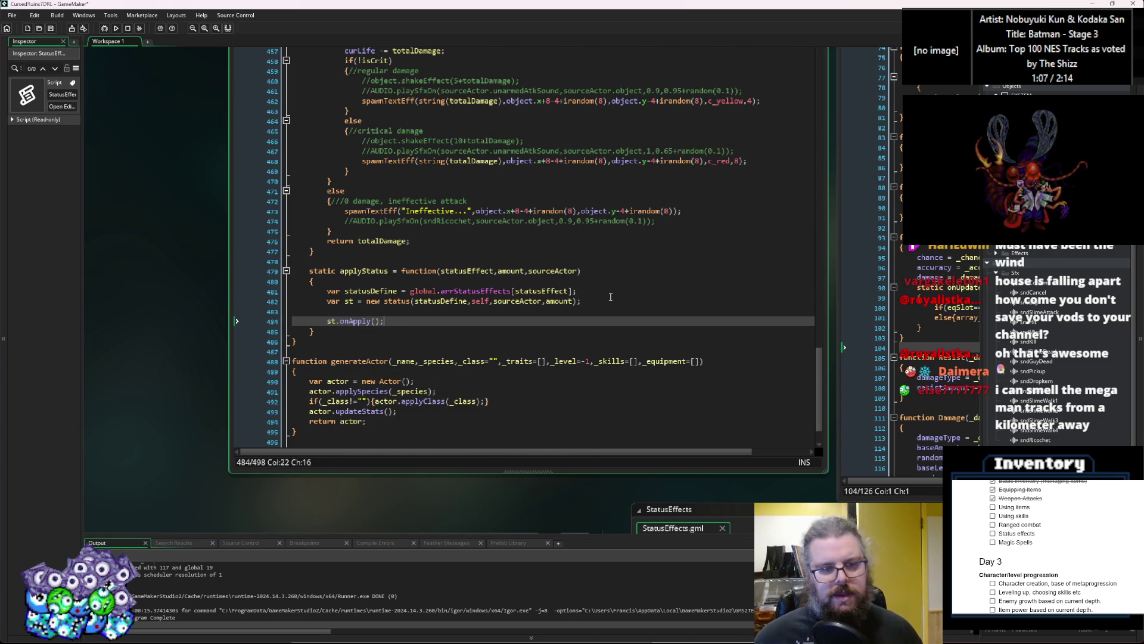
pyautogui.click(327, 322)
pyautogui.write('if(')
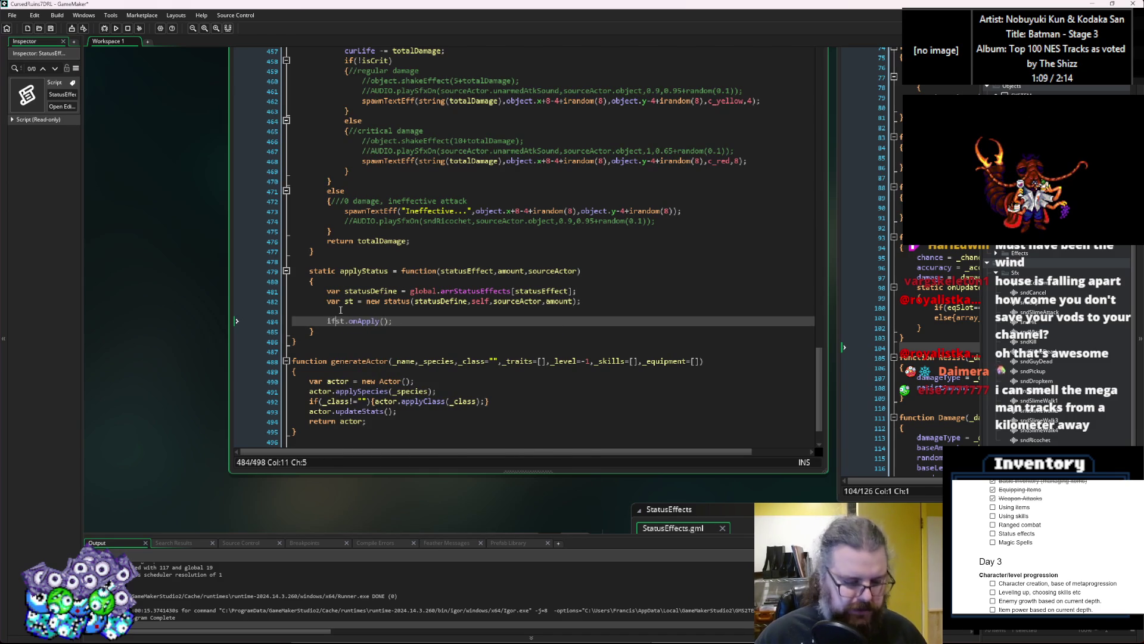
pyautogui.press('Right')
pyautogui.press('Right')
pyautogui.press('Right')
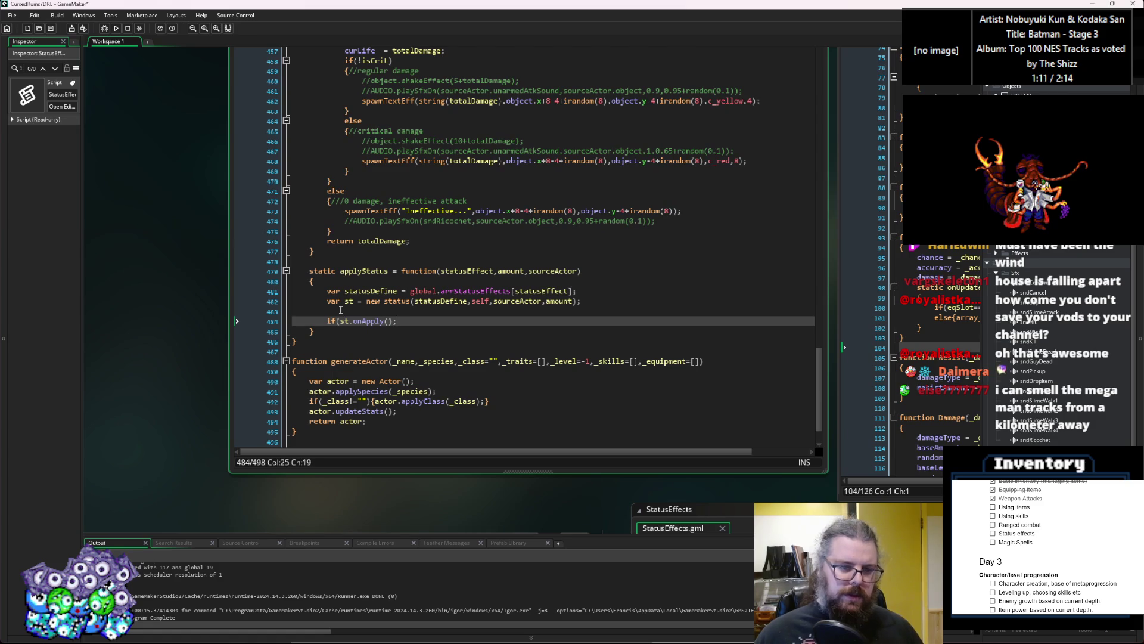
pyautogui.write(')')
pyautogui.press('Return')
pyautogui.write('{')
pyautogui.press('Return')
pyautogui.press('Up')
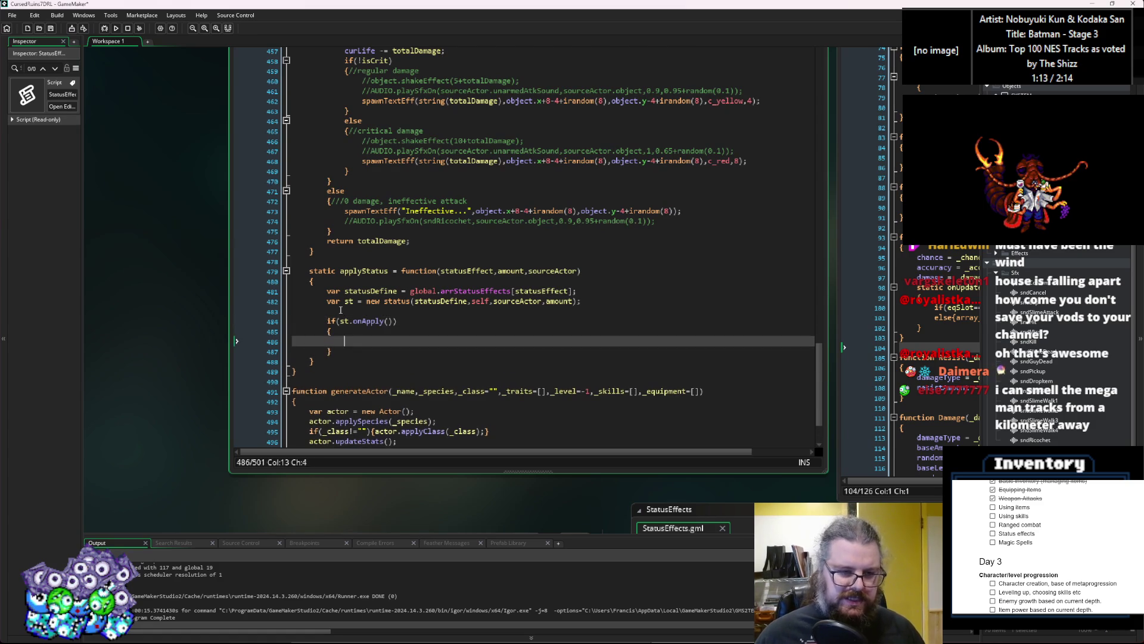
pyautogui.press('Down')
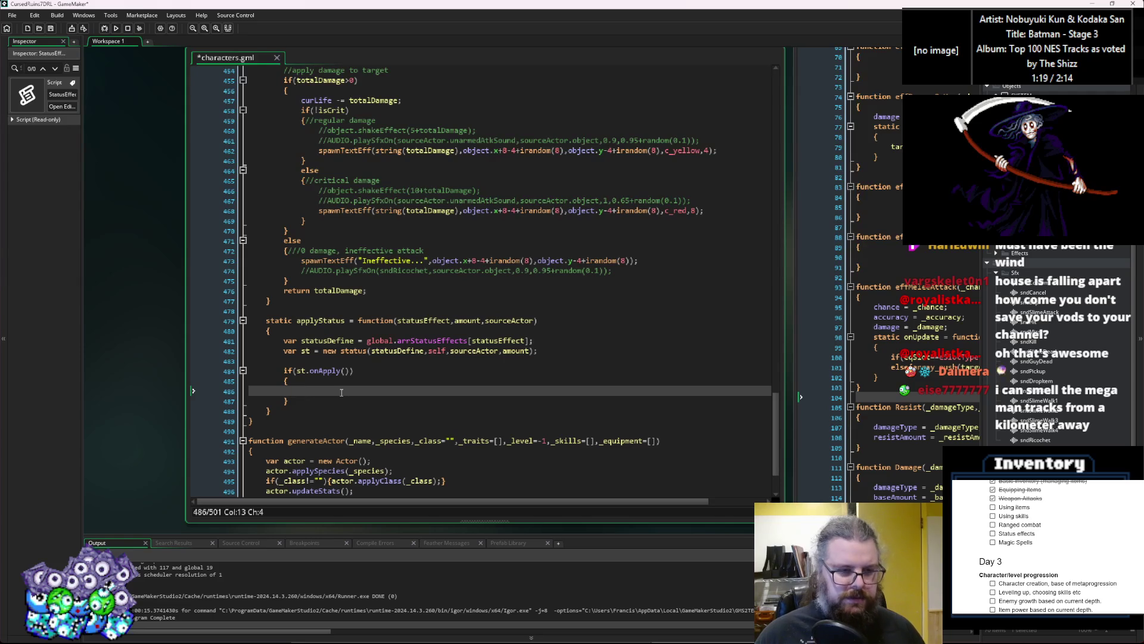
# Inside the if block, add array_push(statusEffect,st) so applied statuses are stored
pyautogui.scroll(20, 341, 392)
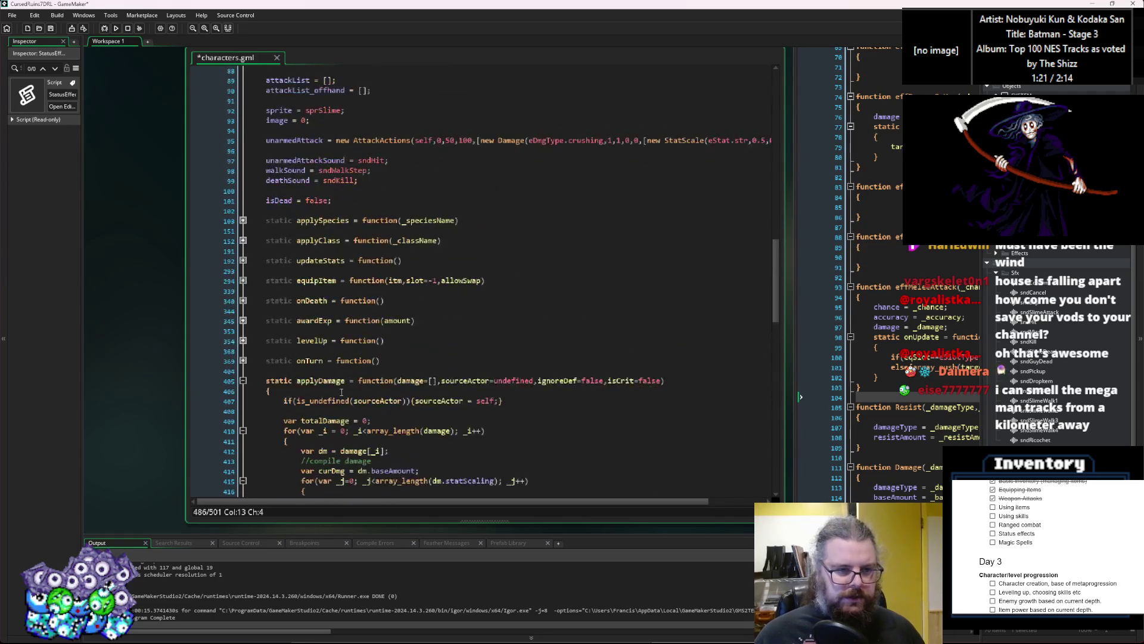
pyautogui.scroll(8, 342, 392)
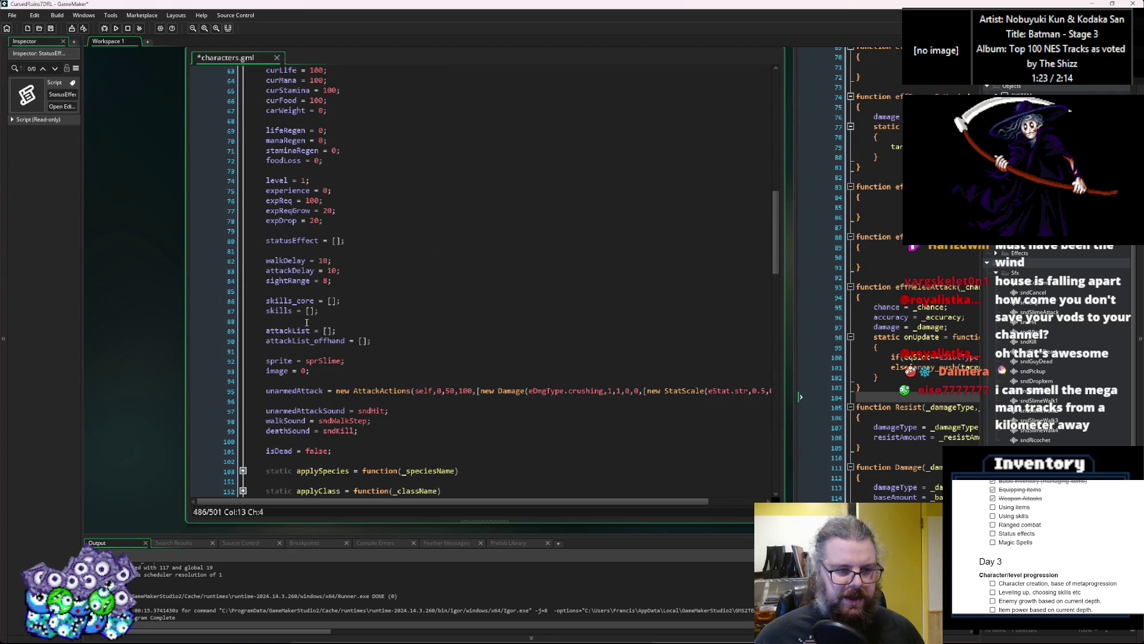
pyautogui.scroll(8, 291, 331)
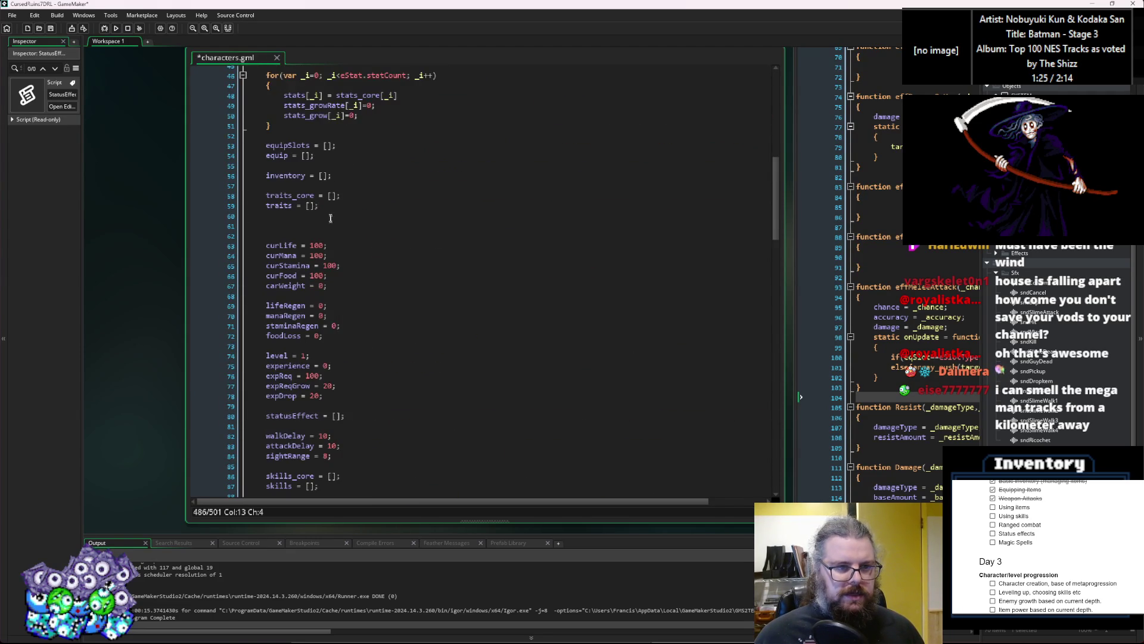
pyautogui.scroll(-6, 329, 220)
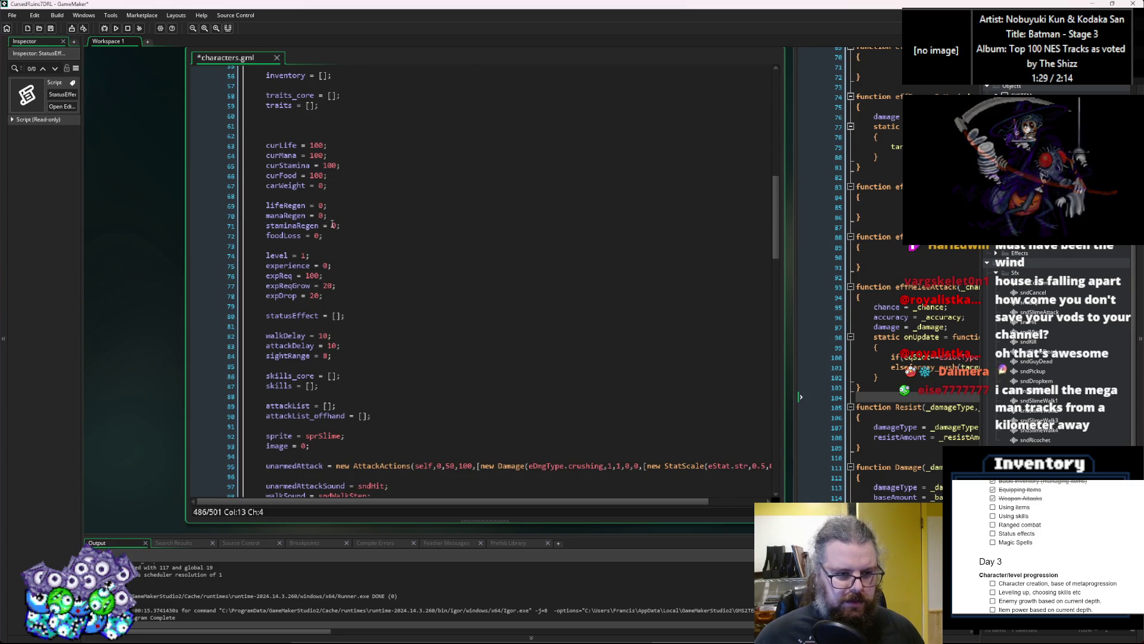
pyautogui.click(285, 316)
pyautogui.doubleClick(287, 316)
pyautogui.click(365, 315)
pyautogui.scroll(-5, 371, 307)
pyautogui.scroll(-20, 370, 307)
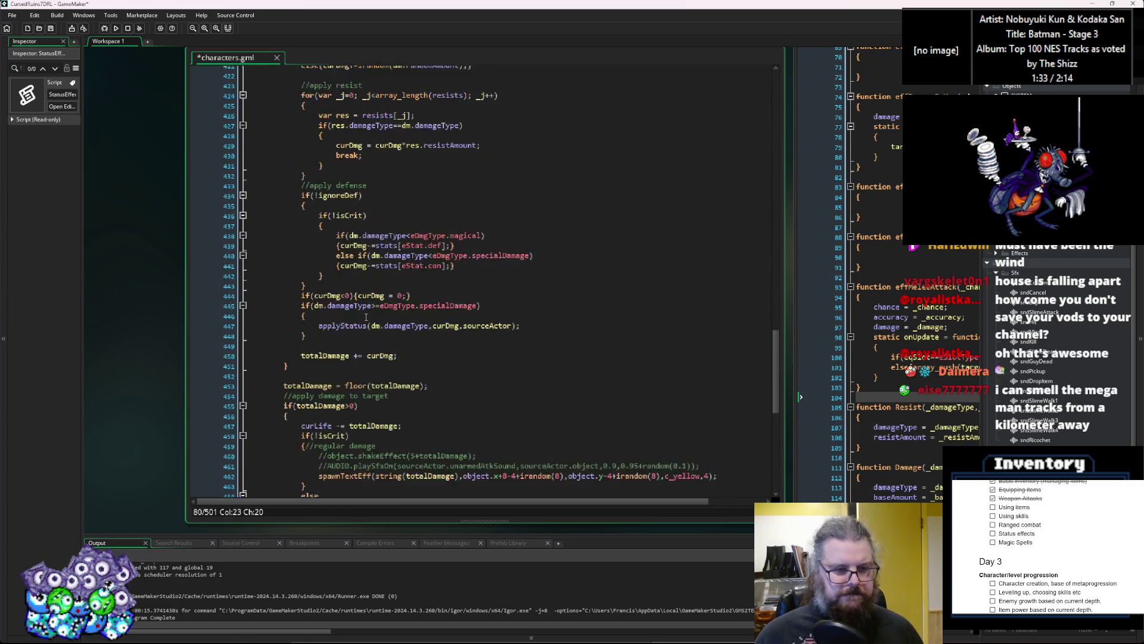
pyautogui.scroll(-5, 366, 318)
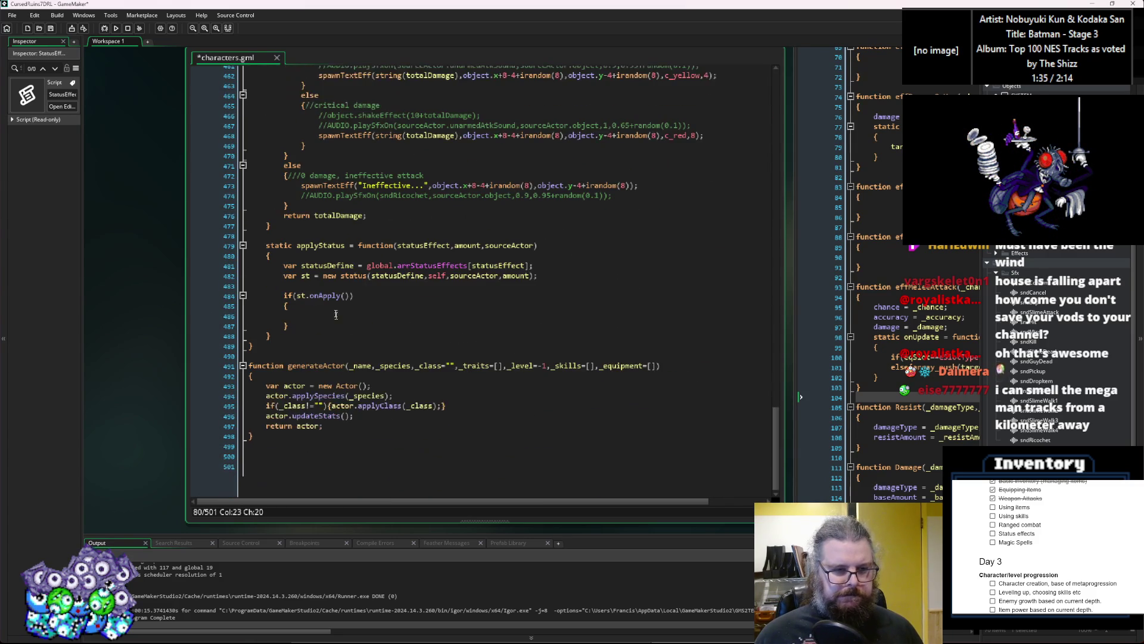
pyautogui.click(337, 309)
pyautogui.click(337, 320)
pyautogui.write('ar')
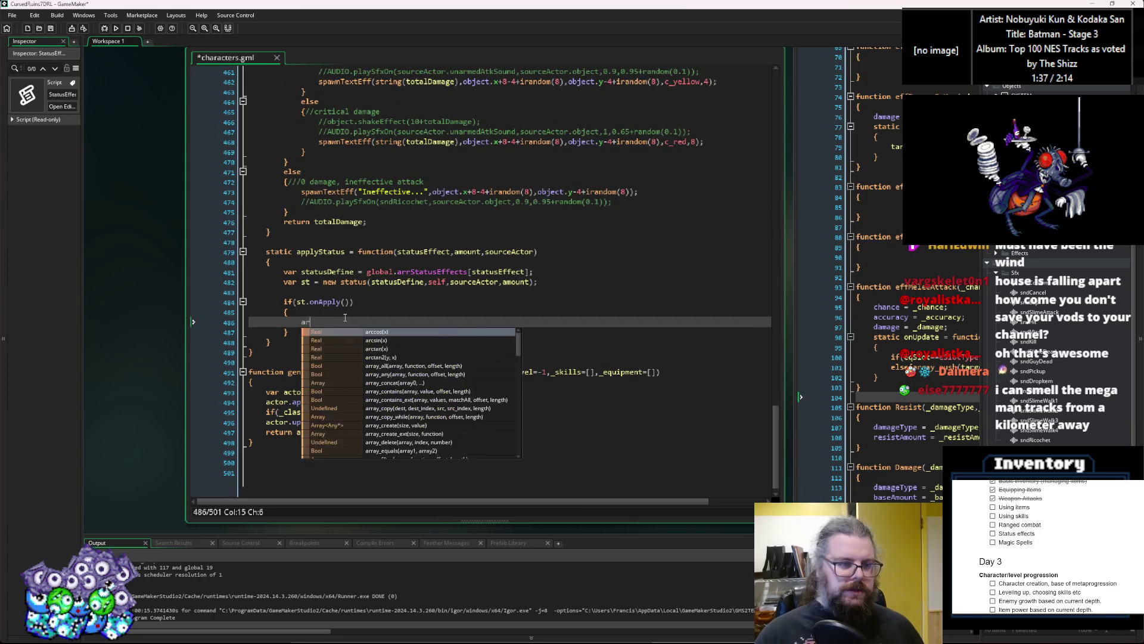
pyautogui.write('ray_push(')
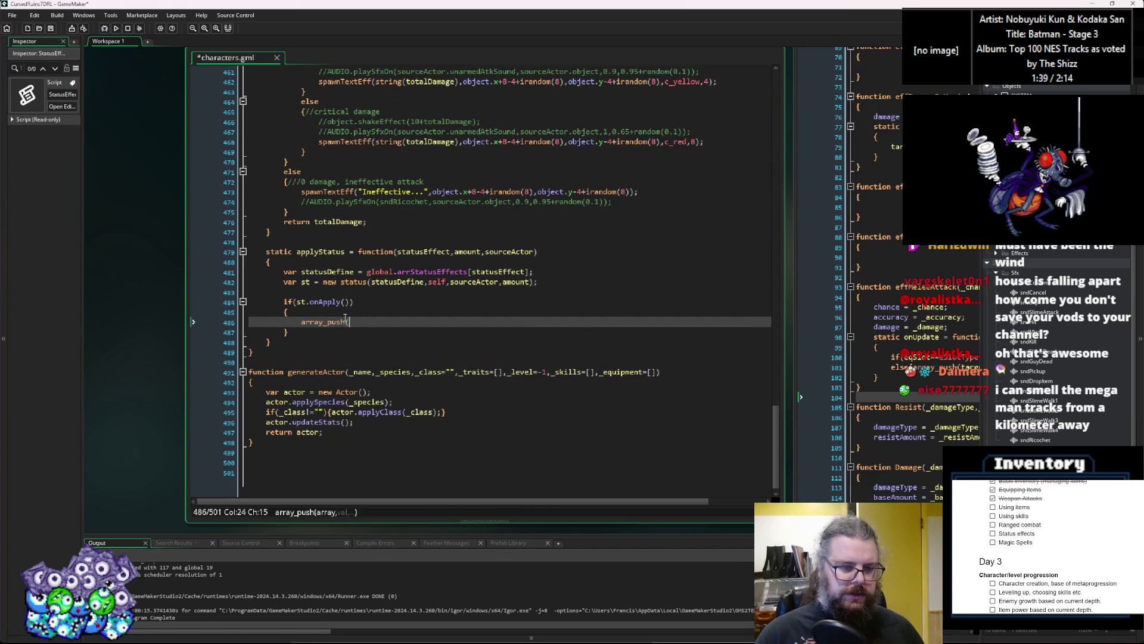
pyautogui.write('st.statusEffect()')
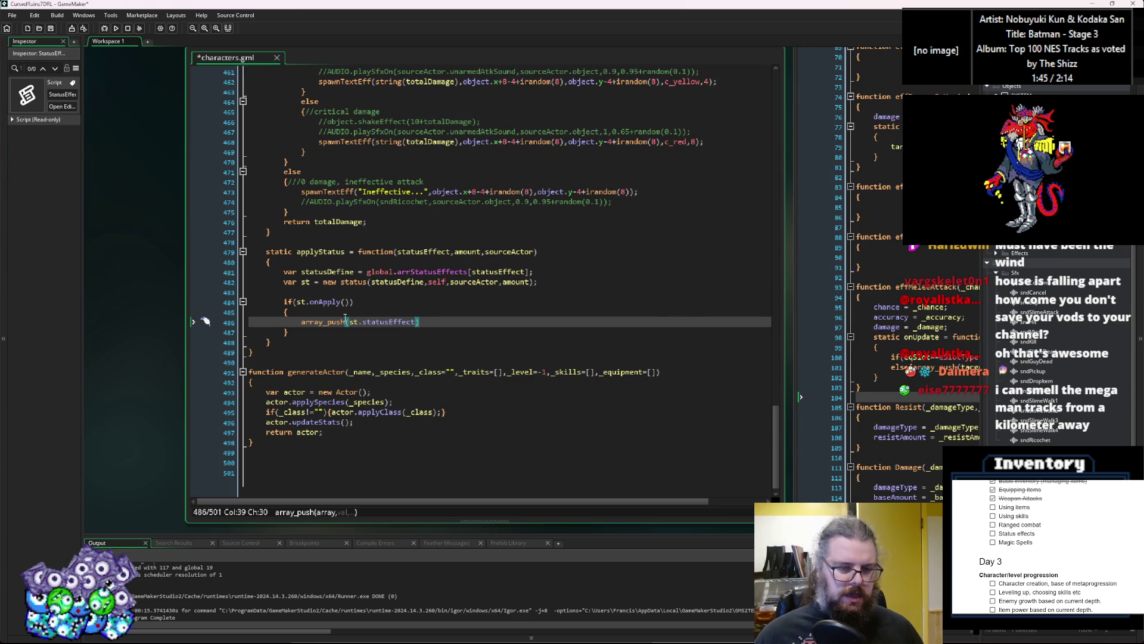
pyautogui.write(',st)')
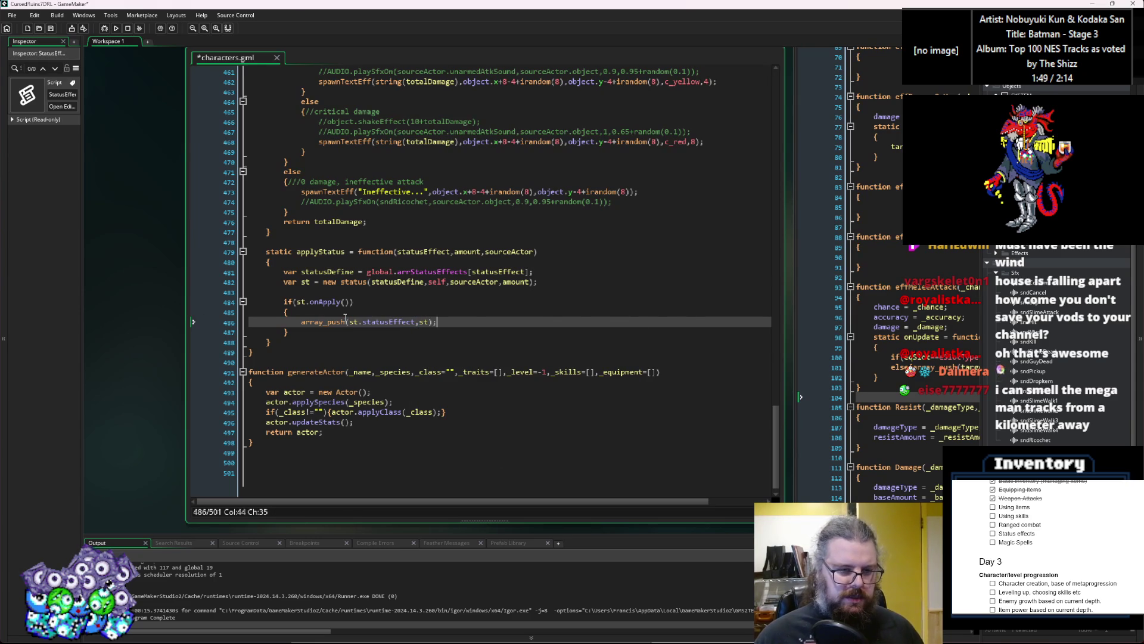
pyautogui.click(348, 322)
pyautogui.press('Delete')
pyautogui.press('Delete')
pyautogui.press('Delete')
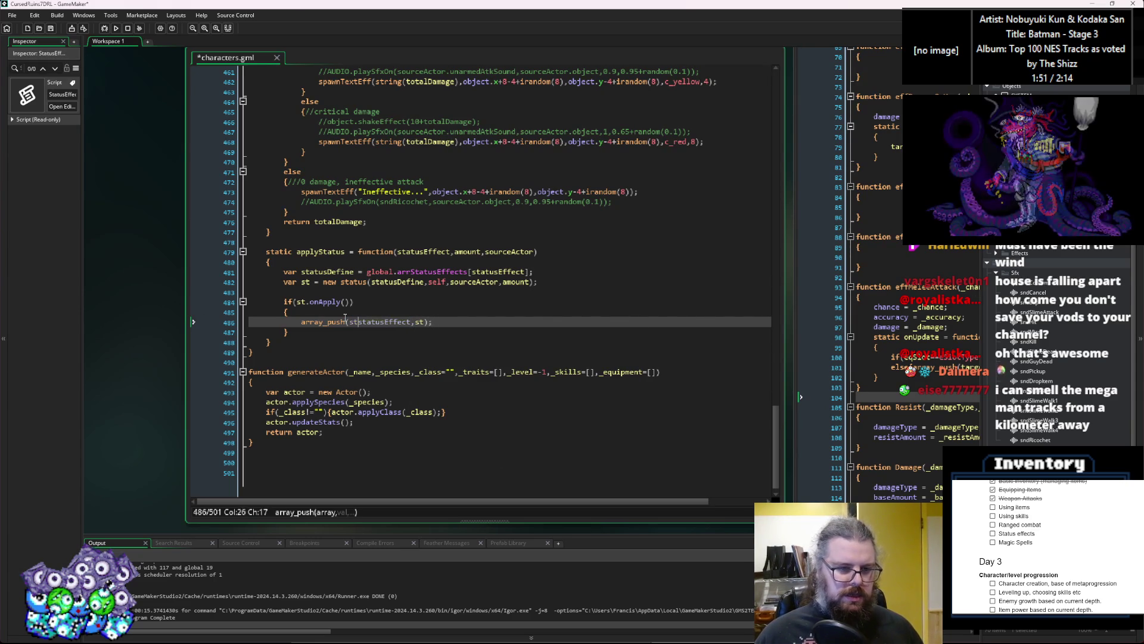
pyautogui.press('Right')
pyautogui.press('Right')
pyautogui.press('Right')
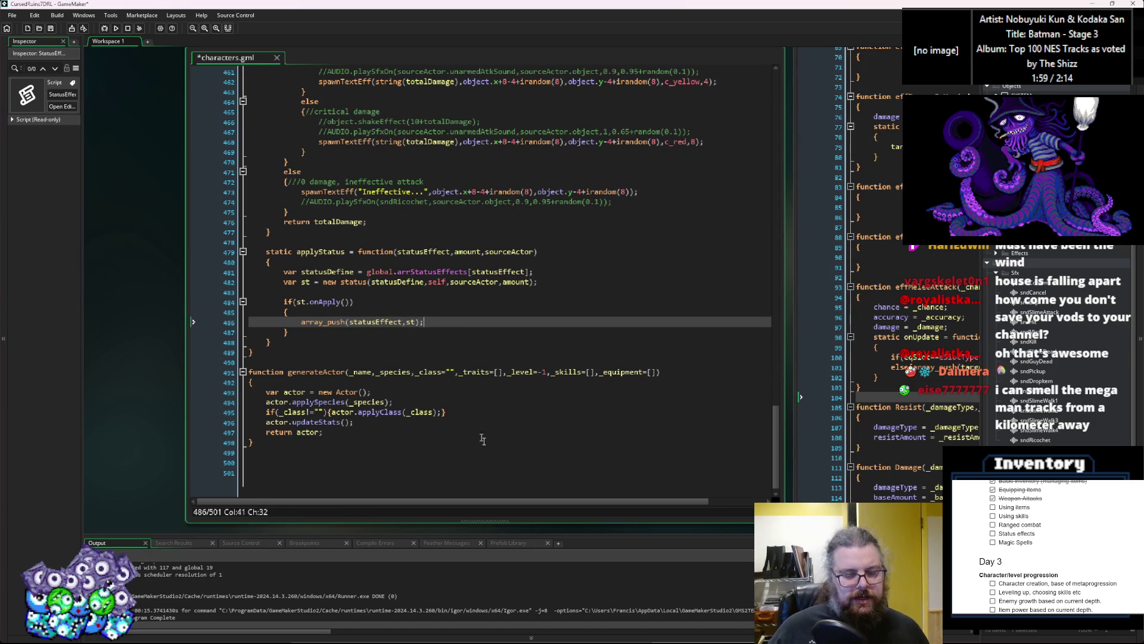
pyautogui.middleClick(341, 302)
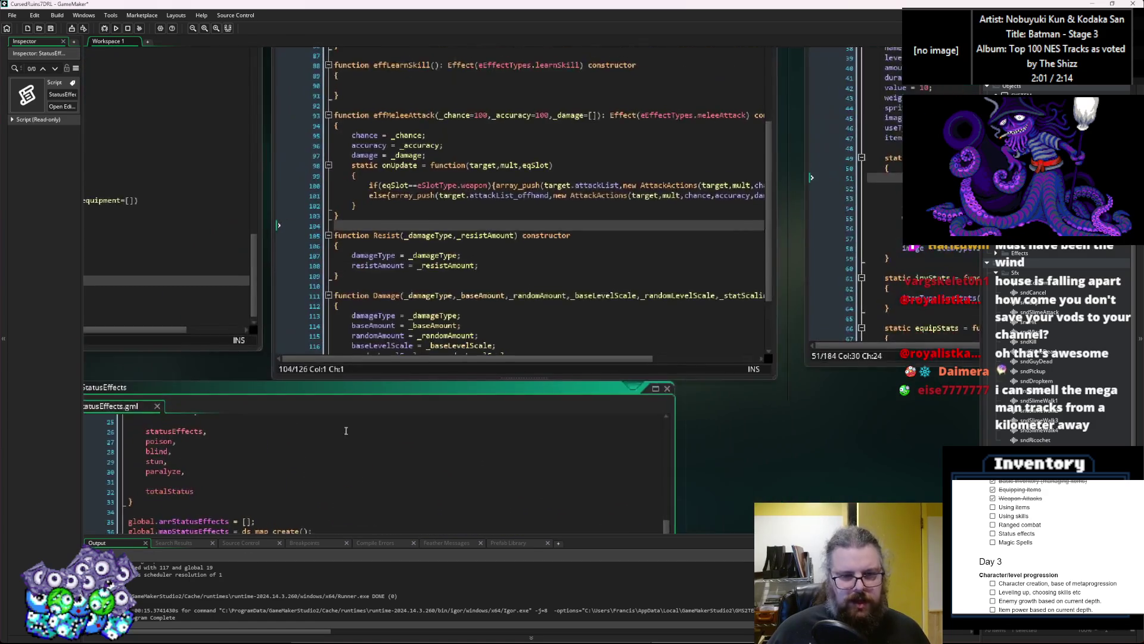
# Scroll through the effect definitions and ItemStructs code, then pan over to the StatusEffects constructor
pyautogui.click(452, 397)
pyautogui.scroll(6, 452, 397)
pyautogui.click(577, 295)
pyautogui.scroll(-14, 577, 296)
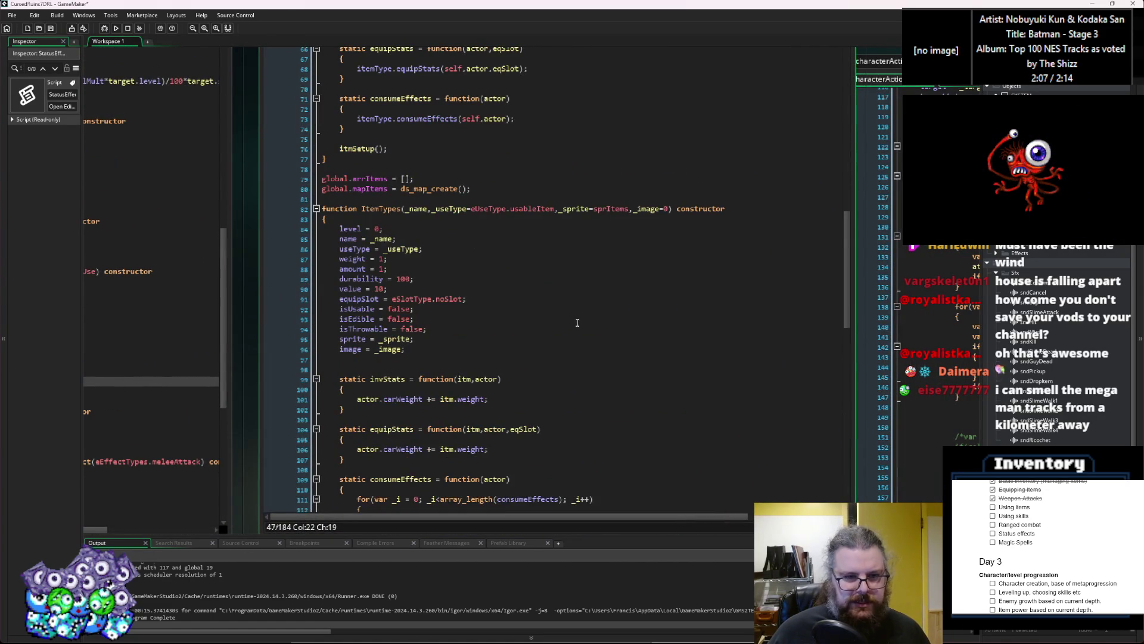
pyautogui.scroll(10, 578, 319)
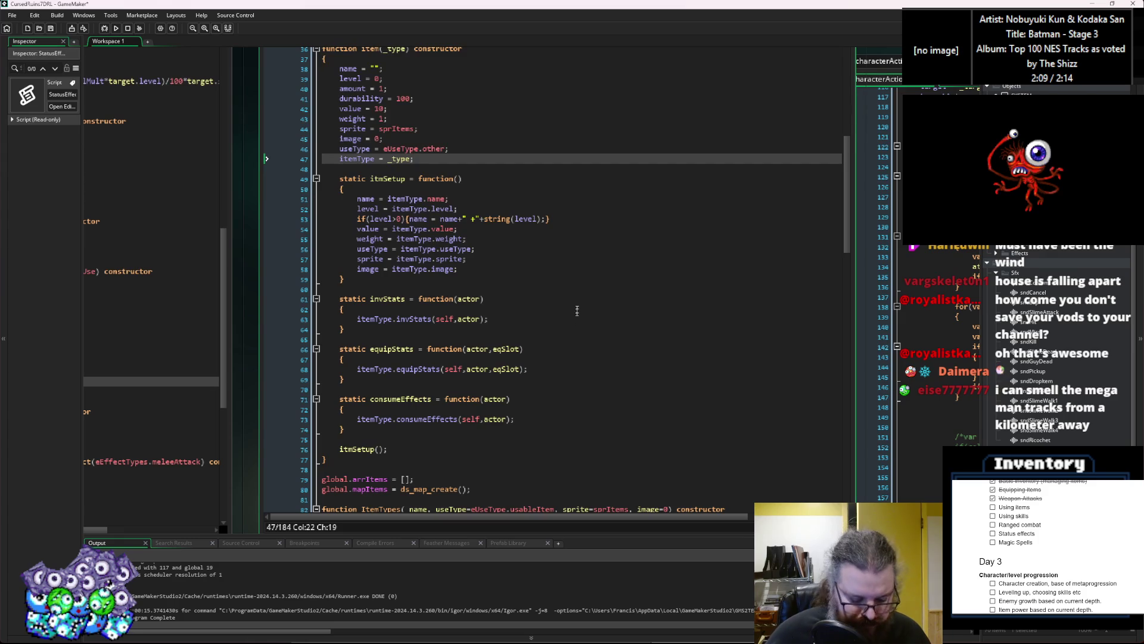
pyautogui.scroll(3, 602, 241)
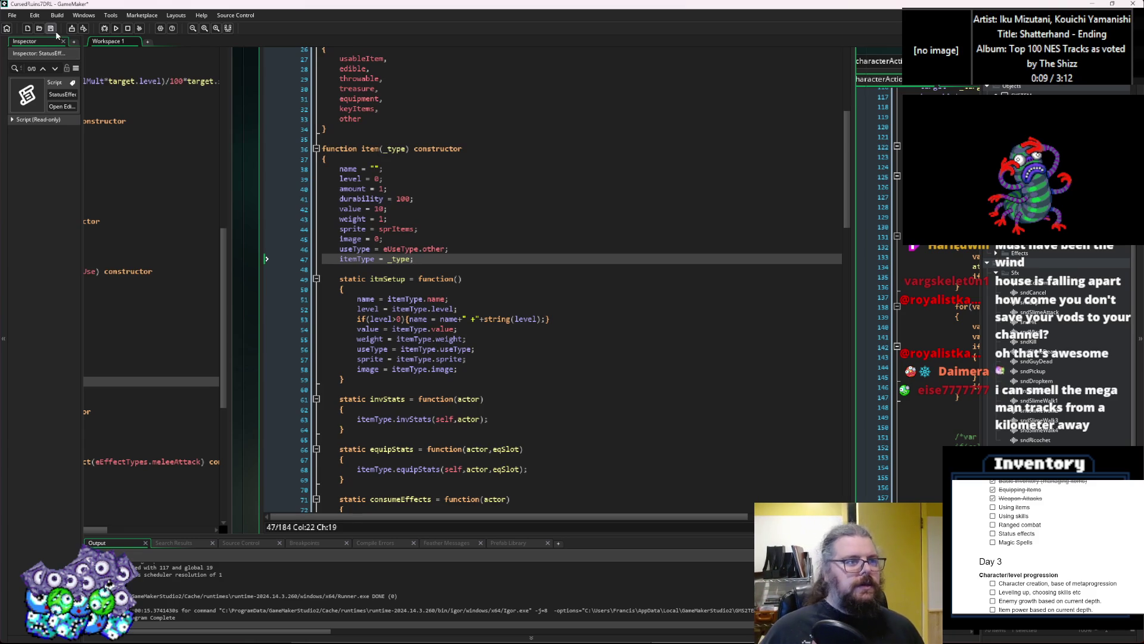
pyautogui.click(434, 266)
pyautogui.scroll(-20, 434, 266)
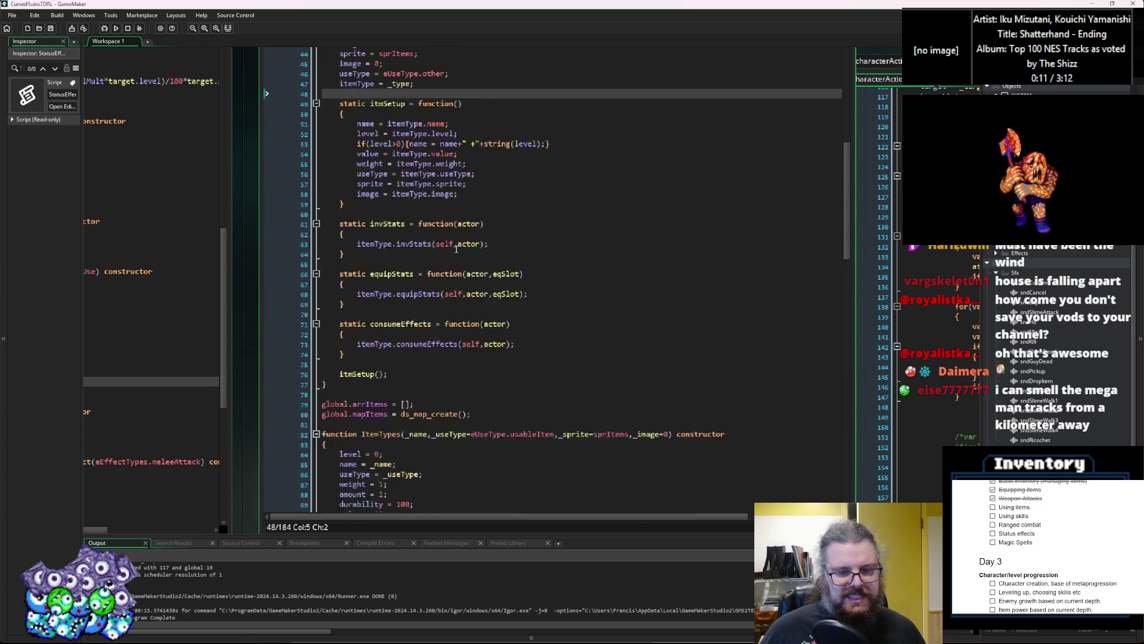
pyautogui.scroll(-9, 449, 261)
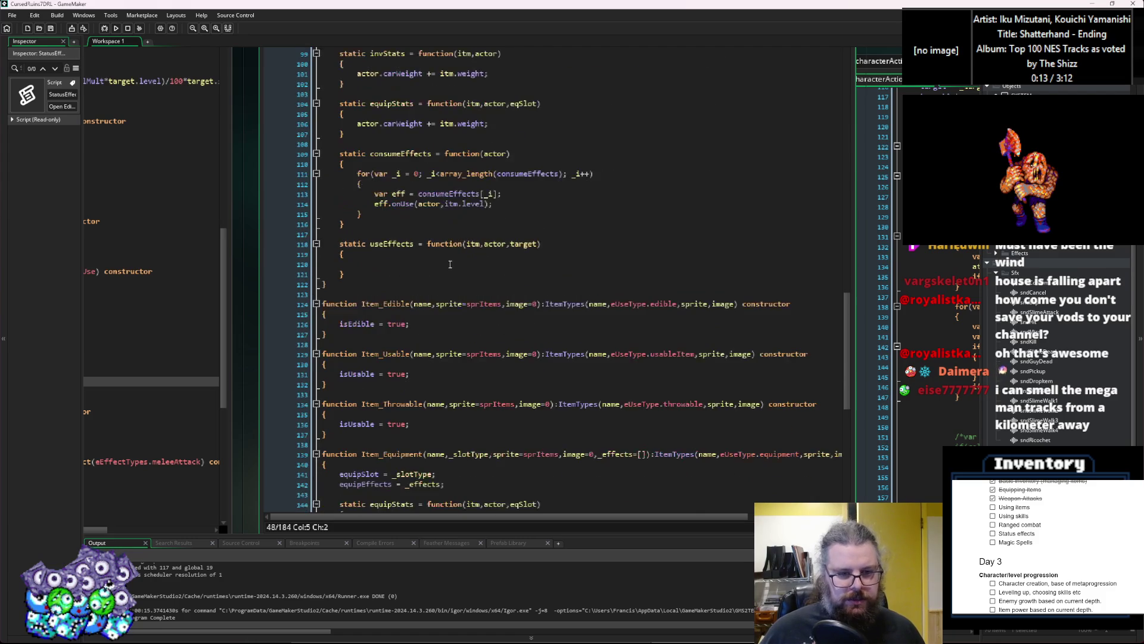
pyautogui.moveTo(458, 298)
pyautogui.mouseDown()
pyautogui.moveTo(320, 366)
pyautogui.moveTo(428, 344)
pyautogui.moveTo(473, 313)
pyautogui.moveTo(822, 278)
pyautogui.mouseUp()
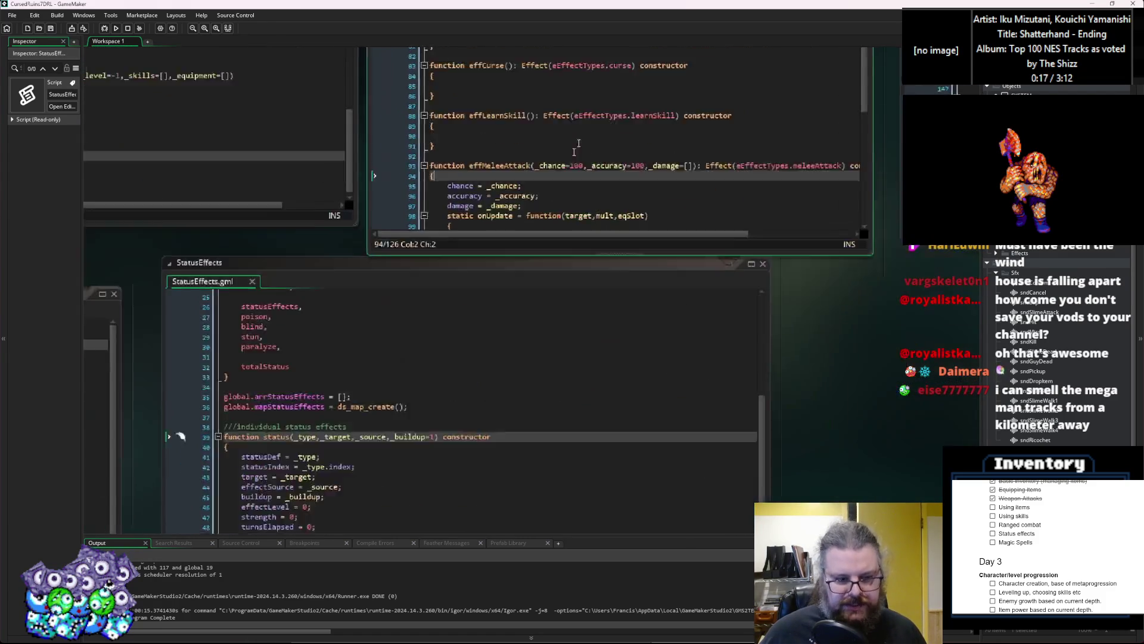
# Review the status constructor's fields and onTurn signature, then switch to AttackActions.gml's damage code
pyautogui.click(457, 301)
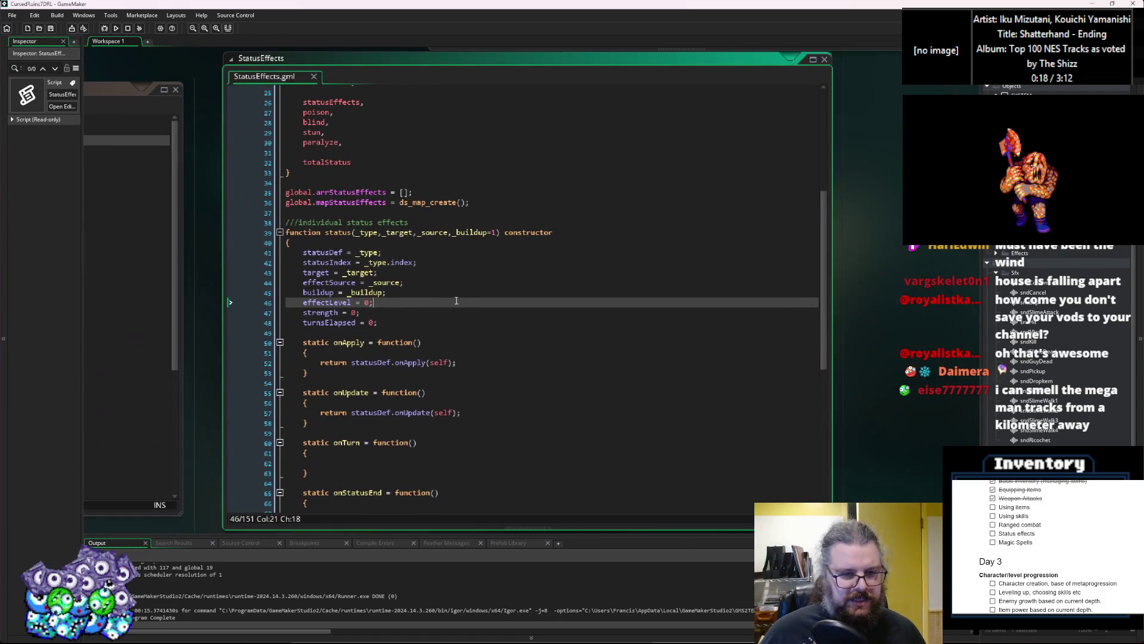
pyautogui.click(428, 335)
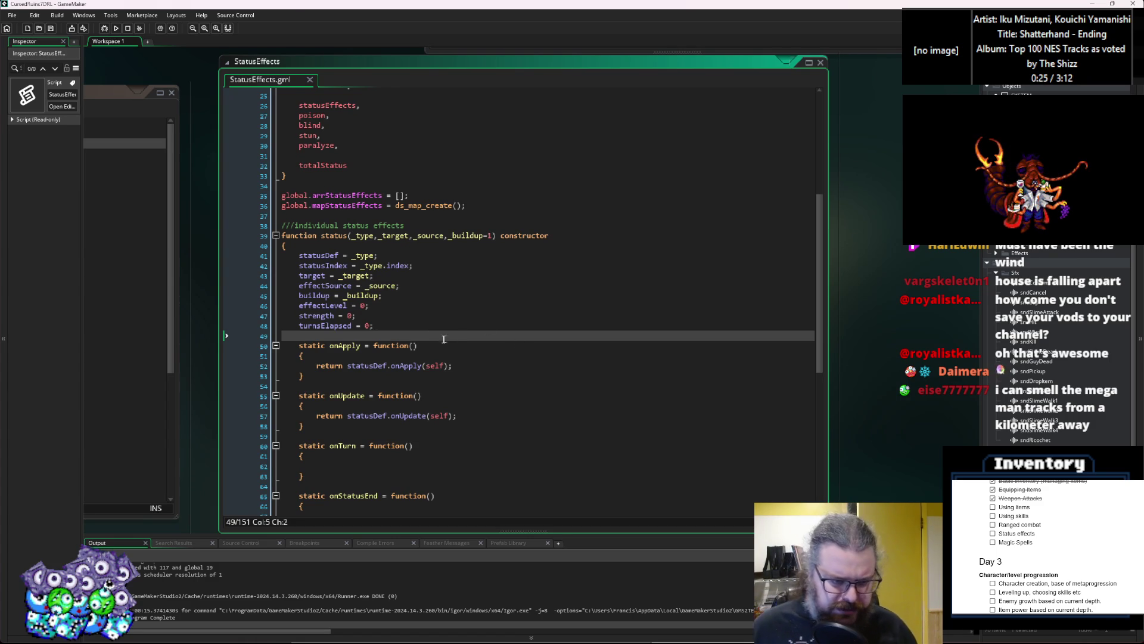
pyautogui.scroll(-2, 453, 334)
pyautogui.click(578, 307)
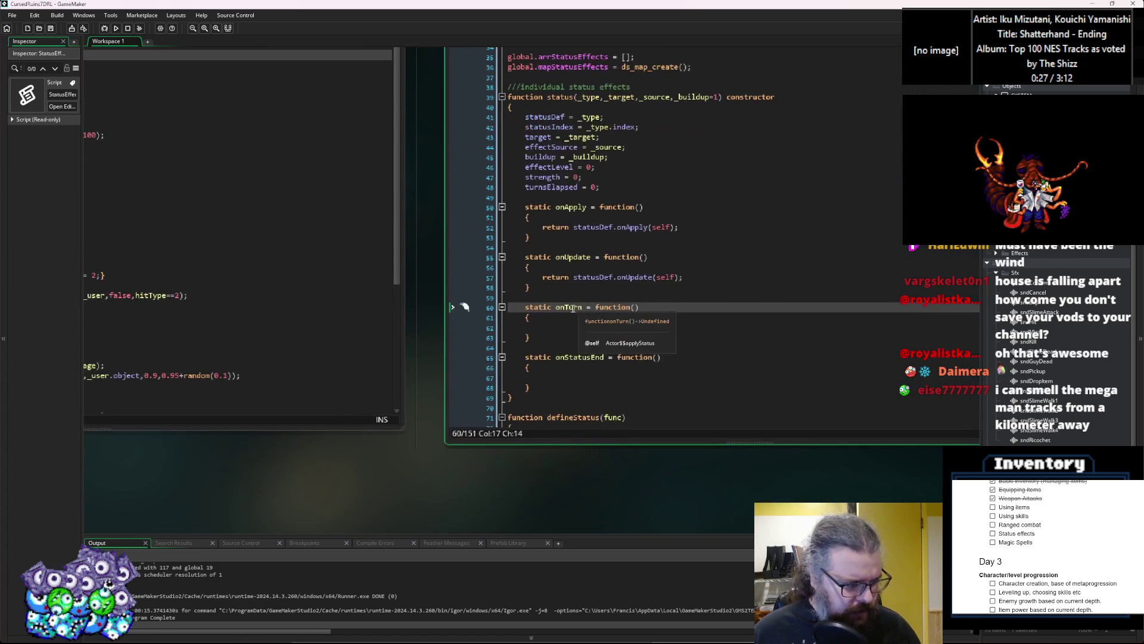
pyautogui.hotkey('ctrl', 'Tab')
pyautogui.click(543, 393)
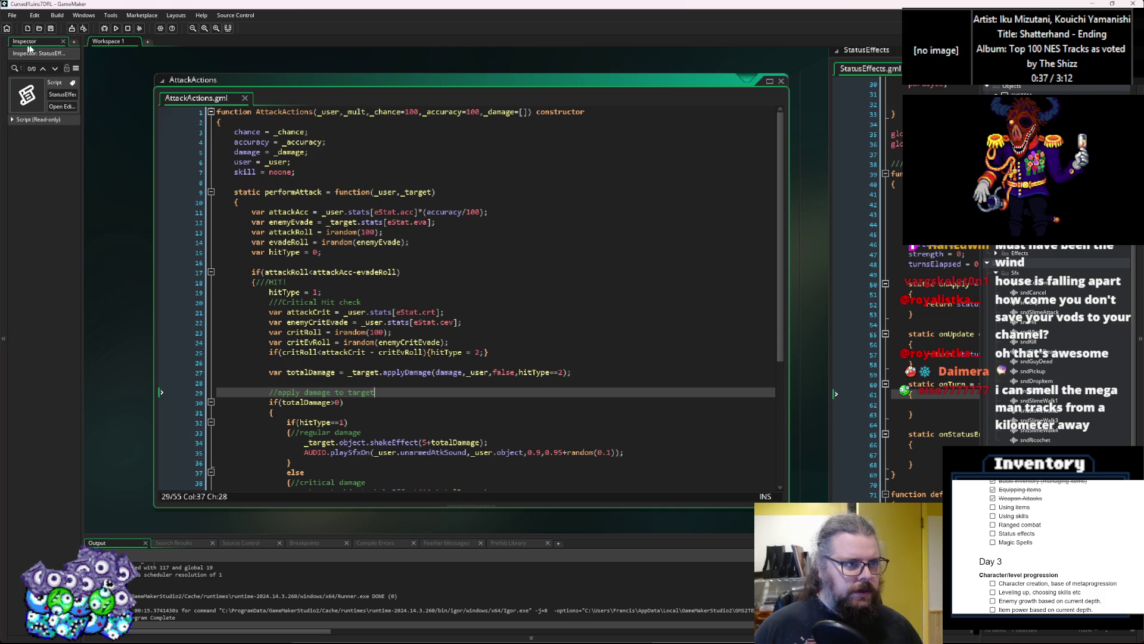
# Review the finished applyStatus onApply/array_push block in characters.gml and save the project
pyautogui.hotkey('ctrl', 'Tab')
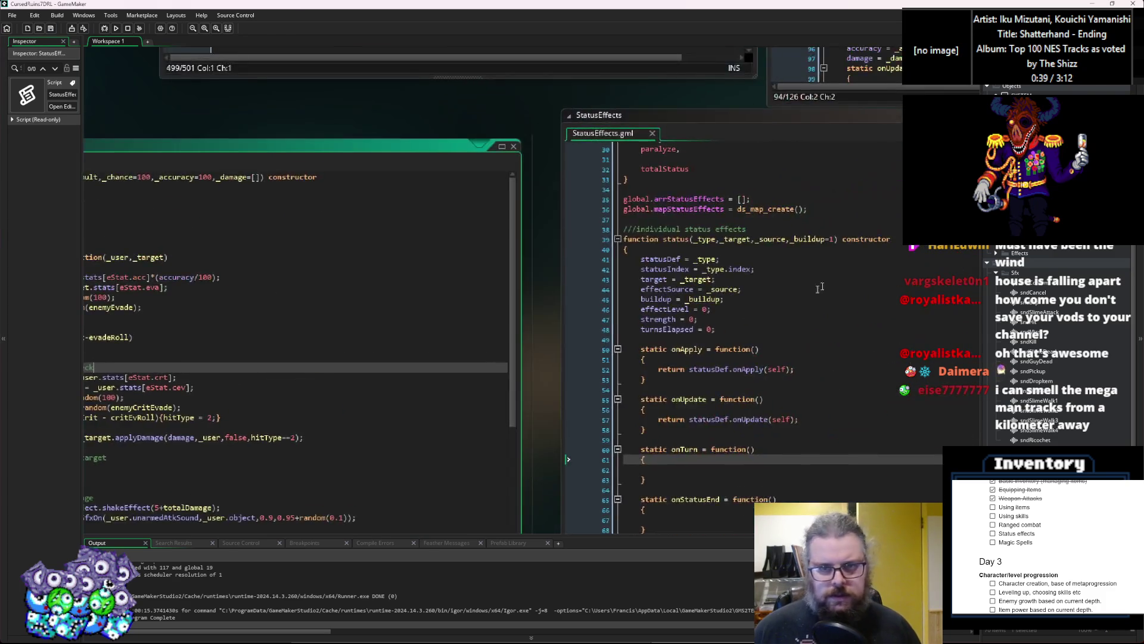
pyautogui.scroll(1, 528, 451)
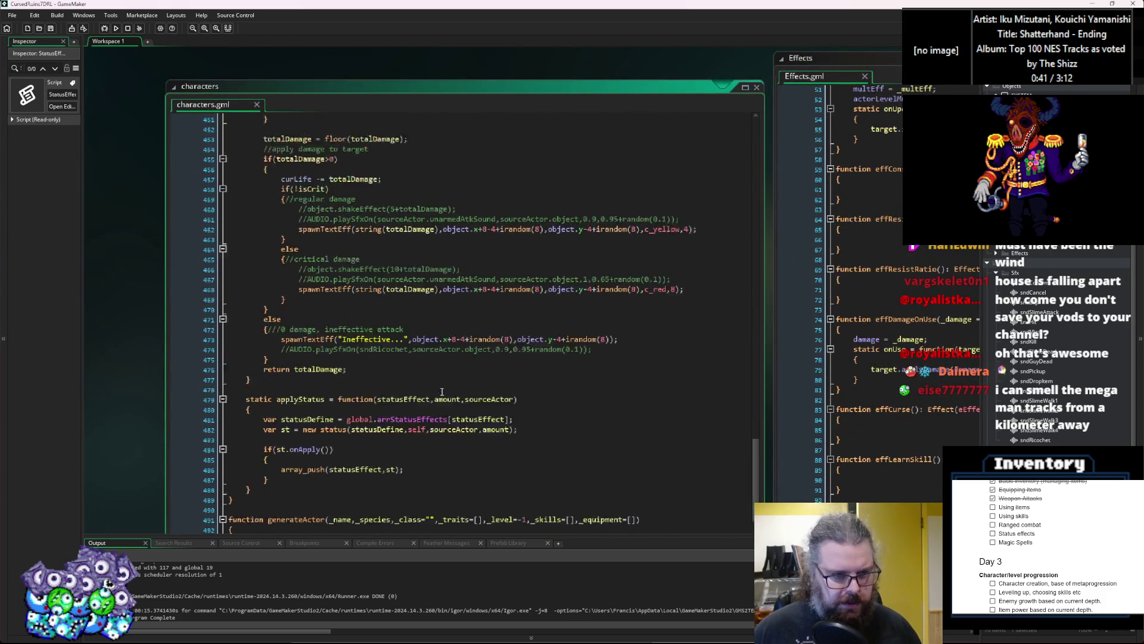
pyautogui.click(260, 324)
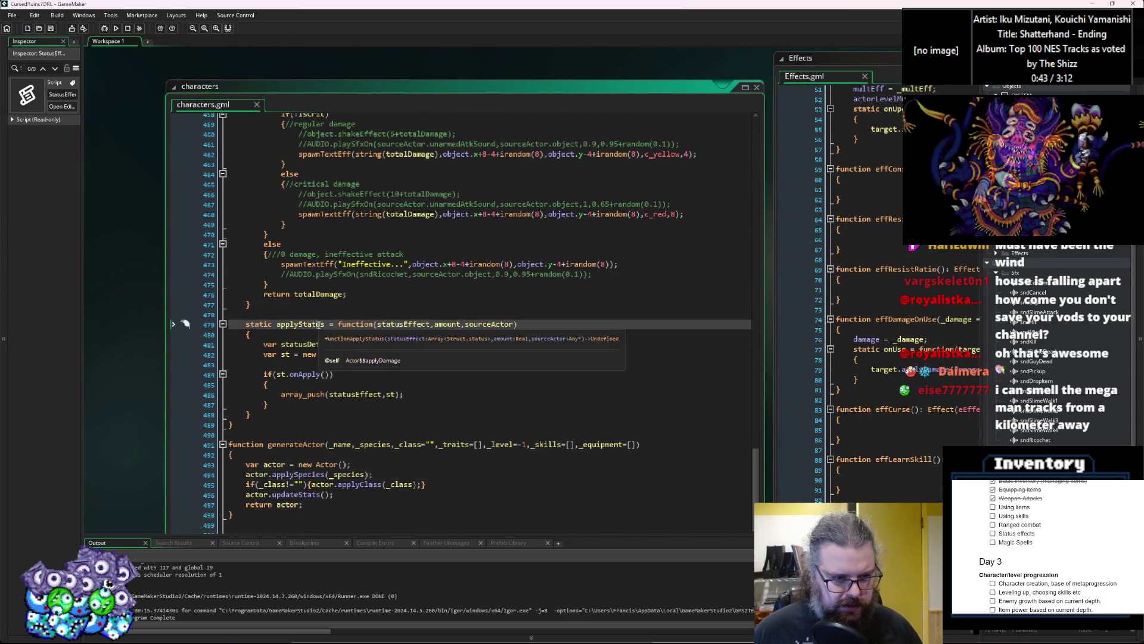
pyautogui.click(382, 374)
pyautogui.click(405, 394)
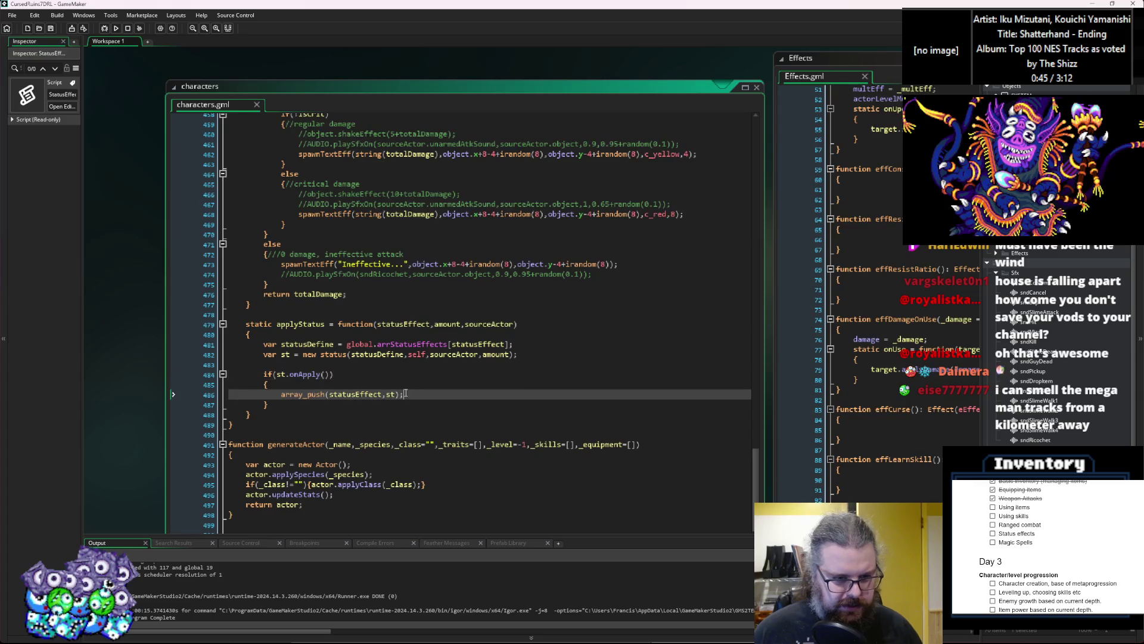
pyautogui.click(314, 367)
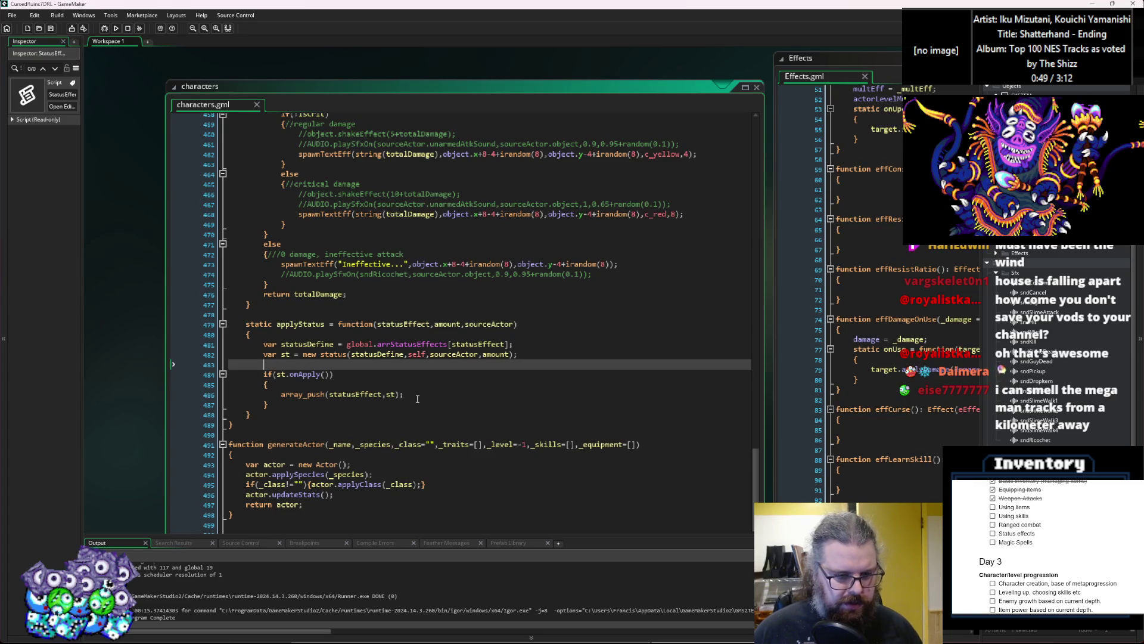
pyautogui.click(418, 397)
pyautogui.click(383, 407)
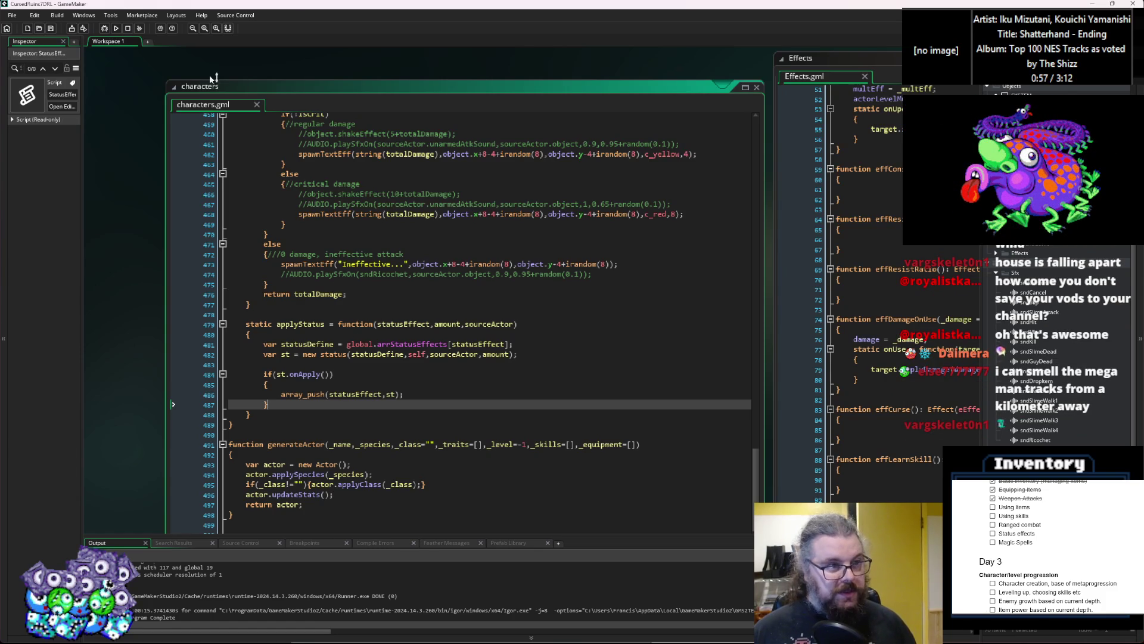
pyautogui.click(51, 29)
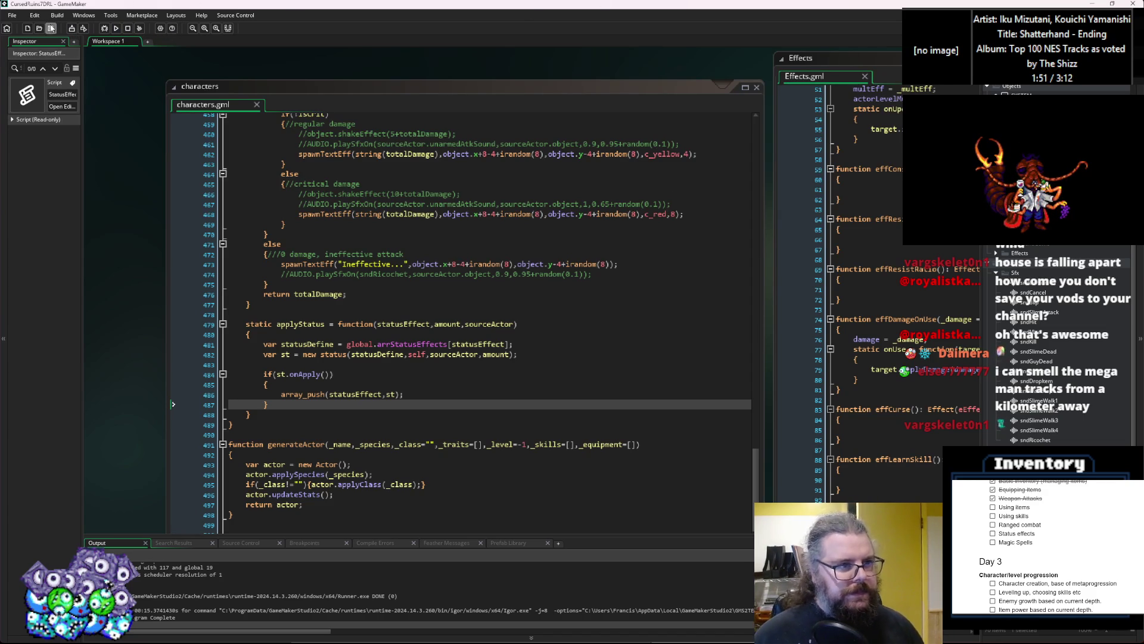
# Scroll AttackActions.gml to show performAttack's hit logic beside the status functions
pyautogui.scroll(-5, 394, 255)
pyautogui.scroll(-5, 394, 254)
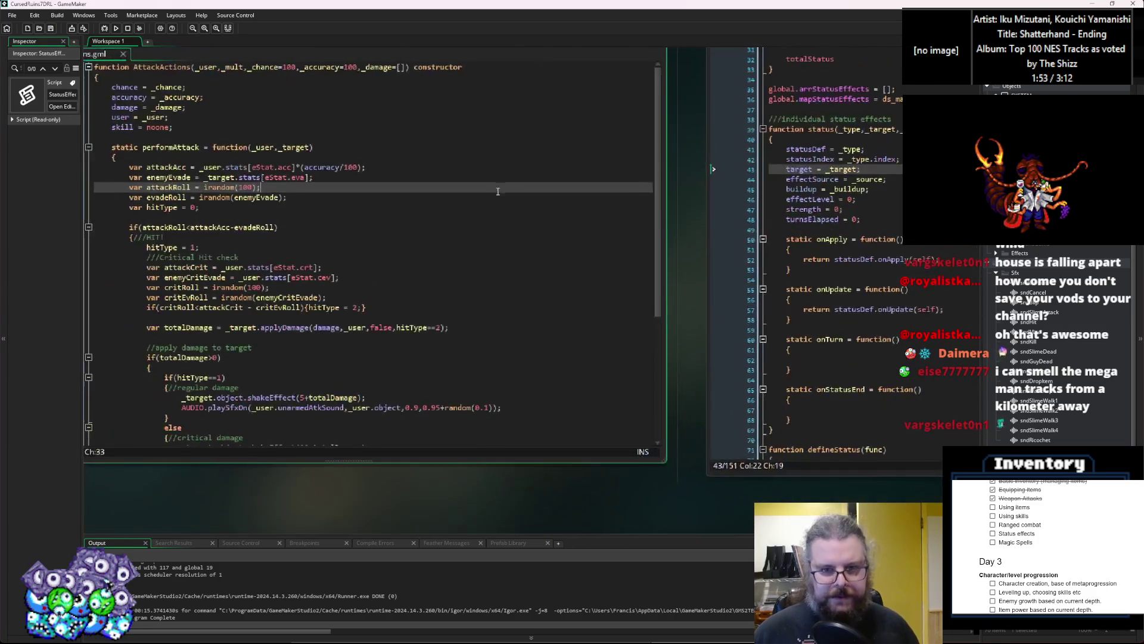
pyautogui.click(543, 223)
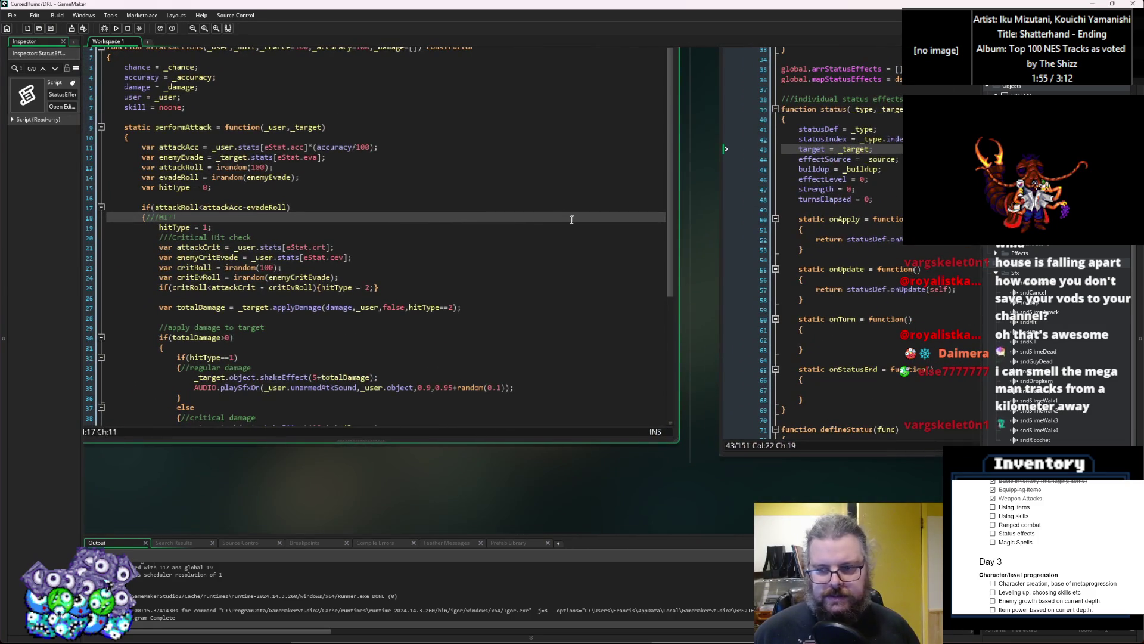
pyautogui.click(626, 101)
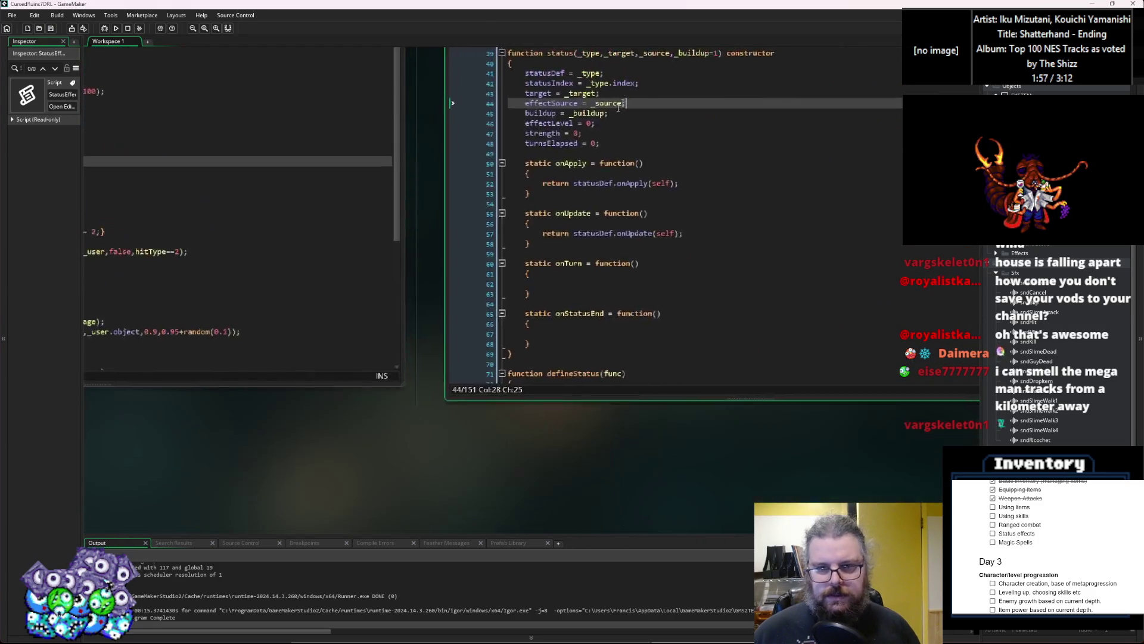
pyautogui.scroll(5, 626, 101)
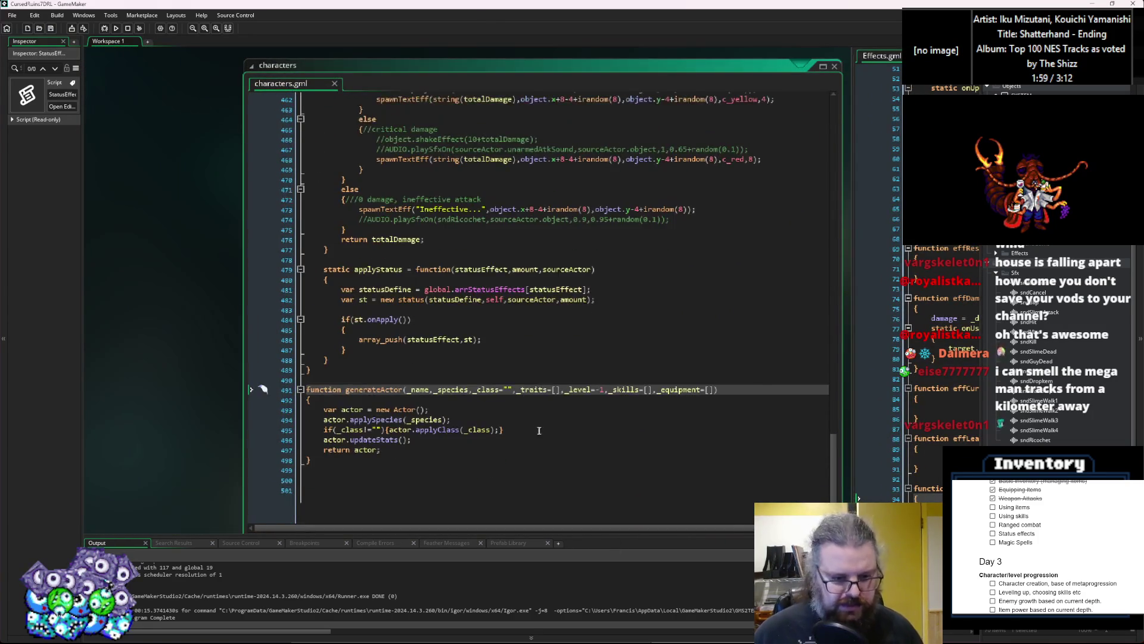
pyautogui.scroll(-5, 537, 431)
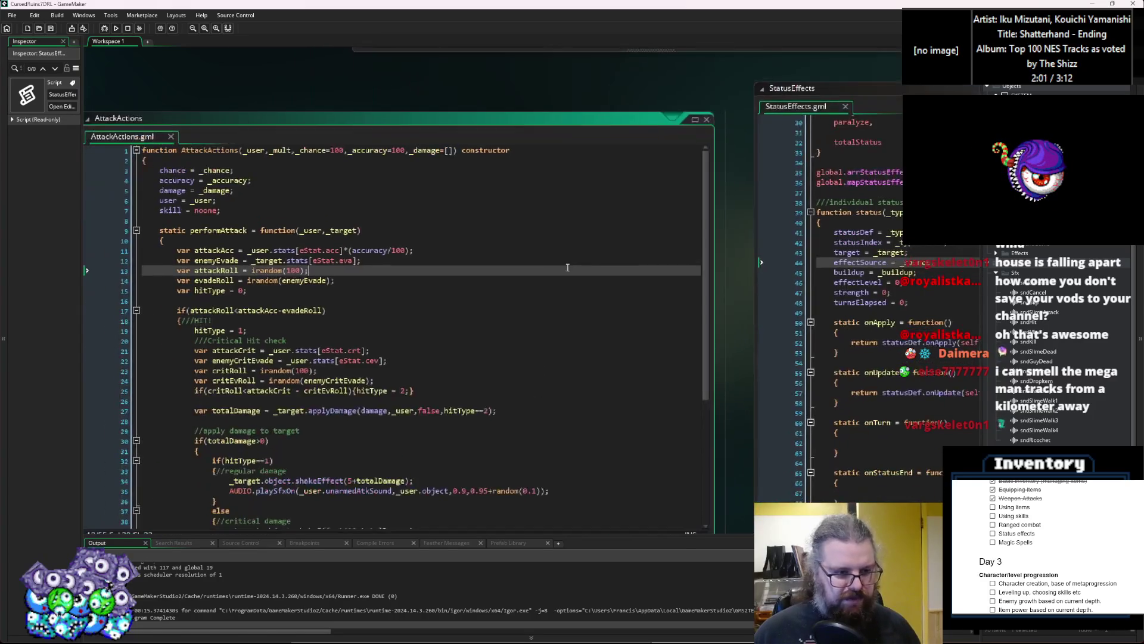
pyautogui.scroll(-5, 567, 267)
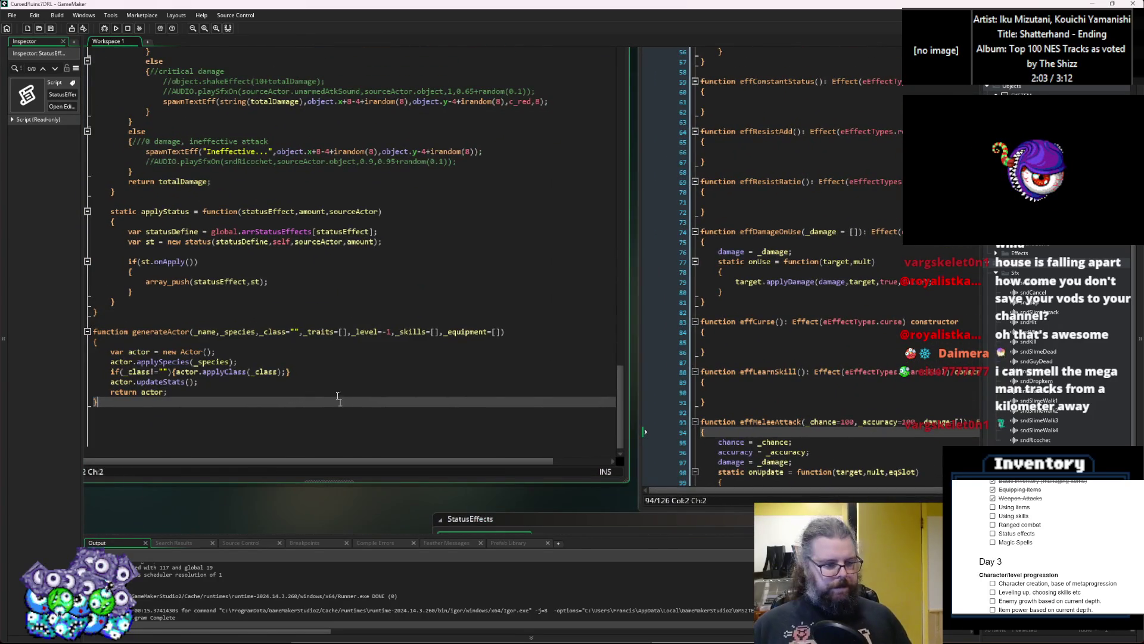
pyautogui.click(398, 232)
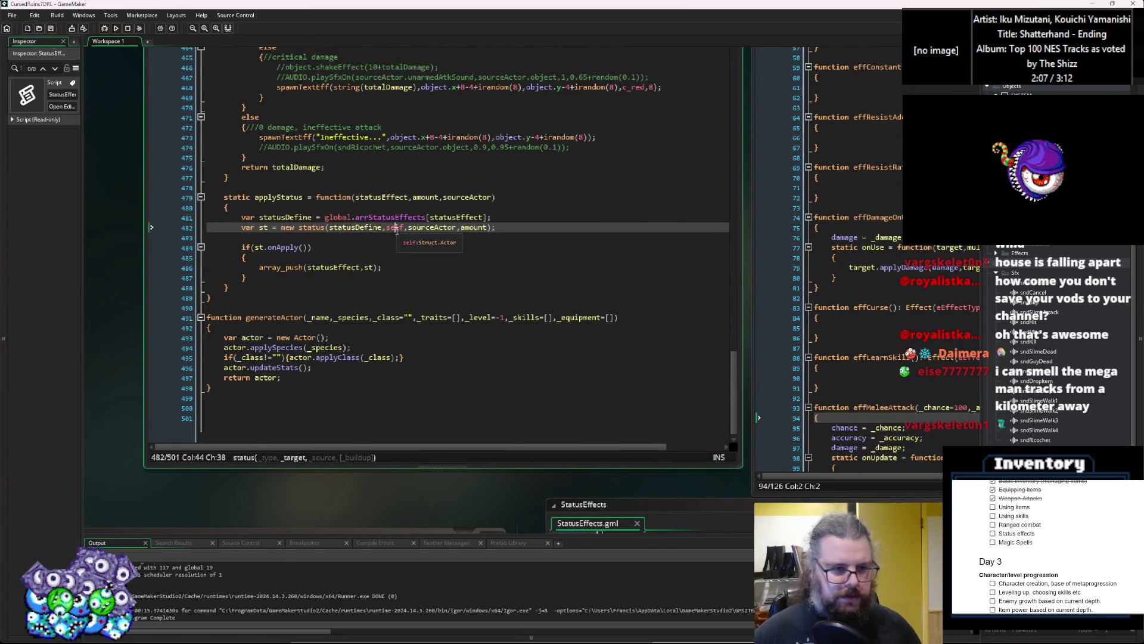
pyautogui.scroll(10, 398, 231)
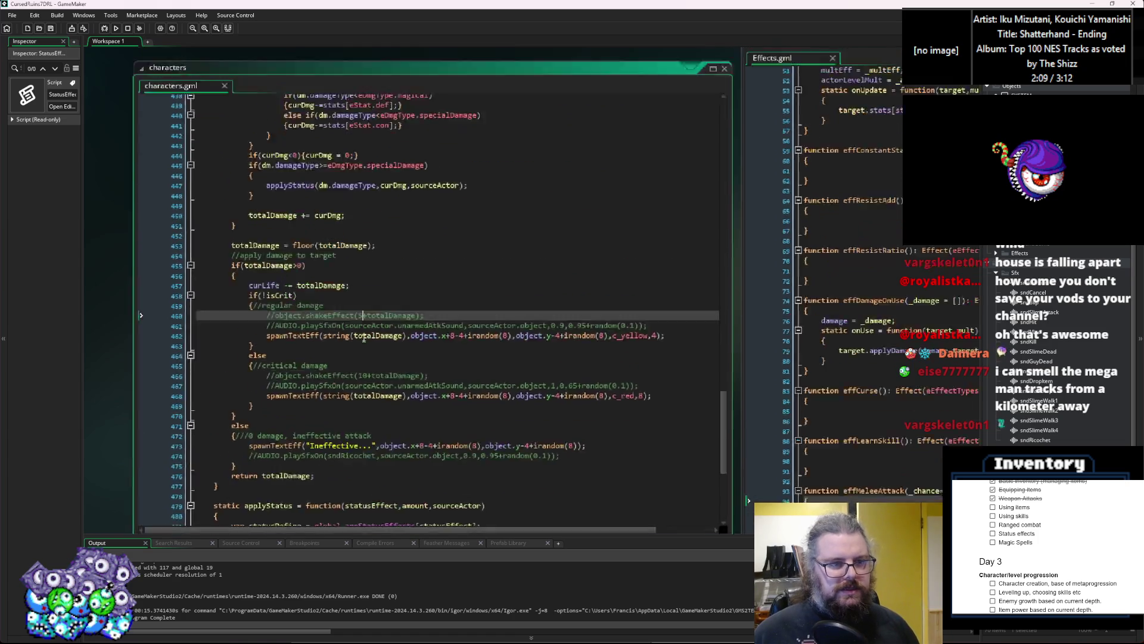
pyautogui.scroll(-5, 364, 338)
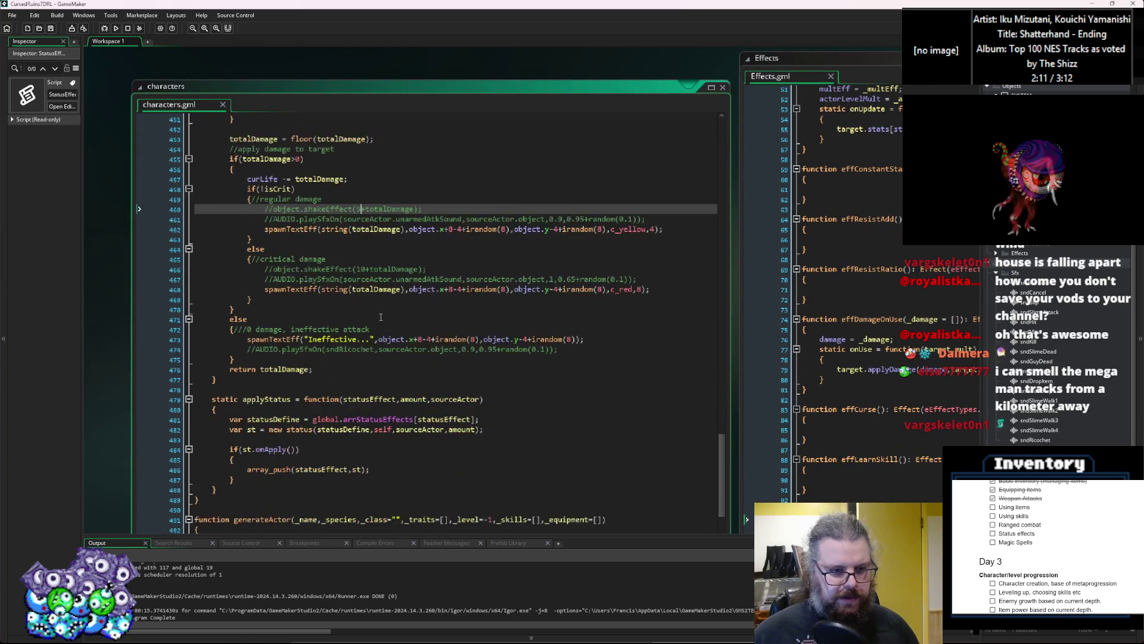
pyautogui.click(418, 305)
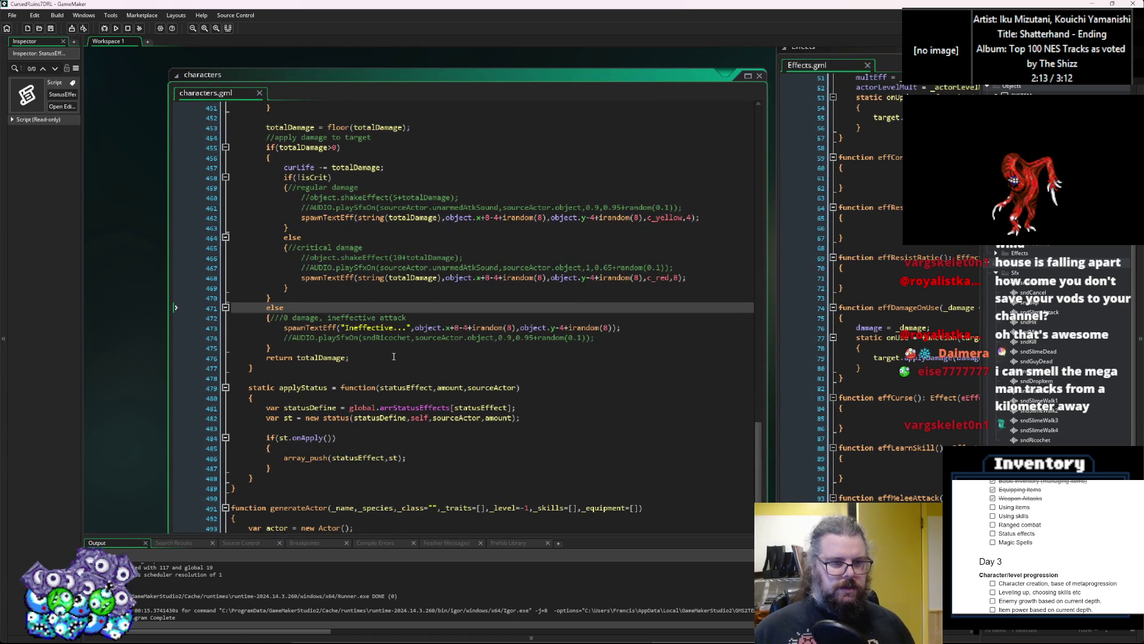
pyautogui.hotkey('ctrl', 'Tab')
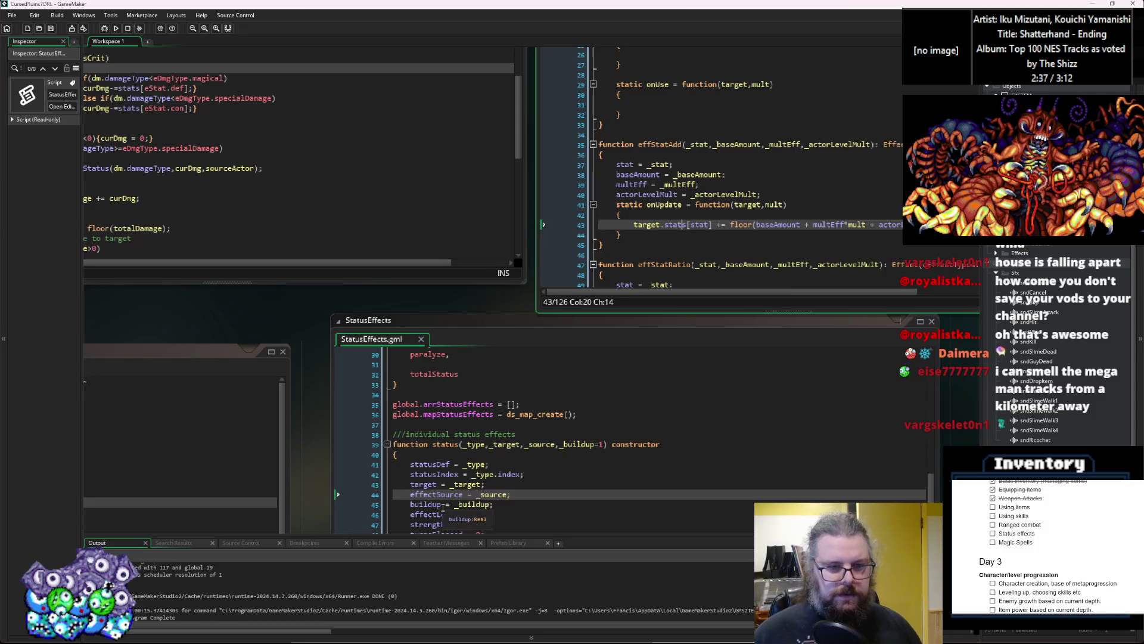
pyautogui.hotkey('ctrl', 'Tab')
pyautogui.click(592, 262)
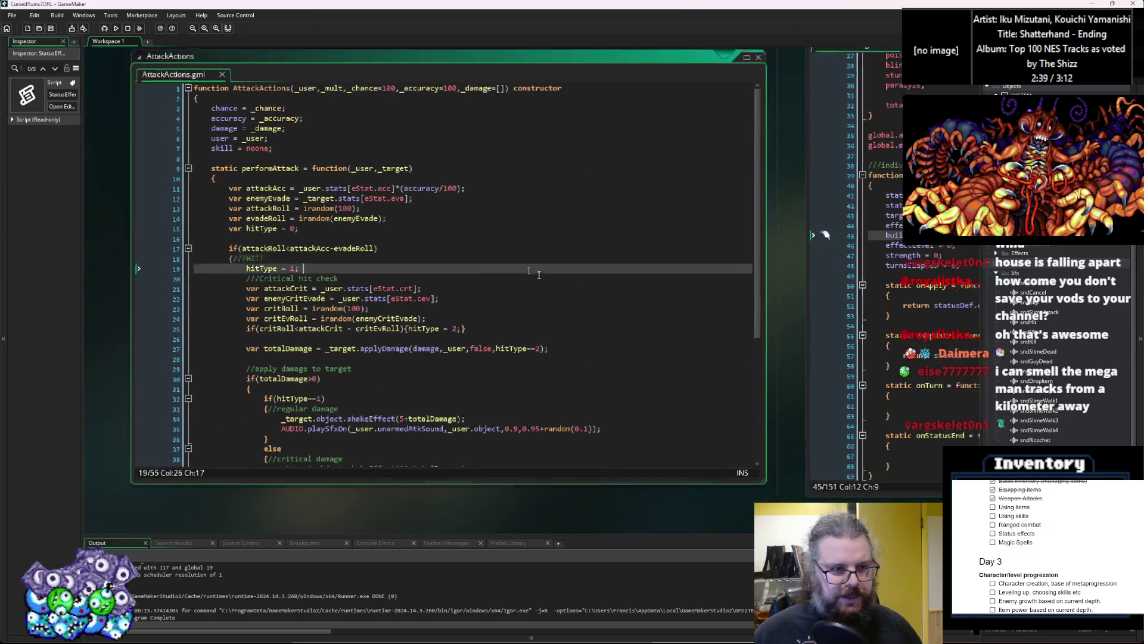
pyautogui.hotkey('ctrl', 'Tab')
pyautogui.hotkey('ctrl', 'Tab')
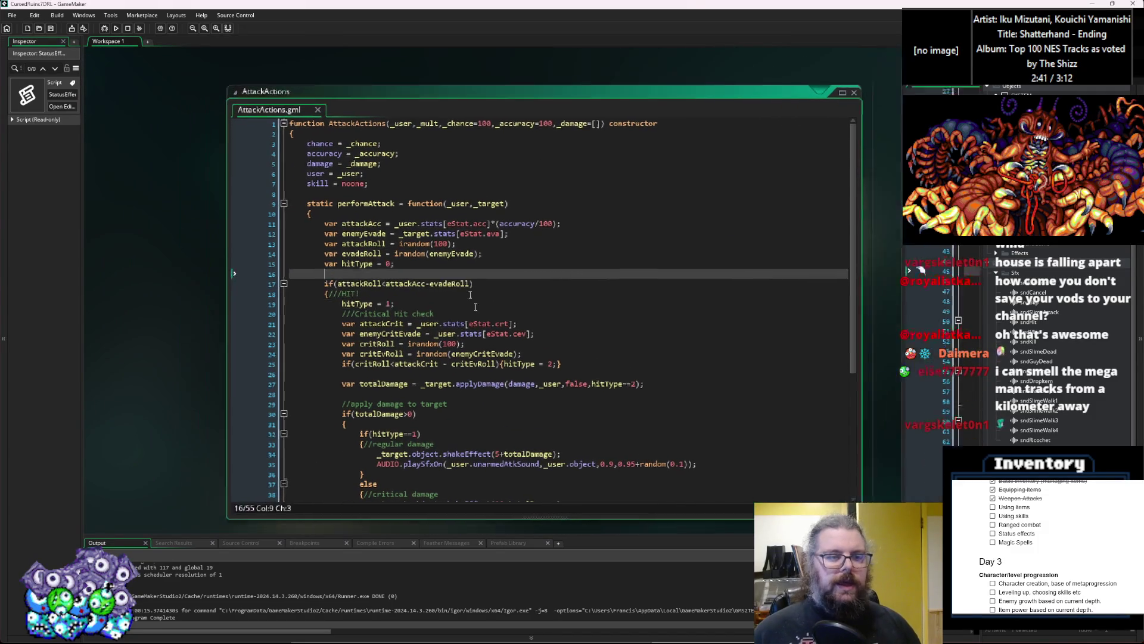
pyautogui.hotkey('ctrl', 'Tab')
pyautogui.hotkey('ctrl', 'Tab')
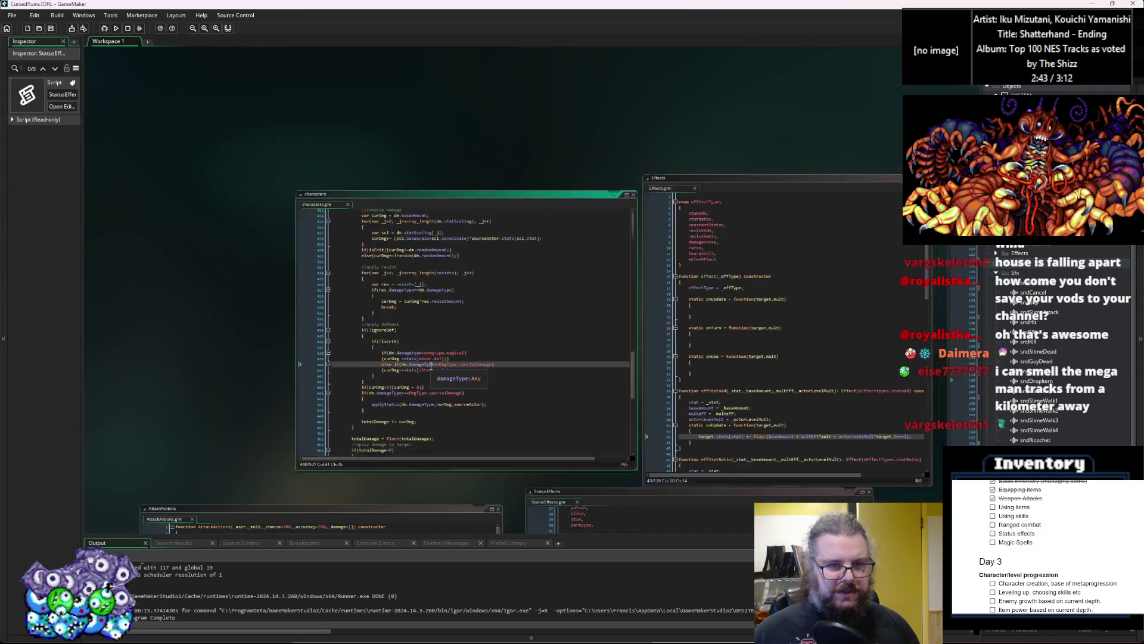
pyautogui.click(393, 313)
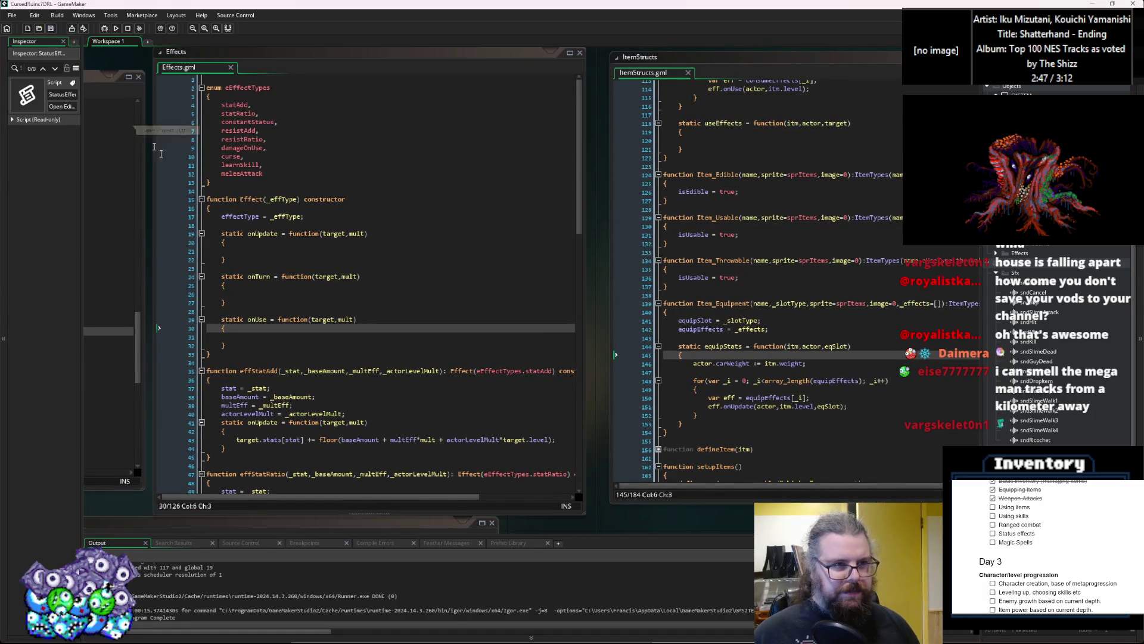
pyautogui.scroll(-15, 325, 292)
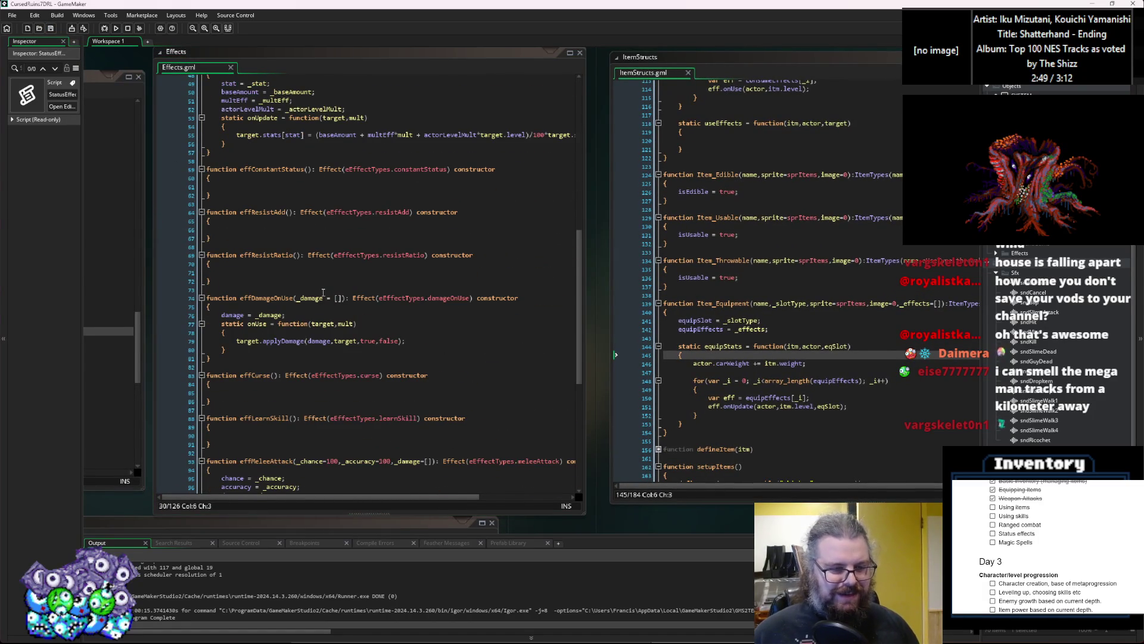
pyautogui.scroll(-9, 325, 293)
pyautogui.scroll(-2, 319, 296)
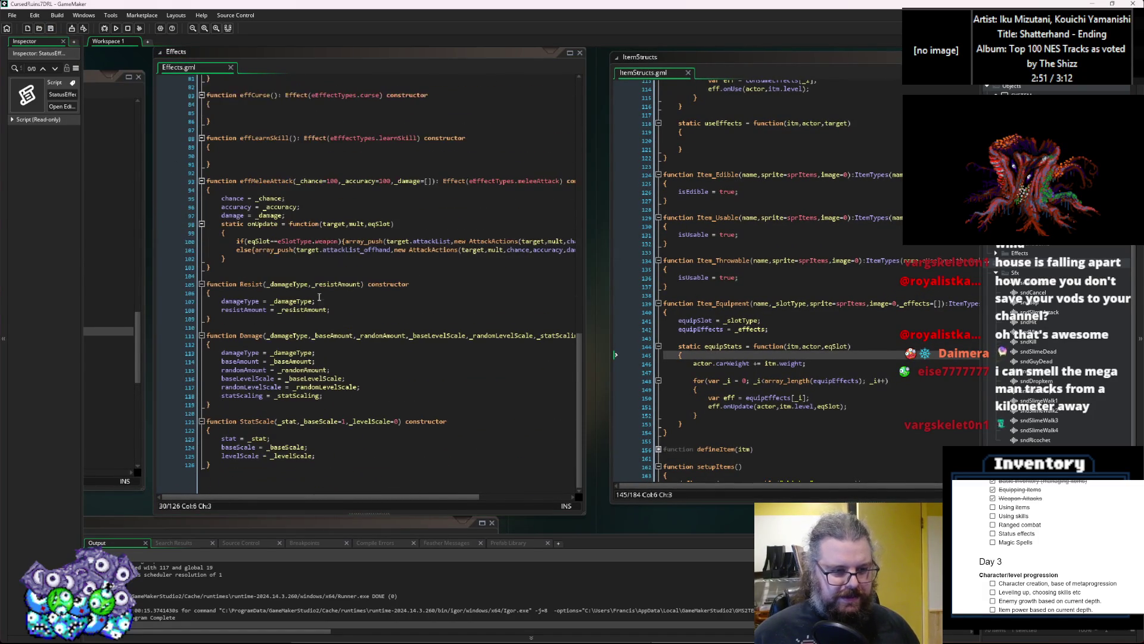
pyautogui.moveTo(631, 275); pyautogui.dragTo(414, 150)
pyautogui.keyDown('ctrl'); pyautogui.scroll(-8, 493, 274); pyautogui.keyUp('ctrl')
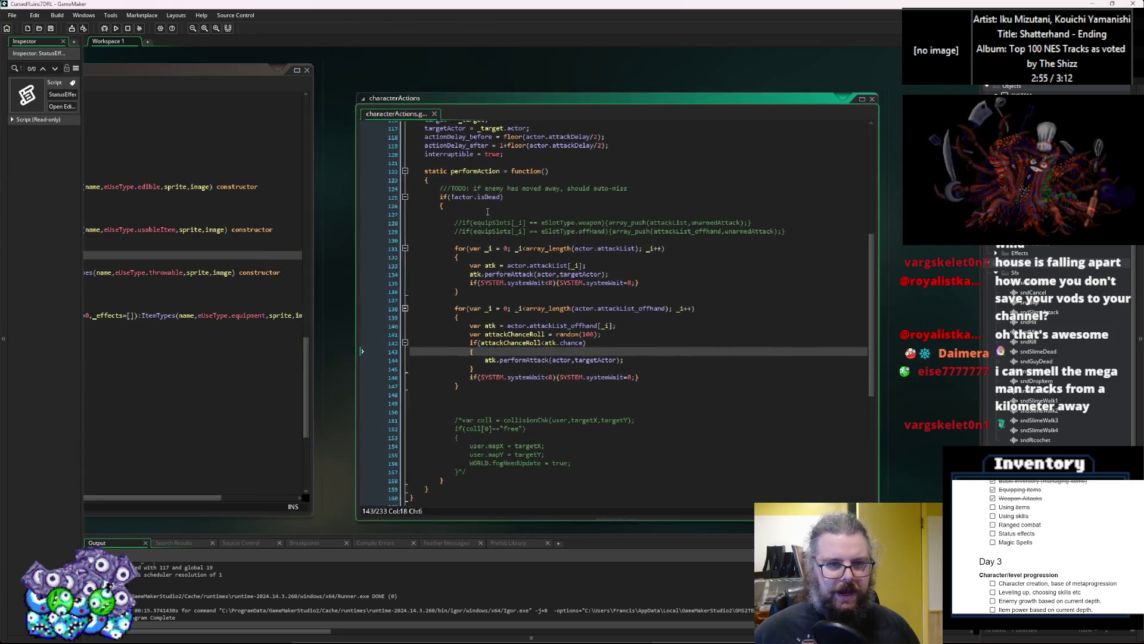
pyautogui.keyDown('ctrl'); pyautogui.scroll(8, 746, 373); pyautogui.keyUp('ctrl')
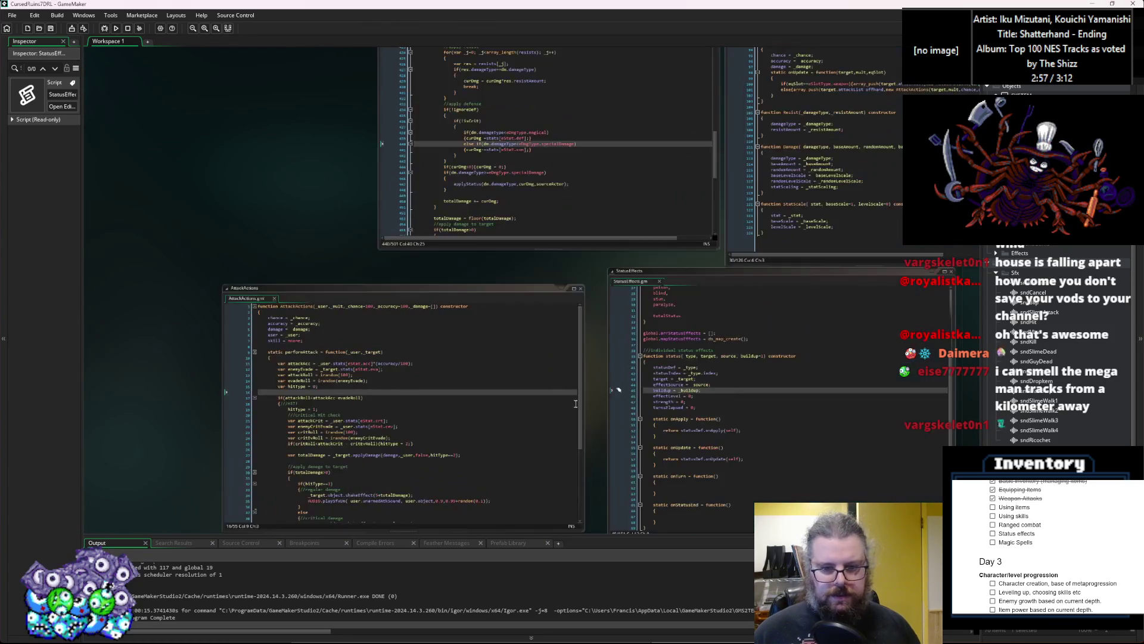
pyautogui.keyDown('ctrl'); pyautogui.scroll(1, 690, 406); pyautogui.keyUp('ctrl')
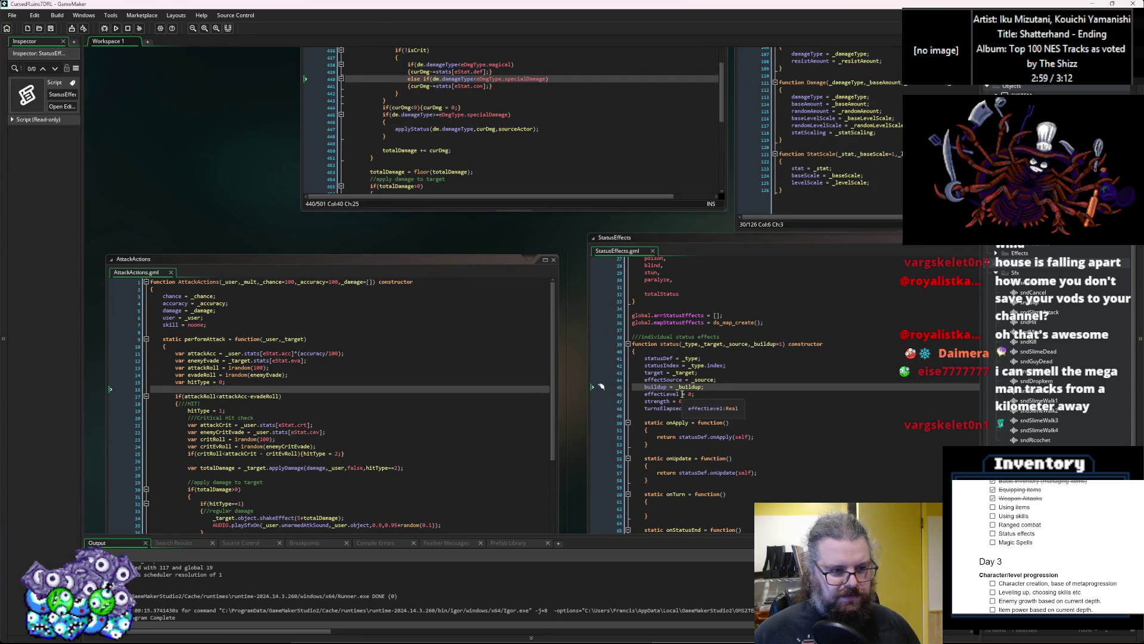
pyautogui.scroll(5, 656, 388)
pyautogui.click(565, 366)
pyautogui.moveTo(565, 370)
pyautogui.mouseDown()
pyautogui.moveTo(218, 377)
pyautogui.moveTo(408, 330)
pyautogui.mouseUp()
pyautogui.keyDown('ctrl'); pyautogui.scroll(1, 219, 378); pyautogui.keyUp('ctrl')
# Scroll ItemStructs.gml from the Chicken item definition up to the Item_Edible constructor's parameters
pyautogui.click(408, 331)
pyautogui.scroll(-8, 405, 330)
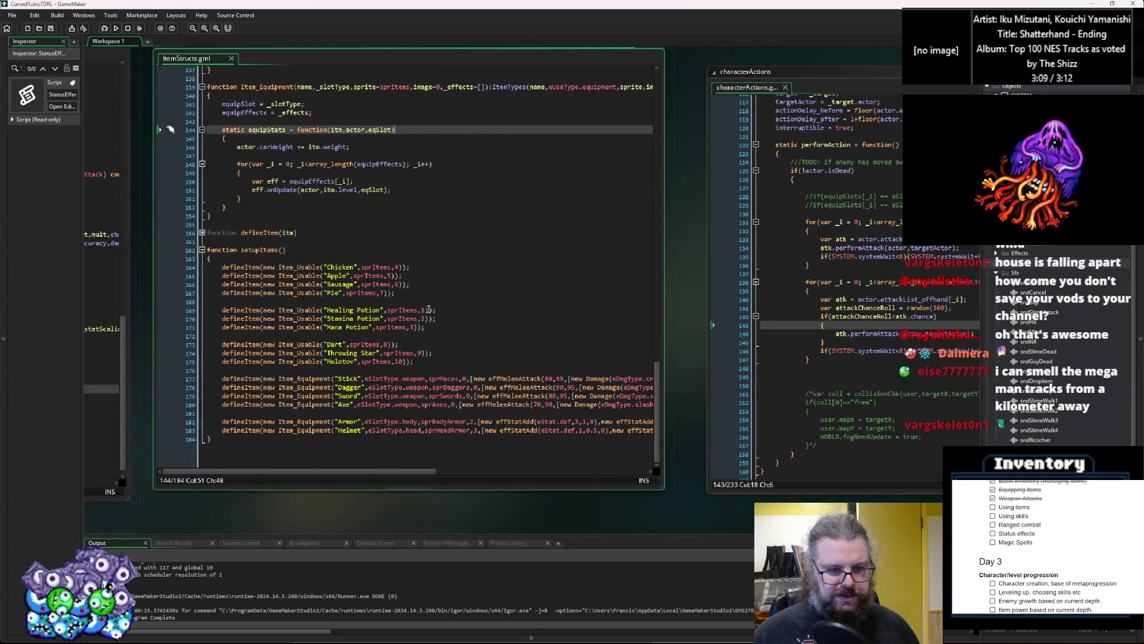
pyautogui.click(396, 302)
pyautogui.keyDown('ctrl'); pyautogui.scroll(2, 417, 256); pyautogui.keyUp('ctrl')
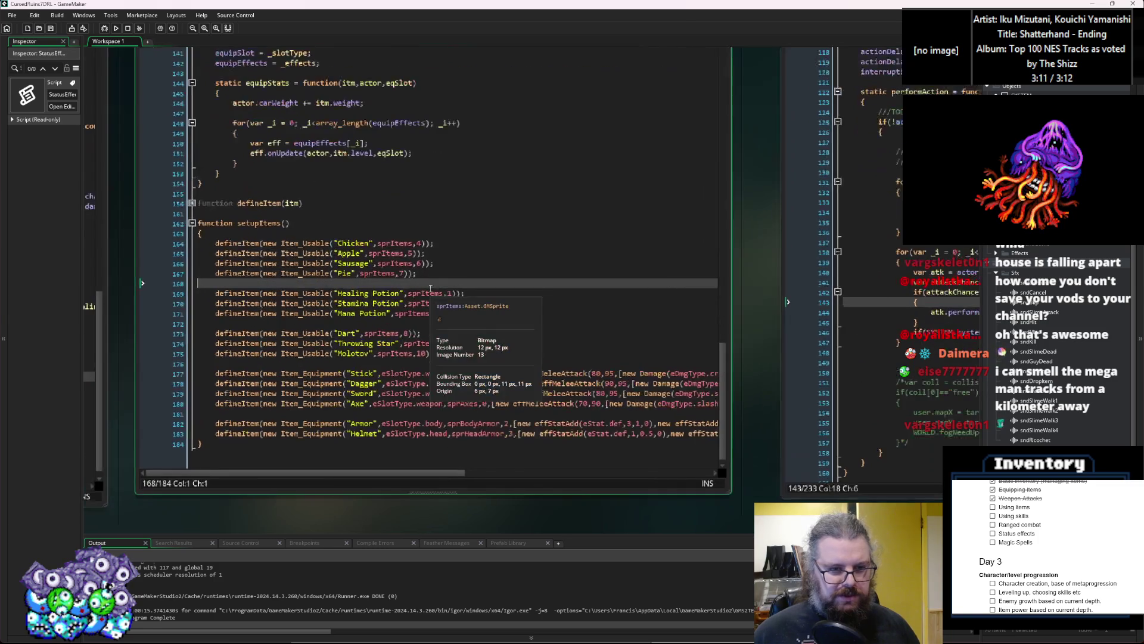
pyautogui.click(421, 243)
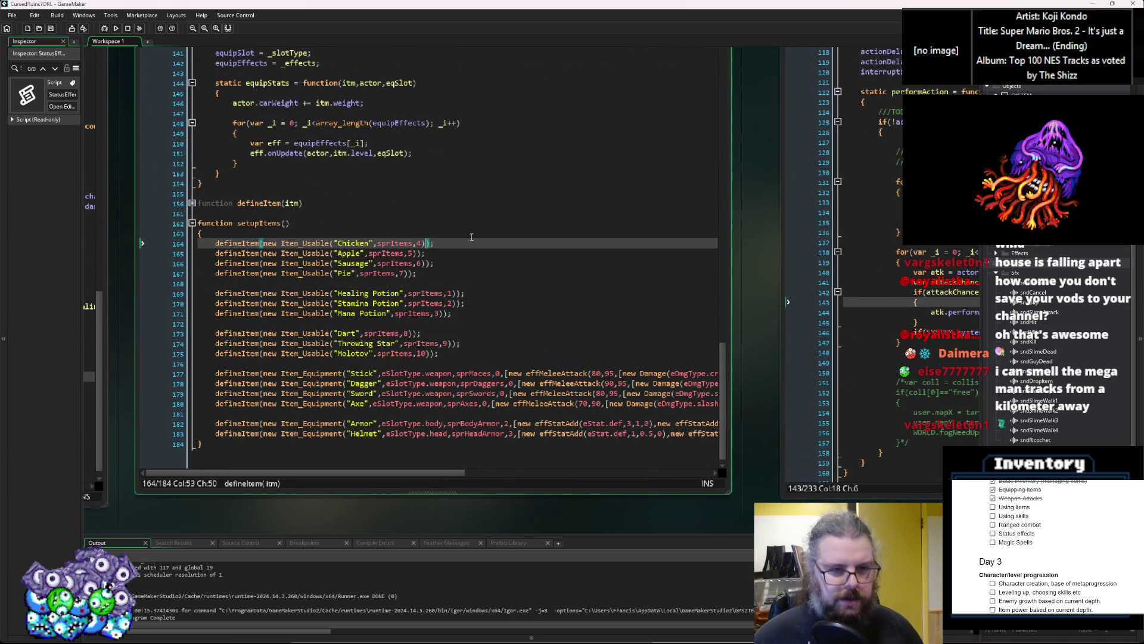
pyautogui.press('Right')
pyautogui.scroll(2, 472, 236)
pyautogui.scroll(15, 472, 237)
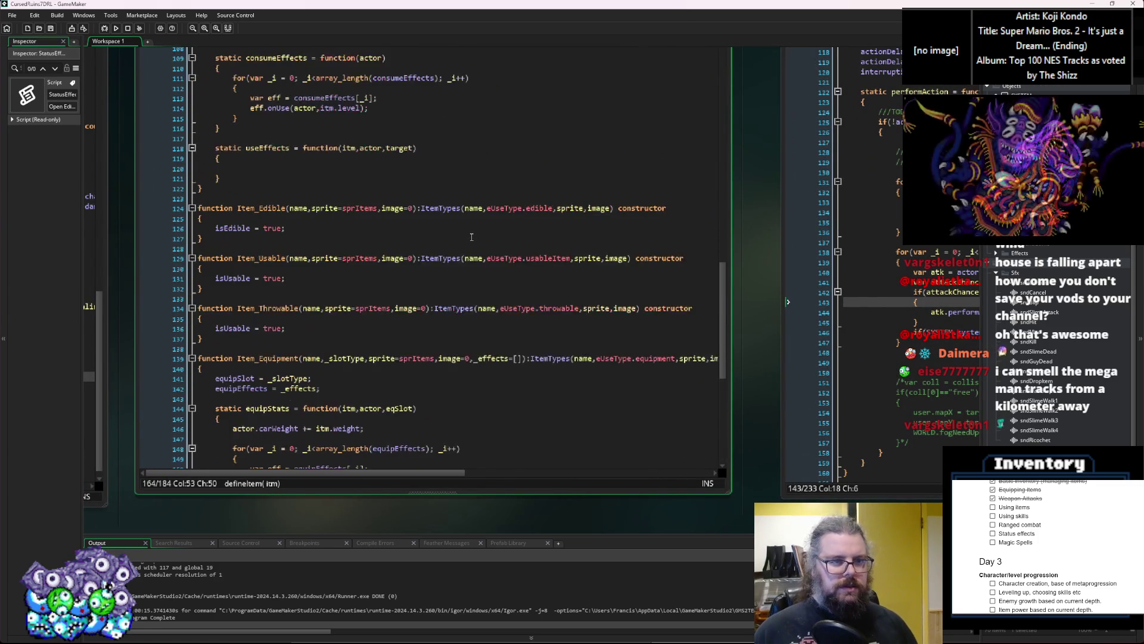
pyautogui.scroll(10, 458, 244)
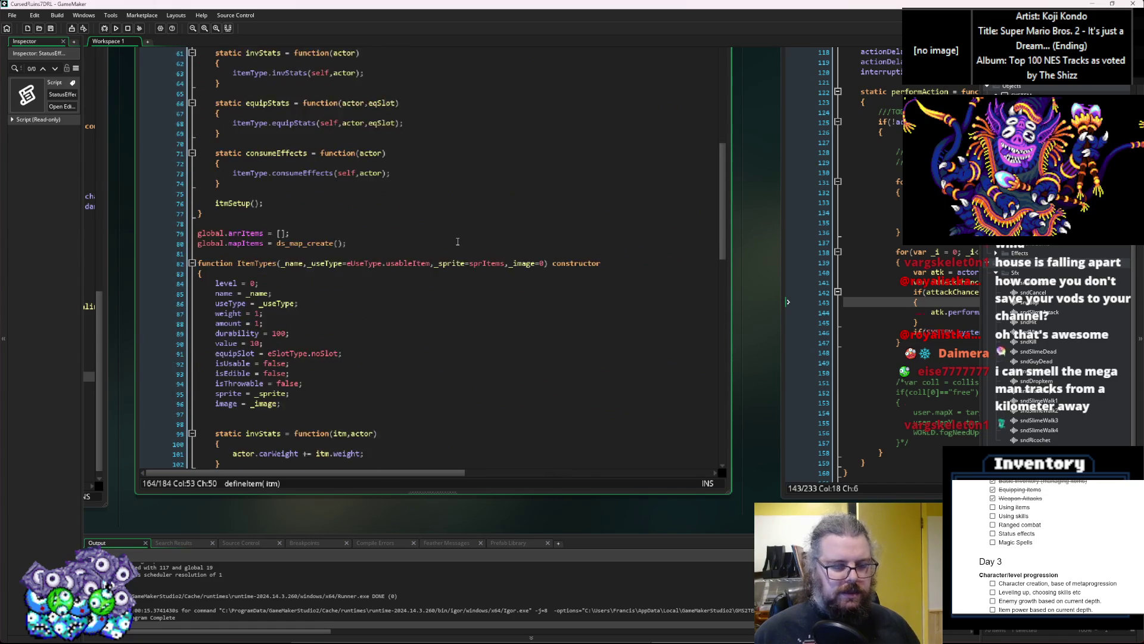
pyautogui.scroll(-15, 291, 322)
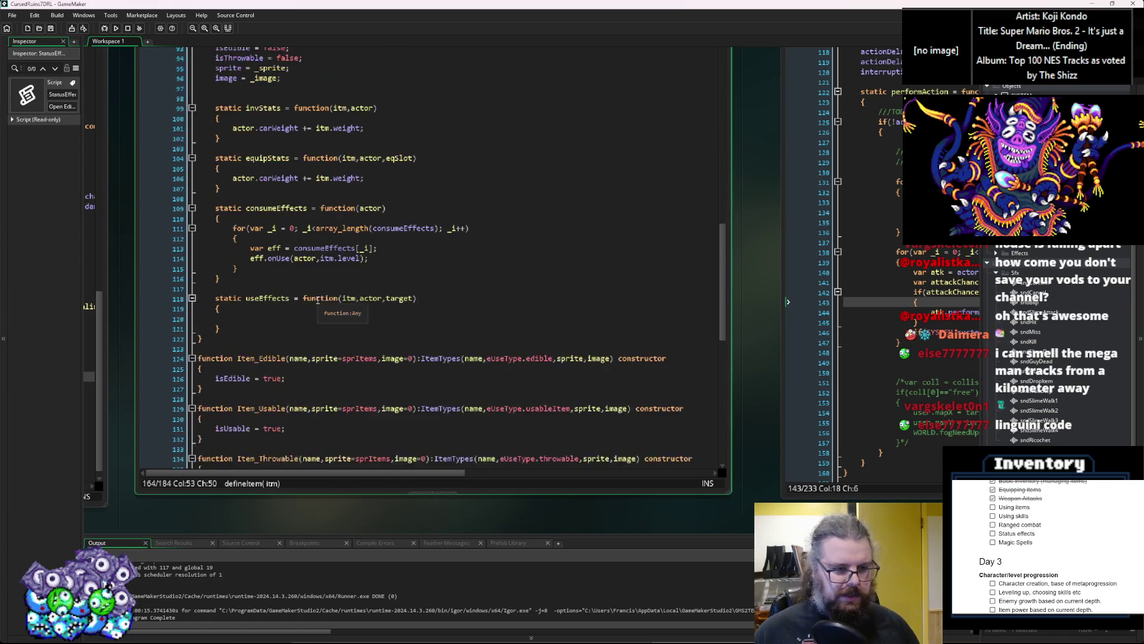
pyautogui.click(309, 279)
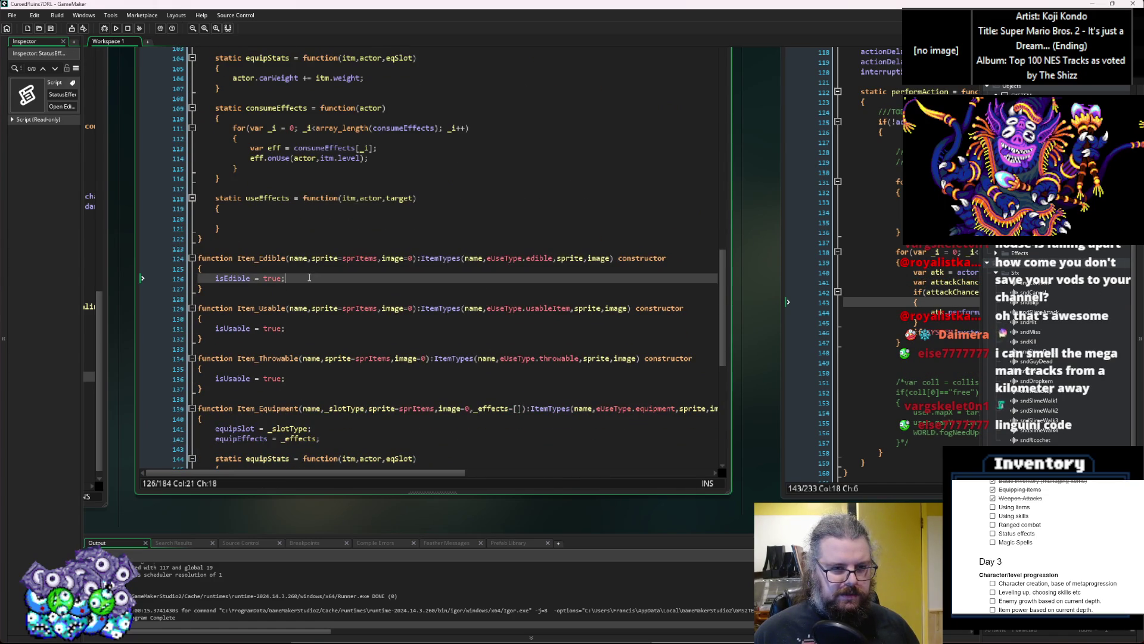
pyautogui.click(413, 258)
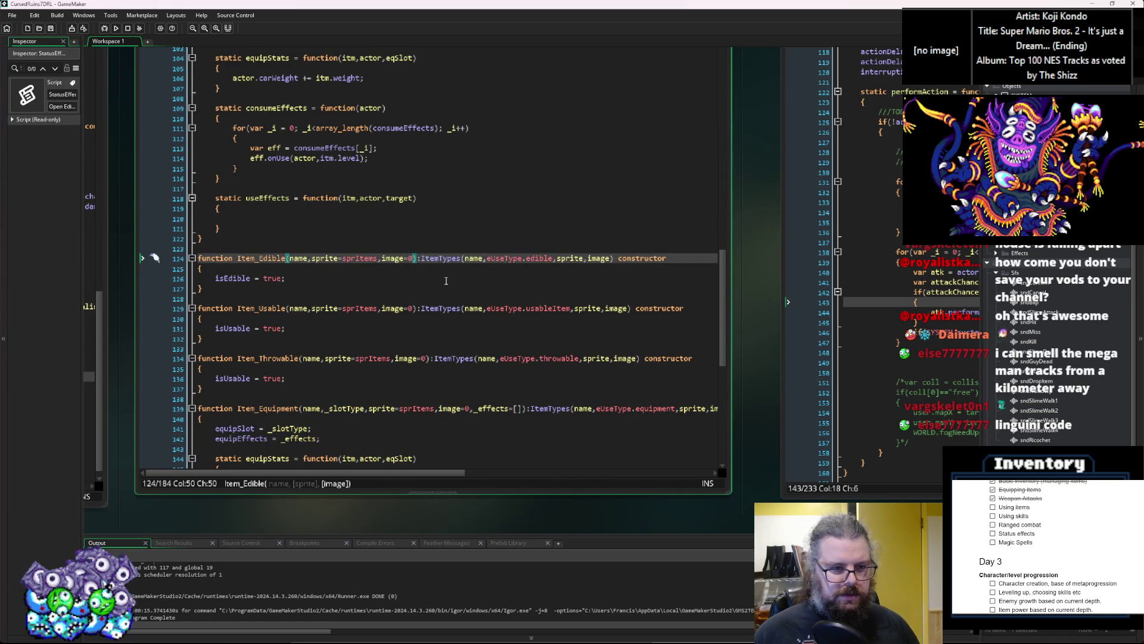
pyautogui.scroll(-2, 446, 281)
# Add a _consumeEffects=[] parameter after image=0 in Item_Edible
pyautogui.write(',')
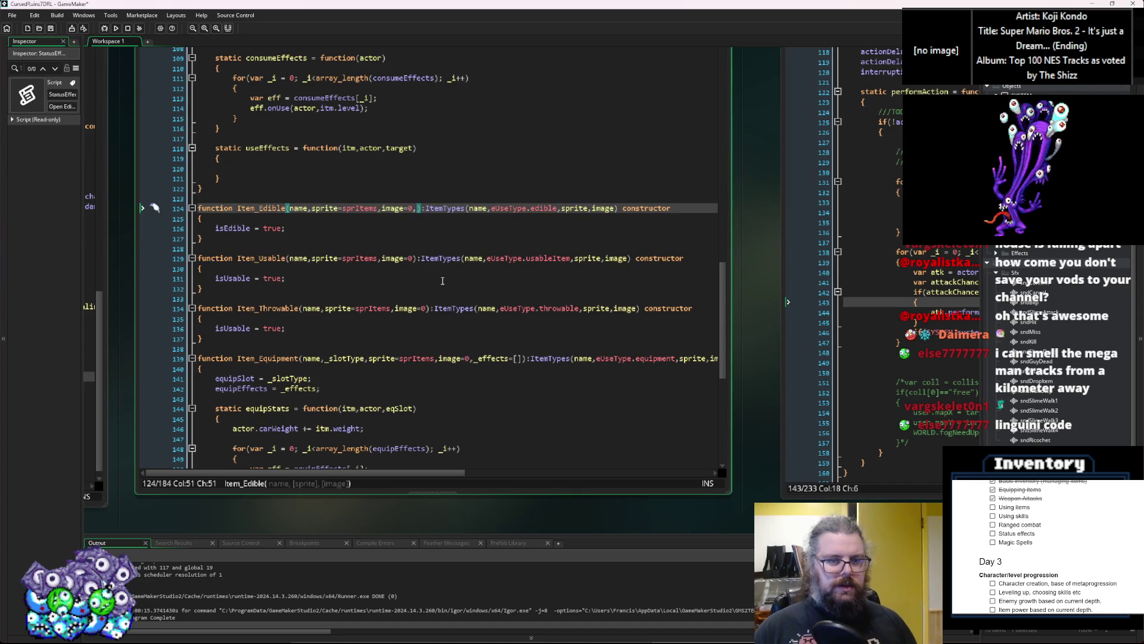
pyautogui.write('on')
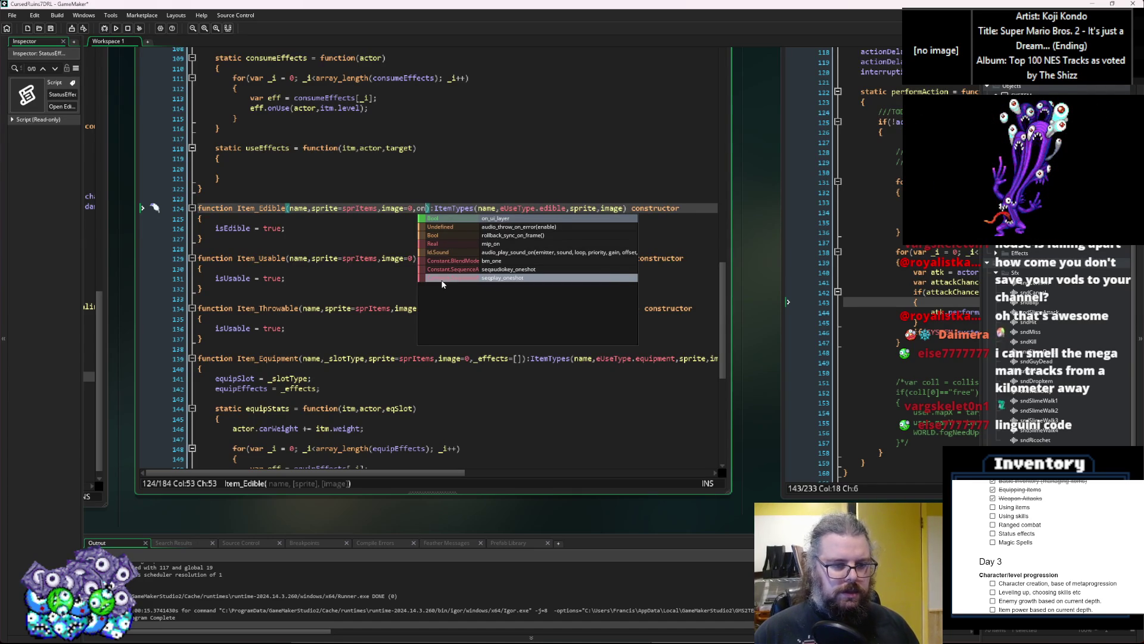
pyautogui.press('BackSpace')
pyautogui.press('BackSpace')
pyautogui.write('conSumeEffect')
pyautogui.press('Left')
pyautogui.press('Left')
pyautogui.press('Left')
pyautogui.press('Left')
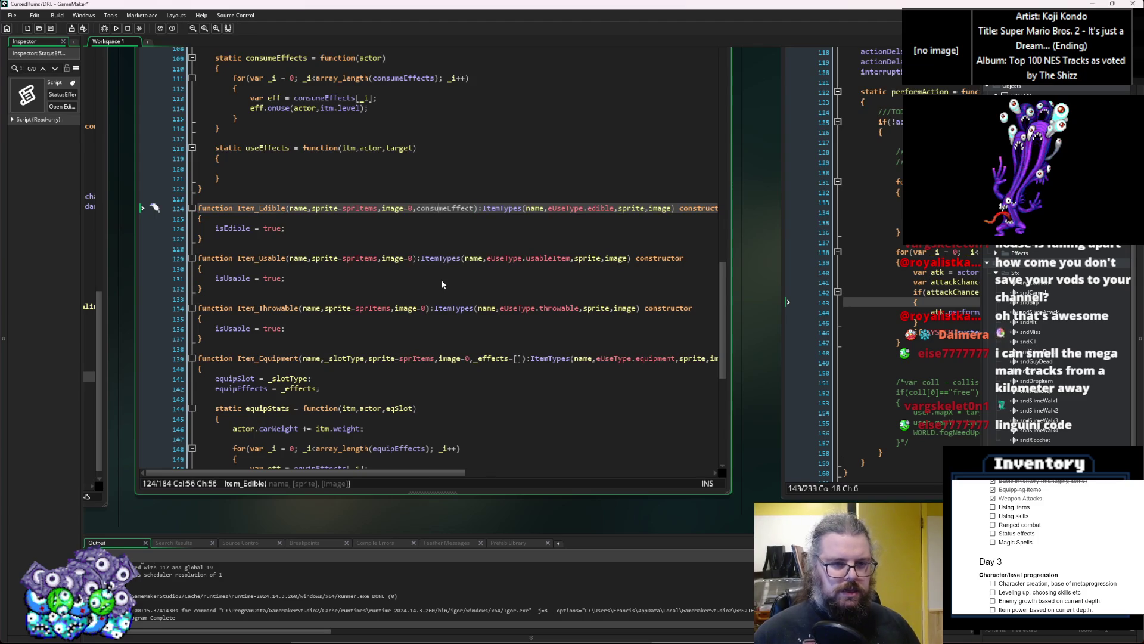
pyautogui.press('Right')
pyautogui.write('s=[]')
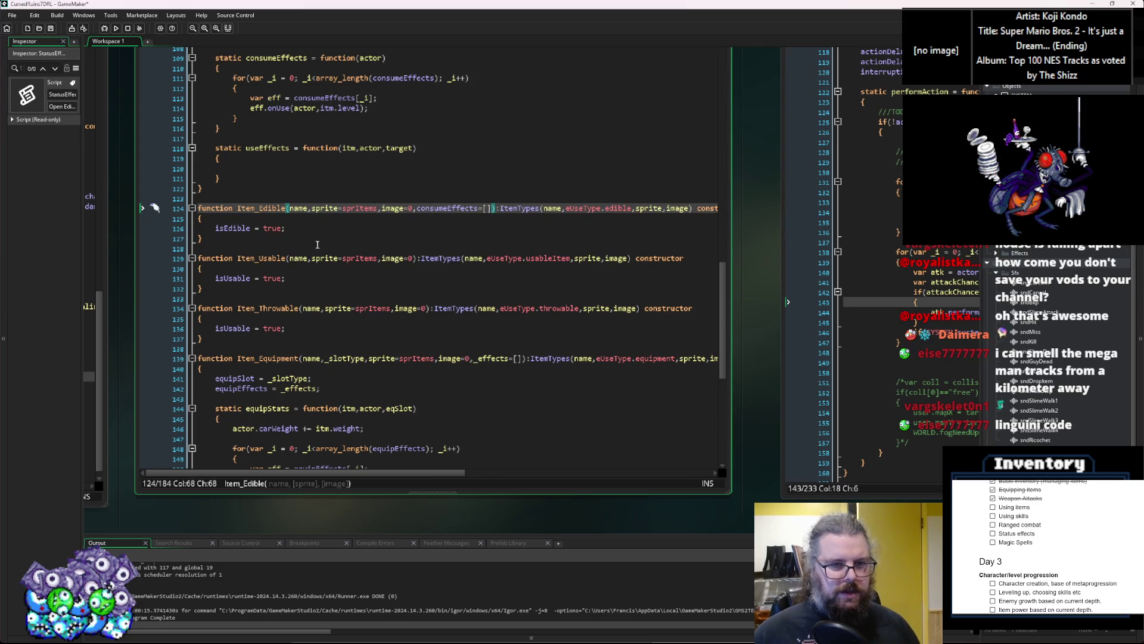
# Store it with consumeEffects = _consumeEffects; below isEdible = true
pyautogui.click(416, 208)
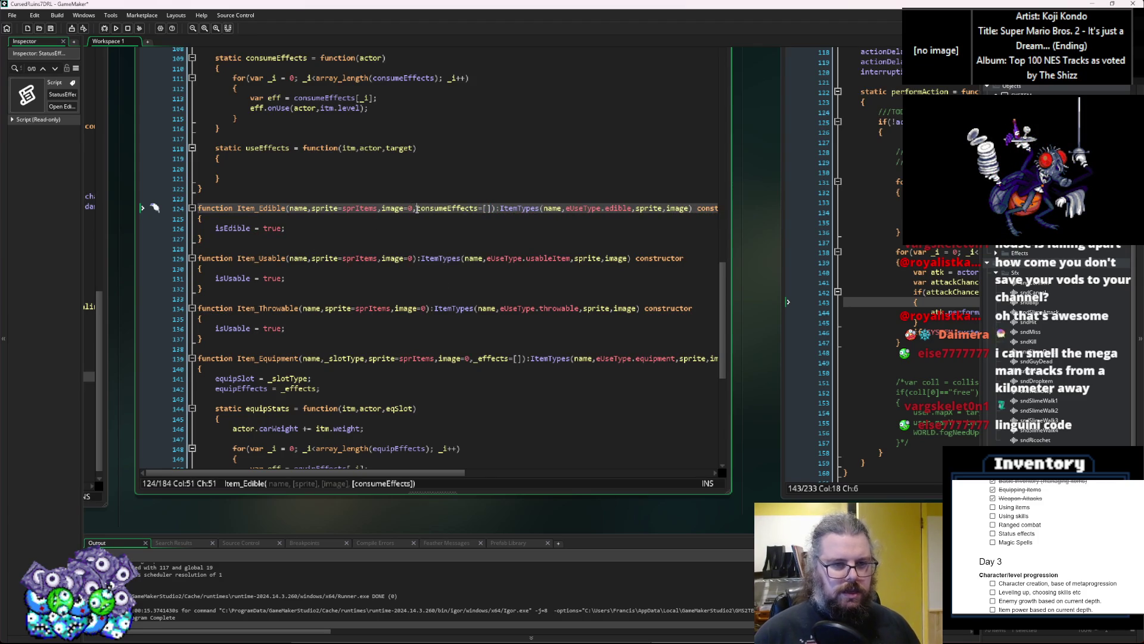
pyautogui.press('Down')
pyautogui.press('Down')
pyautogui.press('Return')
pyautogui.write('con')
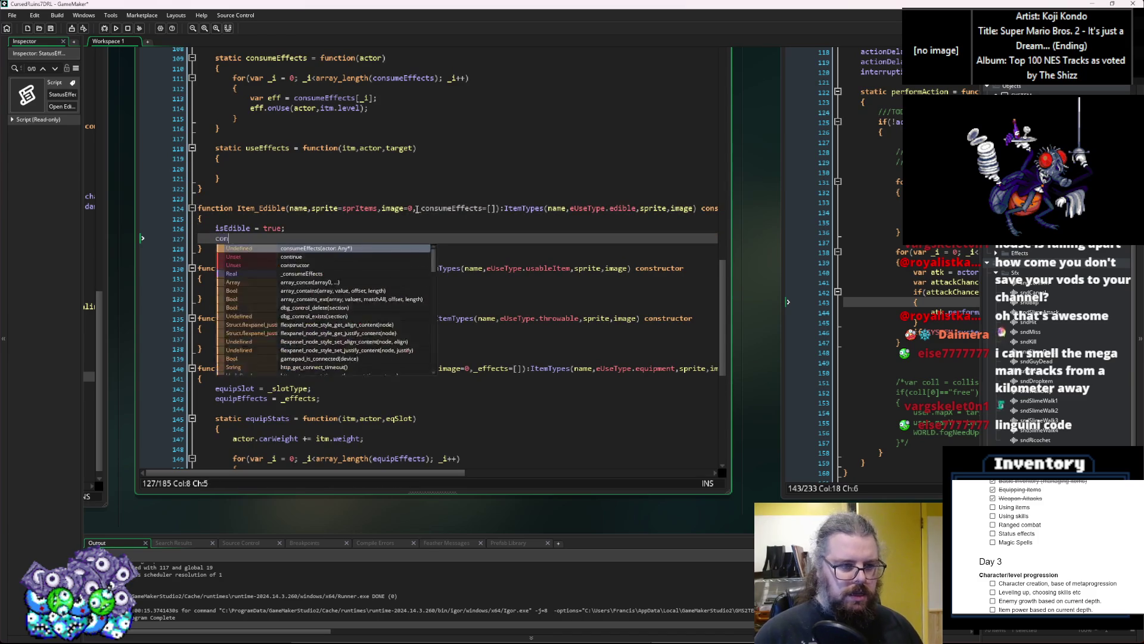
pyautogui.write('sumeEffect')
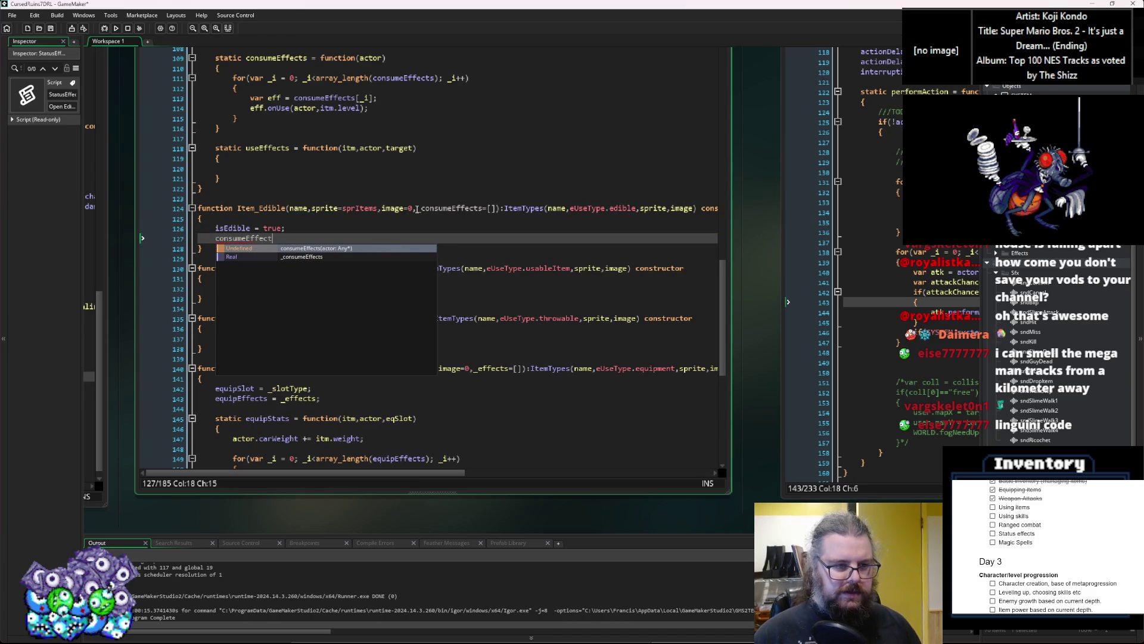
pyautogui.write('s =_co')
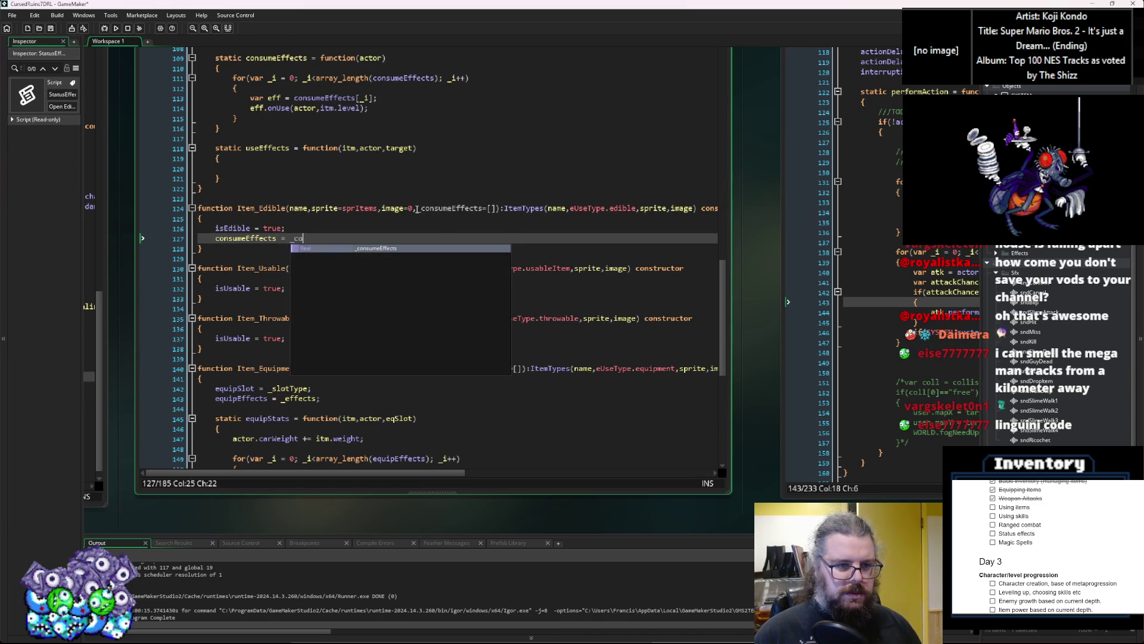
pyautogui.write('nb')
pyautogui.write('s')
pyautogui.press('Return')
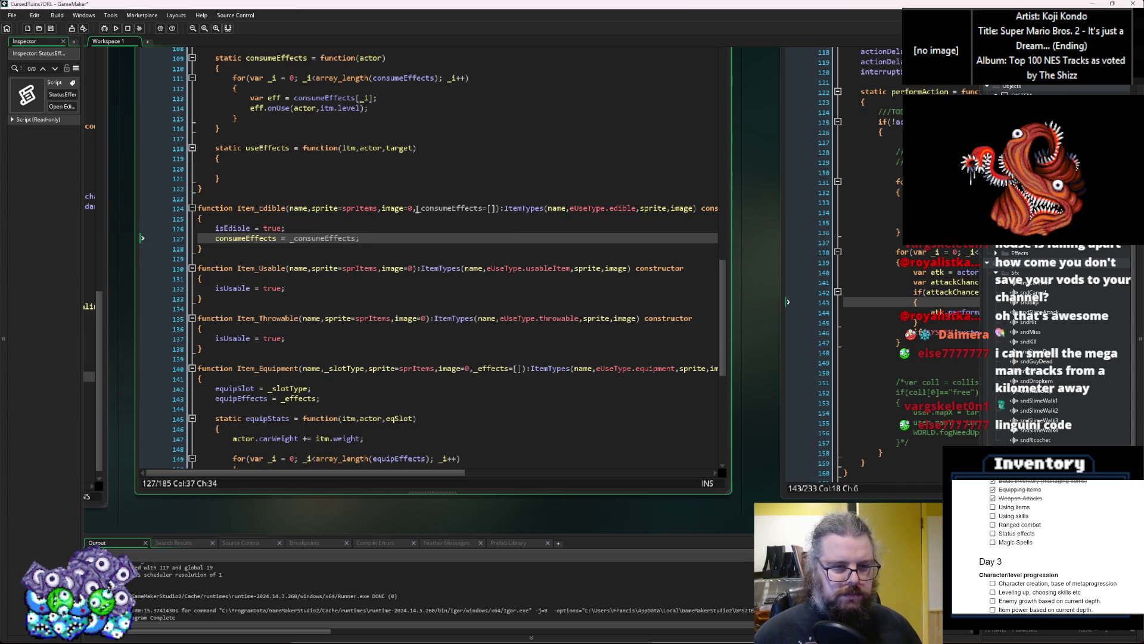
pyautogui.scroll(2, 411, 208)
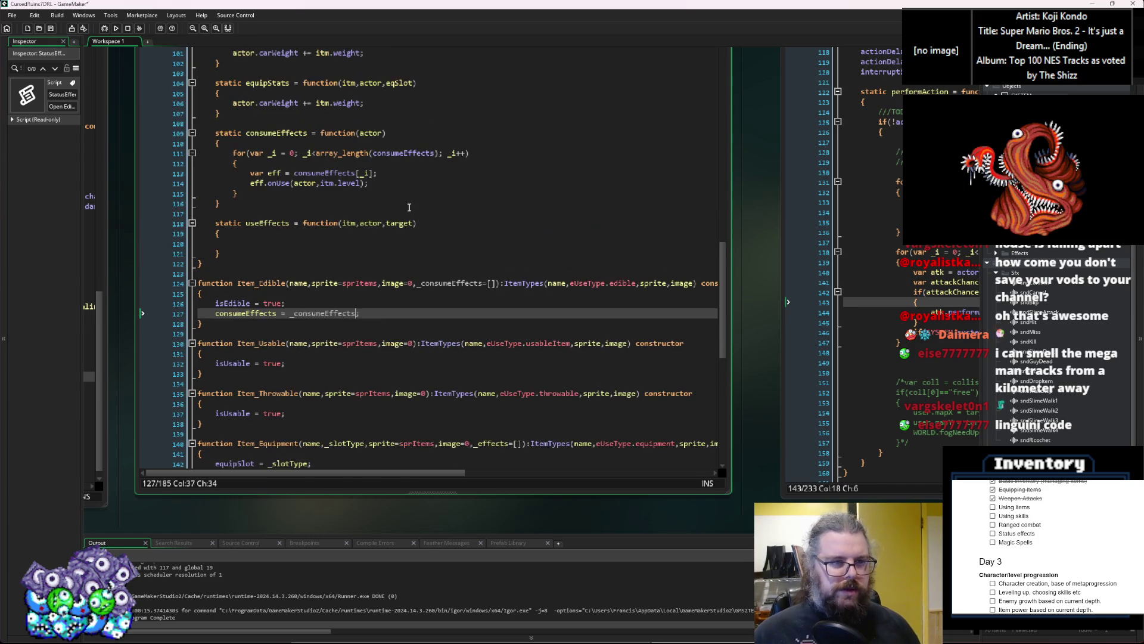
# Rename the consumeEffects method to onConsume
pyautogui.scroll(4, 409, 207)
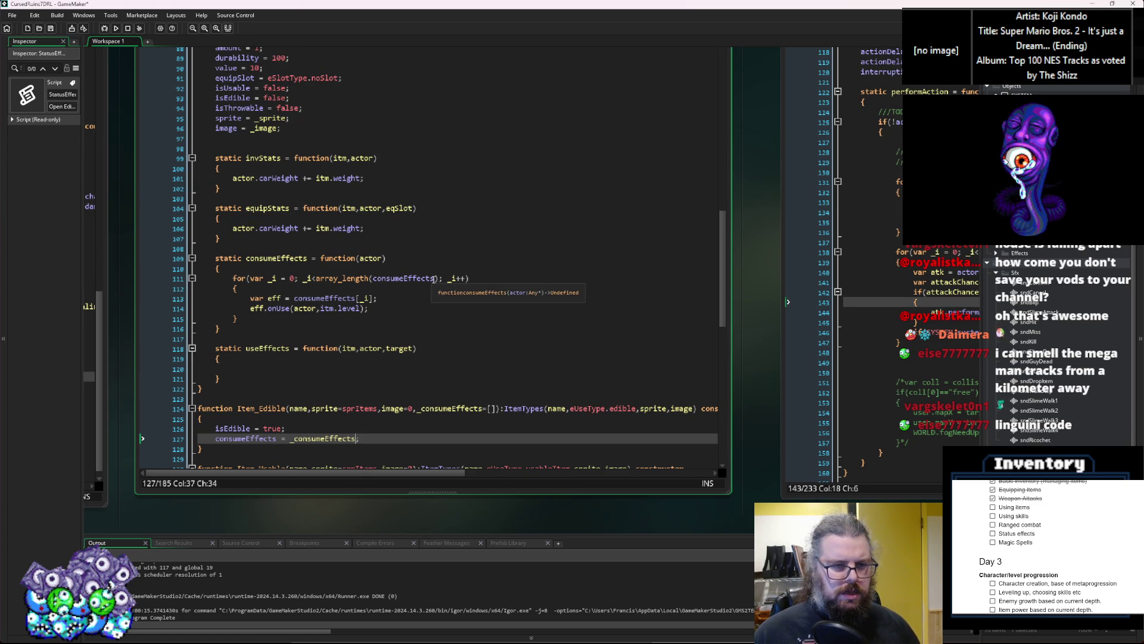
pyautogui.scroll(3, 433, 279)
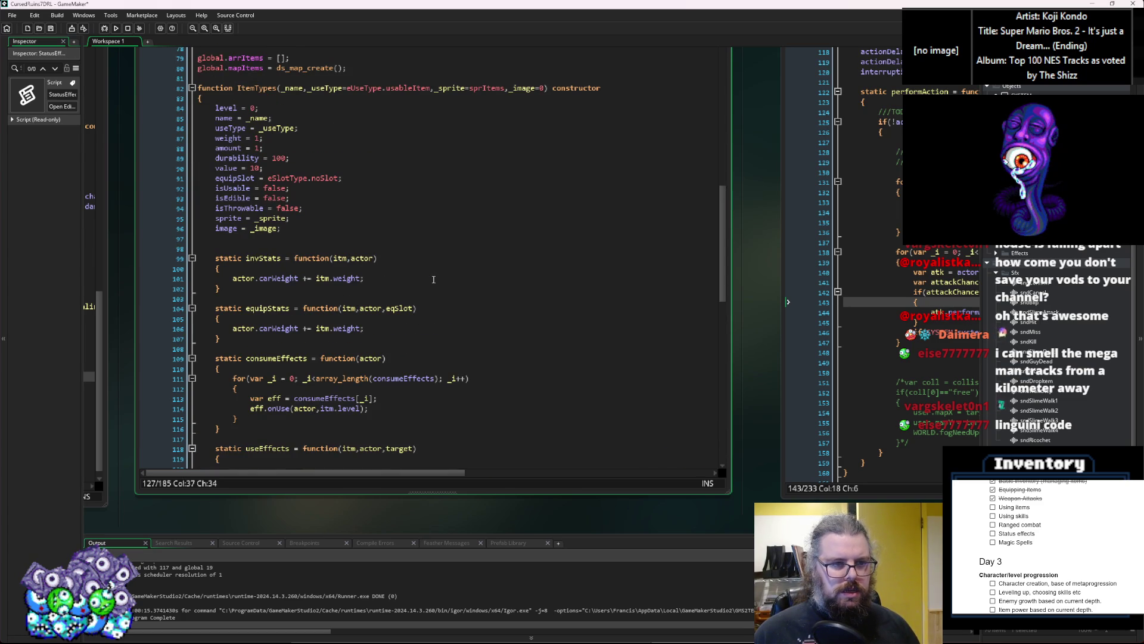
pyautogui.doubleClick(394, 379)
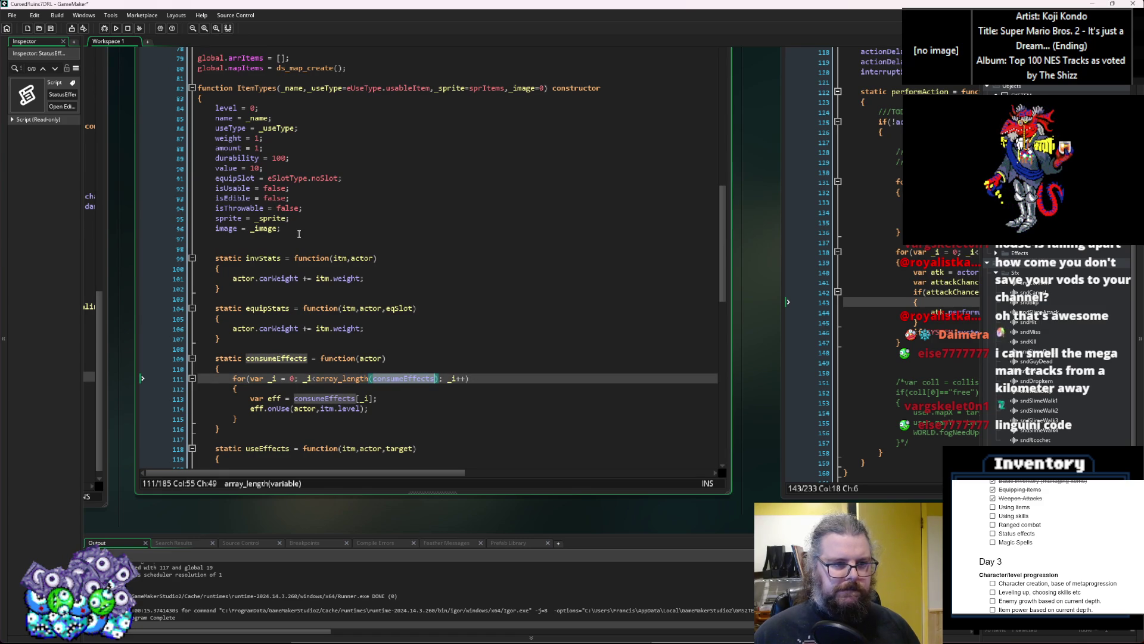
pyautogui.click(270, 250)
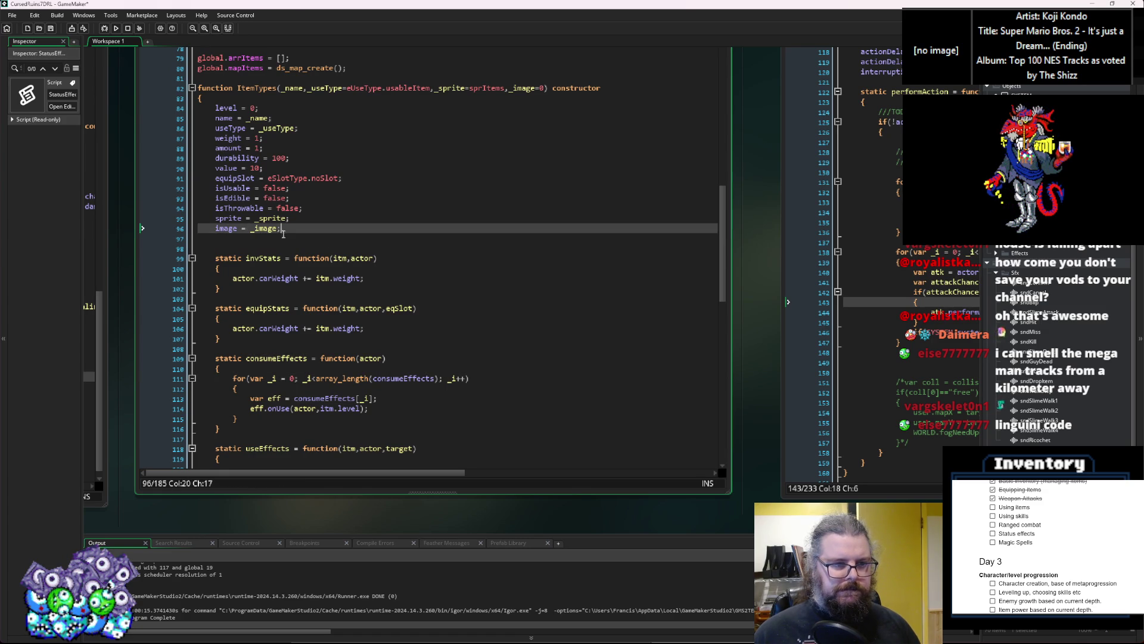
pyautogui.doubleClick(266, 359)
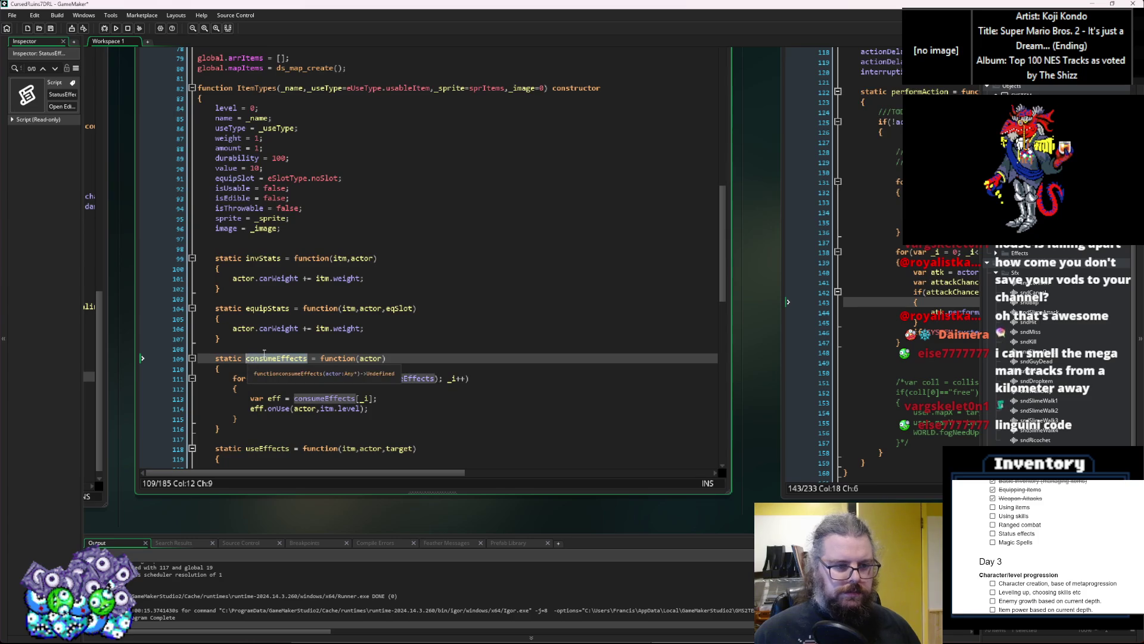
pyautogui.write('onConsume')
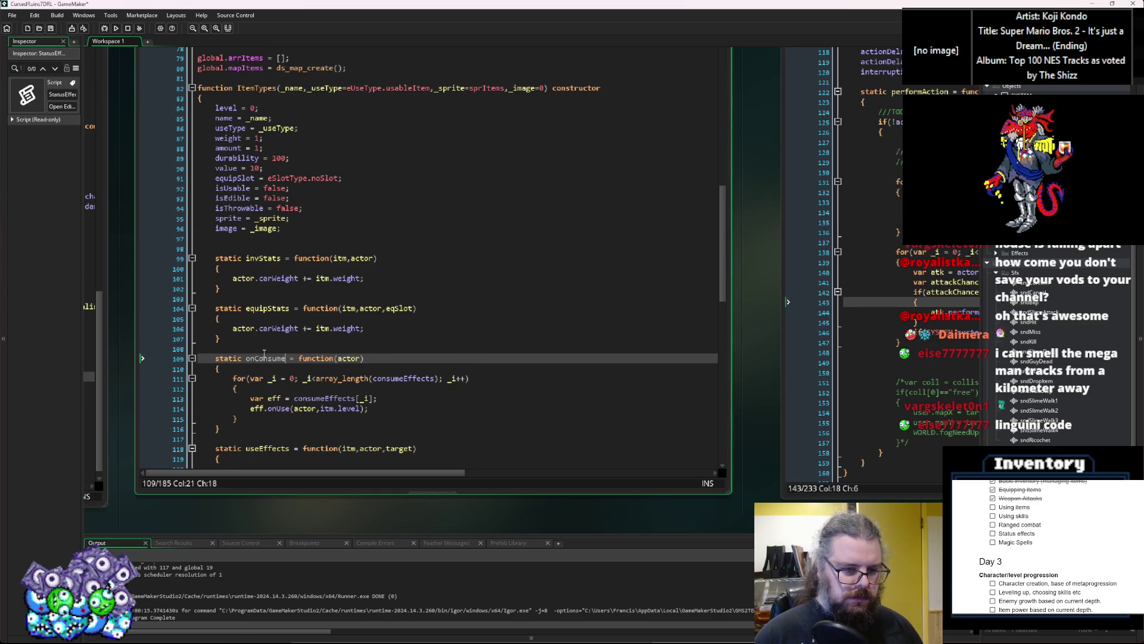
# Paste a consumeEffects field into the ItemTypes constructor on line 97
pyautogui.doubleClick(400, 377)
pyautogui.hotkey('ctrl', 'c')
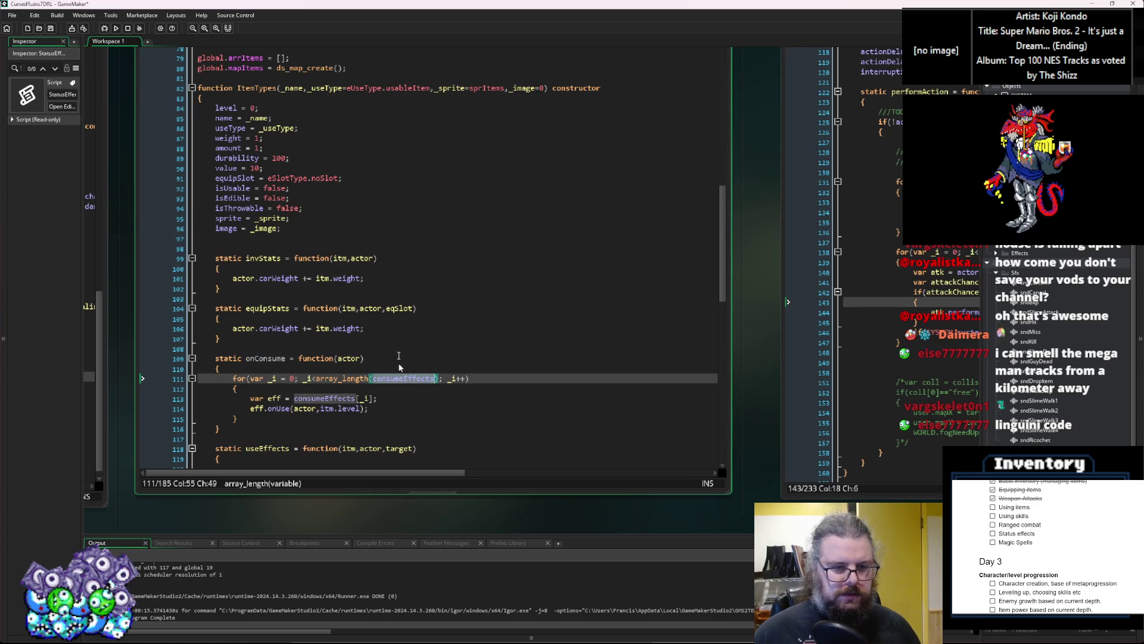
pyautogui.click(296, 239)
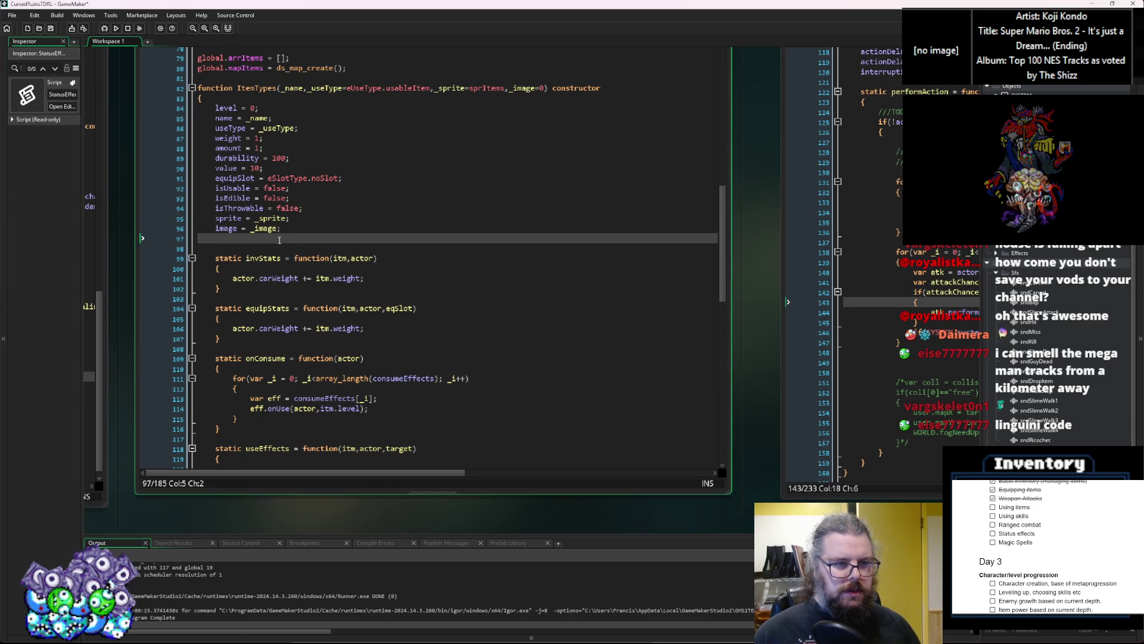
pyautogui.hotkey('ctrl', 'v')
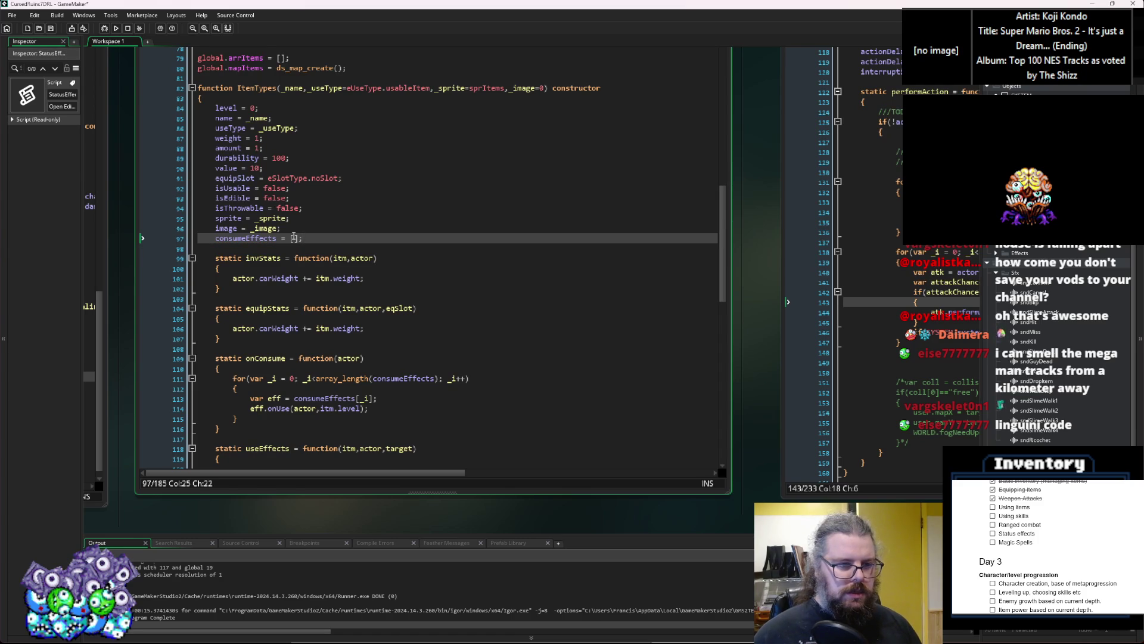
pyautogui.moveTo(257, 419); pyautogui.dragTo(233, 379)
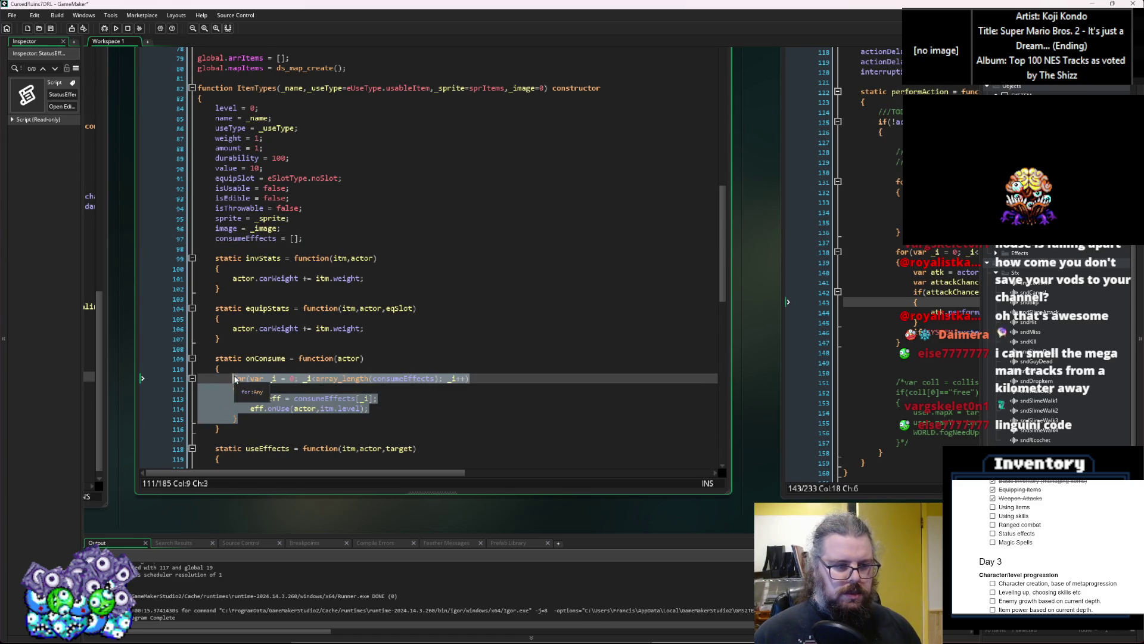
pyautogui.click(316, 239)
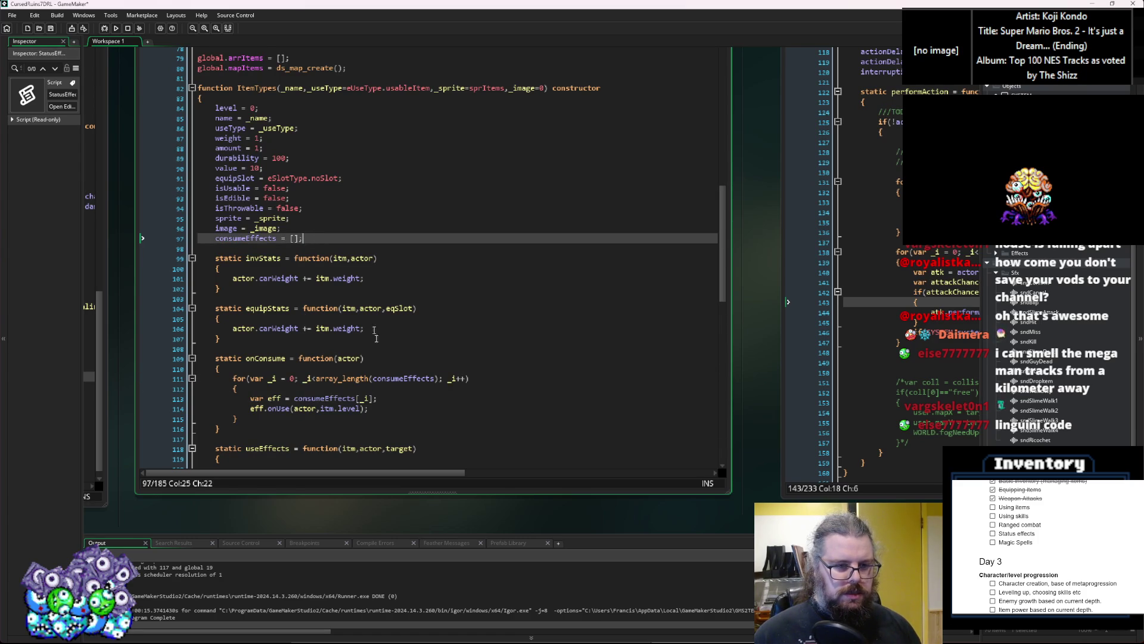
pyautogui.click(389, 409)
# Check where consumeEffects and Item_Edible's _consumeEffects parameter are used
pyautogui.scroll(-3, 390, 406)
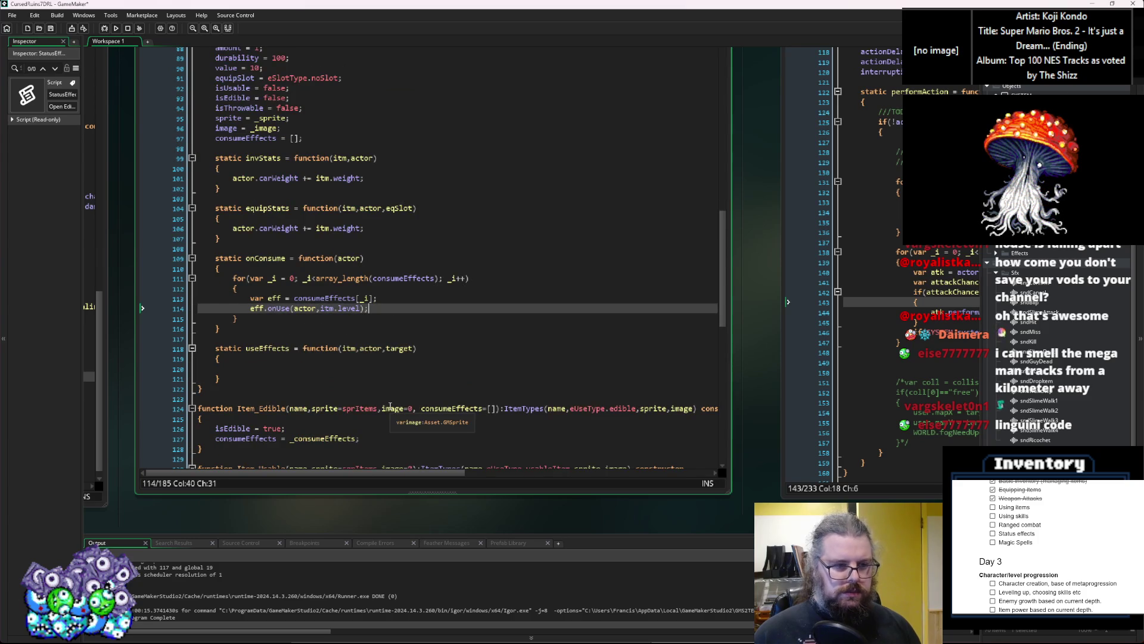
pyautogui.scroll(-2, 390, 406)
pyautogui.scroll(-1, 390, 406)
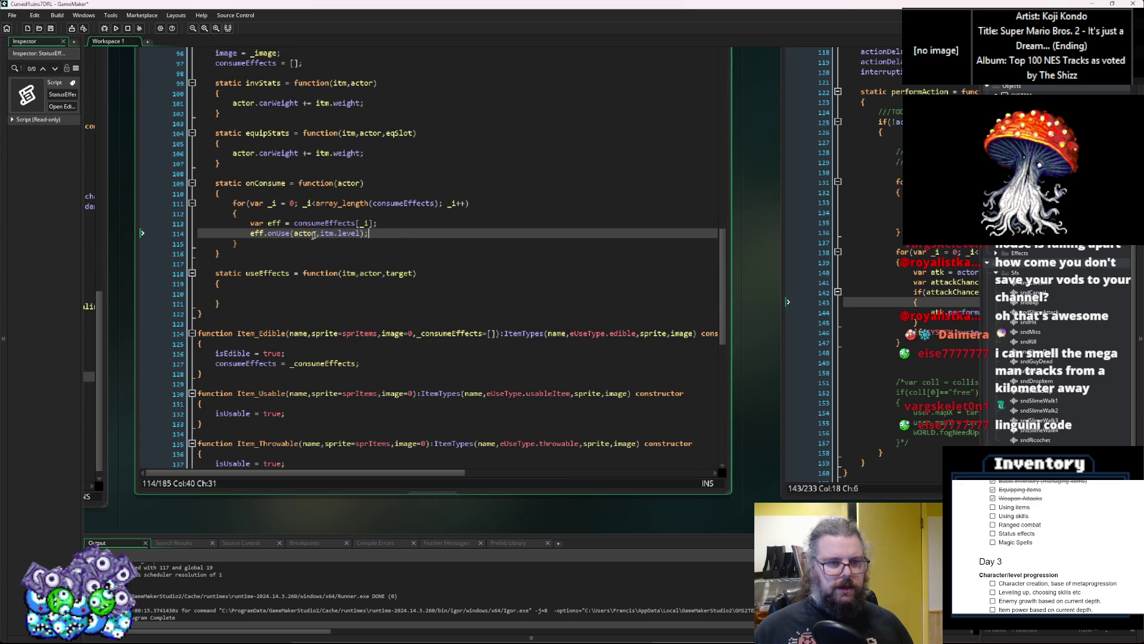
pyautogui.click(338, 224)
pyautogui.doubleClick(338, 224)
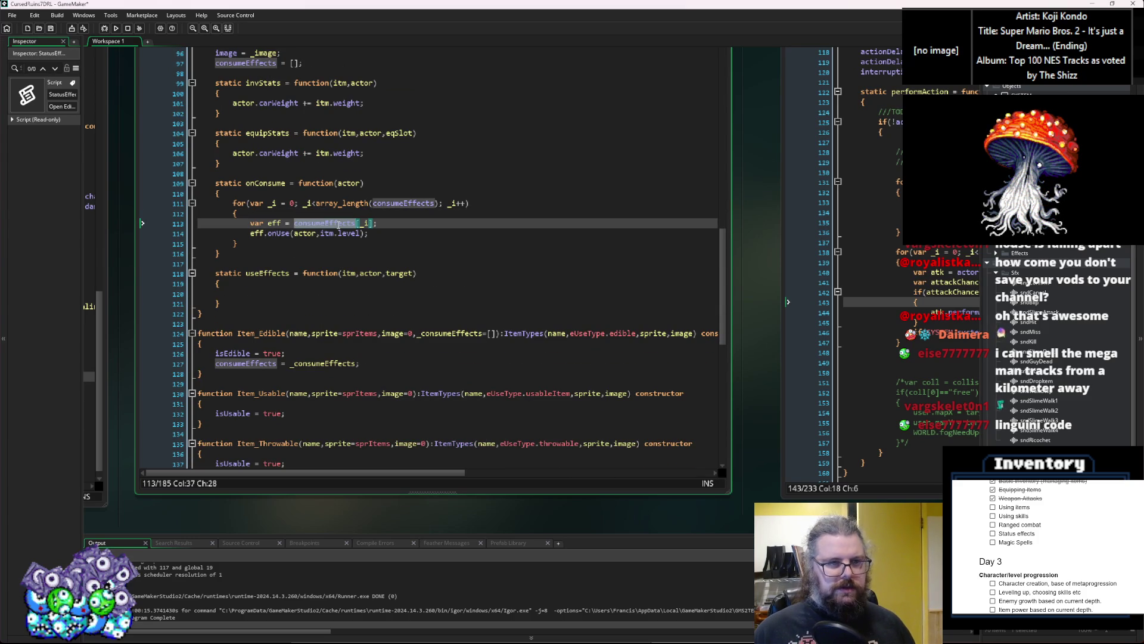
pyautogui.scroll(6, 339, 224)
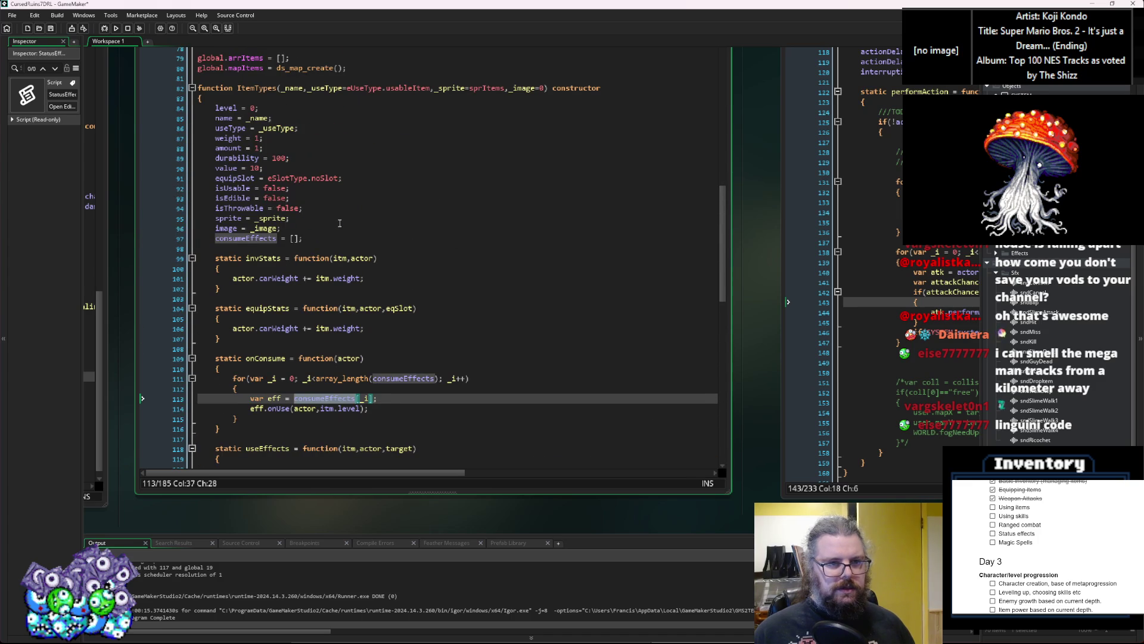
pyautogui.scroll(-10, 340, 223)
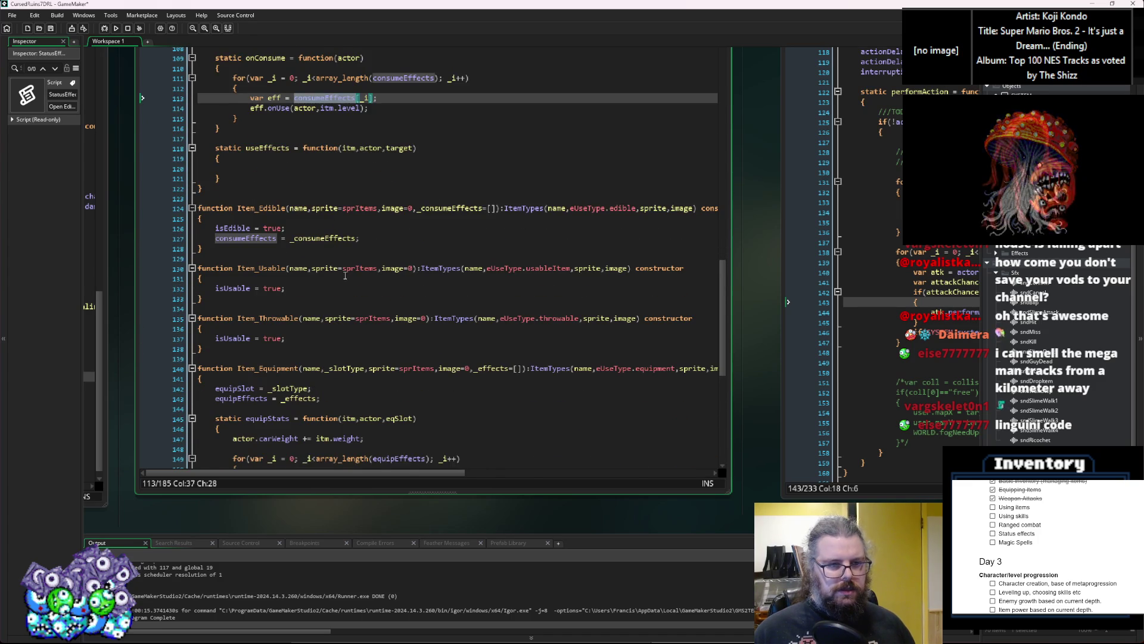
pyautogui.scroll(2, 344, 276)
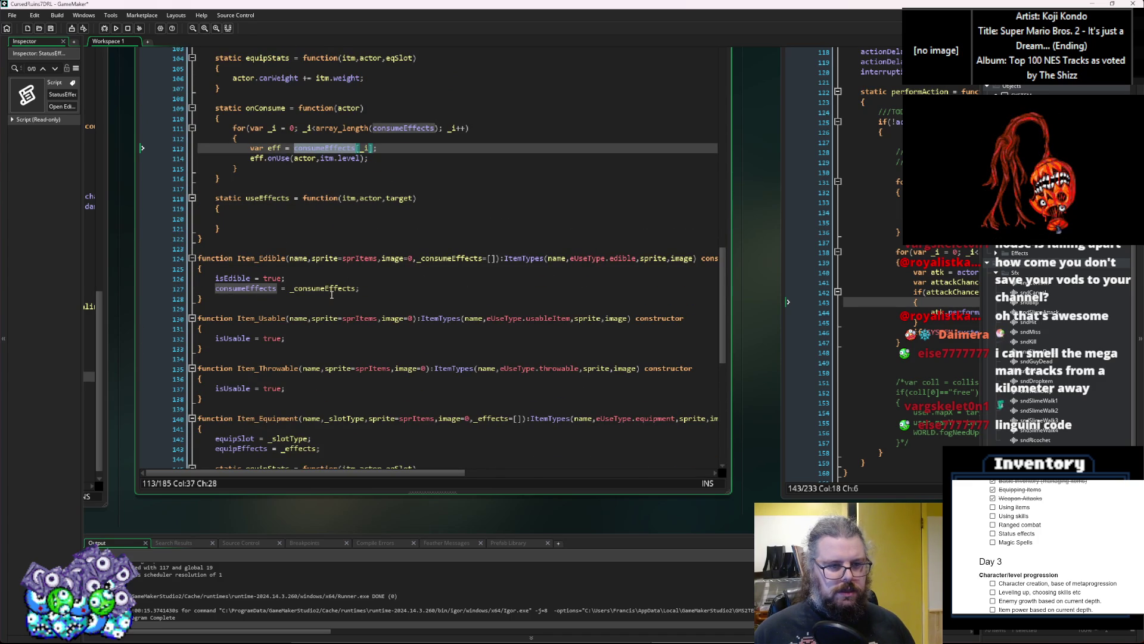
pyautogui.doubleClick(332, 289)
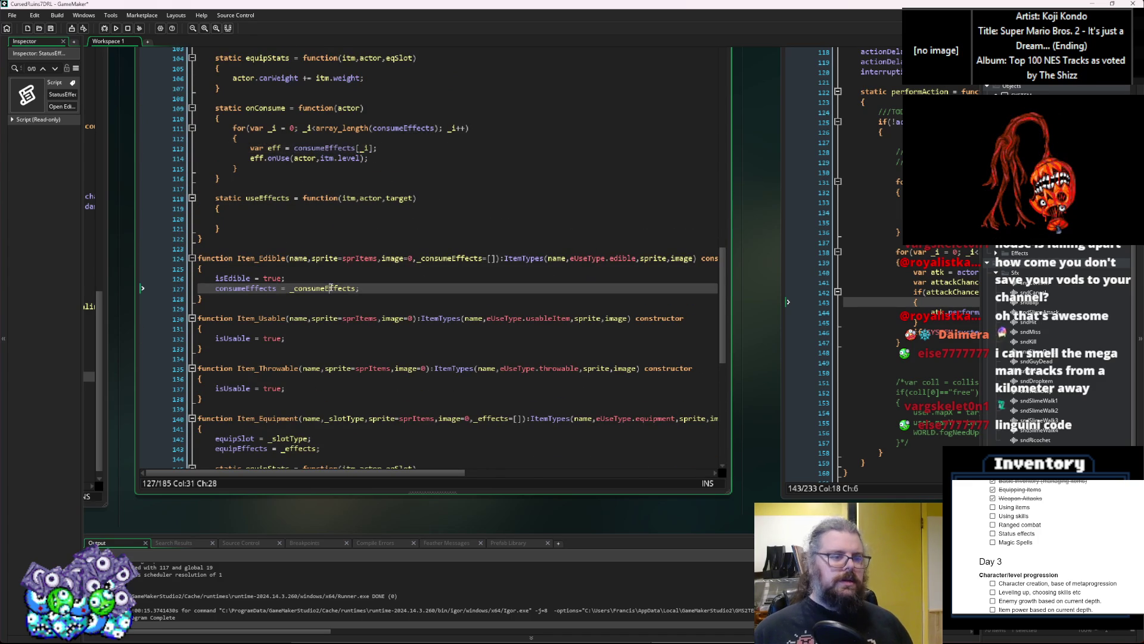
pyautogui.doubleClick(453, 258)
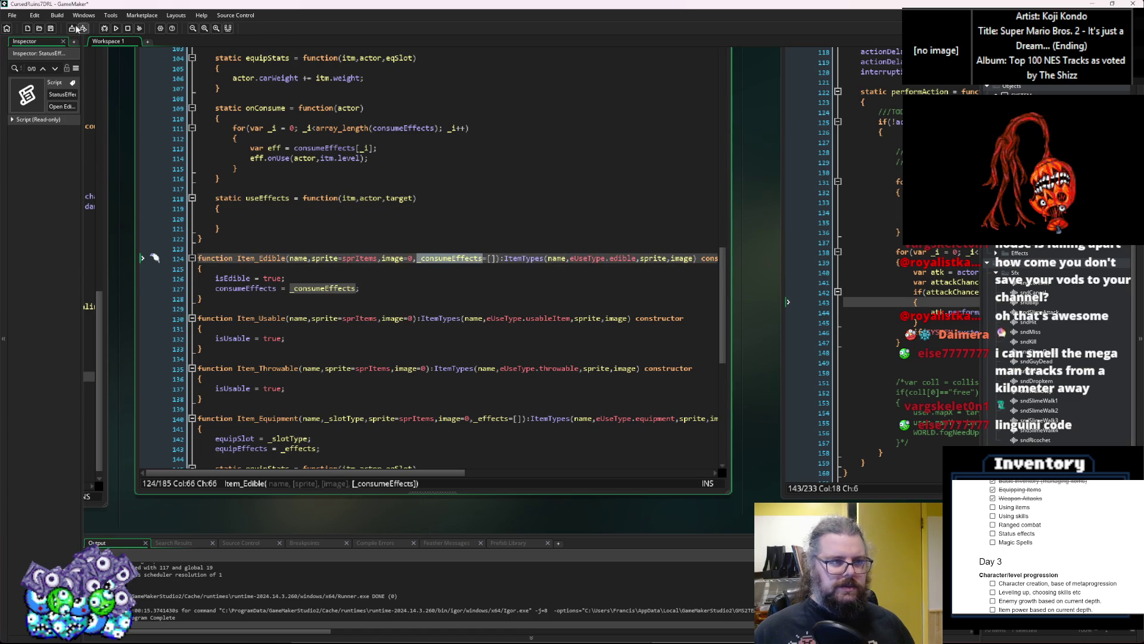
pyautogui.scroll(-1, 409, 365)
pyautogui.scroll(-5, 408, 365)
pyautogui.scroll(3, 334, 268)
# Change Chicken, Apple, Sausage and Pie from Item_Usable to Item_Edible
pyautogui.click(273, 183)
pyautogui.doubleClick(273, 183)
pyautogui.hotkey('ctrl', 'c')
pyautogui.scroll(-10, 422, 362)
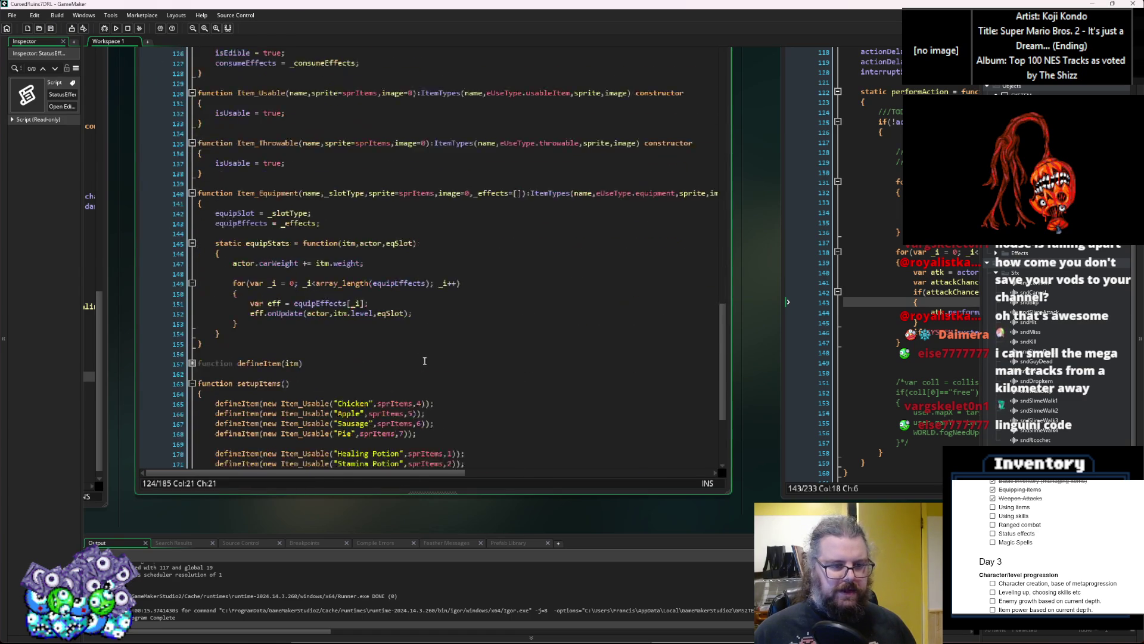
pyautogui.doubleClick(310, 252)
pyautogui.hotkey('ctrl', 'v')
pyautogui.doubleClick(309, 263)
pyautogui.write('Edible')
pyautogui.doubleClick(309, 273)
pyautogui.hotkey('ctrl', 'v')
pyautogui.click(305, 285)
pyautogui.doubleClick(309, 283)
pyautogui.hotkey('ctrl', 'v')
# Add an empty [] effects list after Chicken's image index
pyautogui.click(438, 253)
pyautogui.write(',[')
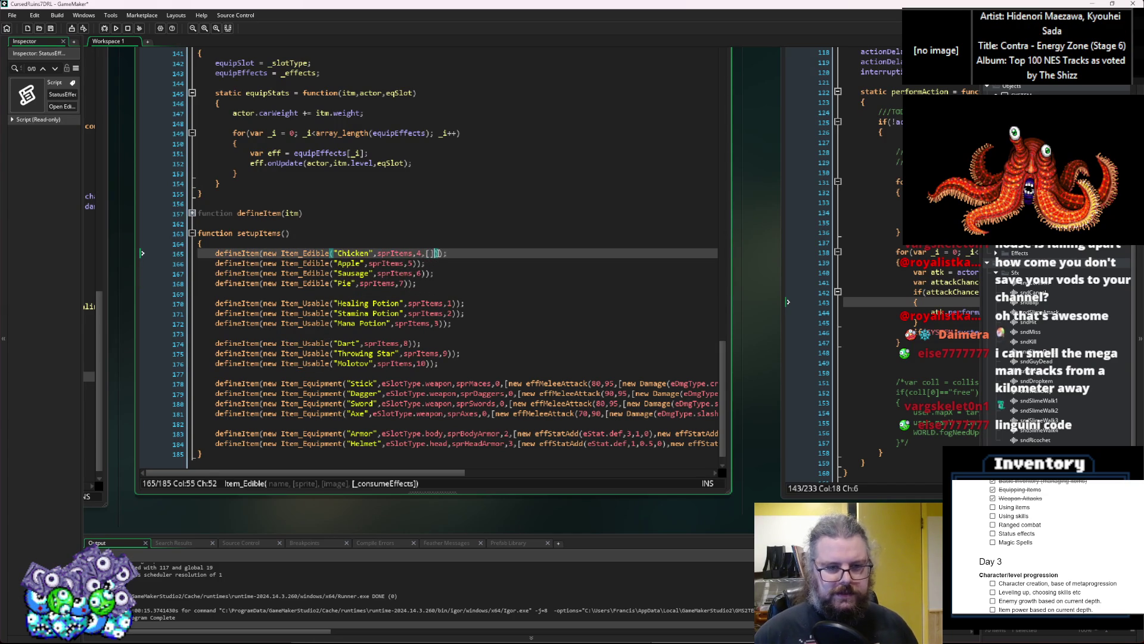
pyautogui.keyDown('ctrl'); pyautogui.scroll(-3, 516, 294); pyautogui.keyUp('ctrl')
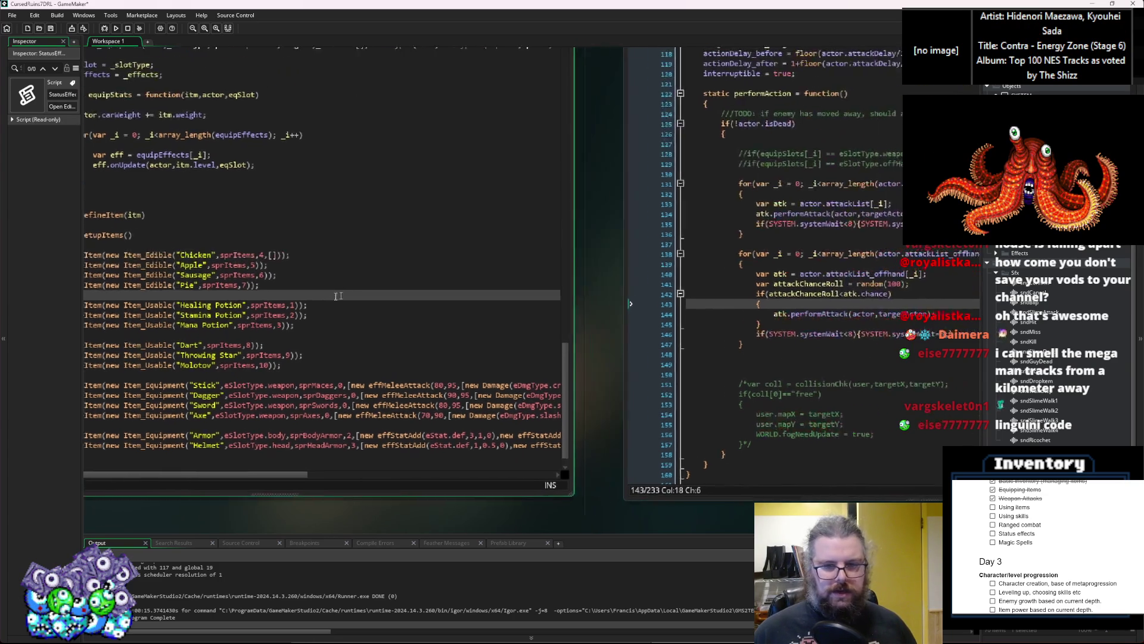
pyautogui.scroll(10, 777, 305)
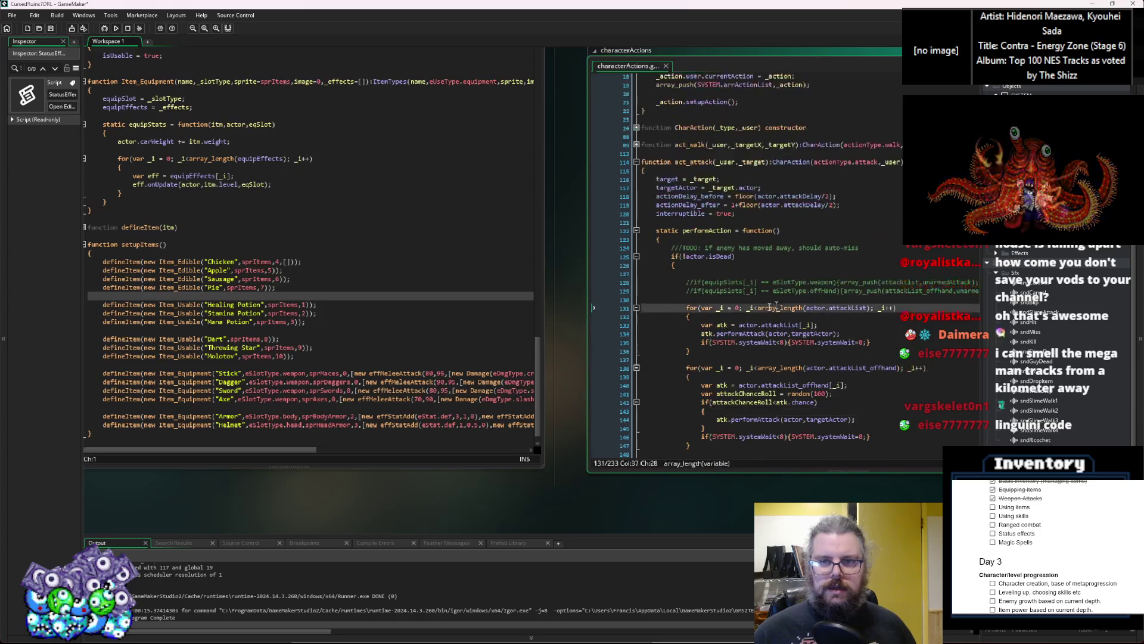
pyautogui.moveTo(776, 305); pyautogui.dragTo(619, 352)
pyautogui.hscroll(-10, 576, 341)
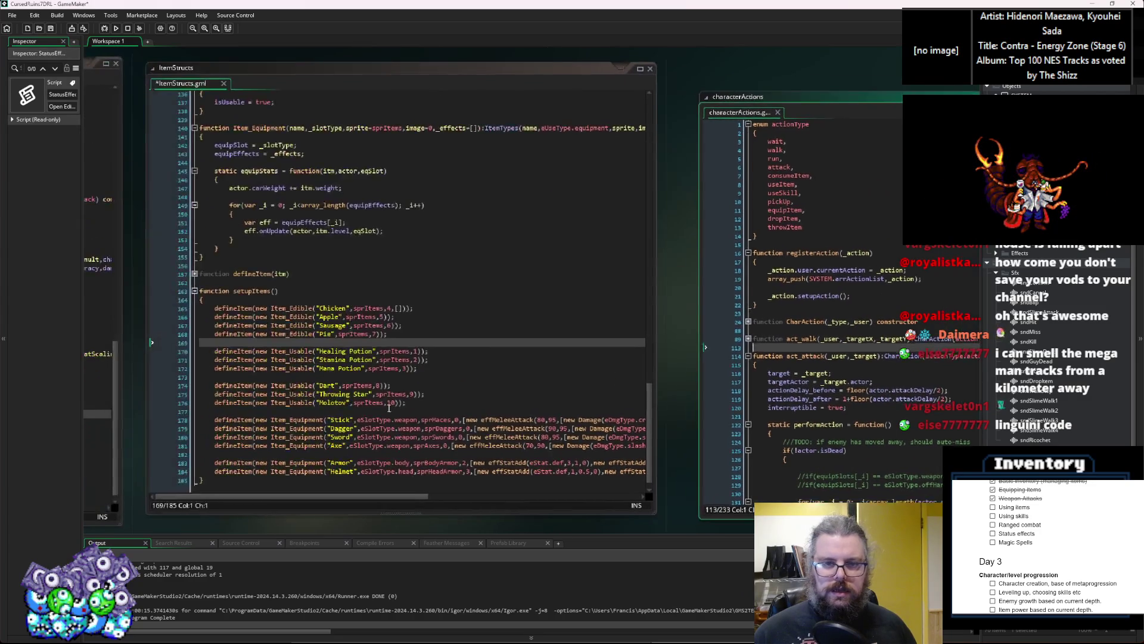
# Review the Chicken item line and the action types list in ItemStructs
pyautogui.hscroll(-2, 292, 351)
pyautogui.scroll(5, 291, 352)
pyautogui.hscroll(-7, 322, 370)
pyautogui.hscroll(10, 367, 393)
pyautogui.scroll(5, 241, 301)
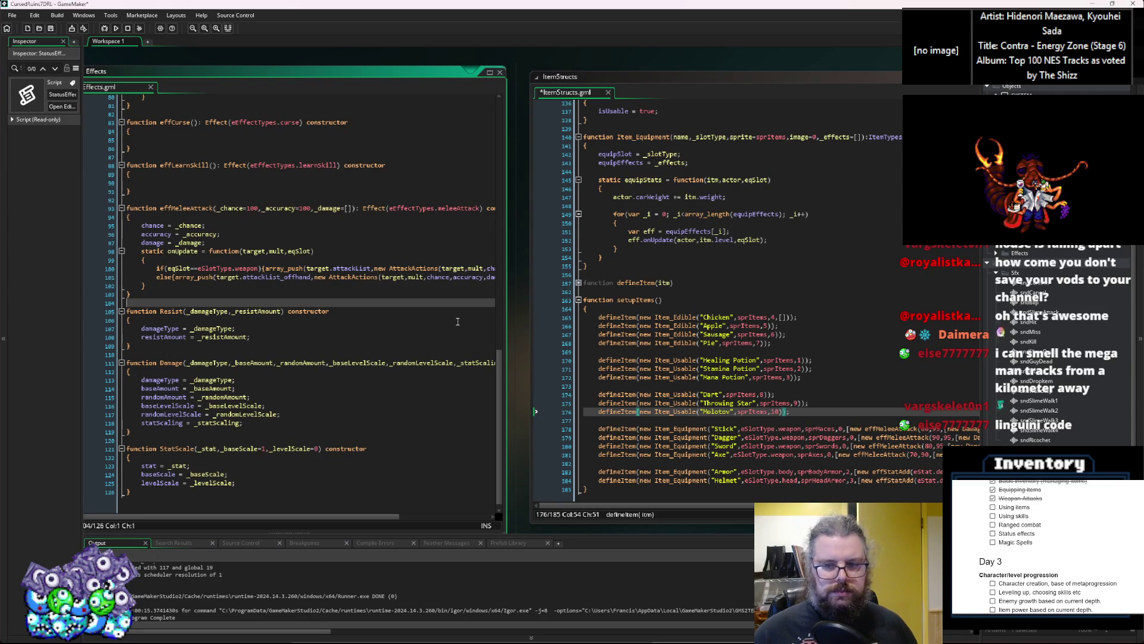
pyautogui.hscroll(-3, 441, 327)
pyautogui.hscroll(4, 395, 345)
pyautogui.hscroll(8, 395, 345)
pyautogui.click(257, 317)
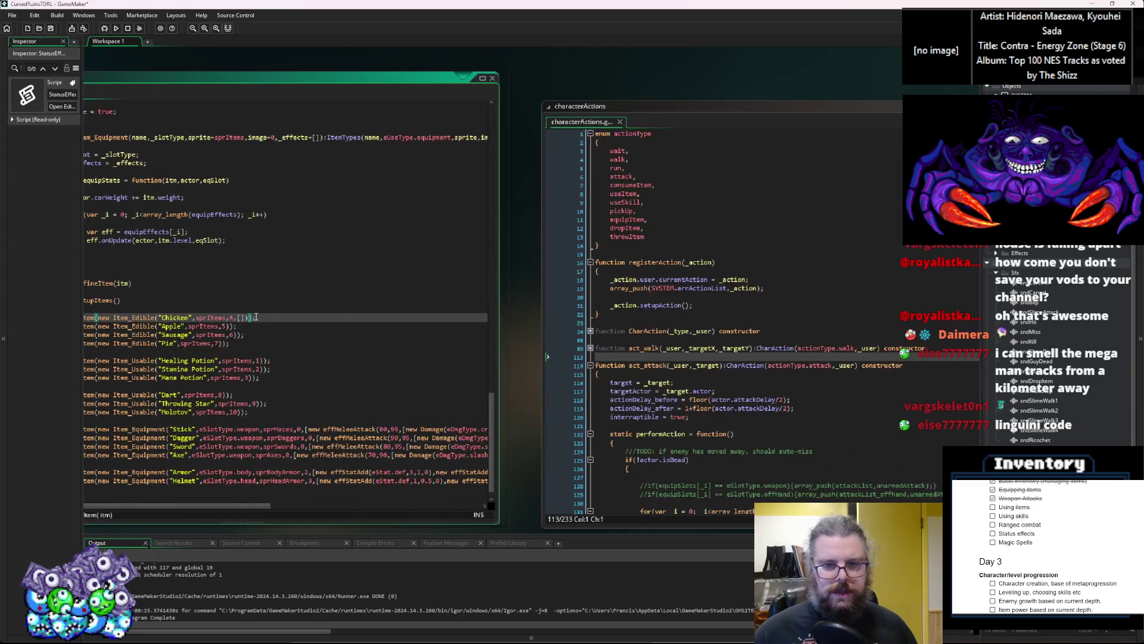
pyautogui.click(662, 236)
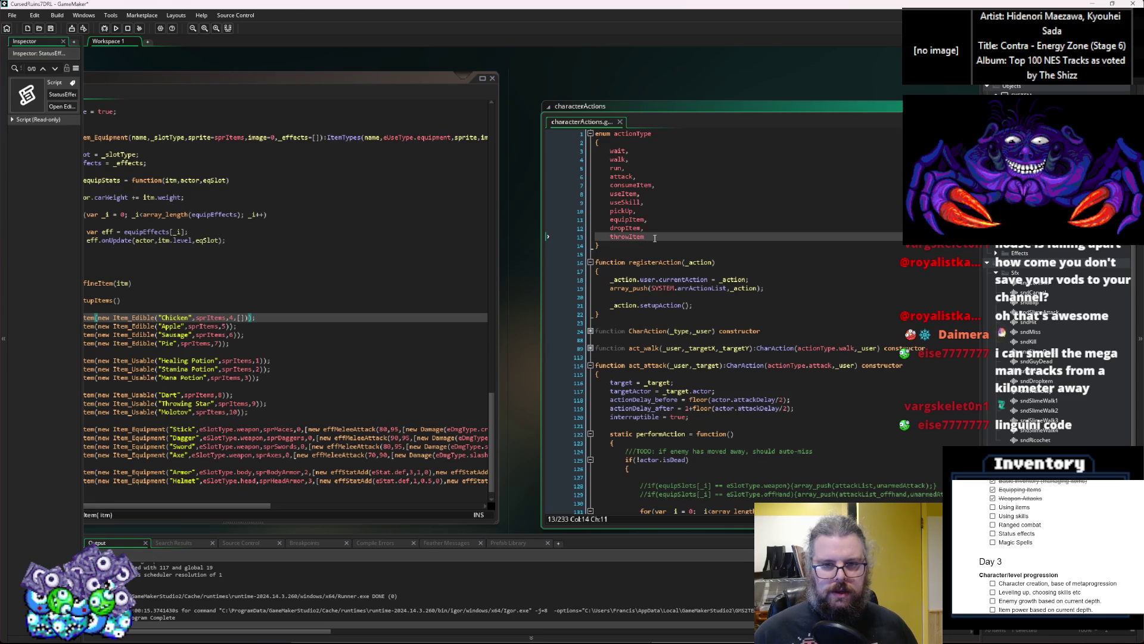
pyautogui.hscroll(-8, 548, 281)
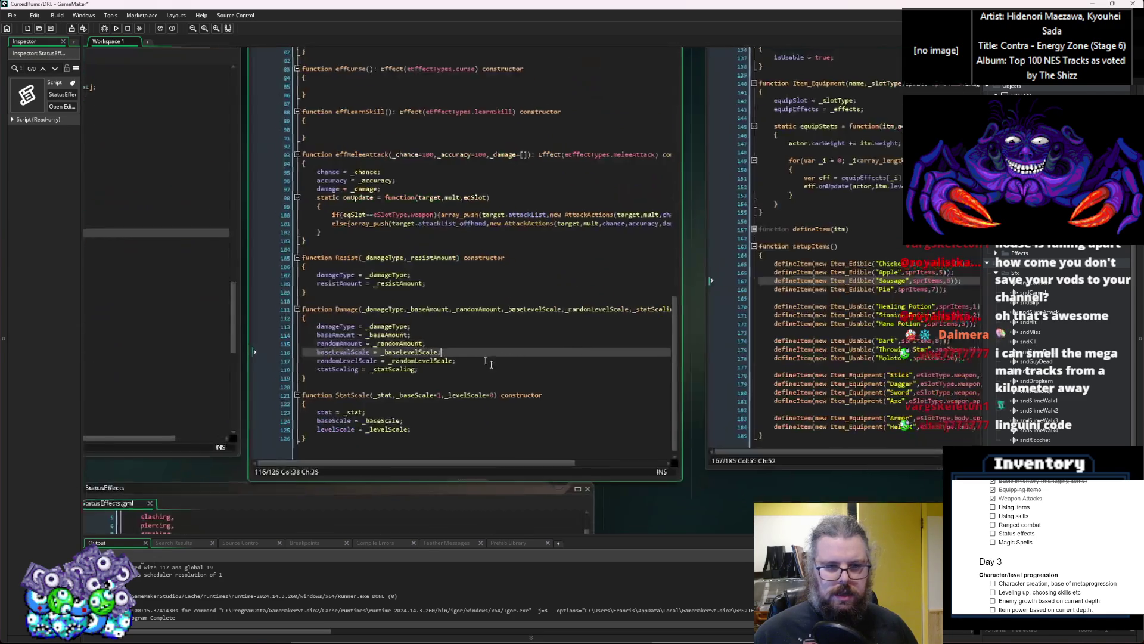
# Review the Damage constructor and effStatAdd definition in the Effects script
pyautogui.click(517, 379)
pyautogui.scroll(8, 516, 379)
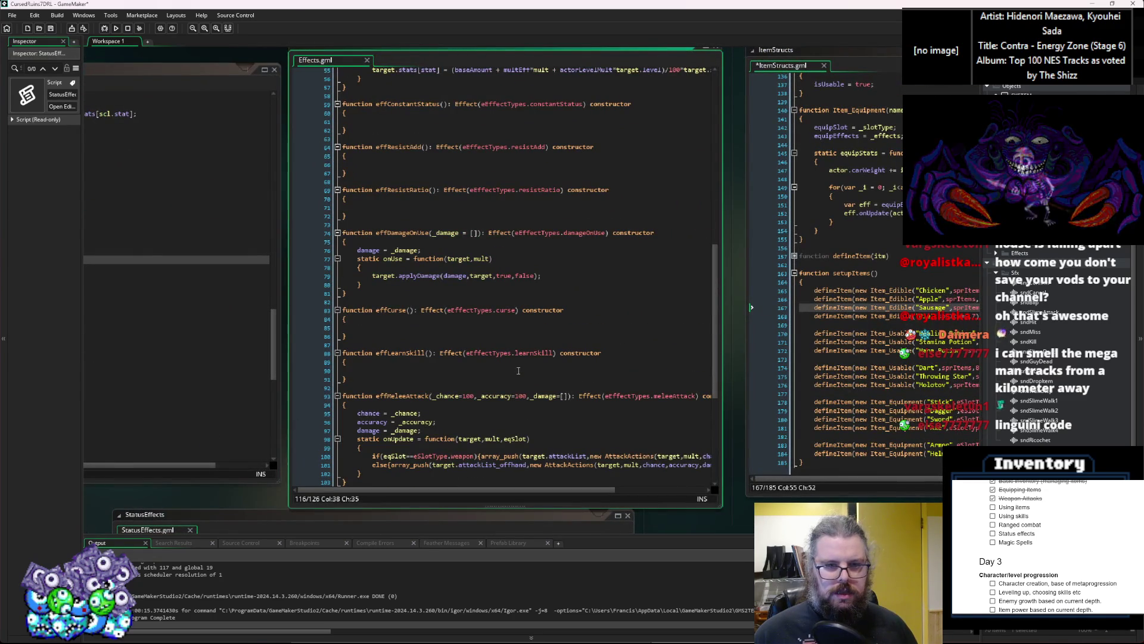
pyautogui.click(432, 388)
pyautogui.hscroll(-2, 417, 369)
pyautogui.scroll(10, 412, 360)
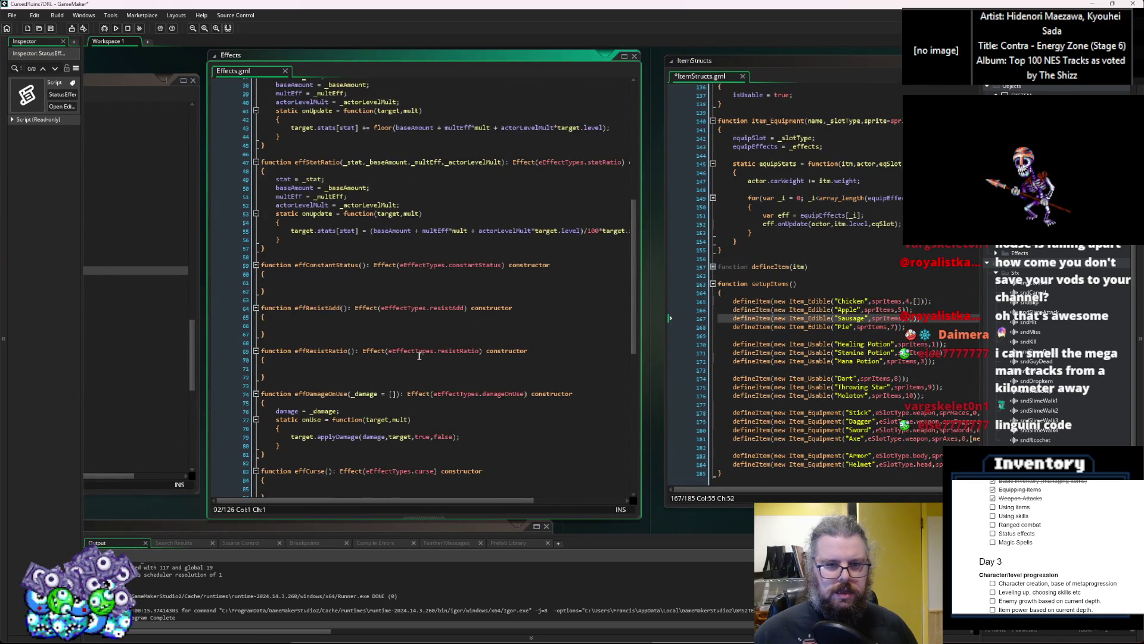
pyautogui.scroll(7, 442, 350)
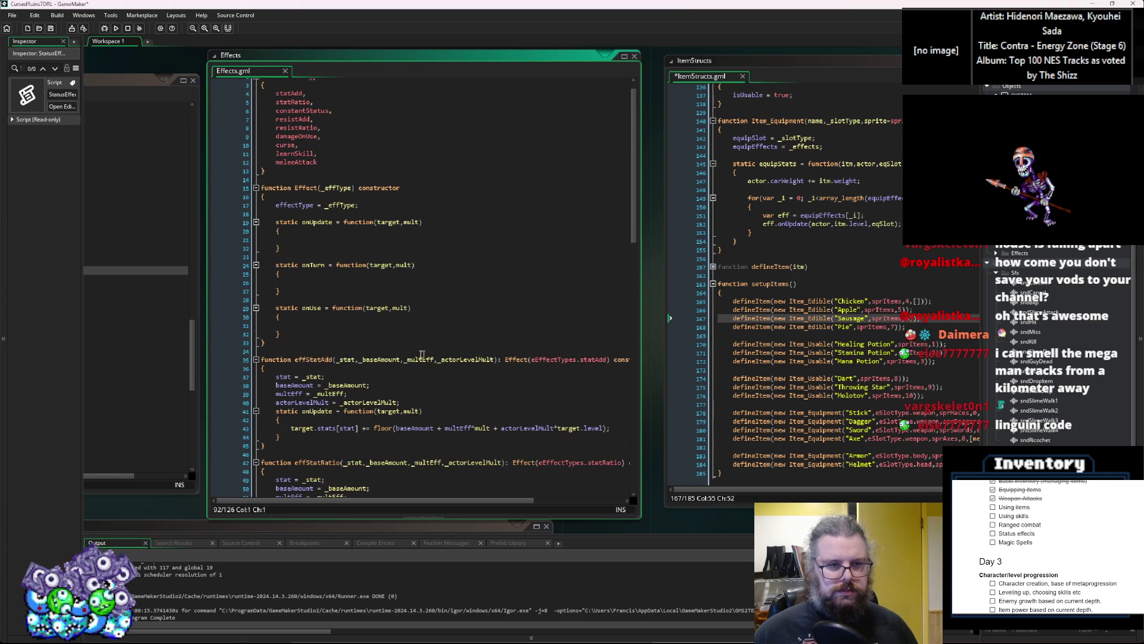
pyautogui.click(430, 354)
pyautogui.hscroll(-5, 417, 352)
# Inspect the damage calculation and attack action code in the characters script
pyautogui.click(373, 338)
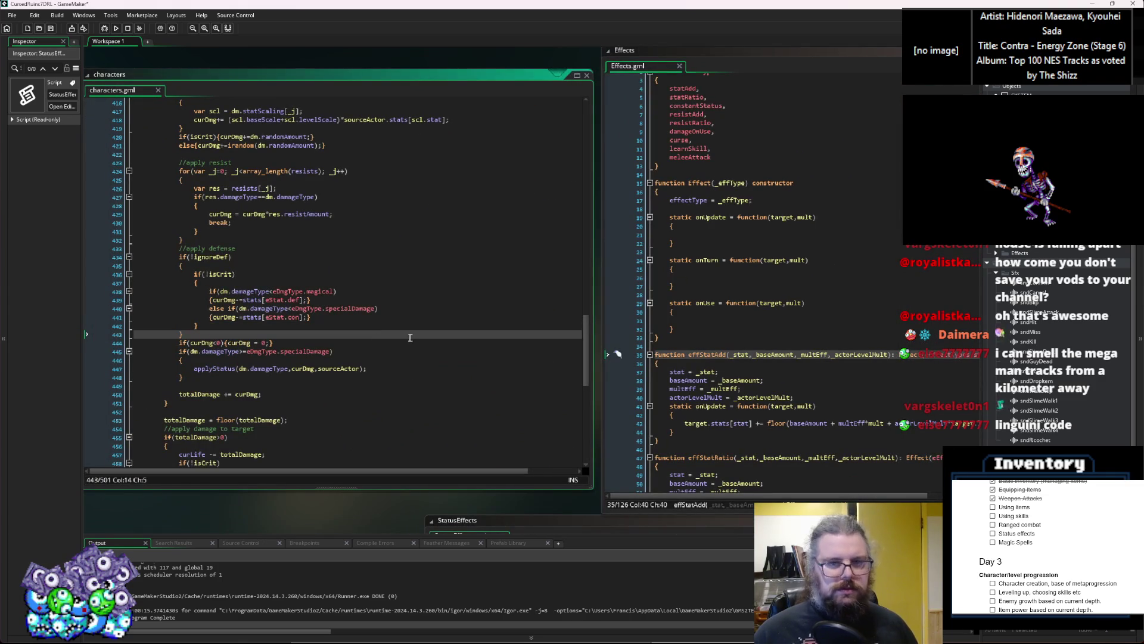
pyautogui.hscroll(6, 417, 352)
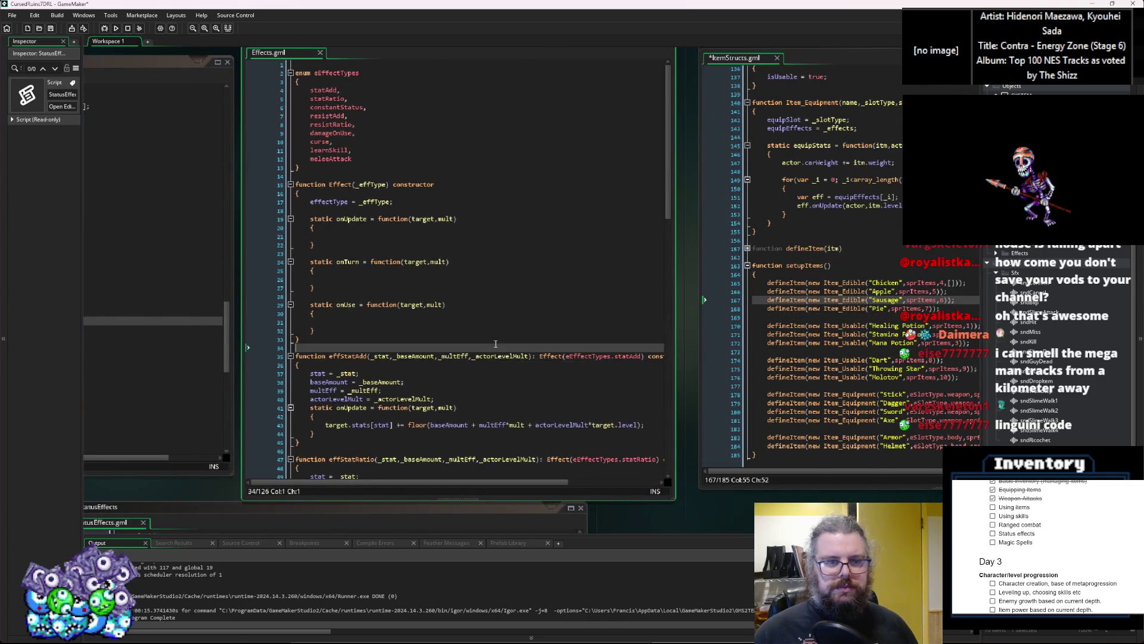
pyautogui.scroll(-5, 268, 355)
pyautogui.hscroll(-4, 418, 339)
pyautogui.scroll(-3, 492, 331)
pyautogui.hscroll(-6, 501, 304)
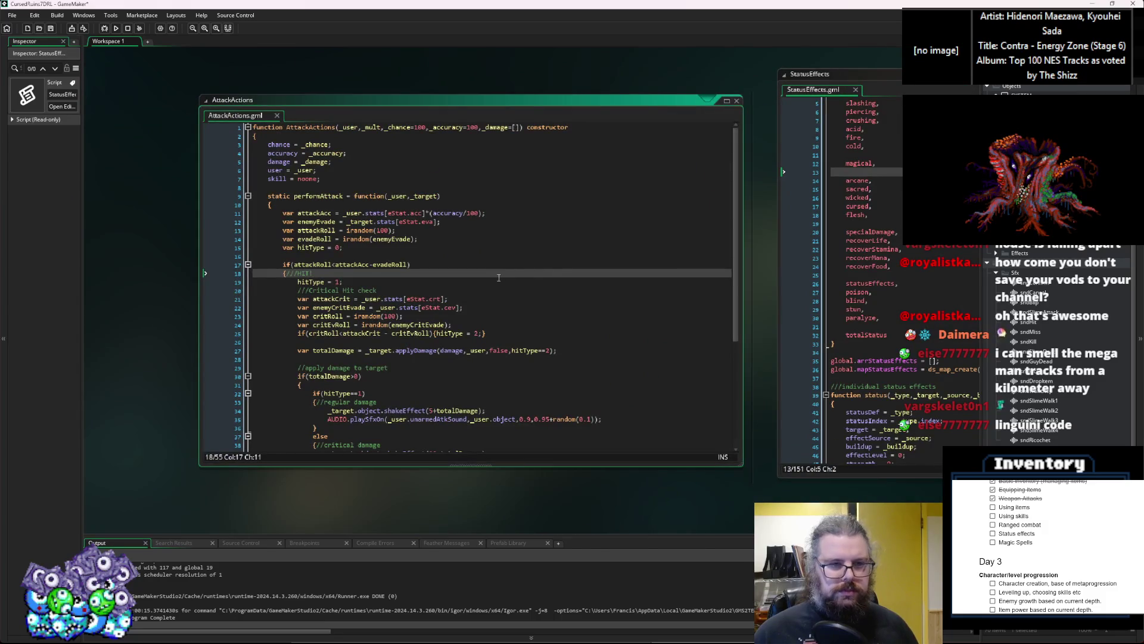
pyautogui.hscroll(8, 499, 277)
pyautogui.scroll(5, 536, 358)
pyautogui.hscroll(-8, 550, 385)
pyautogui.scroll(2, 572, 333)
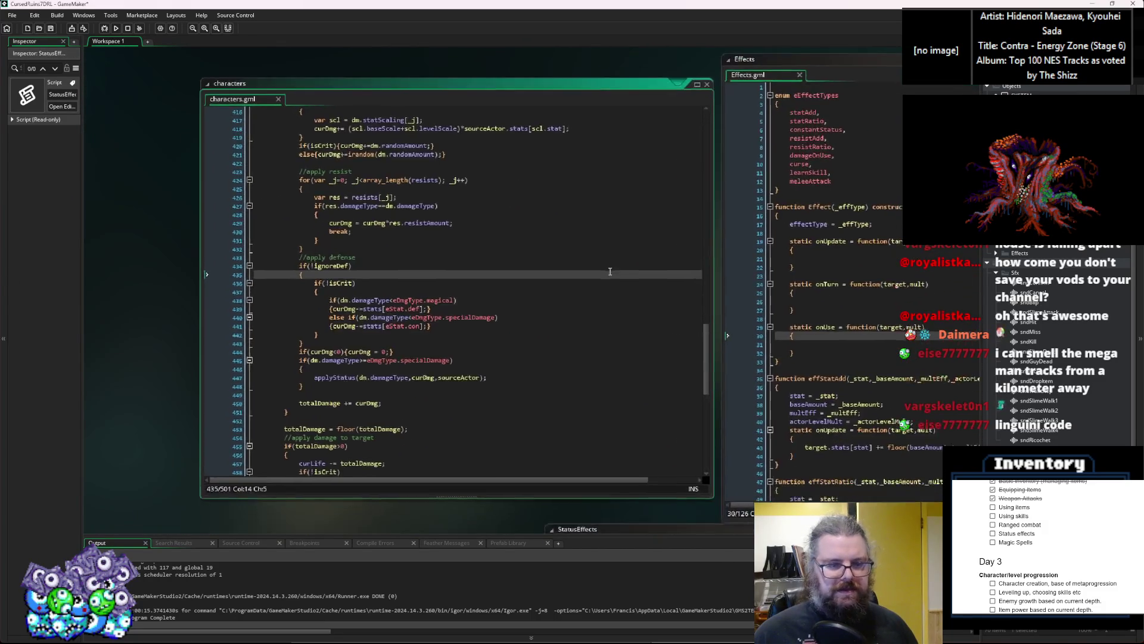
pyautogui.hscroll(15, 450, 305)
pyautogui.scroll(-2, 596, 298)
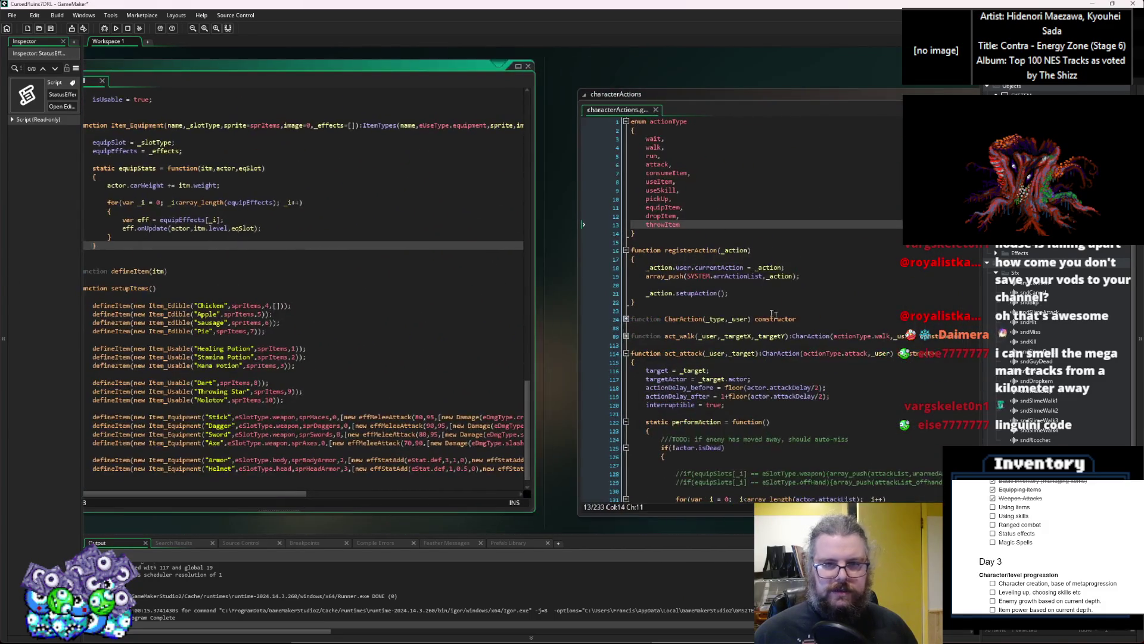
pyautogui.hscroll(8, 763, 311)
pyautogui.scroll(-1, 762, 310)
pyautogui.click(500, 362)
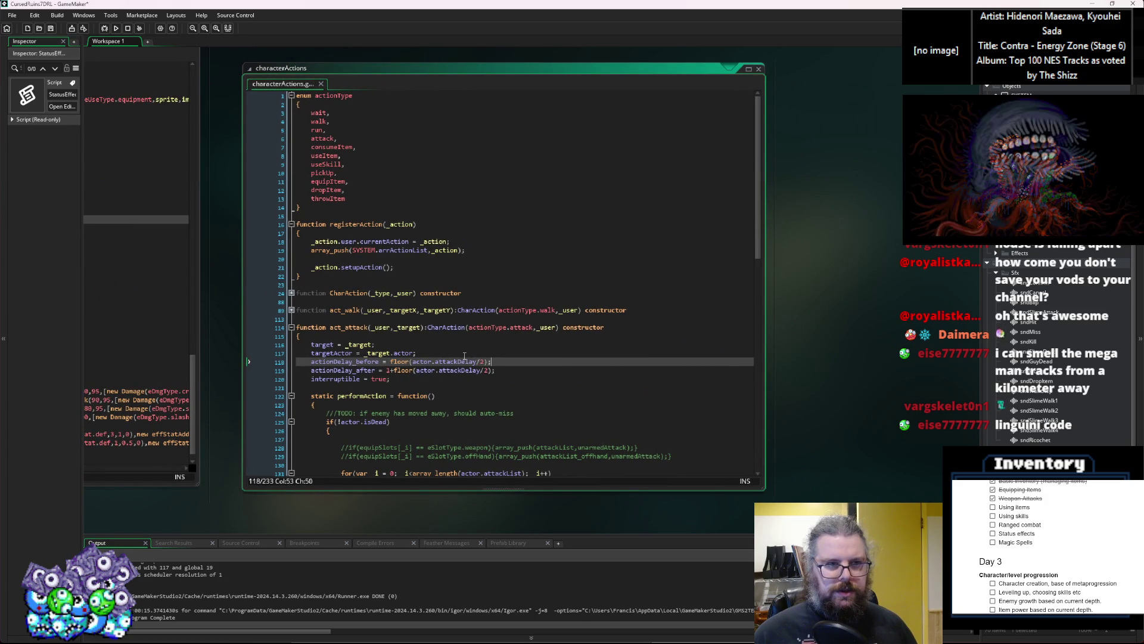
# Cycle through the Effects and characters scripts, then pan back to ItemStructs
pyautogui.hotkey('ctrl', 'Tab')
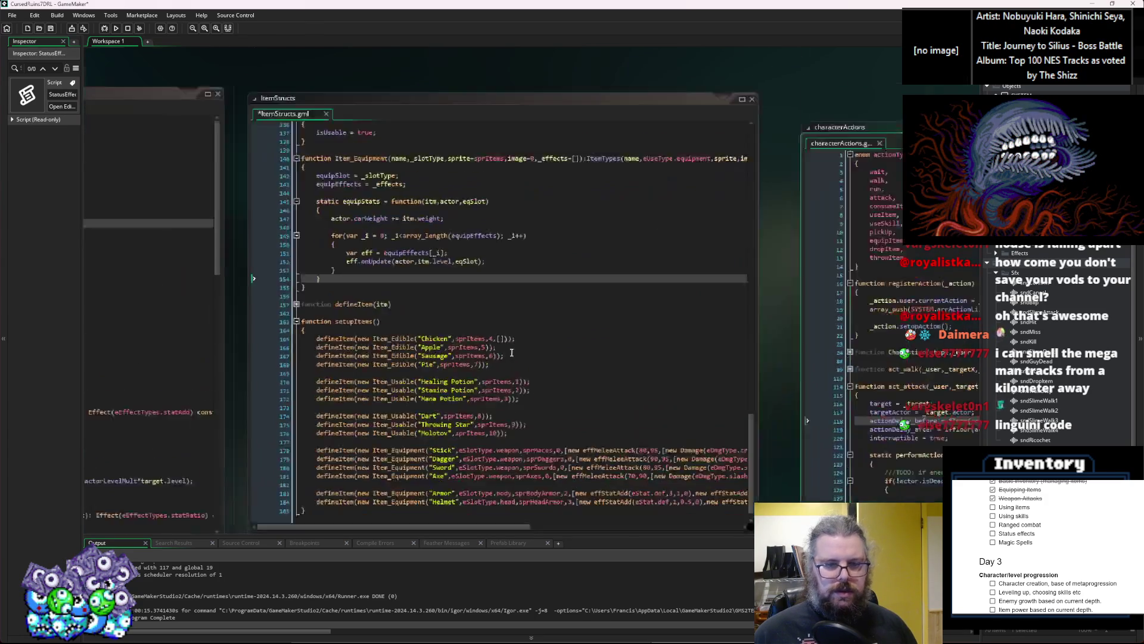
pyautogui.click(556, 398)
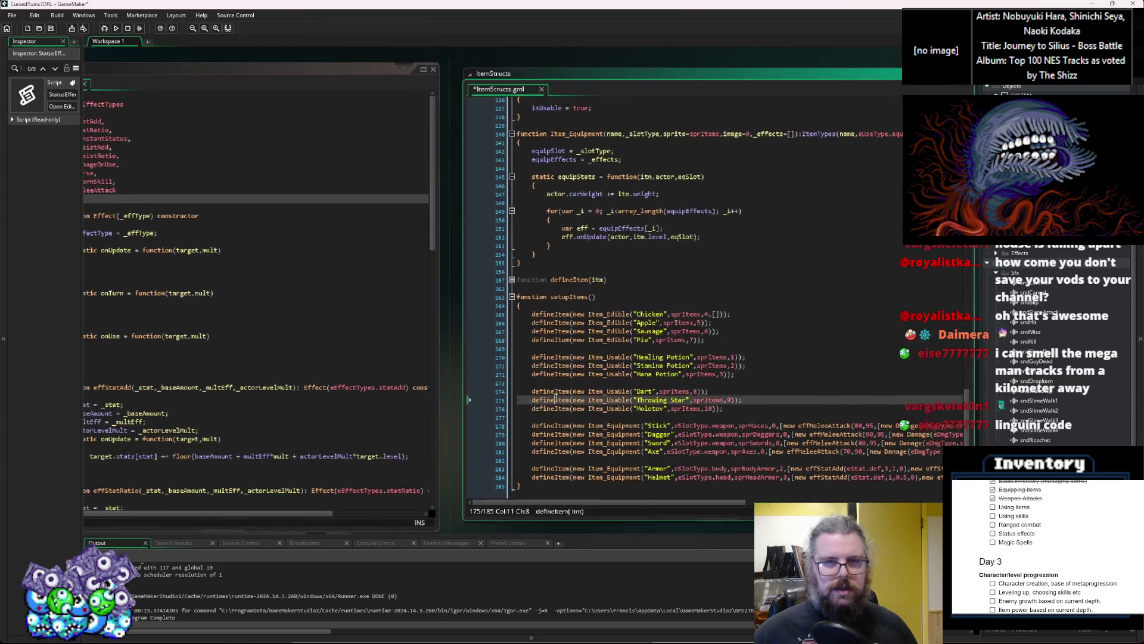
pyautogui.click(146, 381)
pyautogui.moveTo(488, 388); pyautogui.dragTo(615, 389)
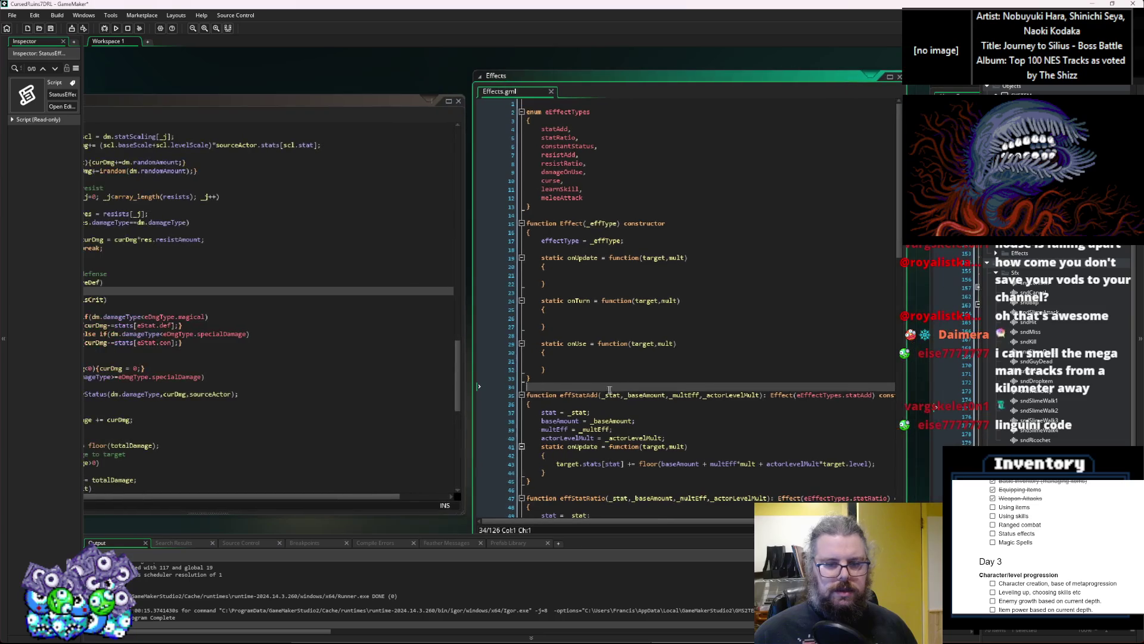
pyautogui.click(381, 390)
pyautogui.scroll(10, 437, 377)
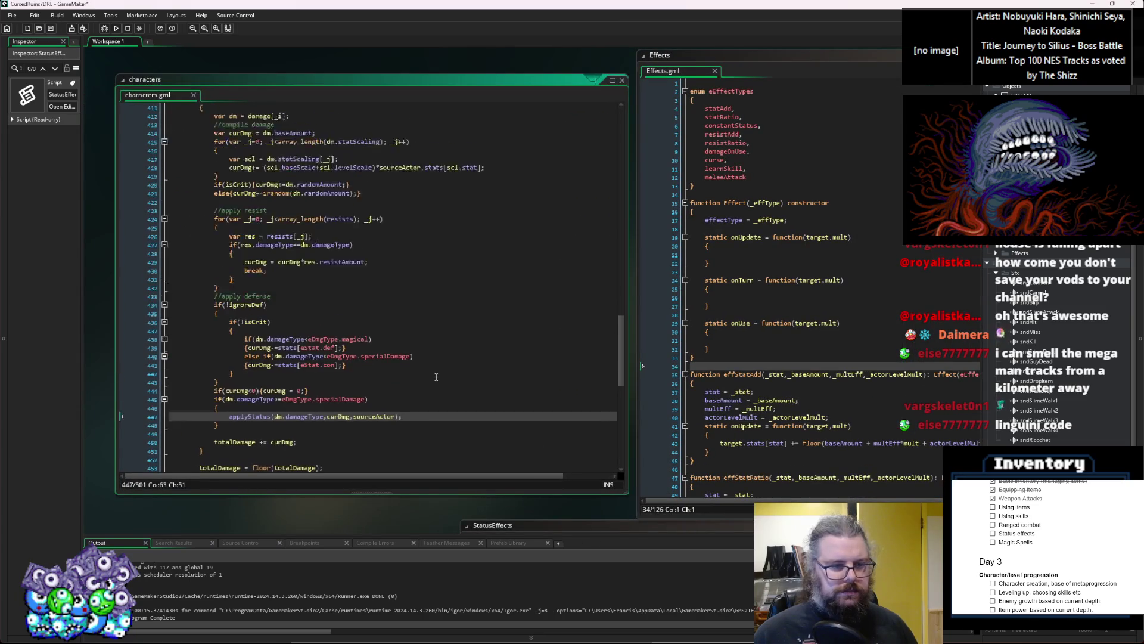
pyautogui.scroll(1, 436, 376)
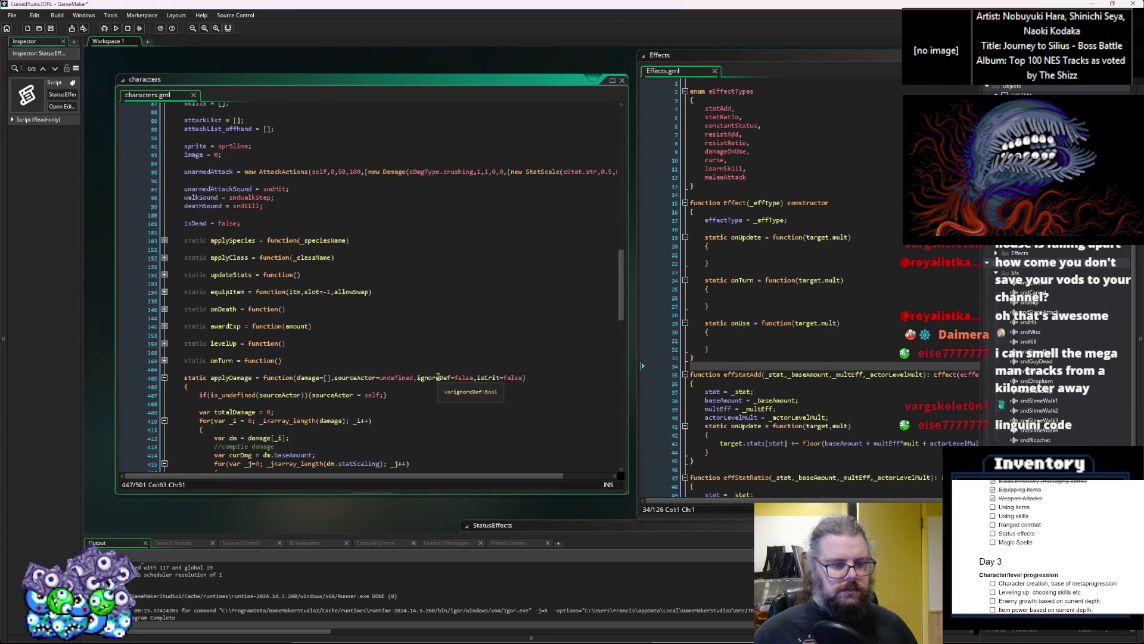
pyautogui.scroll(7, 439, 378)
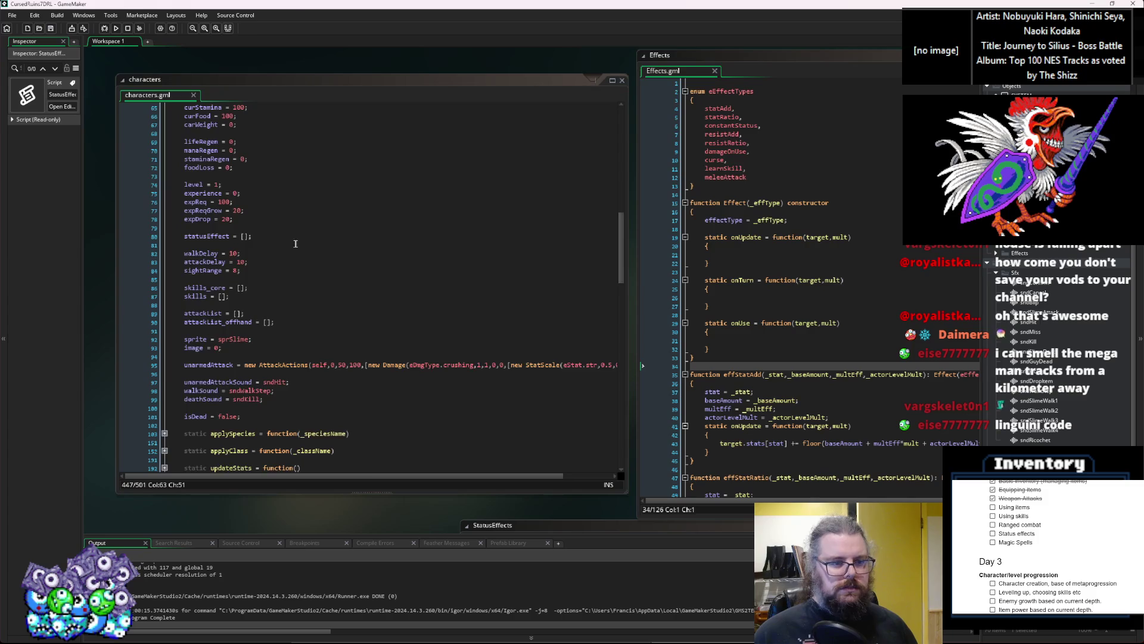
pyautogui.scroll(-2, 294, 242)
pyautogui.scroll(7, 304, 242)
pyautogui.moveTo(391, 312)
pyautogui.mouseDown()
pyautogui.moveTo(477, 119)
pyautogui.moveTo(570, 80)
pyautogui.mouseUp()
pyautogui.click(624, 106)
pyautogui.moveTo(624, 106); pyautogui.dragTo(466, 279)
pyautogui.click(465, 279)
pyautogui.scroll(4, 465, 279)
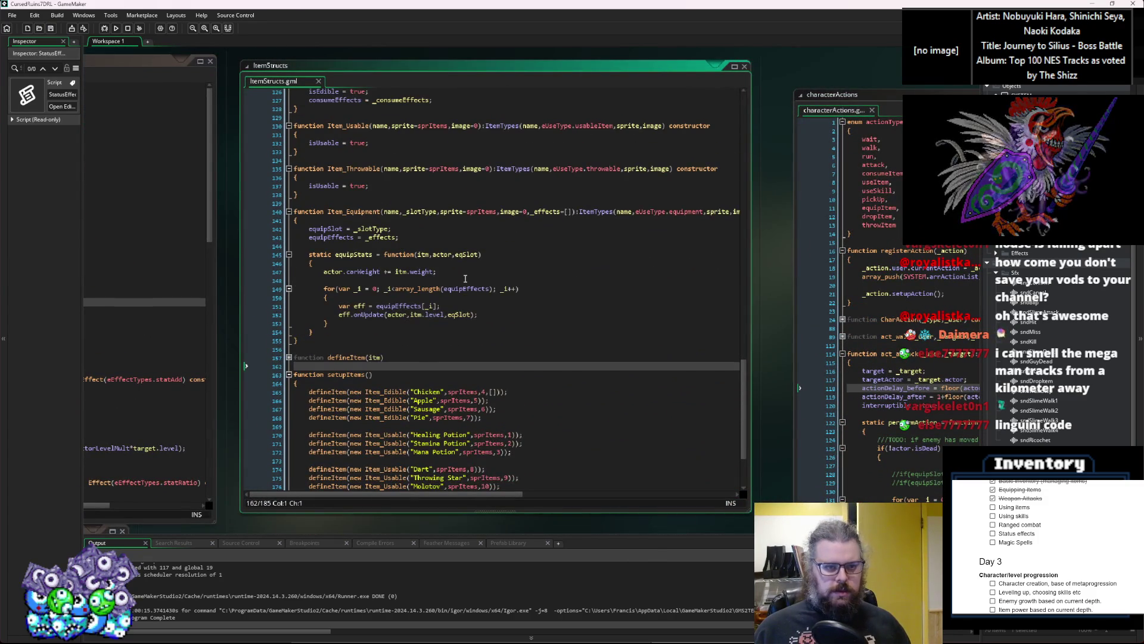
# Scroll ItemStructs up to onConsume and its consumeEffects loop
pyautogui.scroll(3, 465, 279)
pyautogui.moveTo(751, 292); pyautogui.dragTo(815, 291)
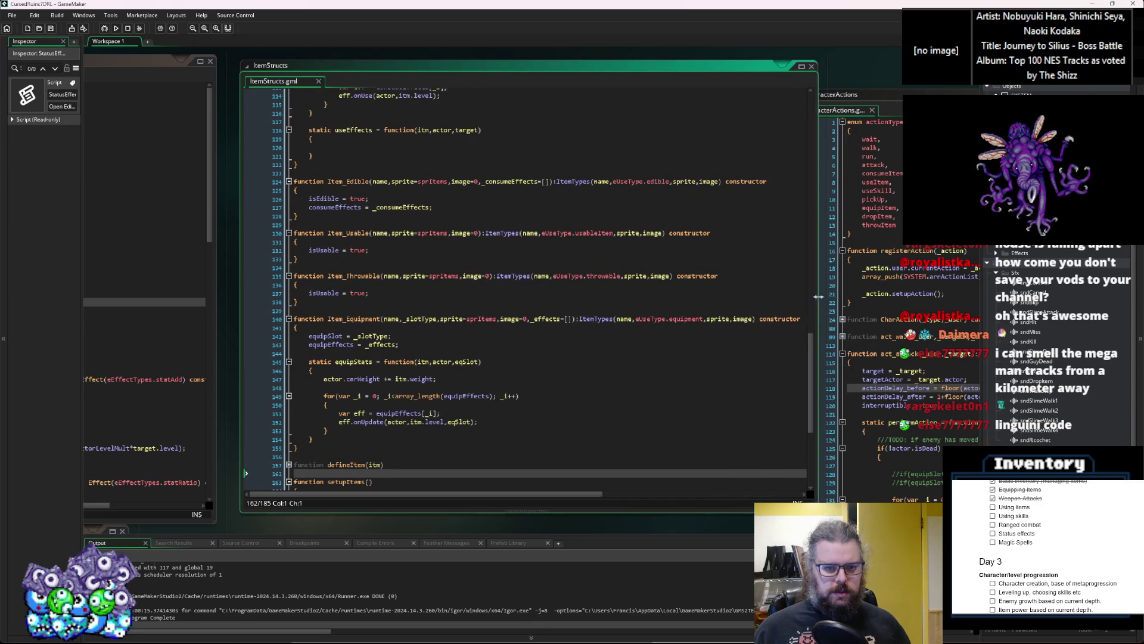
pyautogui.click(534, 328)
pyautogui.scroll(9, 510, 342)
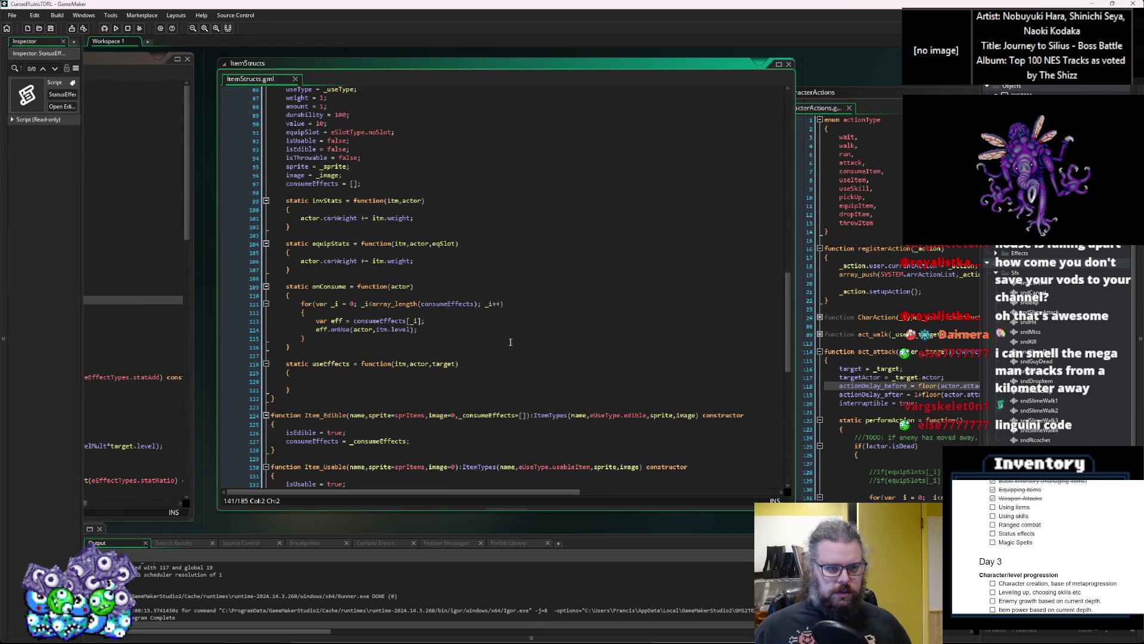
pyautogui.scroll(1, 510, 343)
pyautogui.click(455, 333)
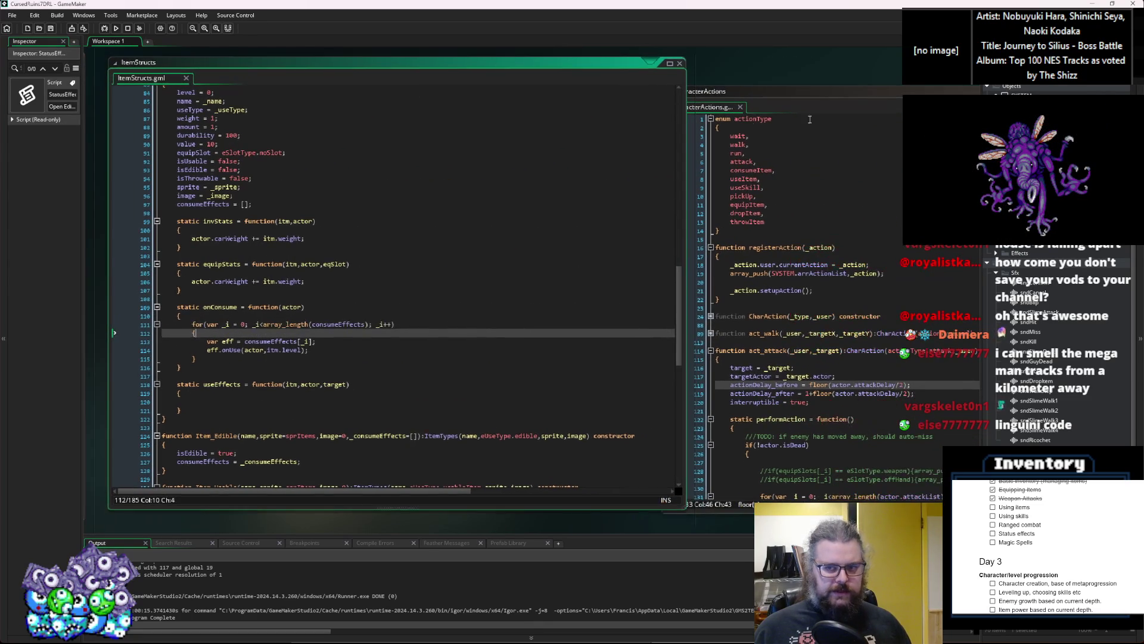
pyautogui.click(522, 346)
pyautogui.click(524, 363)
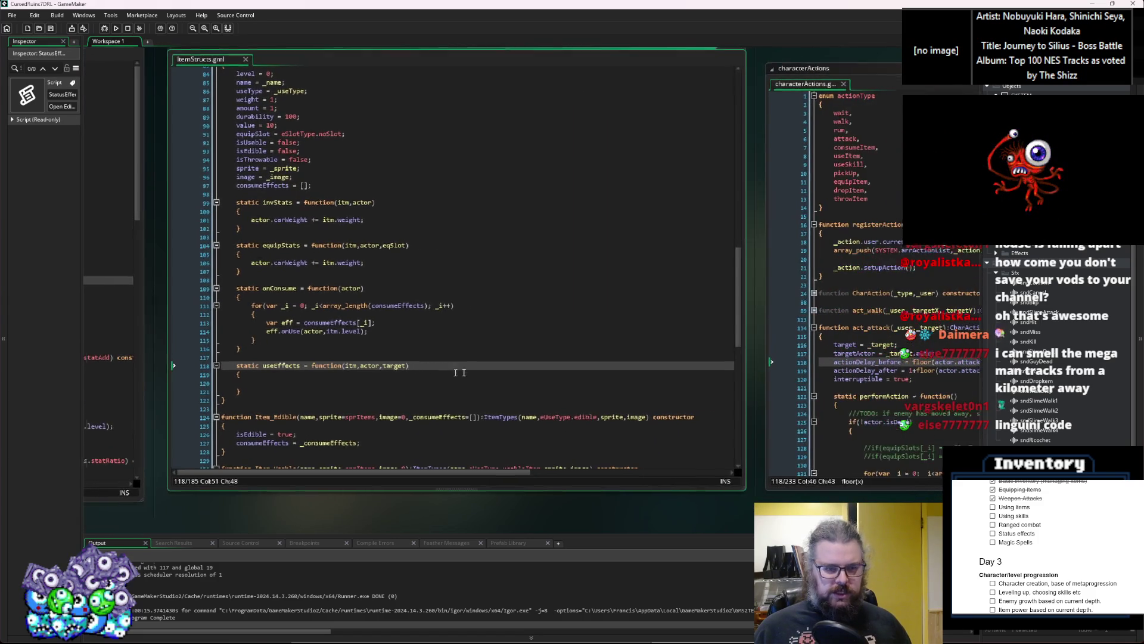
# Insert a blank line inside the loop and a new line at onConsume's top
pyautogui.click(472, 335)
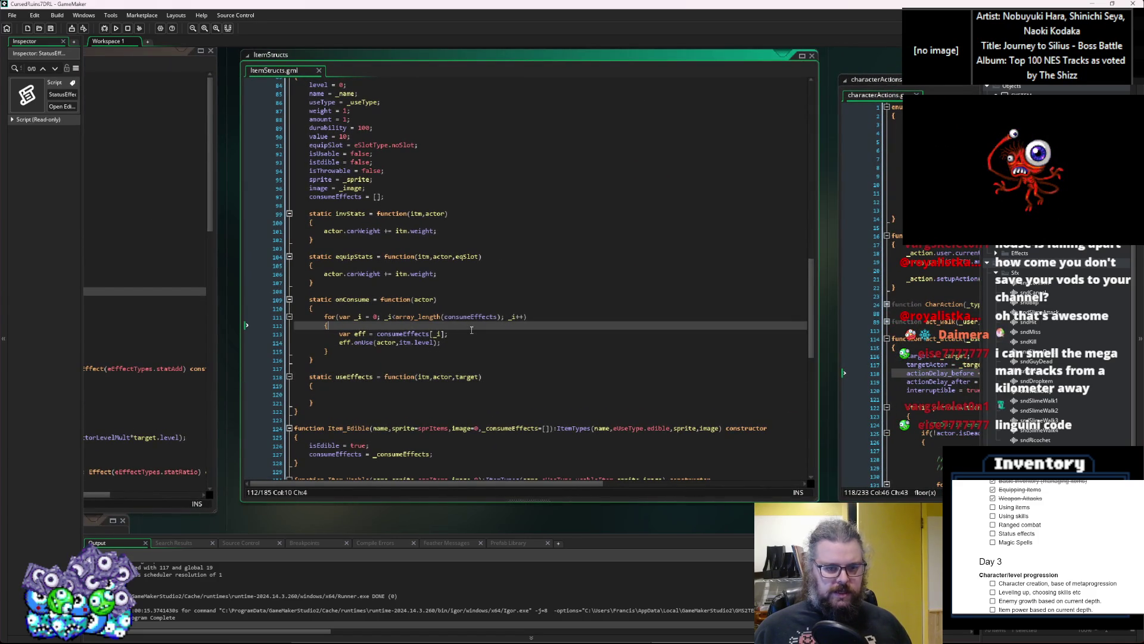
pyautogui.doubleClick(471, 318)
pyautogui.click(449, 333)
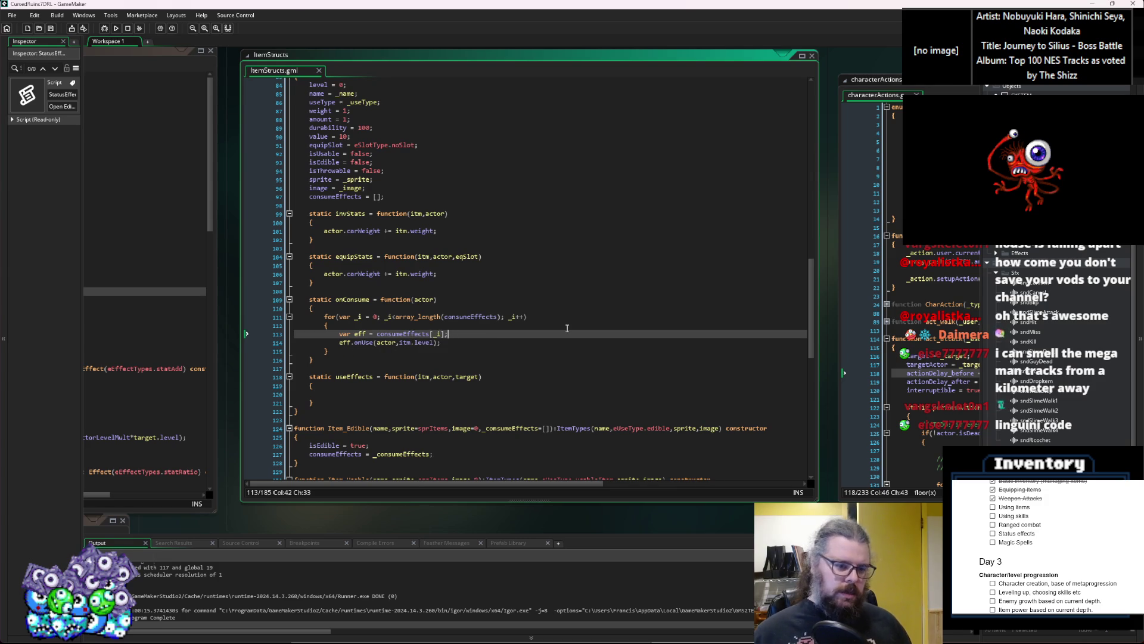
pyautogui.press('Return')
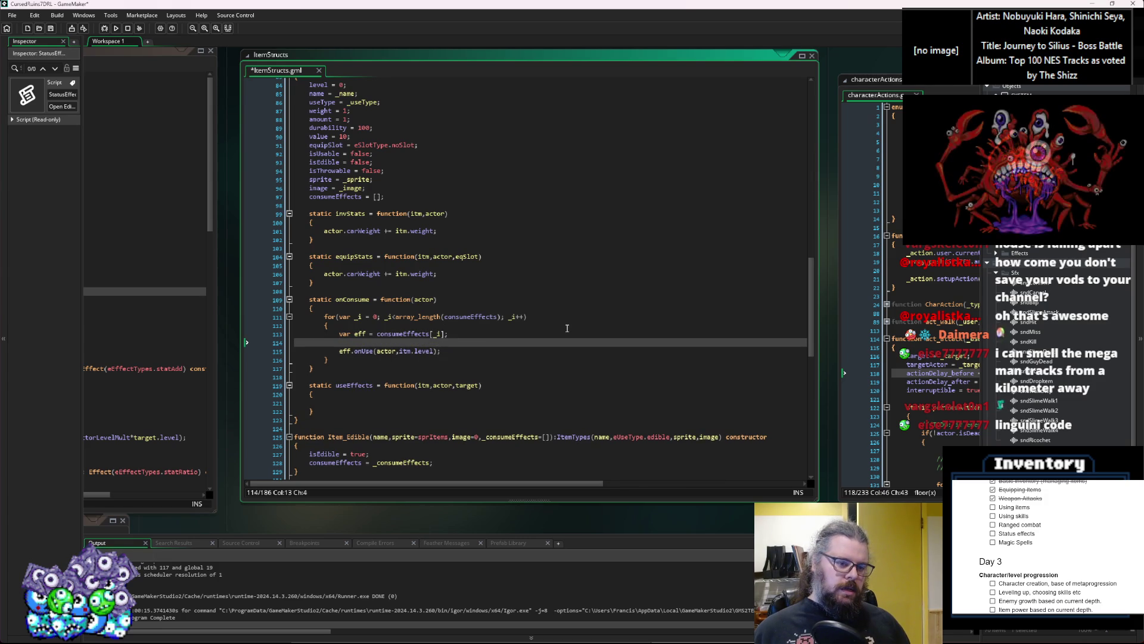
pyautogui.press('Up')
pyautogui.press('Up')
pyautogui.press('Up')
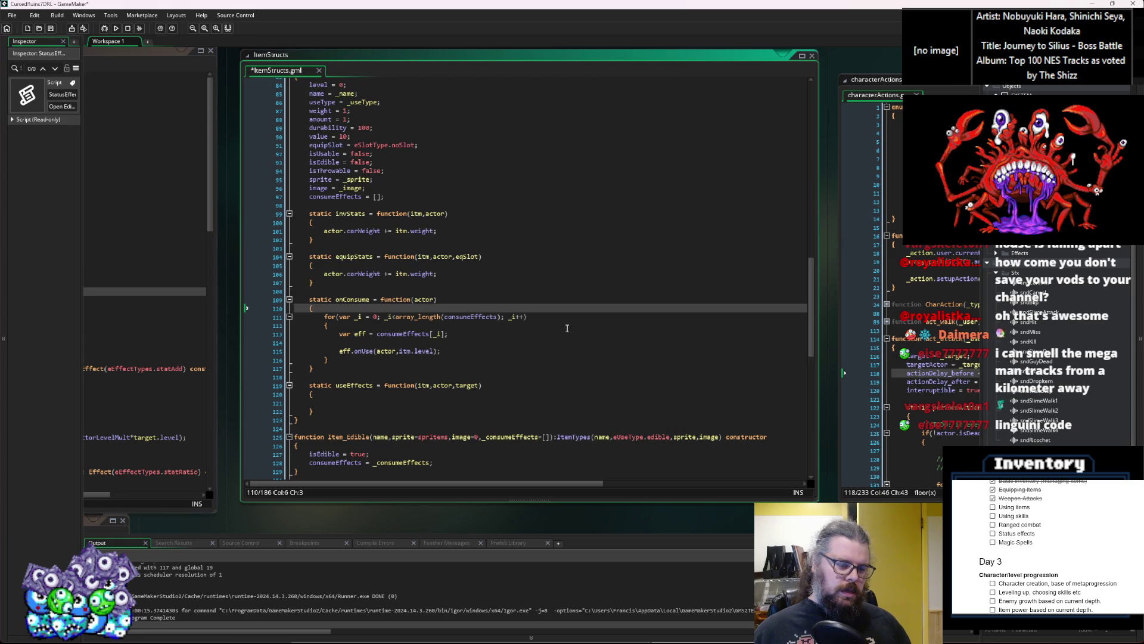
pyautogui.press('Return')
# Start an actor.applyDamage call passing consumeEffects at the top of onConsume
pyautogui.write('ector.,')
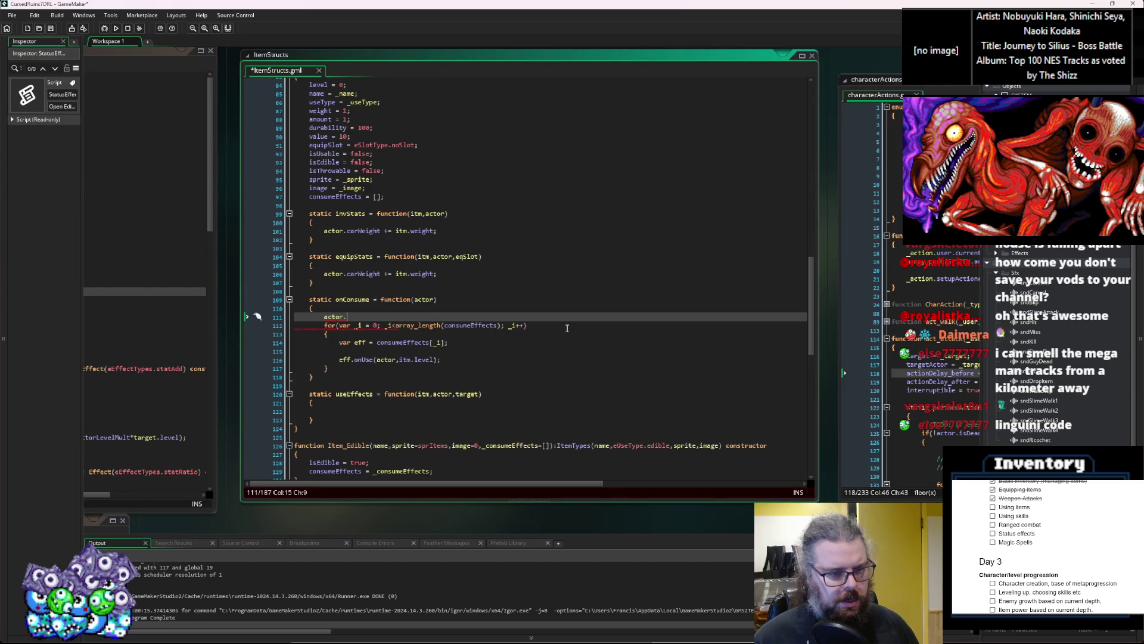
pyautogui.write('pplyDa')
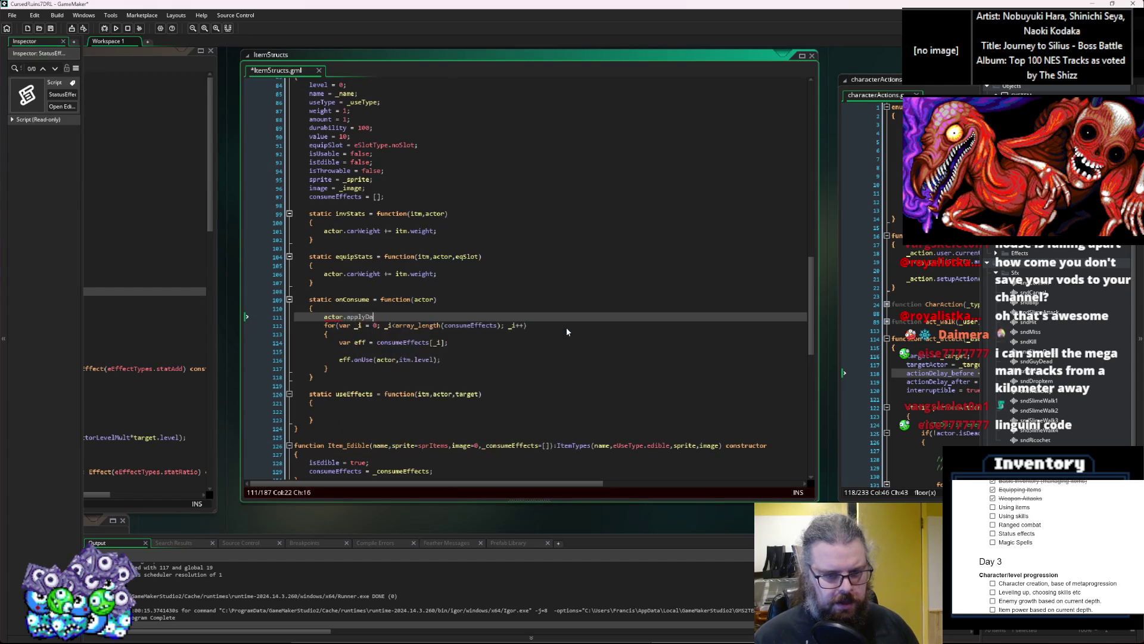
pyautogui.write('mage(')
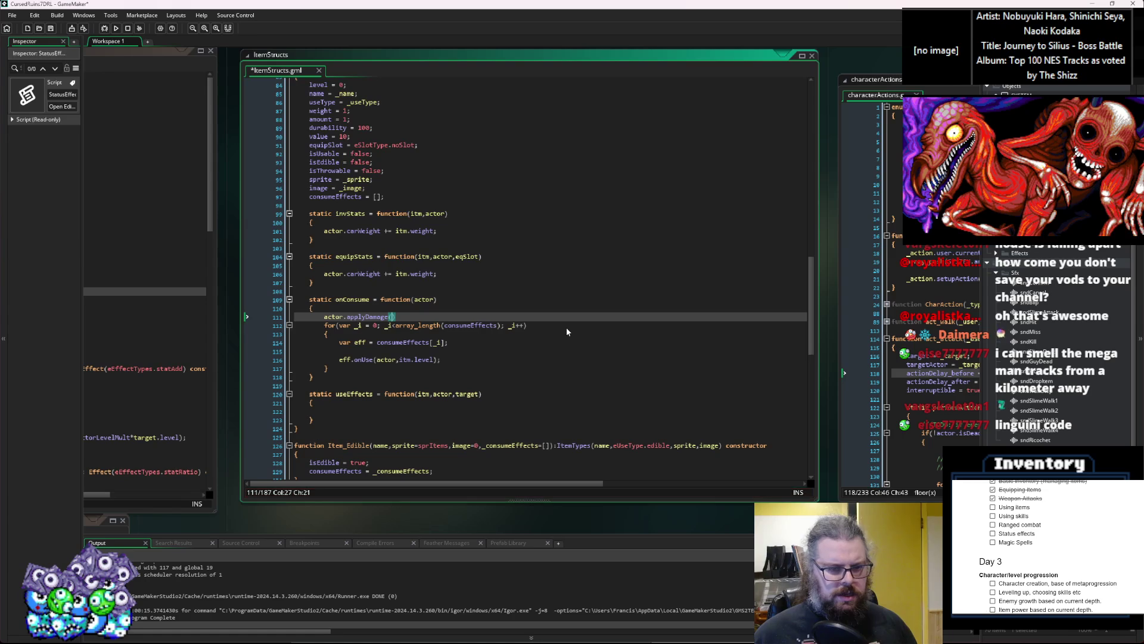
pyautogui.doubleClick(487, 325)
pyautogui.hotkey('ctrl', 'c')
pyautogui.press('Up')
pyautogui.press('Left')
pyautogui.hotkey('ctrl', 'v')
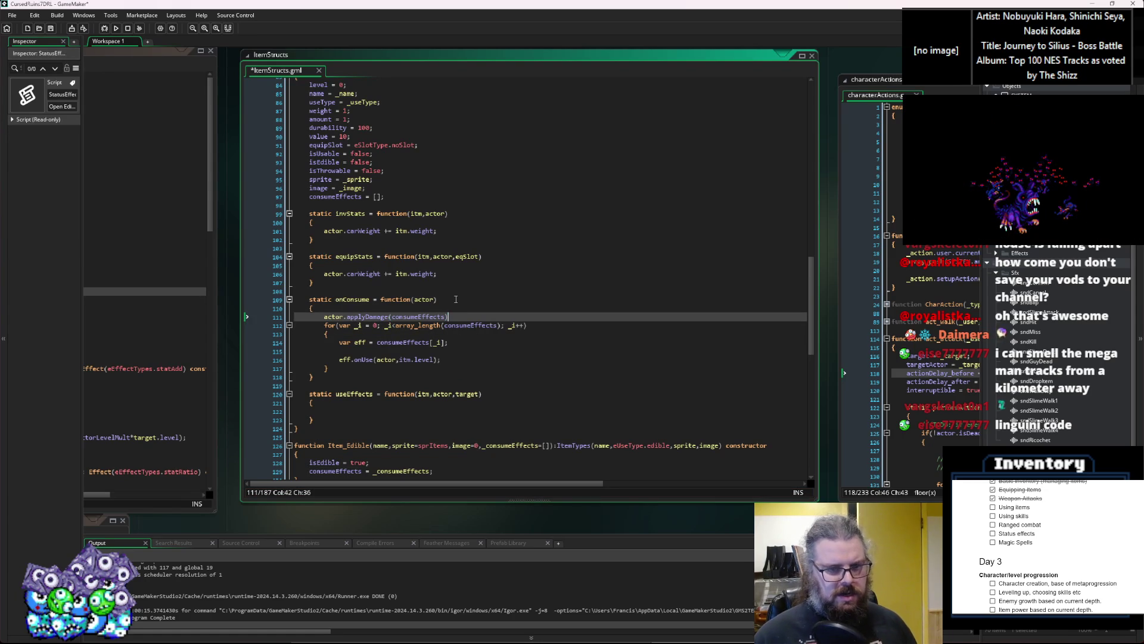
pyautogui.write(';')
# Comment out the old consumeEffects for-loop with /* */
pyautogui.click(408, 371)
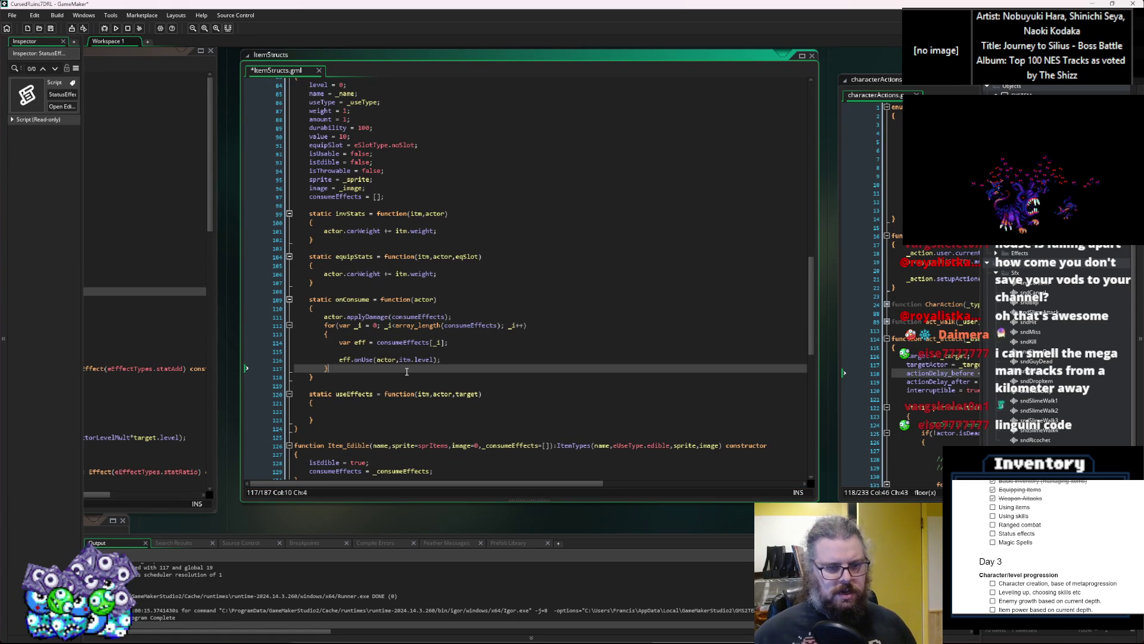
pyautogui.write('*/')
pyautogui.press('Up')
pyautogui.press('Up')
pyautogui.press('Up')
pyautogui.press('Home')
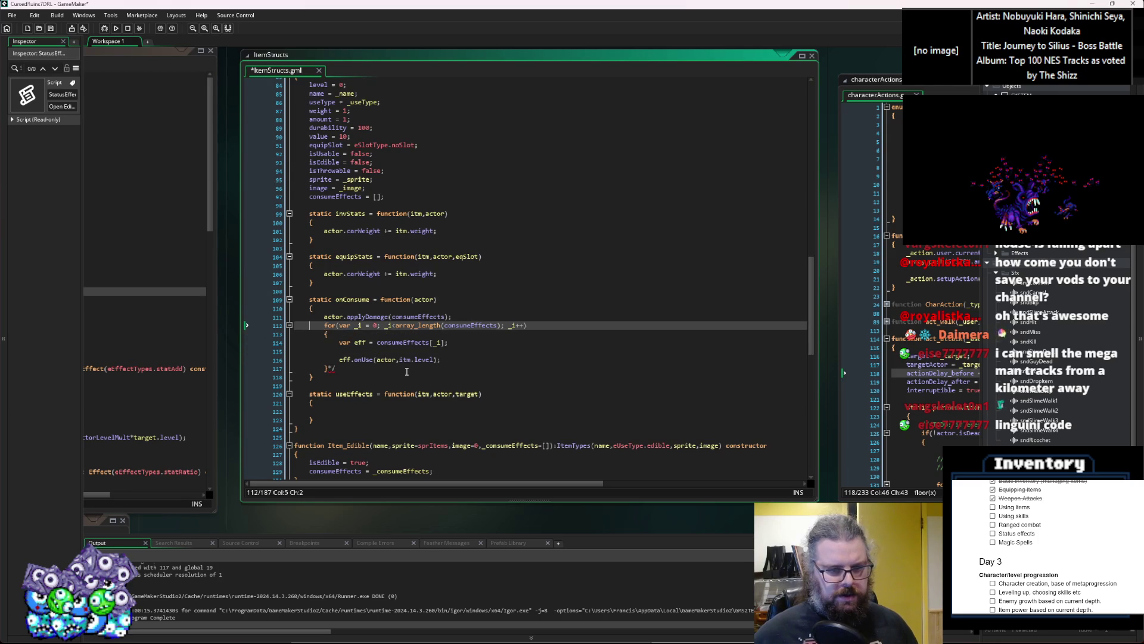
pyautogui.write('/*')
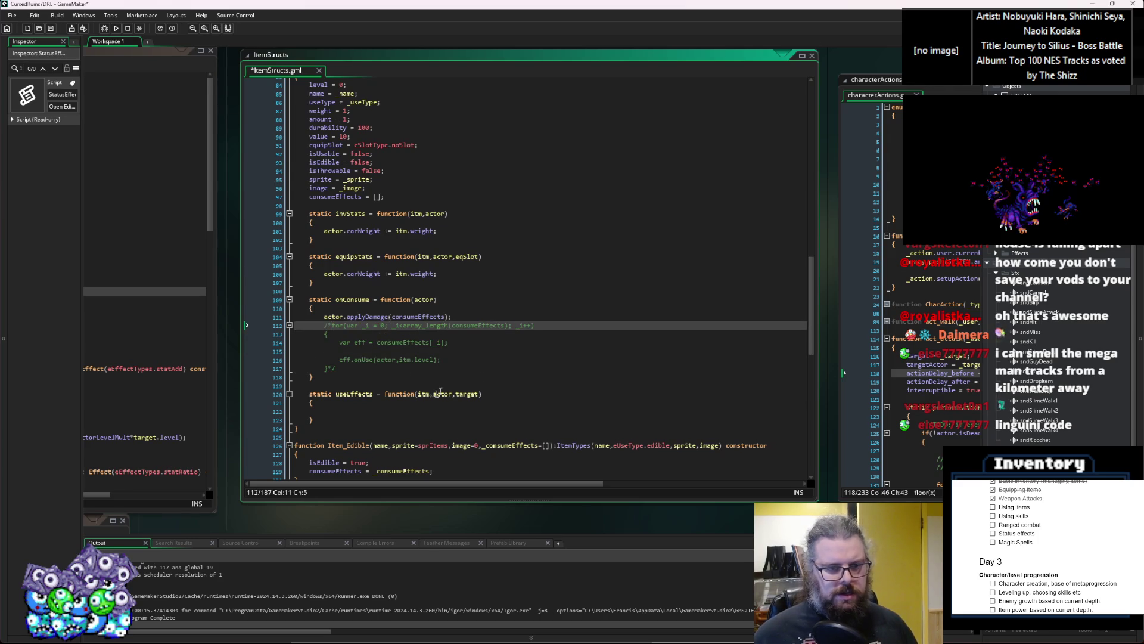
# Review the applyDamage code in the characters script beside Effects
pyautogui.hotkey('ctrl', 'Tab')
pyautogui.hotkey('ctrl', 'Tab')
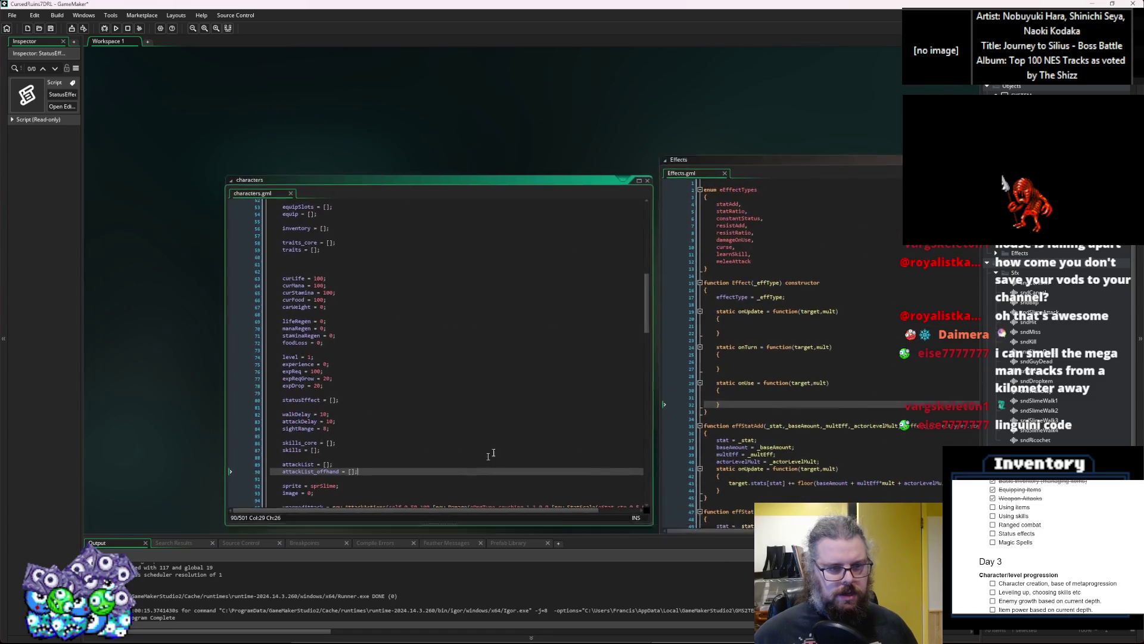
pyautogui.scroll(-15, 502, 422)
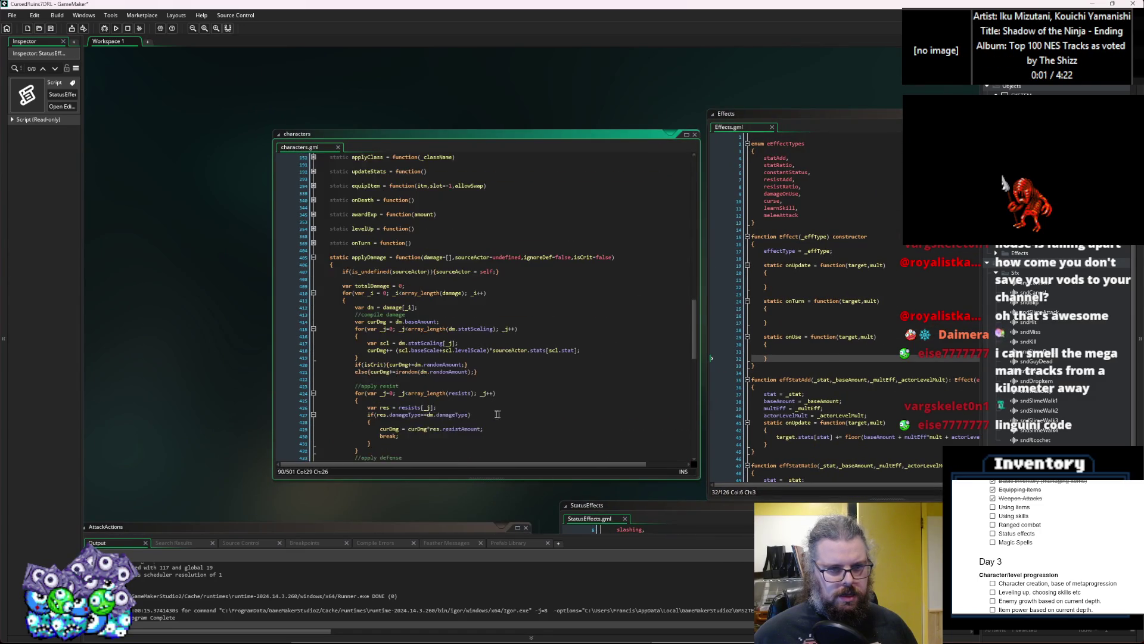
pyautogui.click(347, 390)
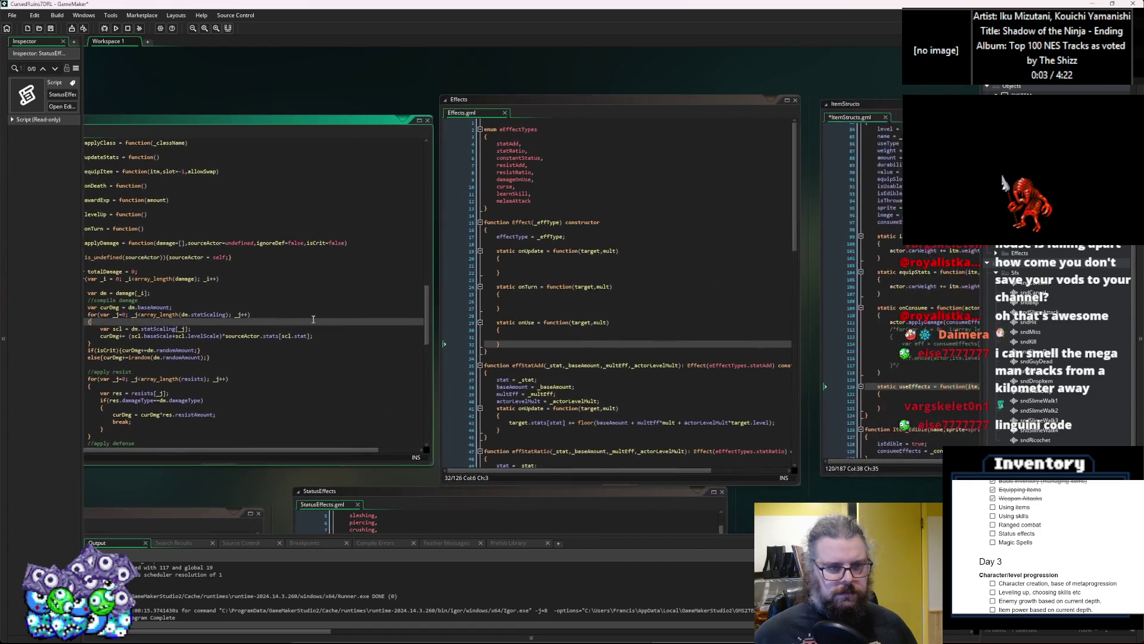
pyautogui.moveTo(247, 140); pyautogui.dragTo(590, 133)
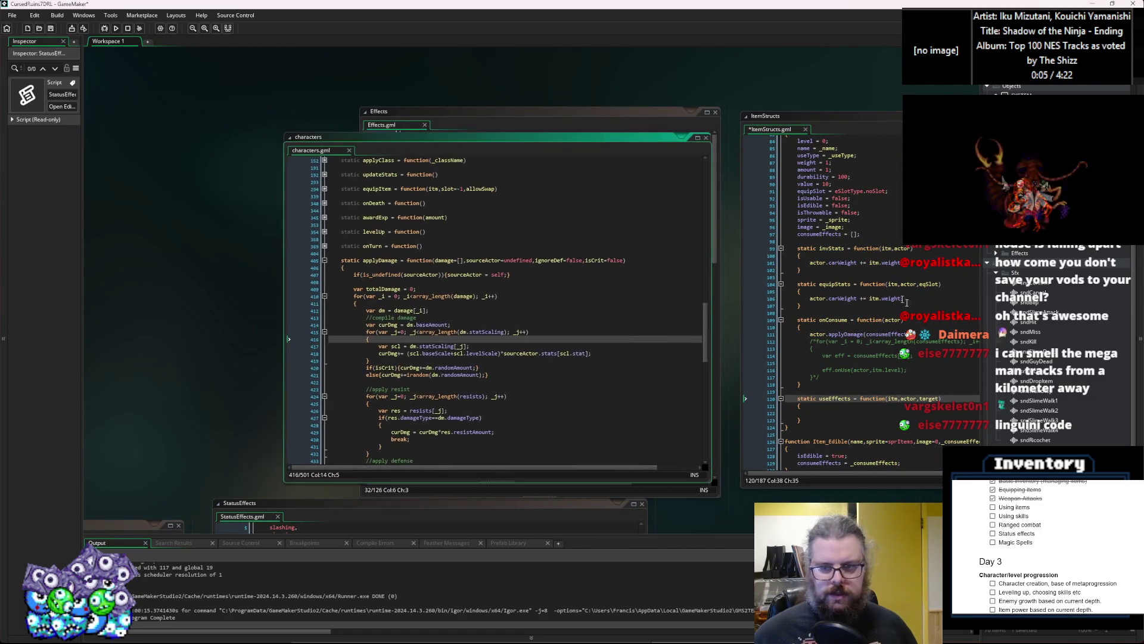
pyautogui.click(632, 385)
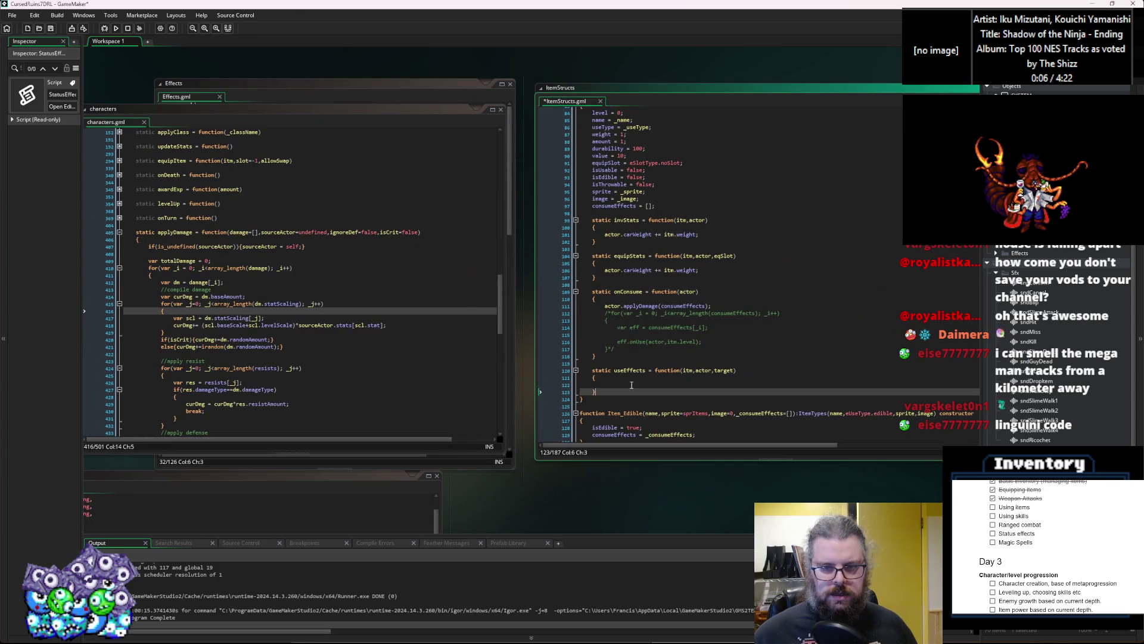
# Finish applyDamage(consumeEffects,actor,true,false), delete the commented loop, and save ItemStructs
pyautogui.click(706, 305)
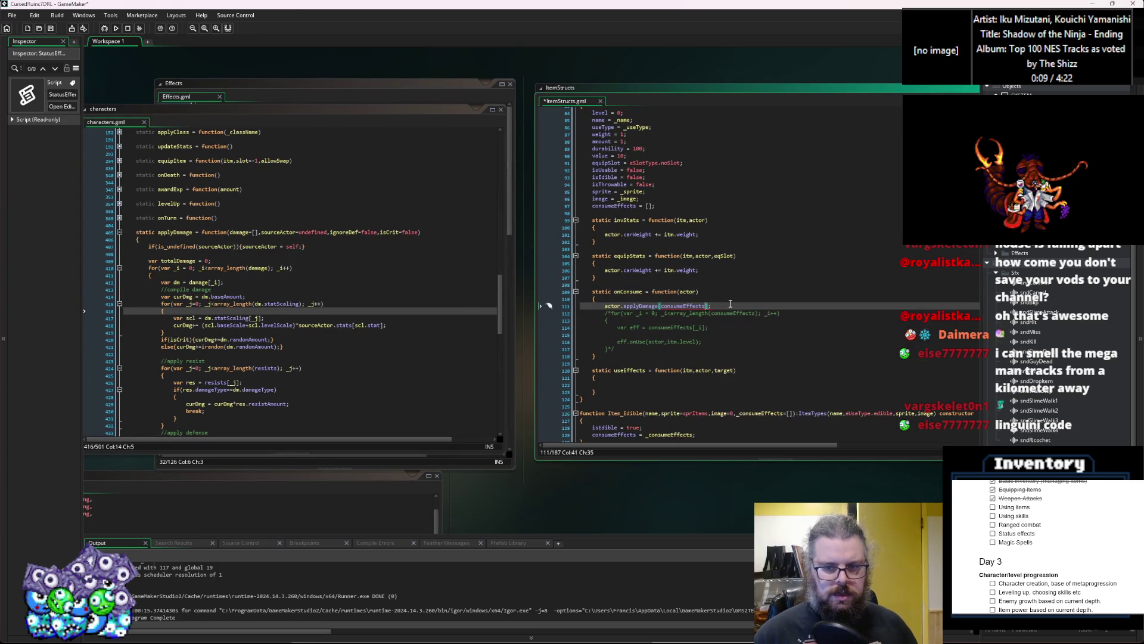
pyautogui.write(',actor,tru')
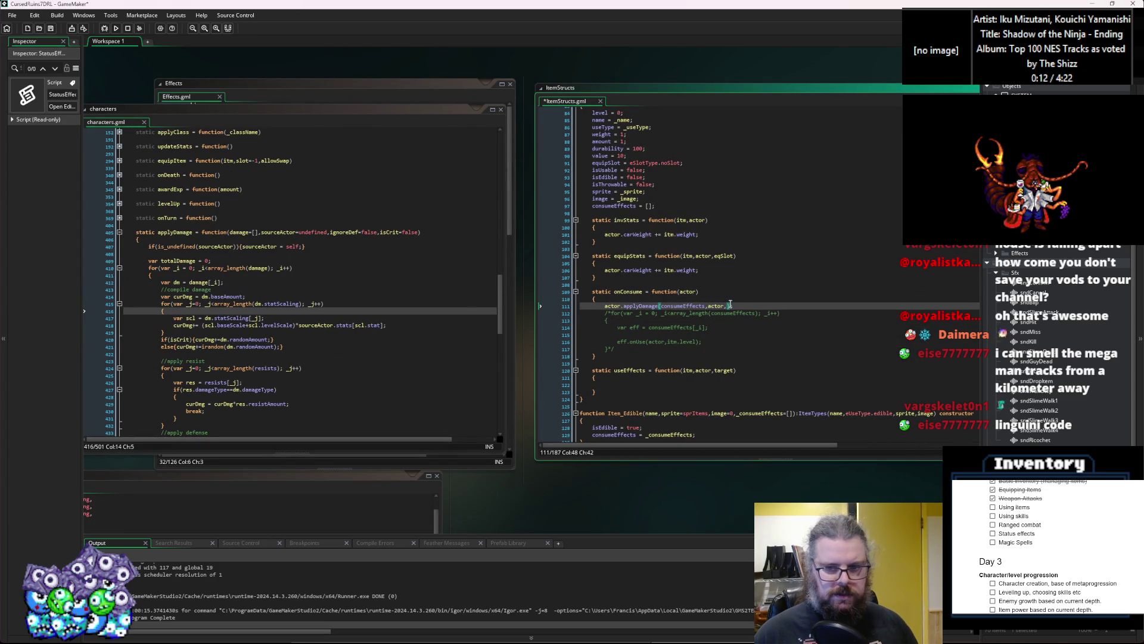
pyautogui.write('e,')
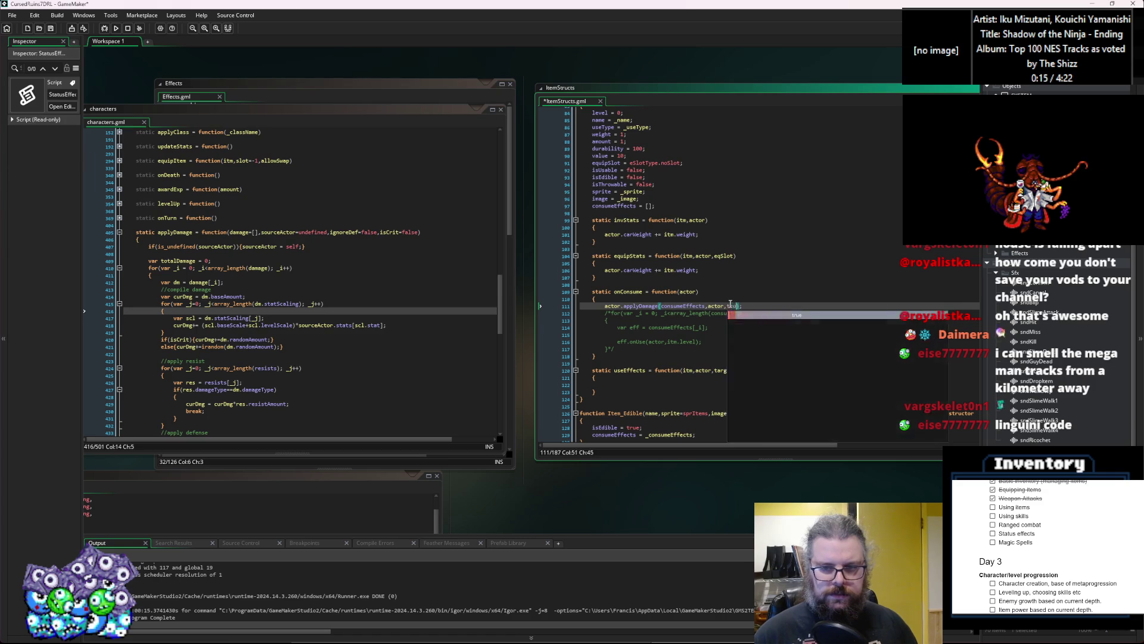
pyautogui.write('false')
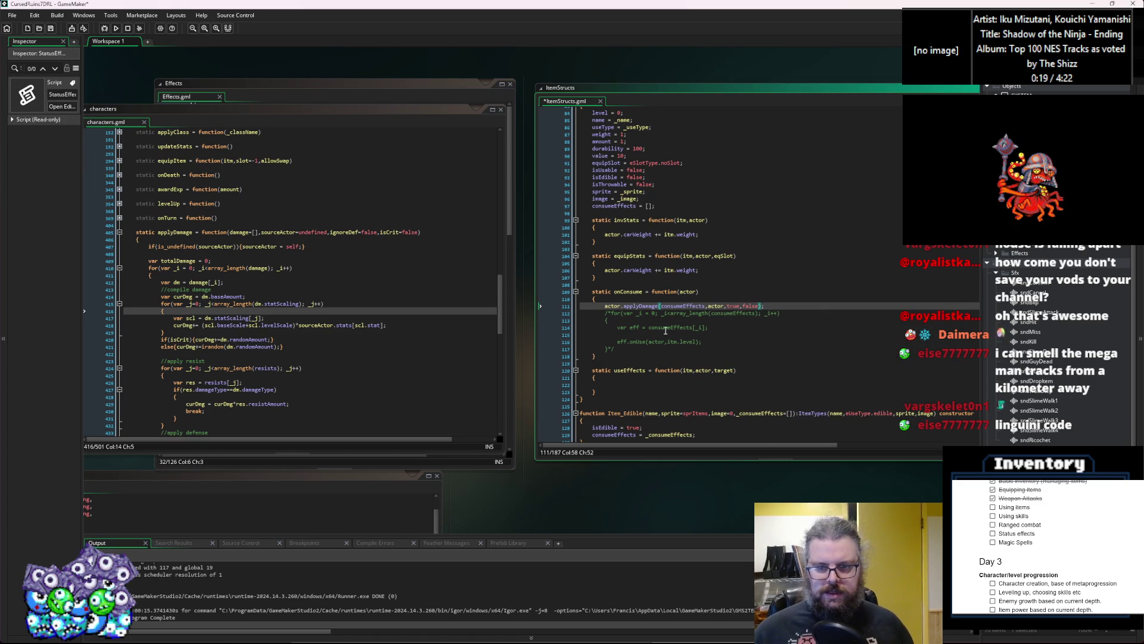
pyautogui.moveTo(615, 350); pyautogui.dragTo(560, 313)
pyautogui.press('BackSpace')
pyautogui.press('BackSpace')
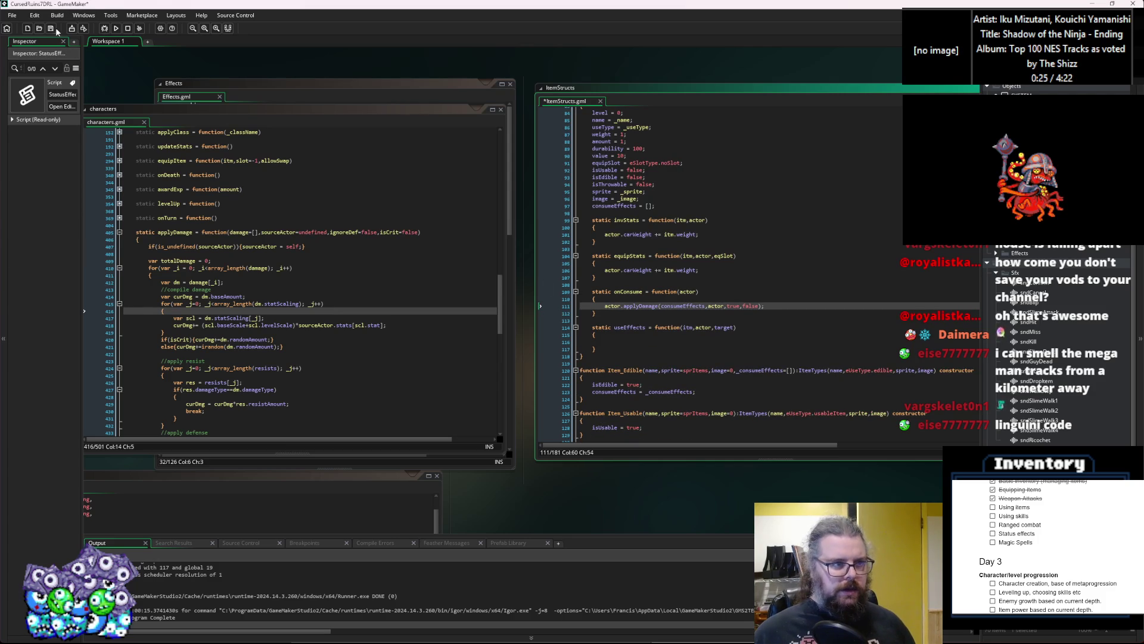
pyautogui.click(50, 28)
# Check where consumeEffects is used across useEffects and onConsume
pyautogui.click(733, 335)
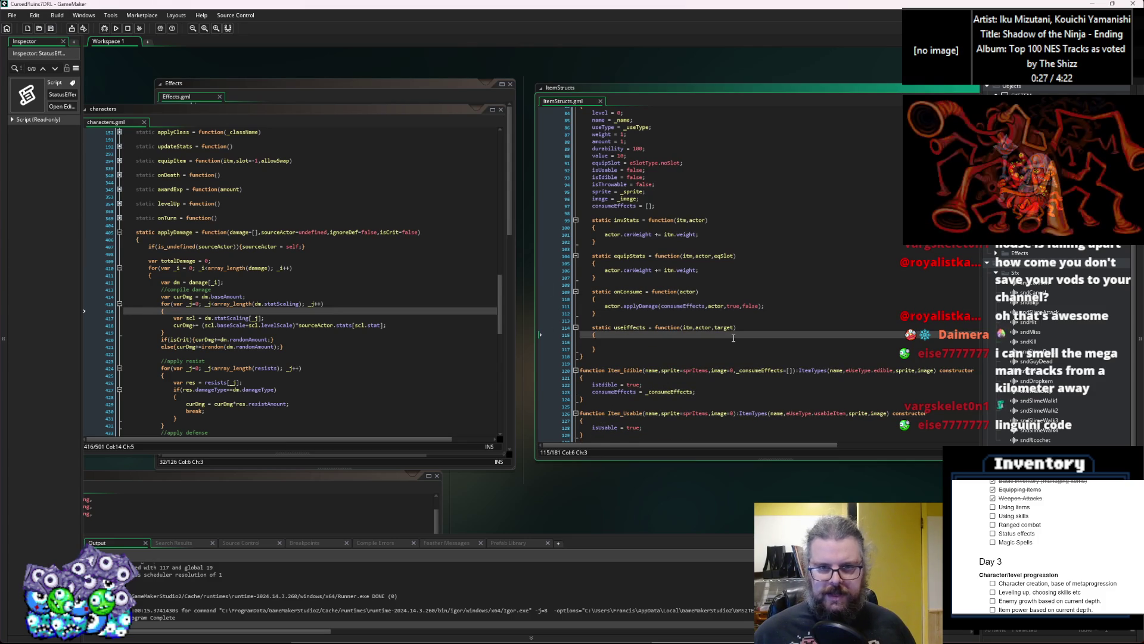
pyautogui.scroll(3, 734, 338)
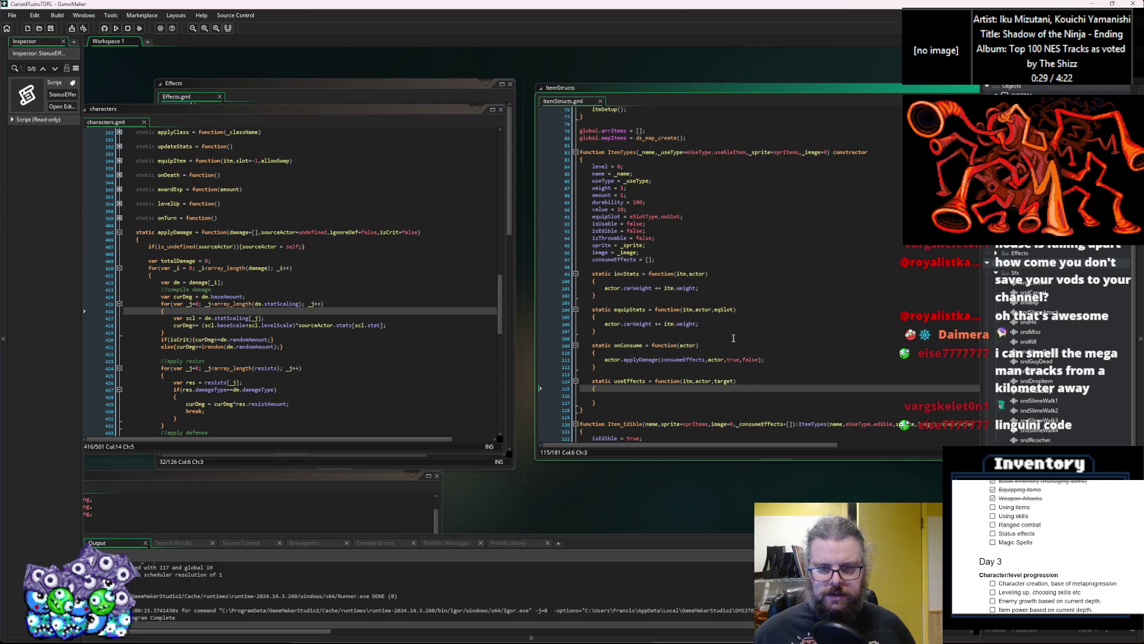
pyautogui.click(681, 363)
pyautogui.doubleClick(684, 362)
pyautogui.click(692, 346)
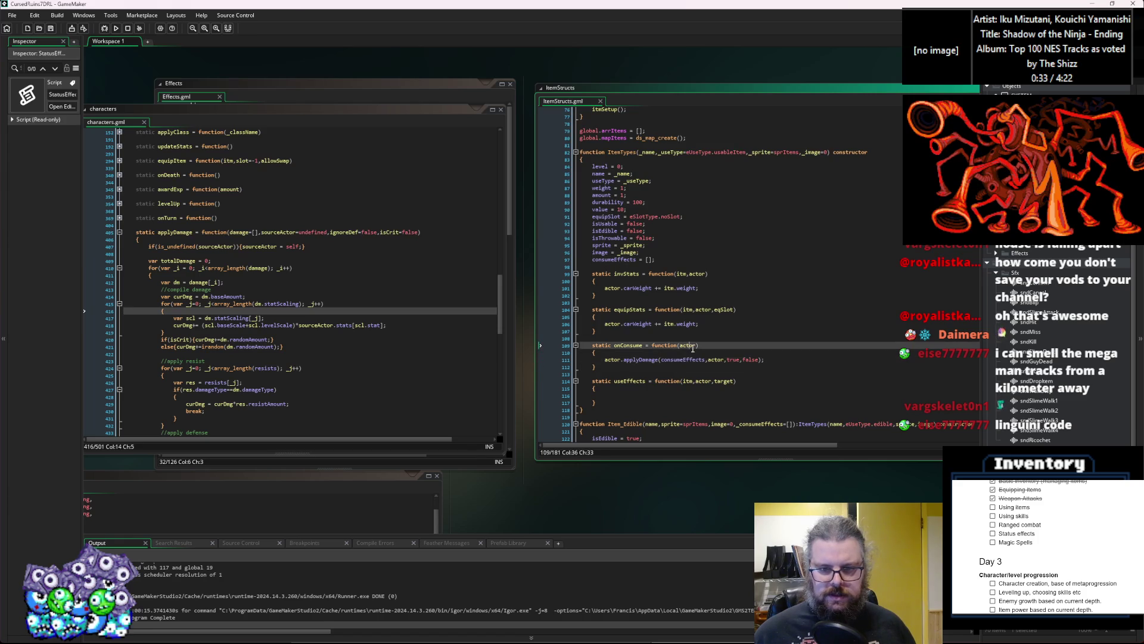
# Wrap the applyDamage call in an if (array_length(consumeEffects)>0) block with indentation
pyautogui.press('Down')
pyautogui.press('Return')
pyautogui.write('f(a')
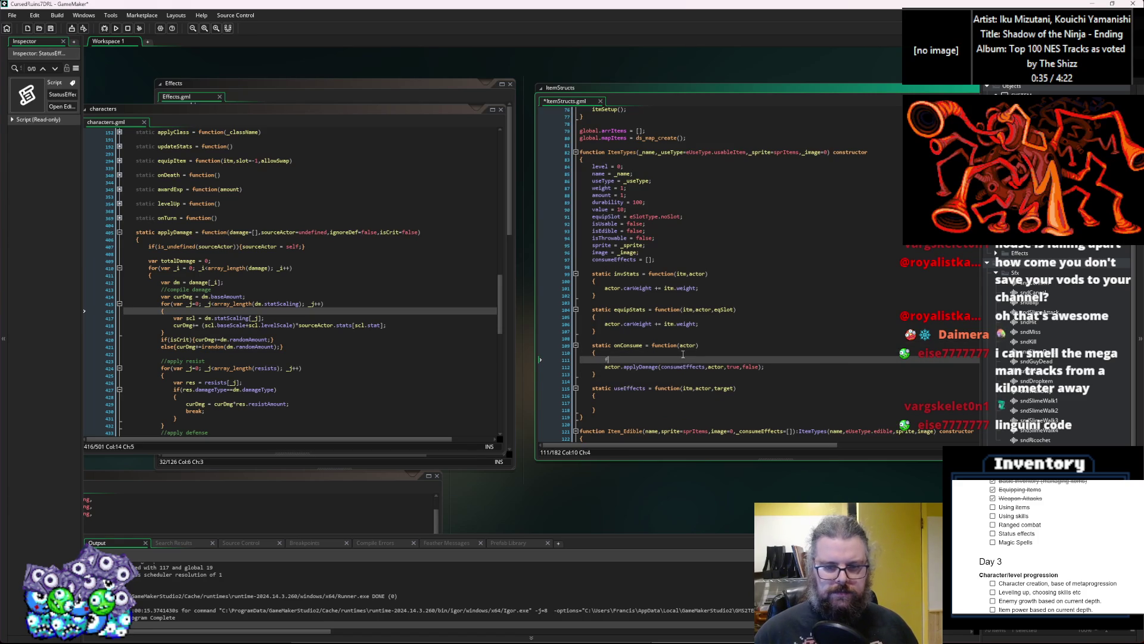
pyautogui.write('rray')
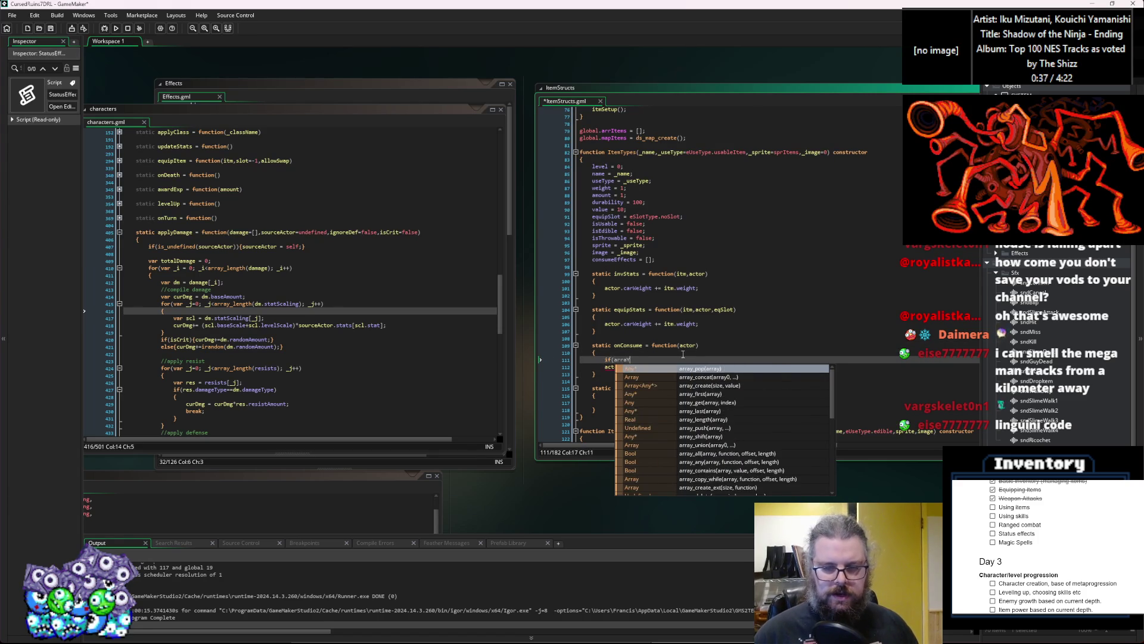
pyautogui.write('_length')
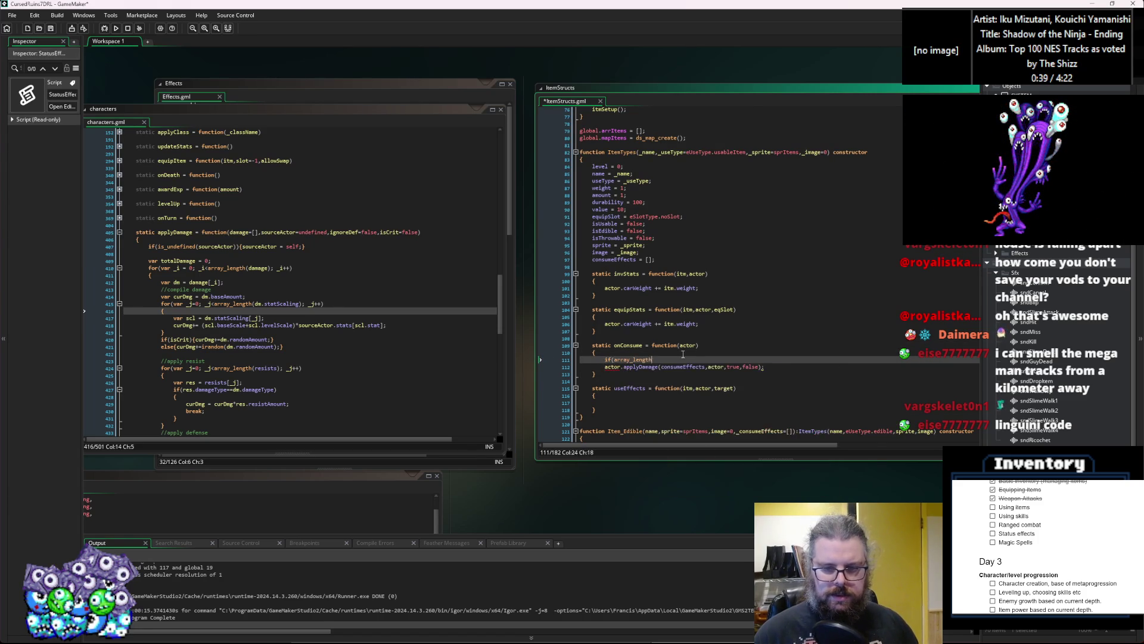
pyautogui.write('(consumeEffe')
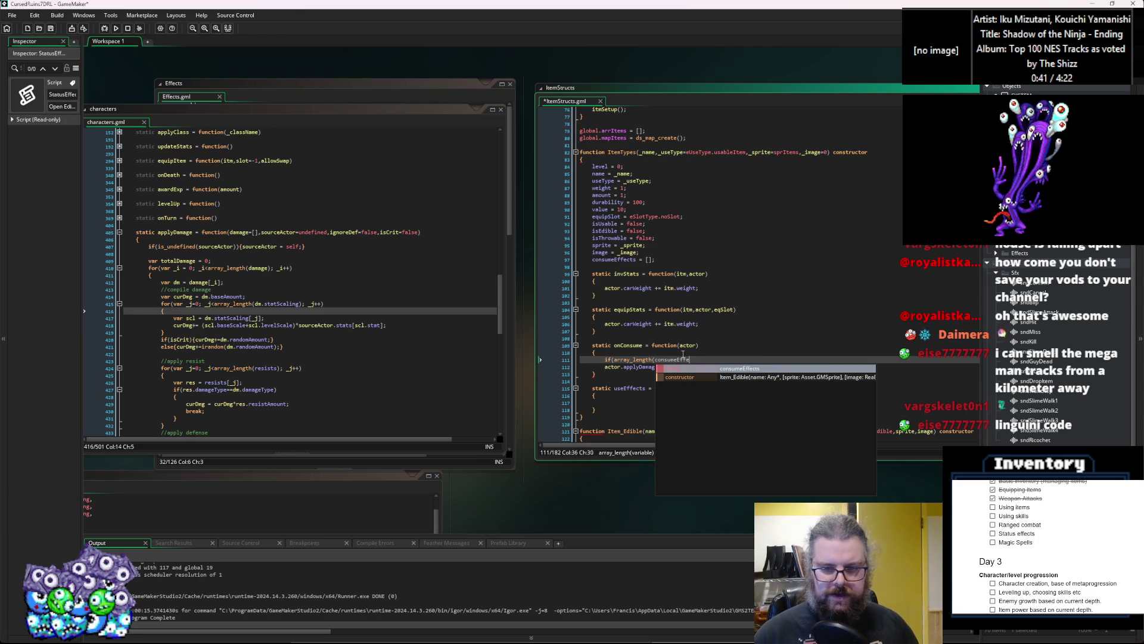
pyautogui.write('cts)>0)')
pyautogui.press('Return')
pyautogui.write('{')
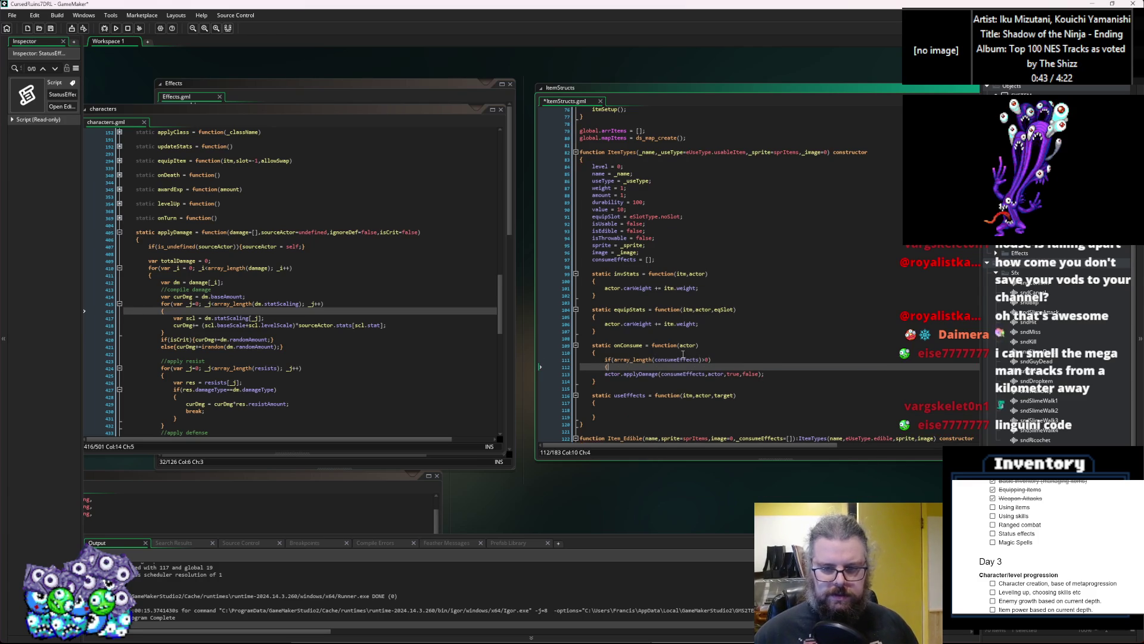
pyautogui.click(778, 374)
pyautogui.press('Return')
pyautogui.write('}')
pyautogui.press('Up')
pyautogui.press('Home')
pyautogui.press('Tab')
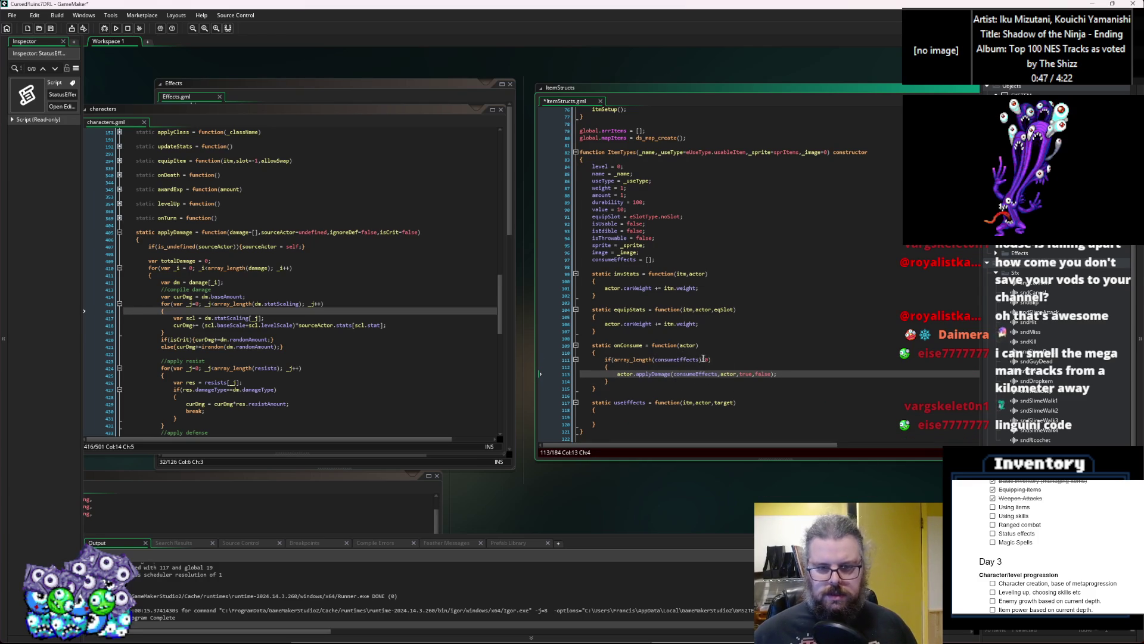
# Prefix the condition with !is_undefined(consumeEffects) &&
pyautogui.click(649, 259)
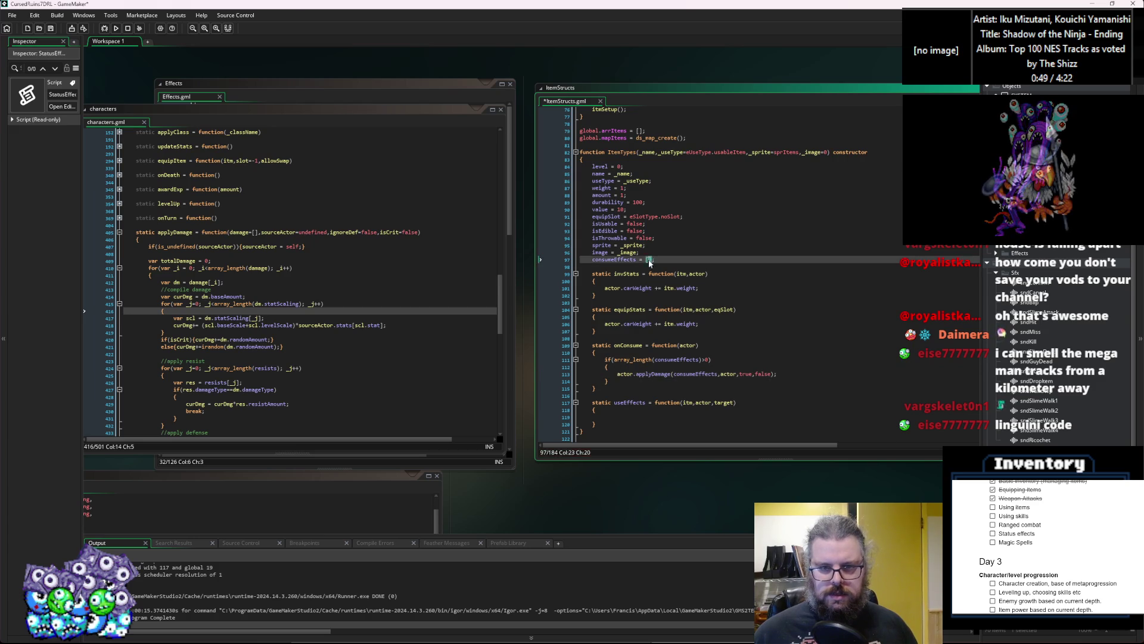
pyautogui.click(614, 359)
pyautogui.write('!')
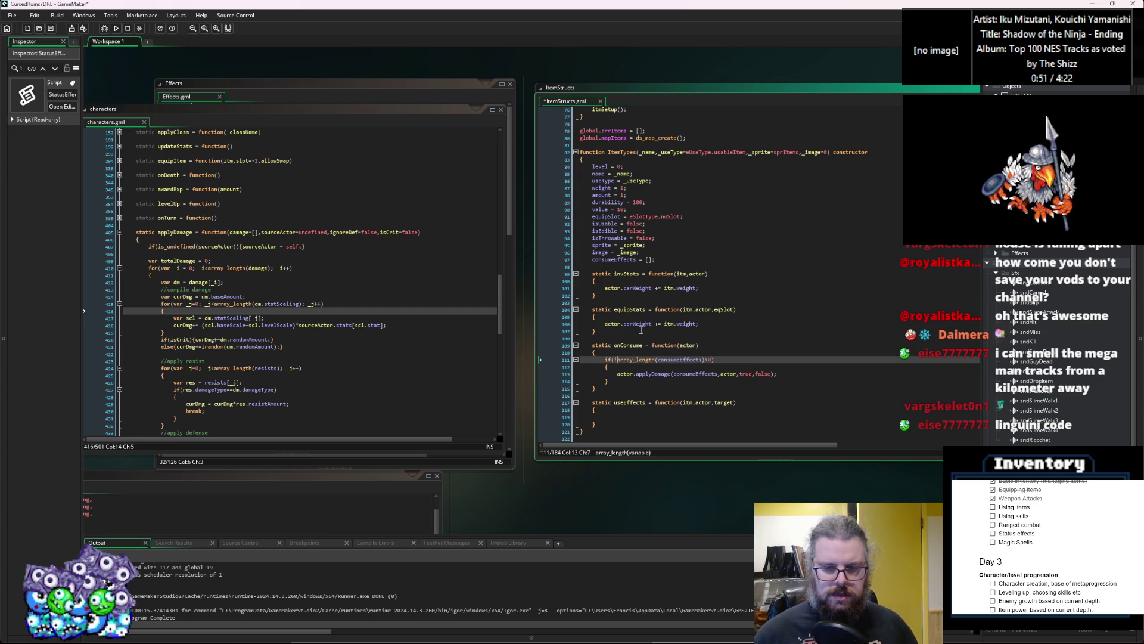
pyautogui.write('is_undefined() &&')
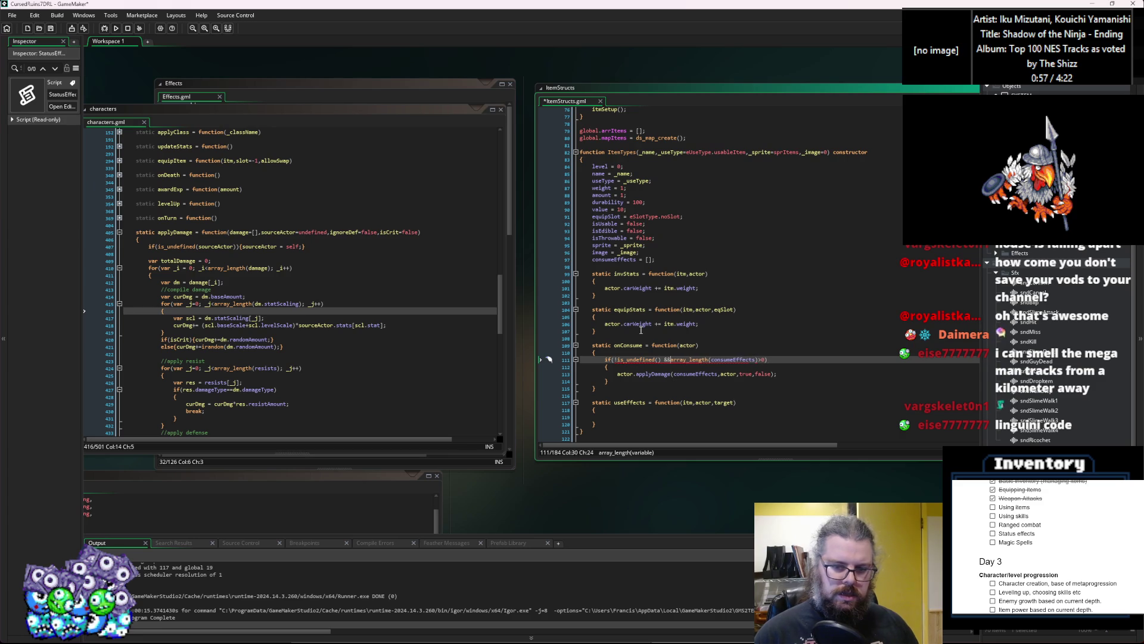
pyautogui.click(744, 359)
pyautogui.doubleClick(743, 359)
pyautogui.hotkey('ctrl', 'c')
pyautogui.click(656, 359)
pyautogui.hotkey('ctrl', 'v')
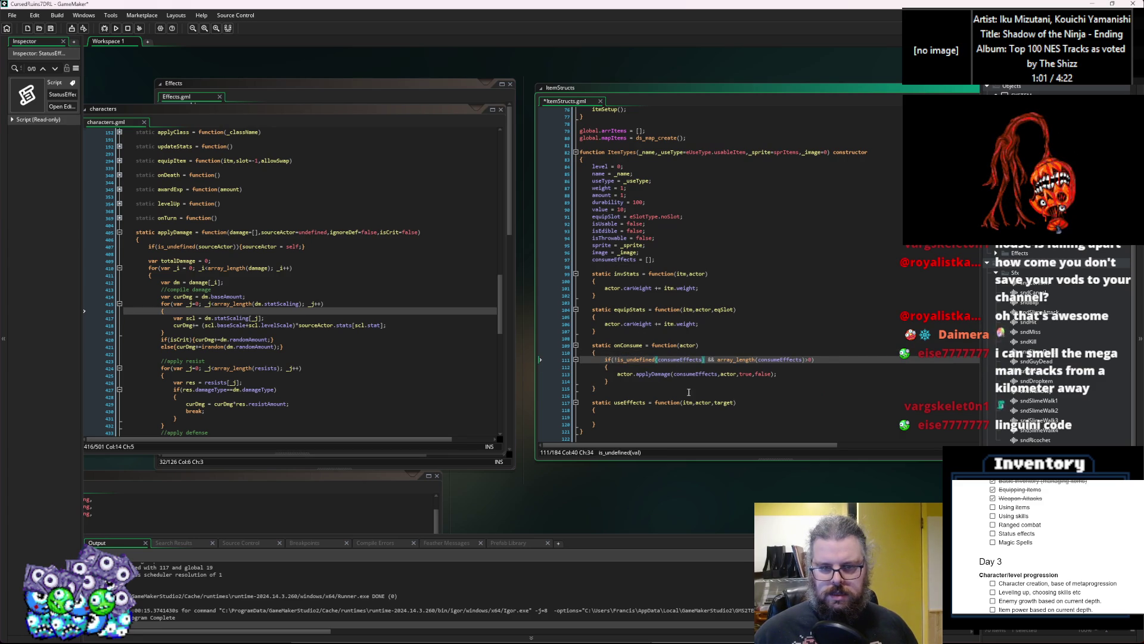
# Change the consumeEffects default to undefined and save ItemStructs
pyautogui.click(648, 260)
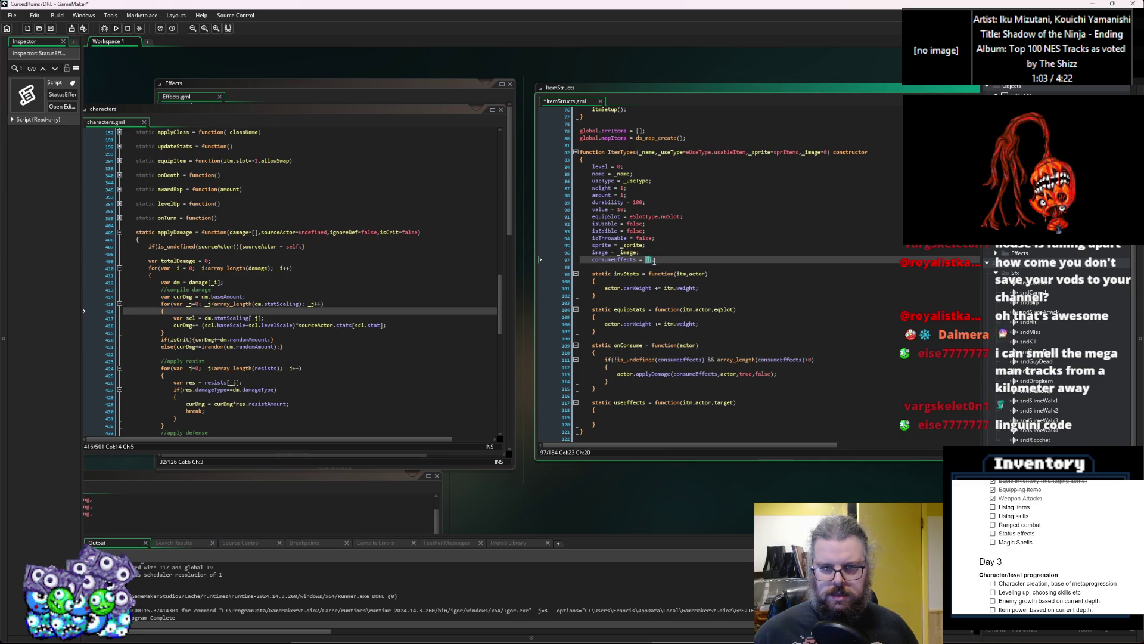
pyautogui.write('undefined')
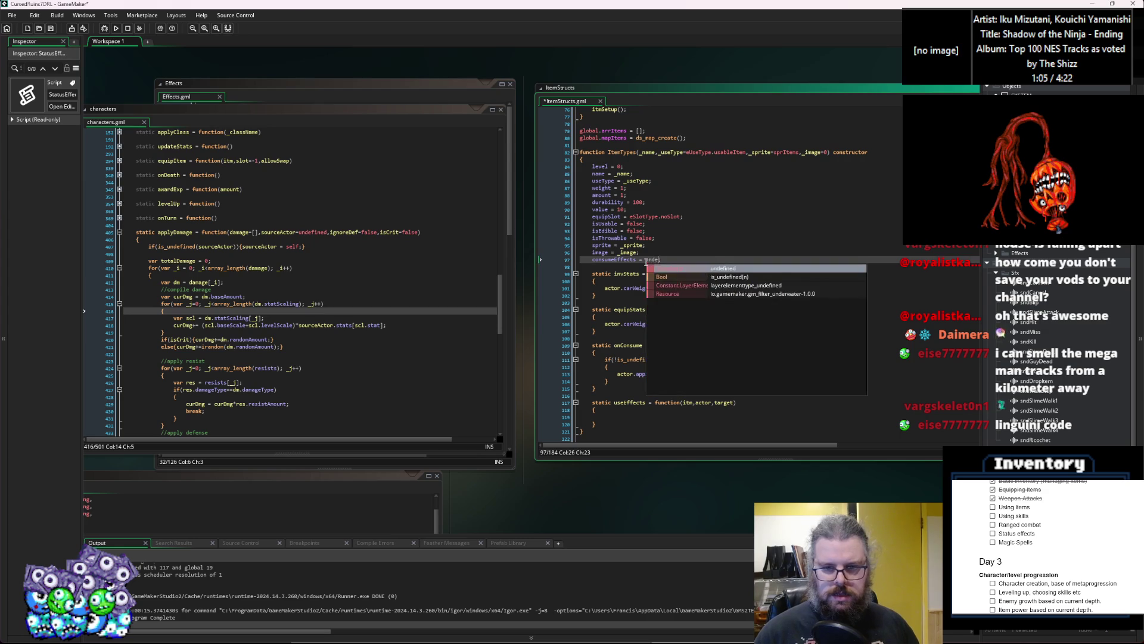
pyautogui.click(658, 195)
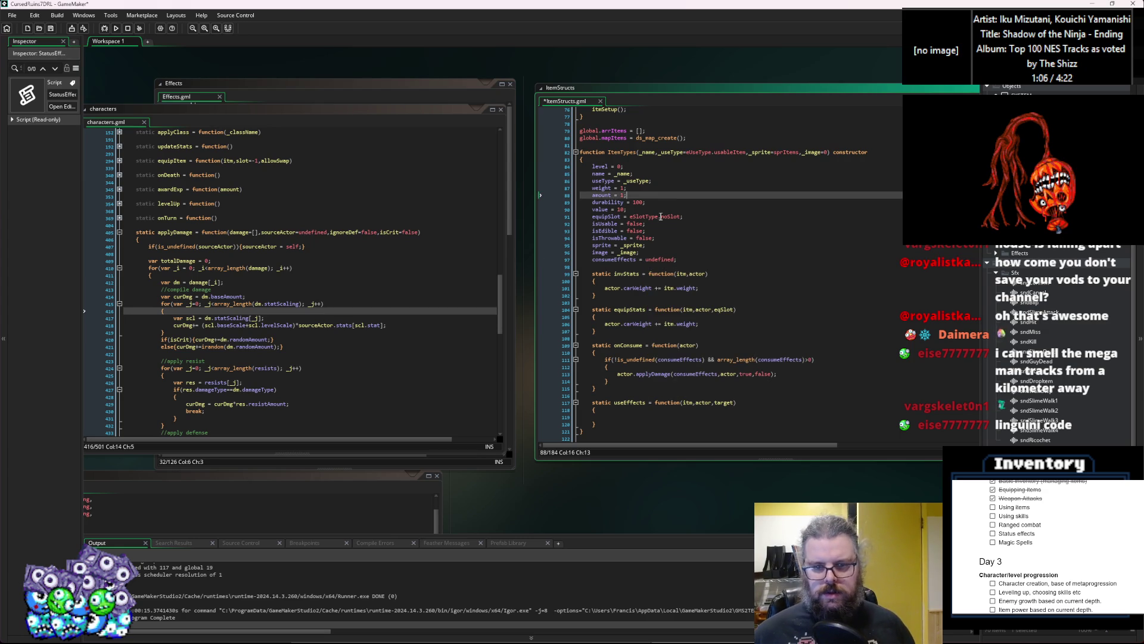
pyautogui.click(674, 360)
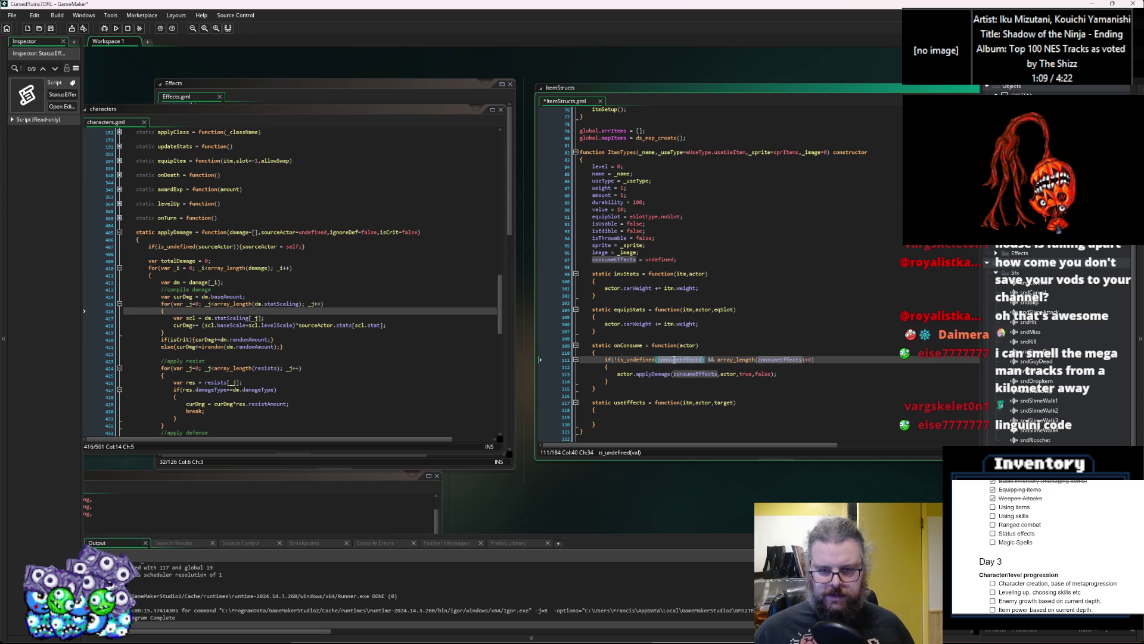
pyautogui.click(753, 359)
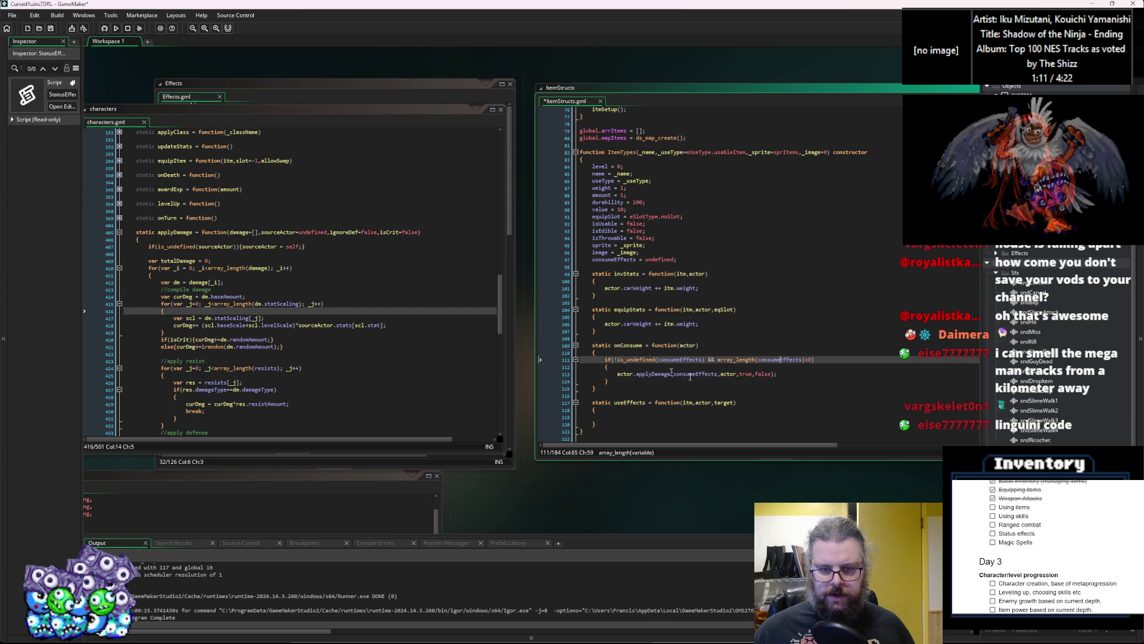
pyautogui.click(51, 28)
pyautogui.click(722, 365)
pyautogui.scroll(-15, 546, 397)
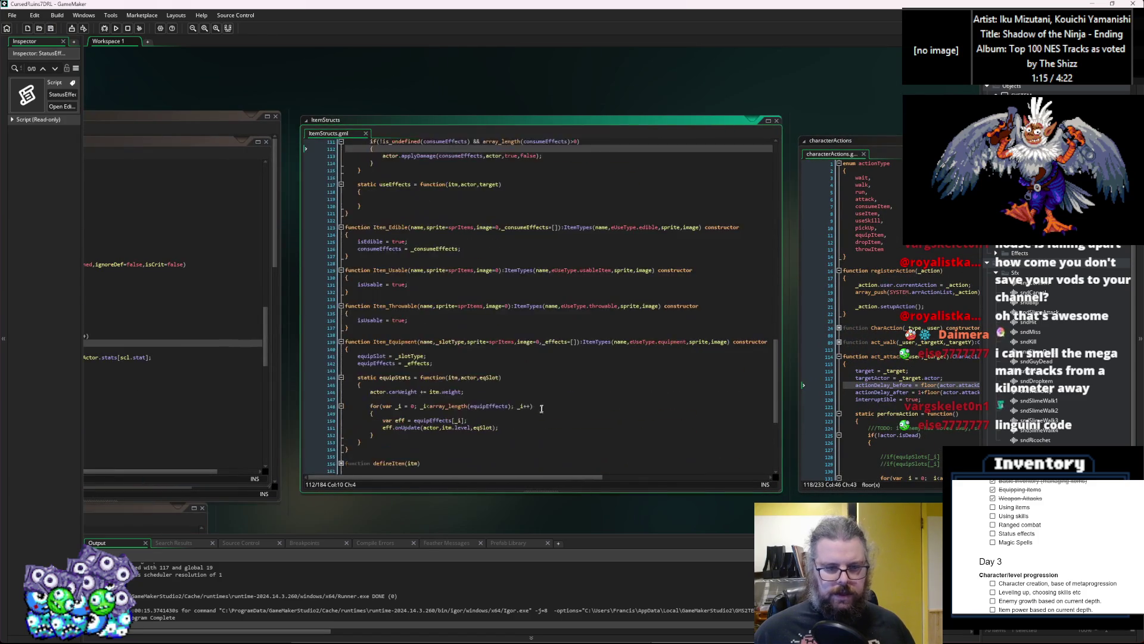
# Give Chicken a consume effect of new Damage(eDmgType.recoverFood,20,5)
pyautogui.click(546, 393)
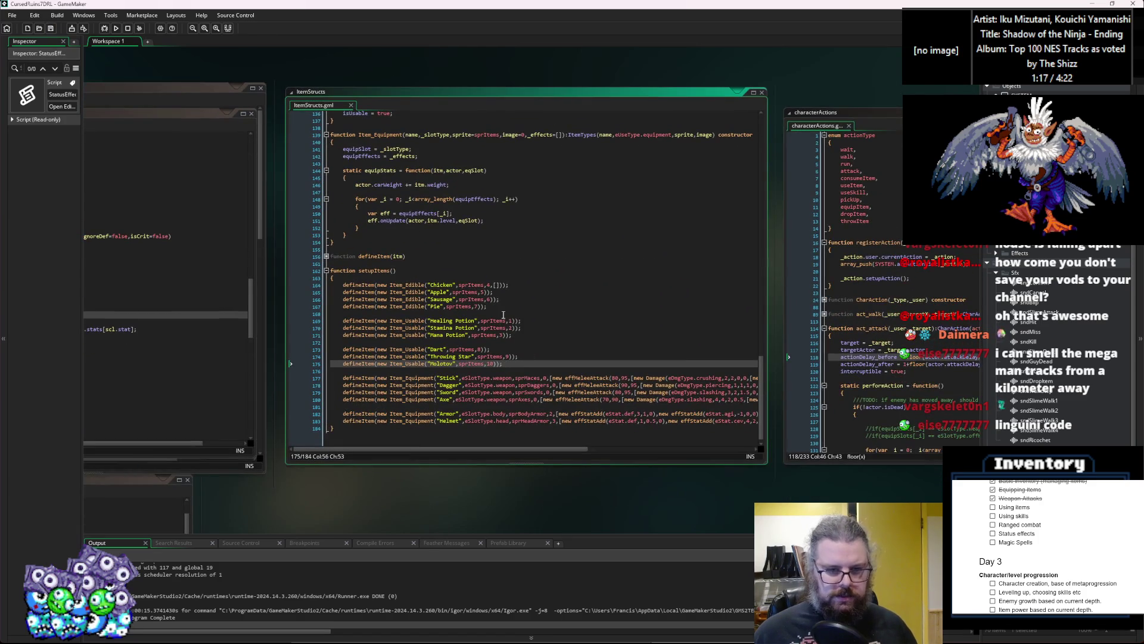
pyautogui.click(463, 261)
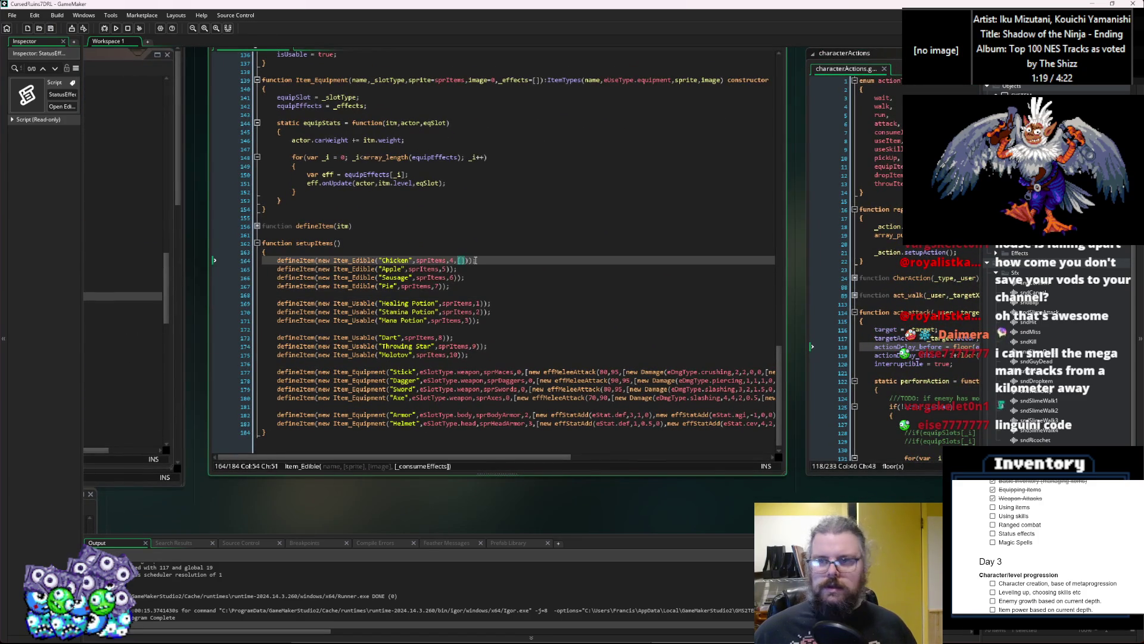
pyautogui.write('ne')
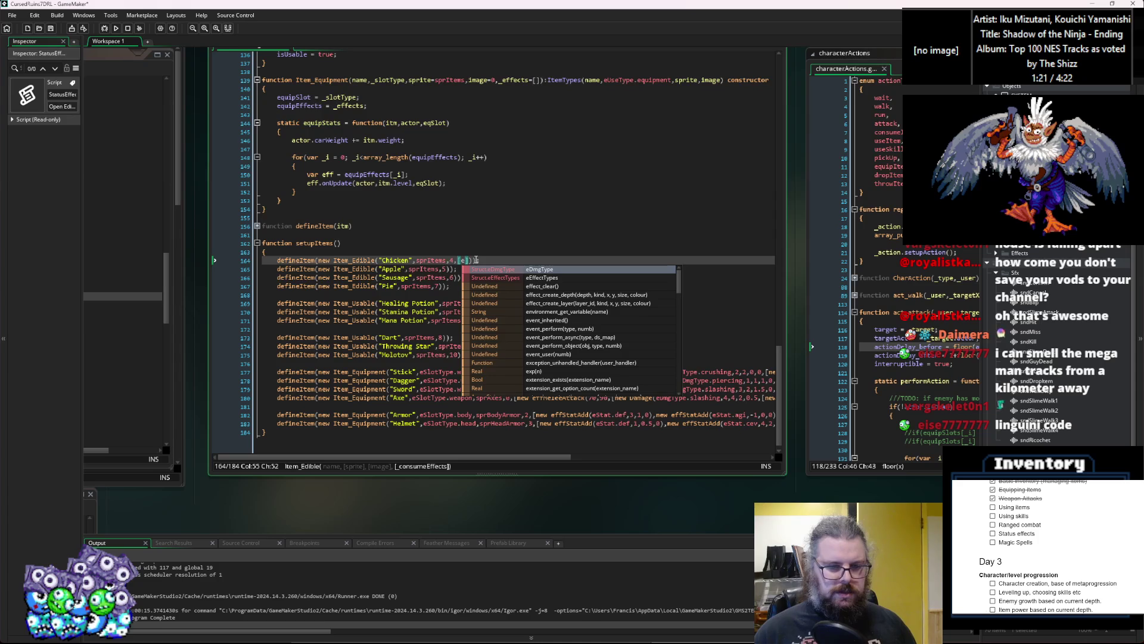
pyautogui.press('Escape')
pyautogui.write('w Damage(e')
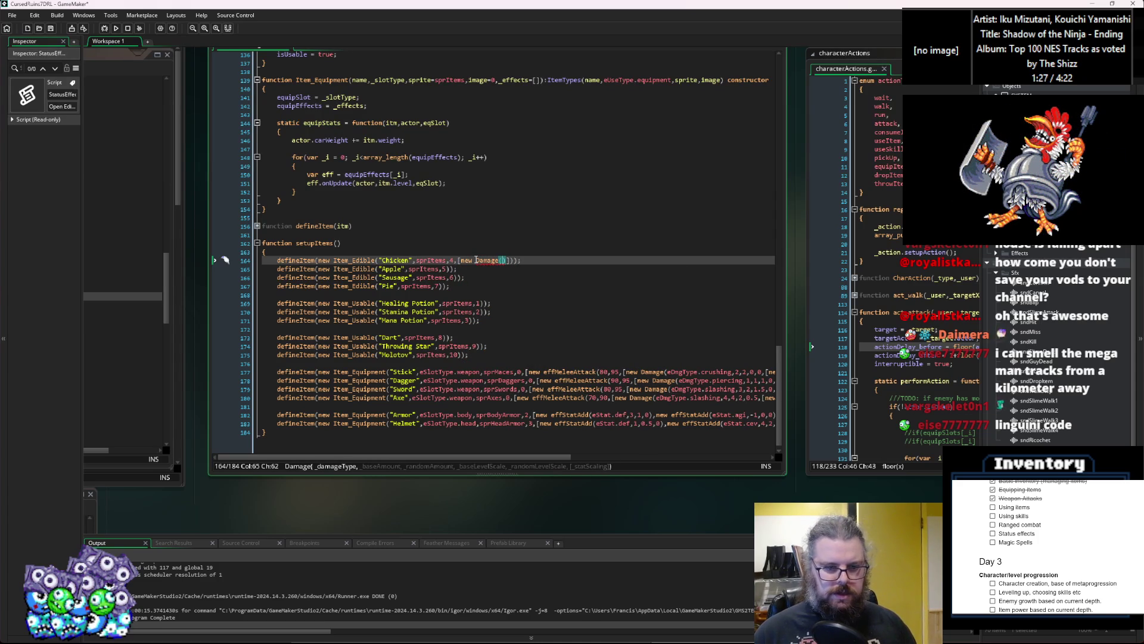
pyautogui.write('DmgType.')
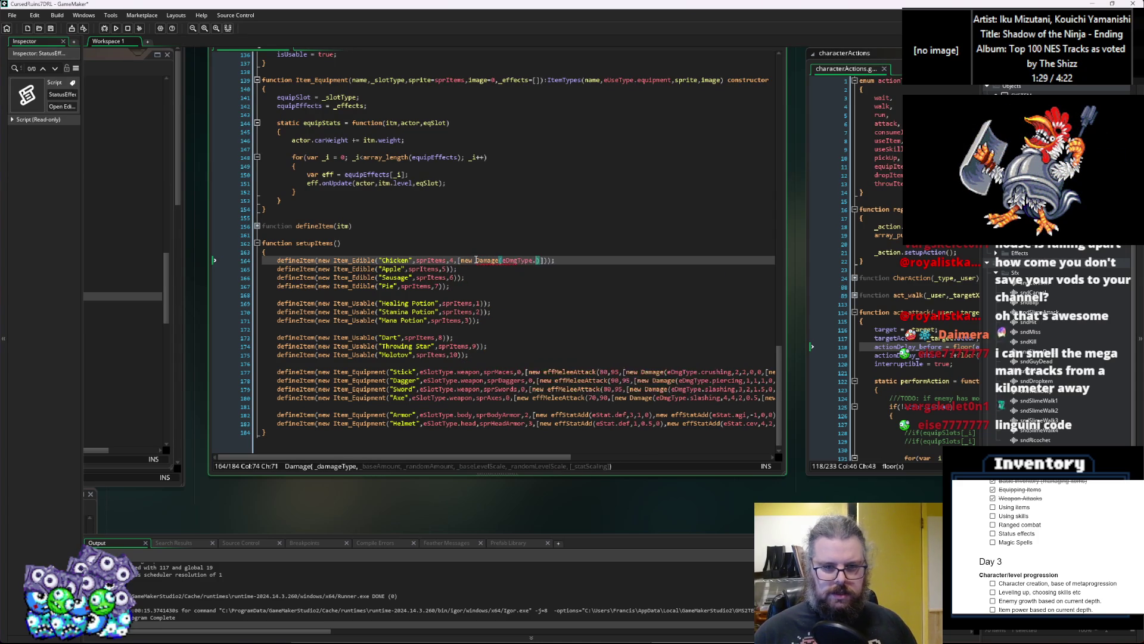
pyautogui.press('Down')
pyautogui.press('Down')
pyautogui.press('Down')
pyautogui.press('Up')
pyautogui.press('Up')
pyautogui.press('Up')
pyautogui.press('Up')
pyautogui.press('Up')
pyautogui.press('Return')
pyautogui.write(',')
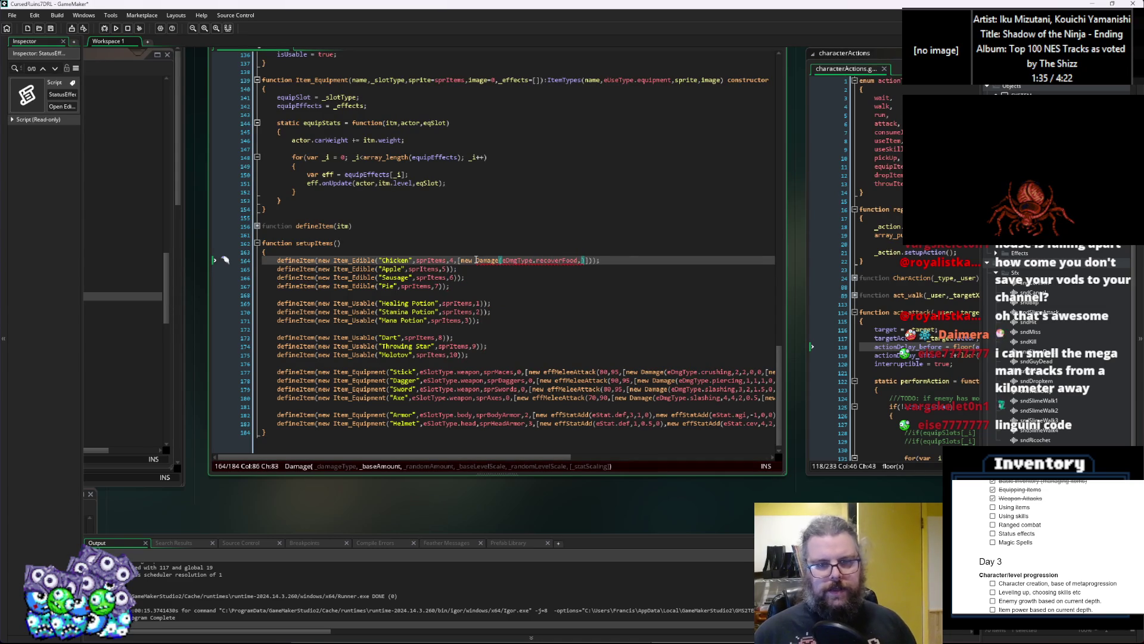
pyautogui.write('20,5')
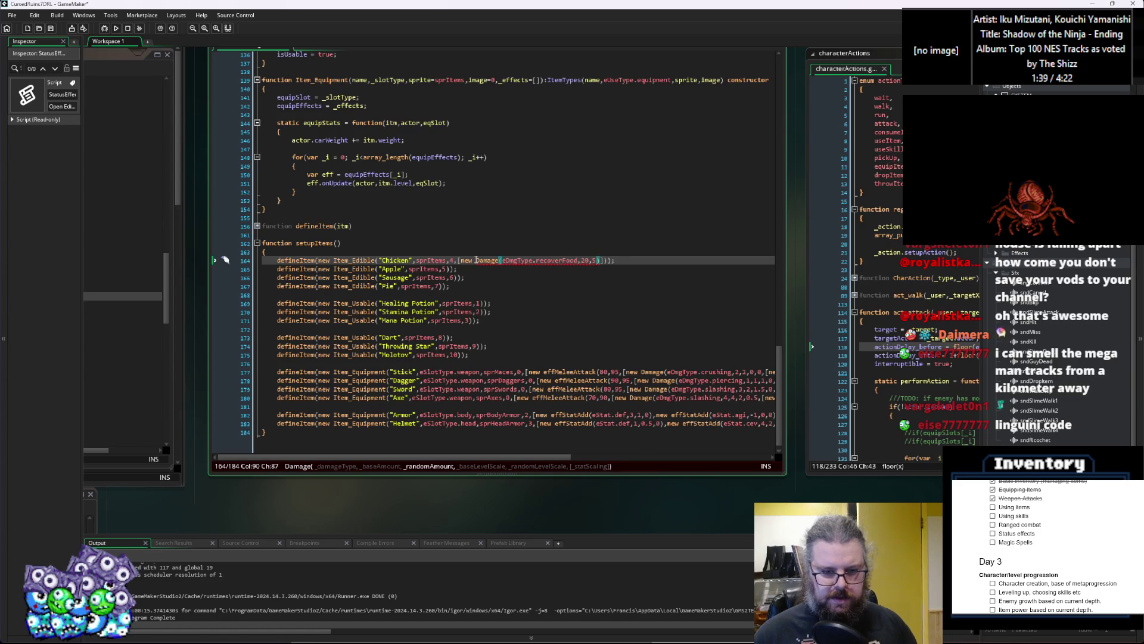
pyautogui.write(')')
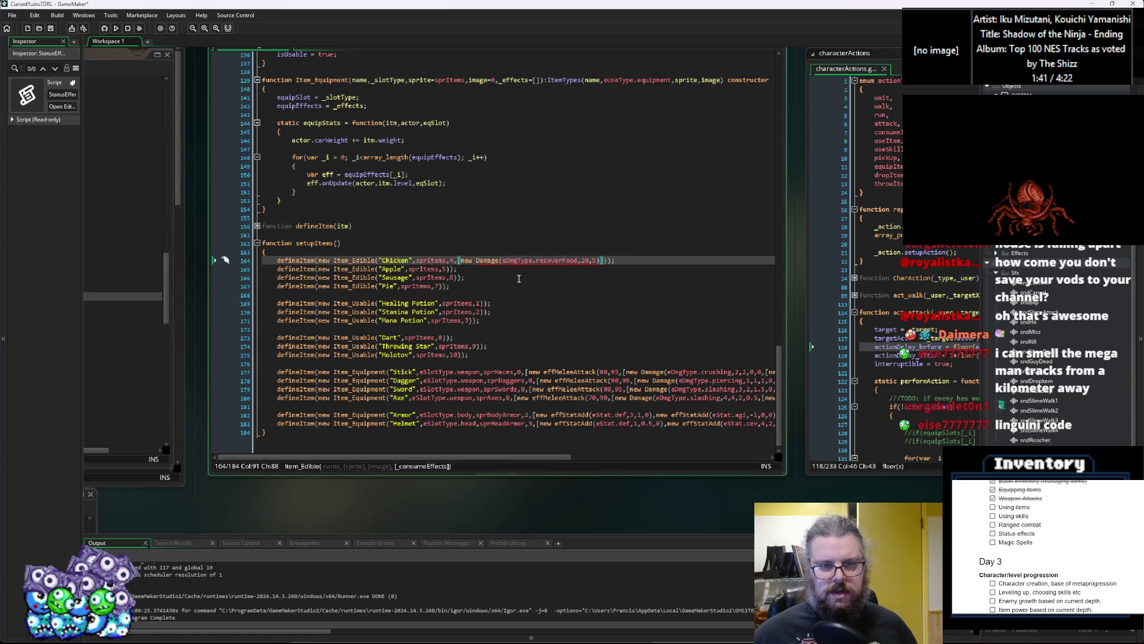
# Rearrange the script windows so Effects sits beside the item definitions
pyautogui.click(518, 278)
pyautogui.click(403, 386)
pyautogui.click(382, 341)
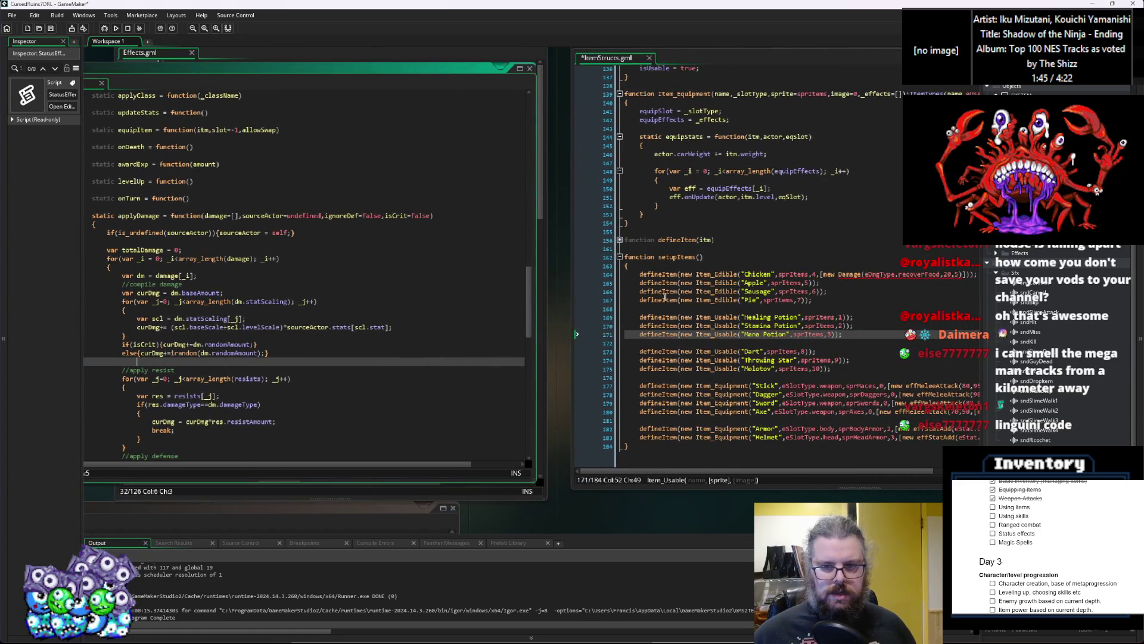
# In the Damage constructor, default _randomAmount to 0, _baseLevelScale to 1, _randomLevelScale to 0
pyautogui.click(659, 304)
pyautogui.click(573, 288)
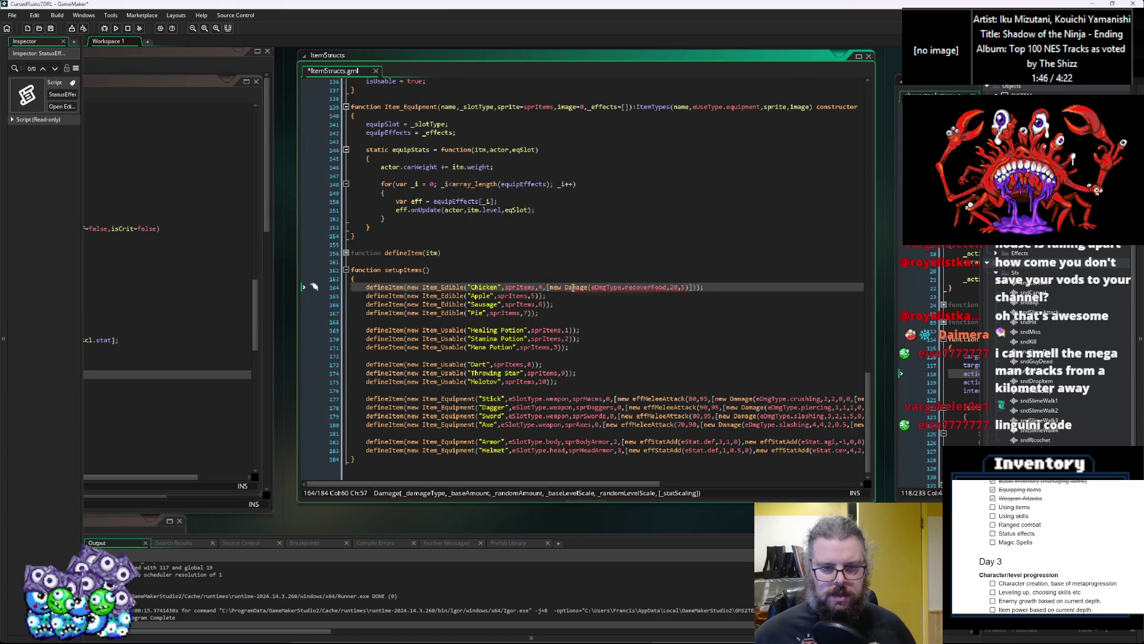
pyautogui.middleClick(573, 289)
pyautogui.click(679, 239)
pyautogui.press('End')
pyautogui.click(853, 225)
pyautogui.write('=0')
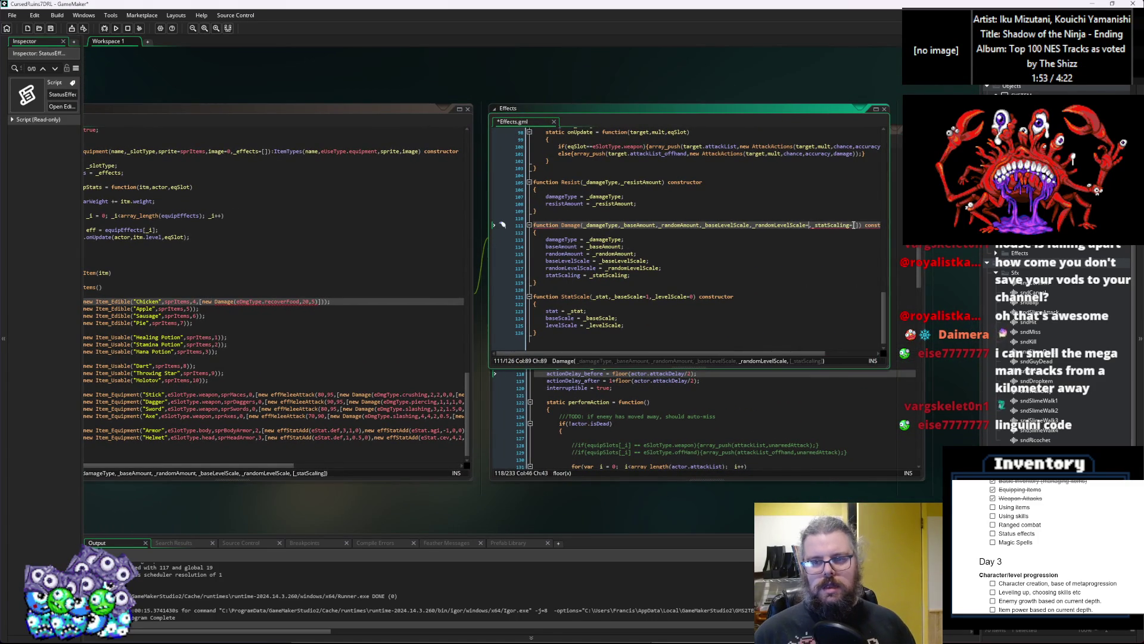
pyautogui.hotkey('ctrl', 'Left')
pyautogui.hotkey('ctrl', 'Left')
pyautogui.hotkey('ctrl', 'Left')
pyautogui.write('=1')
pyautogui.press('Left')
pyautogui.hotkey('ctrl', 'Left')
pyautogui.hotkey('ctrl', 'Left')
pyautogui.write('=0')
pyautogui.press('Left')
pyautogui.press('Left')
pyautogui.write('=')
pyautogui.press('BackSpace')
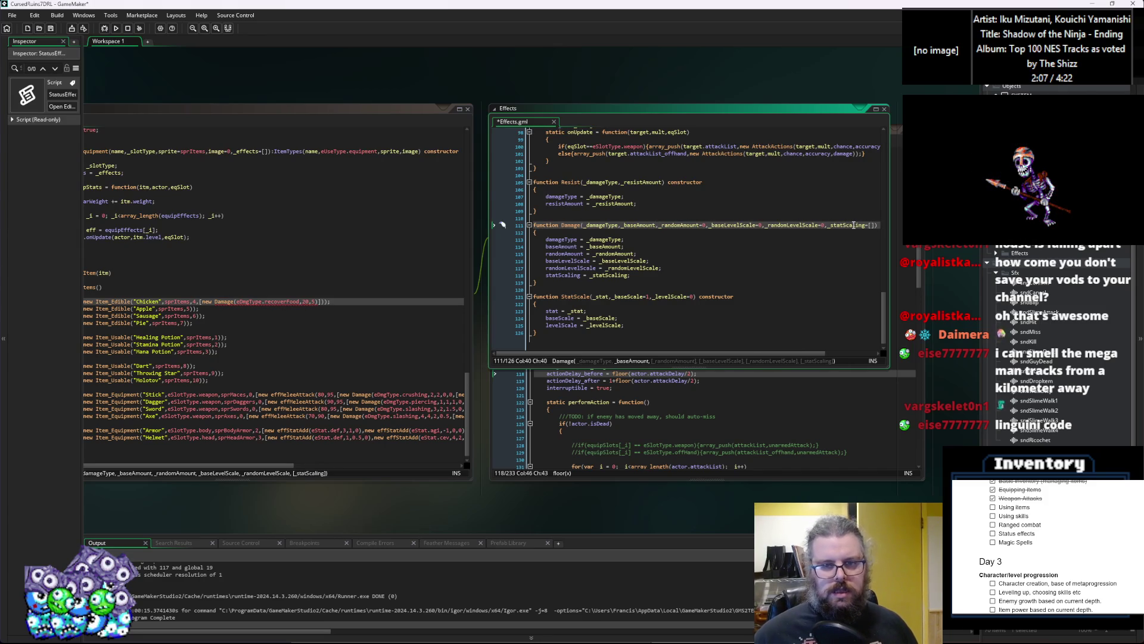
# Save Effects.gml and re-centre the item definitions script on Chicken's Damage values
pyautogui.click(52, 29)
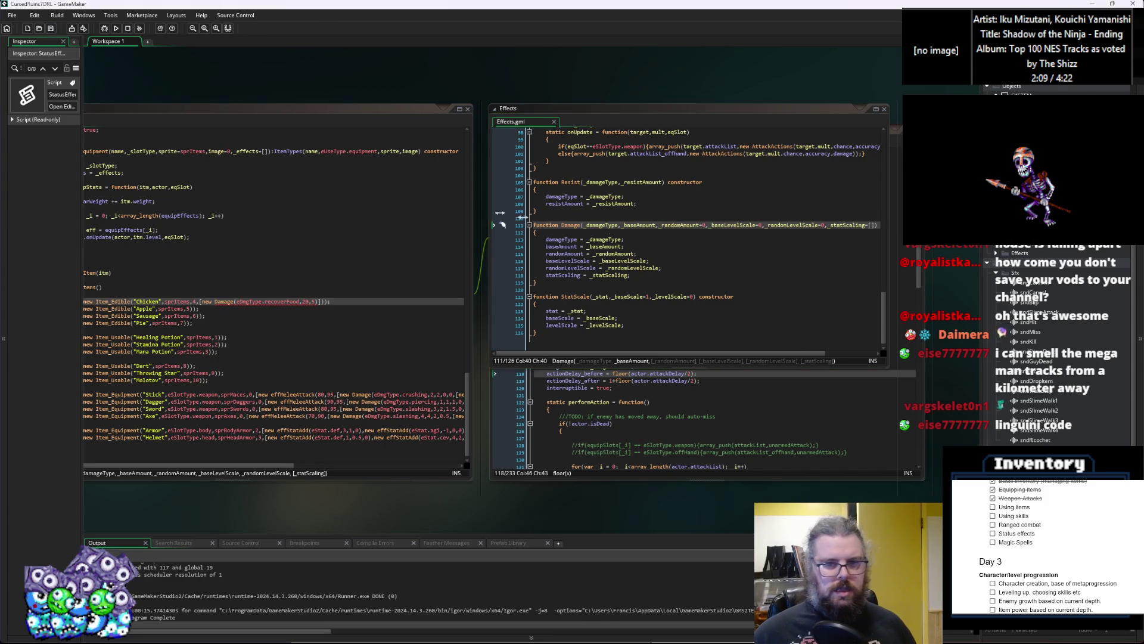
pyautogui.click(671, 232)
pyautogui.click(653, 316)
pyautogui.moveTo(322, 344); pyautogui.dragTo(602, 319)
pyautogui.scroll(2, 602, 319)
pyautogui.click(592, 258)
# Retype Chicken's random amount as 5 and select its Damage effect for copying
pyautogui.press('BackSpace')
pyautogui.write('5')
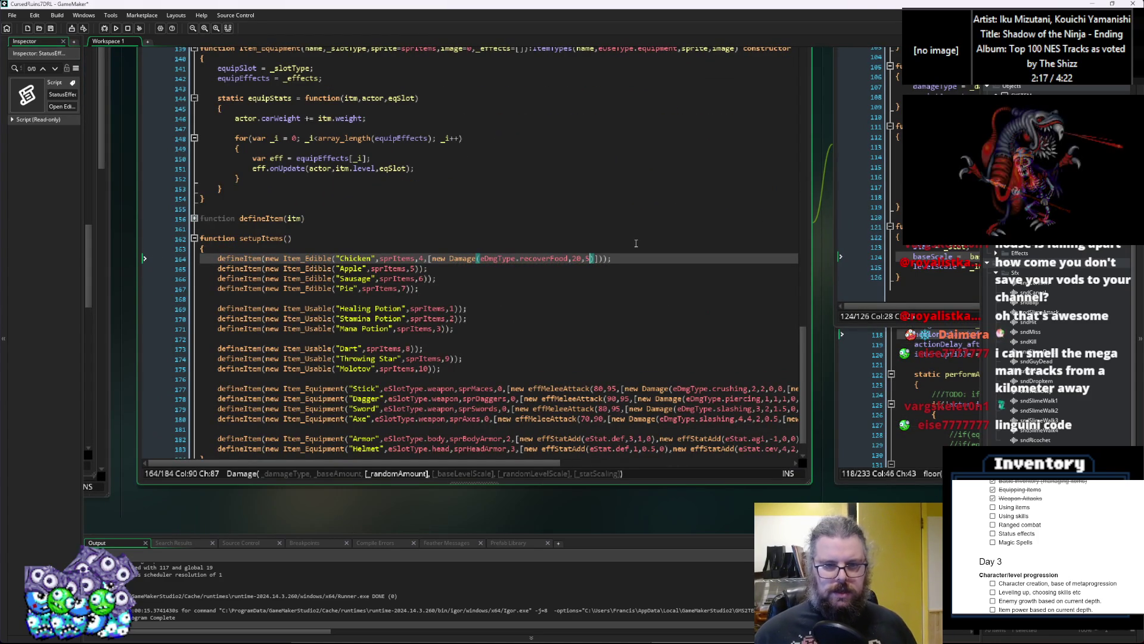
pyautogui.click(675, 333)
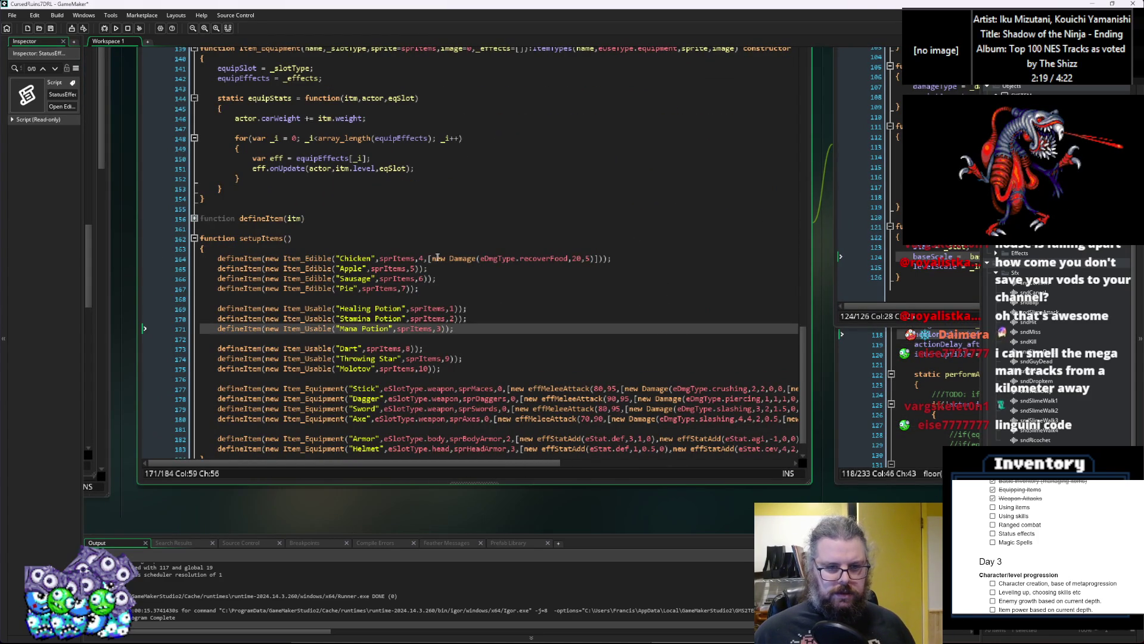
pyautogui.moveTo(429, 258); pyautogui.dragTo(599, 260)
pyautogui.hotkey('ctrl', 'c')
pyautogui.moveTo(423, 258); pyautogui.dragTo(602, 258)
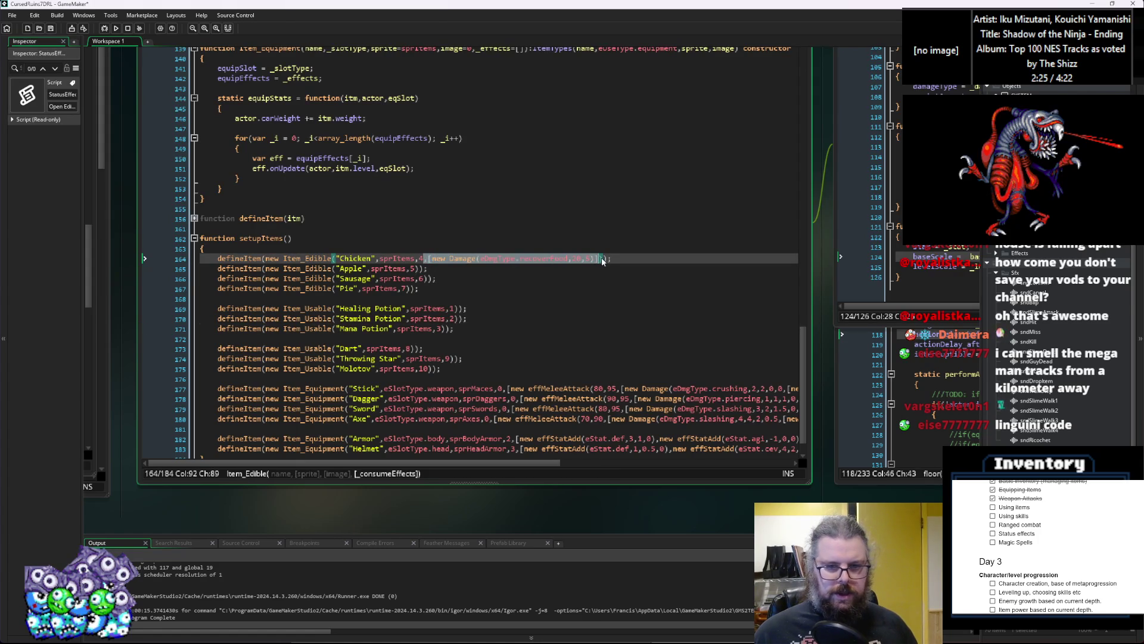
# Paste the recoverFood Damage effect onto Apple and set its amounts to 10 and 4
pyautogui.click(411, 269)
pyautogui.press('Right')
pyautogui.write(',[new Damage(eDmgType.recoverFood,20,5)]')
pyautogui.press('Left')
pyautogui.press('Left')
pyautogui.press('Left')
pyautogui.press('BackSpace')
pyautogui.write('1')
pyautogui.press('Right')
pyautogui.press('Right')
pyautogui.press('Delete')
pyautogui.write('2')
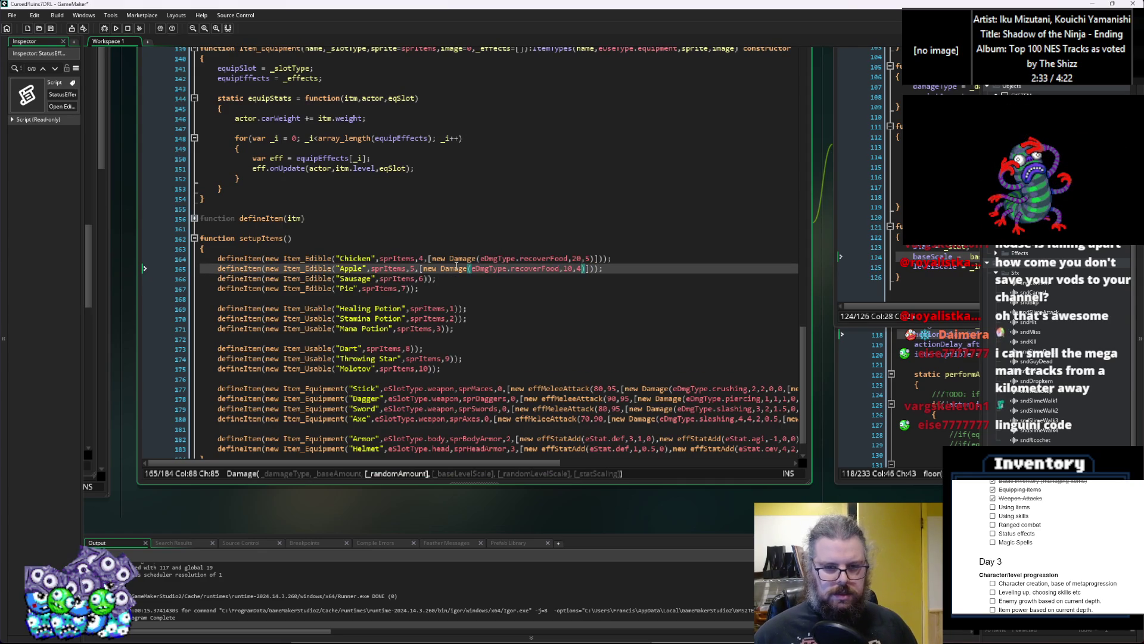
# Paste the recoverFood Damage effect onto Sausage with amounts 25 and 10
pyautogui.press('Down')
pyautogui.press('Left')
pyautogui.press('Left')
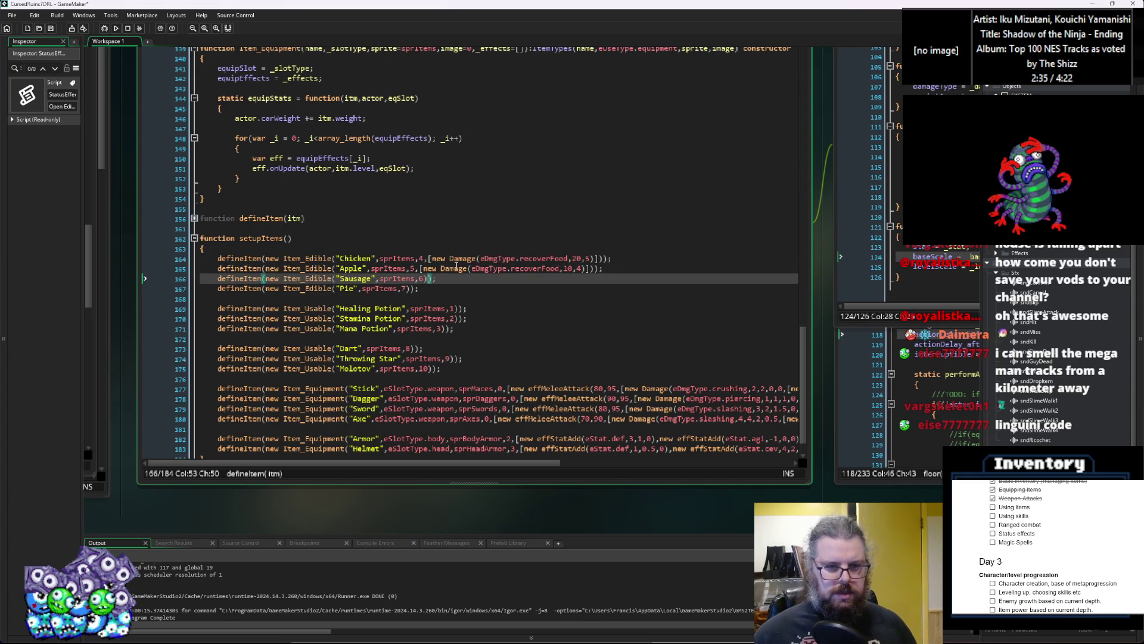
pyautogui.write(',,')
pyautogui.hotkey('ctrl', 'v')
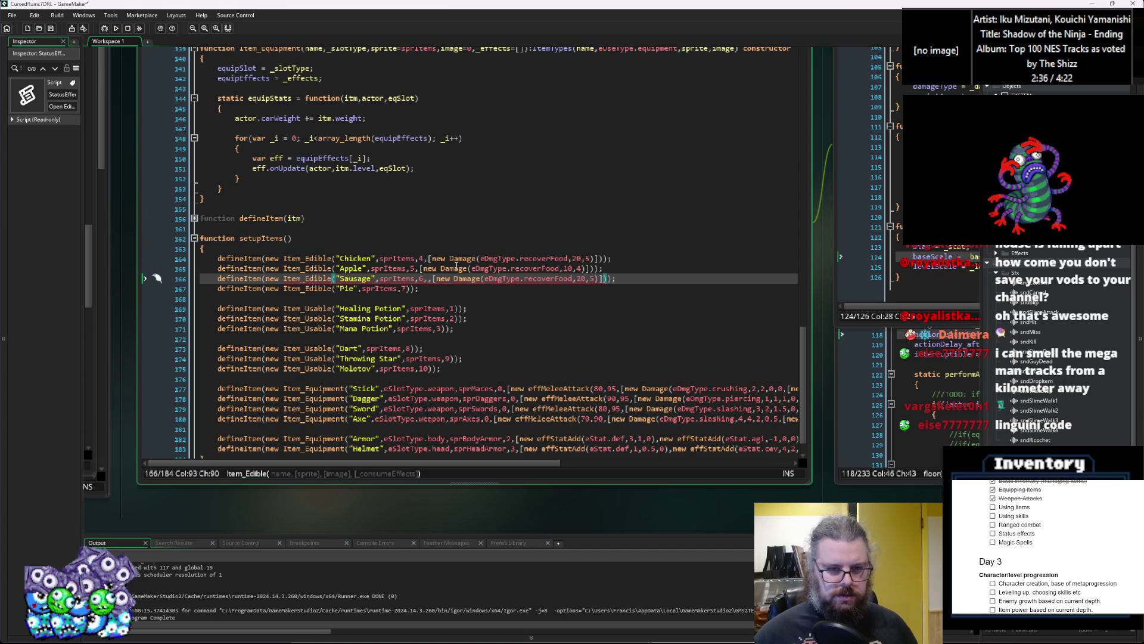
pyautogui.click(429, 280)
pyautogui.press('BackSpace')
pyautogui.click(592, 278)
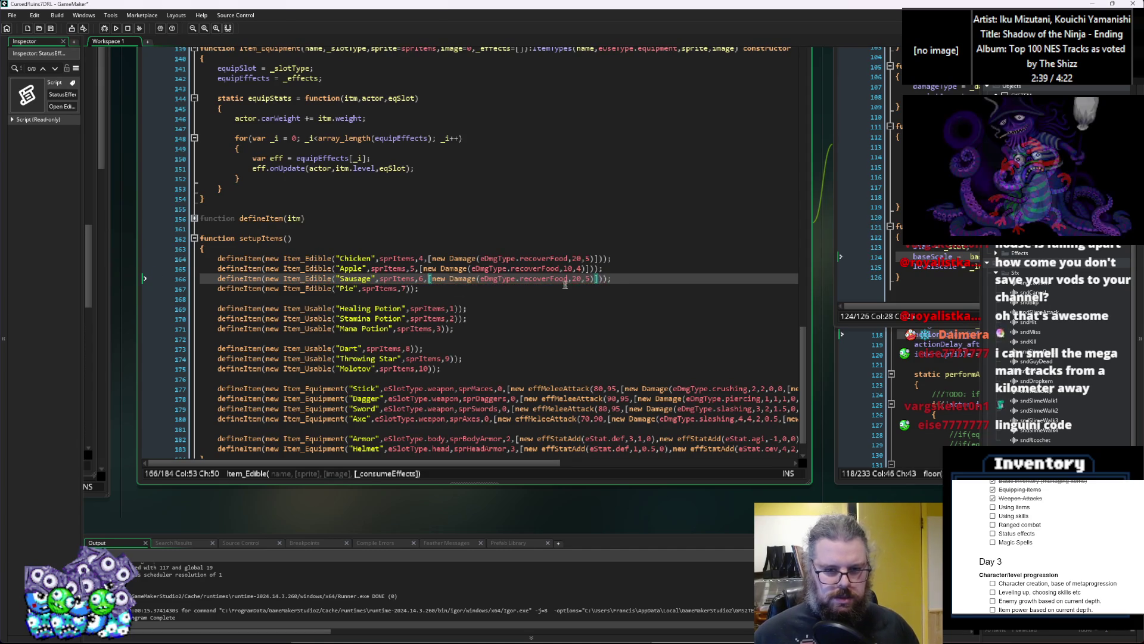
pyautogui.press('Left')
pyautogui.press('Left')
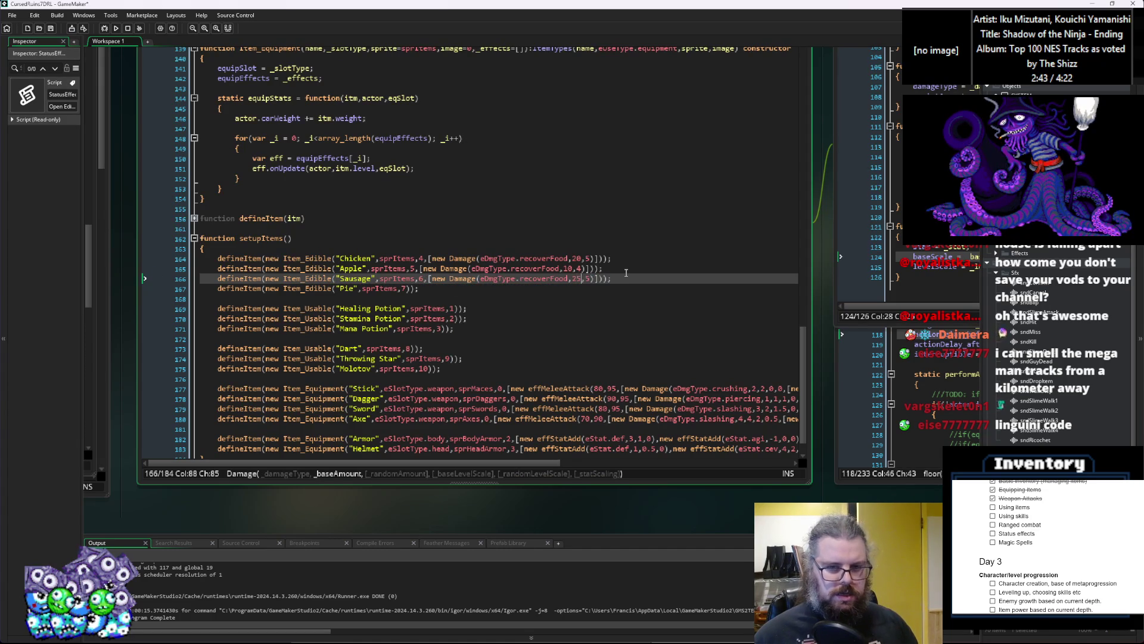
pyautogui.press('Right')
pyautogui.press('Delete')
pyautogui.write('10')
# Paste the recoverFood Damage effect onto Pie and remove the doubled comma
pyautogui.press('Down')
pyautogui.press('Left')
pyautogui.press('Left')
pyautogui.press('Left')
pyautogui.write(',')
pyautogui.write(',[new Damage(eDmgType.recoverFood,20,5)]')
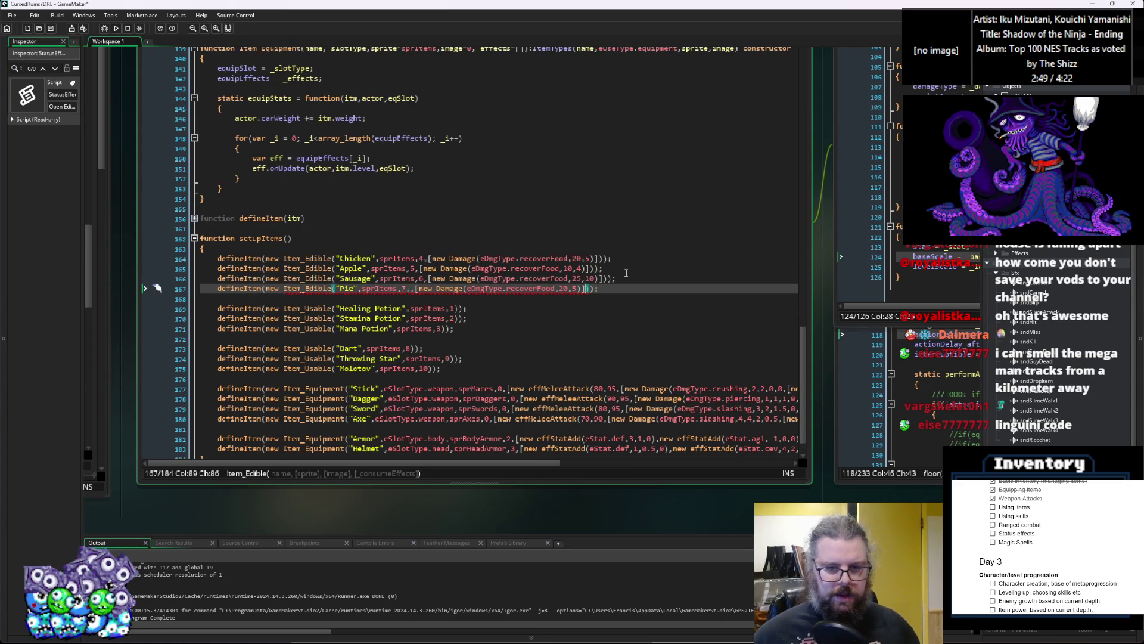
pyautogui.click(411, 289)
pyautogui.press('Delete')
pyautogui.click(556, 288)
pyautogui.press('BackSpace')
pyautogui.write('1')
pyautogui.click(573, 289)
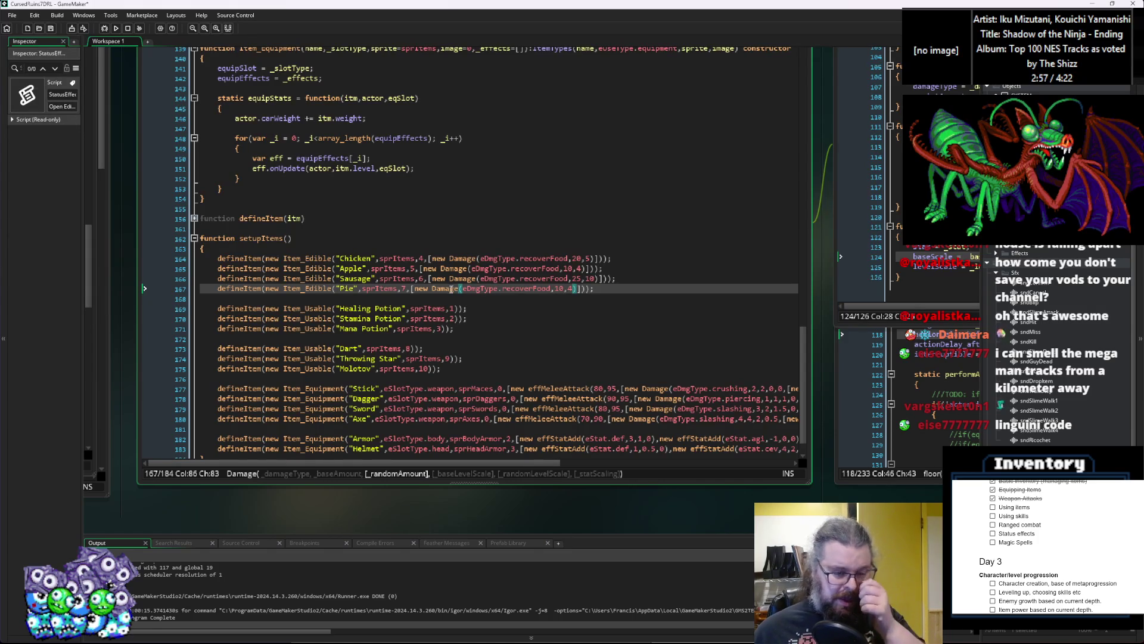
# Set Pie's Damage amounts to 40 and 5, then check the line
pyautogui.click(415, 278)
pyautogui.click(413, 288)
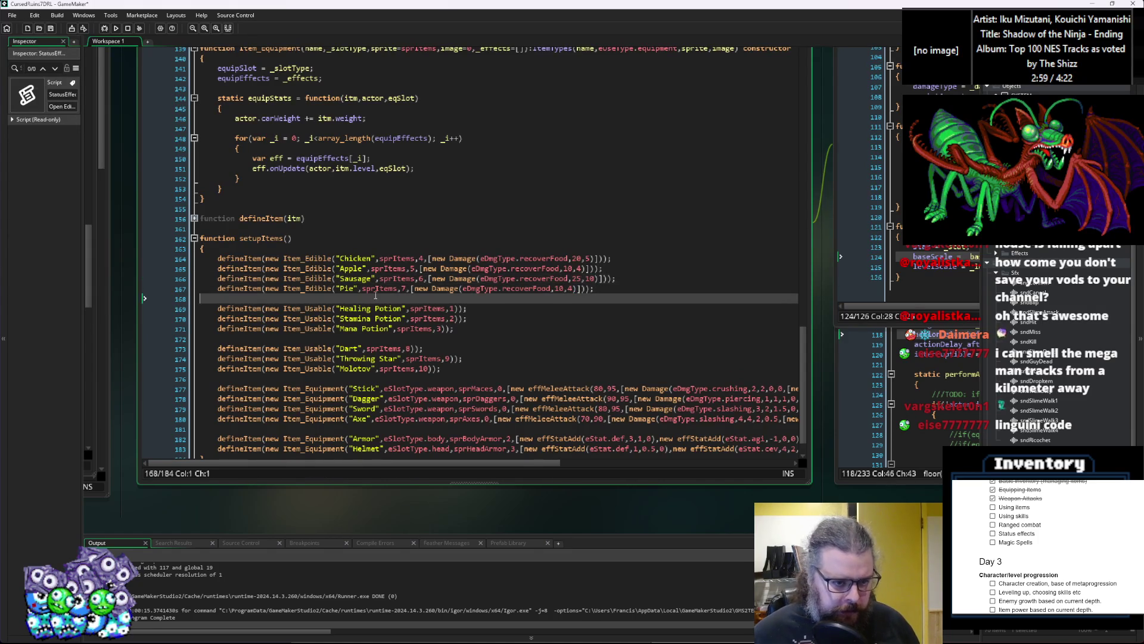
pyautogui.click(377, 289)
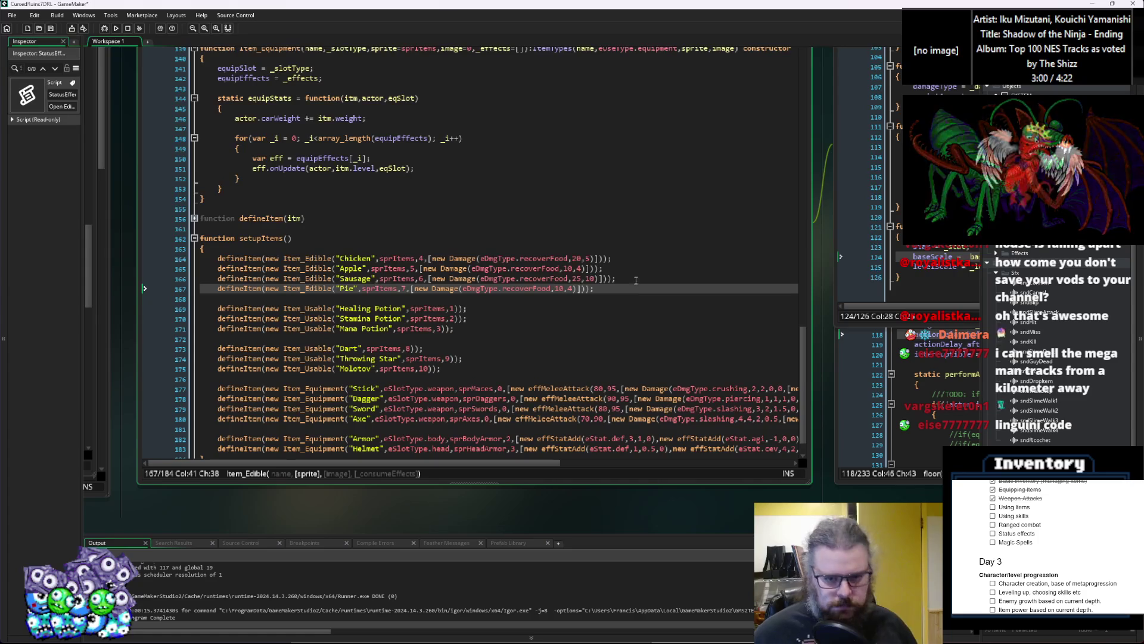
pyautogui.click(559, 288)
pyautogui.press('BackSpace')
pyautogui.write('4')
pyautogui.doubleClick(571, 288)
pyautogui.write('5')
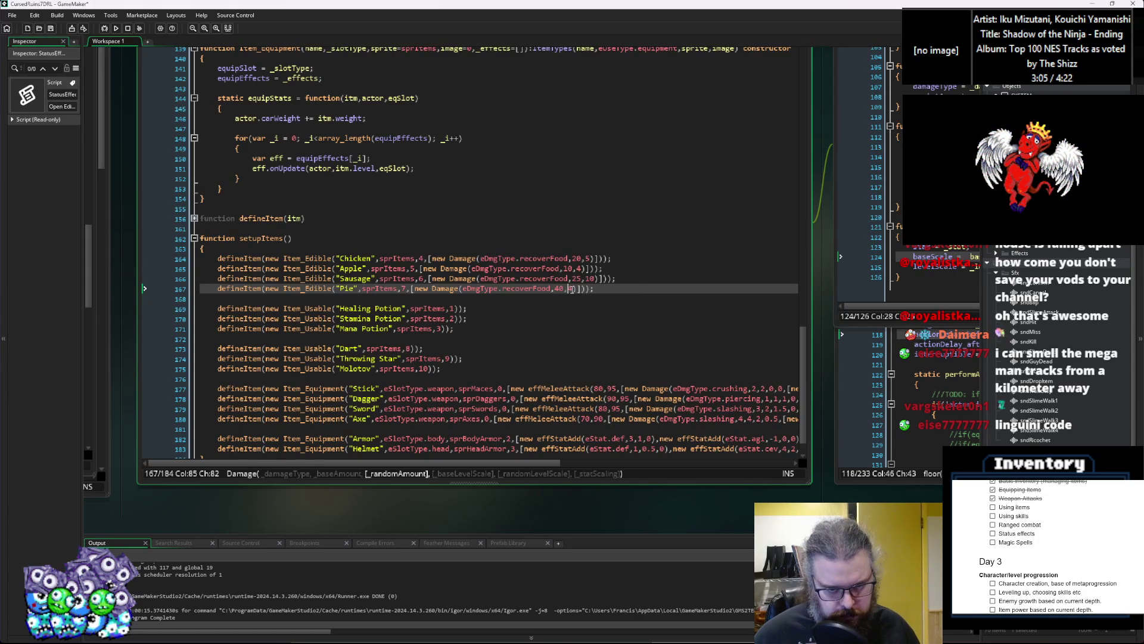
pyautogui.click(620, 289)
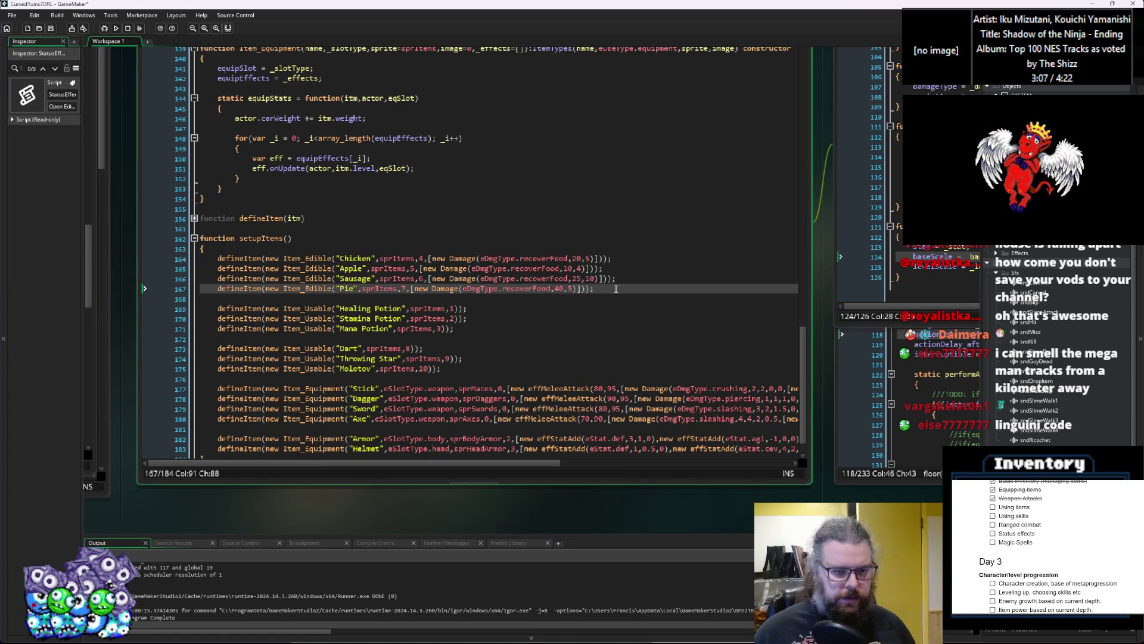
pyautogui.click(462, 288)
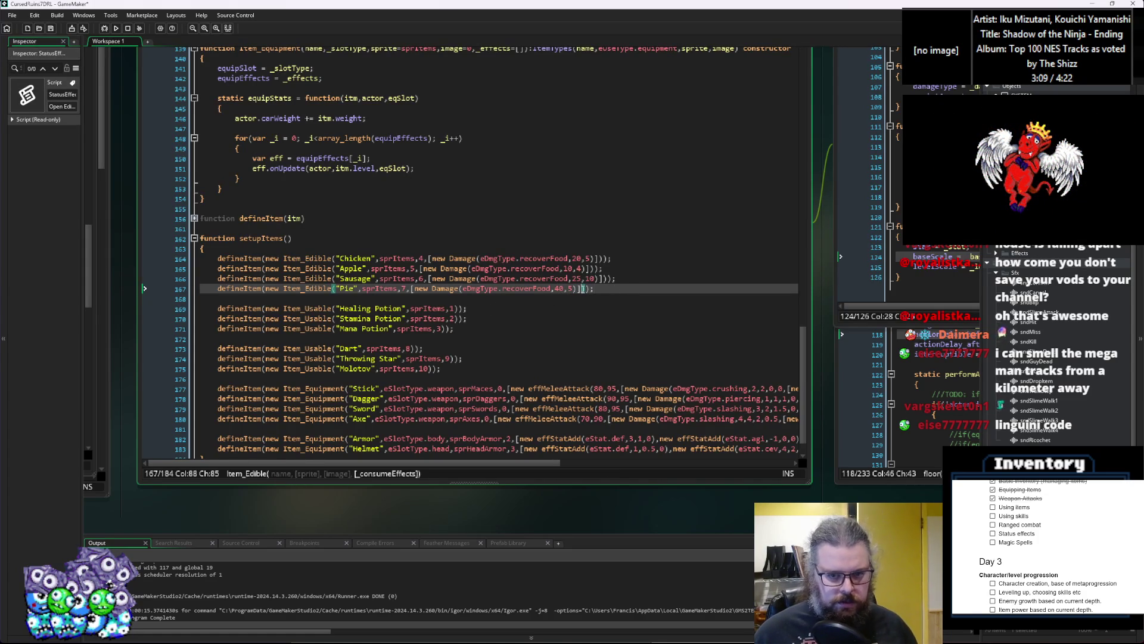
pyautogui.click(455, 318)
pyautogui.press('Up')
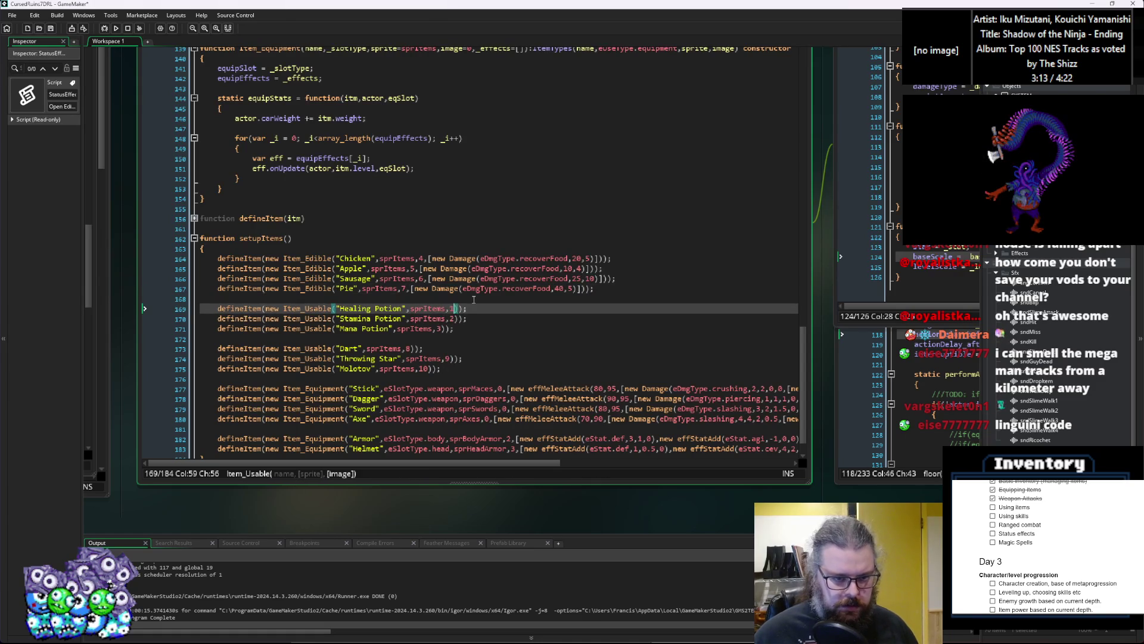
# Change the Healing, Stamina and Mana Potions' item type to Item_Edible
pyautogui.write(',')
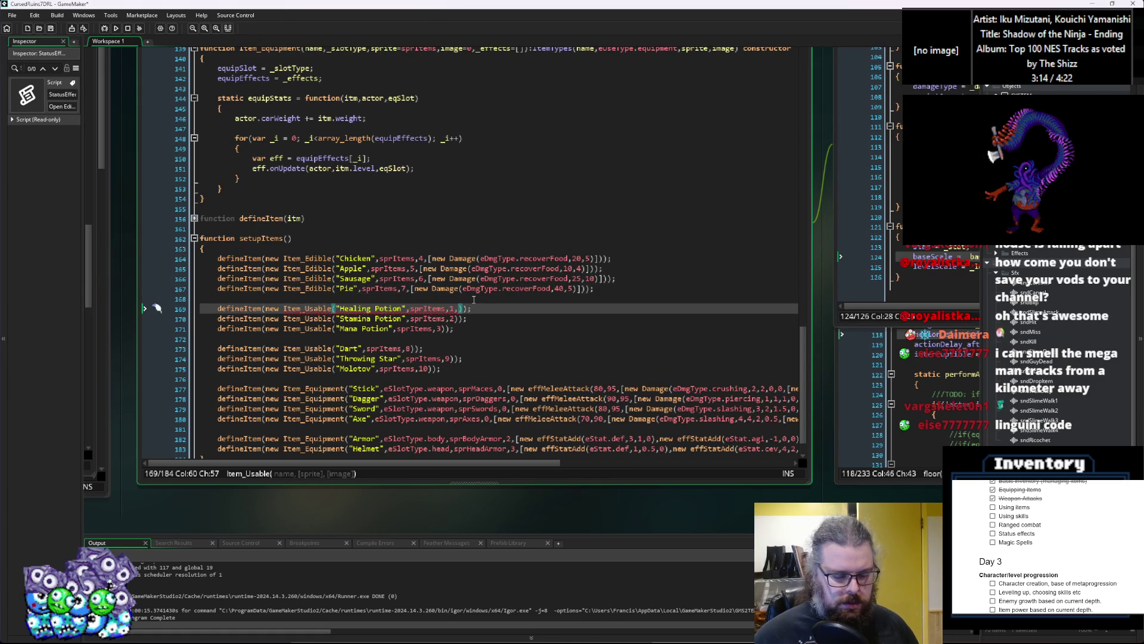
pyautogui.press('BackSpace')
pyautogui.click(286, 279)
pyautogui.doubleClick(286, 279)
pyautogui.hotkey('ctrl', 'c')
pyautogui.moveTo(283, 308); pyautogui.dragTo(336, 319)
pyautogui.hotkey('ctrl', 'v')
pyautogui.click(314, 330)
pyautogui.doubleClick(314, 331)
pyautogui.hotkey('ctrl', 'v')
# Give the Healing Potion a recoverLife Damage effect of 50,10, adapted from the Pie's
pyautogui.click(565, 304)
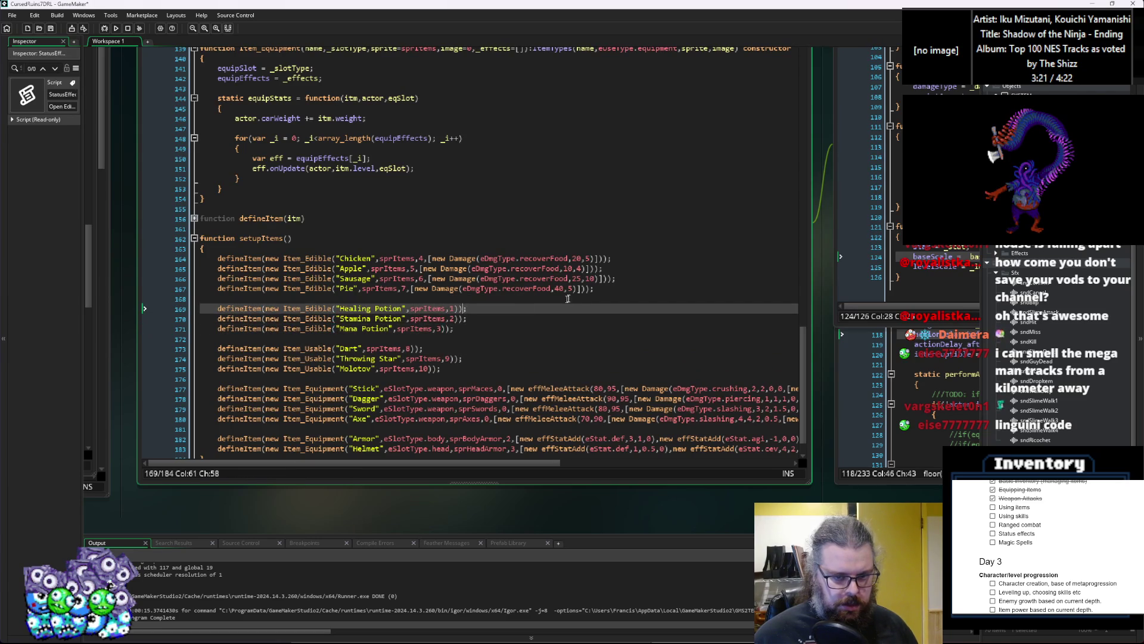
pyautogui.moveTo(580, 289); pyautogui.dragTo(407, 294)
pyautogui.click(456, 309)
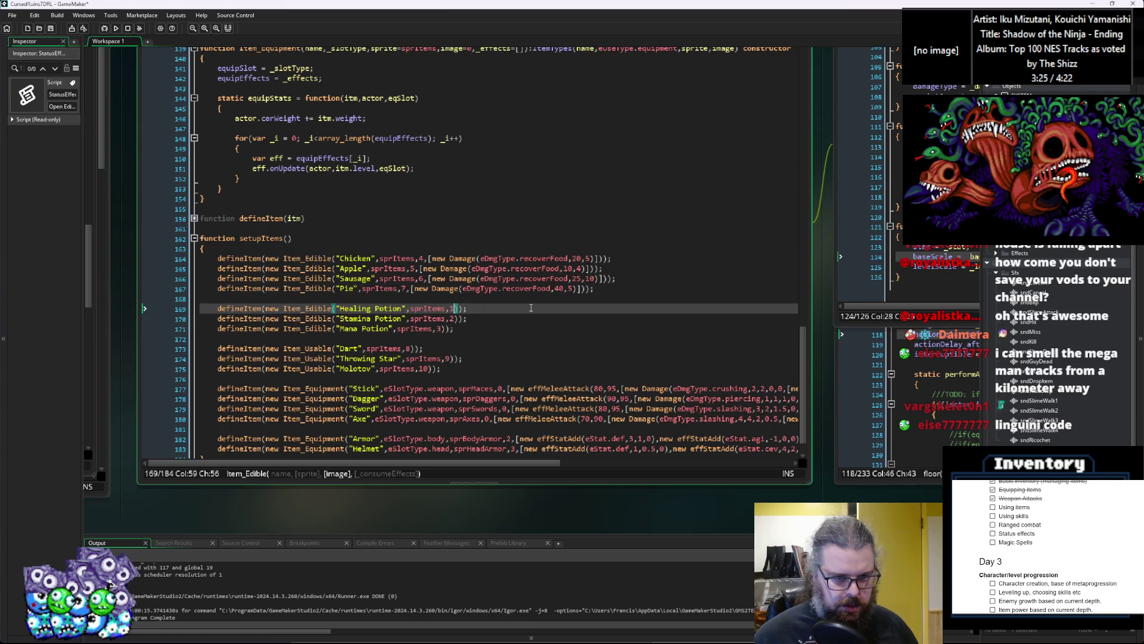
pyautogui.hotkey('ctrl', 'v')
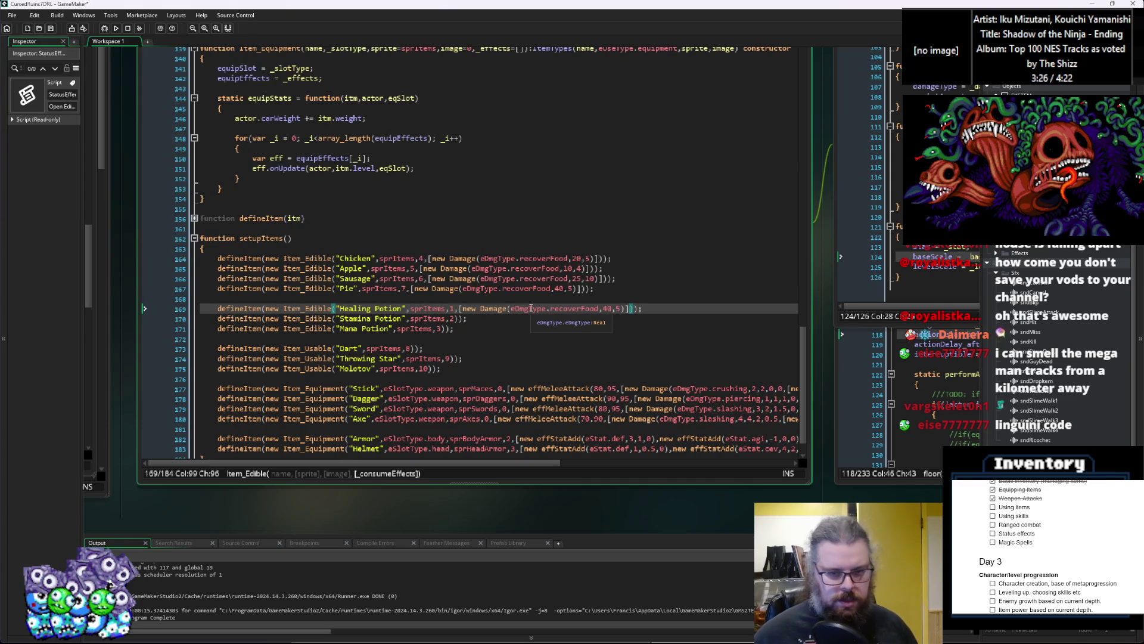
pyautogui.click(498, 308)
pyautogui.hotkey('shift', 'Up')
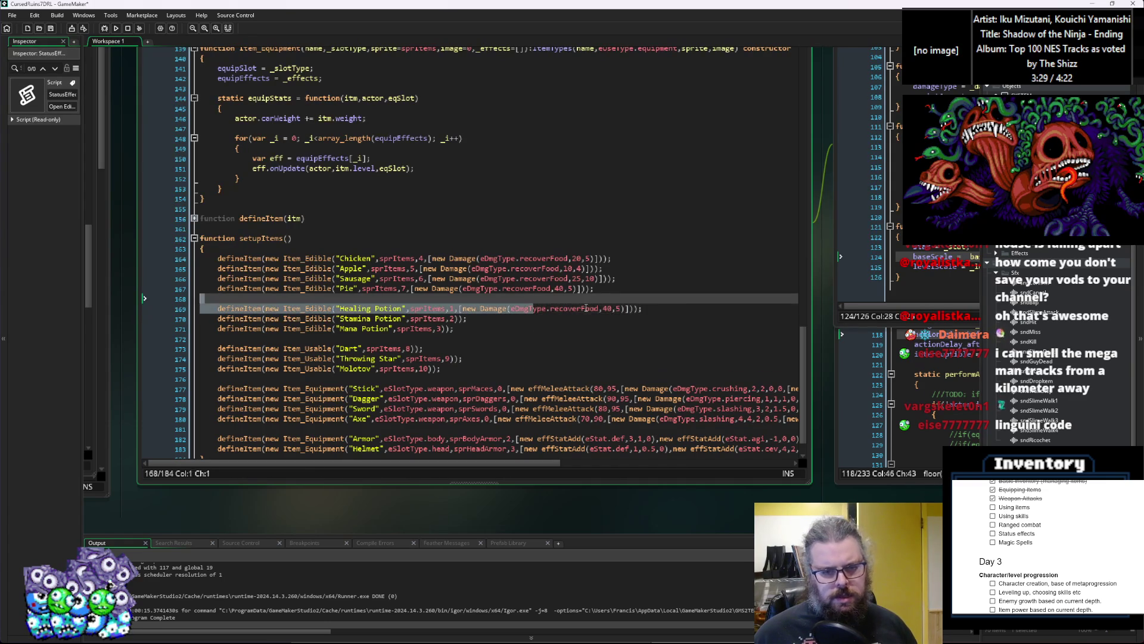
pyautogui.click(599, 308)
pyautogui.moveTo(598, 308); pyautogui.dragTo(582, 310)
pyautogui.write('Lif')
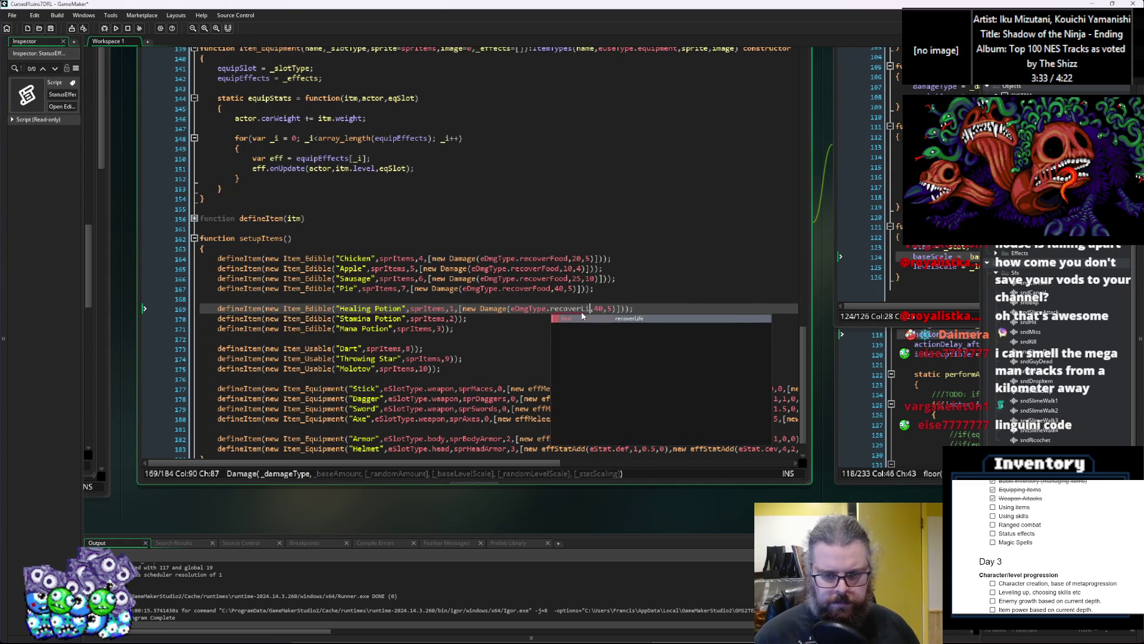
pyautogui.press('Return')
pyautogui.press('Right')
pyautogui.press('Right')
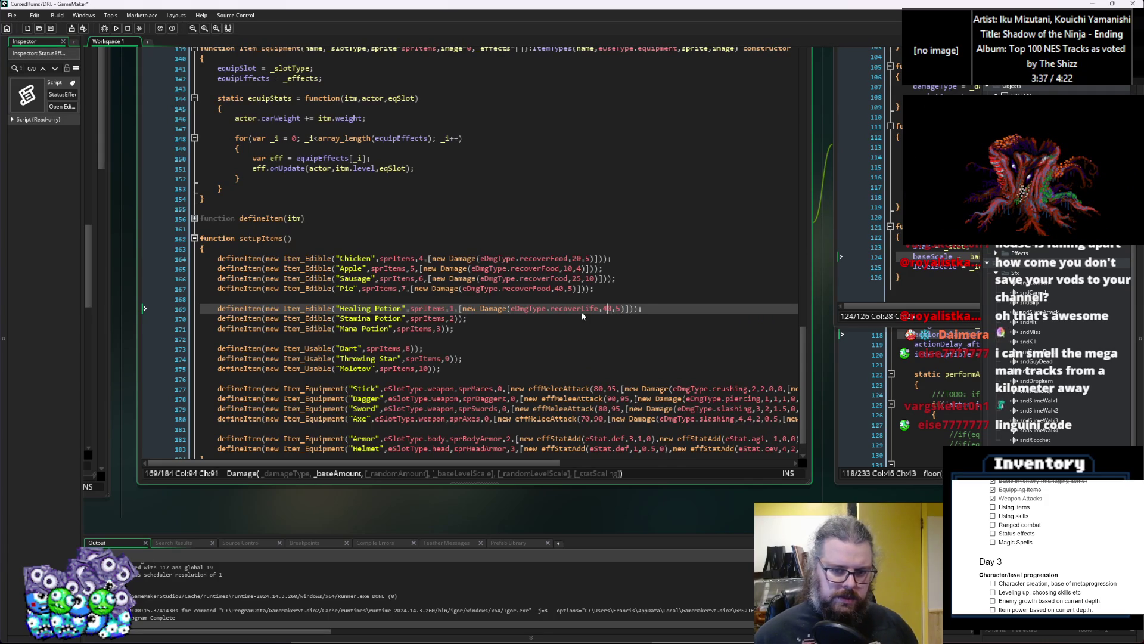
pyautogui.press('Right')
pyautogui.press('Right')
pyautogui.press('Right')
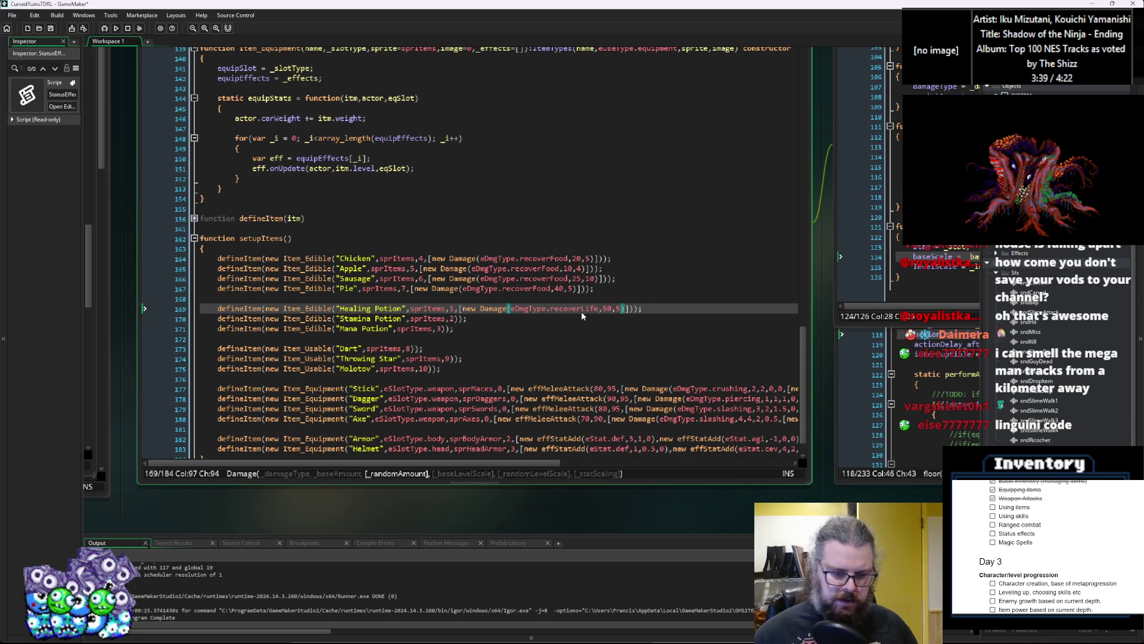
pyautogui.press('BackSpace')
pyautogui.write('10')
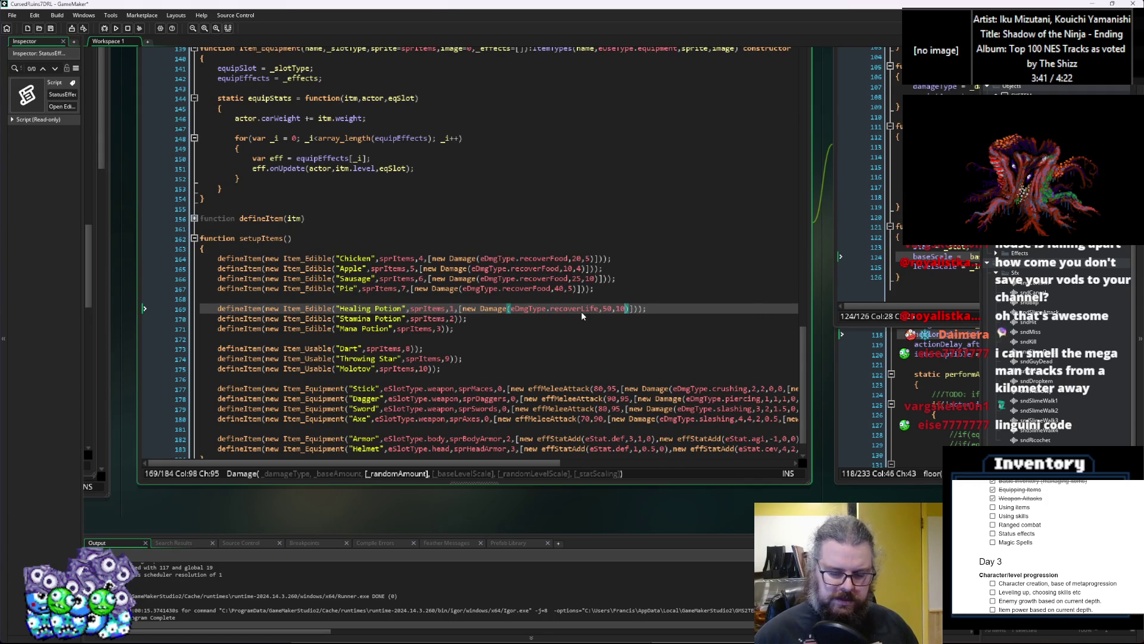
# Copy the Damage effect onto the Stamina Potion as recoverStamina 50,10
pyautogui.click(557, 321)
pyautogui.moveTo(633, 308); pyautogui.dragTo(459, 310)
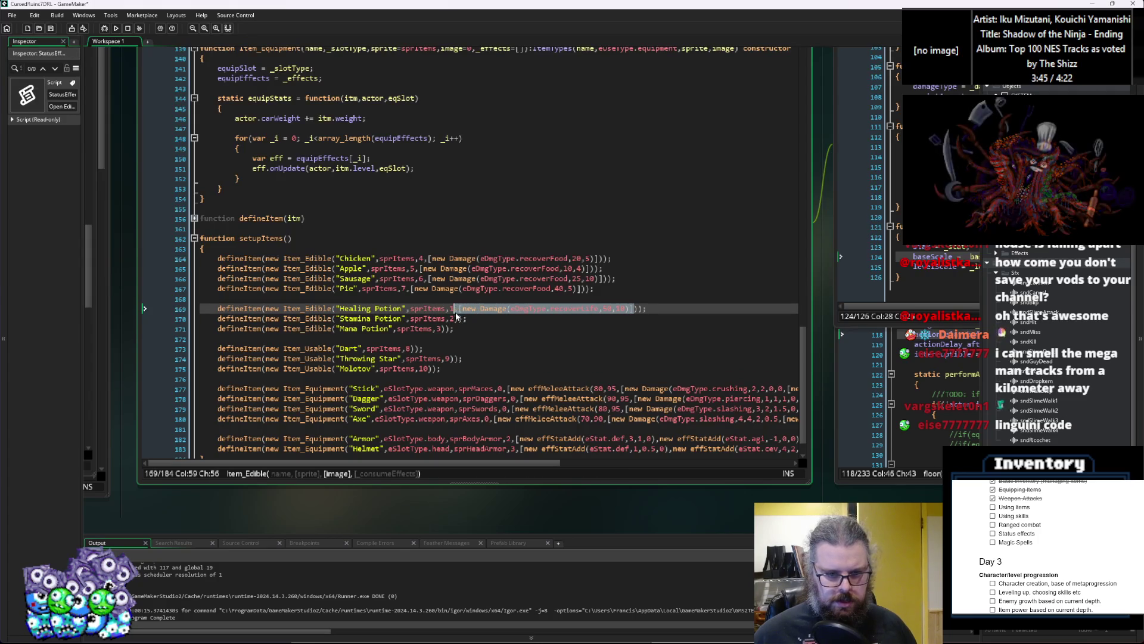
pyautogui.click(456, 318)
pyautogui.write(',')
pyautogui.hotkey('ctrl', 'v')
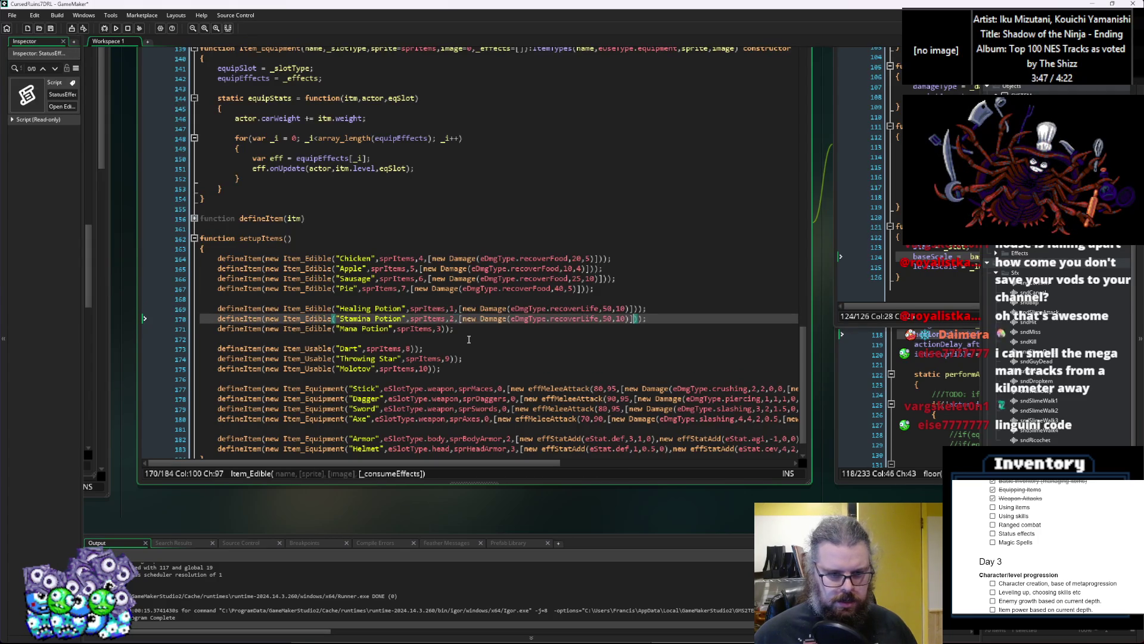
pyautogui.click(594, 320)
pyautogui.press('BackSpace')
pyautogui.press('BackSpace')
pyautogui.press('BackSpace')
pyautogui.press('Delete')
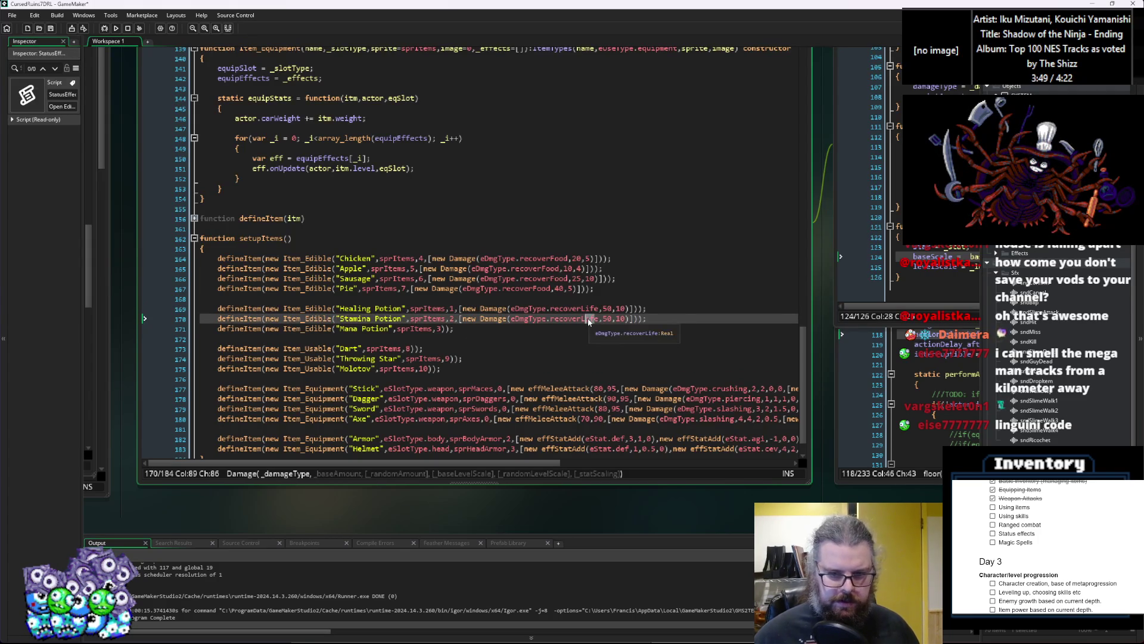
pyautogui.write('Stamin')
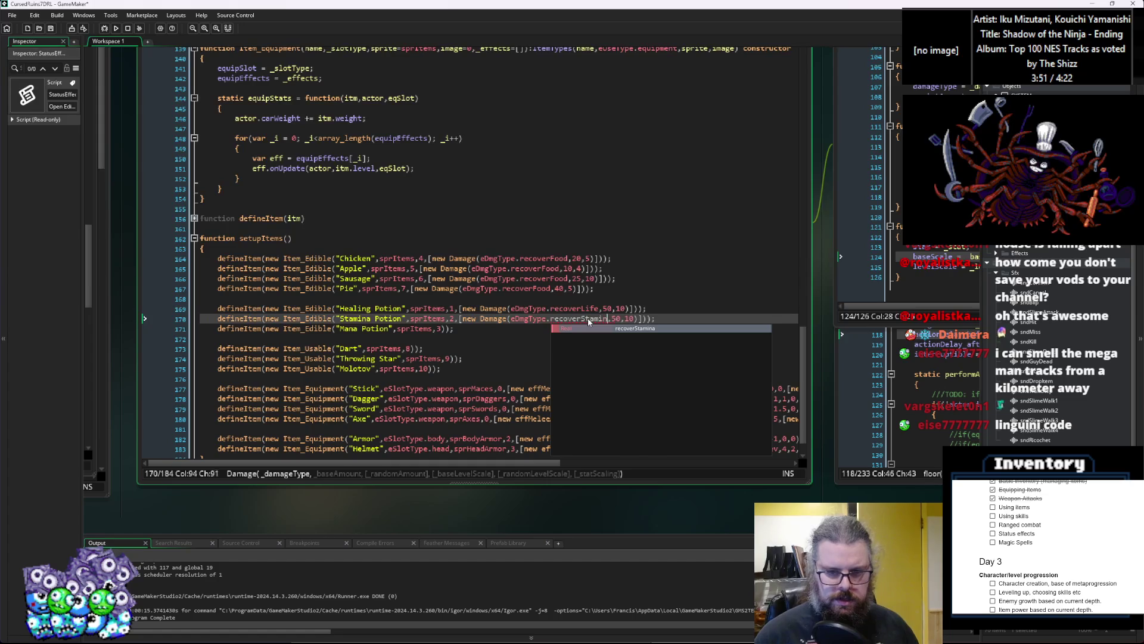
pyautogui.press('Return')
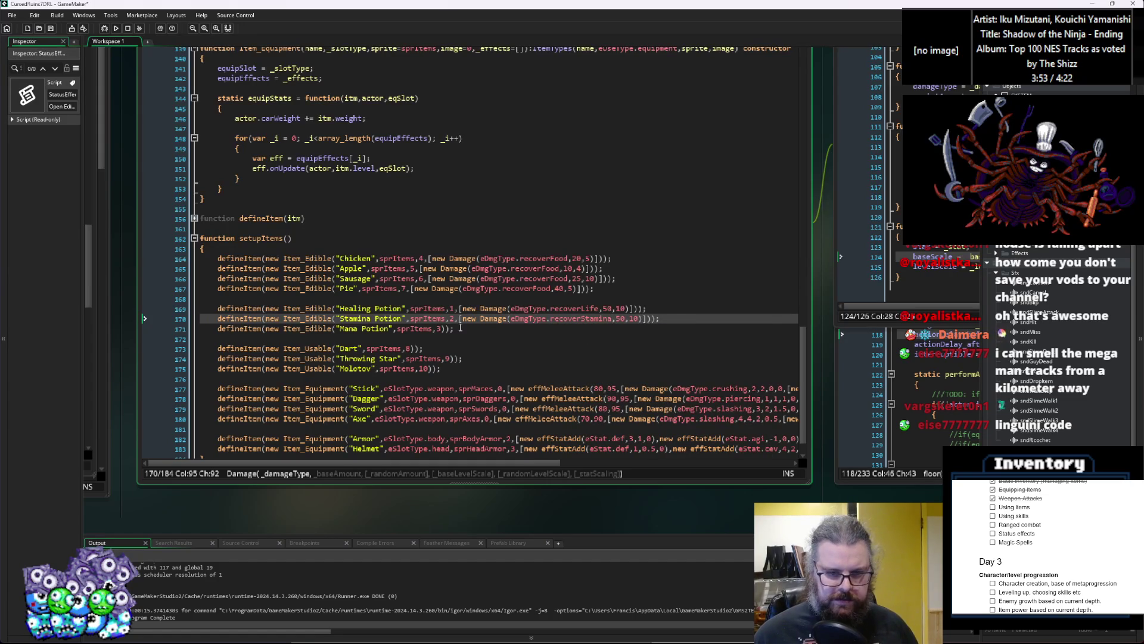
# Paste the Damage effect onto the Mana Potion as recoverMana 50,10
pyautogui.click(443, 329)
pyautogui.hotkey('ctrl', 'v')
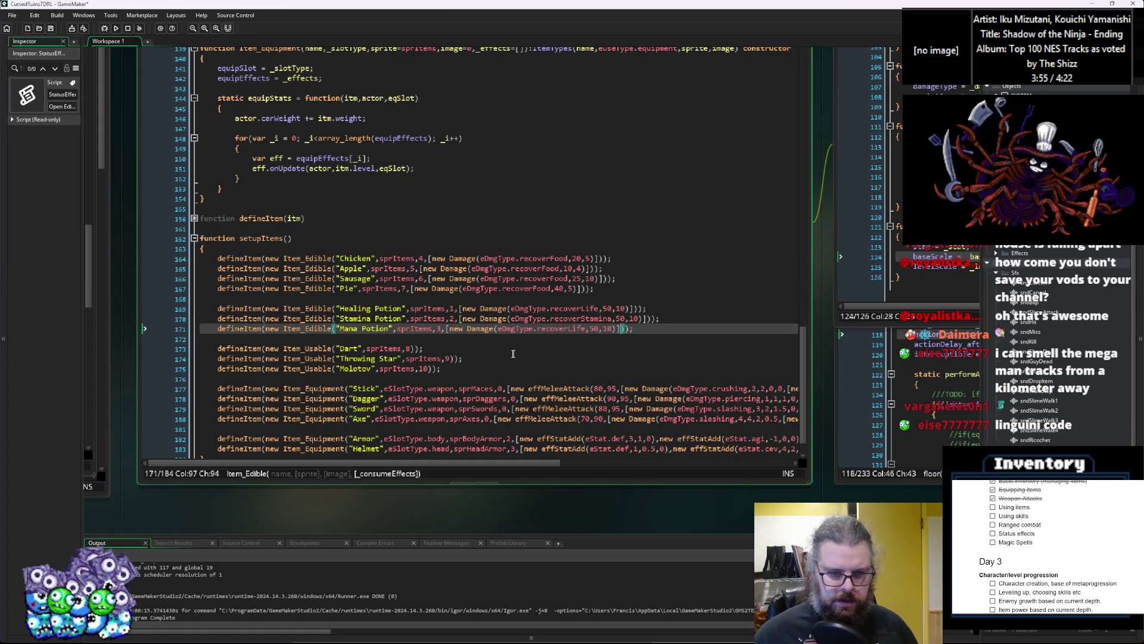
pyautogui.click(588, 328)
pyautogui.moveTo(588, 328); pyautogui.dragTo(567, 328)
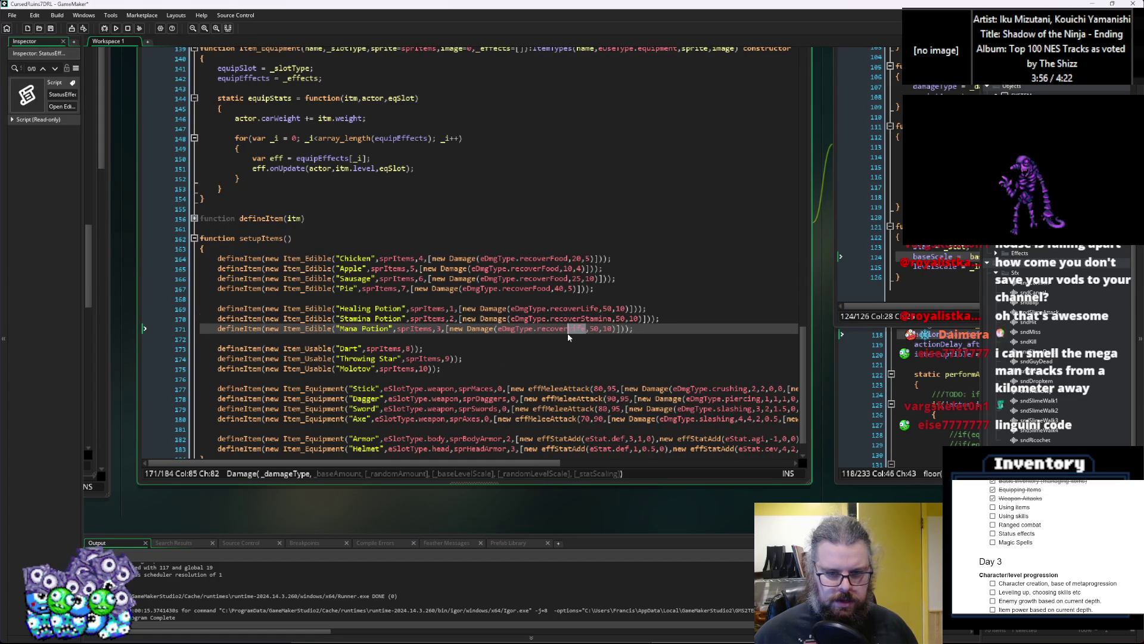
pyautogui.write('Mana')
pyautogui.press('Right')
pyautogui.press('Right')
pyautogui.press('Right')
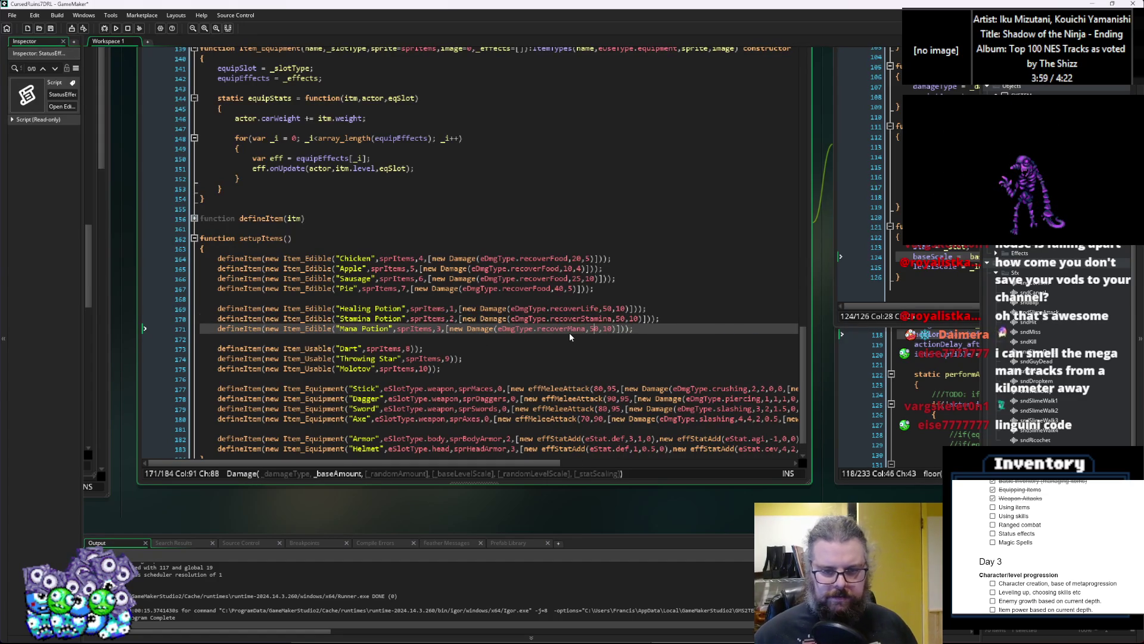
pyautogui.press('Down')
pyautogui.press('Down')
pyautogui.press('Down')
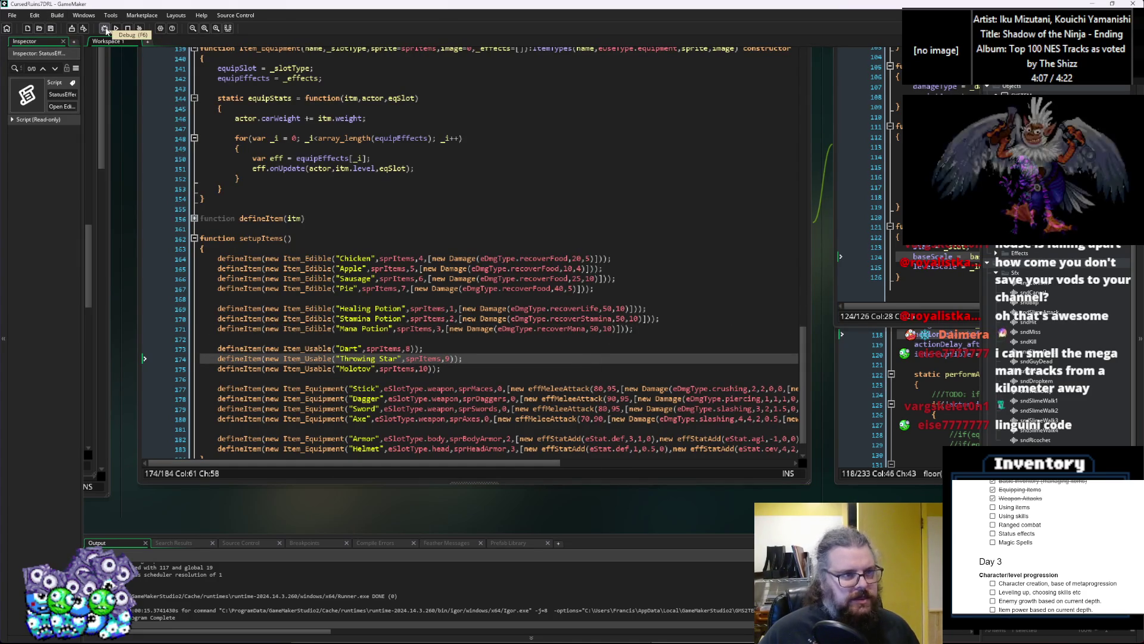
# Start the game with Debug and close the Code Error dialog about defineStatus
pyautogui.click(106, 30)
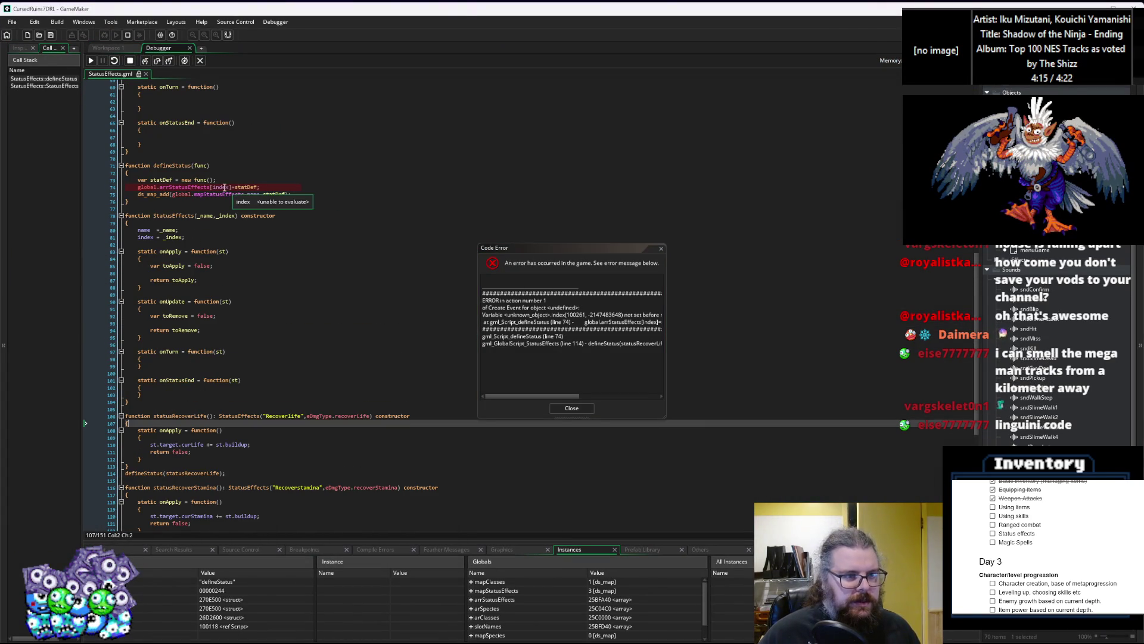
pyautogui.click(558, 409)
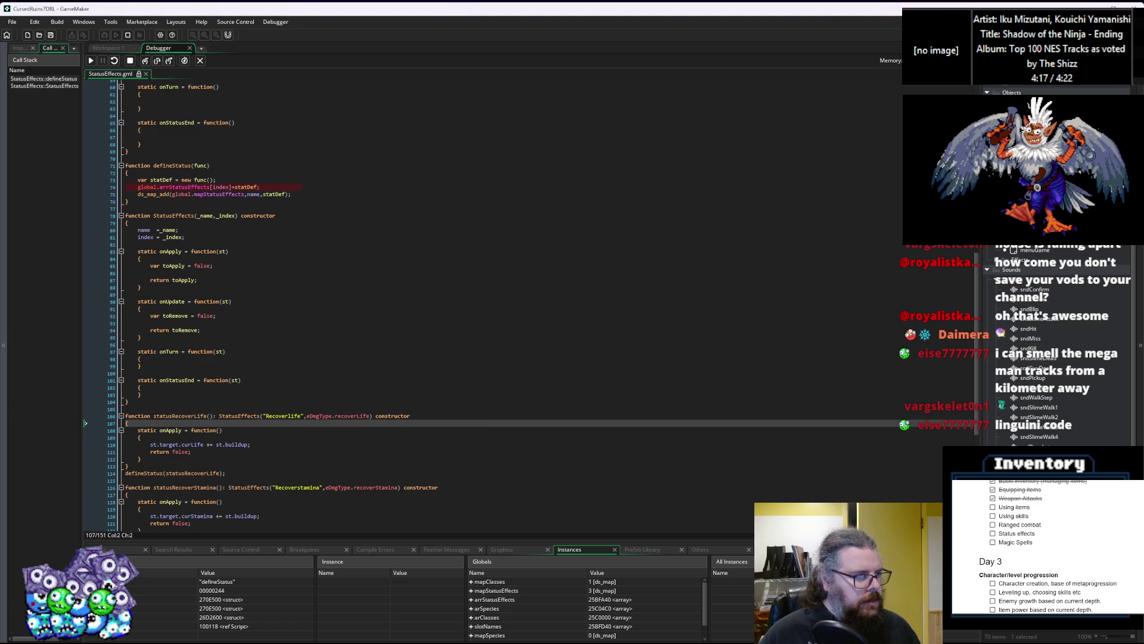
# Inspect the statDef creation line and StatusEffects constructor body in defineStatus
pyautogui.click(235, 181)
pyautogui.press('Left')
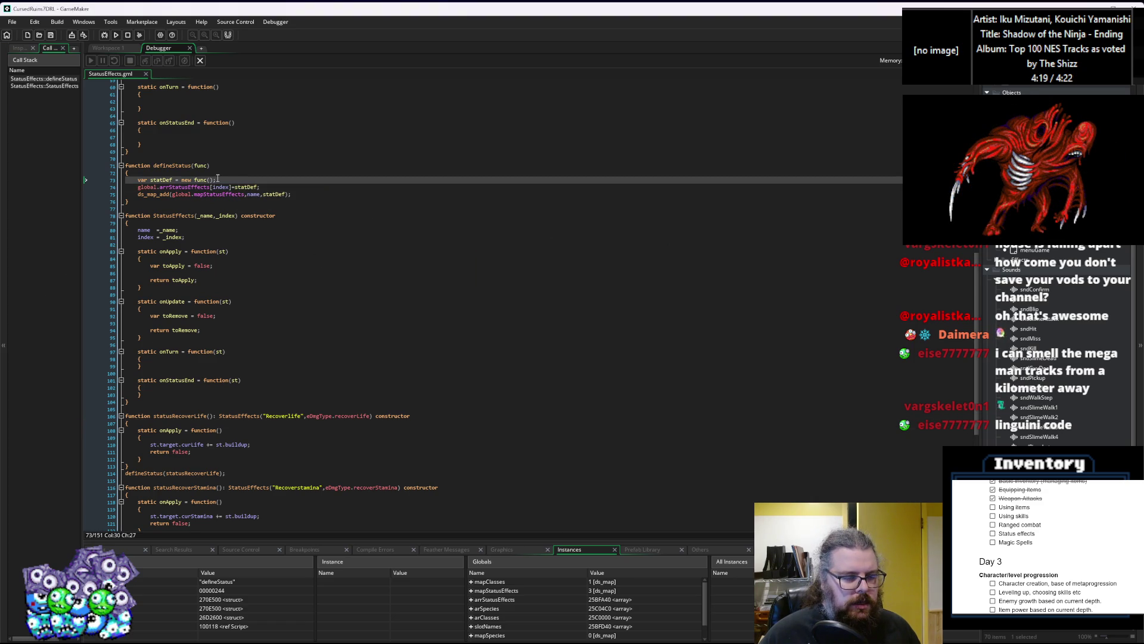
pyautogui.press('Left')
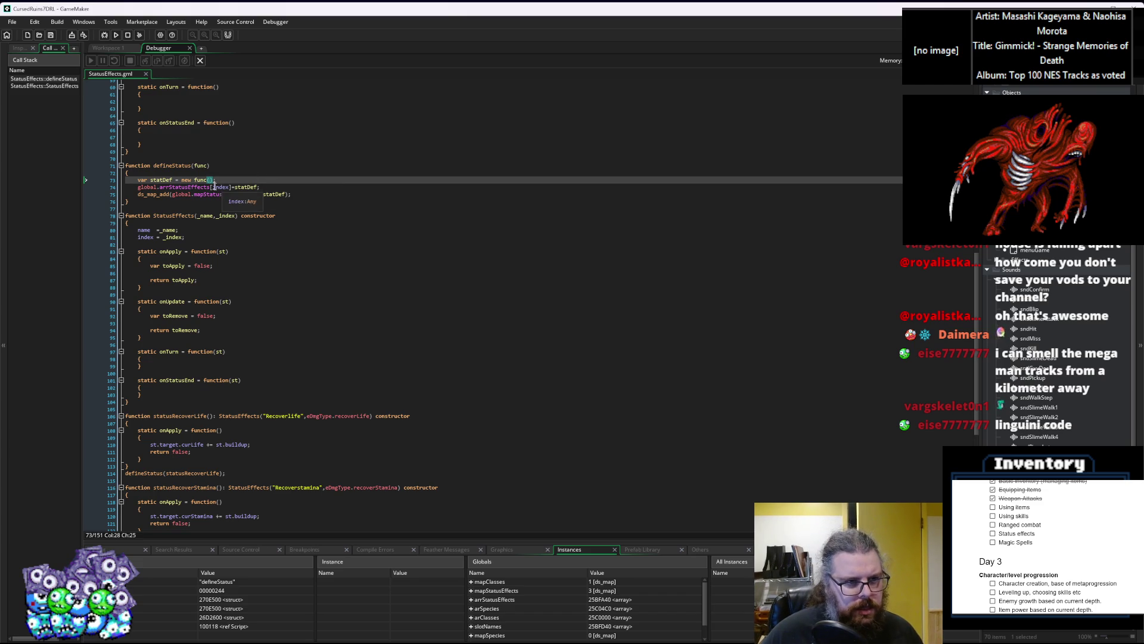
pyautogui.click(160, 180)
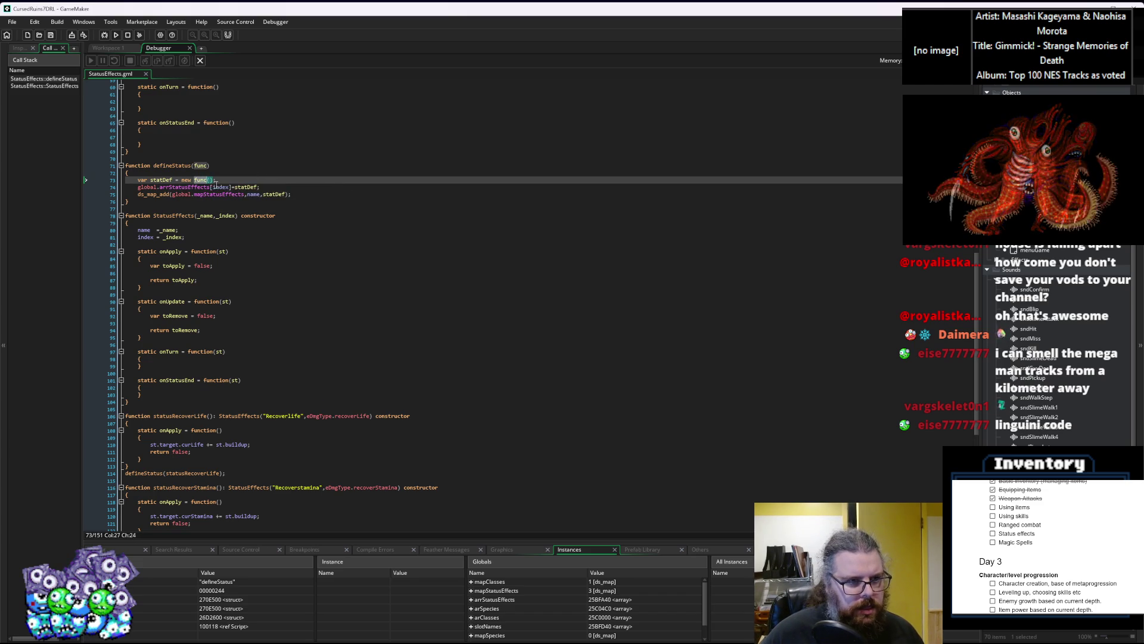
pyautogui.click(284, 286)
pyautogui.scroll(-3, 285, 288)
pyautogui.scroll(2, 284, 288)
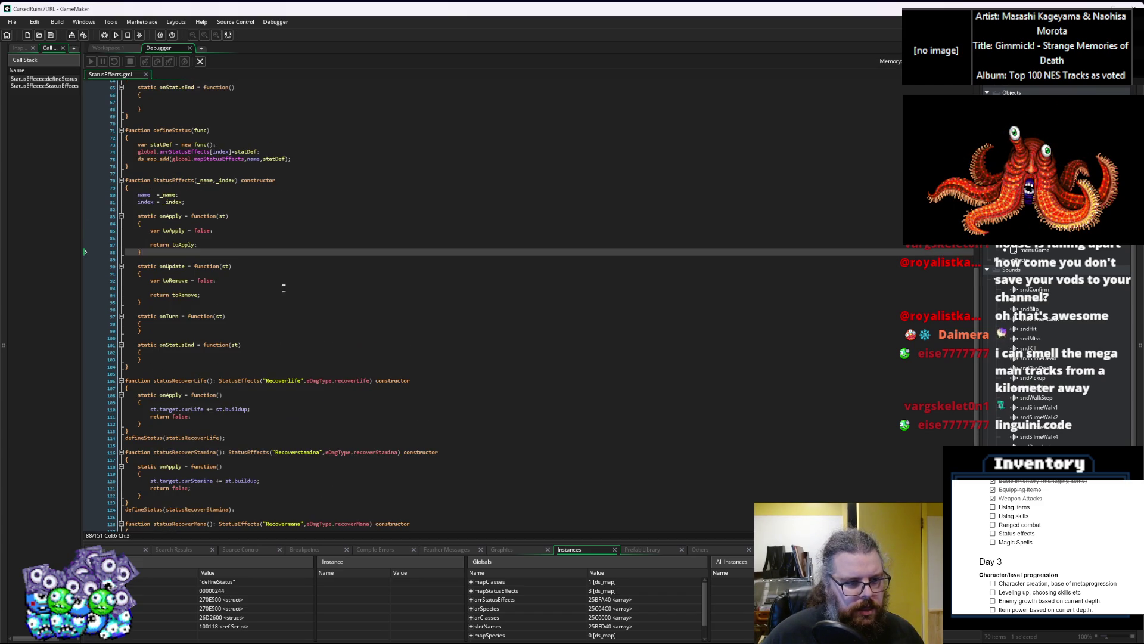
pyautogui.scroll(2, 183, 270)
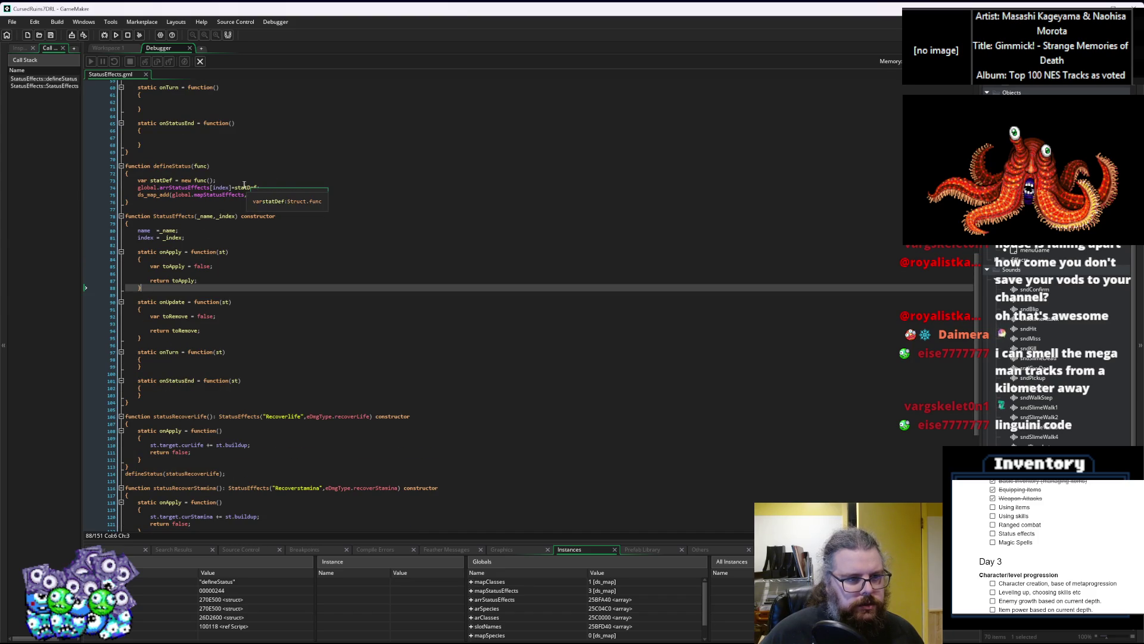
# Replace index with statDef.index and name with statDef.name, save, and stop debugging
pyautogui.doubleClick(221, 187)
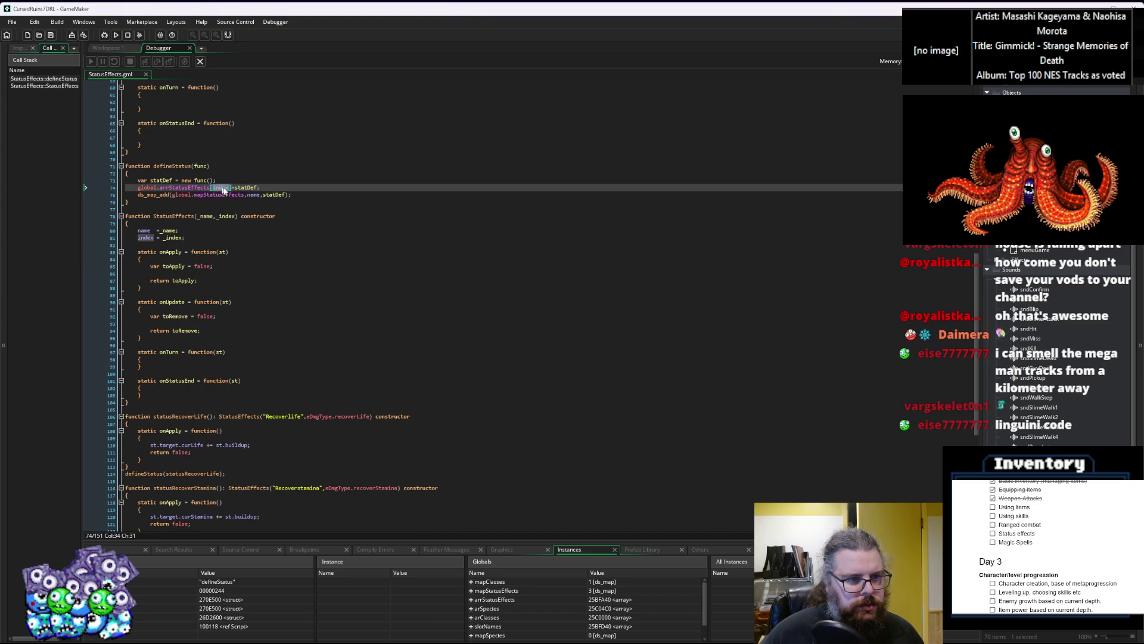
pyautogui.write('statDef.')
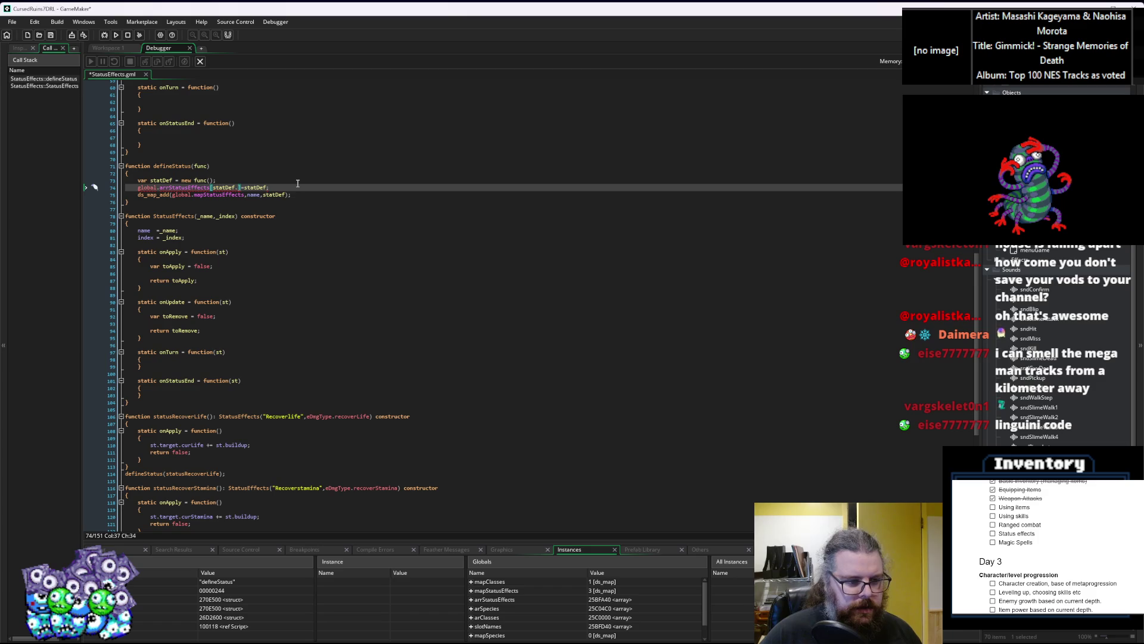
pyautogui.write('index')
pyautogui.moveTo(226, 183)
pyautogui.press('F10')
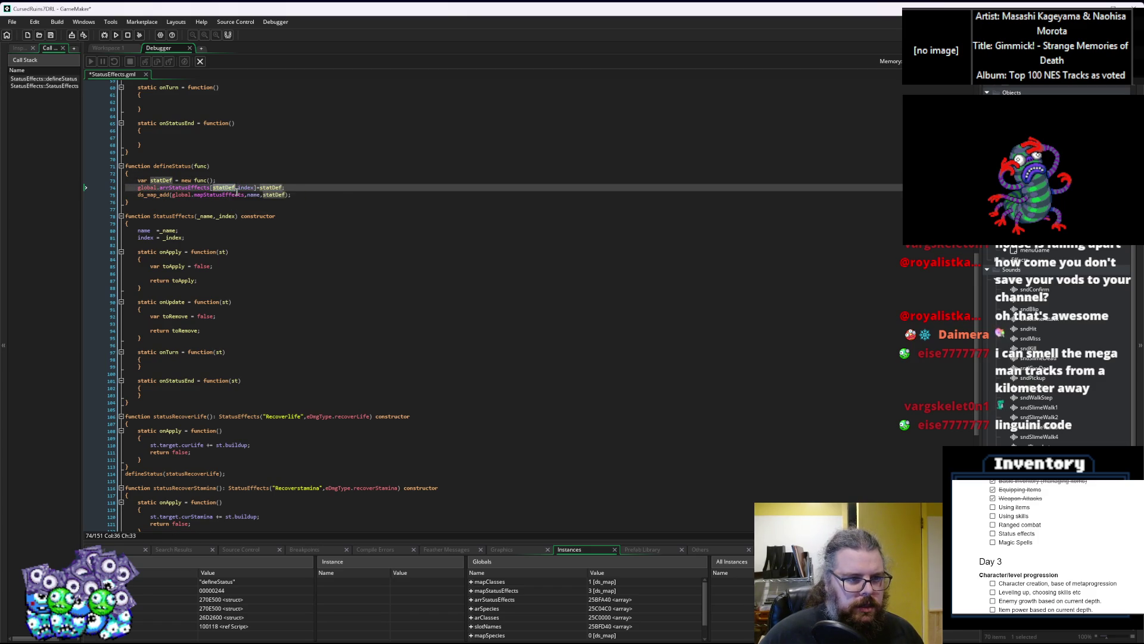
pyautogui.click(250, 195)
pyautogui.doubleClick(251, 195)
pyautogui.write('statDef.')
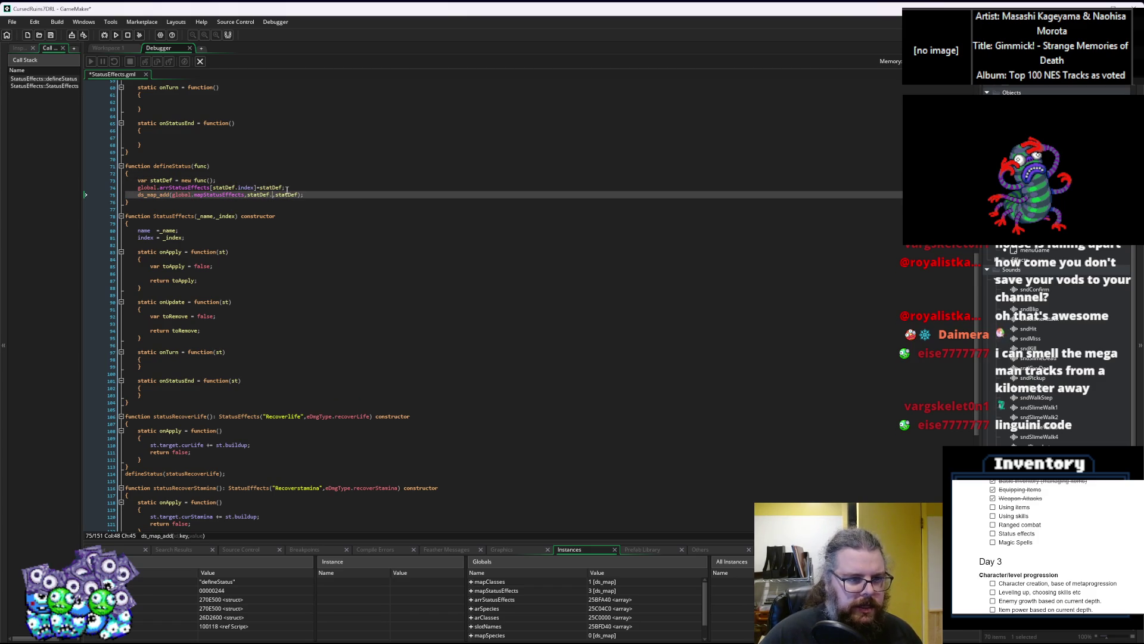
pyautogui.write('name')
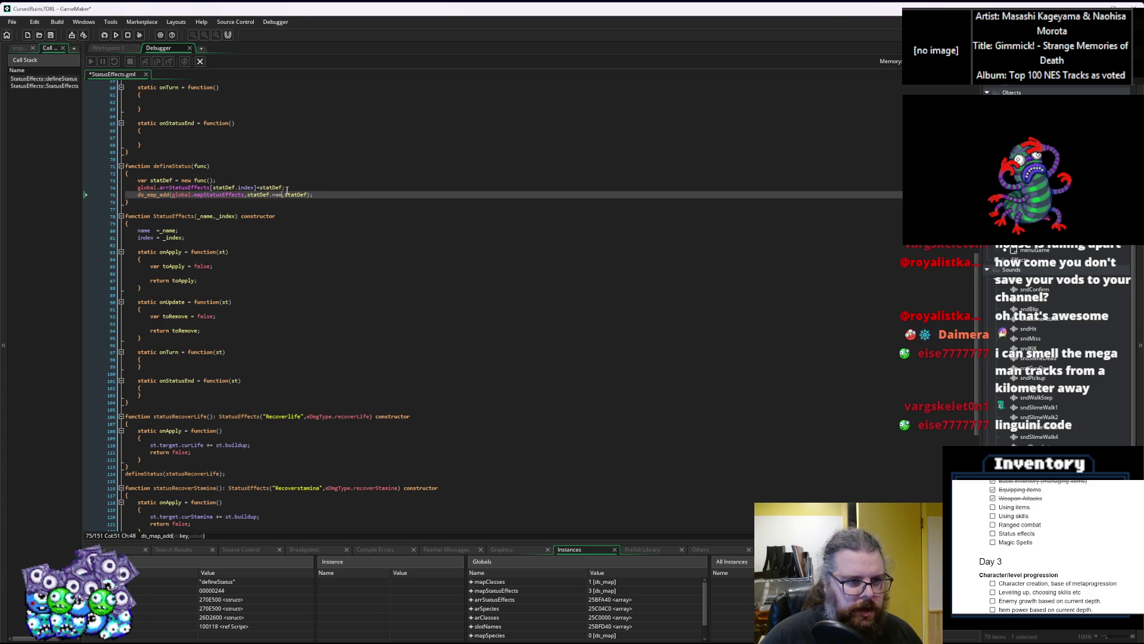
pyautogui.write(',')
pyautogui.press('F10')
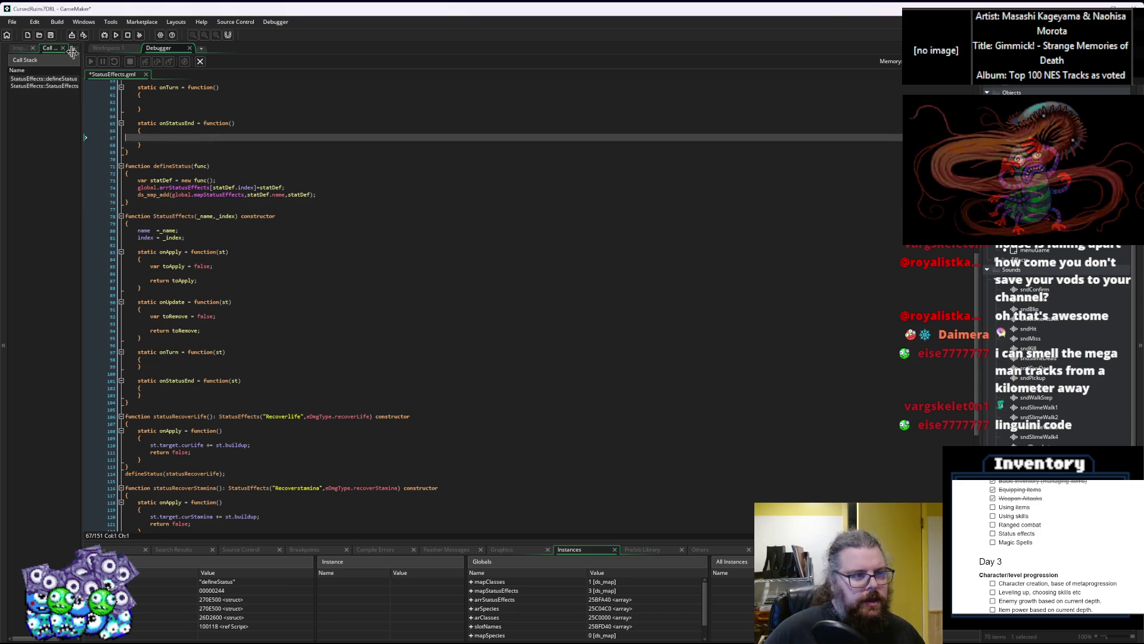
pyautogui.click(53, 34)
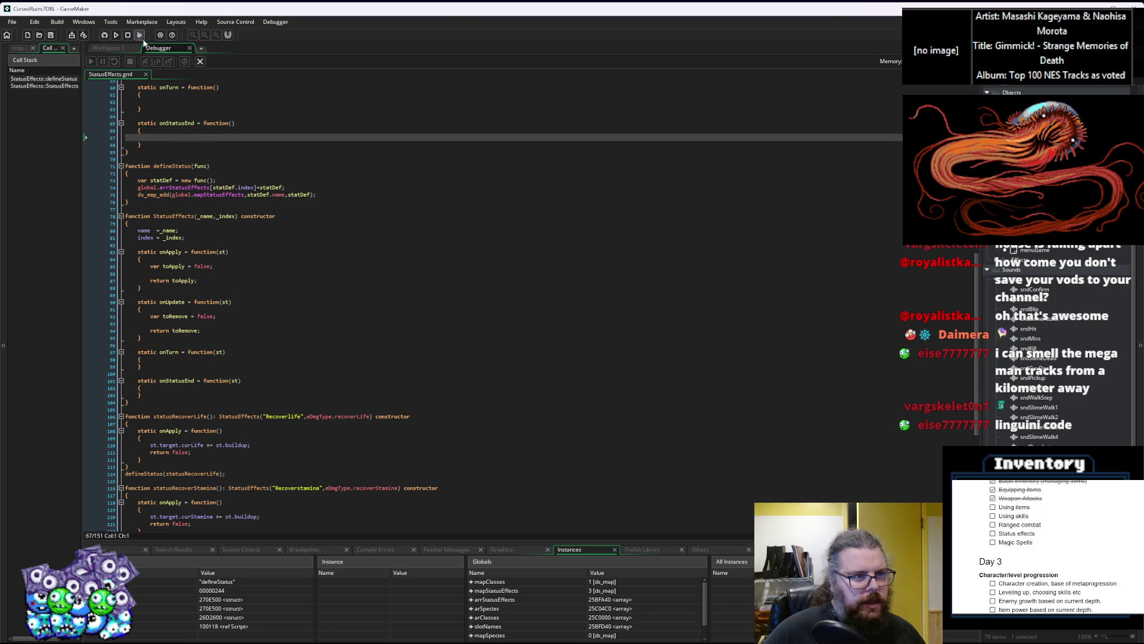
pyautogui.click(200, 61)
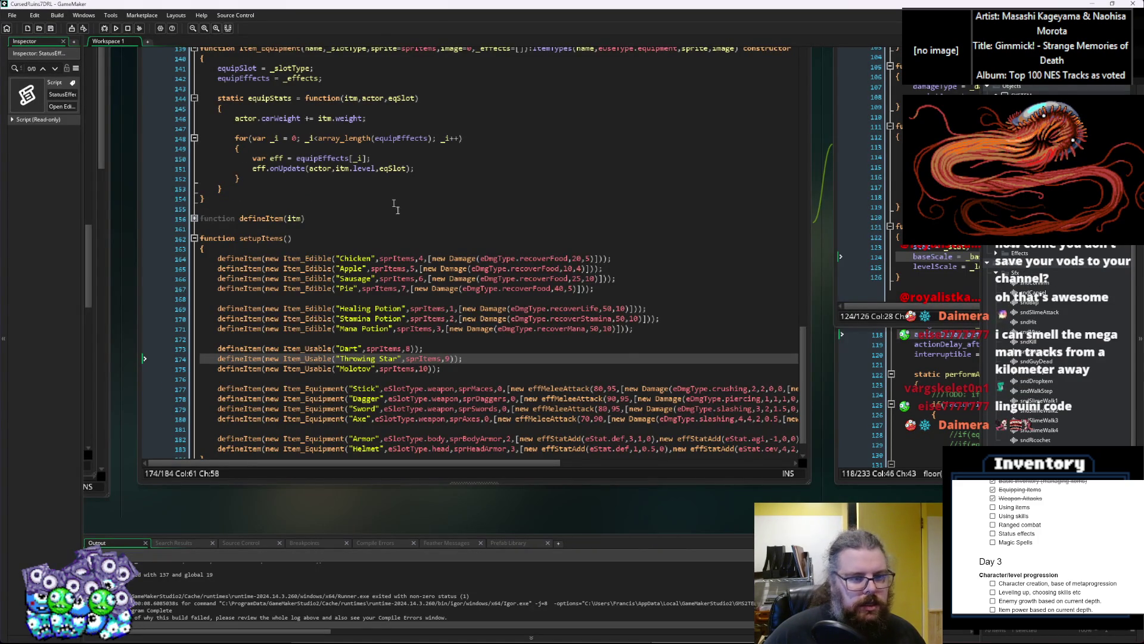
pyautogui.click(420, 248)
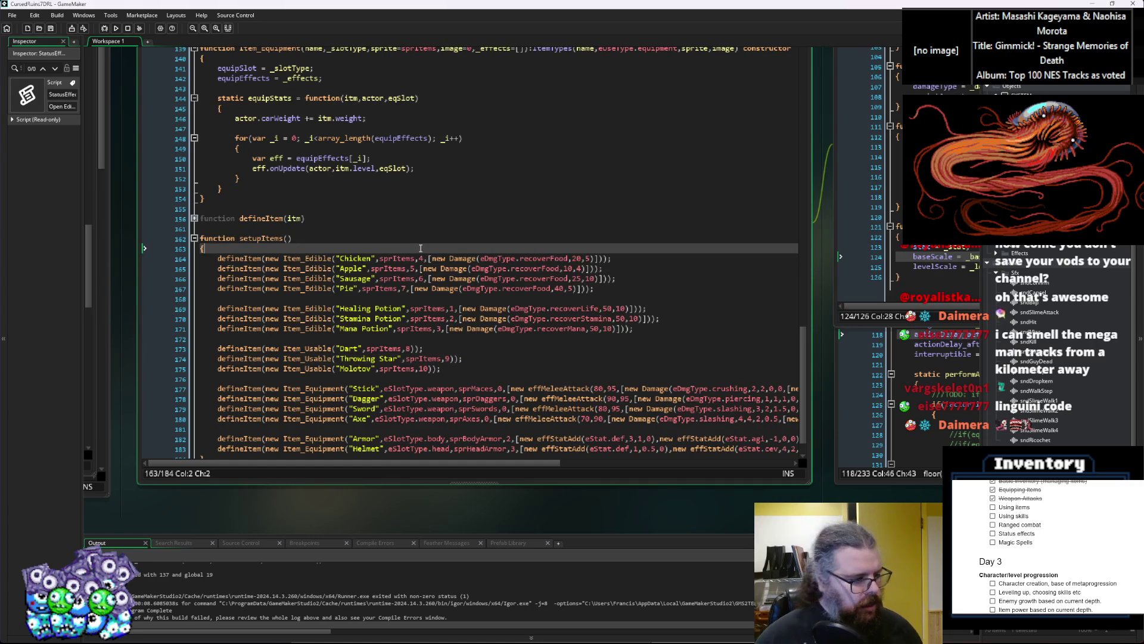
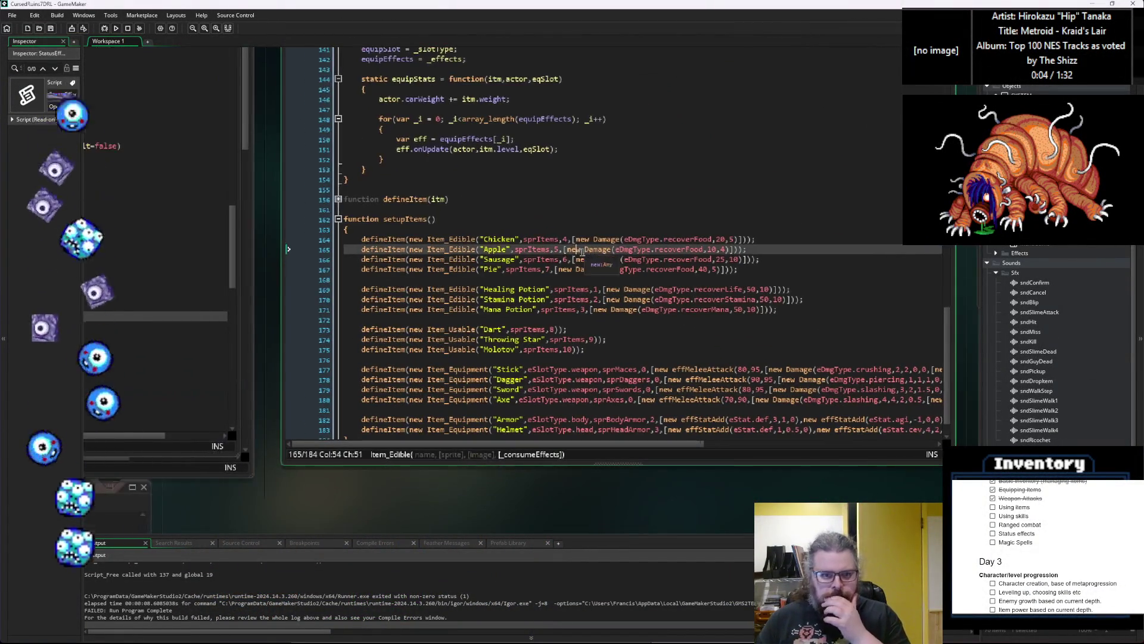
# Launch CursedRuinsTDRL with the debugger (F6) to reach its title menu
pyautogui.click(104, 29)
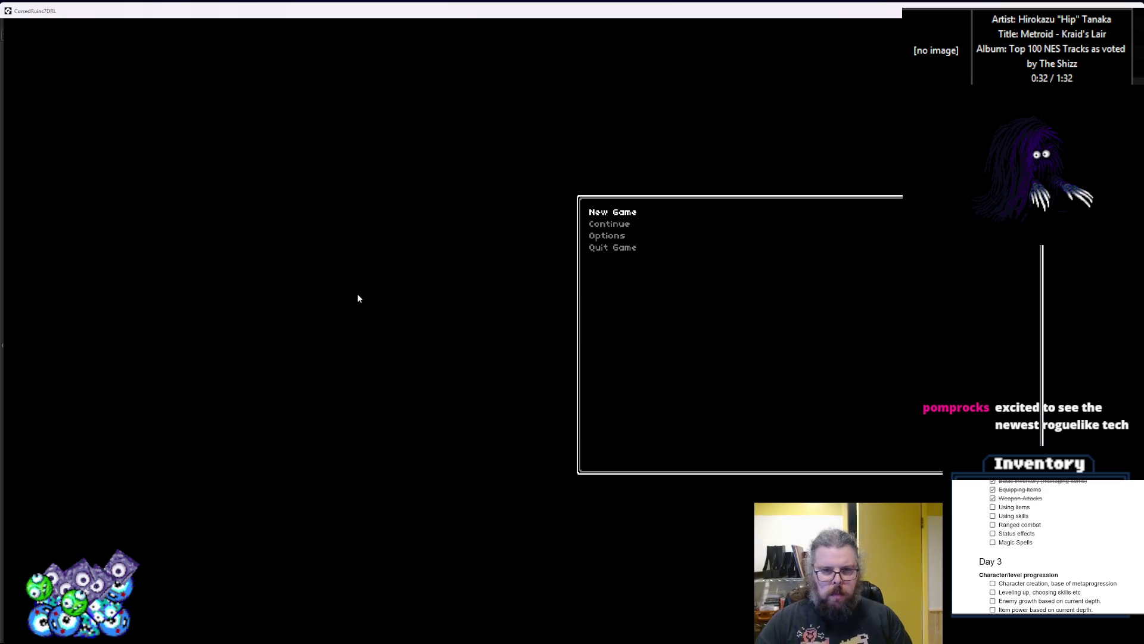
# Start a new game and walk the player through the dungeon to the first slime
pyautogui.press('Return')
pyautogui.press('Up')
pyautogui.press('Up')
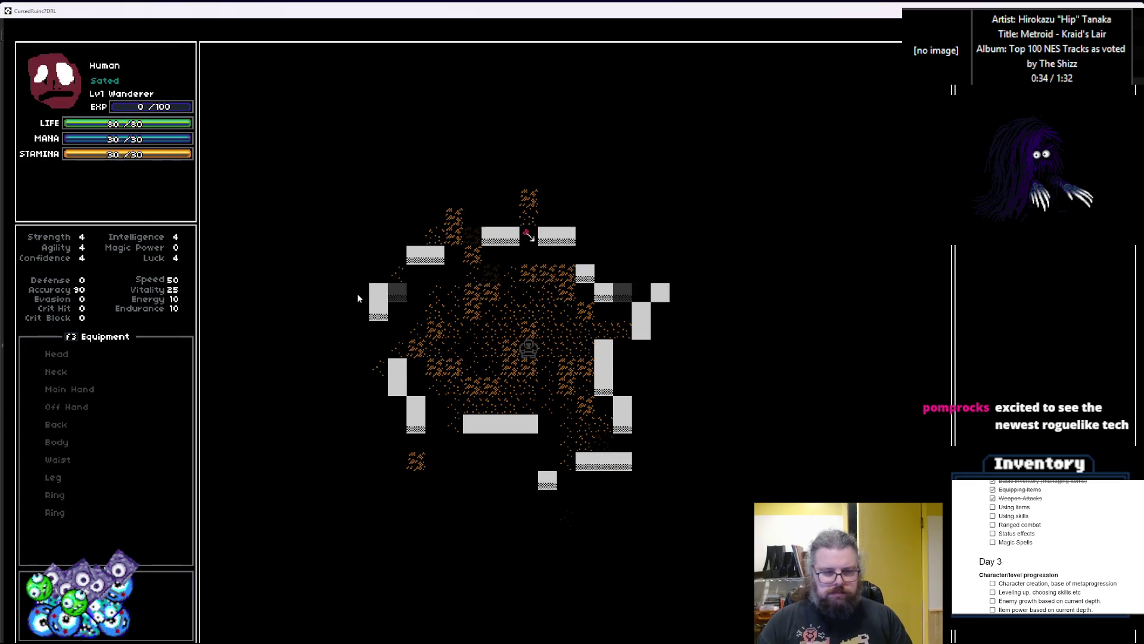
pyautogui.press('Up')
pyautogui.press('Up')
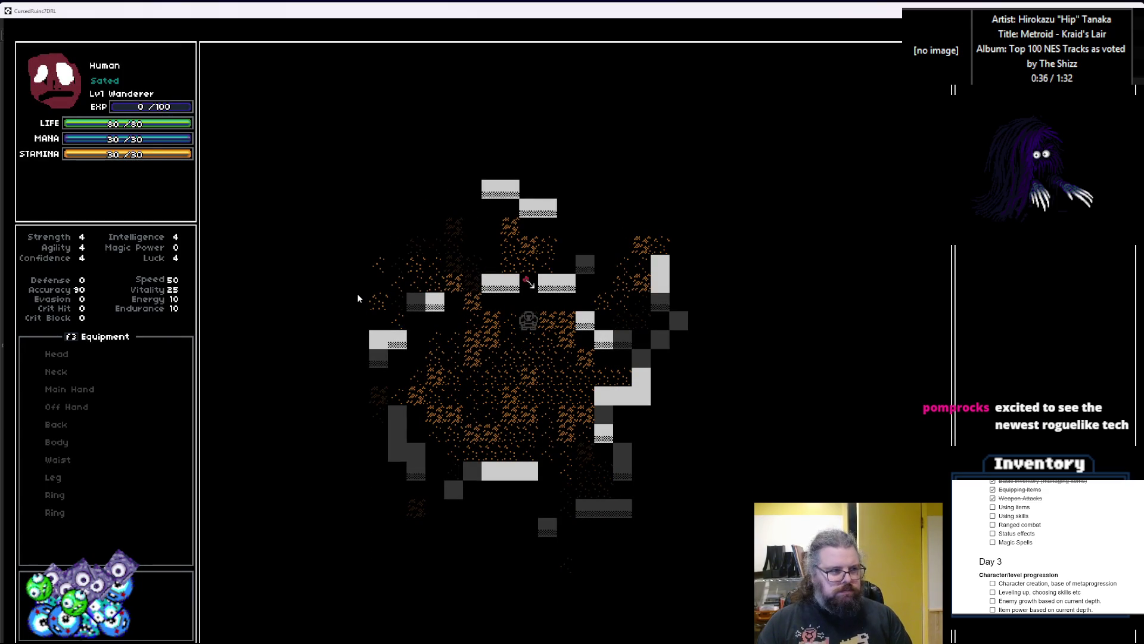
pyautogui.press('Up')
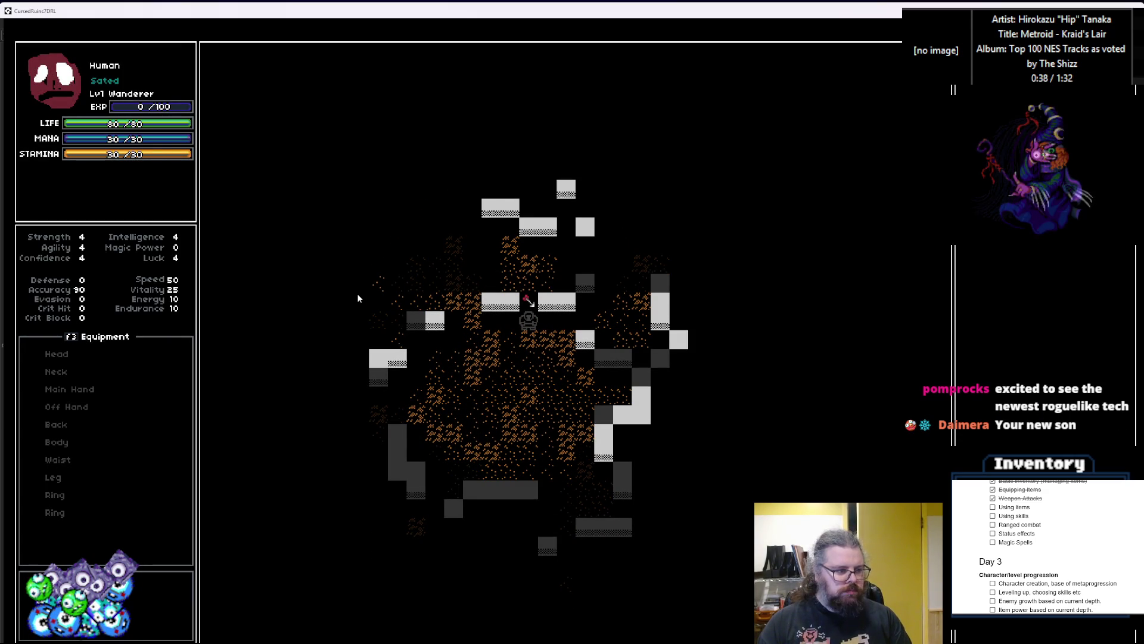
pyautogui.press('Up')
pyautogui.press('Up')
pyautogui.press('Left')
pyautogui.press('Left')
pyautogui.press('Left')
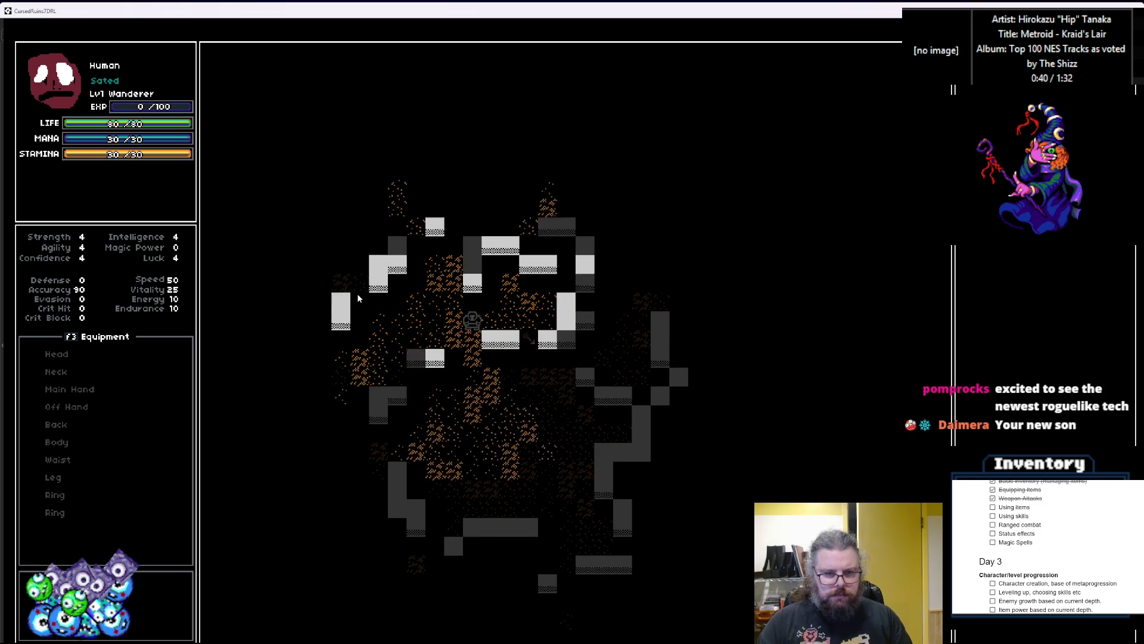
pyautogui.press('Left')
pyautogui.press('Left')
pyautogui.press('Left')
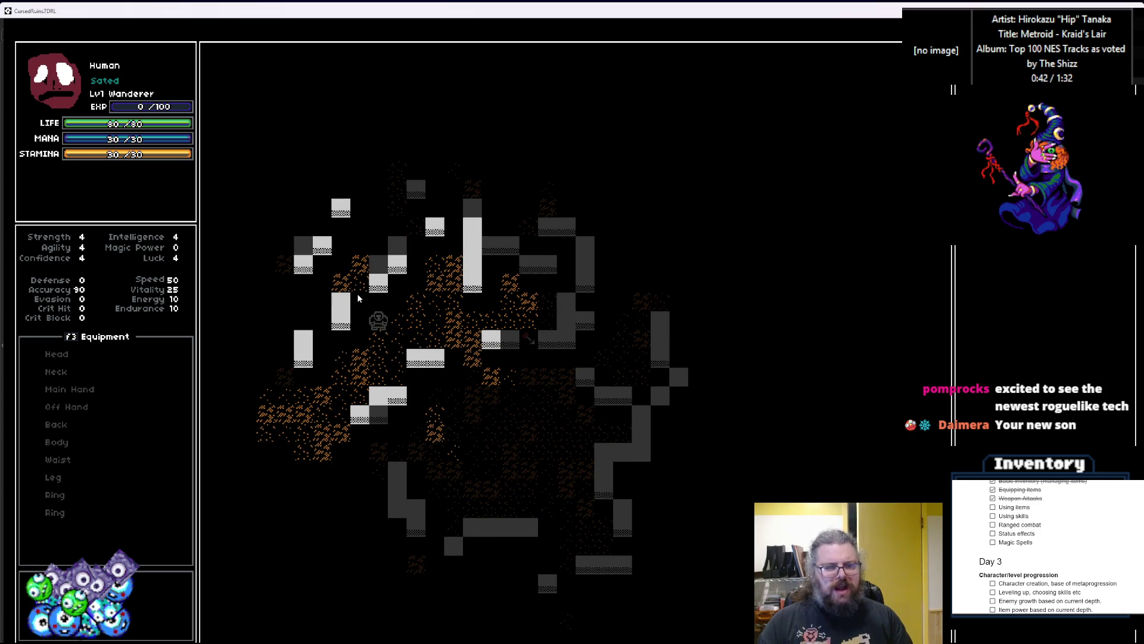
pyautogui.press('Up')
pyautogui.press('Up')
pyautogui.press('Down')
pyautogui.press('Down')
pyautogui.press('Down')
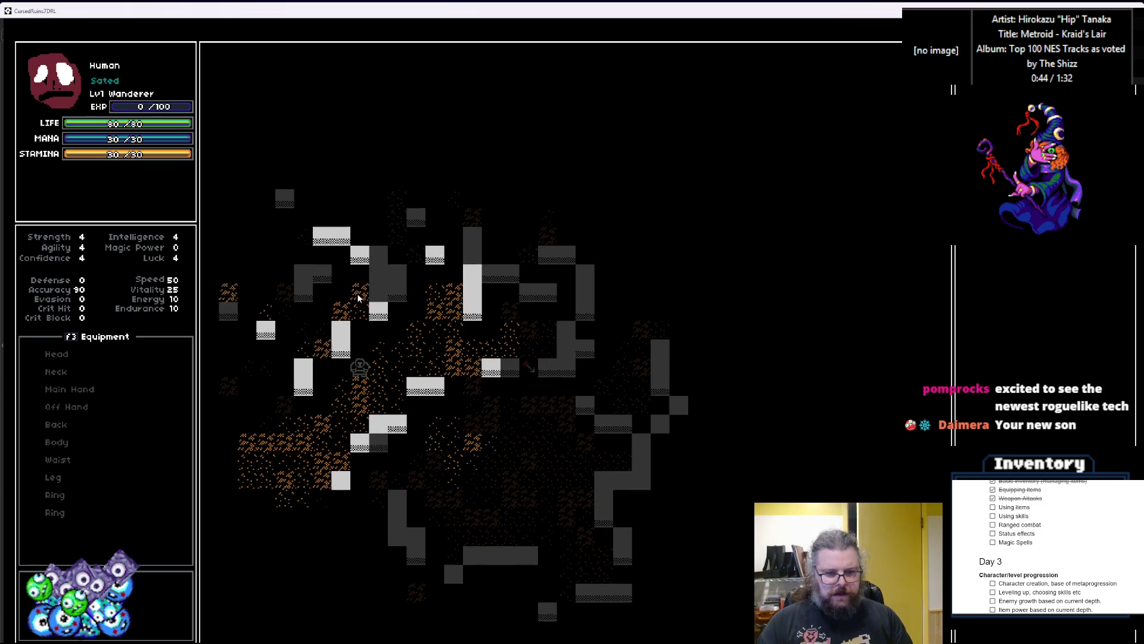
pyautogui.press('Left')
pyautogui.press('Left')
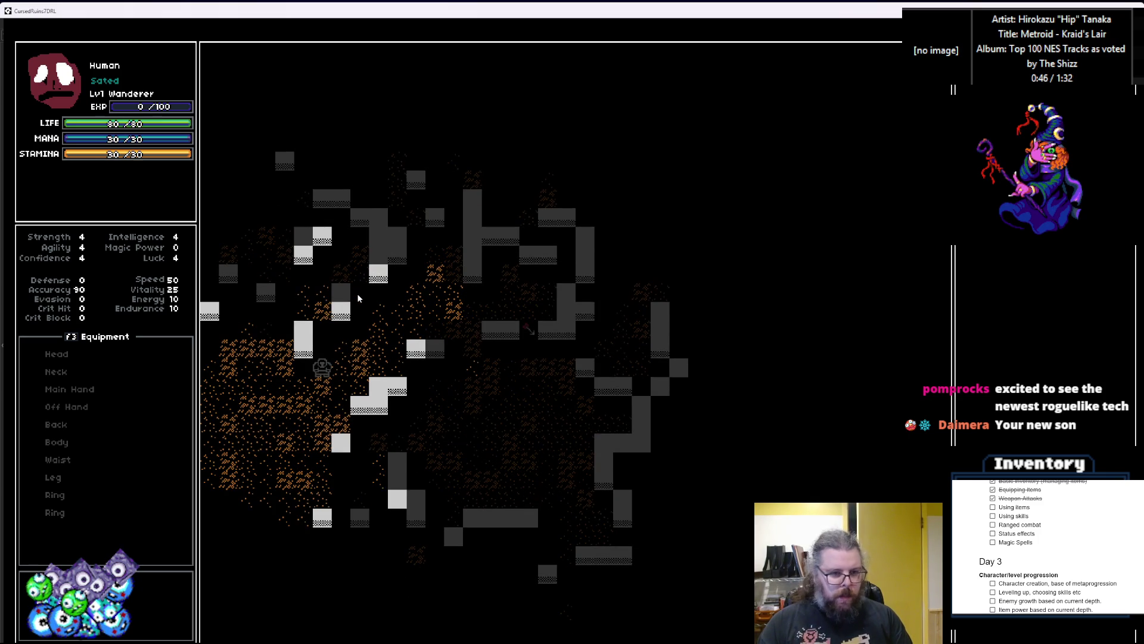
pyautogui.press('Down')
pyautogui.press('Down')
pyautogui.press('Down')
pyautogui.press('Left')
pyautogui.press('Left')
pyautogui.press('Left')
pyautogui.press('Down')
pyautogui.press('Down')
pyautogui.press('Down')
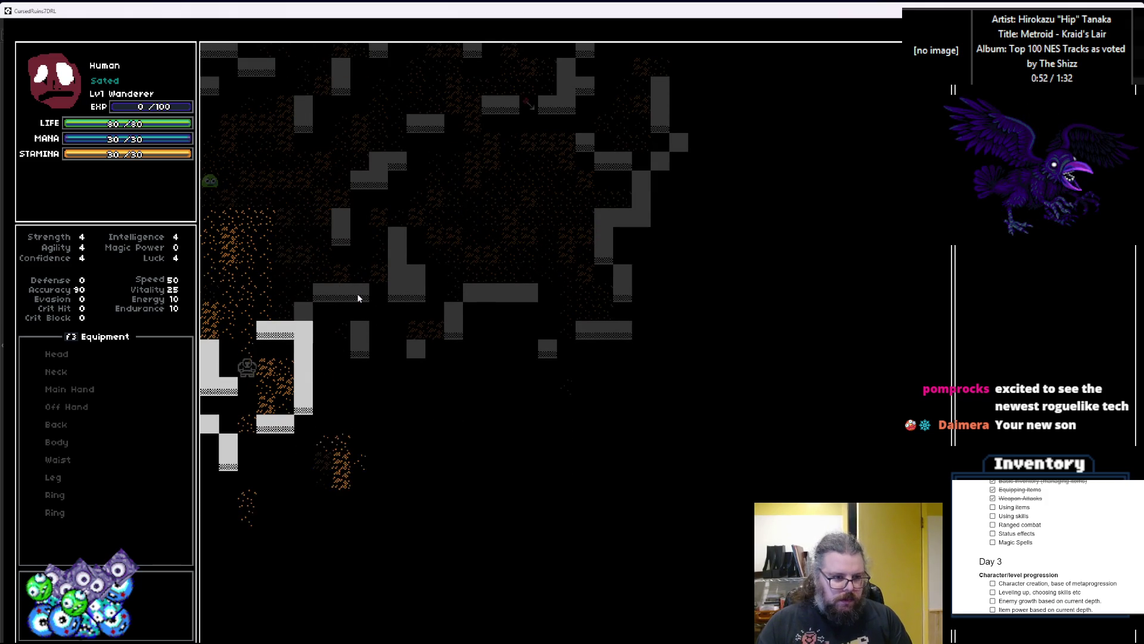
pyautogui.press('Down')
pyautogui.press('Down')
pyautogui.press('Down')
pyautogui.press('Right')
pyautogui.press('Right')
pyautogui.press('Right')
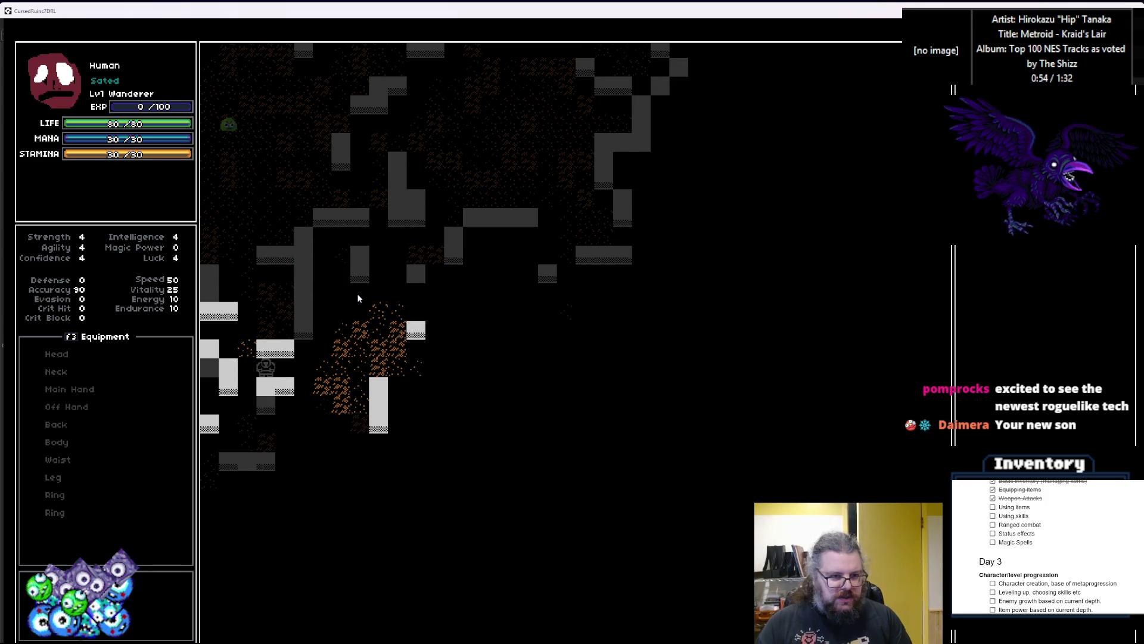
pyautogui.press('Down')
pyautogui.press('Down')
pyautogui.press('Down')
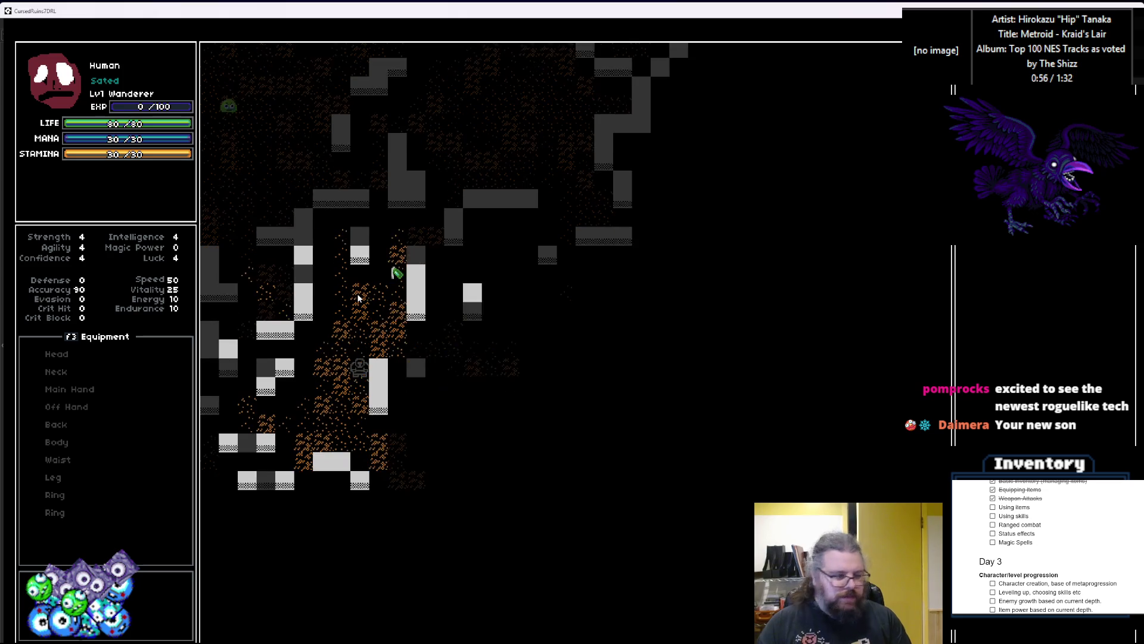
pyautogui.press('Right')
pyautogui.press('Right')
pyautogui.press('Right')
pyautogui.press('Right')
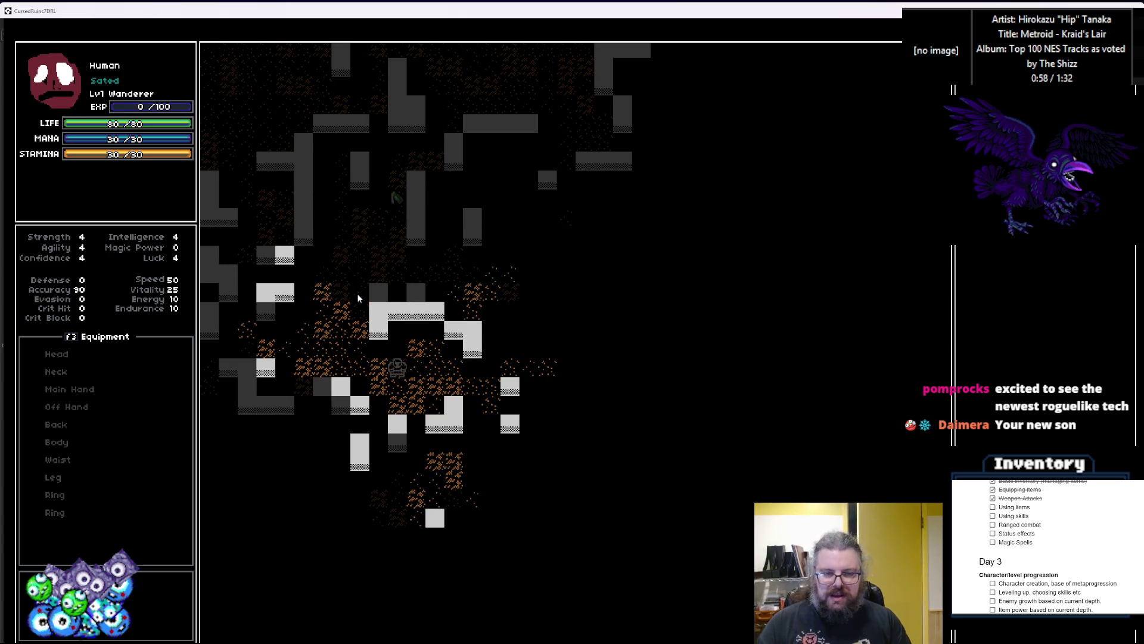
pyautogui.press('Right')
pyautogui.press('Right')
pyautogui.press('Right')
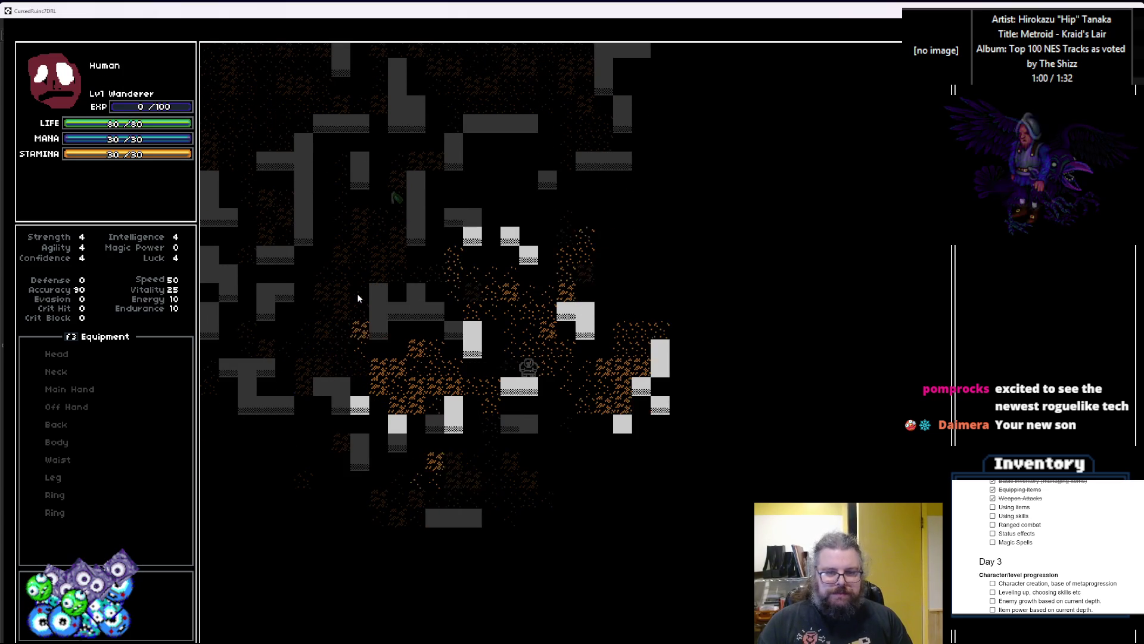
pyautogui.press('Right')
pyautogui.press('Up')
pyautogui.press('Up')
pyautogui.press('Up')
pyautogui.press('Right')
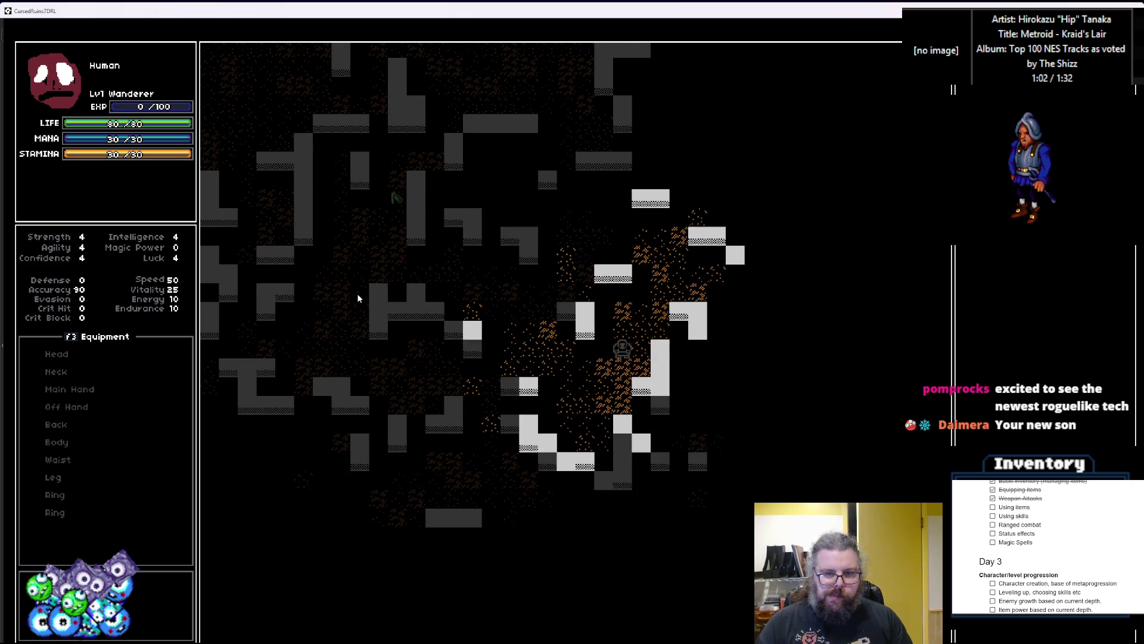
pyautogui.press('Right')
pyautogui.press('Right')
pyautogui.press('Right')
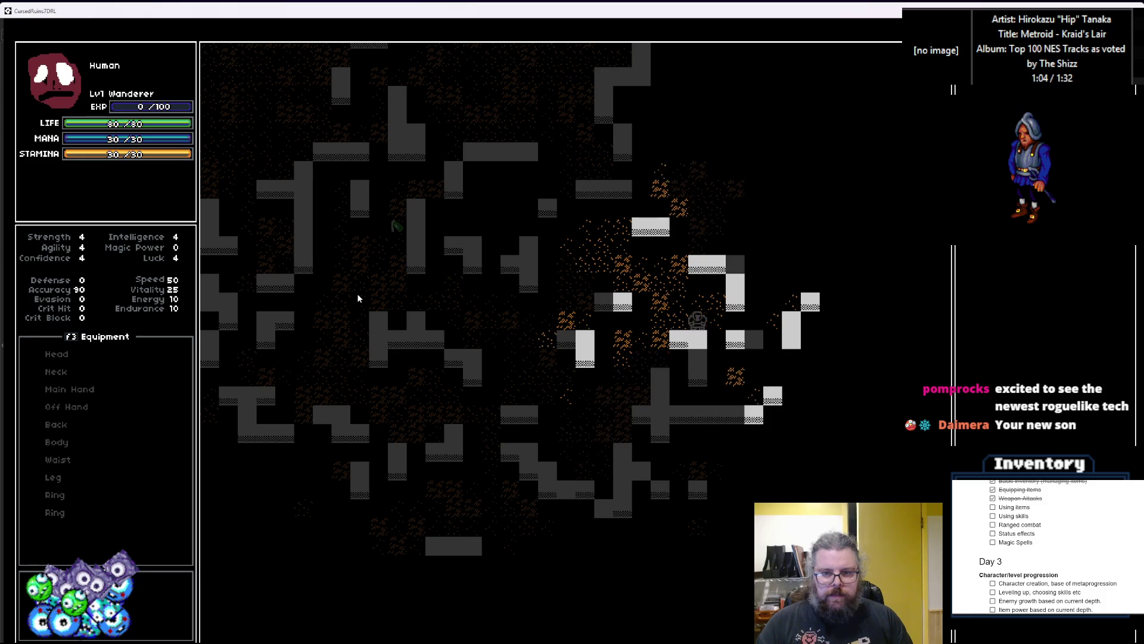
pyautogui.press('Right')
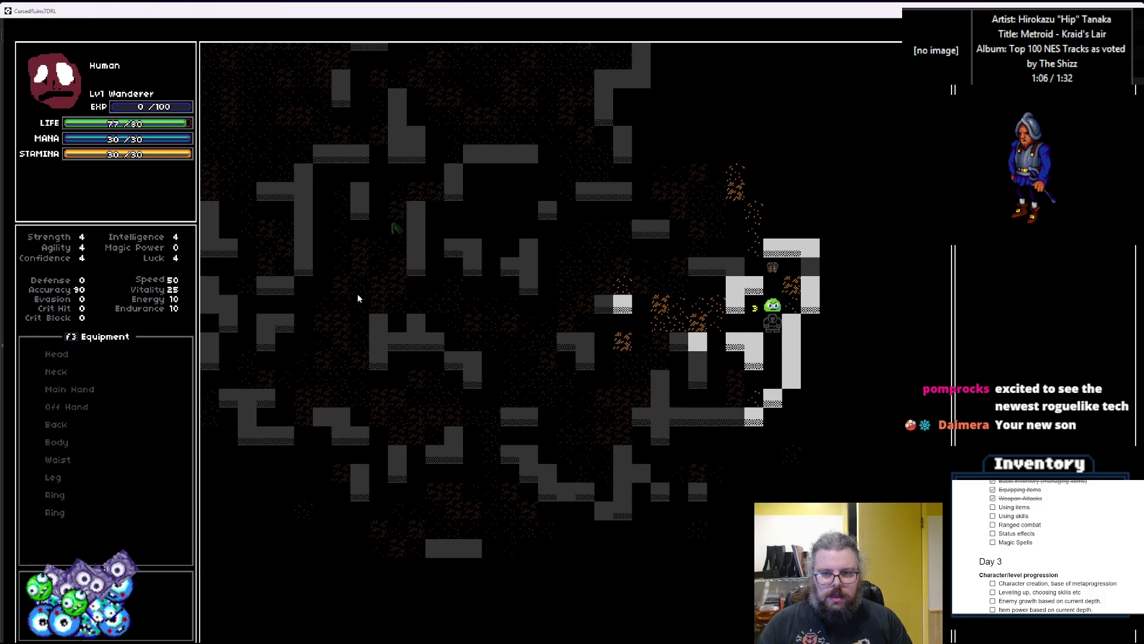
# Kill the slime above and the slime to the left by bumping into them, then close the game
pyautogui.press('Up')
pyautogui.press('Up')
pyautogui.press('Up')
pyautogui.press('Up')
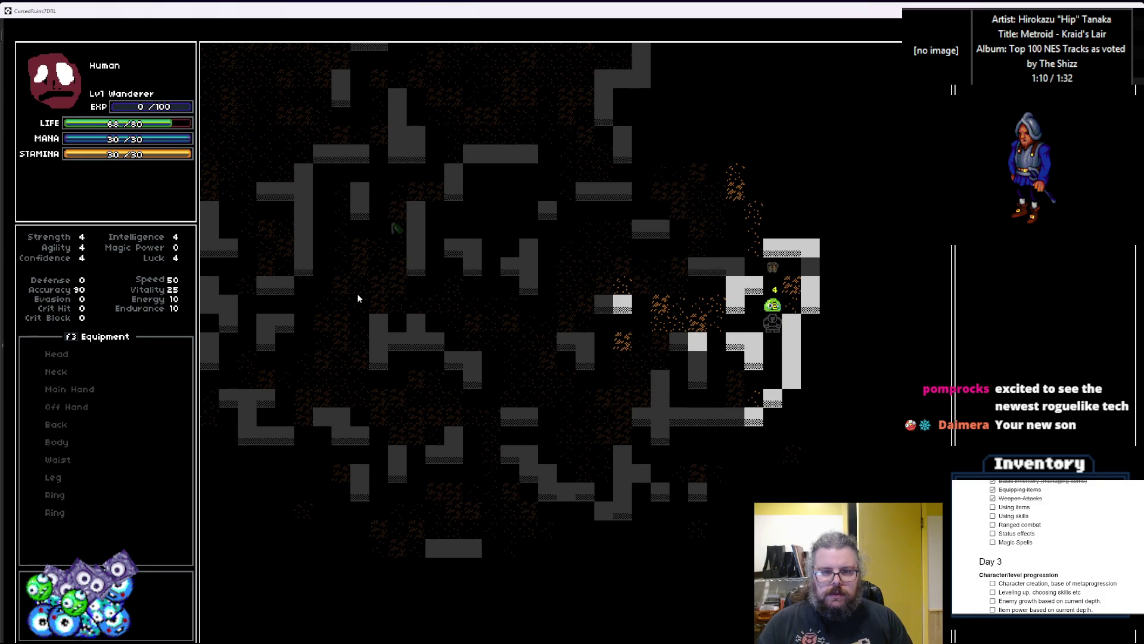
pyautogui.press('Up')
pyautogui.press('Up')
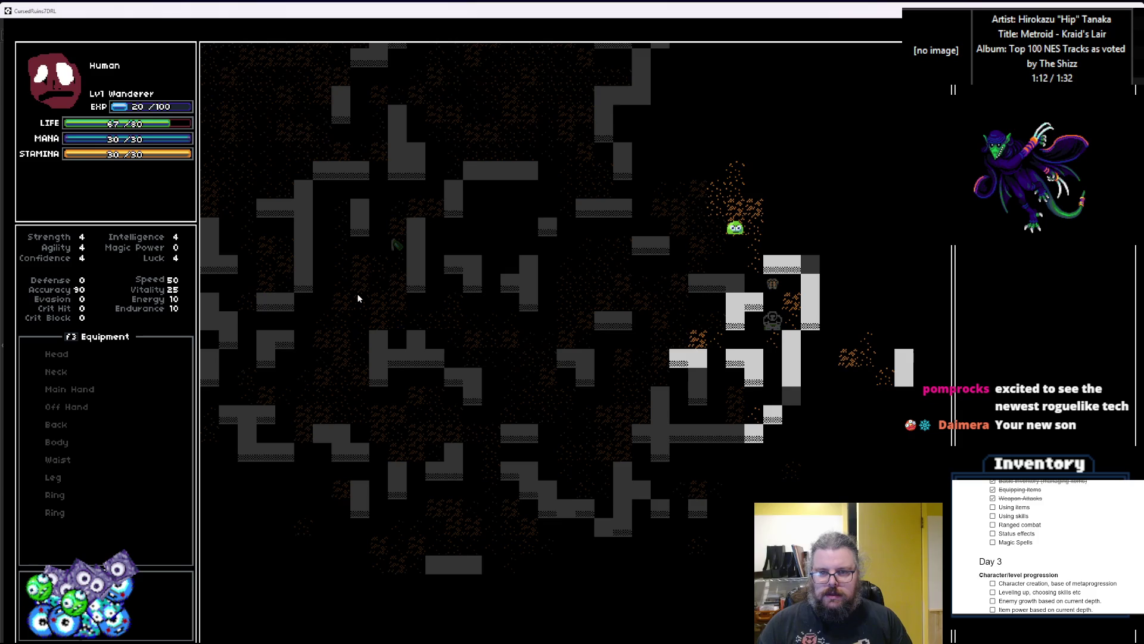
pyautogui.press('Up')
pyautogui.press('Up')
pyautogui.press('Up')
pyautogui.press('Left')
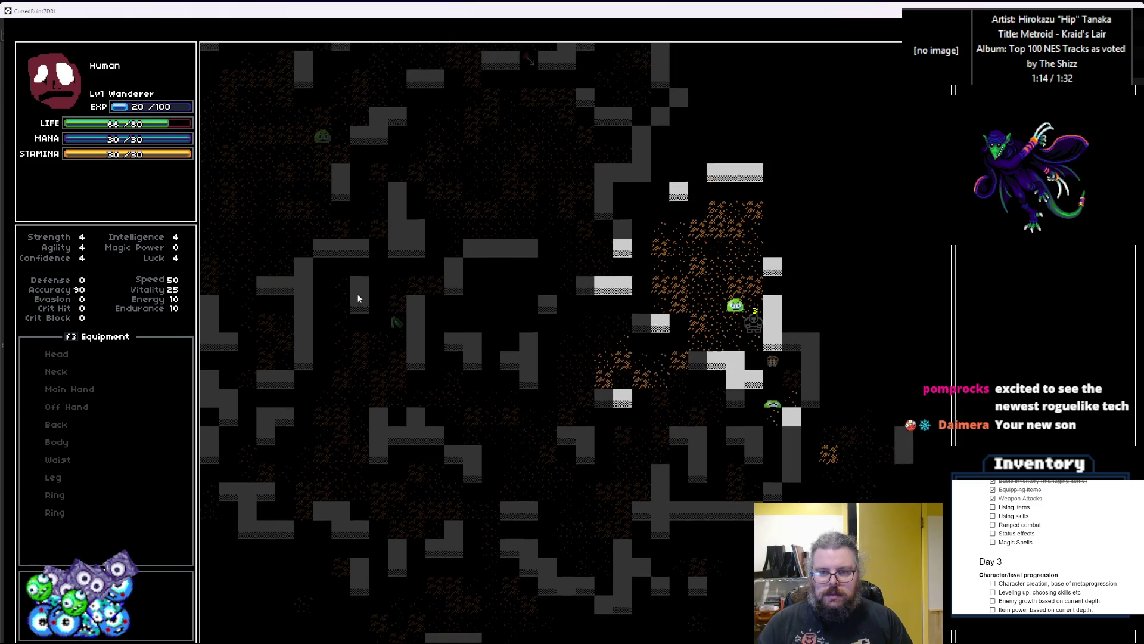
pyautogui.press('Up')
pyautogui.press('Left')
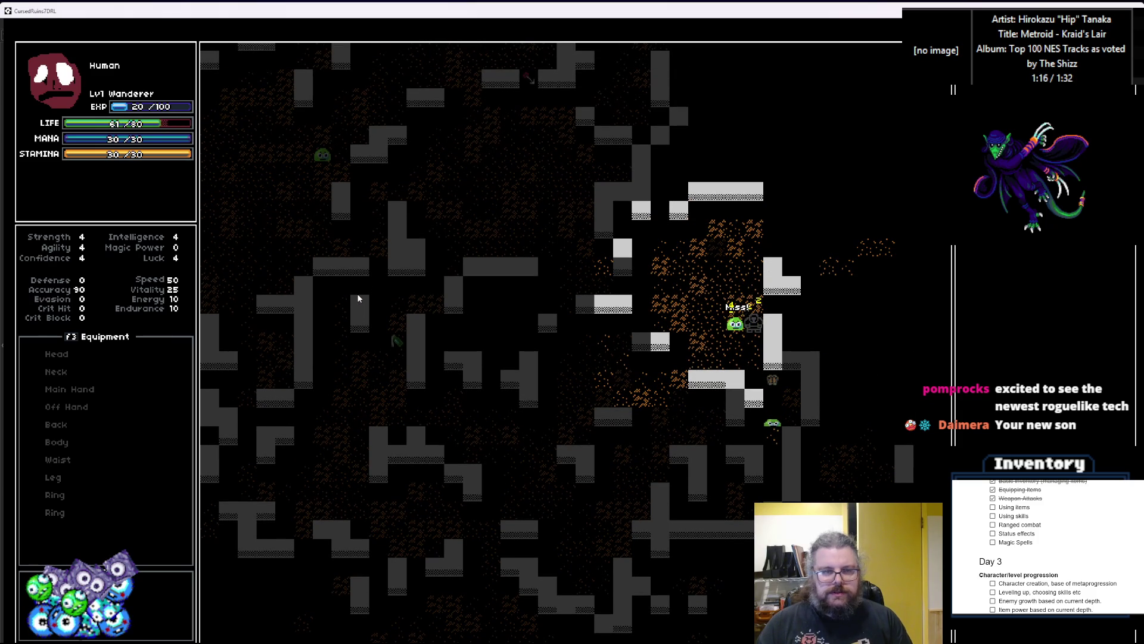
pyautogui.press('Left')
pyautogui.press('Left')
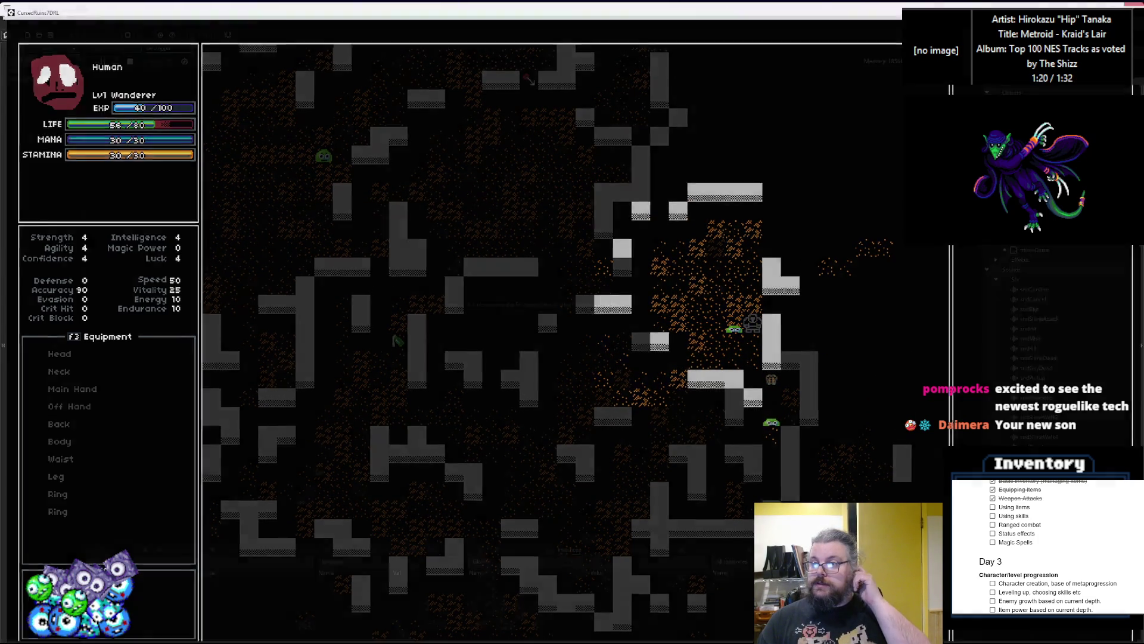
pyautogui.press('Escape')
pyautogui.click(202, 62)
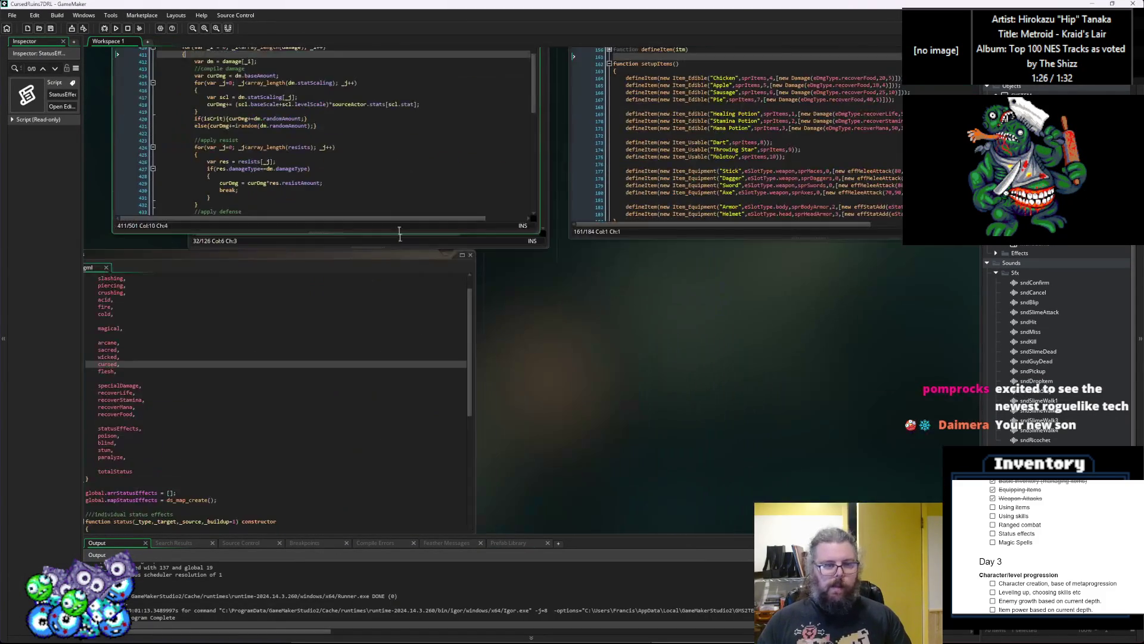
# Open the WORLD object's Create event showing the generateWorld wall-placement code
pyautogui.press('Down')
pyautogui.press('Down')
pyautogui.press('Down')
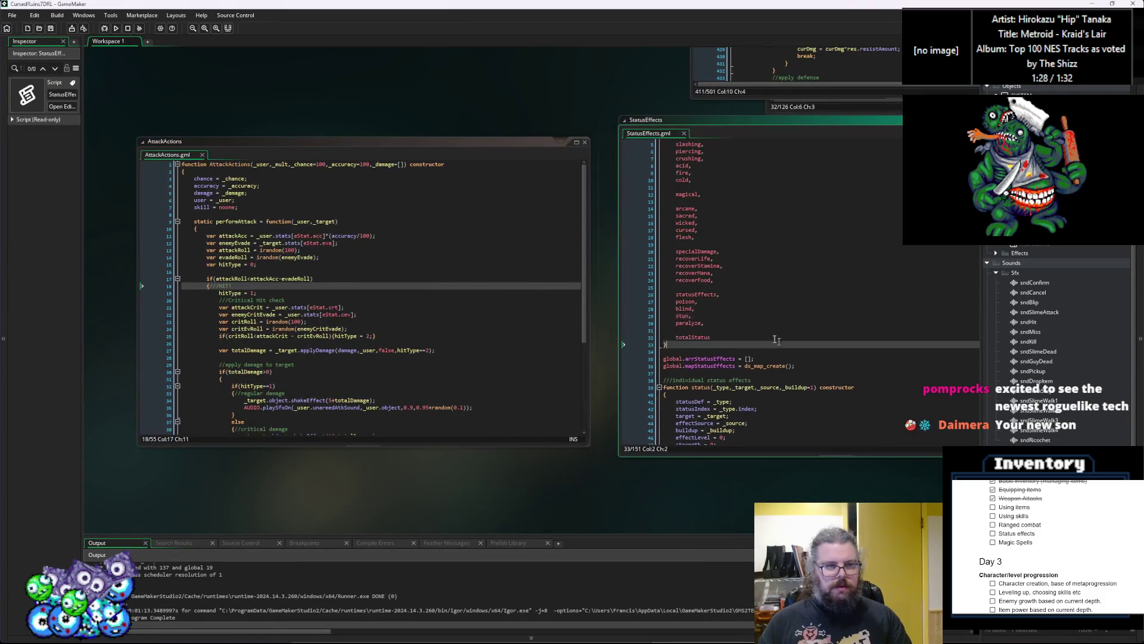
pyautogui.scroll(5, 1040, 398)
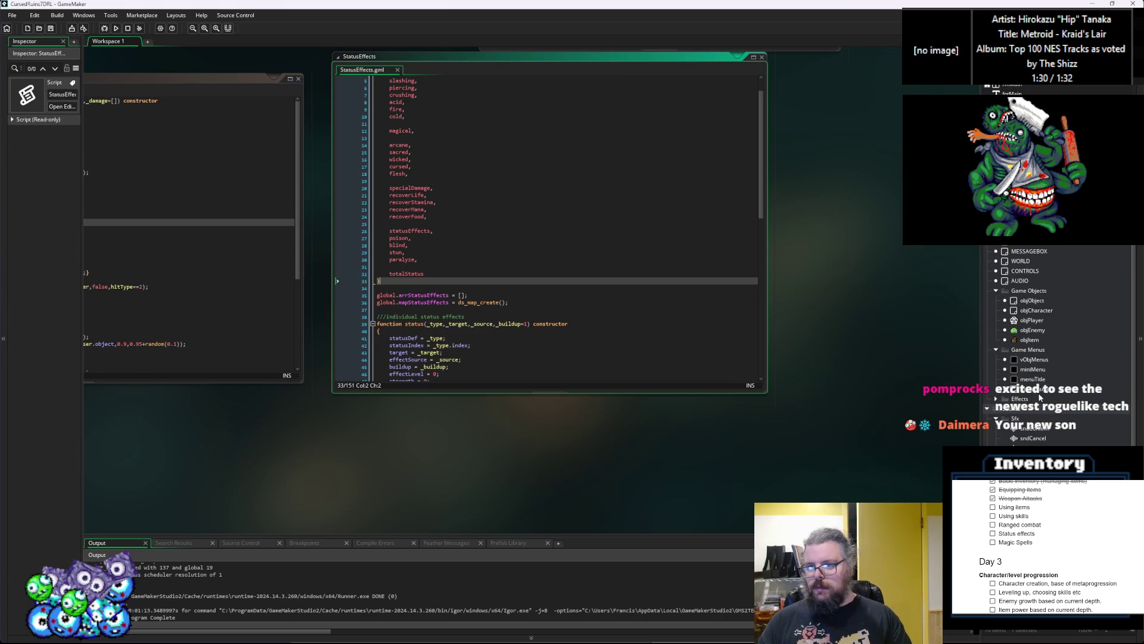
pyautogui.doubleClick(1020, 261)
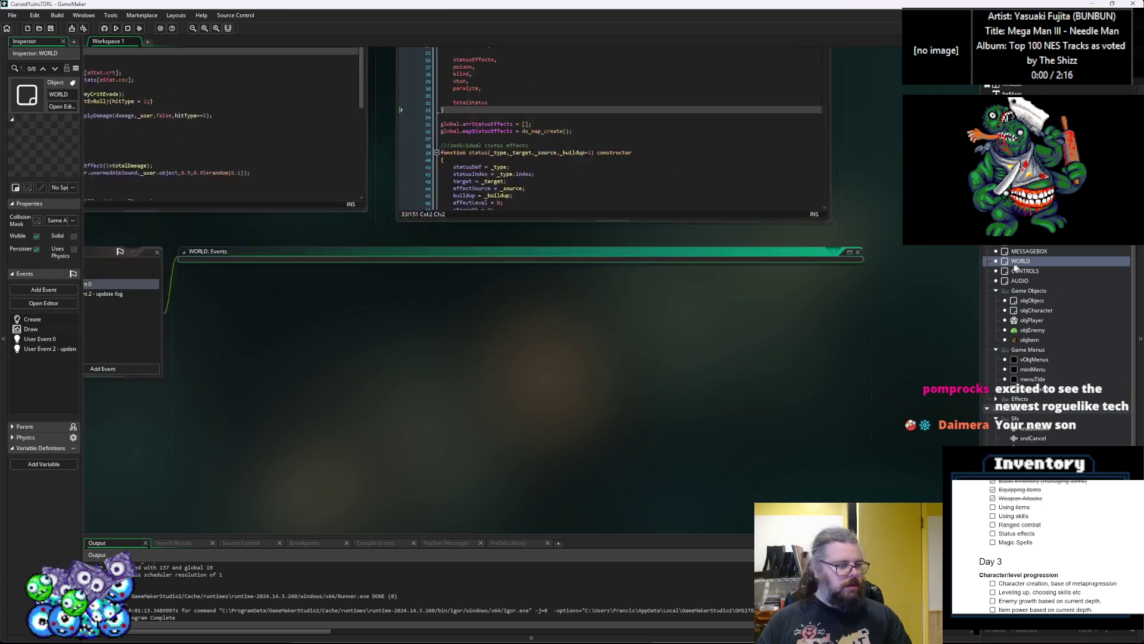
pyautogui.click(620, 339)
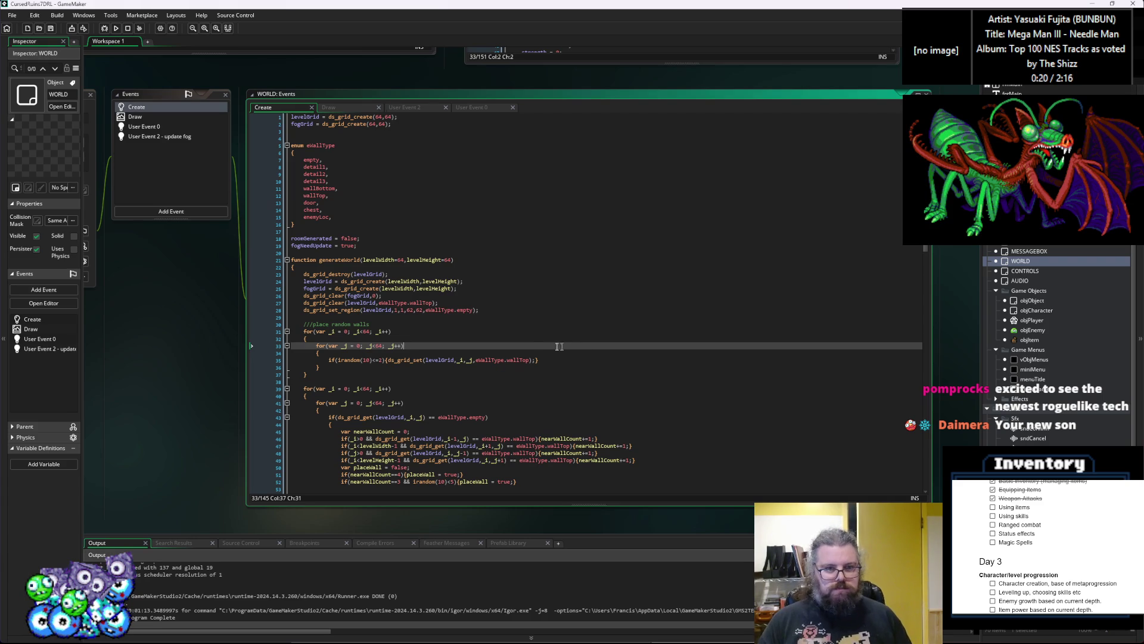
# Uncomment the Healing Potion spawn line and comment out the Dart spawn line
pyautogui.scroll(-15, 524, 346)
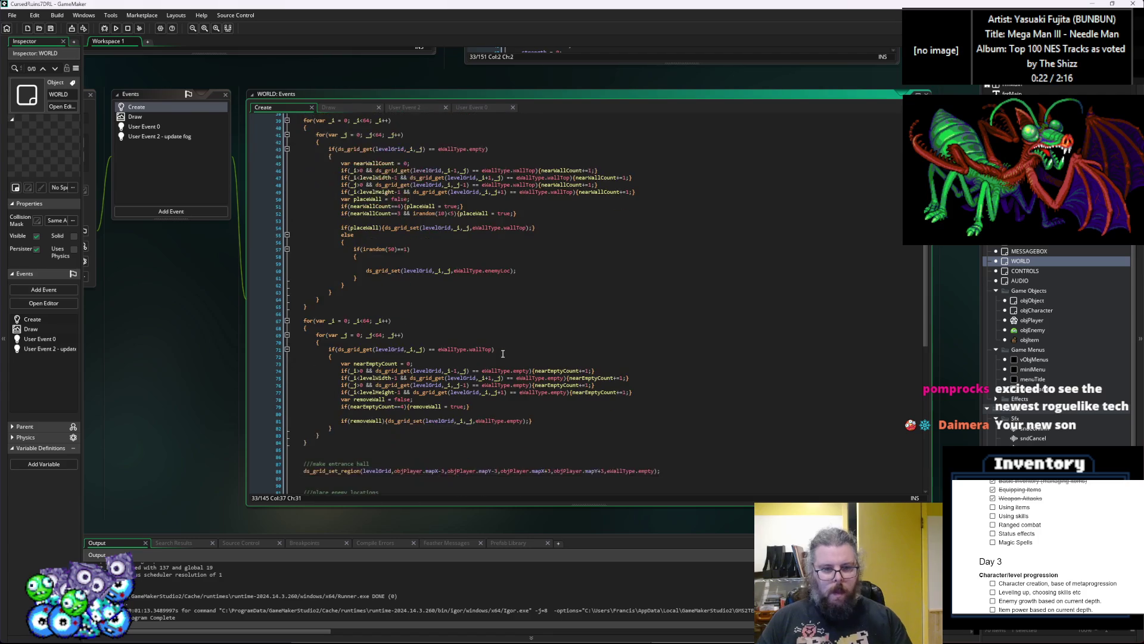
pyautogui.scroll(-8, 502, 353)
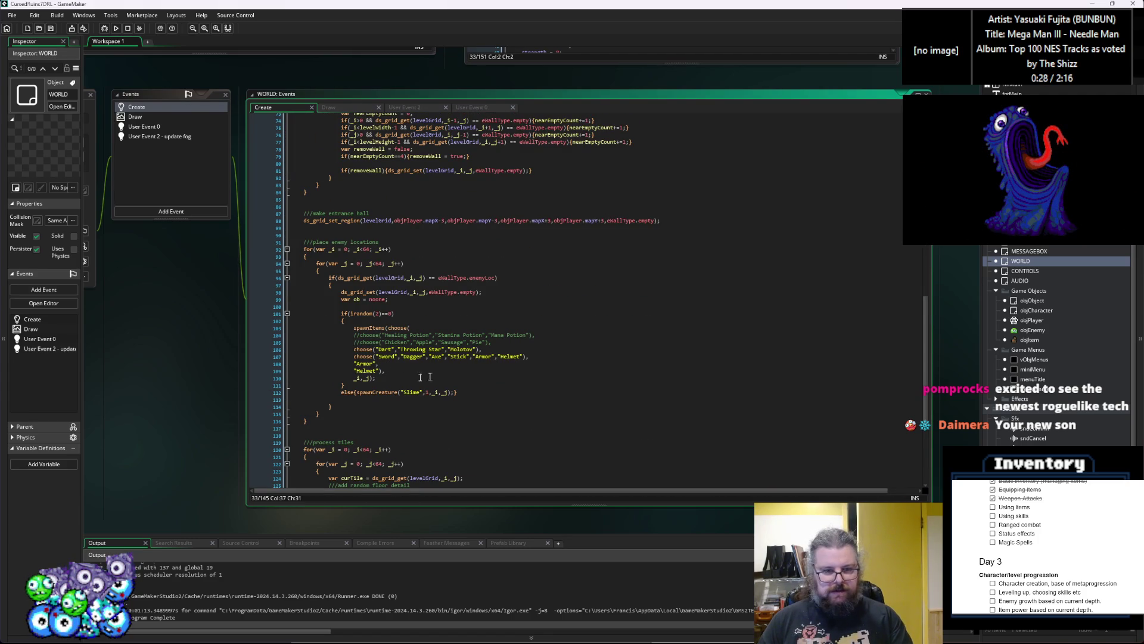
pyautogui.click(364, 335)
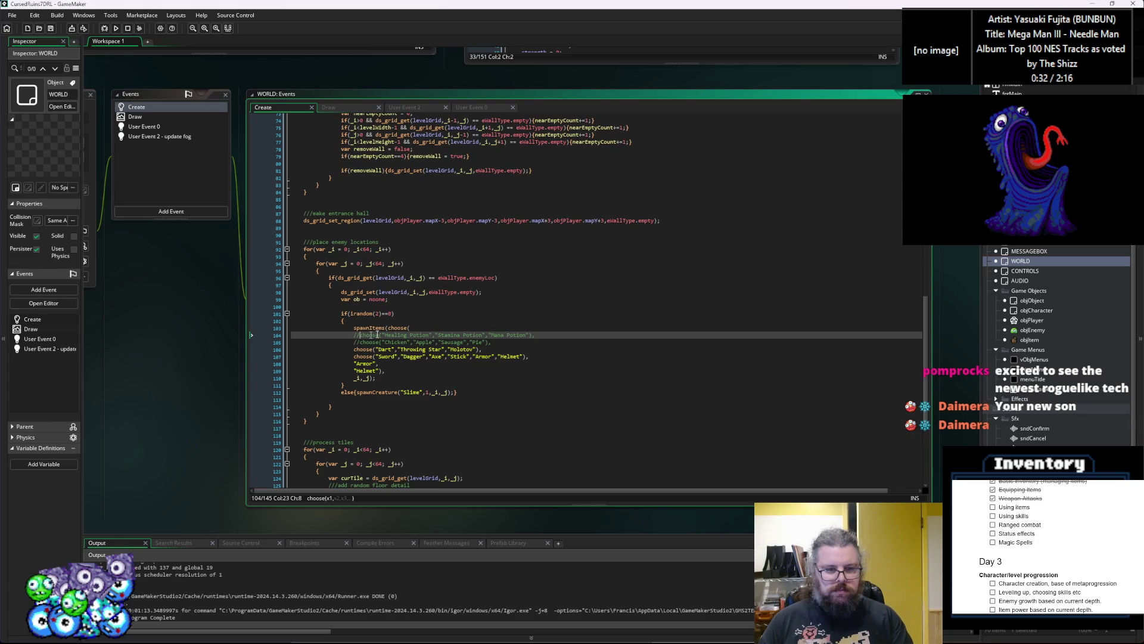
pyautogui.press('BackSpace')
pyautogui.press('BackSpace')
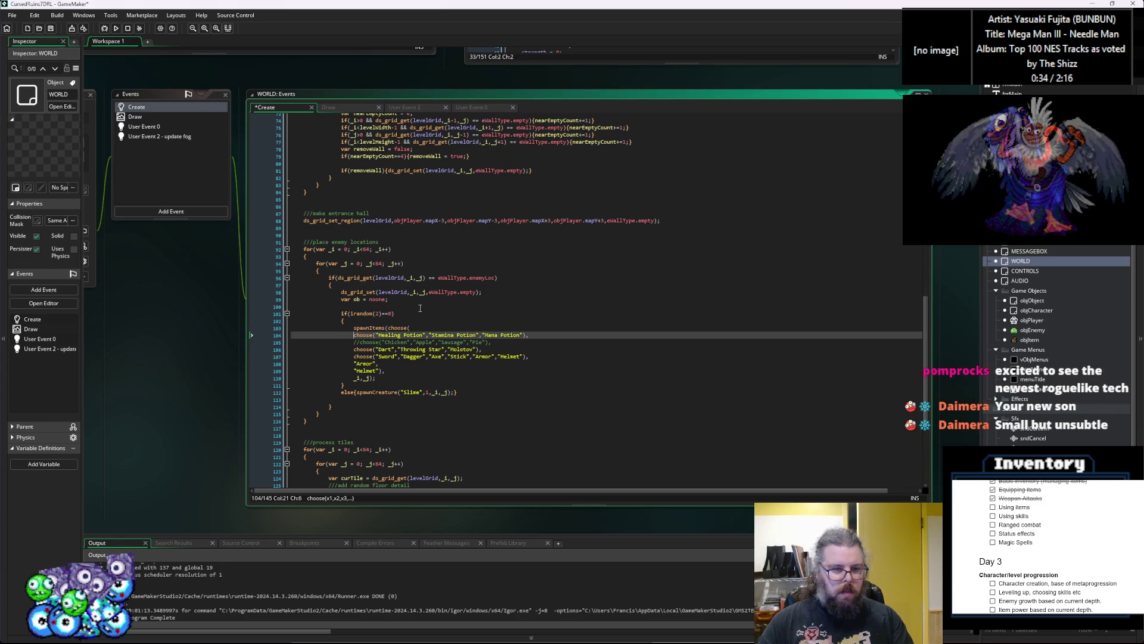
pyautogui.press('Down')
pyautogui.press('Down')
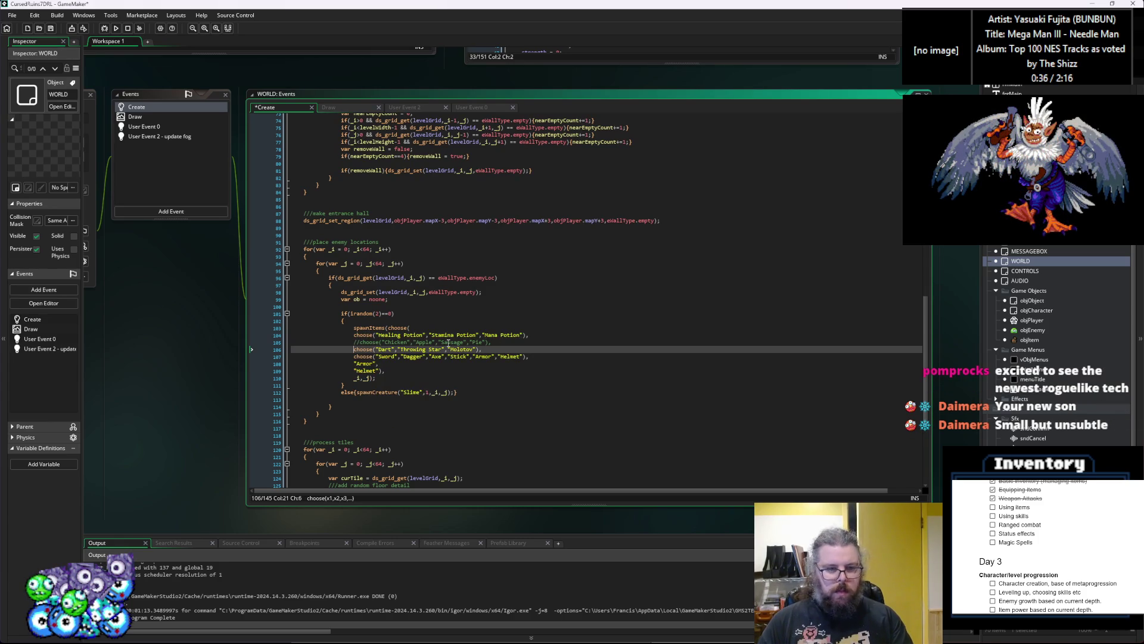
pyautogui.write('//')
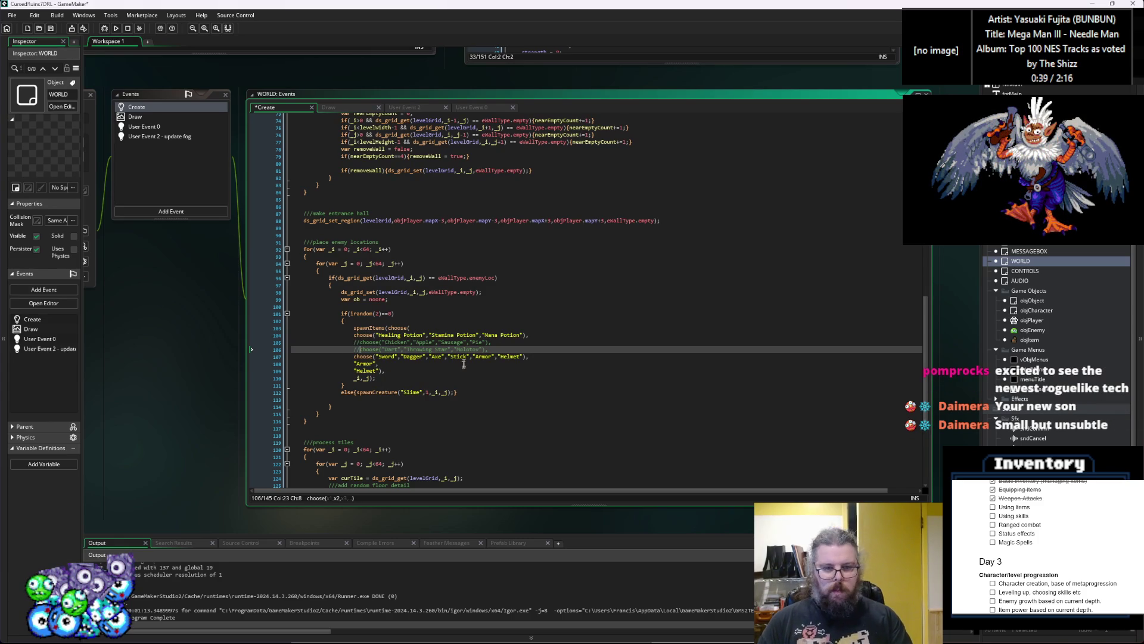
# Delete Helmet from the choose() item list, leaving Armor, and run a test build
pyautogui.moveTo(384, 370)
pyautogui.mouseDown()
pyautogui.moveTo(268, 364)
pyautogui.moveTo(516, 360)
pyautogui.moveTo(290, 376)
pyautogui.mouseUp()
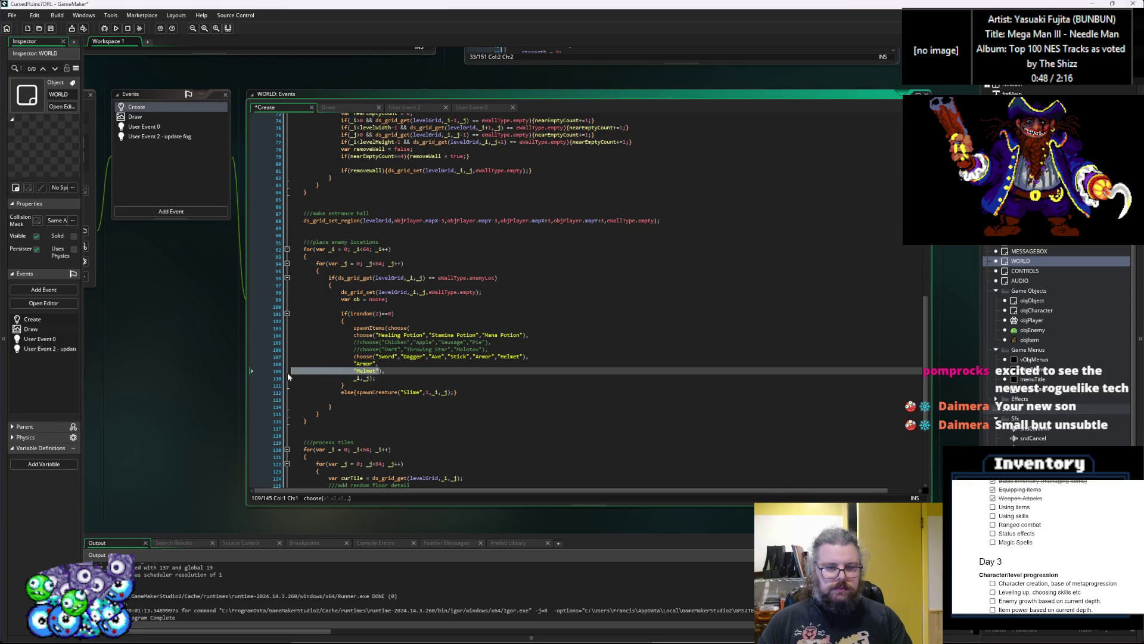
pyautogui.press('BackSpace')
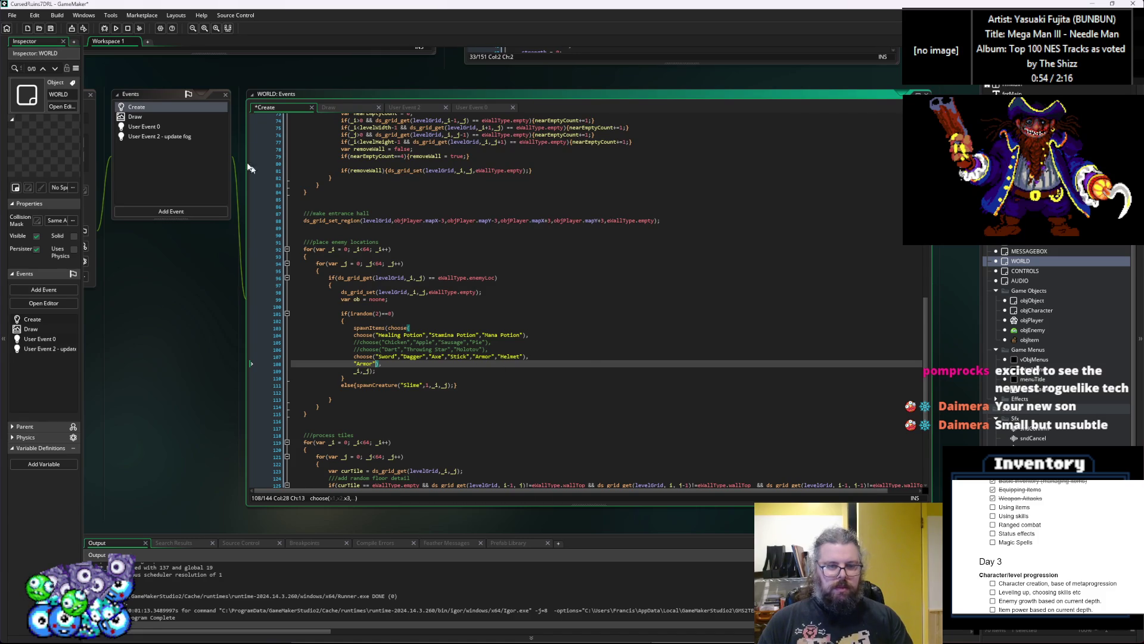
pyautogui.click(103, 29)
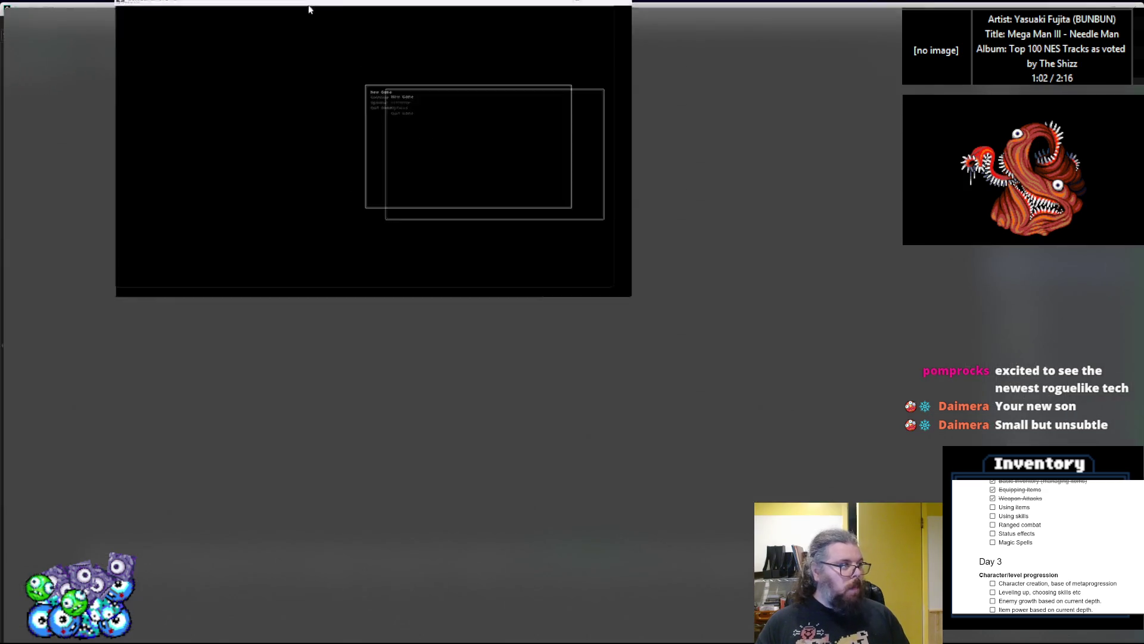
# Start a new game and walk left to pick up the Healing Potion and Stick
pyautogui.press('Return')
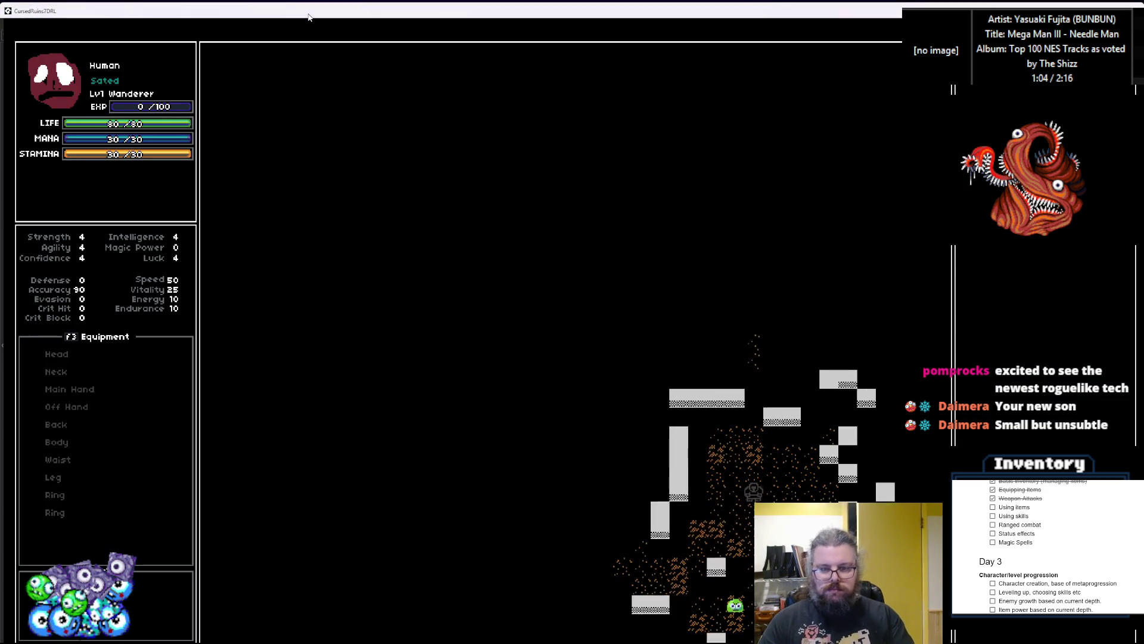
pyautogui.press('Up')
pyautogui.press('Up')
pyautogui.press('Up')
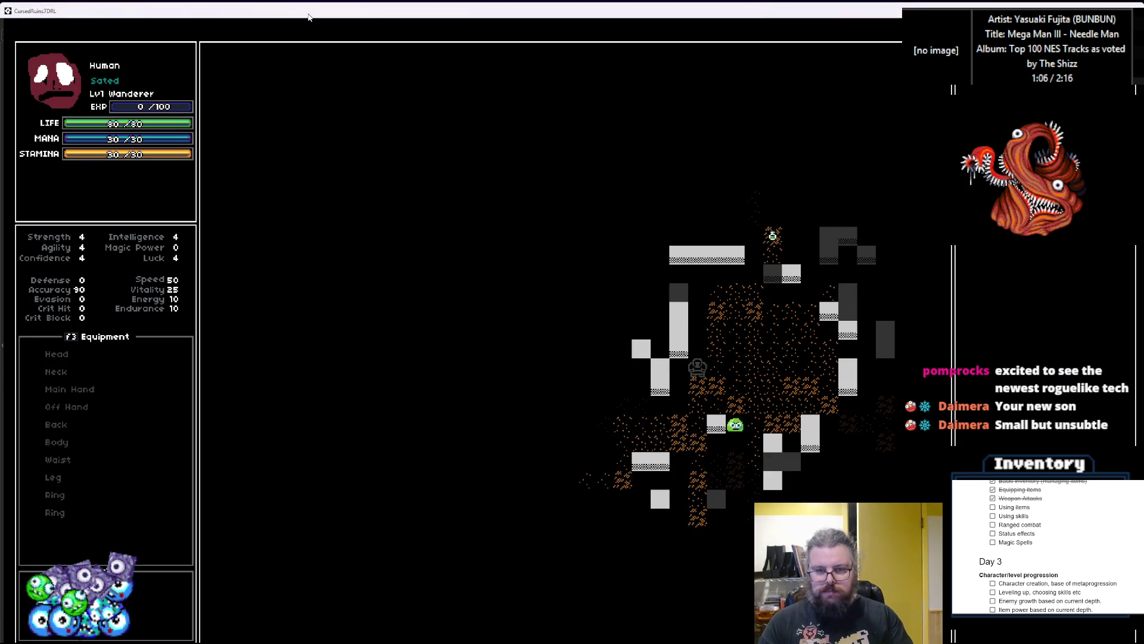
pyautogui.press('Up')
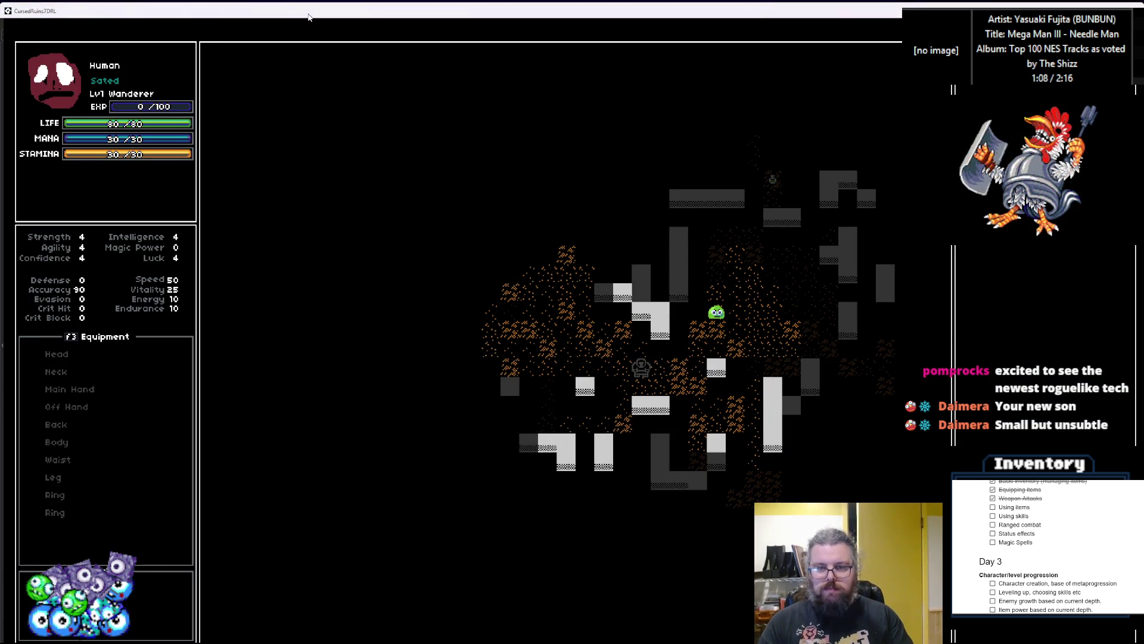
pyautogui.press('Left')
pyautogui.press('Down')
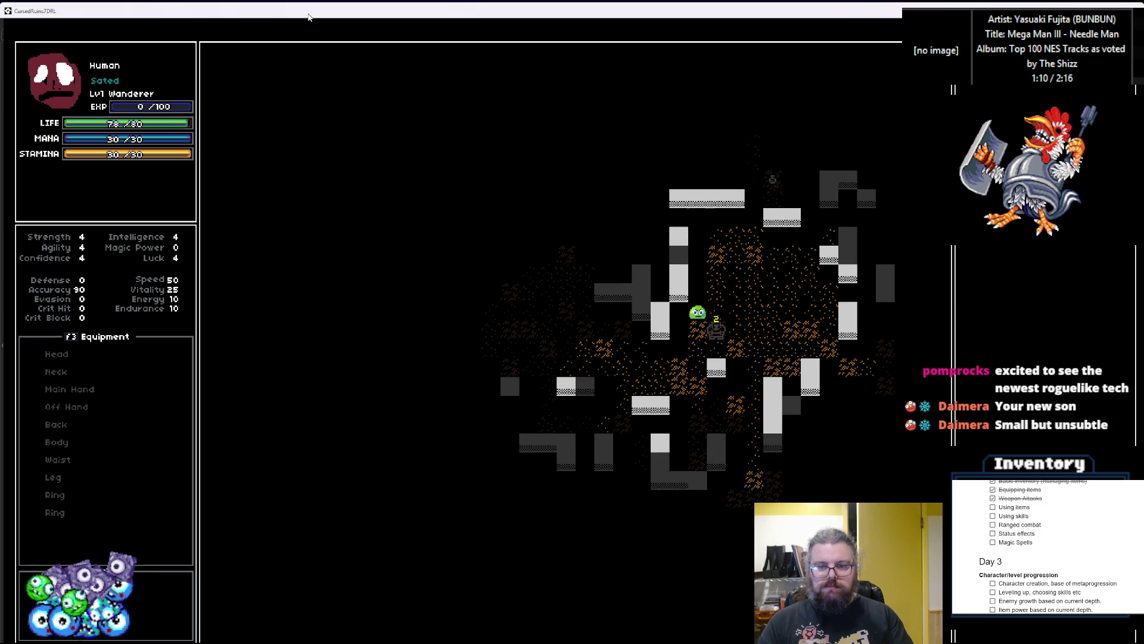
pyautogui.press('Down')
pyautogui.press('Down')
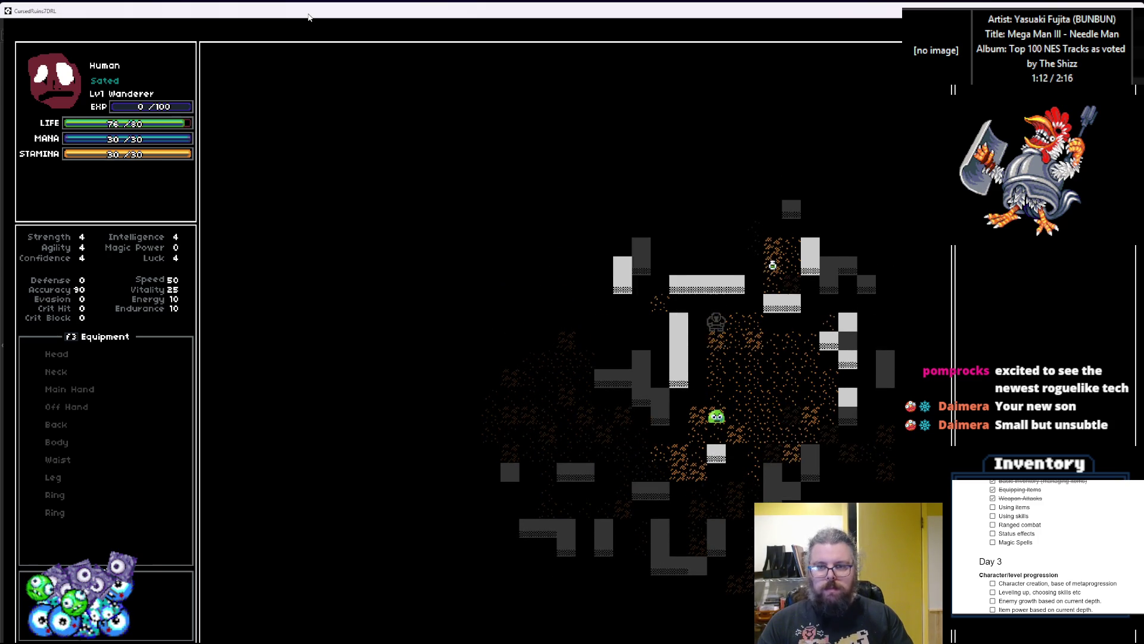
pyautogui.press('Right')
pyautogui.press('Right')
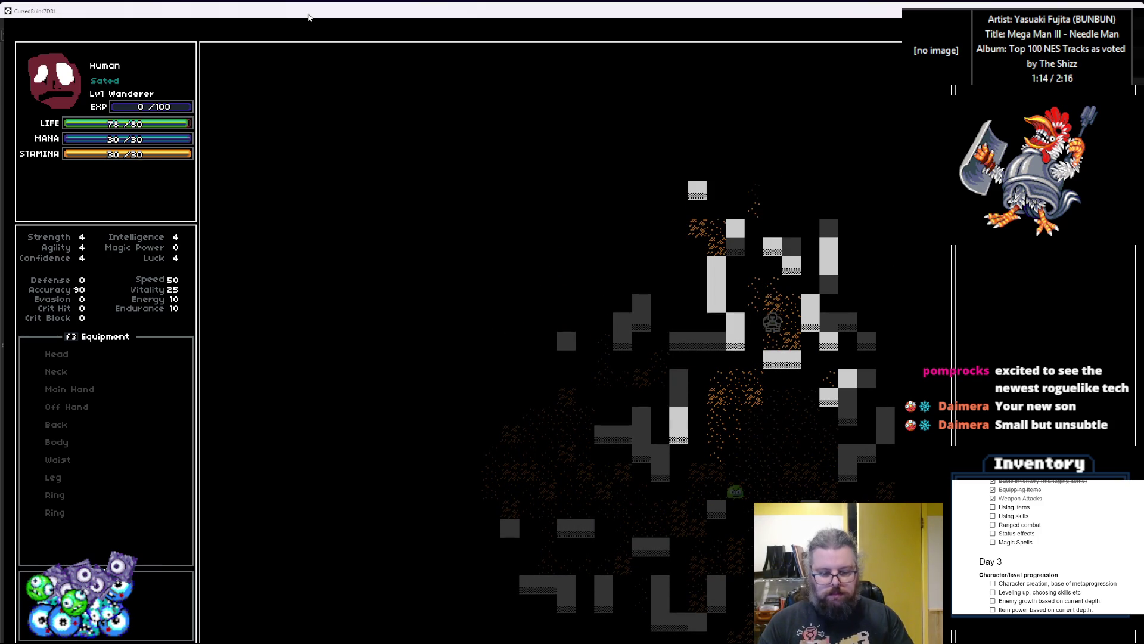
pyautogui.press('Up')
pyautogui.press('Left')
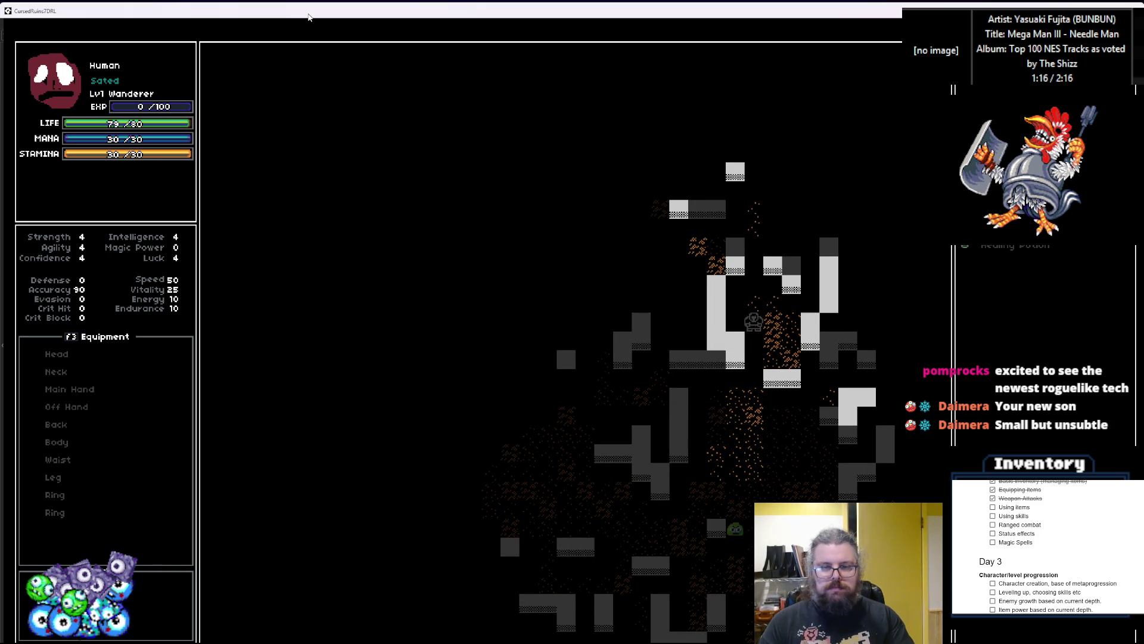
pyautogui.press('Up')
pyautogui.press('Up')
pyautogui.press('Up')
pyautogui.press('Up')
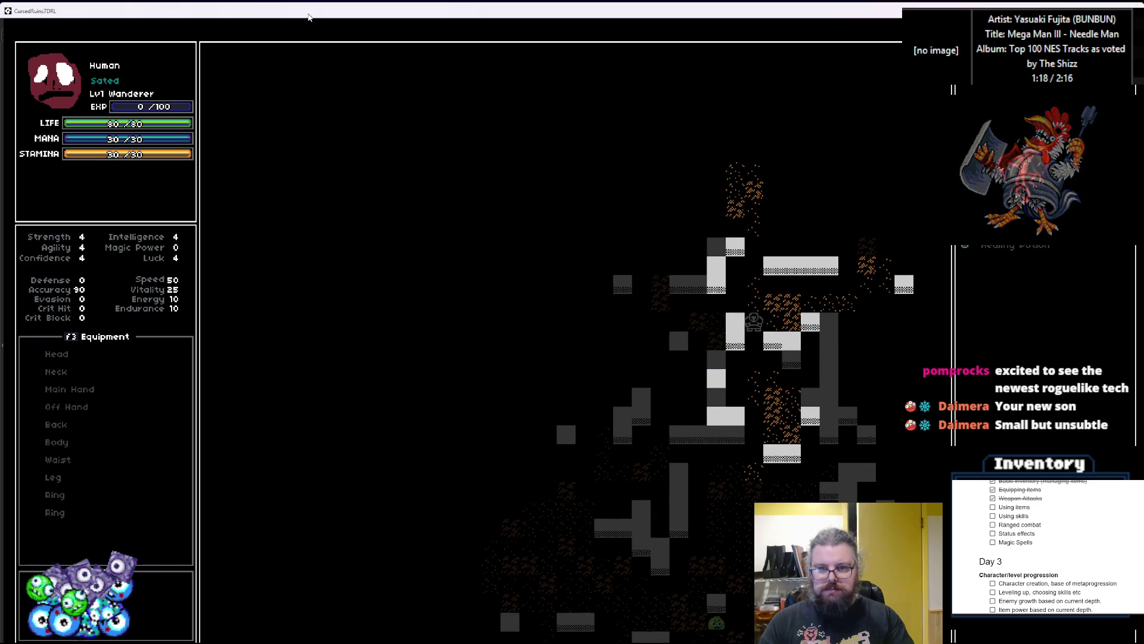
pyautogui.press('Up')
pyautogui.press('Up')
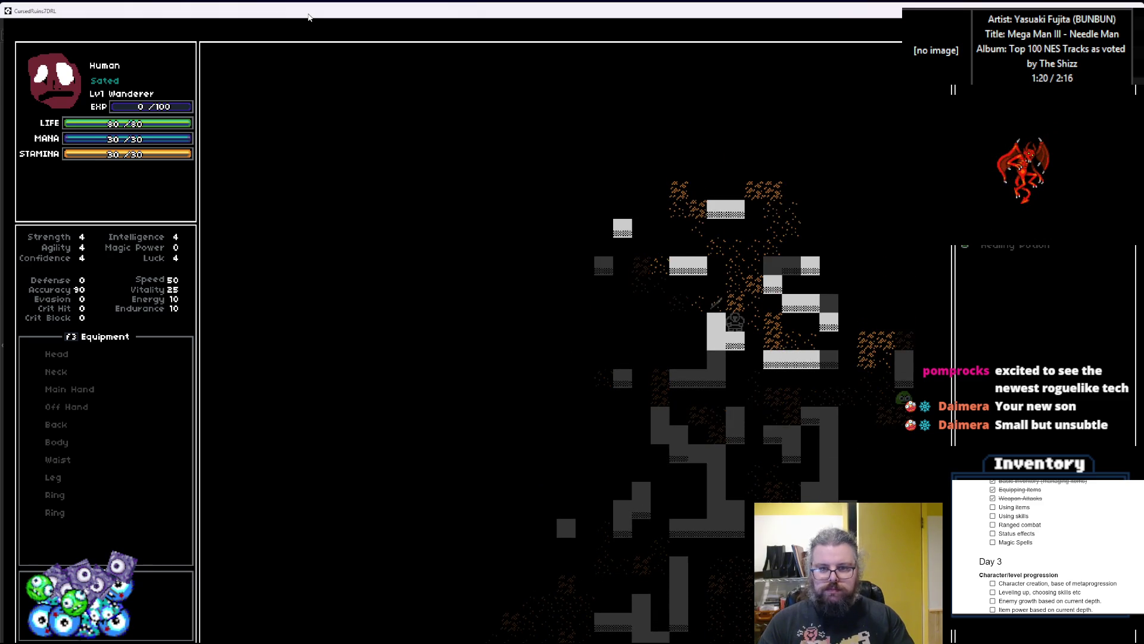
pyautogui.press('Left')
pyautogui.press('Left')
pyautogui.press('Up')
pyautogui.press('Left')
pyautogui.press('Left')
pyautogui.press('Left')
pyautogui.press('Up')
pyautogui.press('Left')
pyautogui.press('Left')
pyautogui.press('Left')
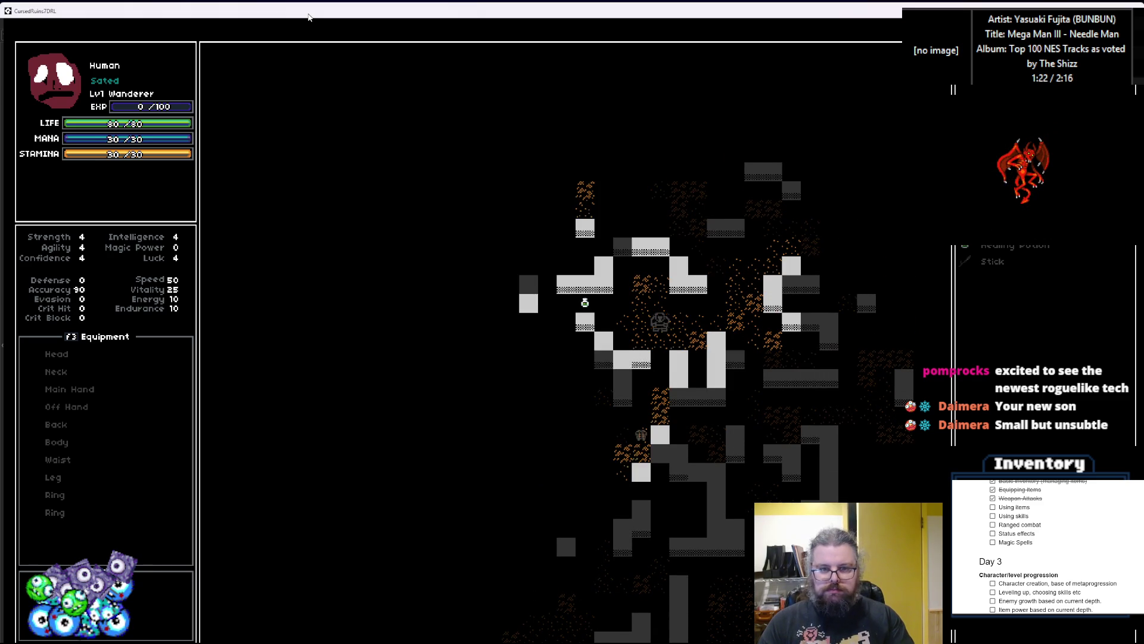
pyautogui.press('Left')
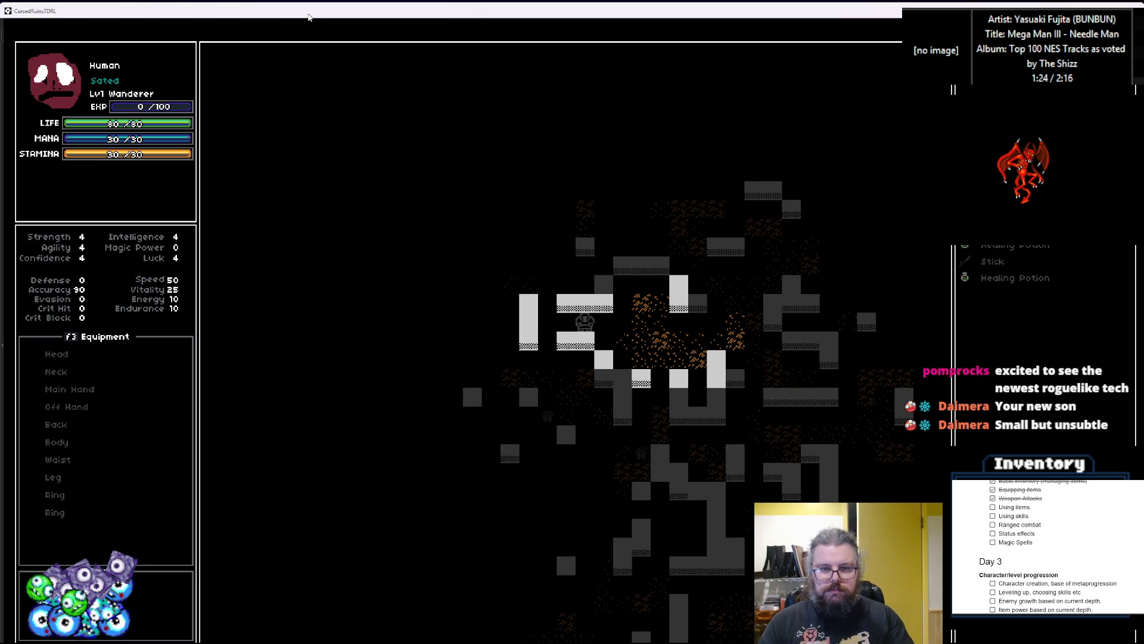
pyautogui.press('Left')
pyautogui.press('Up')
pyautogui.press('Left')
pyautogui.press('Up')
pyautogui.press('Left')
pyautogui.press('Left')
pyautogui.press('Left')
pyautogui.press('Left')
pyautogui.press('Left')
pyautogui.press('Left')
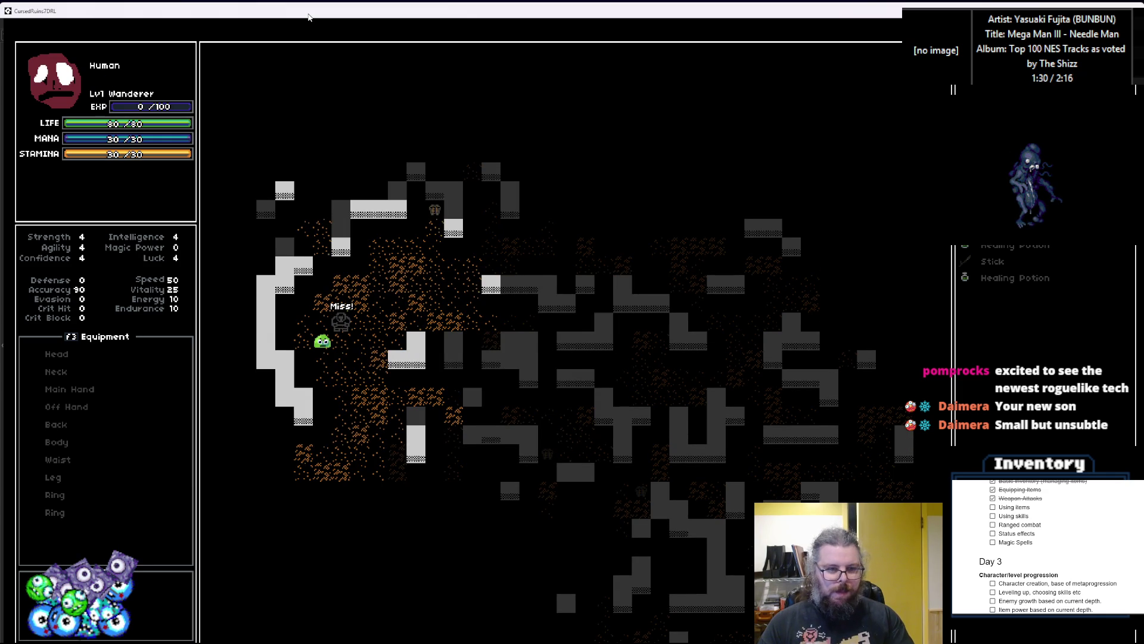
# Defeat the adjacent slime for 20 EXP, triggering the itemType code error
pyautogui.press('Left')
pyautogui.press('Down')
pyautogui.press('Down')
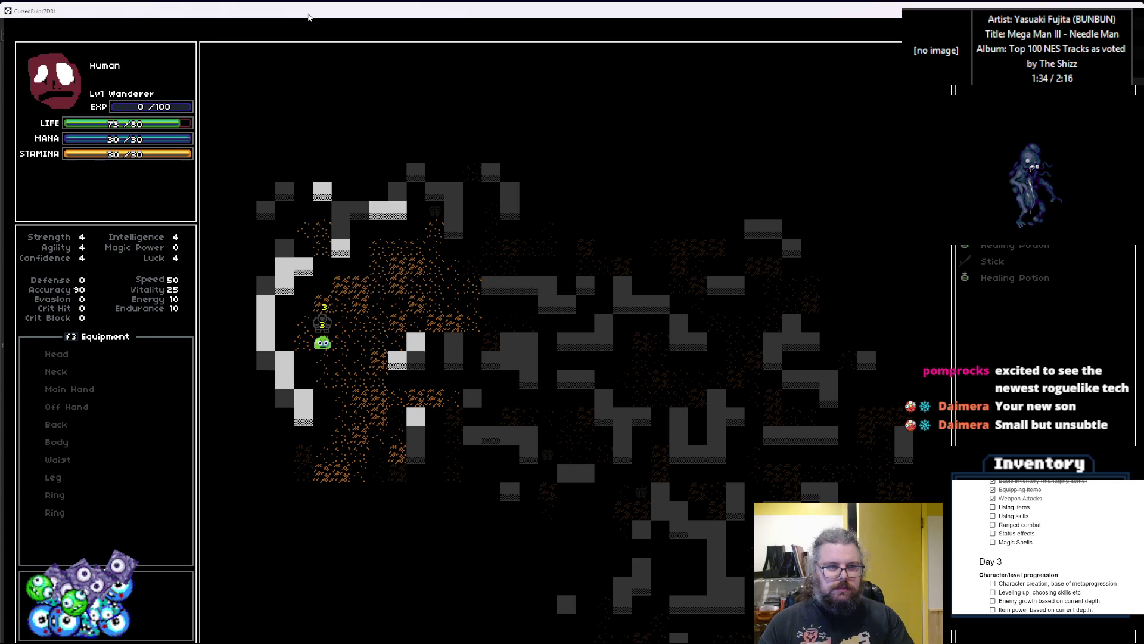
pyautogui.press('Down')
pyautogui.press('Down')
pyautogui.press('Down')
pyautogui.press('Down')
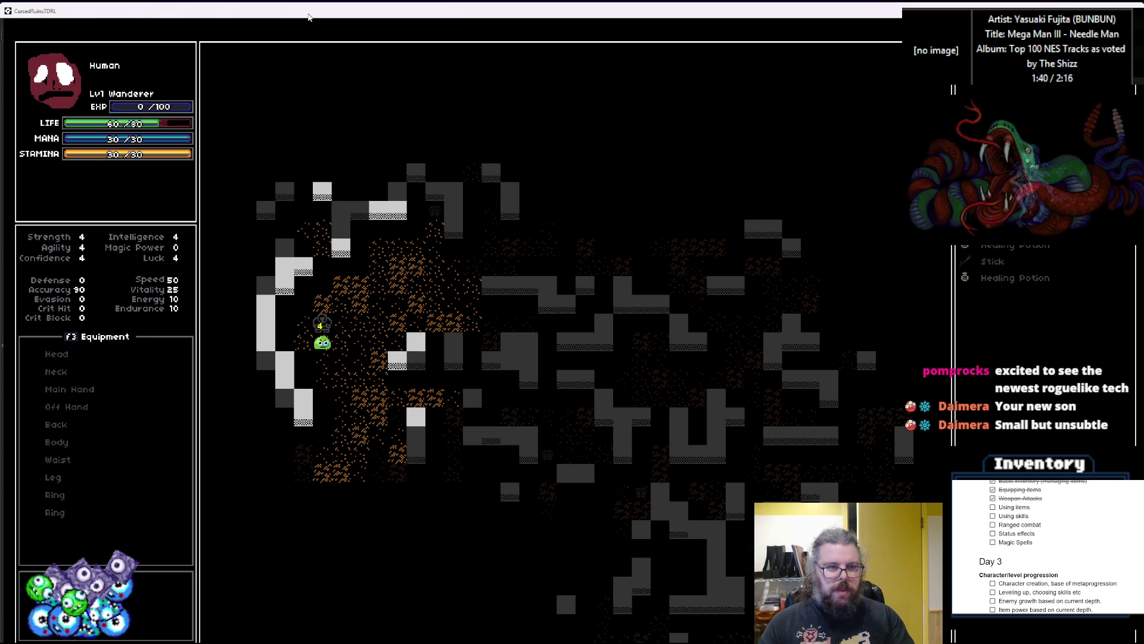
pyautogui.press('Down')
pyautogui.press('Down')
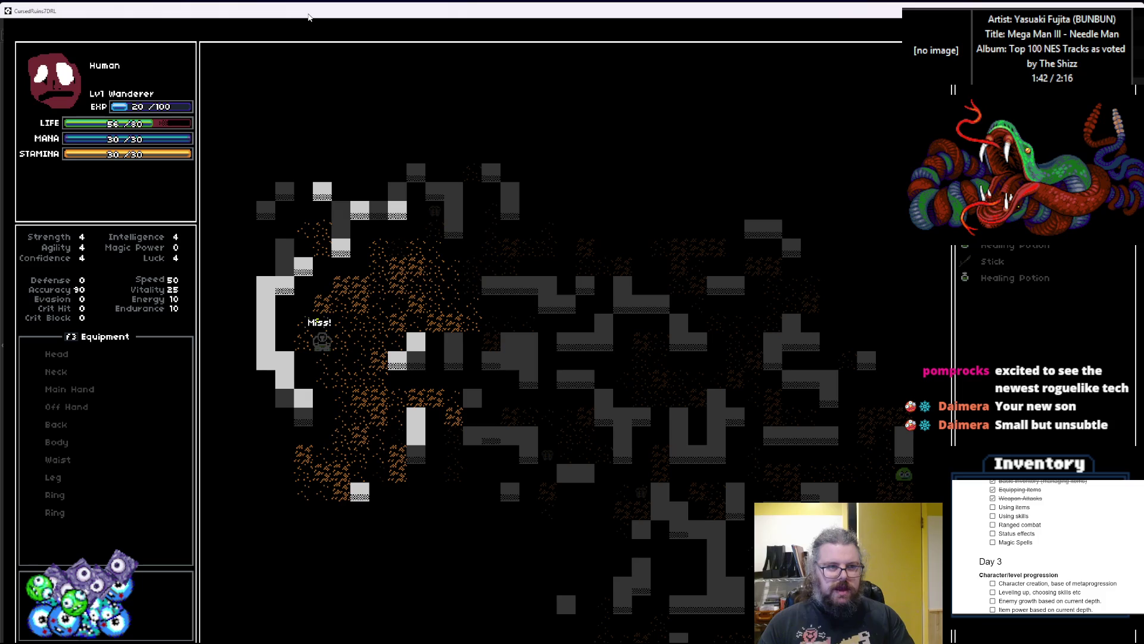
pyautogui.press('Down')
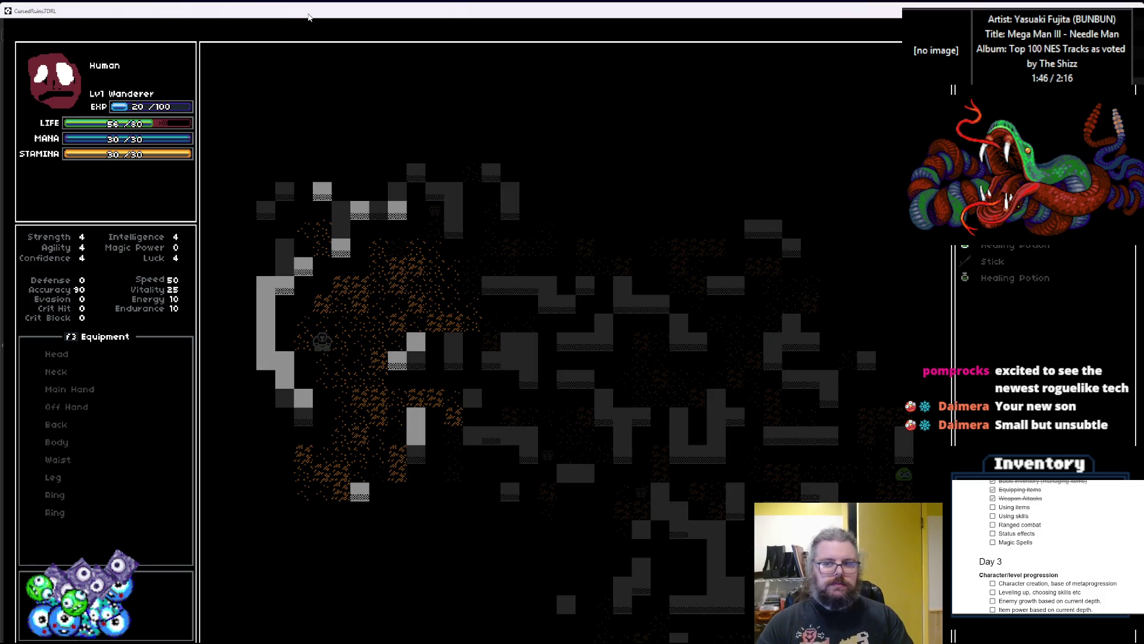
pyautogui.moveTo(189, 11)
pyautogui.mouseDown()
pyautogui.moveTo(358, 258)
pyautogui.moveTo(709, 188)
pyautogui.moveTo(793, 259)
pyautogui.mouseUp()
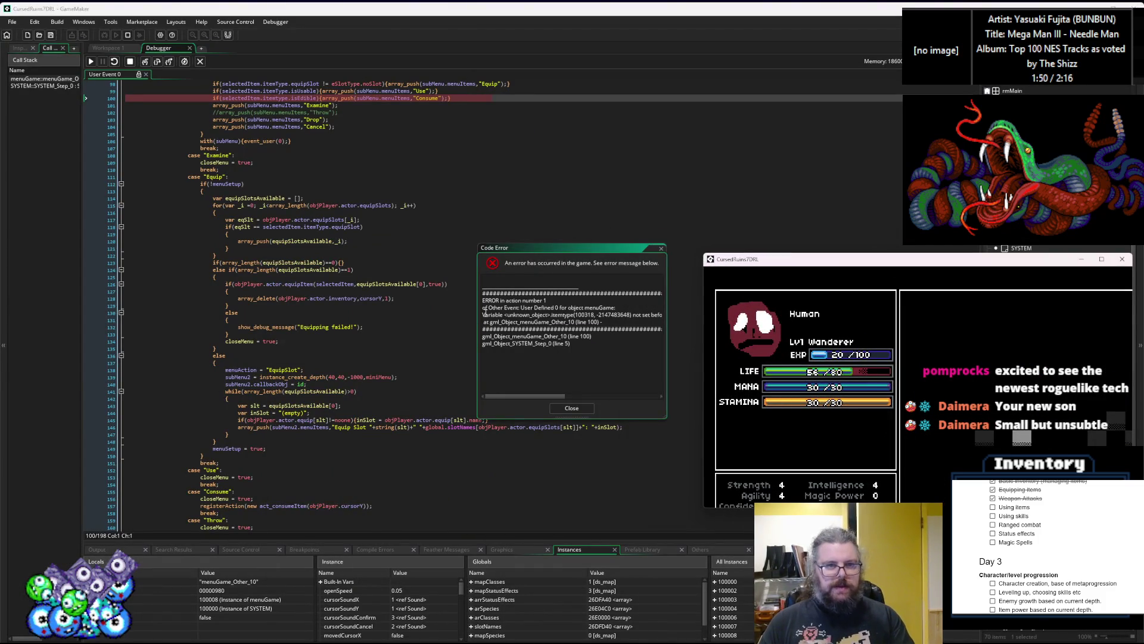
# Close the line 100 Code Error dialog and stop the debug session
pyautogui.scroll(6, 308, 223)
pyautogui.moveTo(308, 222)
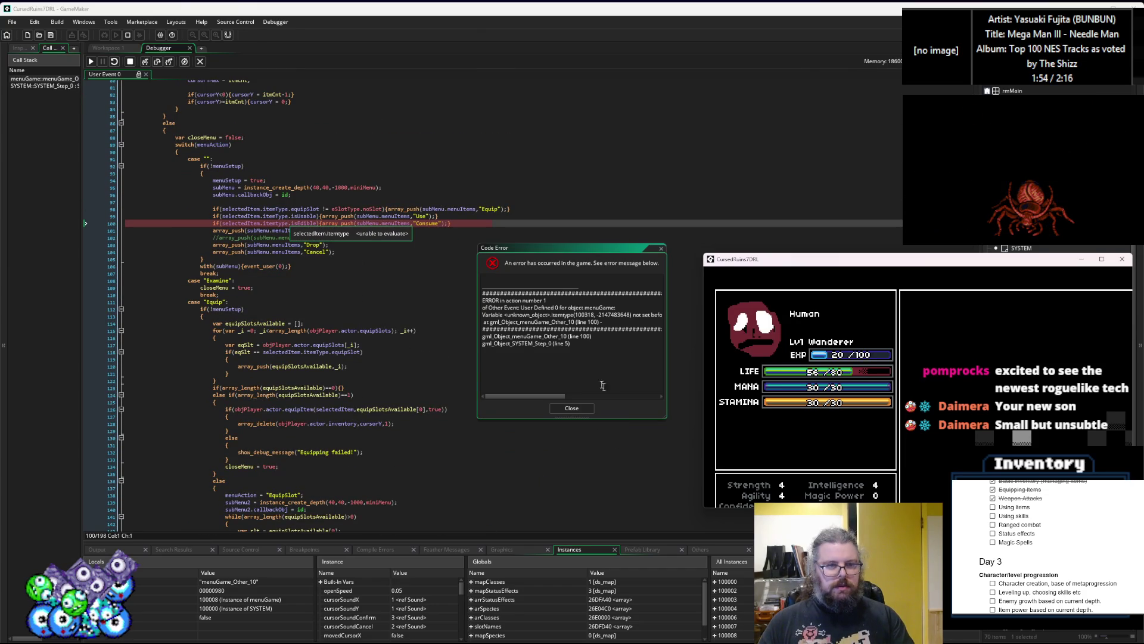
pyautogui.click(667, 249)
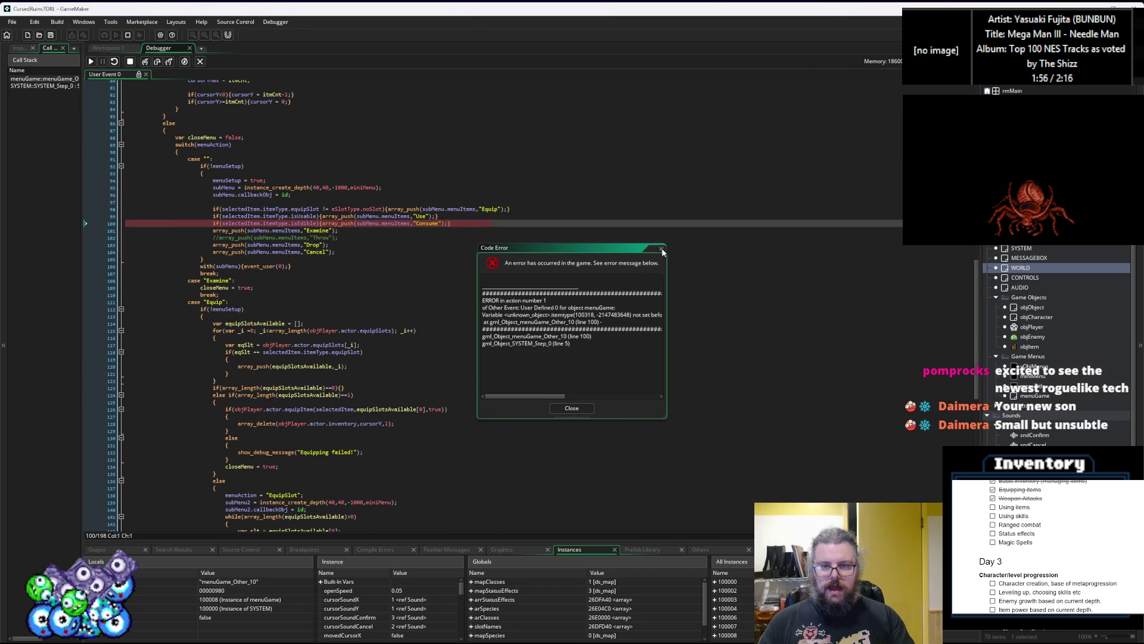
pyautogui.click(558, 406)
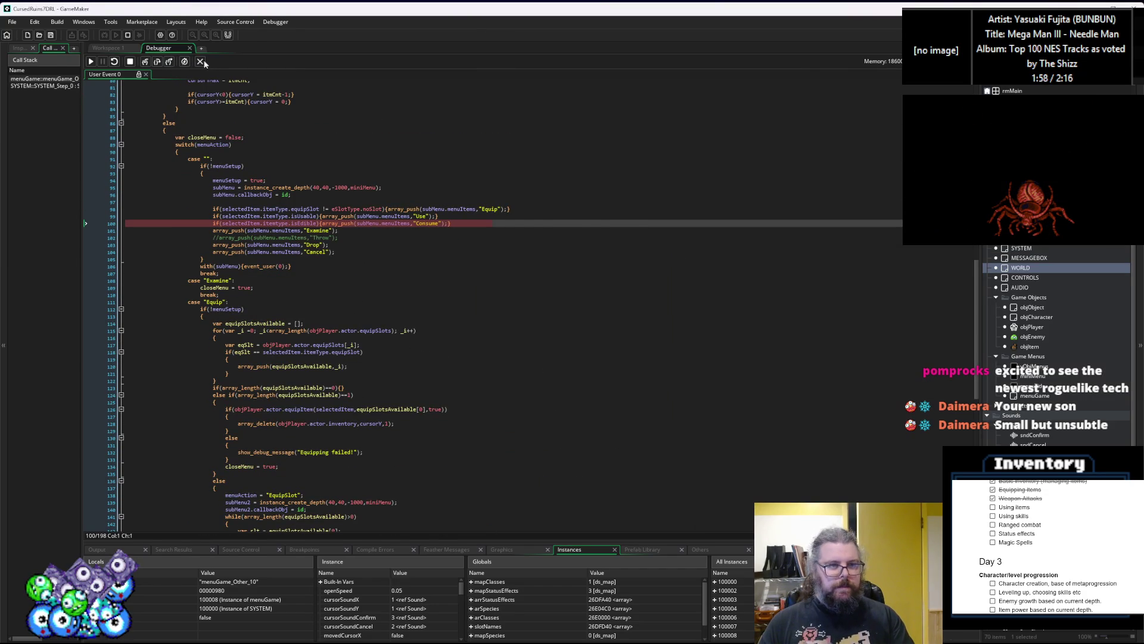
pyautogui.click(200, 62)
pyautogui.click(437, 221)
pyautogui.moveTo(436, 220)
pyautogui.mouseDown()
pyautogui.moveTo(717, 234)
pyautogui.moveTo(615, 526)
pyautogui.mouseUp()
# Pan Workspace 1 past the ItemStructs and WORLD code, then open the menuGame object
pyautogui.moveTo(516, 199)
pyautogui.mouseDown()
pyautogui.moveTo(465, 256)
pyautogui.moveTo(416, 426)
pyautogui.moveTo(189, 370)
pyautogui.mouseUp()
pyautogui.scroll(-4, 437, 321)
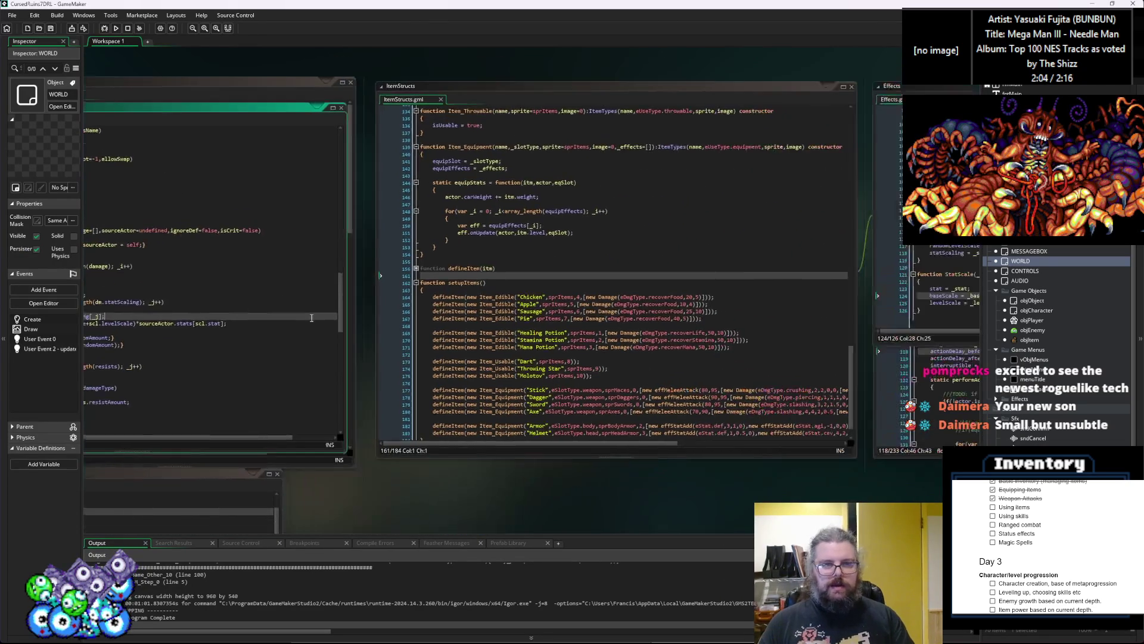
pyautogui.moveTo(437, 321)
pyautogui.mouseDown()
pyautogui.moveTo(613, 256)
pyautogui.moveTo(663, 213)
pyautogui.mouseUp()
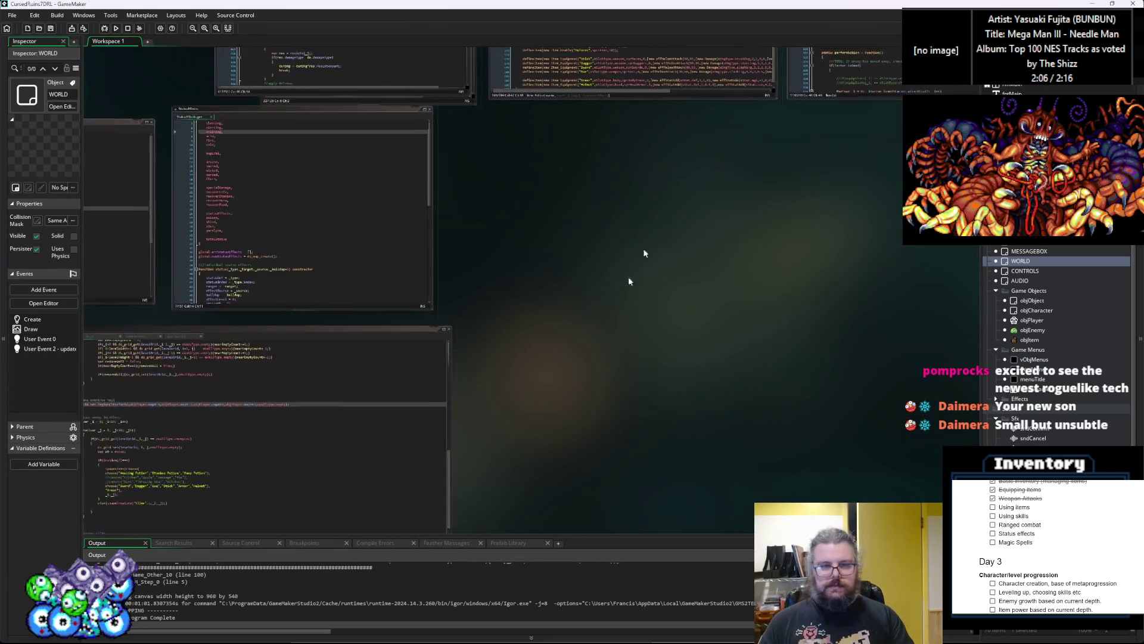
pyautogui.scroll(3, 746, 258)
pyautogui.moveTo(746, 259); pyautogui.dragTo(554, 359)
pyautogui.scroll(2, 554, 358)
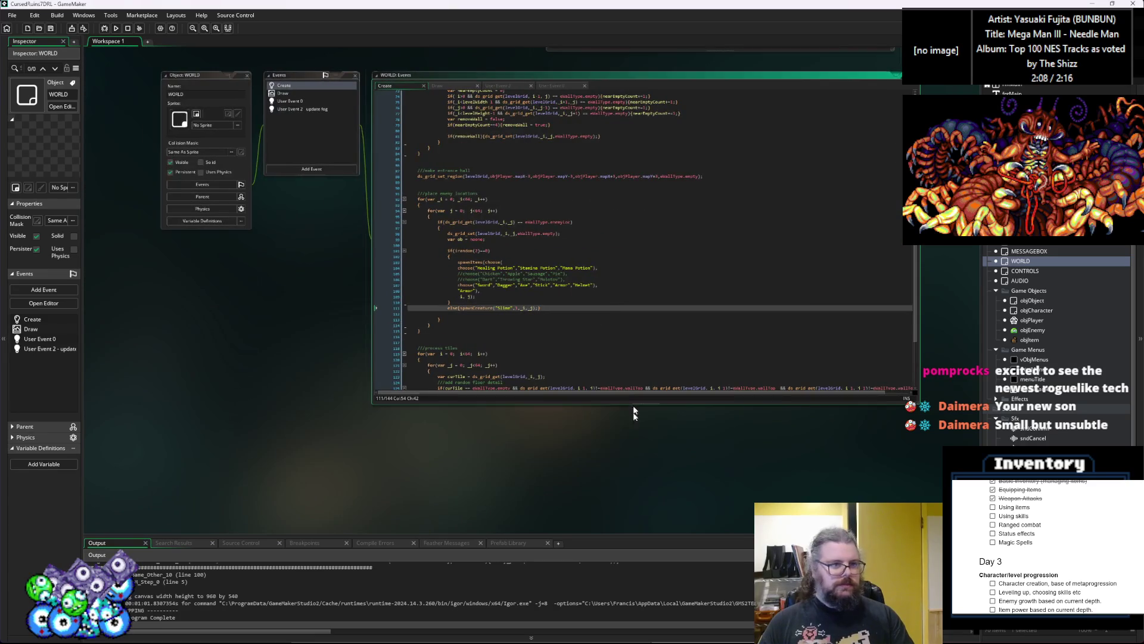
pyautogui.moveTo(965, 415); pyautogui.dragTo(852, 388)
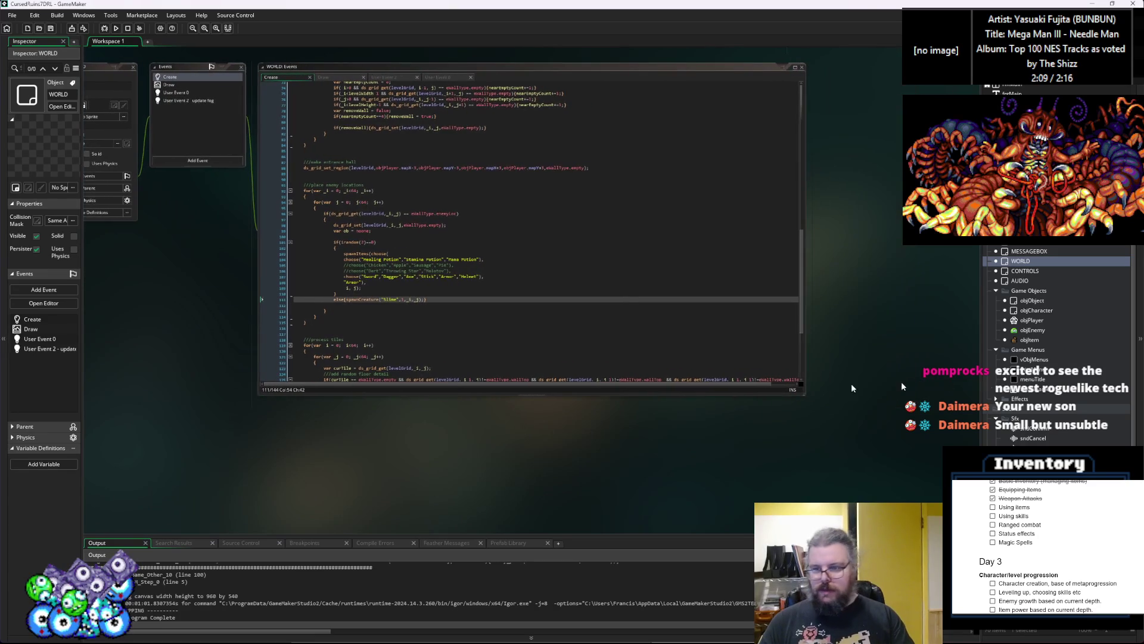
pyautogui.click(1035, 390)
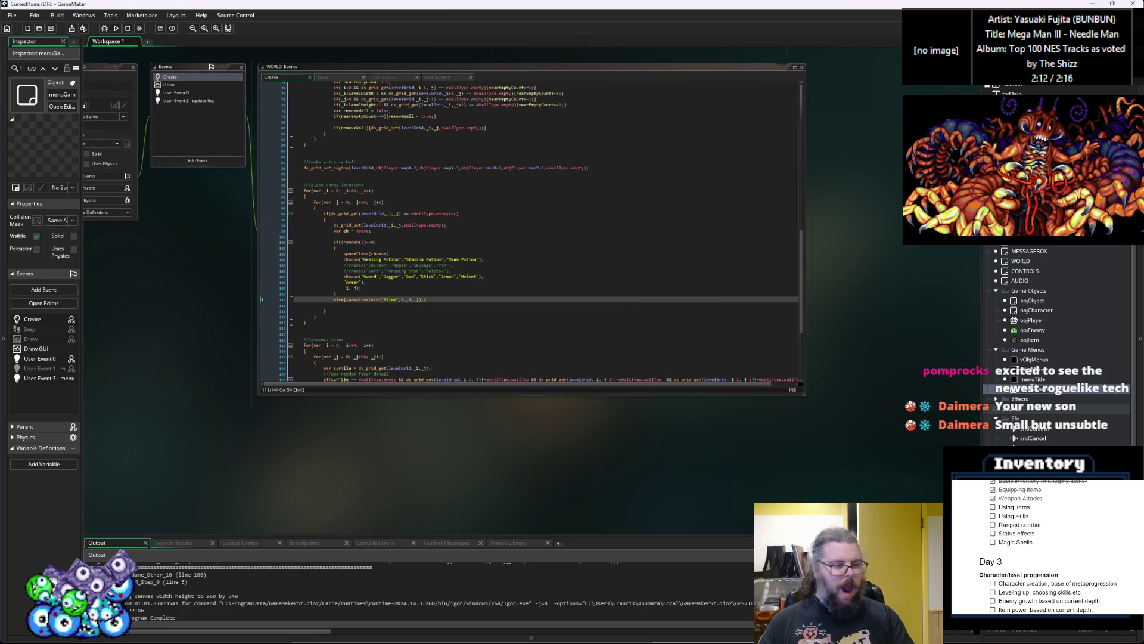
pyautogui.doubleClick(1035, 388)
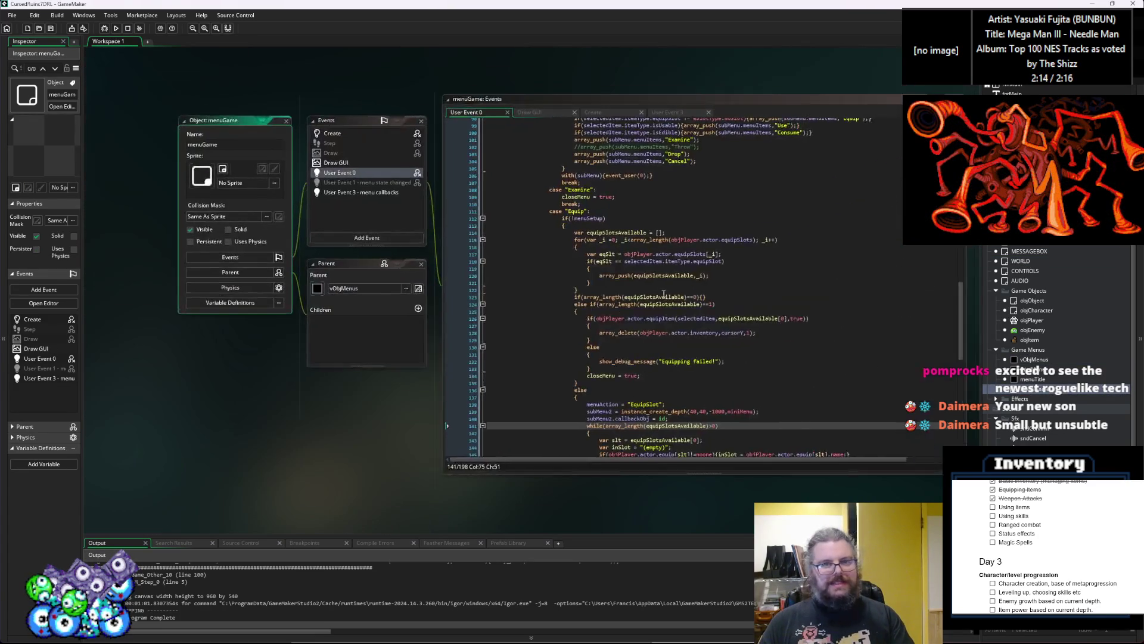
# Switch to menuGame's User Event 0 code and scroll down to line 100
pyautogui.click(663, 293)
pyautogui.scroll(2, 626, 298)
pyautogui.scroll(5, 559, 304)
pyautogui.scroll(15, 559, 304)
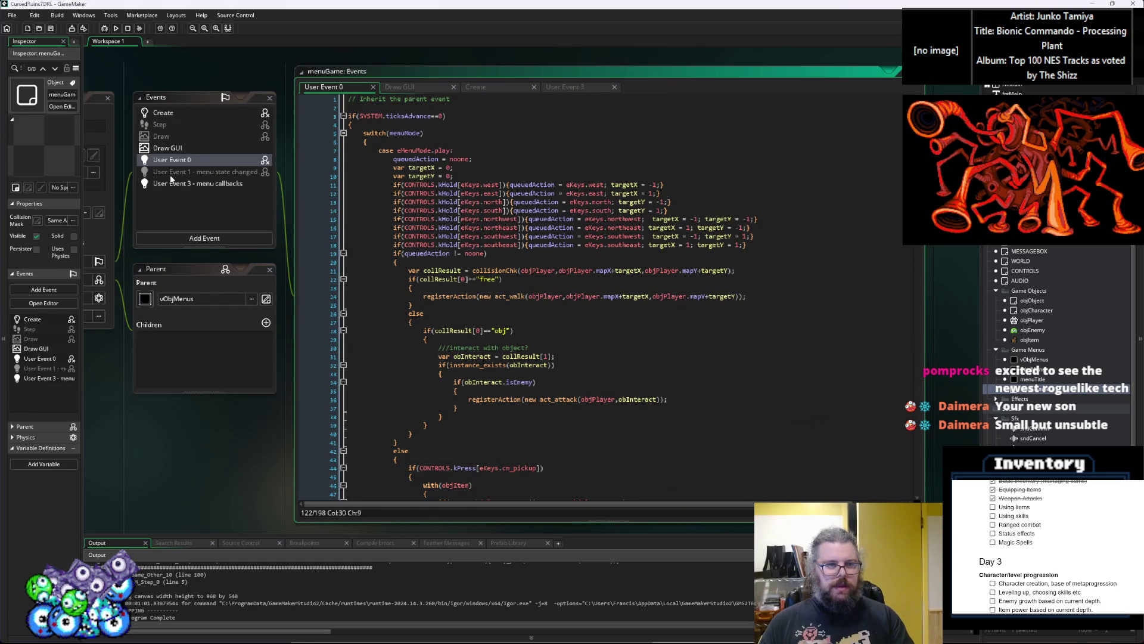
pyautogui.click(170, 182)
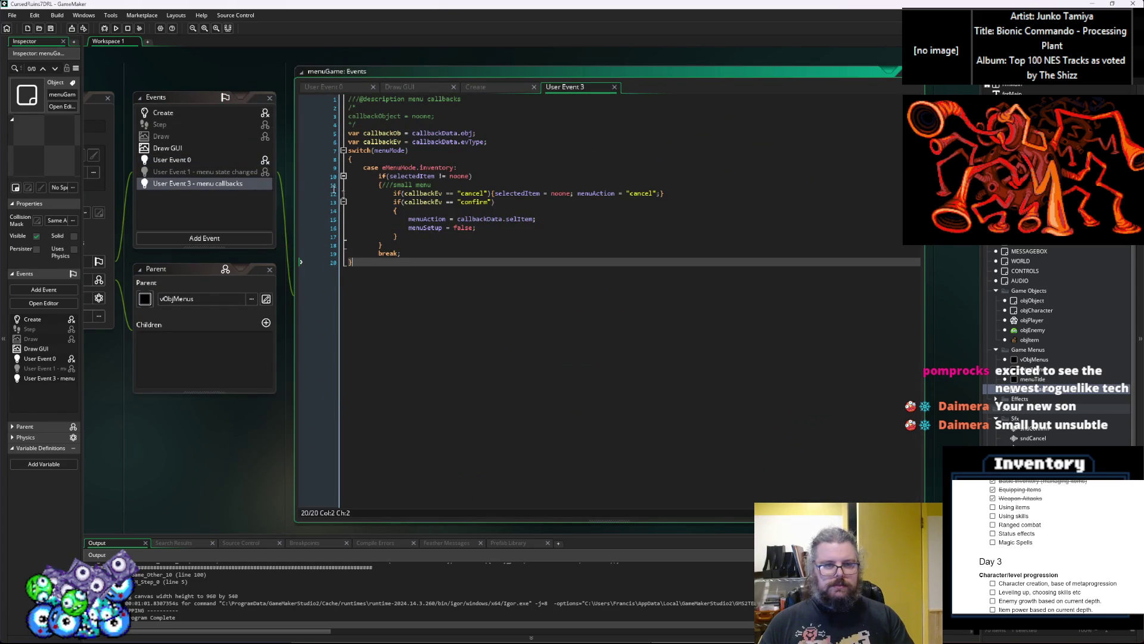
pyautogui.click(185, 160)
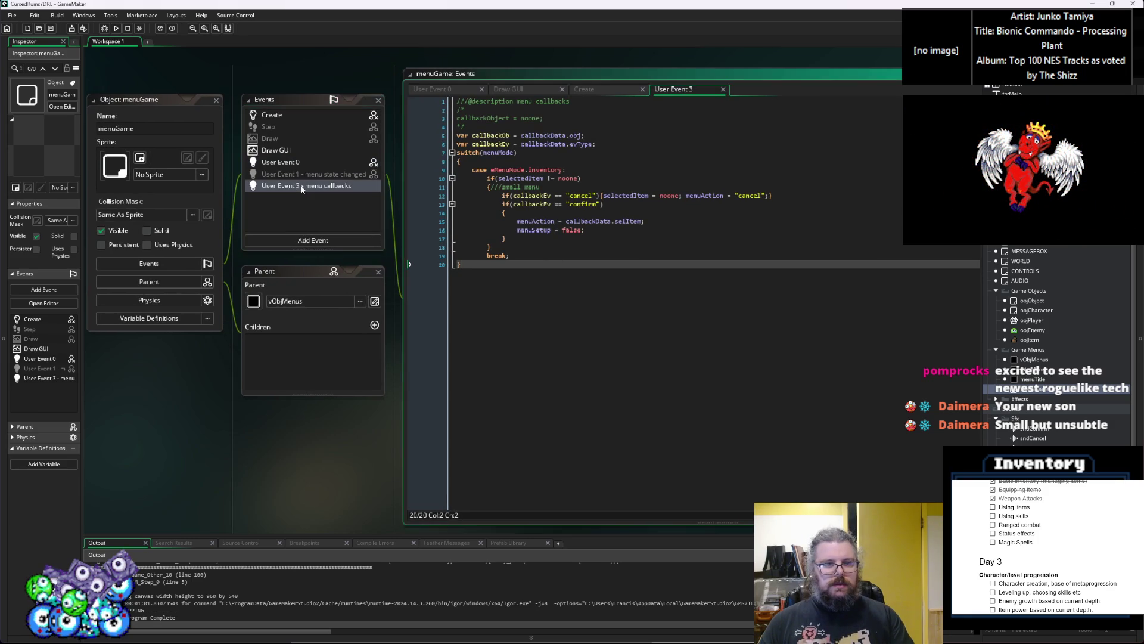
pyautogui.click(309, 163)
pyautogui.click(680, 283)
pyautogui.click(681, 290)
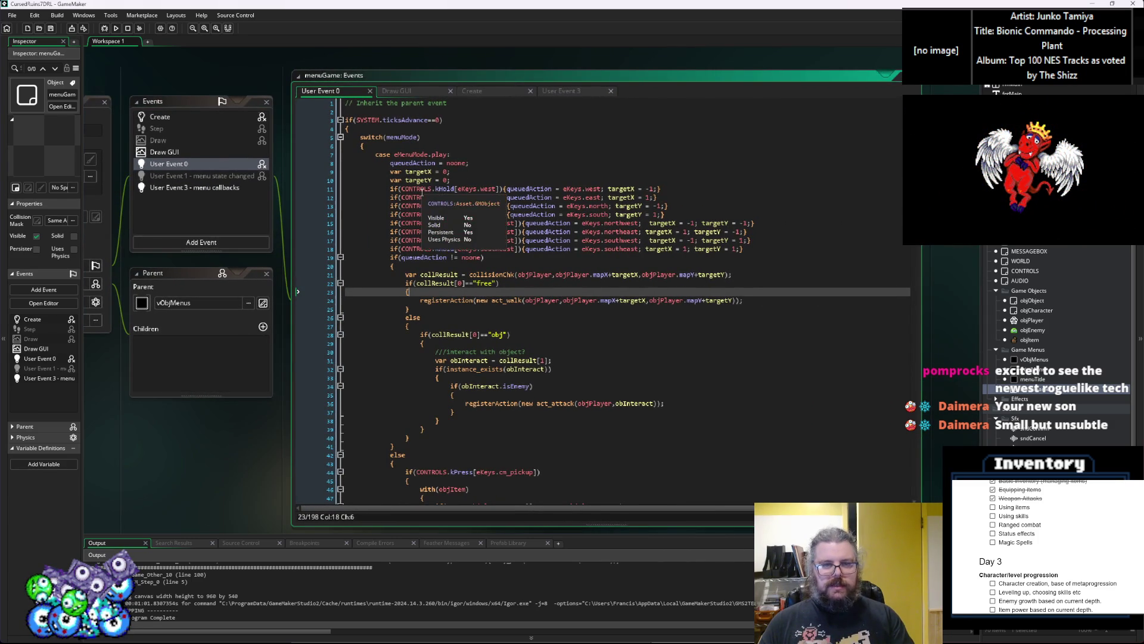
pyautogui.scroll(-20, 421, 191)
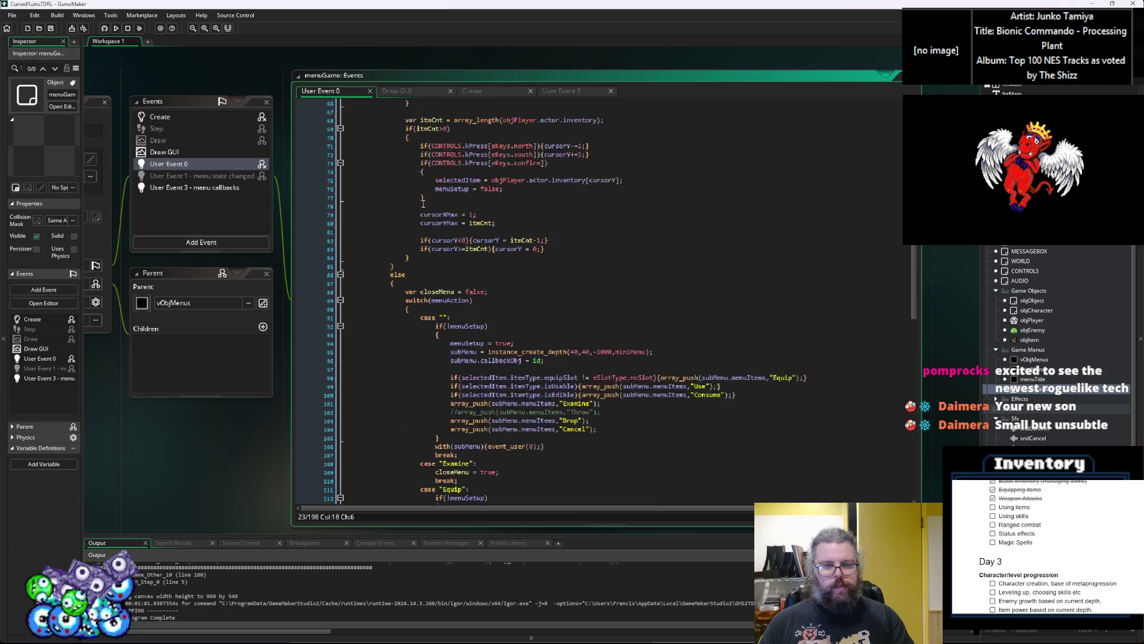
pyautogui.scroll(-5, 426, 205)
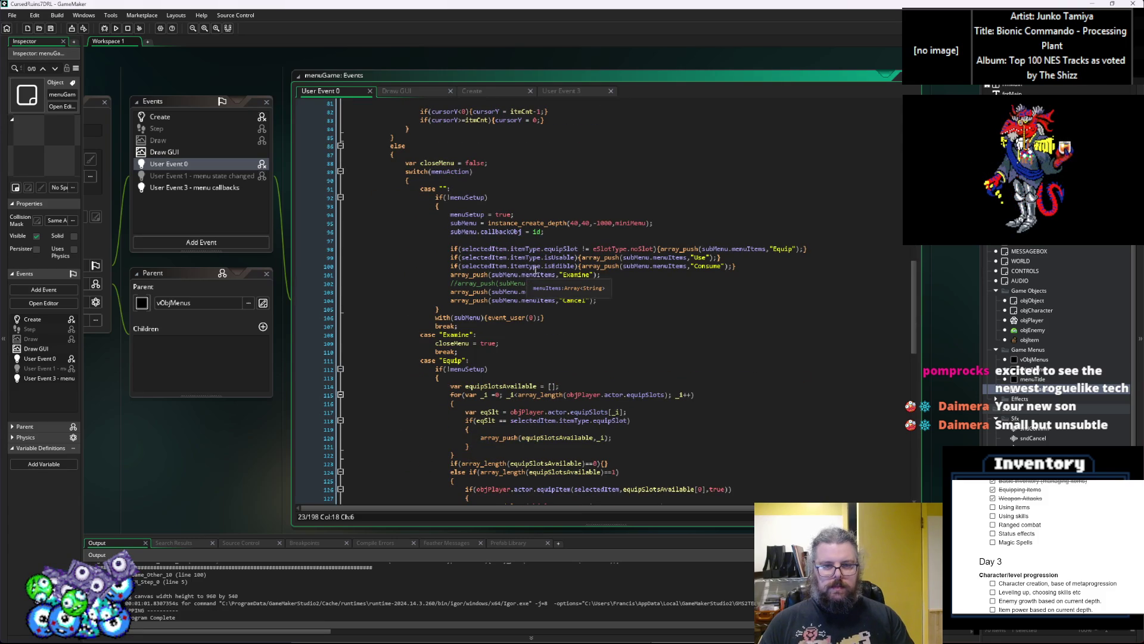
# Correct itemtype to itemType on line 100 and relaunch the game in debug mode
pyautogui.click(531, 267)
pyautogui.write('T')
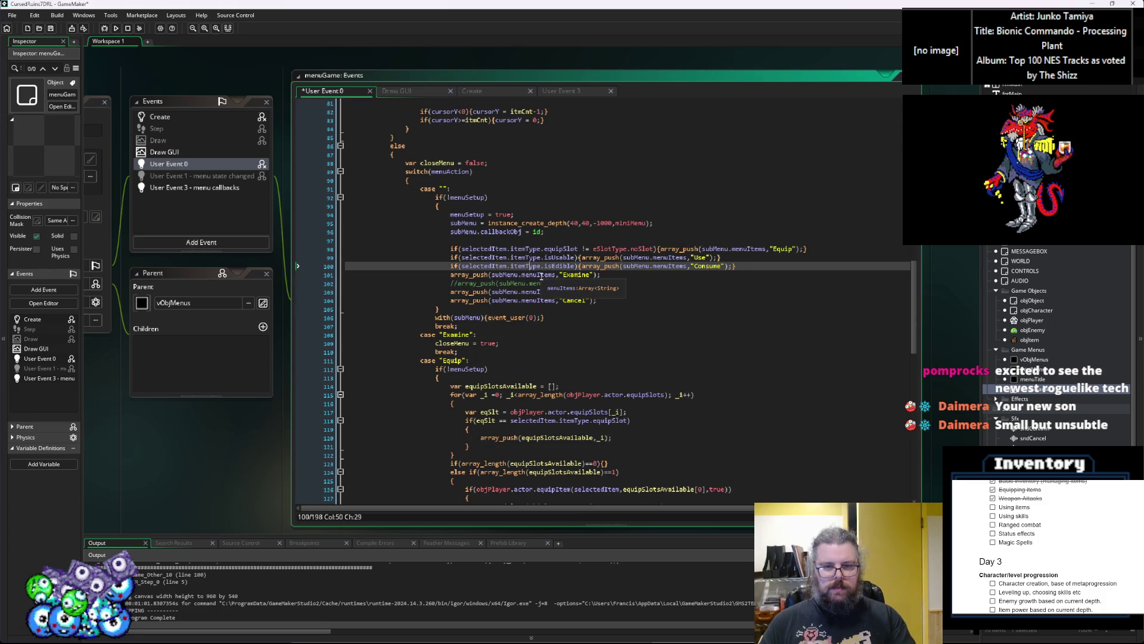
pyautogui.click(50, 28)
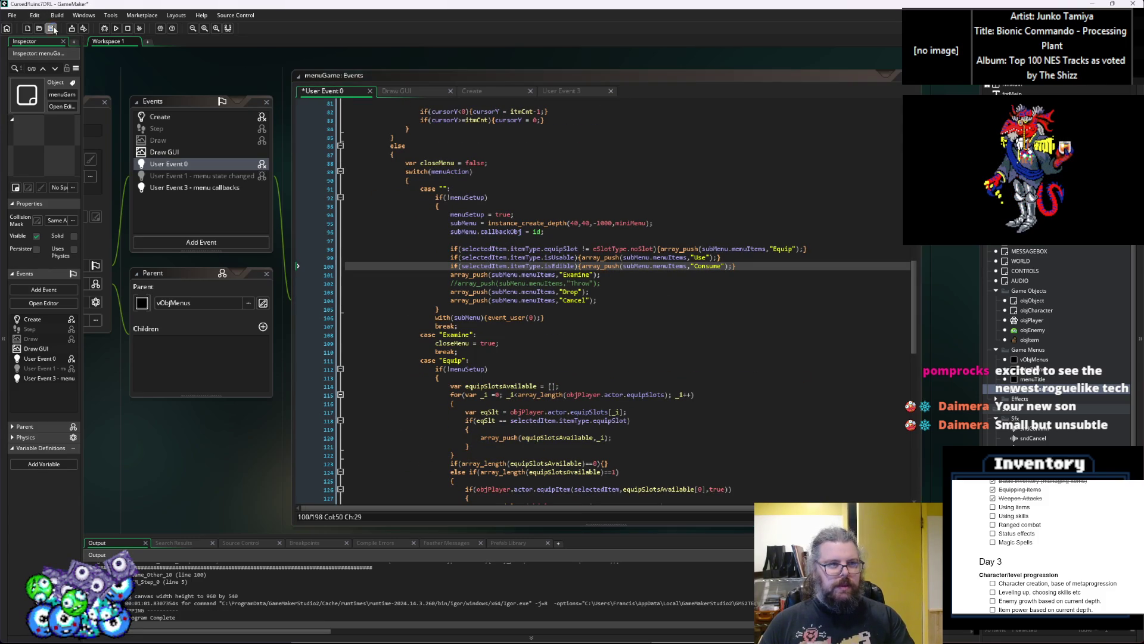
pyautogui.click(105, 29)
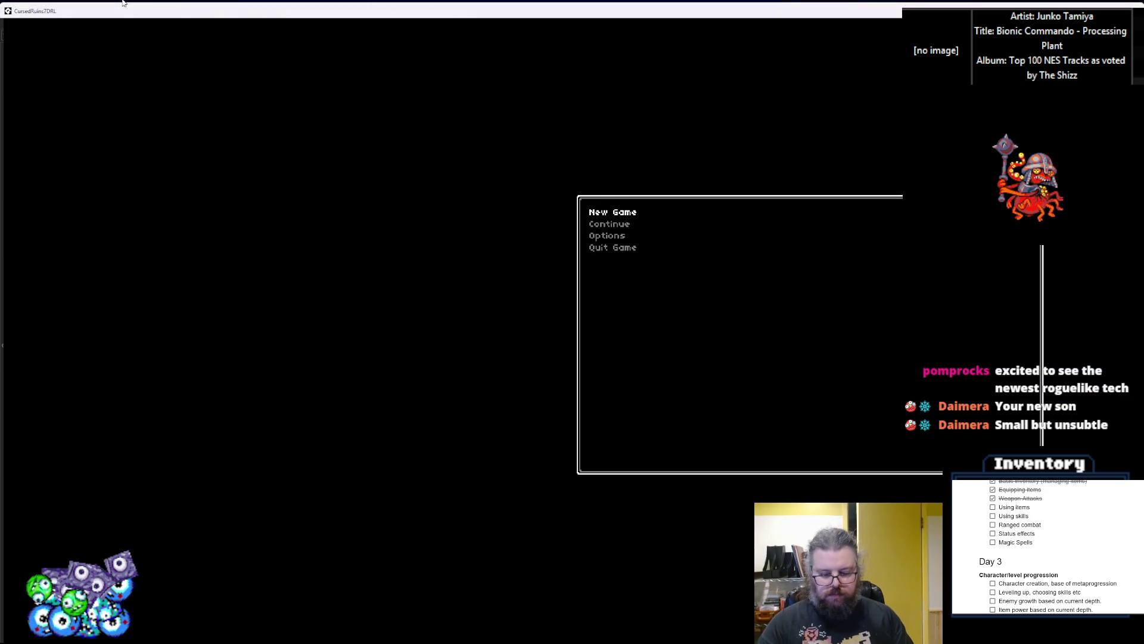
# Start a new game run and walk the hero around the opening cave
pyautogui.press('Return')
pyautogui.press('Left')
pyautogui.press('Left')
pyautogui.press('Left')
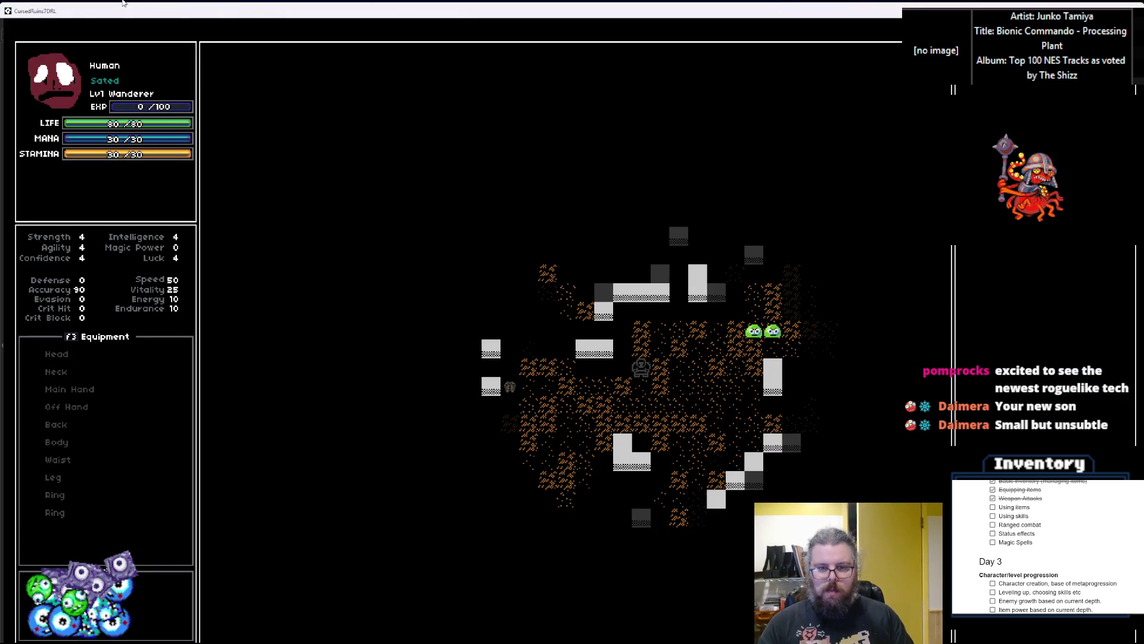
pyautogui.press('Left')
pyautogui.press('Left')
pyautogui.press('Left')
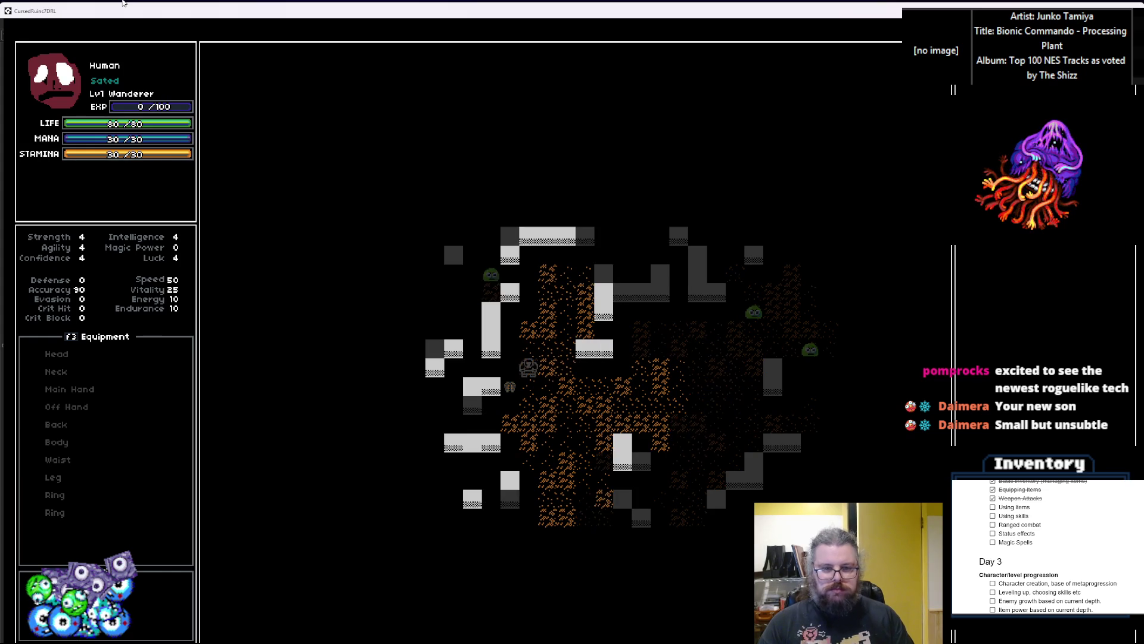
pyautogui.press('Left')
pyautogui.press('Left')
pyautogui.press('Left')
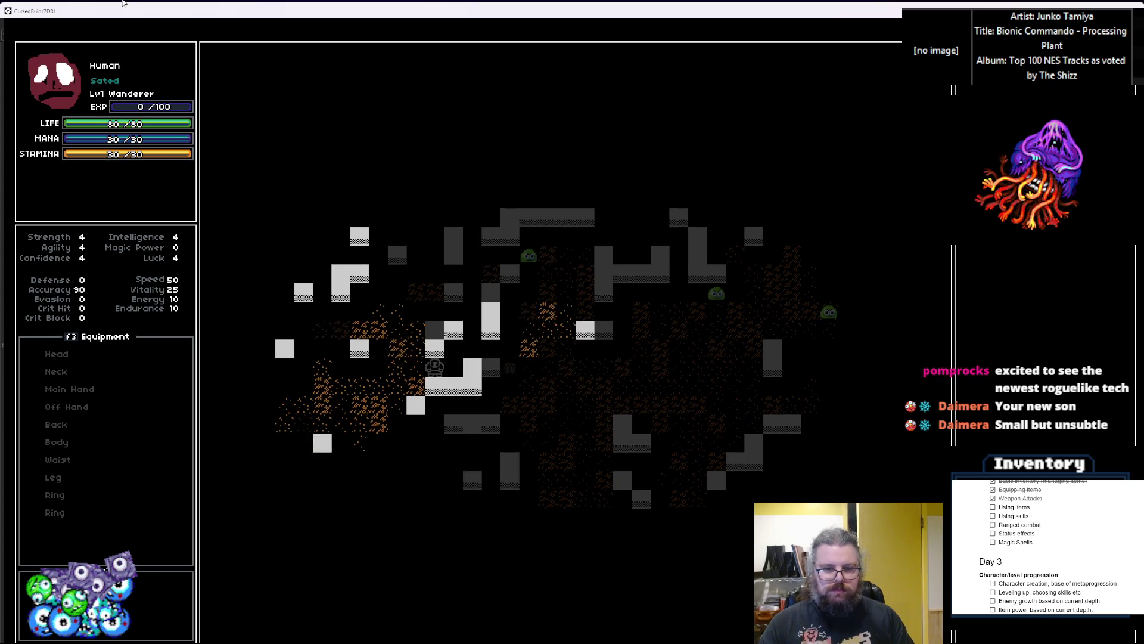
pyautogui.press('Up')
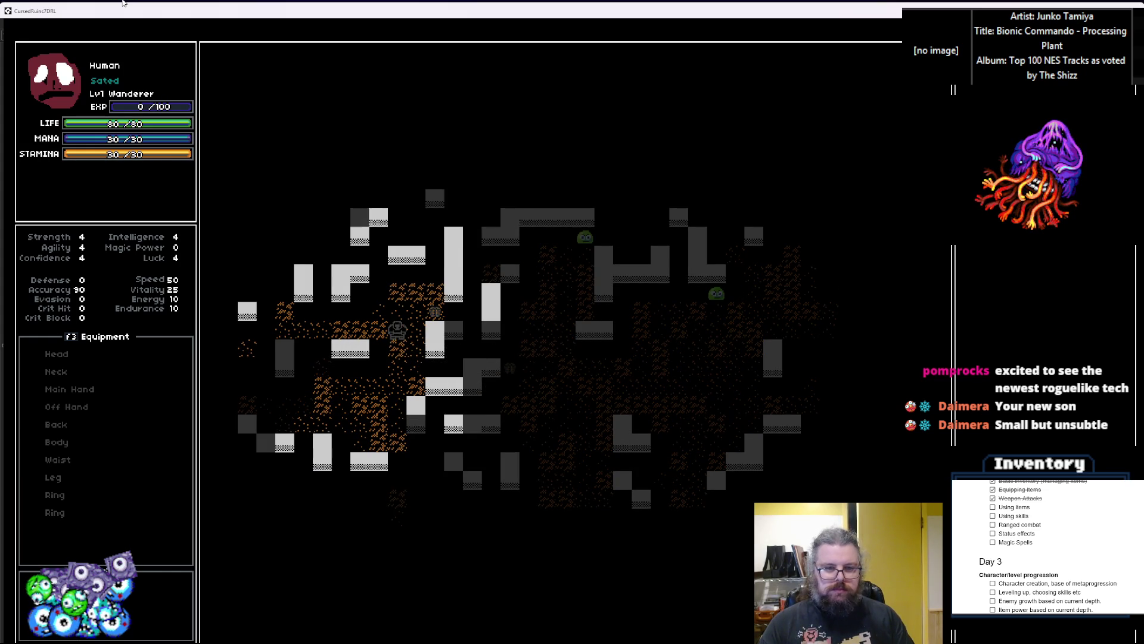
pyautogui.press('Right')
pyautogui.press('Up')
pyautogui.press('Right')
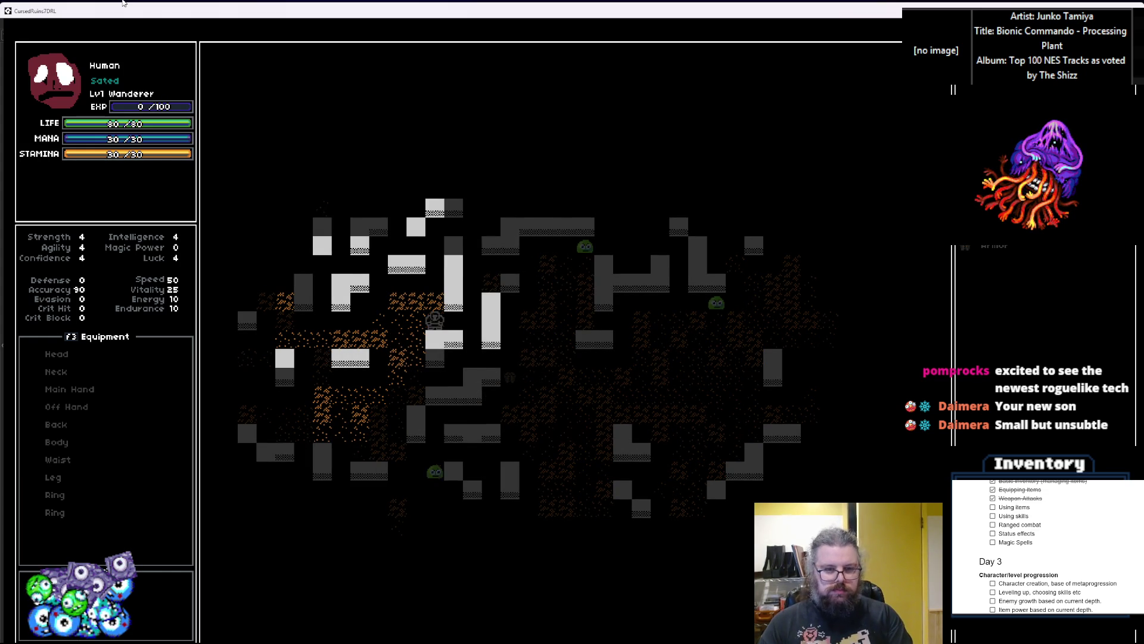
pyautogui.press('Up')
pyautogui.press('Up')
pyautogui.press('Left')
pyautogui.press('Left')
pyautogui.press('Left')
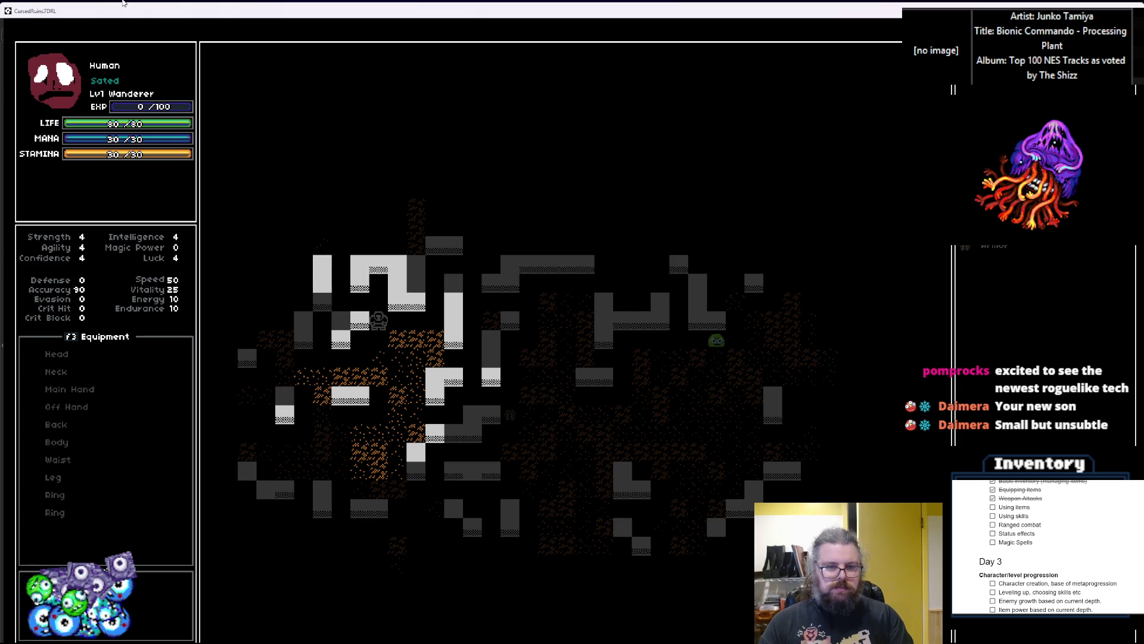
pyautogui.press('Up')
pyautogui.press('Left')
pyautogui.press('Left')
pyautogui.press('Up')
pyautogui.press('Up')
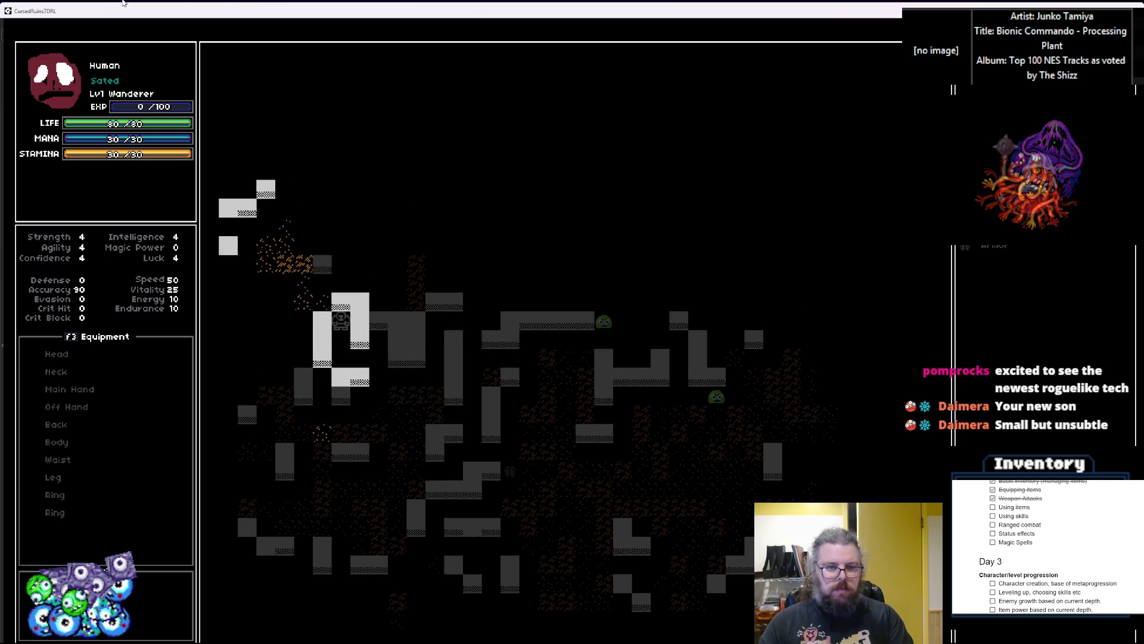
pyautogui.press('Down')
pyautogui.press('Down')
pyautogui.press('Right')
pyautogui.press('Down')
pyautogui.press('Right')
pyautogui.press('Down')
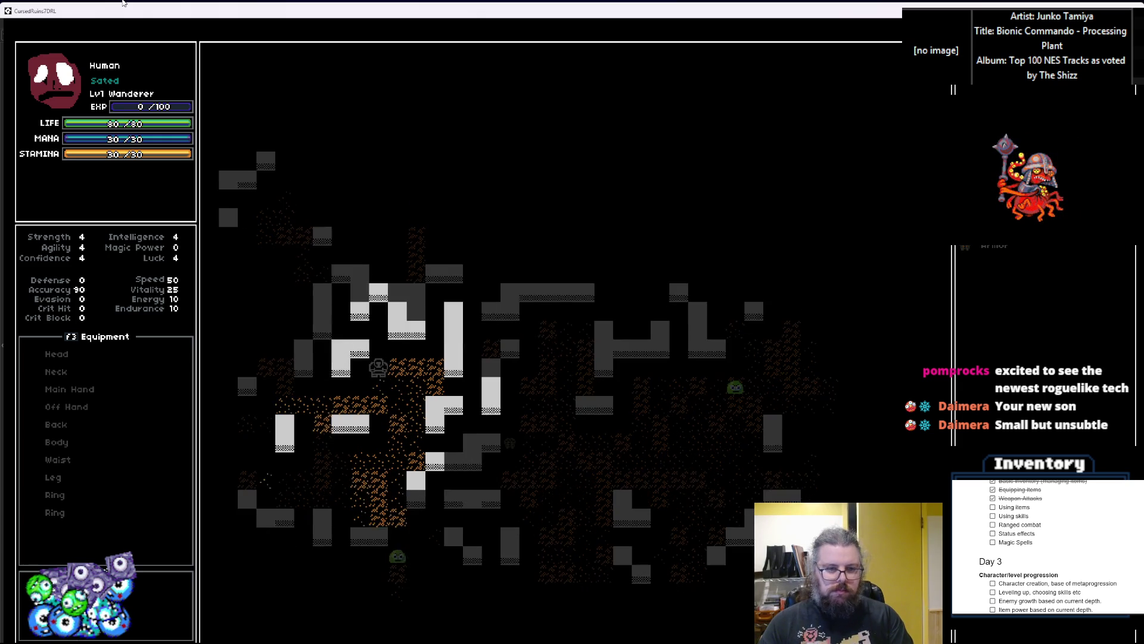
pyautogui.press('Down')
pyautogui.press('Down')
pyautogui.press('Left')
pyautogui.press('Left')
pyautogui.press('Left')
pyautogui.press('Left')
pyautogui.press('Left')
# Fight and defeat three slimes while exploring right and north through the cave
pyautogui.press('Up')
pyautogui.press('Up')
pyautogui.press('Up')
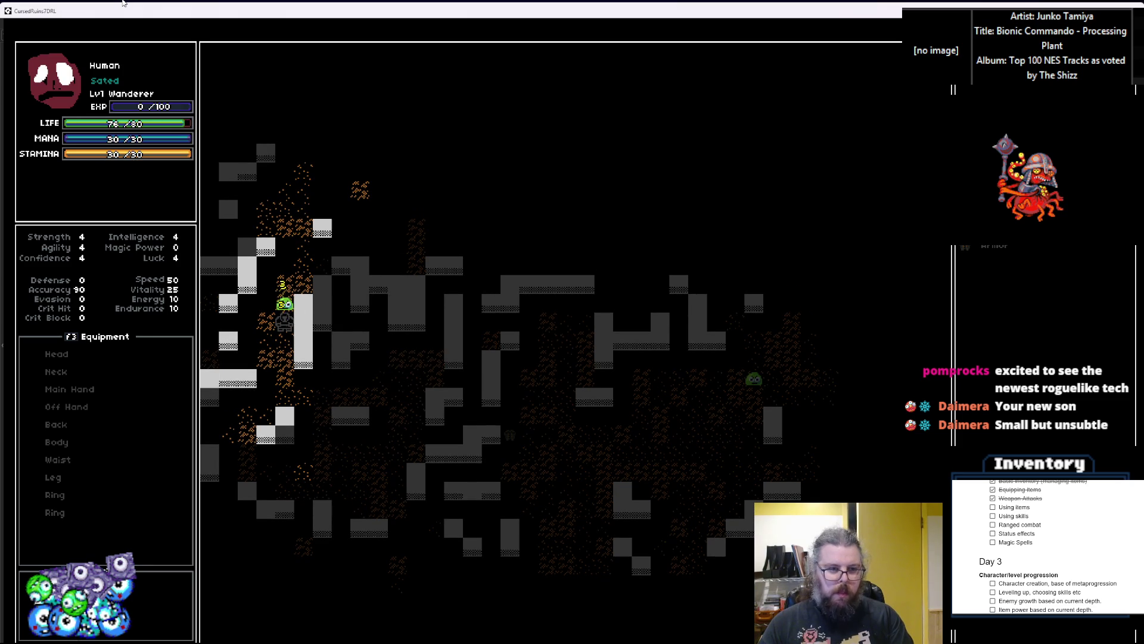
pyautogui.press('Up')
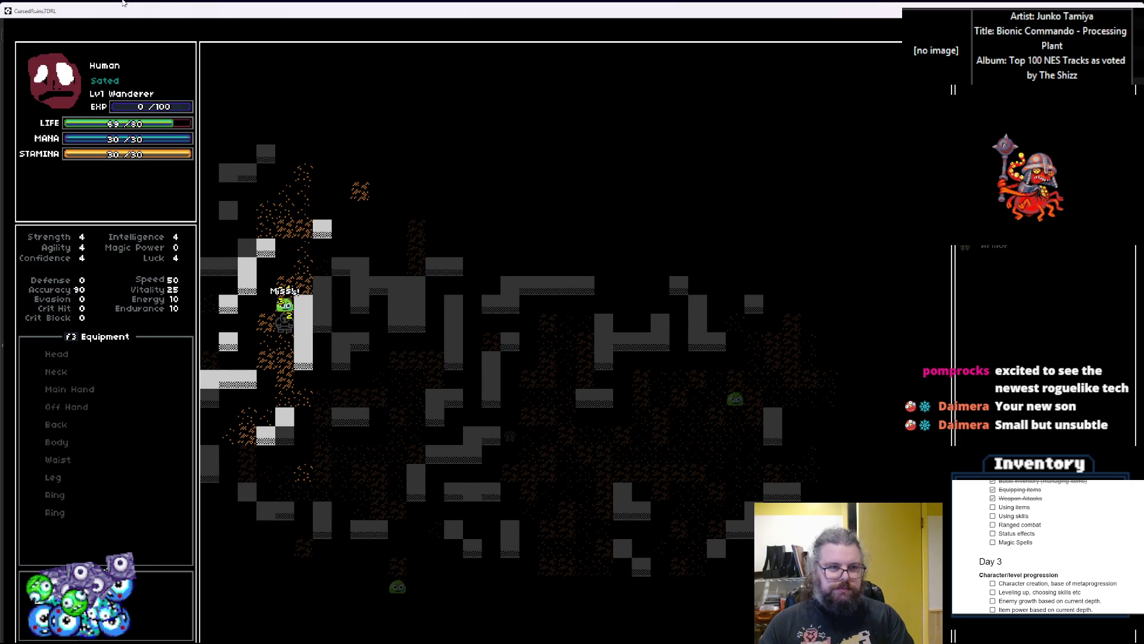
pyautogui.press('Up')
pyautogui.press('Up')
pyautogui.press('Up')
pyautogui.press('Right')
pyautogui.press('Right')
pyautogui.press('Right')
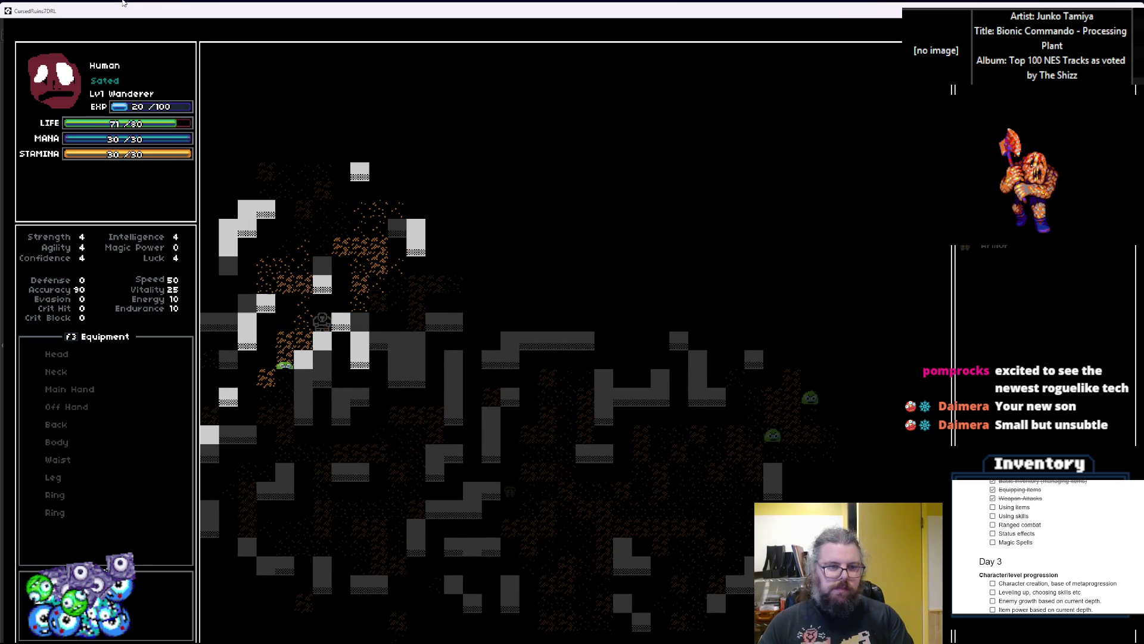
pyautogui.press('Right')
pyautogui.press('Right')
pyautogui.press('Right')
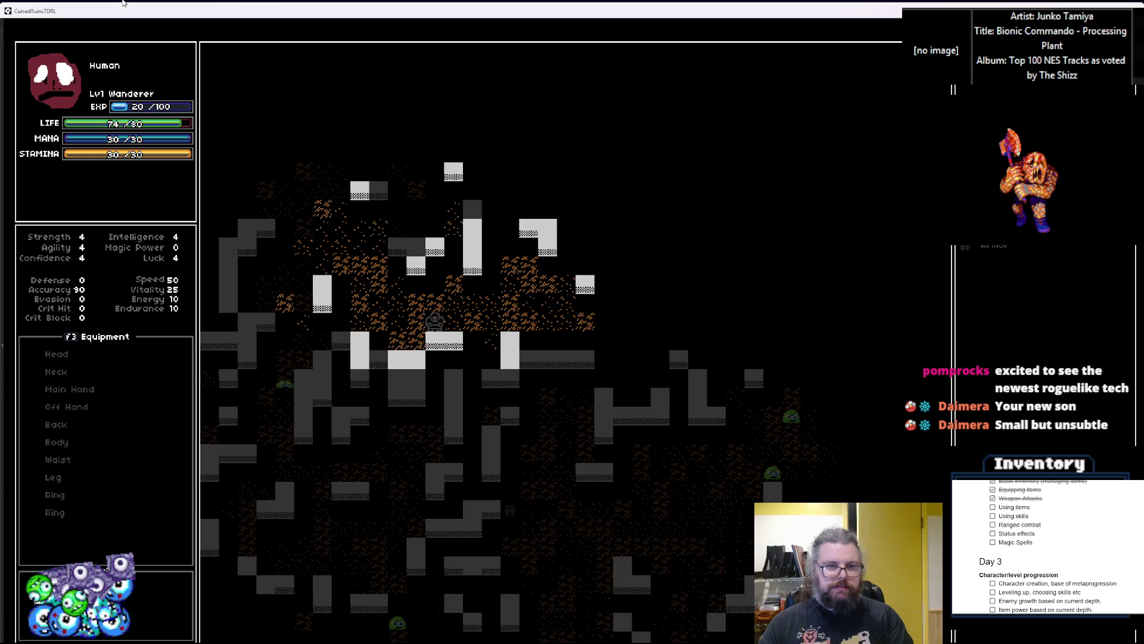
pyautogui.press('Right')
pyautogui.press('Right')
pyautogui.press('Right')
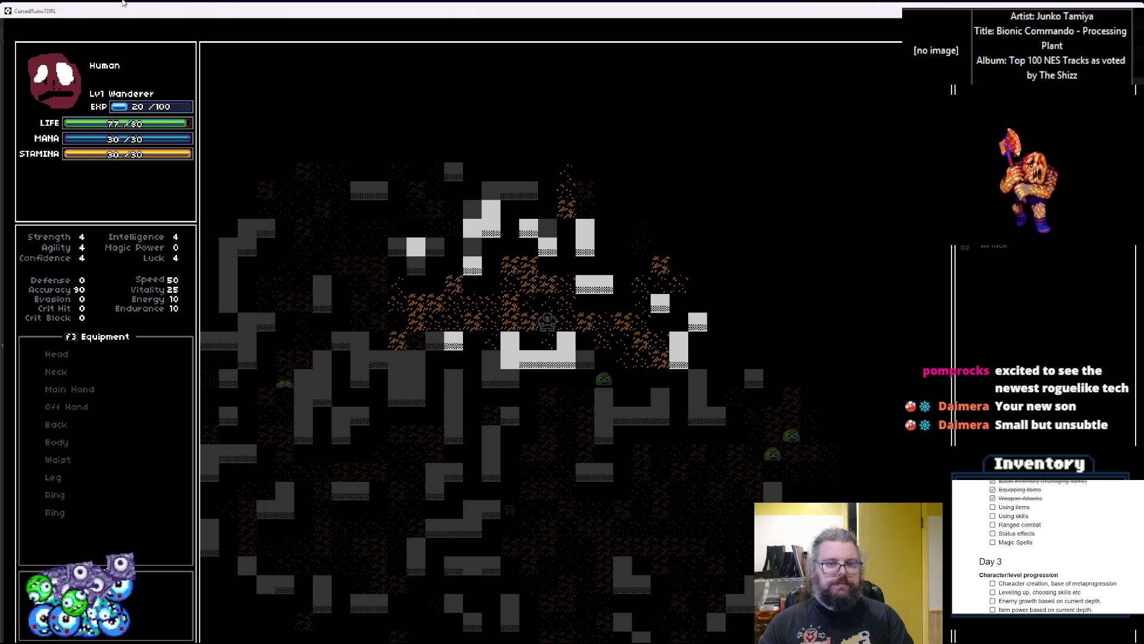
pyautogui.press('Down')
pyautogui.press('Right')
pyautogui.press('Right')
pyautogui.press('Down')
pyautogui.press('Down')
pyautogui.press('Left')
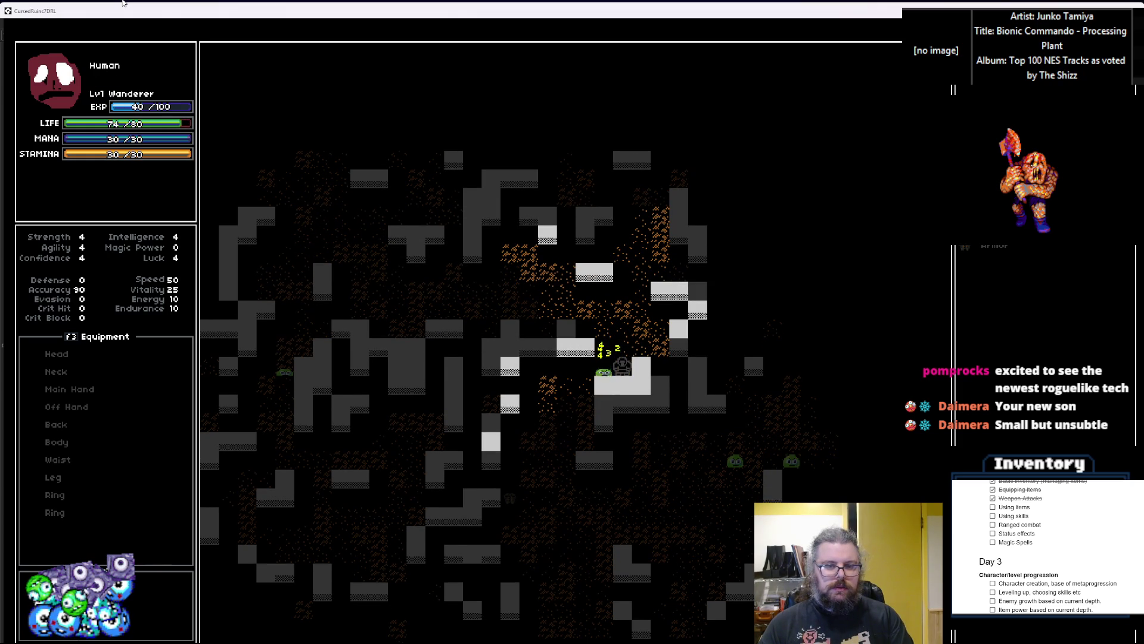
pyautogui.press('Up')
pyautogui.press('Up')
pyautogui.press('Up')
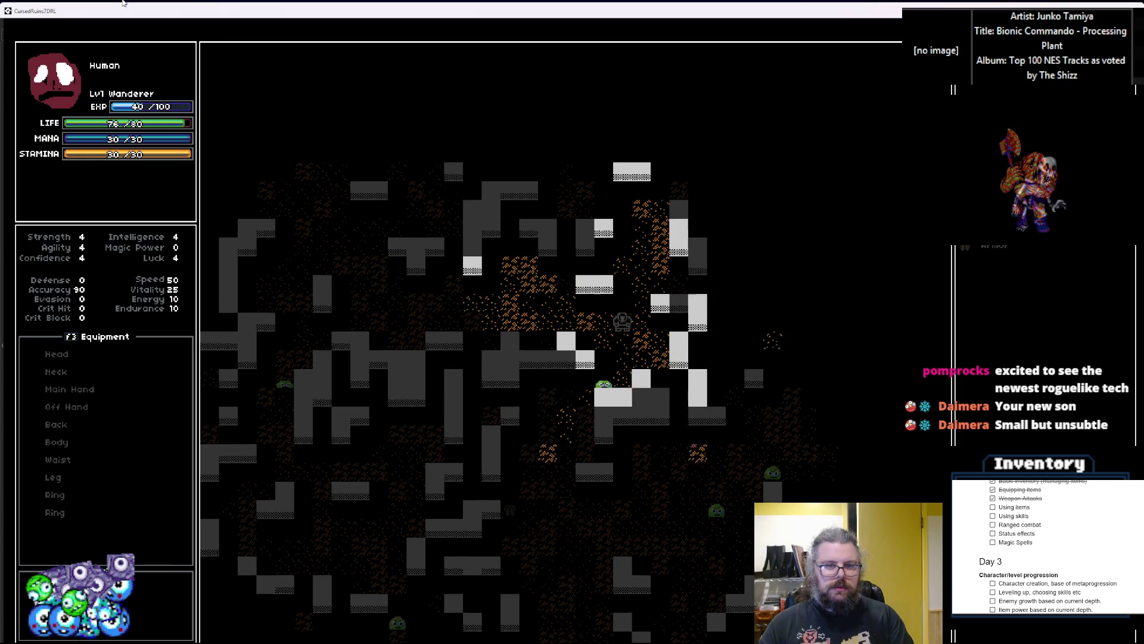
pyautogui.press('Up')
pyautogui.press('Up')
pyautogui.press('Up')
pyautogui.press('Right')
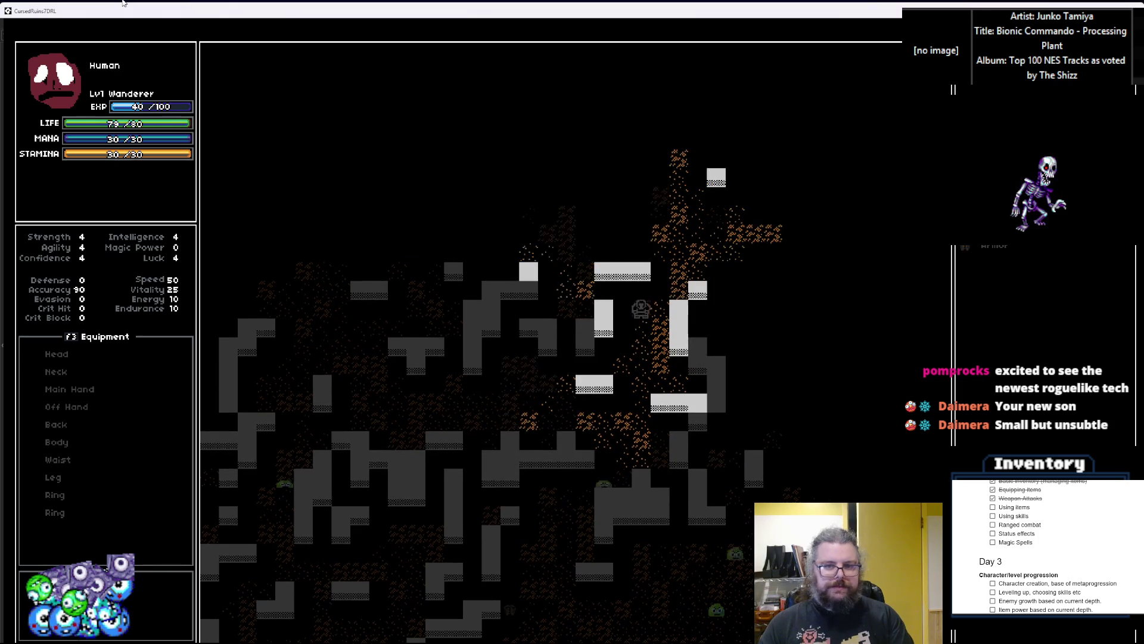
pyautogui.press('Up')
pyautogui.press('Up')
pyautogui.press('Up')
pyautogui.press('Left')
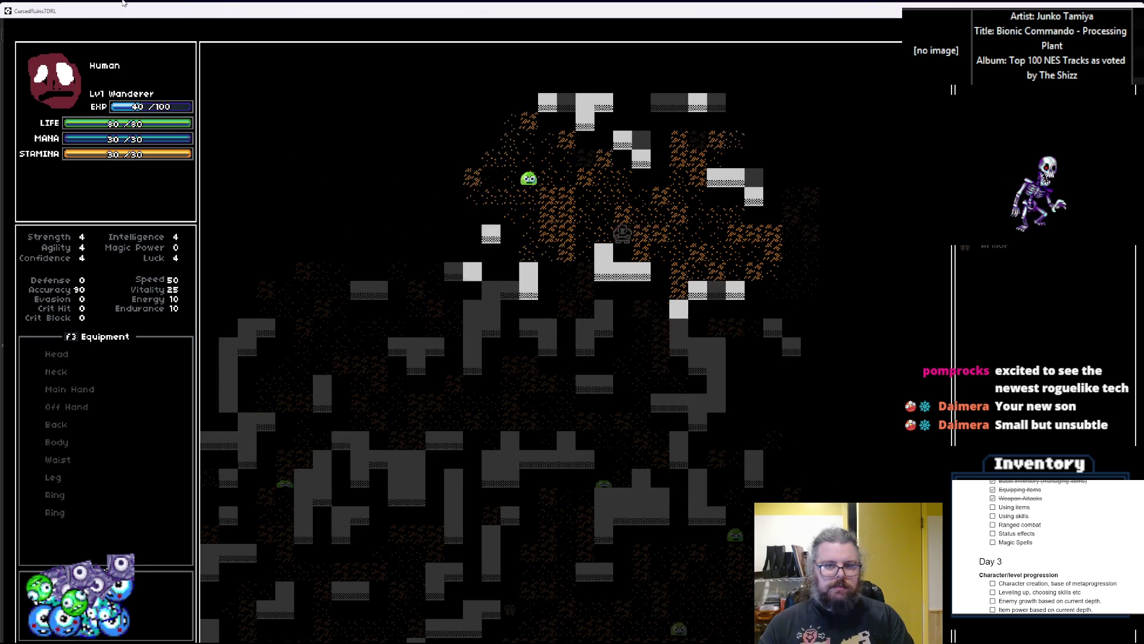
pyautogui.press('Left')
pyautogui.press('Left')
pyautogui.press('Left')
pyautogui.press('Up')
pyautogui.press('Up')
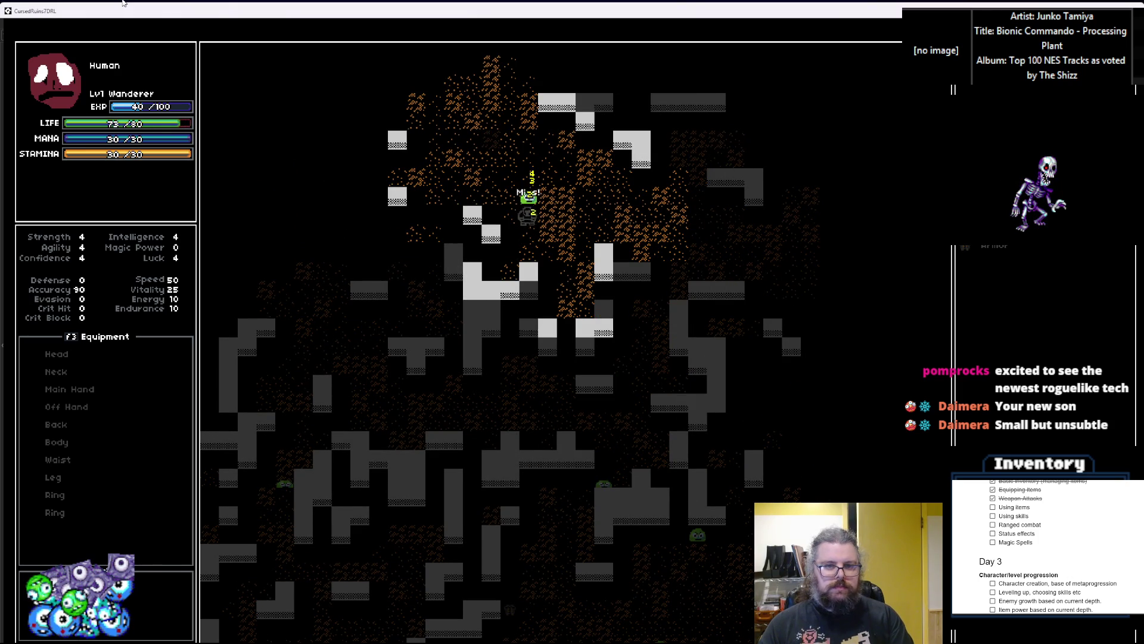
pyautogui.press('Up')
pyautogui.press('Up')
# Walk the hero left and down through the dungeon toward more slimes
pyautogui.press('Left')
pyautogui.press('Left')
pyautogui.press('Left')
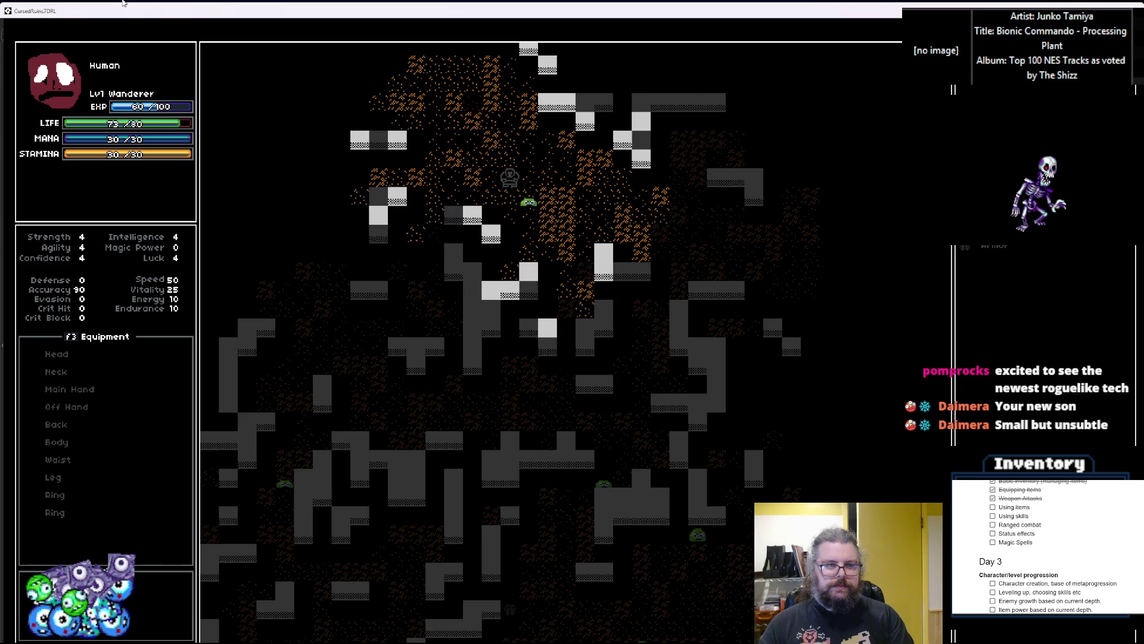
pyautogui.press('Up')
pyautogui.press('Left')
pyautogui.press('Left')
pyautogui.press('Left')
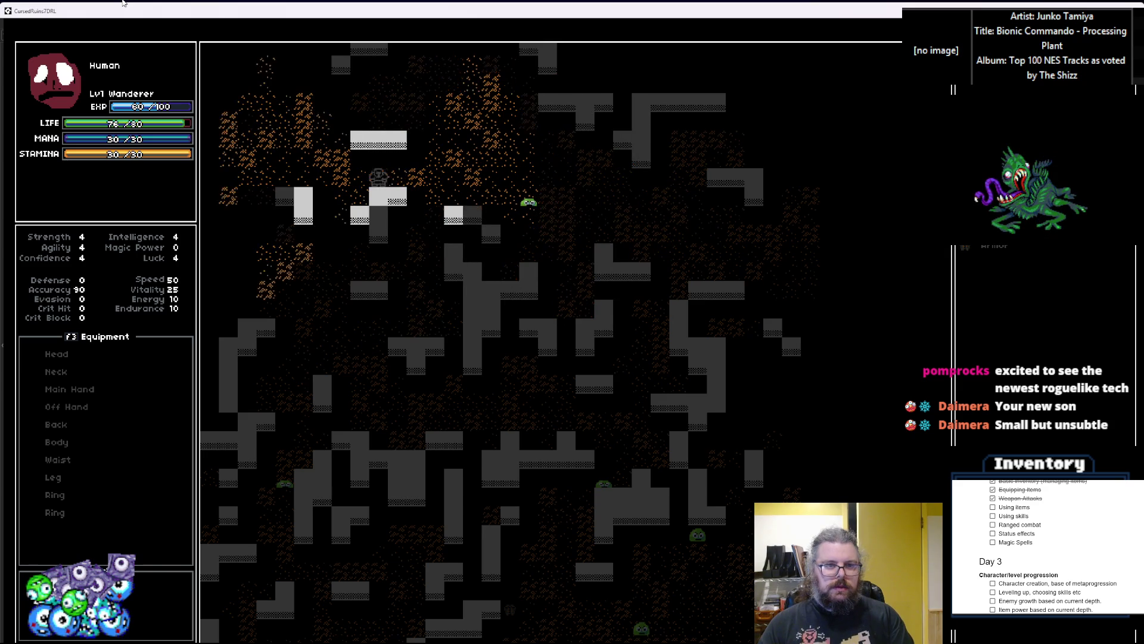
pyautogui.press('Down')
pyautogui.press('Down')
pyautogui.press('Down')
pyautogui.press('Down')
pyautogui.press('Down')
pyautogui.press('Down')
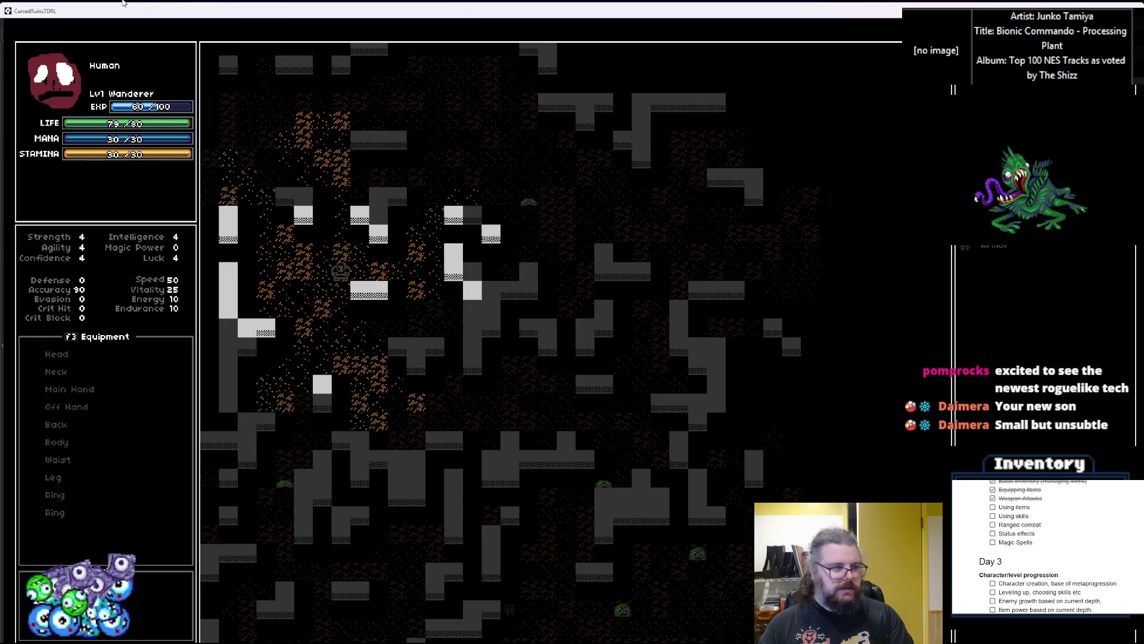
pyautogui.press('Left')
pyautogui.press('Left')
pyautogui.press('Left')
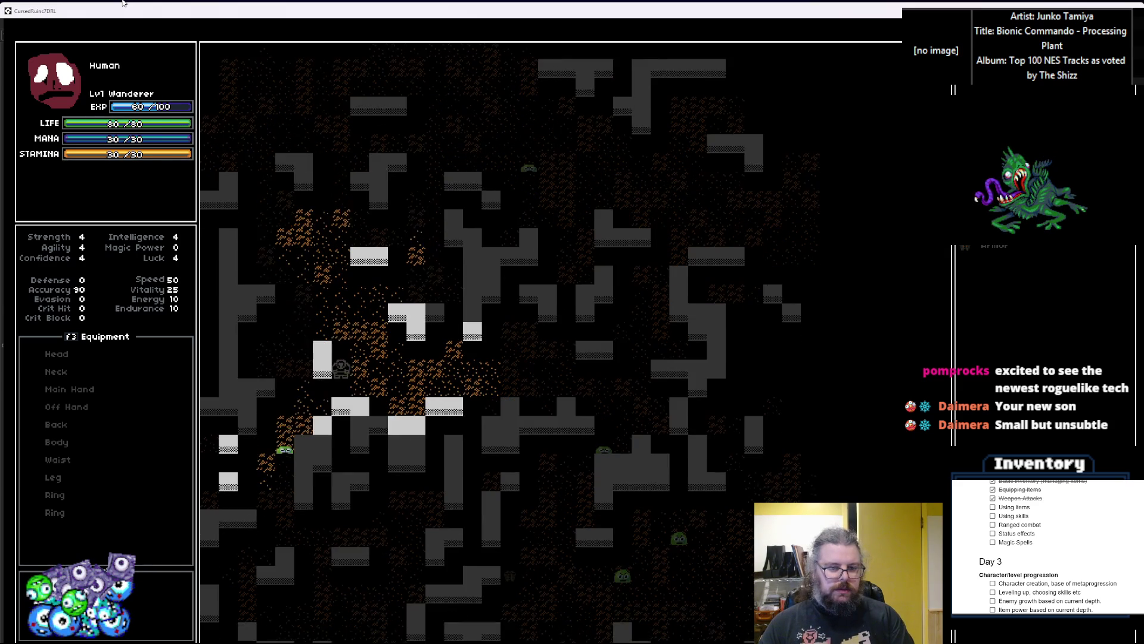
pyautogui.press('Down')
pyautogui.press('Down')
pyautogui.press('Down')
pyautogui.press('Down')
pyautogui.press('Down')
pyautogui.press('Down')
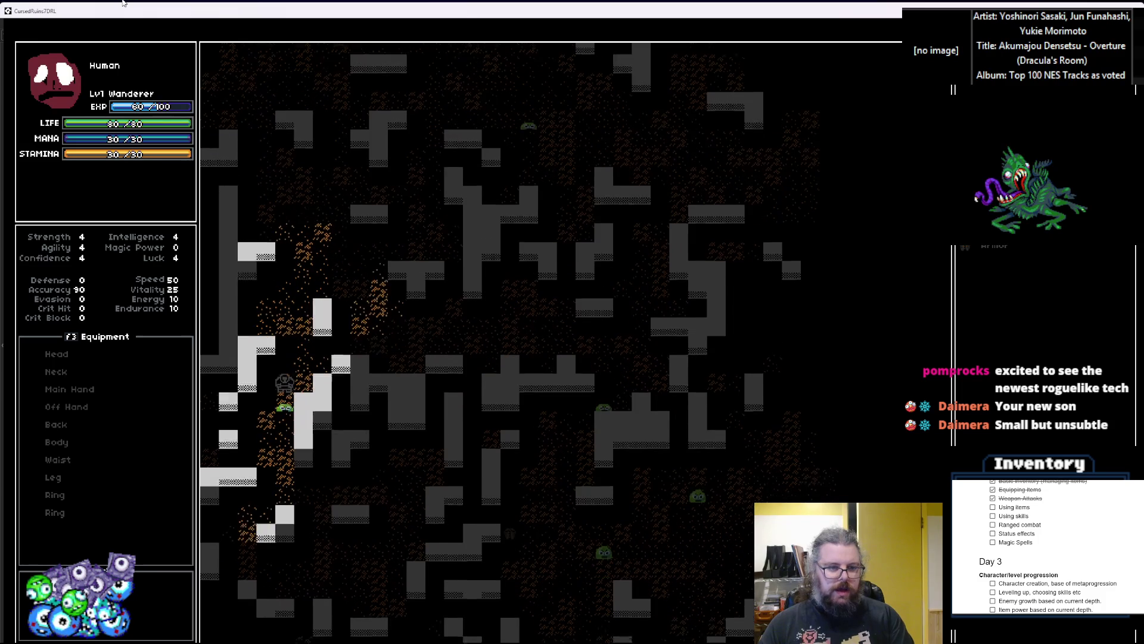
pyautogui.press('Down')
pyautogui.press('Down')
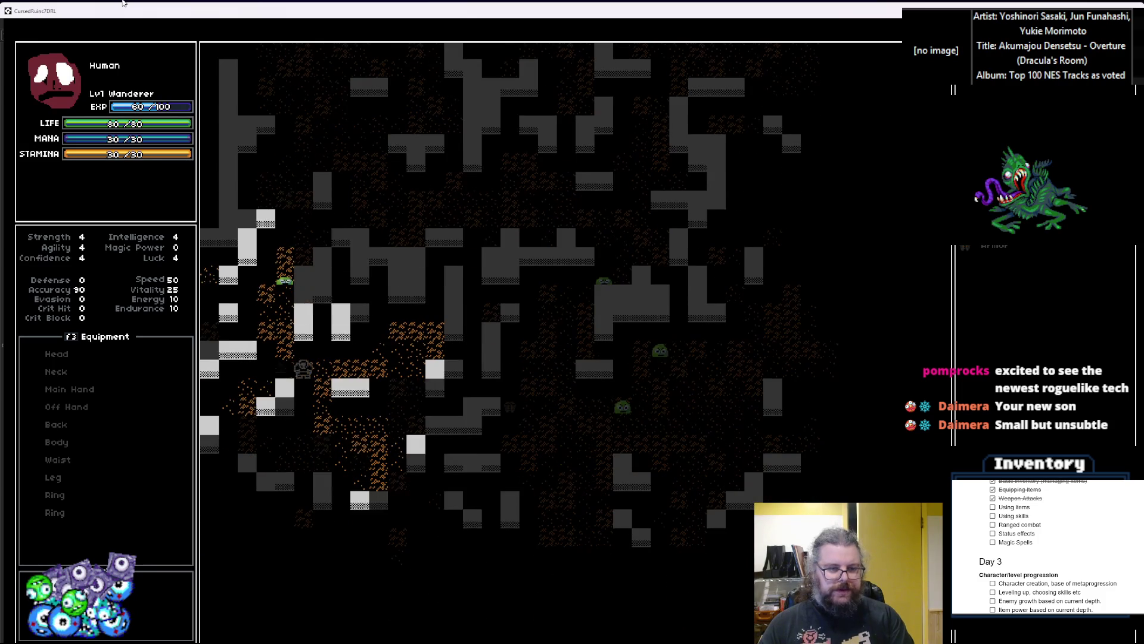
pyautogui.press('Right')
pyautogui.press('Right')
pyautogui.press('Right')
pyautogui.press('Down')
pyautogui.press('Down')
pyautogui.press('Down')
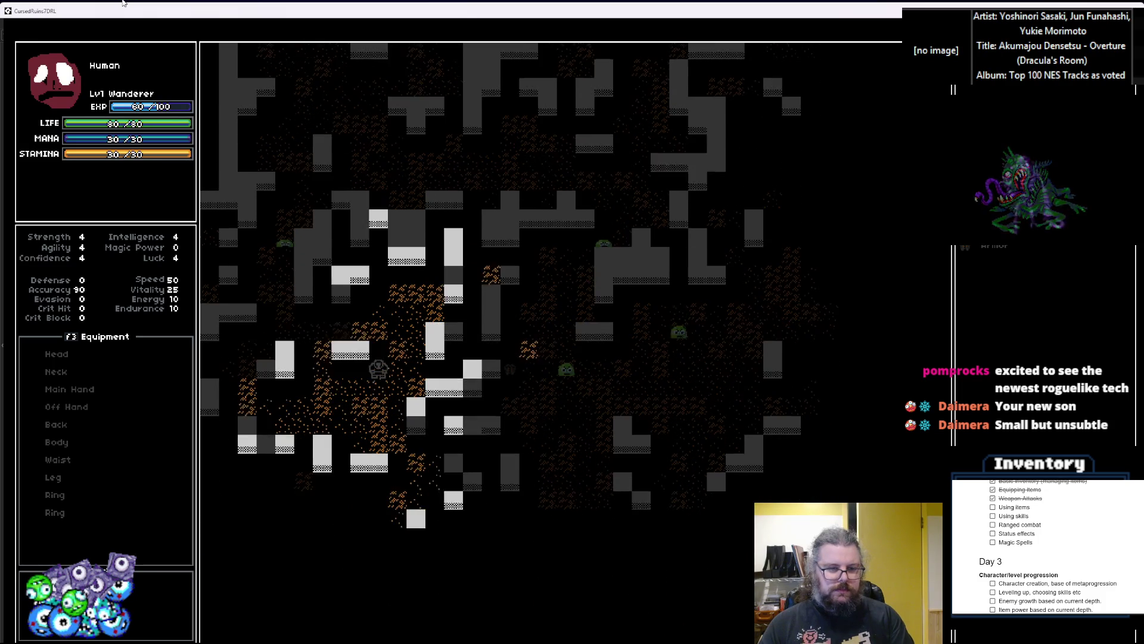
pyautogui.press('Right')
pyautogui.press('Right')
pyautogui.press('Down')
pyautogui.press('Down')
pyautogui.press('Down')
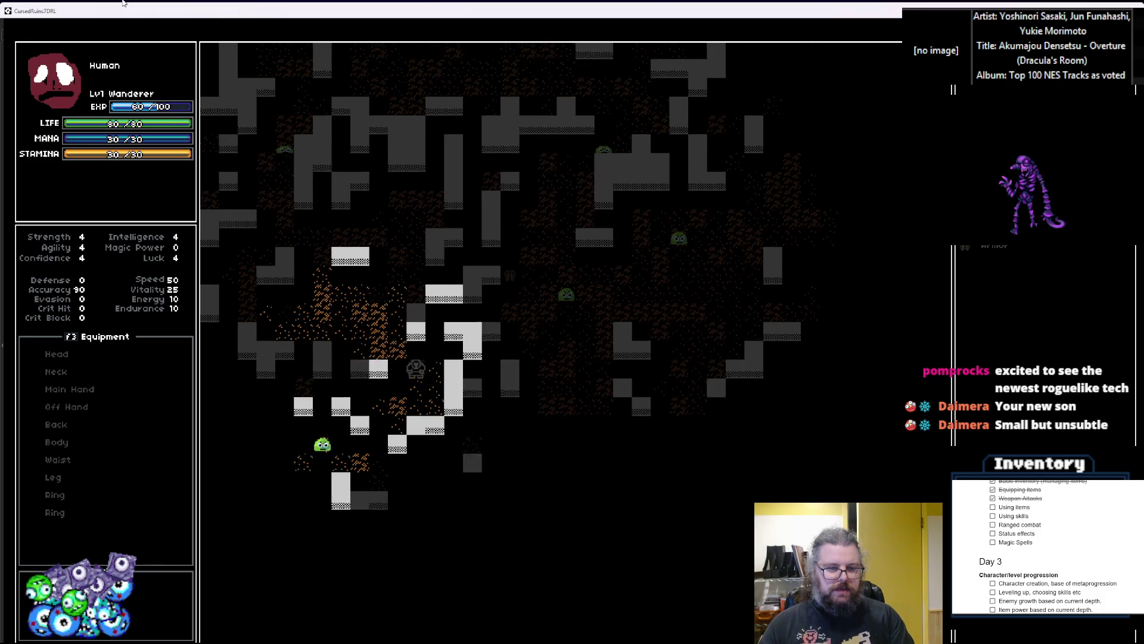
pyautogui.press('Left')
pyautogui.press('Left')
pyautogui.press('Down')
pyautogui.press('Down')
pyautogui.press('Down')
pyautogui.press('Down')
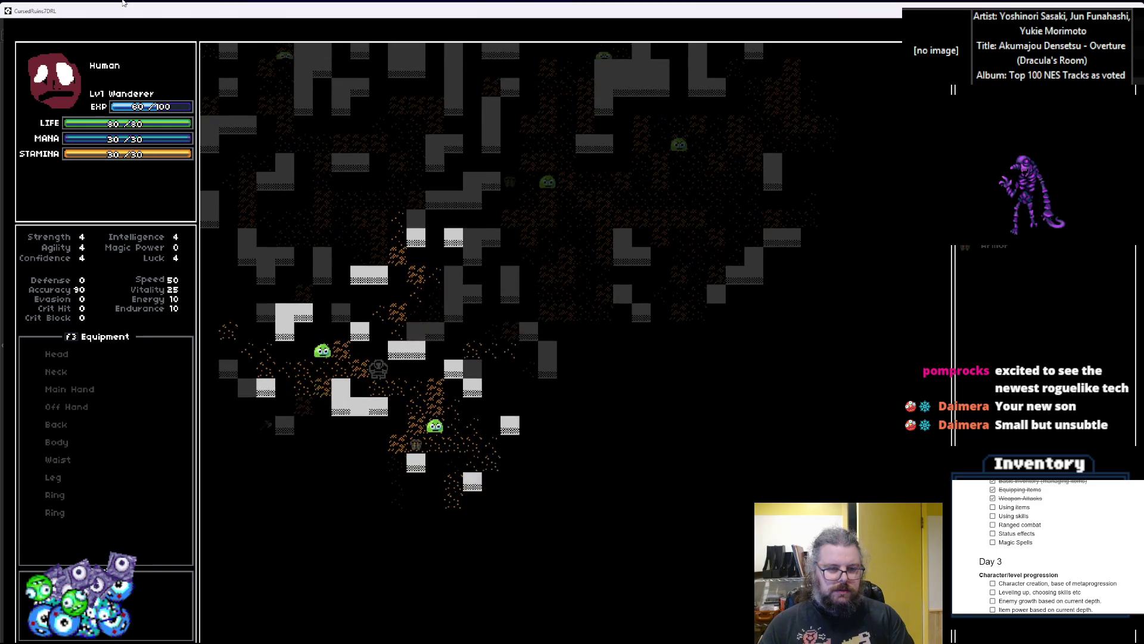
pyautogui.press('Right')
pyautogui.press('Right')
pyautogui.press('Right')
pyautogui.press('Down')
pyautogui.press('Down')
pyautogui.press('Down')
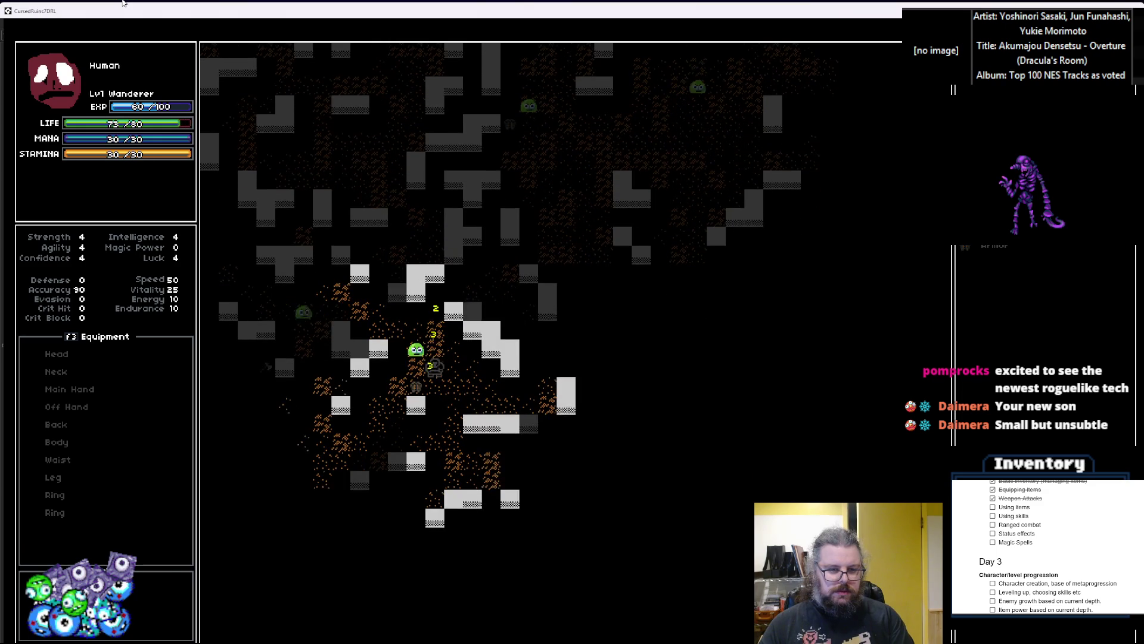
pyautogui.press('Down')
pyautogui.press('Down')
pyautogui.press('Down')
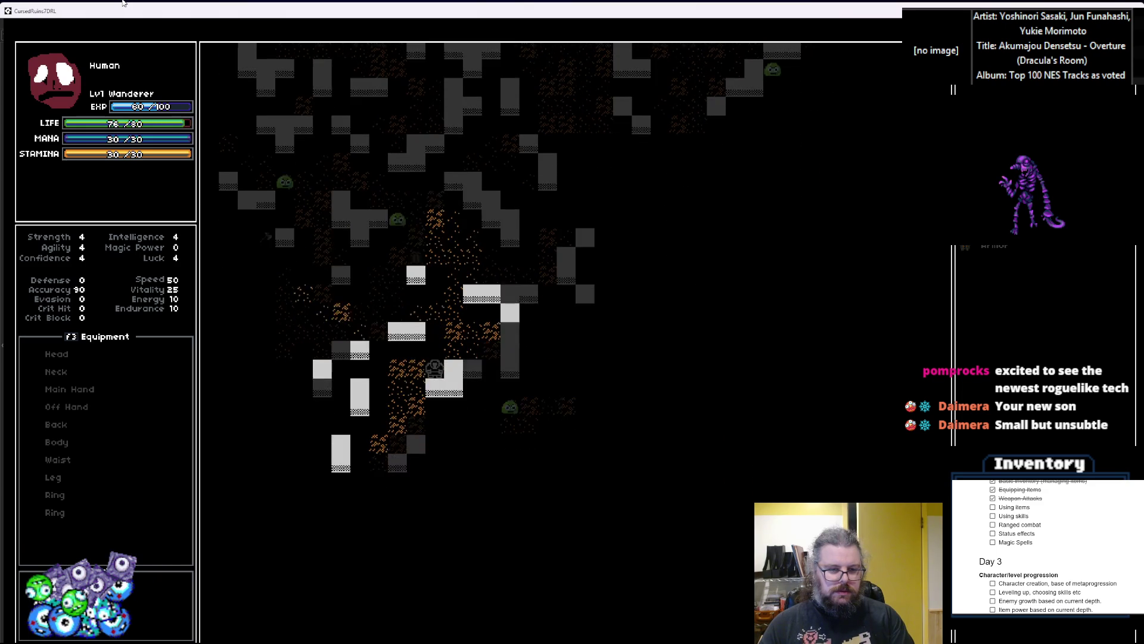
pyautogui.press('Left')
pyautogui.press('Left')
# Kill the nearby slime and walk right to pick up the Mana Potion
pyautogui.press('Right')
pyautogui.press('Right')
pyautogui.press('Right')
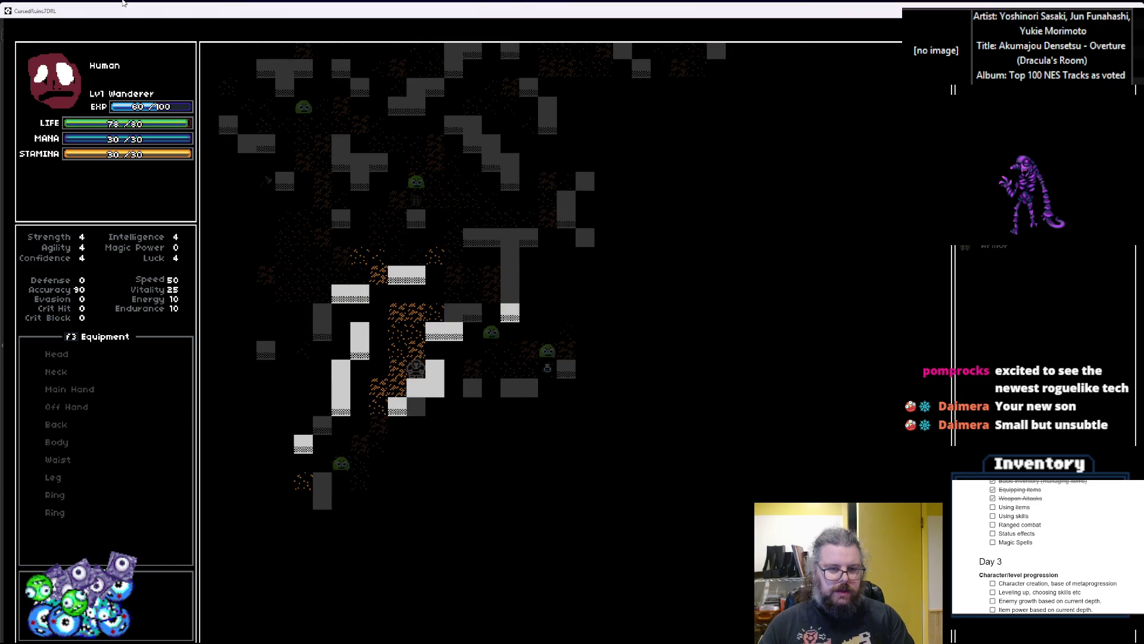
pyautogui.press('Up')
pyautogui.press('Right')
pyautogui.press('Right')
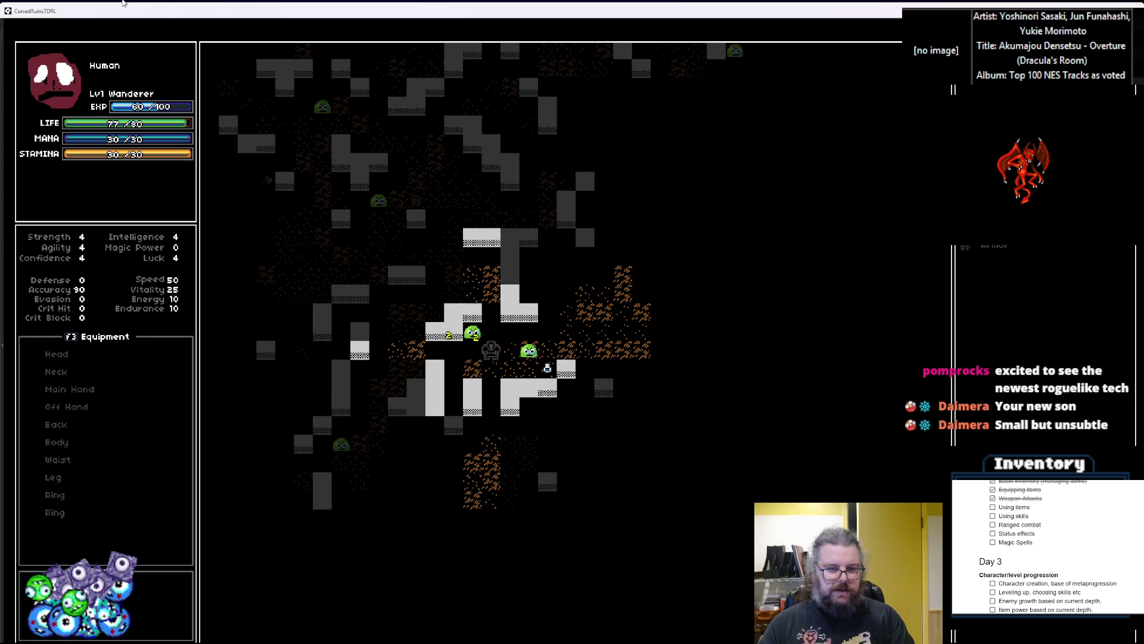
pyautogui.press('Left')
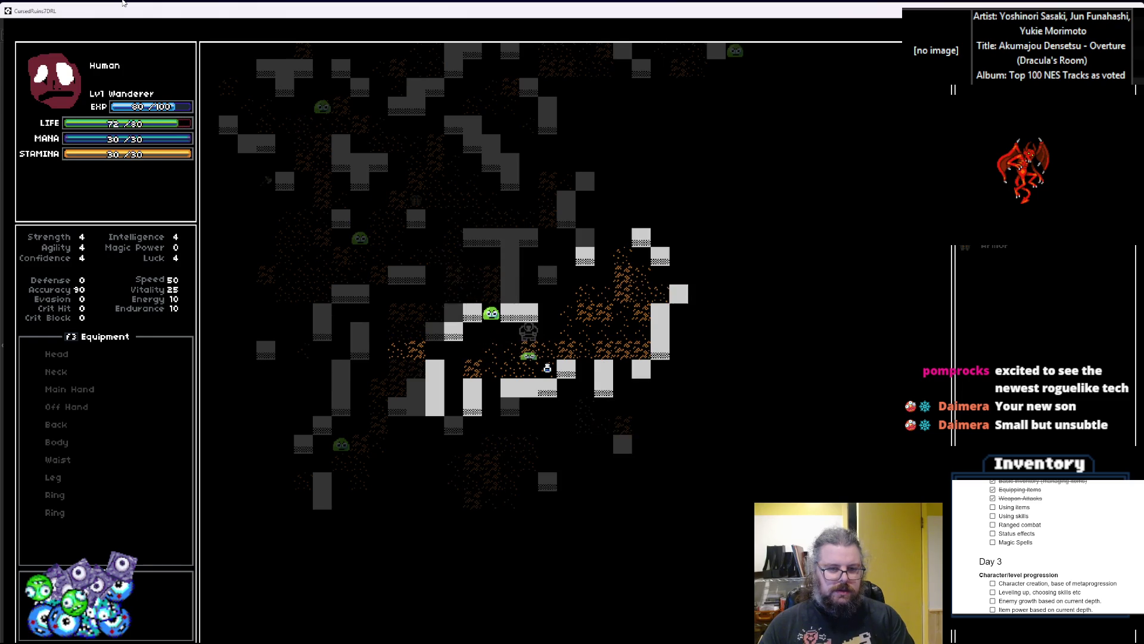
pyautogui.press('Up')
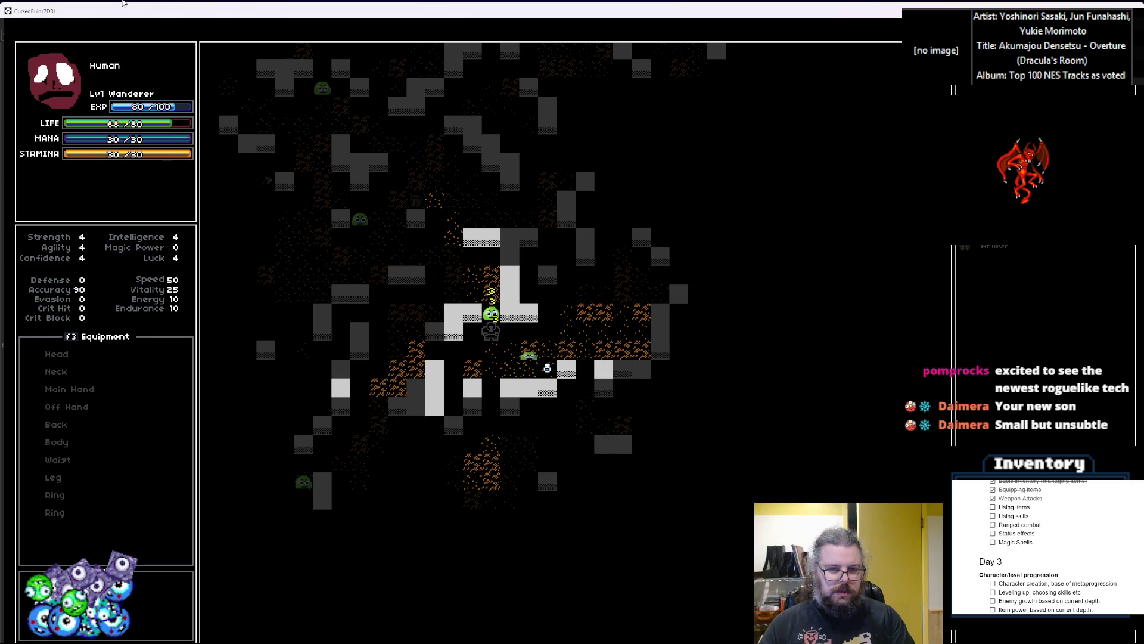
pyautogui.press('Up')
pyautogui.press('Up')
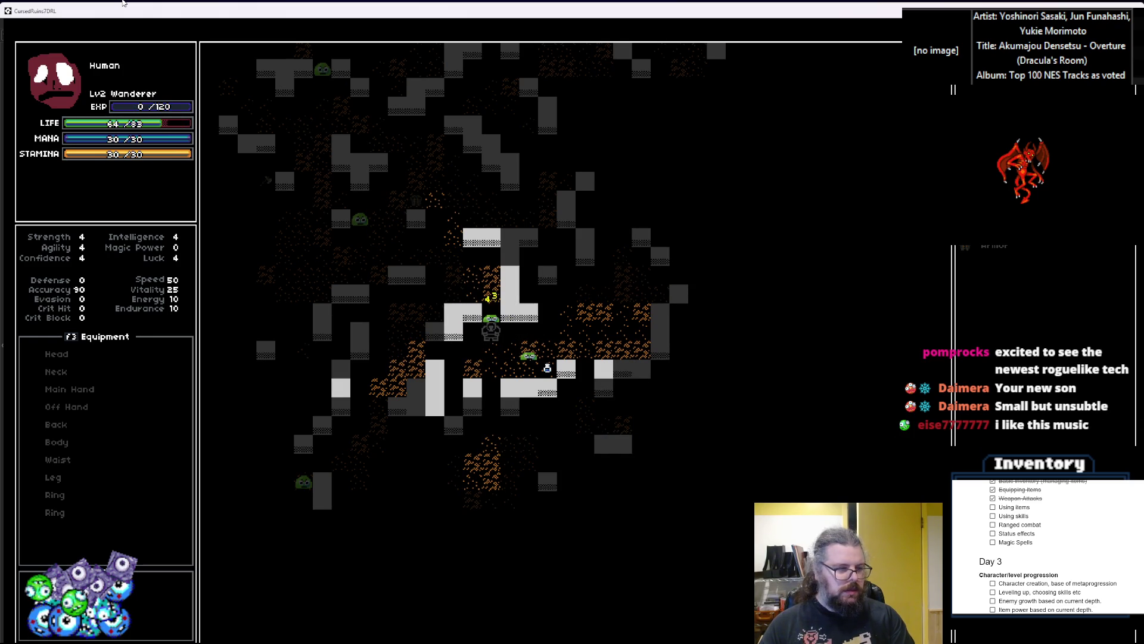
pyautogui.press('Down')
pyautogui.press('Right')
pyautogui.press('Right')
pyautogui.press('Right')
pyautogui.press('Down')
pyautogui.press('Up')
pyautogui.press('Right')
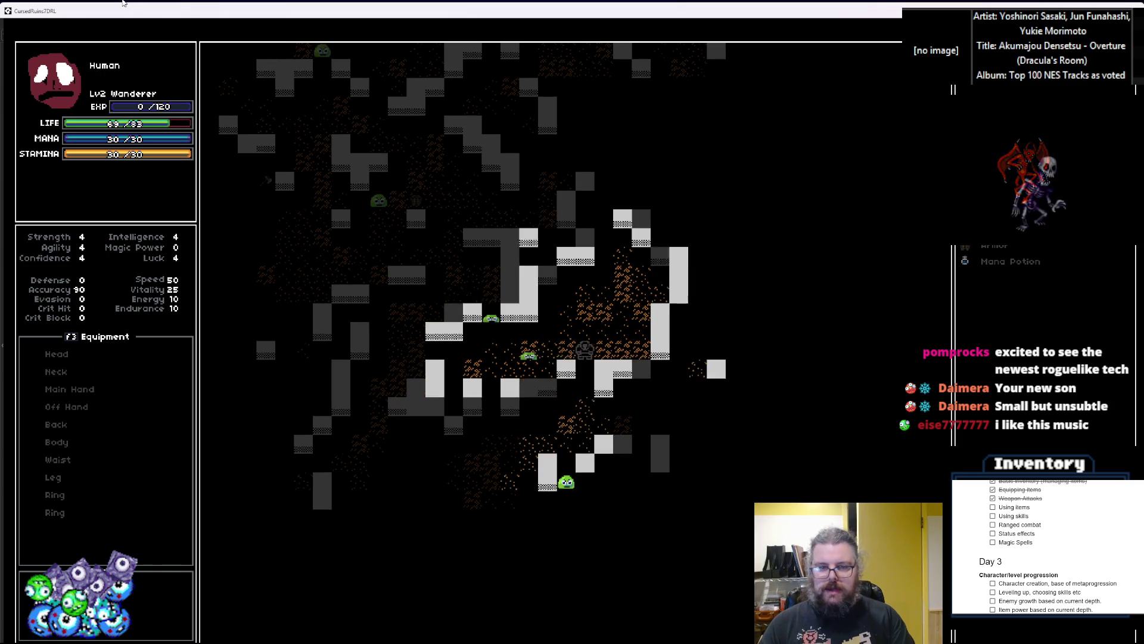
# Fight the next slimes, then quit the game and close the Debugger tab
pyautogui.press('Down')
pyautogui.press('Down')
pyautogui.press('Down')
pyautogui.press('Right')
pyautogui.press('Left')
pyautogui.press('Down')
pyautogui.press('Down')
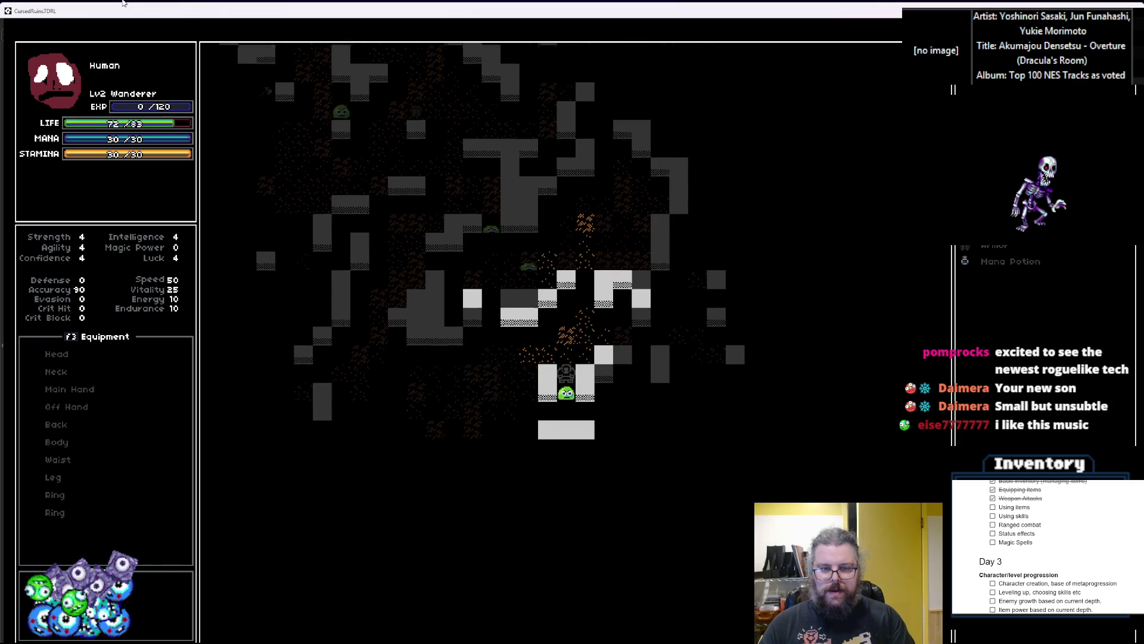
pyautogui.press('Down')
pyautogui.press('Down')
pyautogui.press('Down')
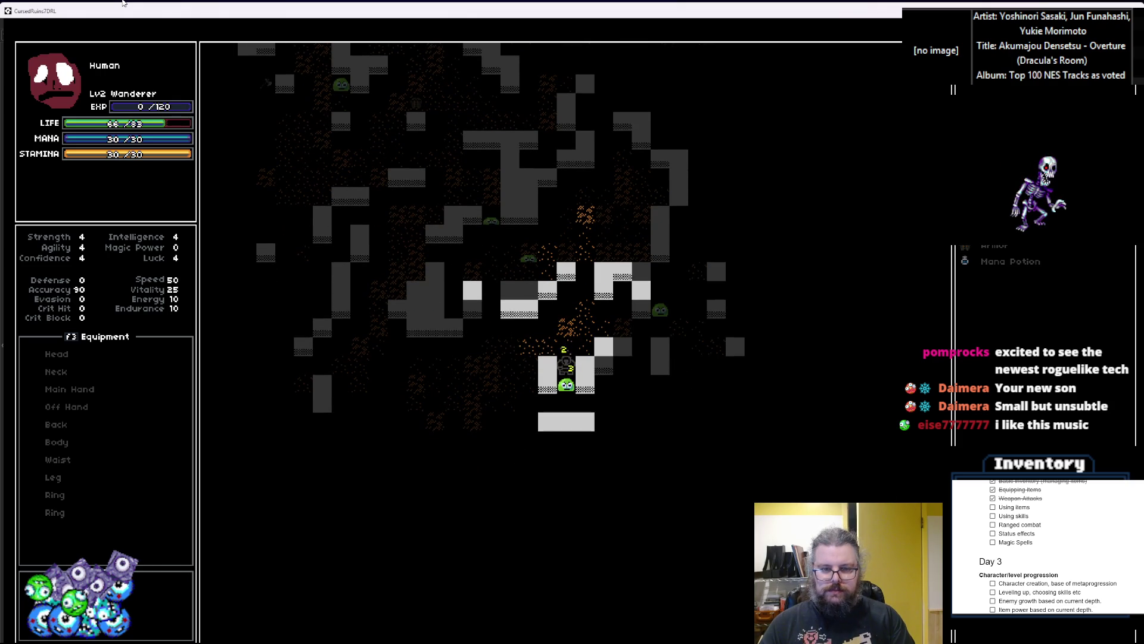
pyautogui.press('Down')
pyautogui.press('Down')
pyautogui.press('Down')
pyautogui.press('Left')
pyautogui.press('Left')
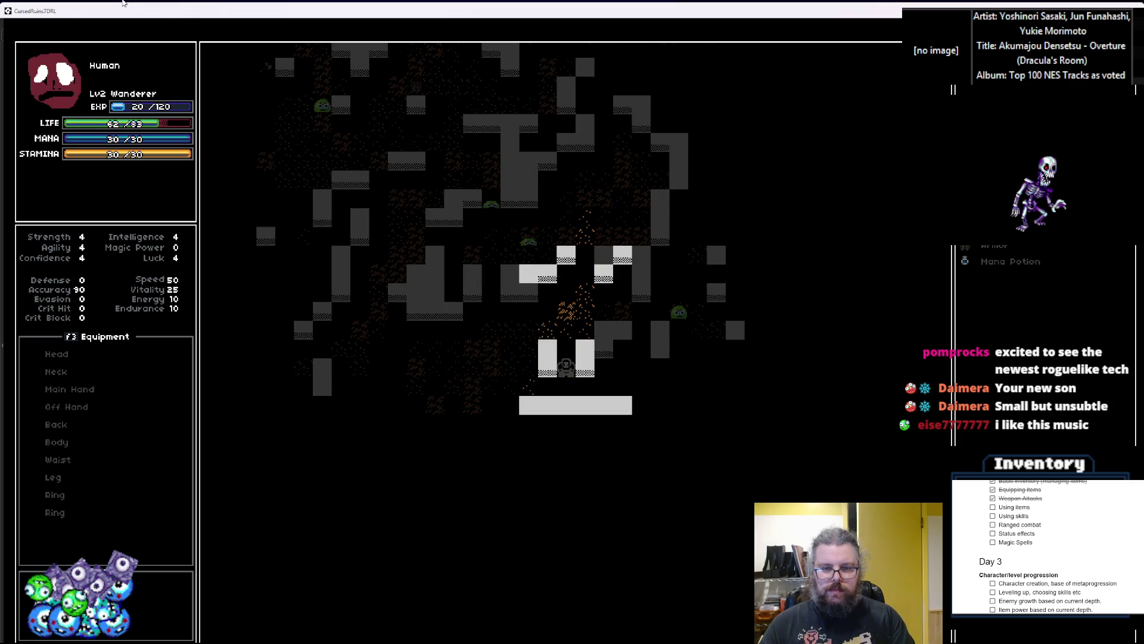
pyautogui.press('Left')
pyautogui.press('Left')
pyautogui.press('Left')
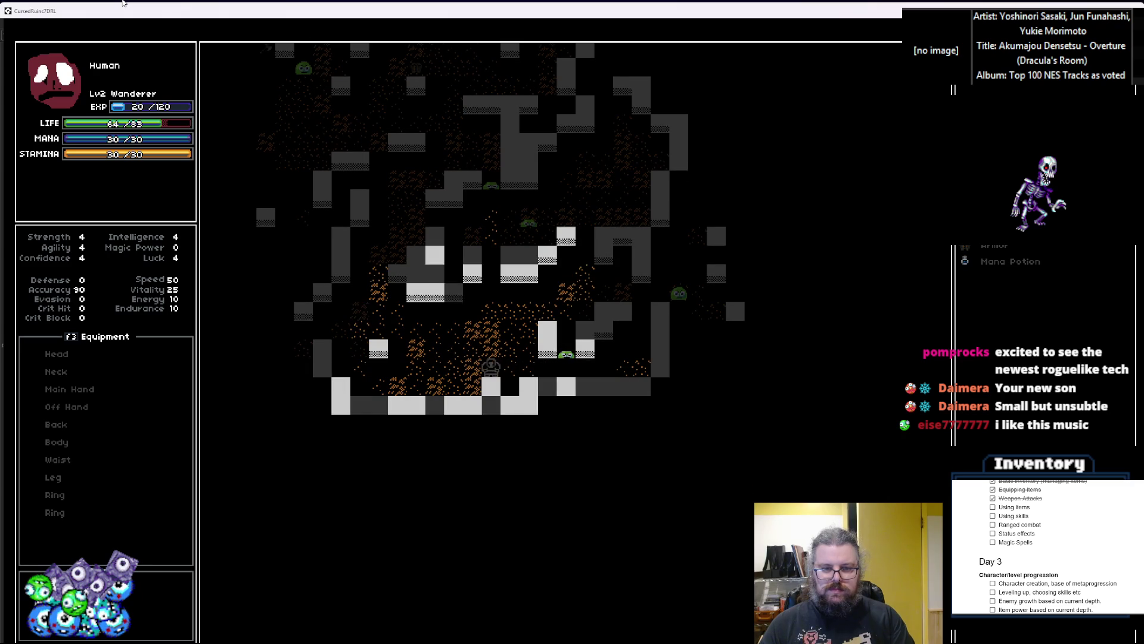
pyautogui.press('Left')
pyautogui.press('Left')
pyautogui.press('Up')
pyautogui.press('Up')
pyautogui.press('Left')
pyautogui.press('Left')
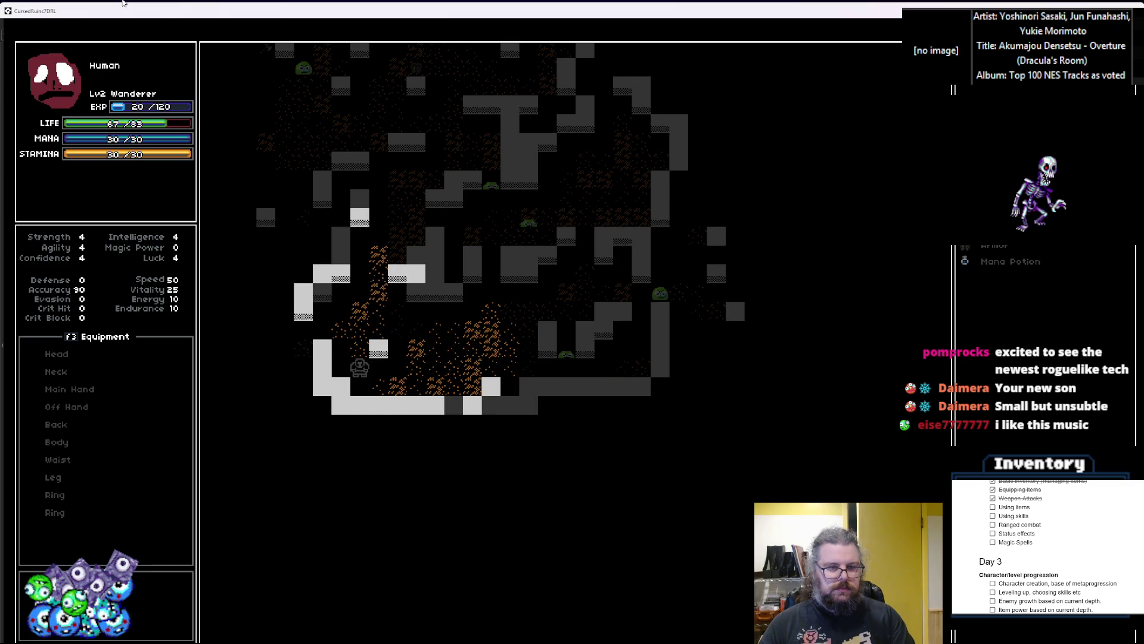
pyautogui.press('Down')
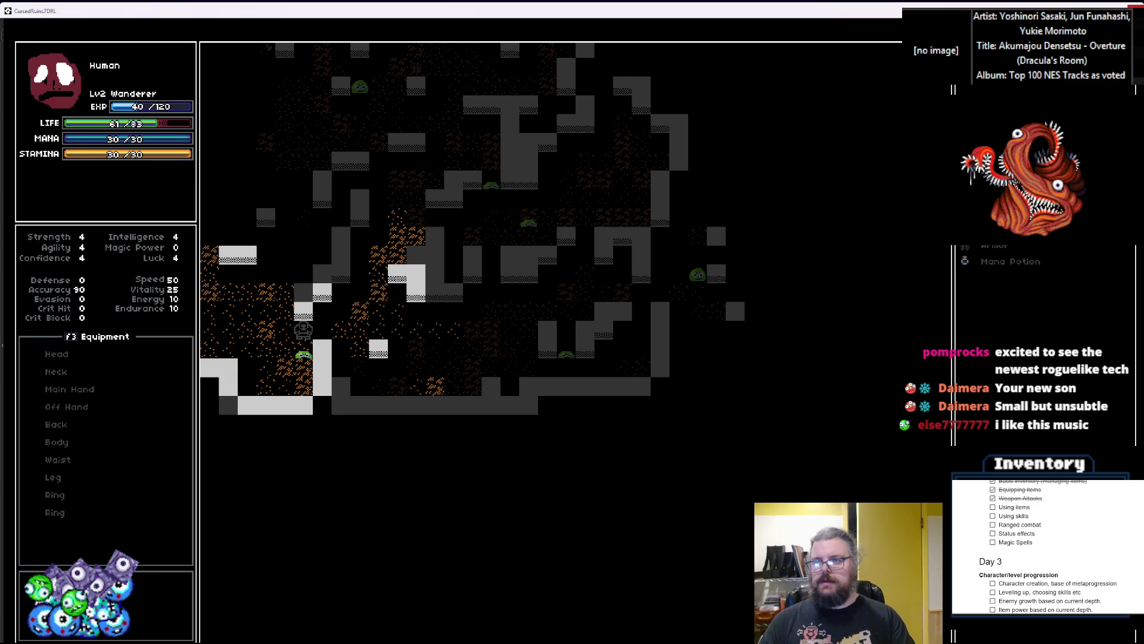
pyautogui.press('Escape')
pyautogui.click(200, 62)
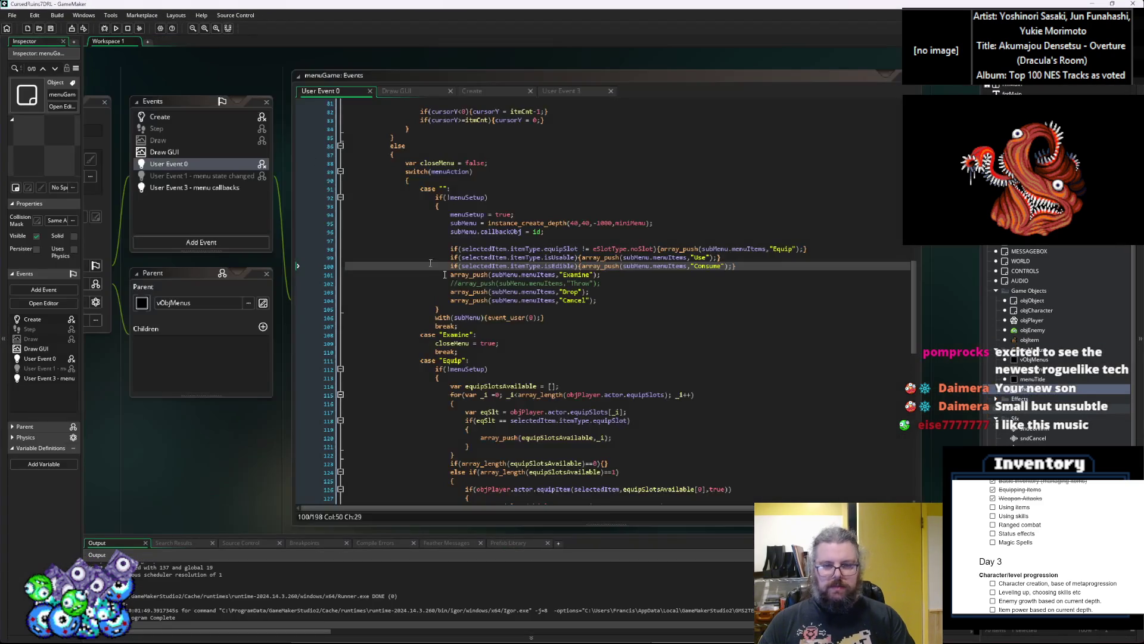
# Open the WORLD object's Create event code and scroll to the enemy spawning block
pyautogui.moveTo(707, 446)
pyautogui.mouseDown()
pyautogui.moveTo(641, 344)
pyautogui.moveTo(626, 255)
pyautogui.moveTo(654, 313)
pyautogui.moveTo(633, 264)
pyautogui.mouseUp()
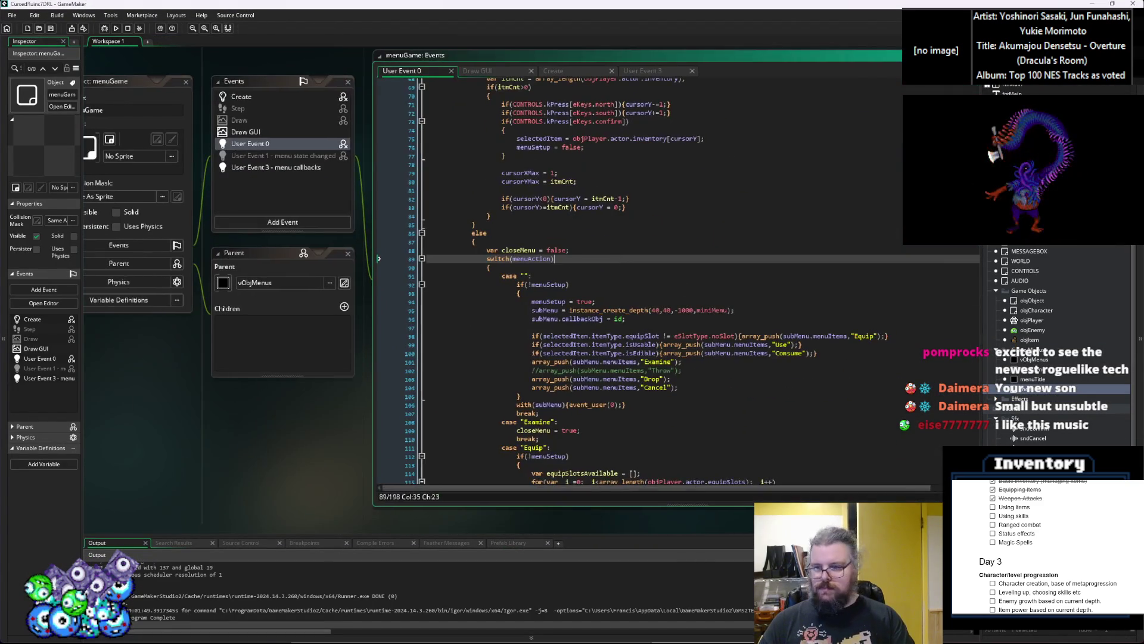
pyautogui.doubleClick(1021, 261)
pyautogui.moveTo(577, 349); pyautogui.dragTo(529, 358)
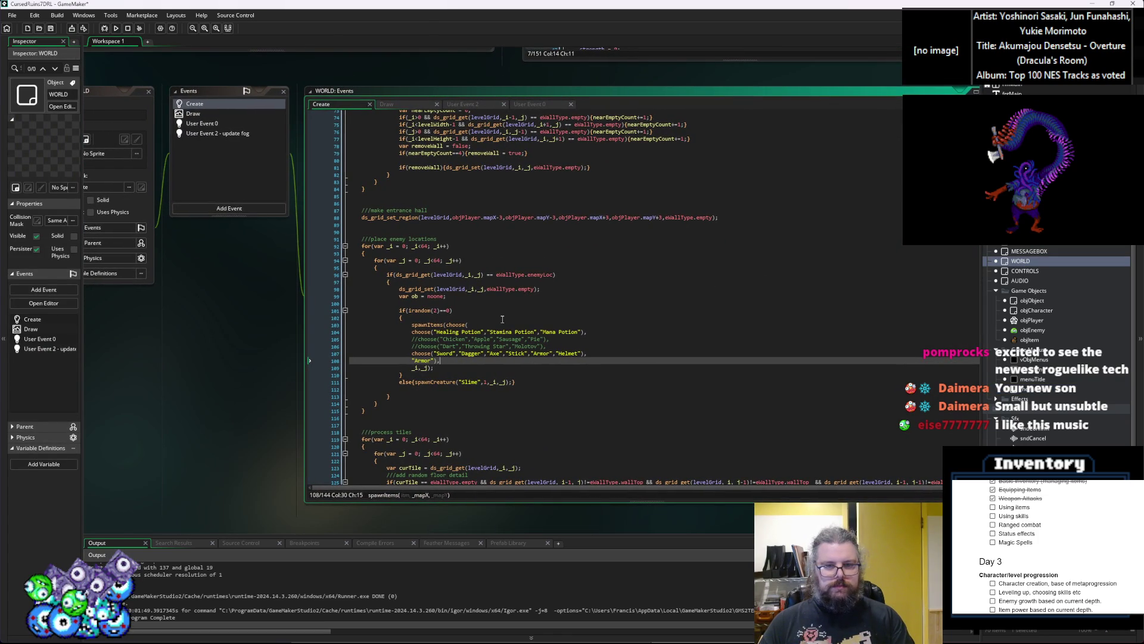
pyautogui.press('Down')
pyautogui.press('Down')
pyautogui.scroll(4, 561, 364)
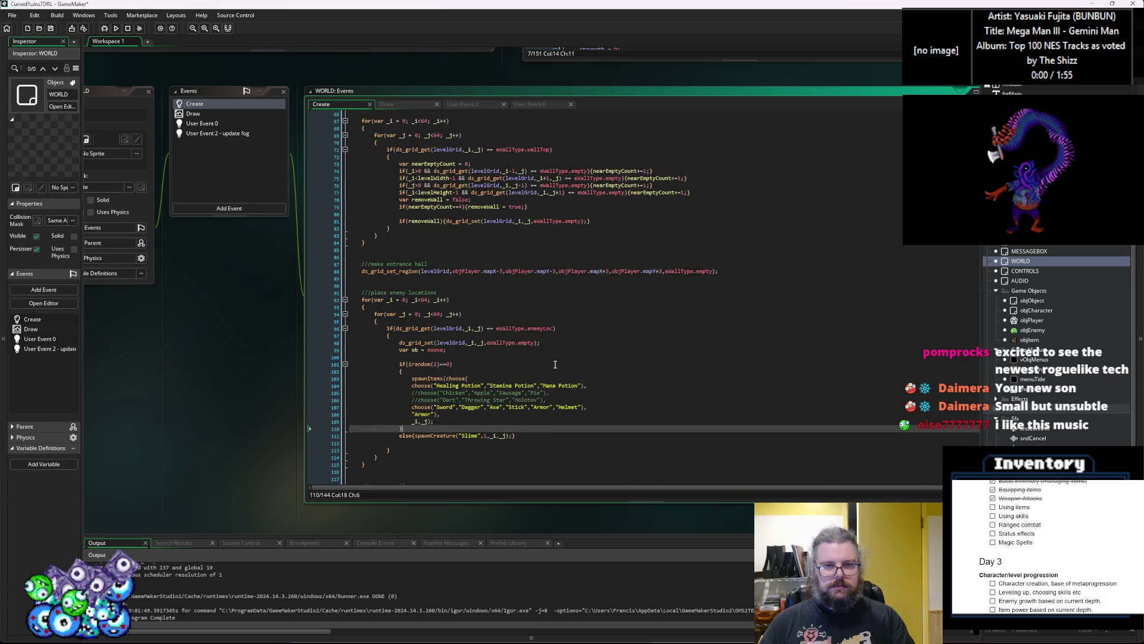
pyautogui.scroll(3, 548, 351)
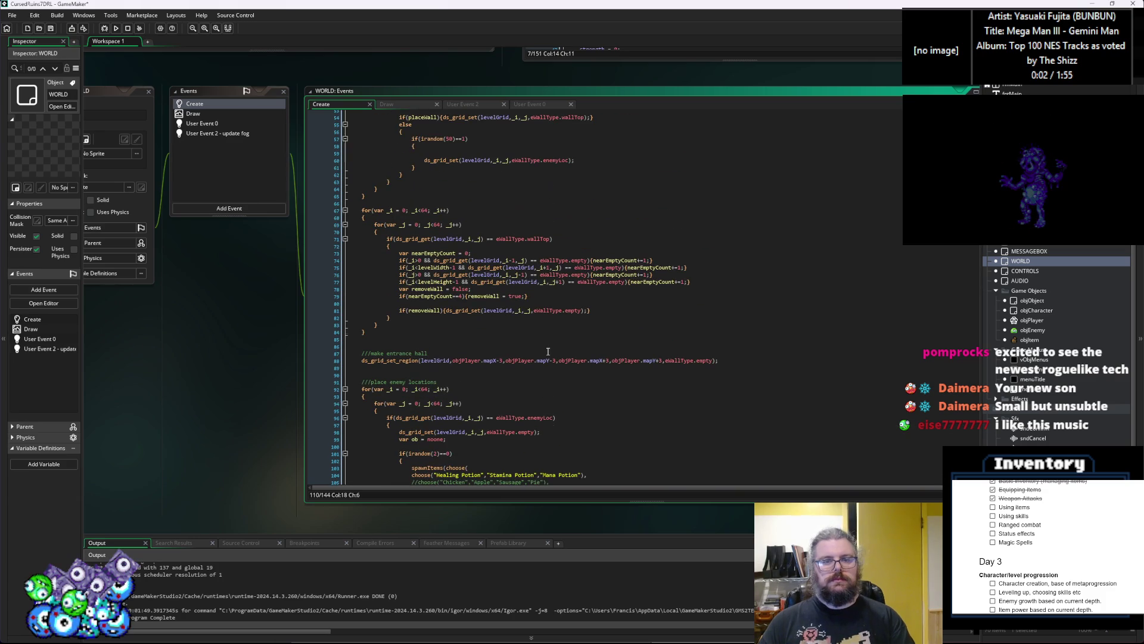
pyautogui.scroll(3, 545, 369)
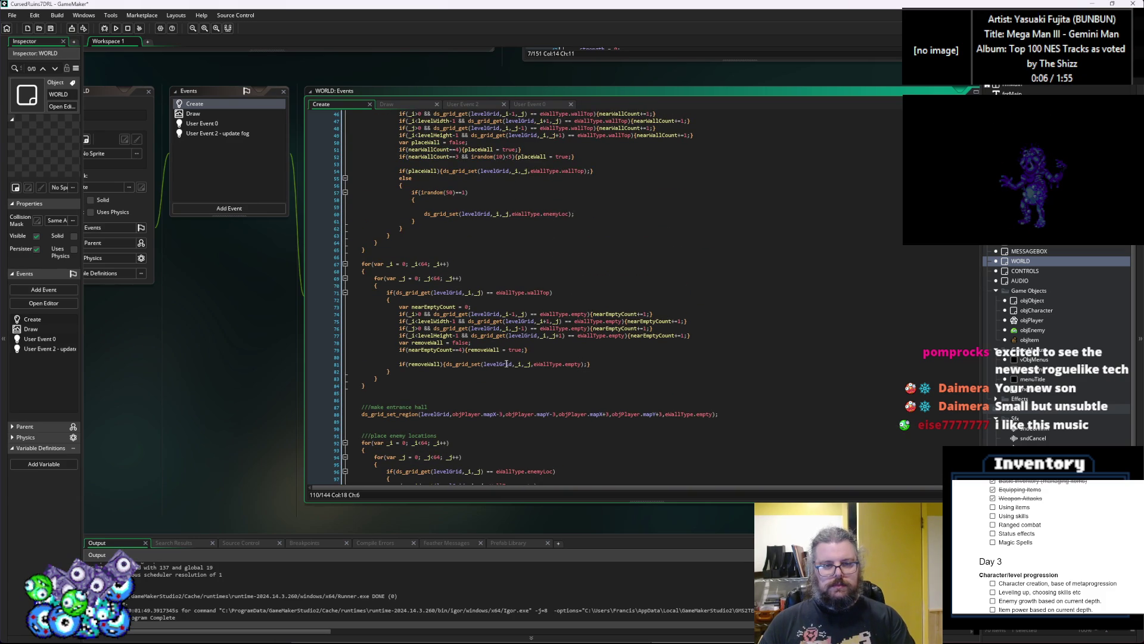
pyautogui.scroll(3, 533, 368)
# Edit the irandom(50) enemy spawn chance on line 57, then save and debug-run the game
pyautogui.click(451, 247)
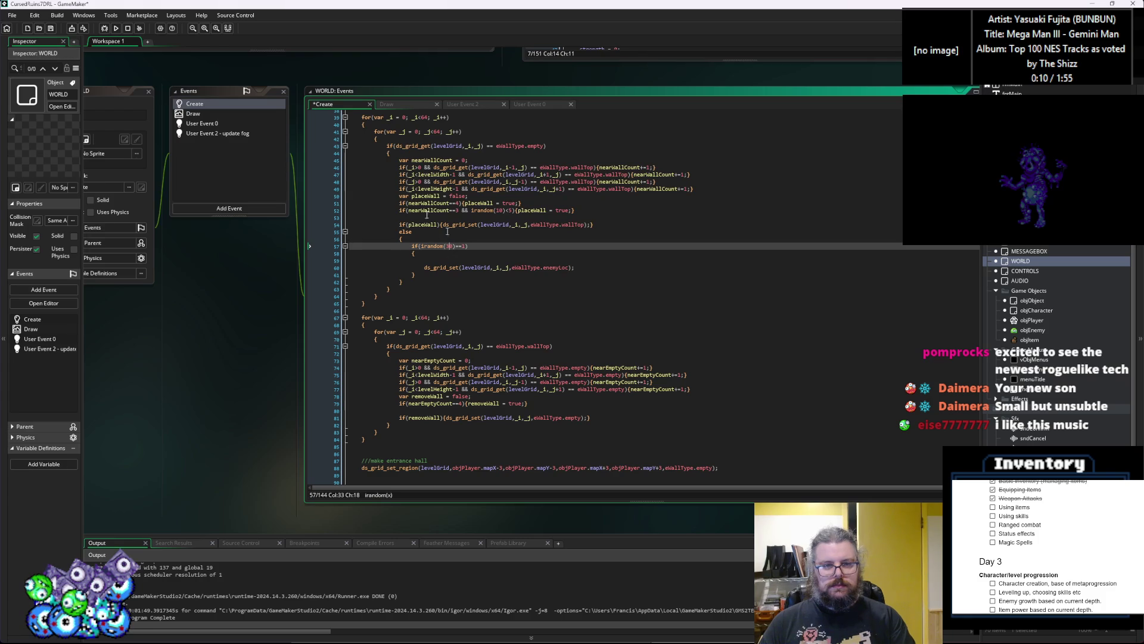
pyautogui.click(51, 29)
pyautogui.click(104, 28)
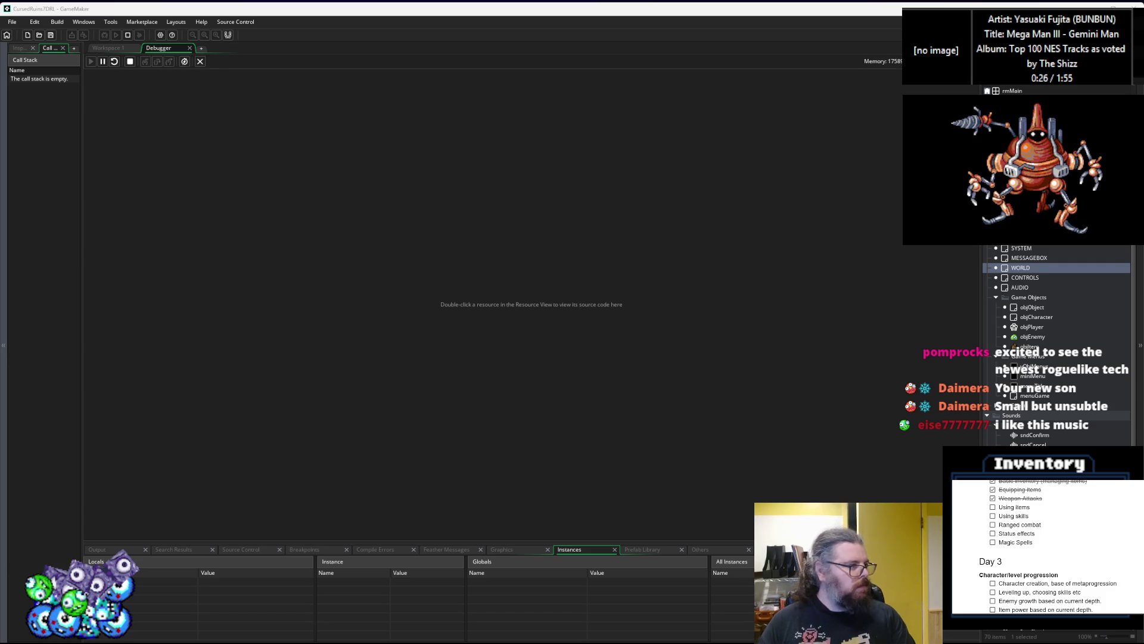
# Start a new game, fight past the first slime, and pick up the potion
pyautogui.press('Return')
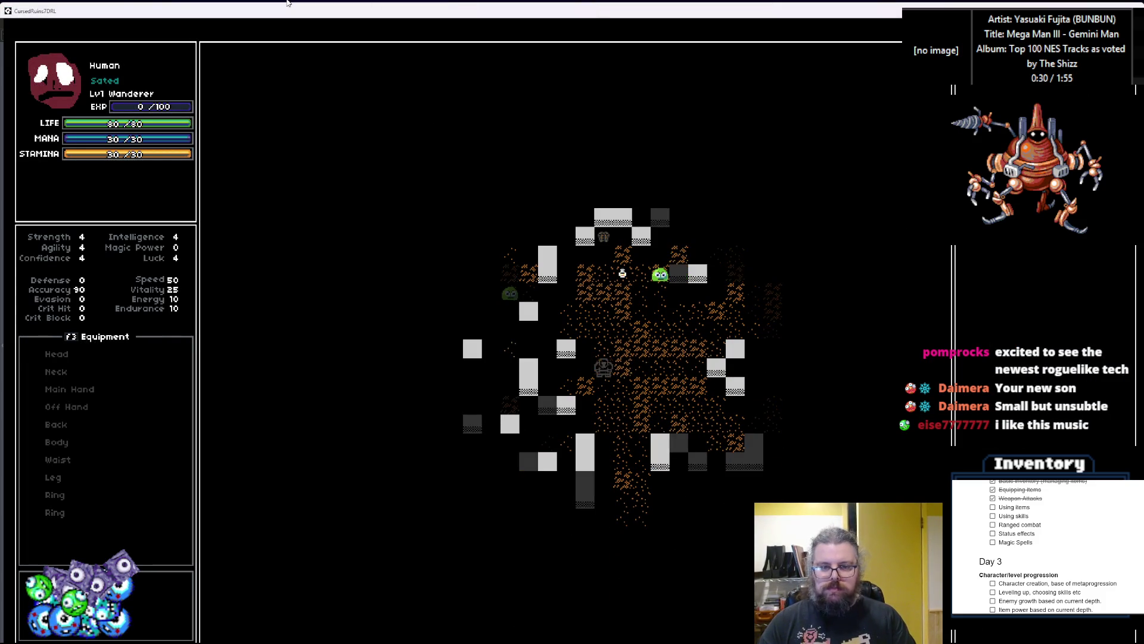
pyautogui.press('.')
pyautogui.press('.')
pyautogui.press('.')
pyautogui.press('.')
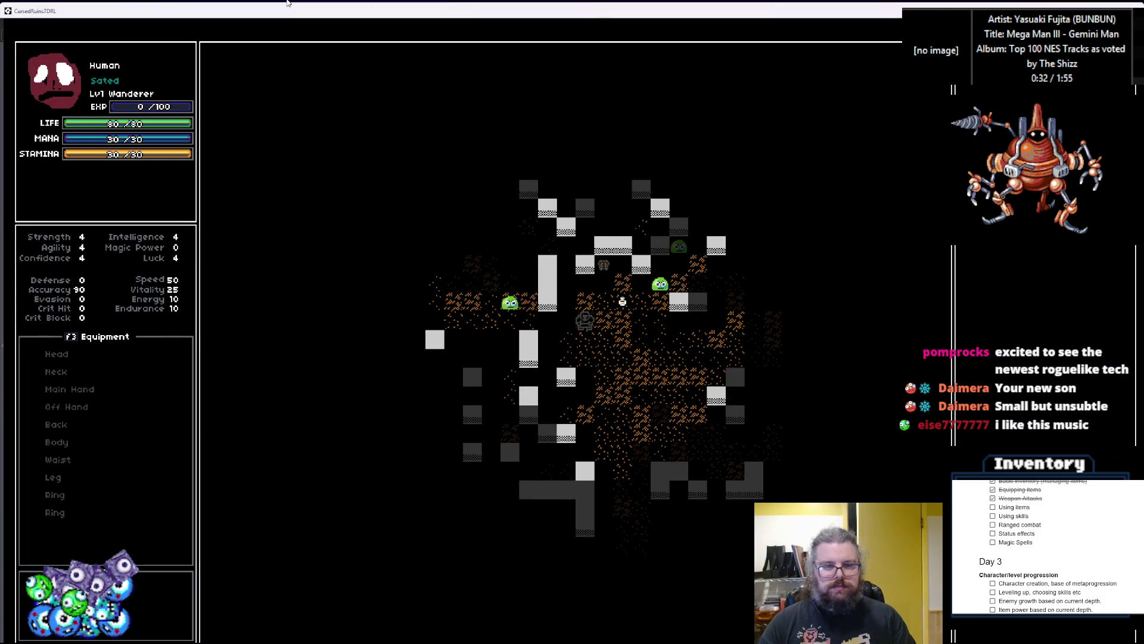
pyautogui.press('Up')
pyautogui.press('Up')
pyautogui.press('Up')
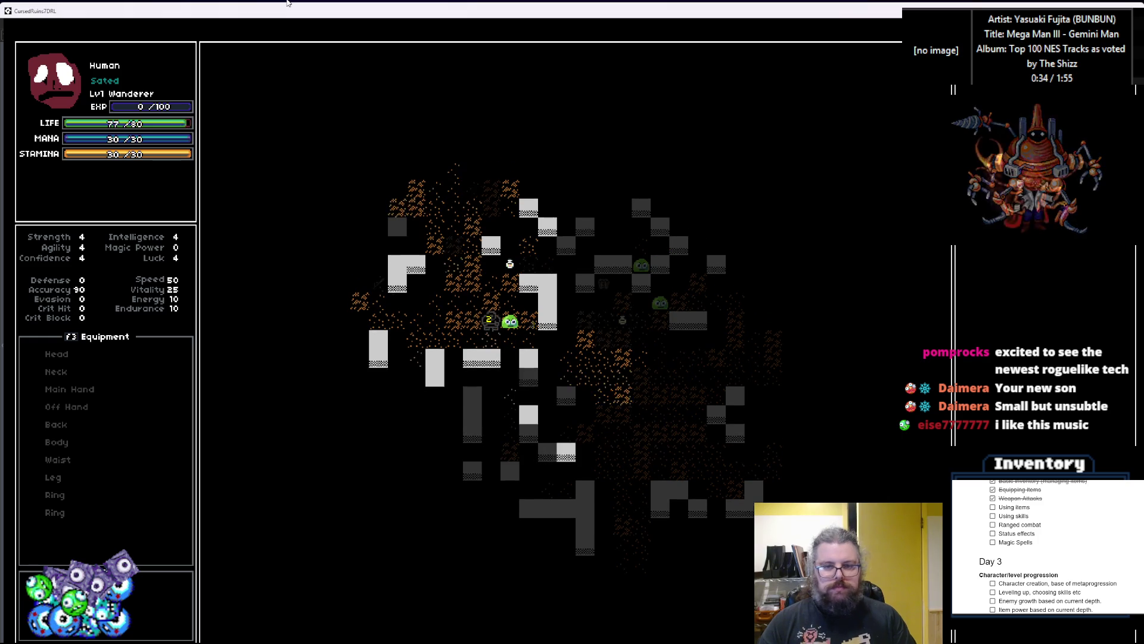
pyautogui.press('Up')
pyautogui.press('Up')
pyautogui.press('Up')
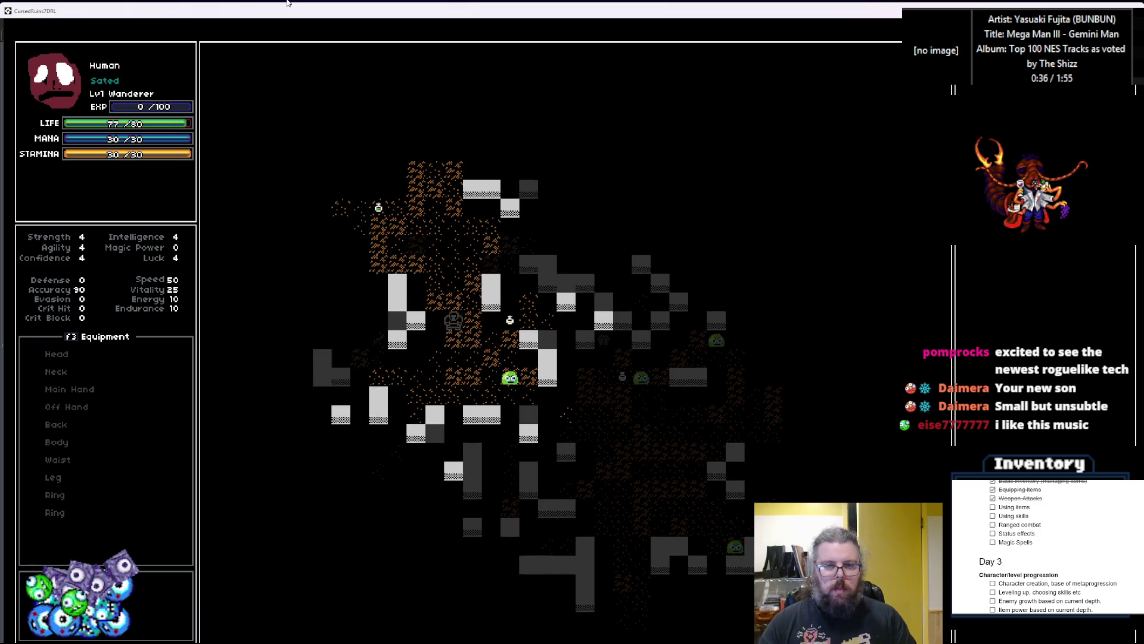
pyautogui.press('Up')
pyautogui.press('Up')
pyautogui.press('Up')
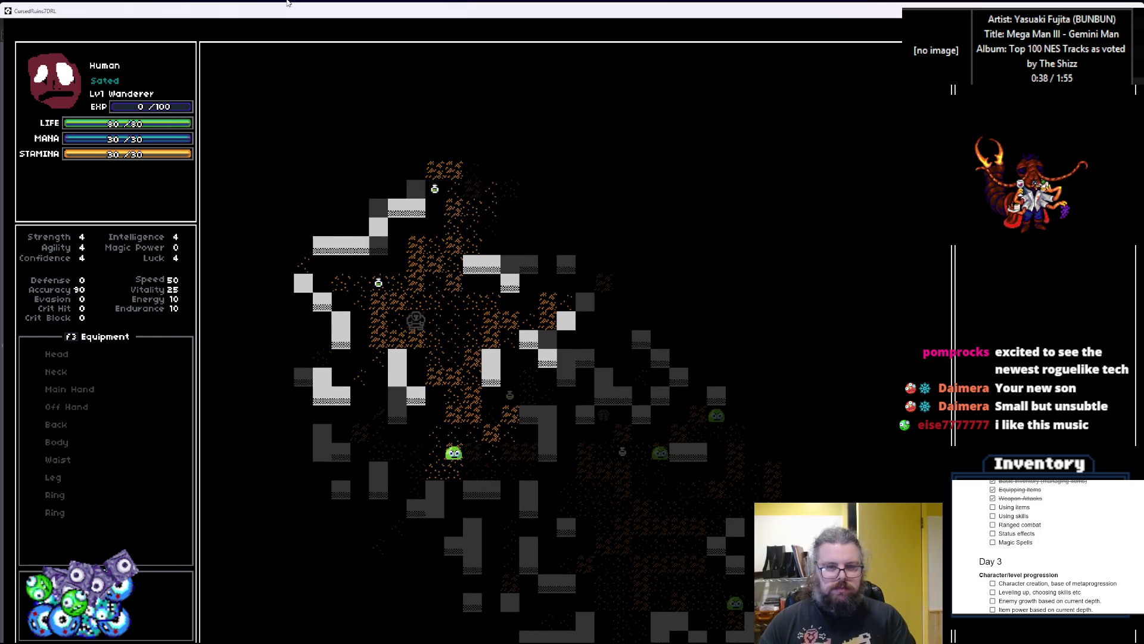
pyautogui.press('Left')
pyautogui.press('Left')
pyautogui.press('Left')
pyautogui.press('Up')
pyautogui.press('Up')
pyautogui.press('Up')
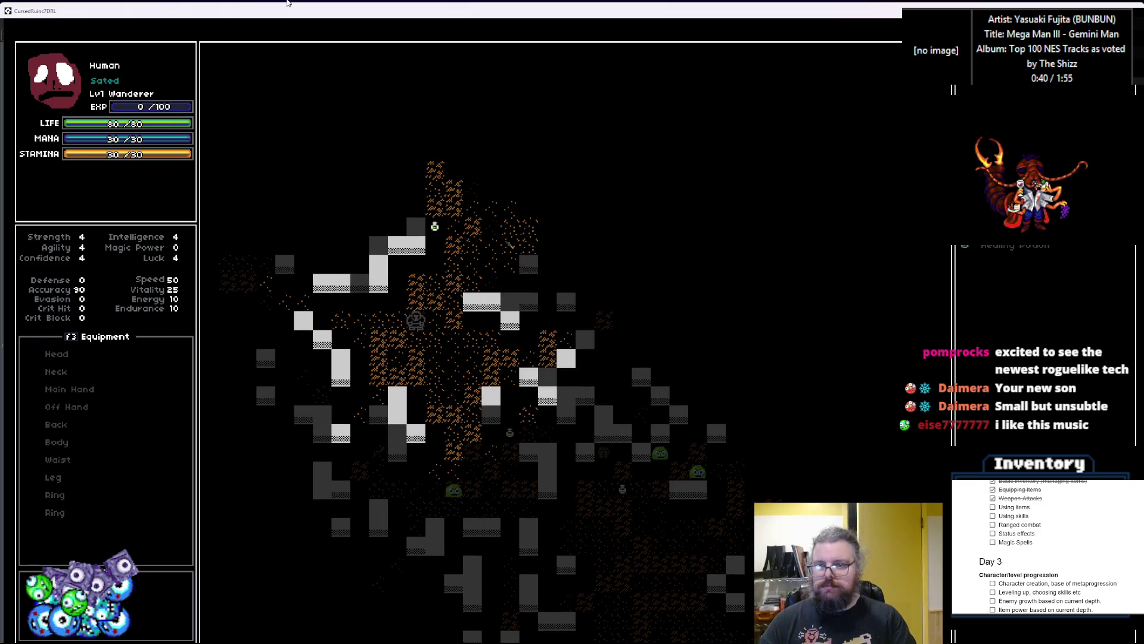
pyautogui.press('Right')
pyautogui.press('Right')
pyautogui.press('Right')
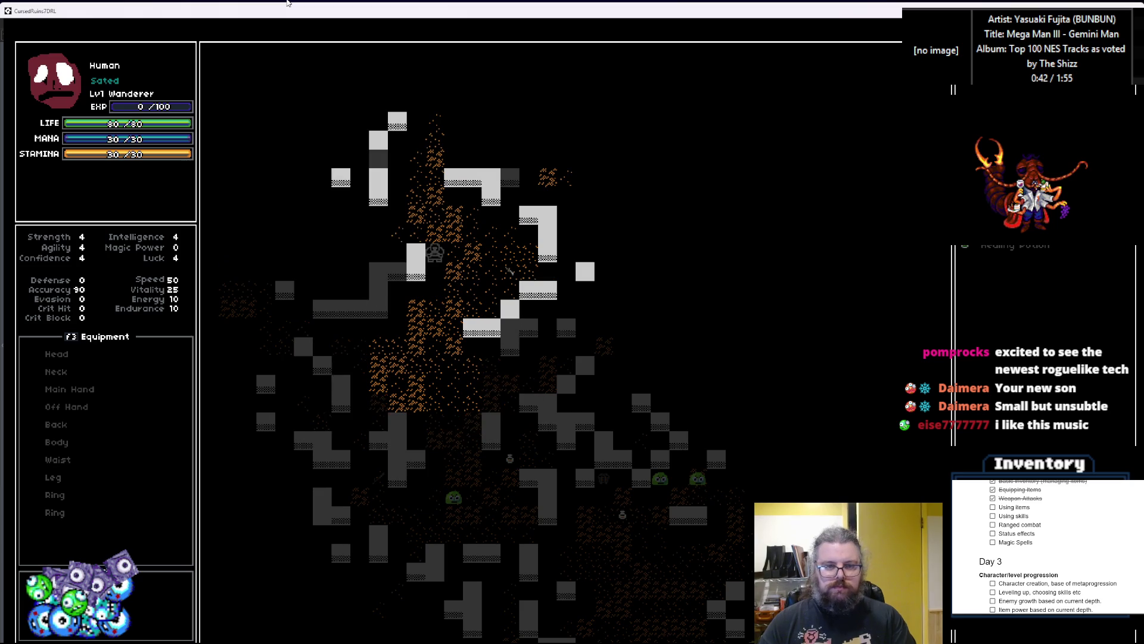
pyautogui.press('Up')
pyautogui.press('Down')
pyautogui.press('Down')
pyautogui.press('Down')
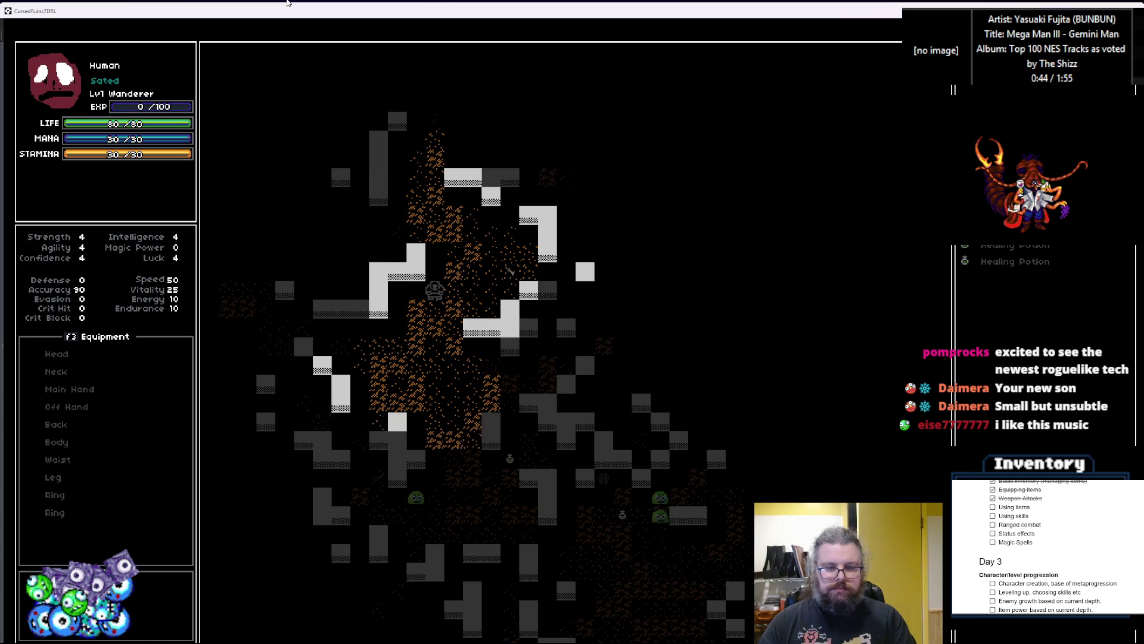
pyautogui.press('Down')
pyautogui.press('Down')
pyautogui.press('Down')
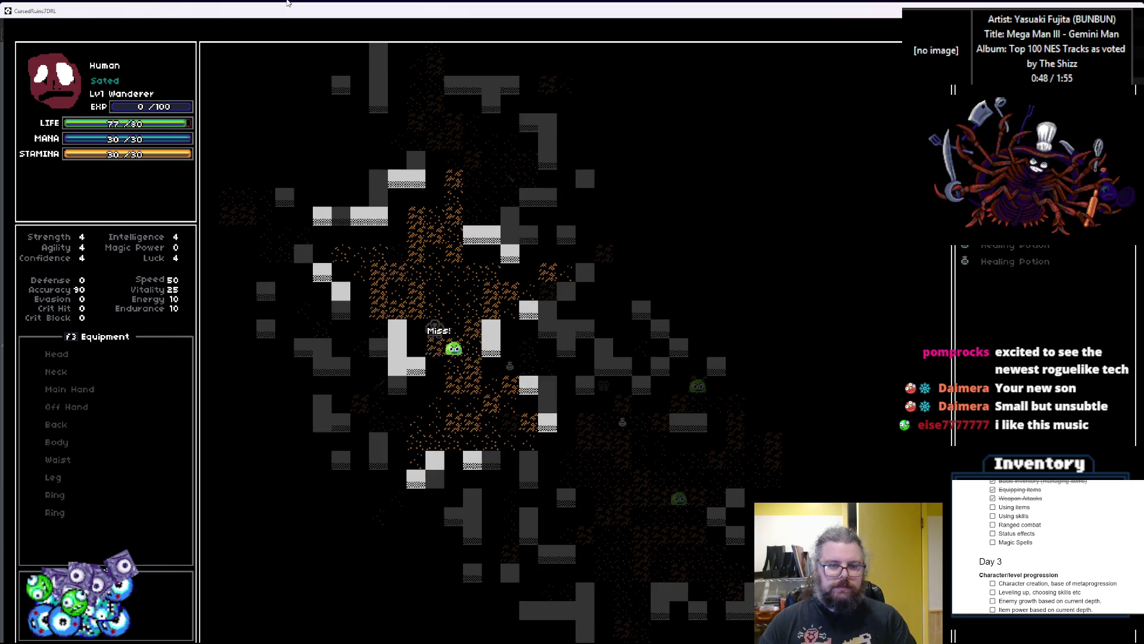
# Kill the adjacent slime, then choose Consume on an inventory item, triggering the code error
pyautogui.press('Right')
pyautogui.press('Up')
pyautogui.press('Down')
pyautogui.press('Up')
pyautogui.press('Down')
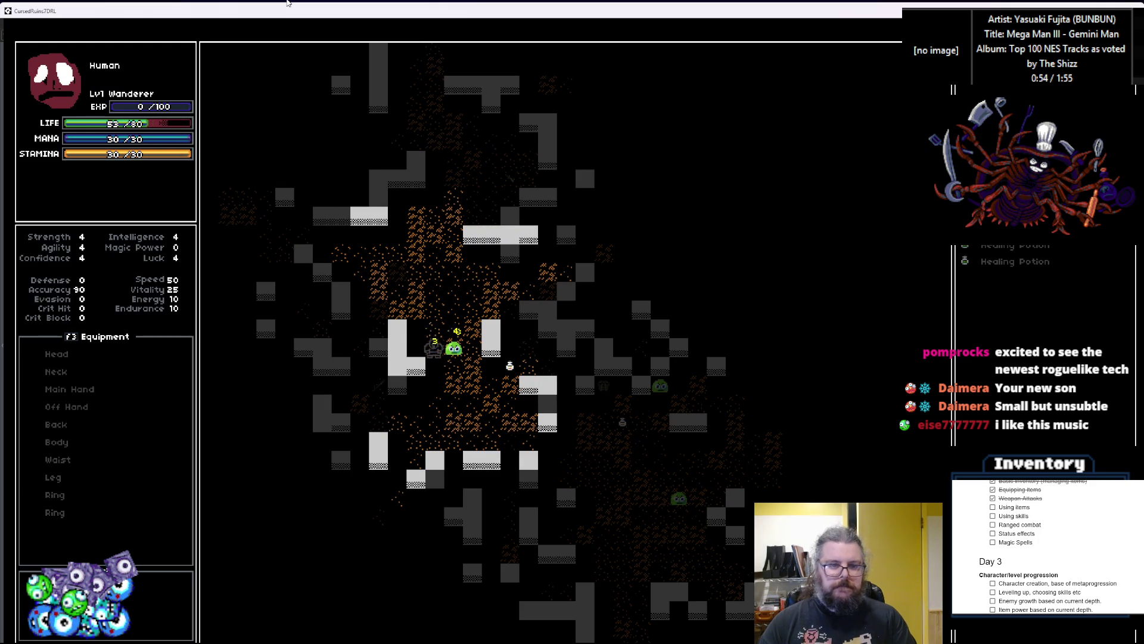
pyautogui.press('Right')
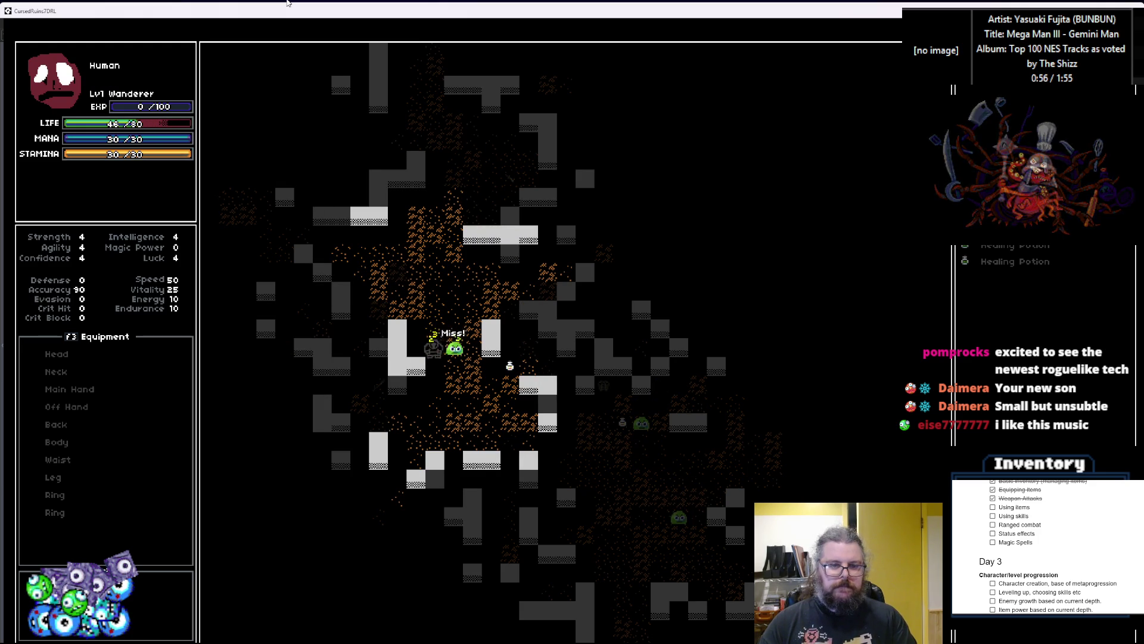
pyautogui.press('Right')
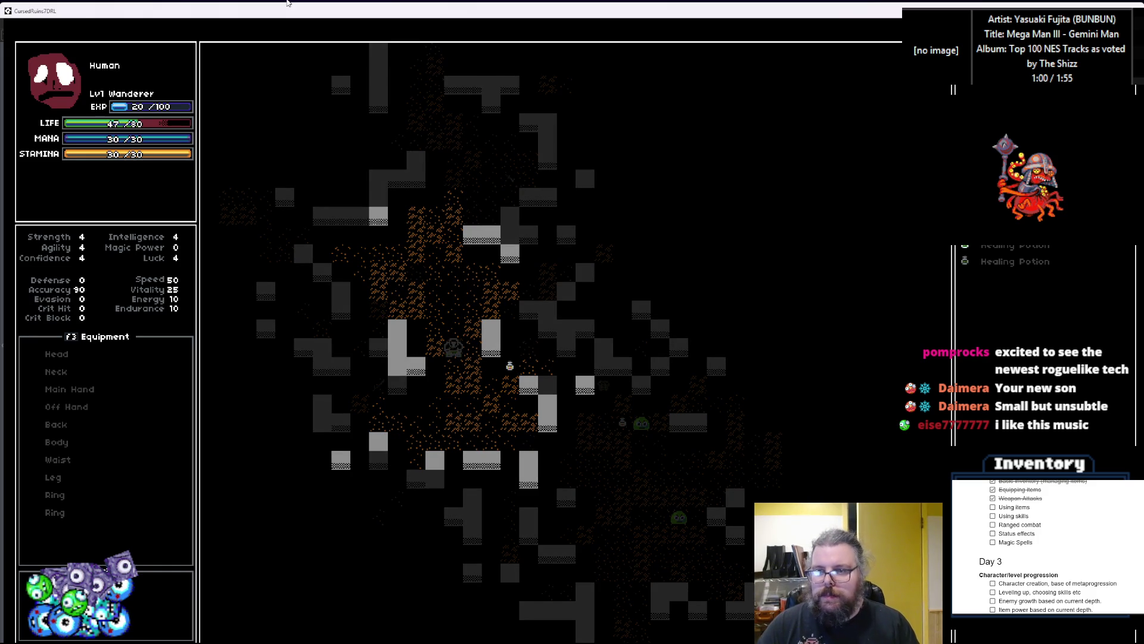
pyautogui.press('i')
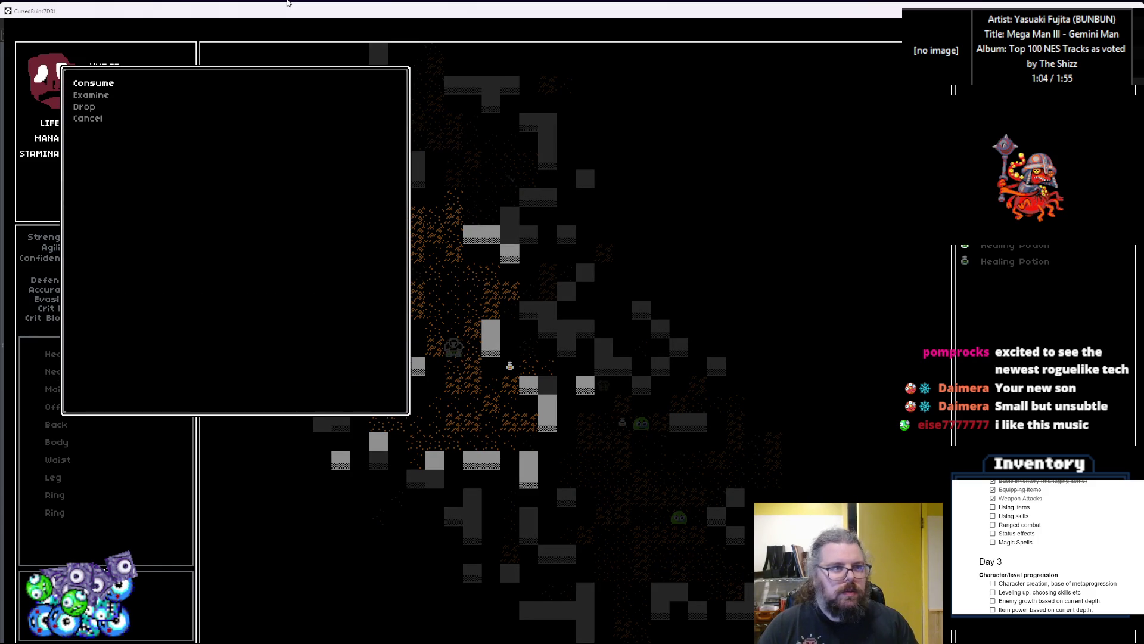
pyautogui.press('Return')
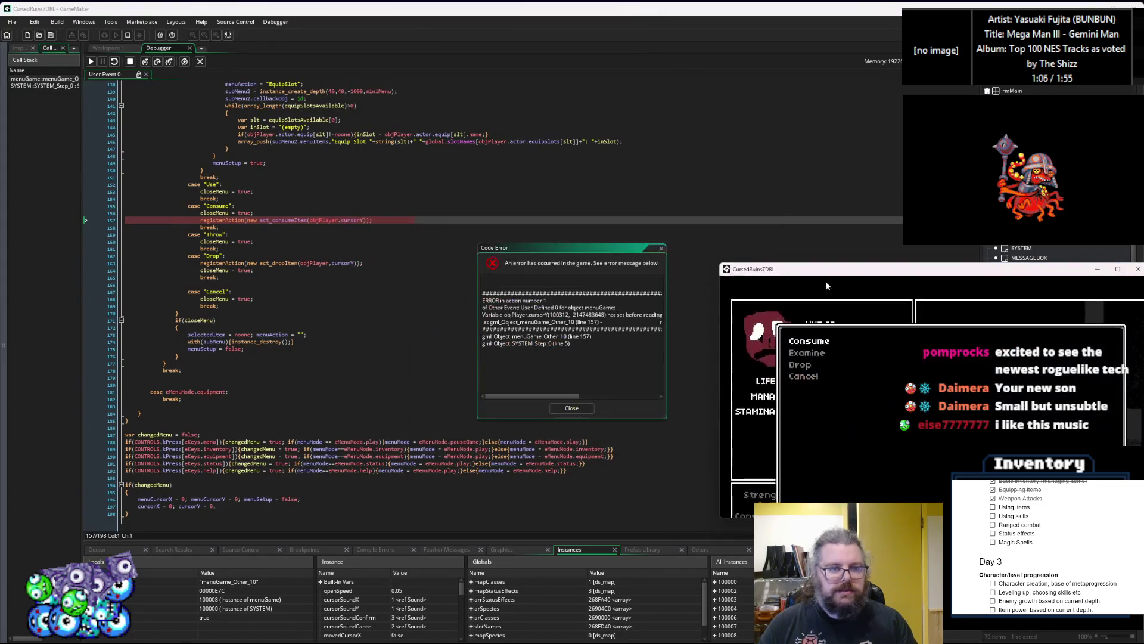
# Inspect objPlayer.cursorY in the Consume call on line 157 and the Drop call
pyautogui.scroll(3, 383, 337)
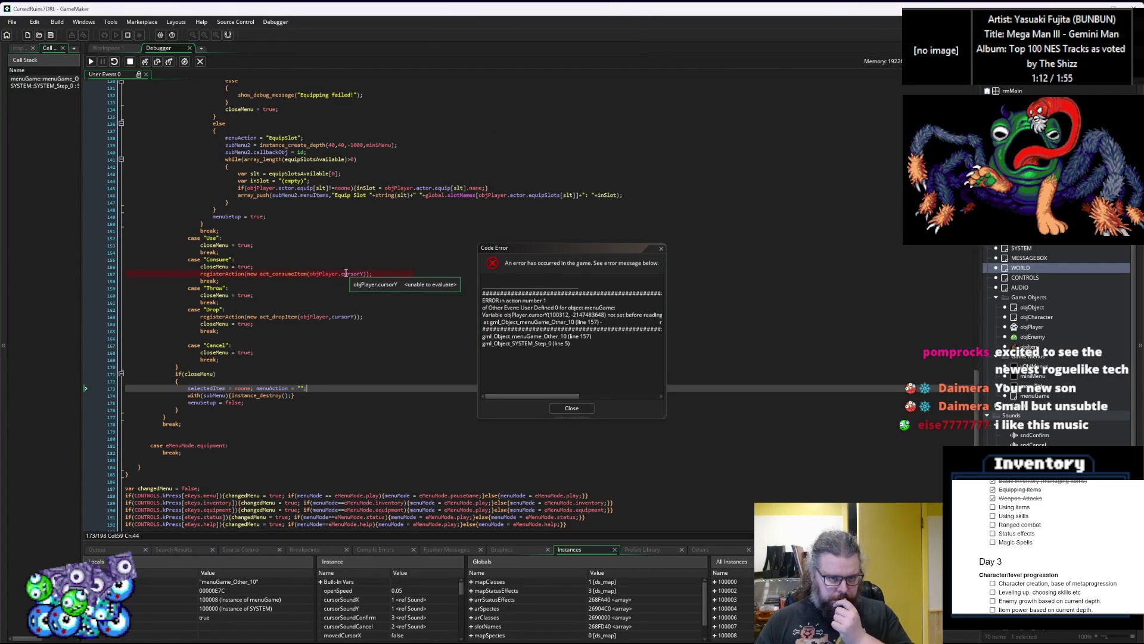
pyautogui.click(330, 274)
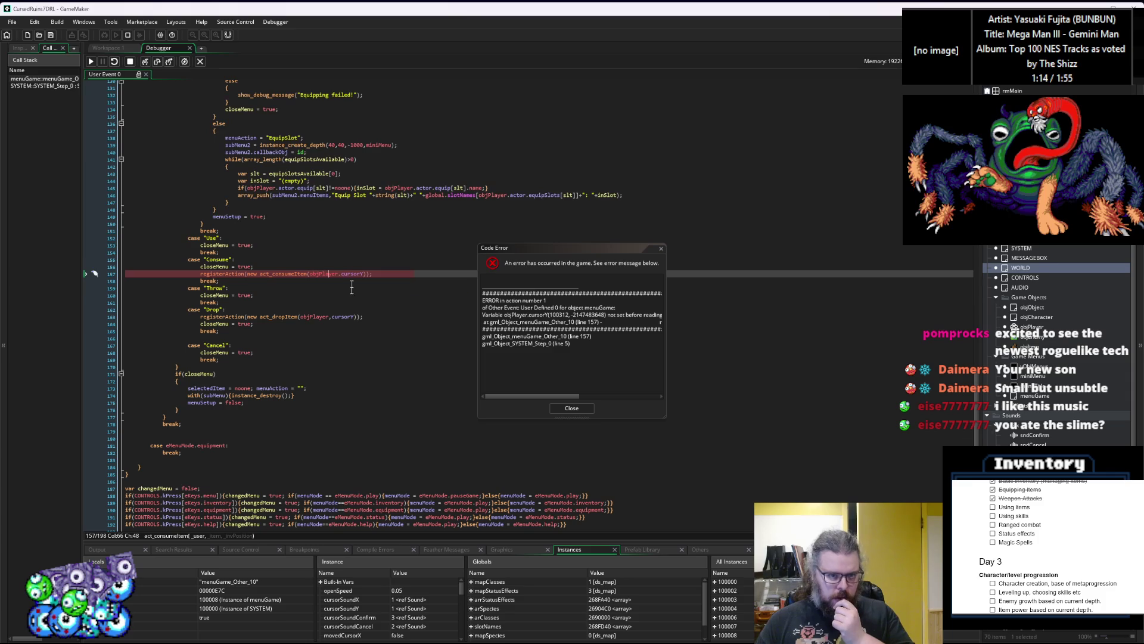
pyautogui.click(347, 317)
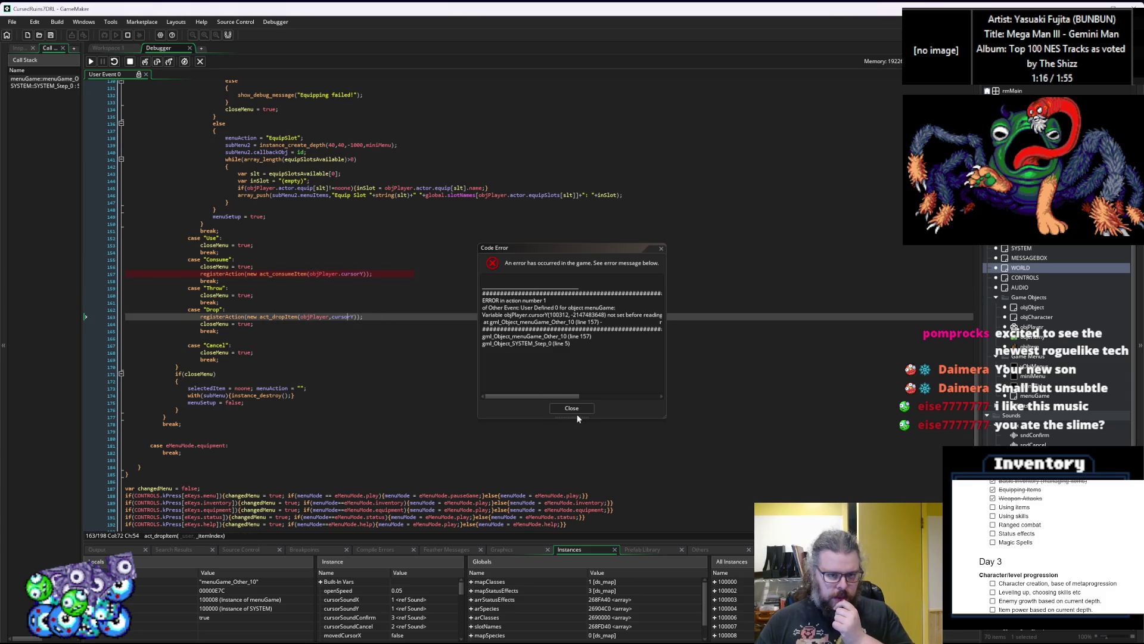
# Close the Code Error dialog and relaunch the game in debug mode
pyautogui.click(574, 410)
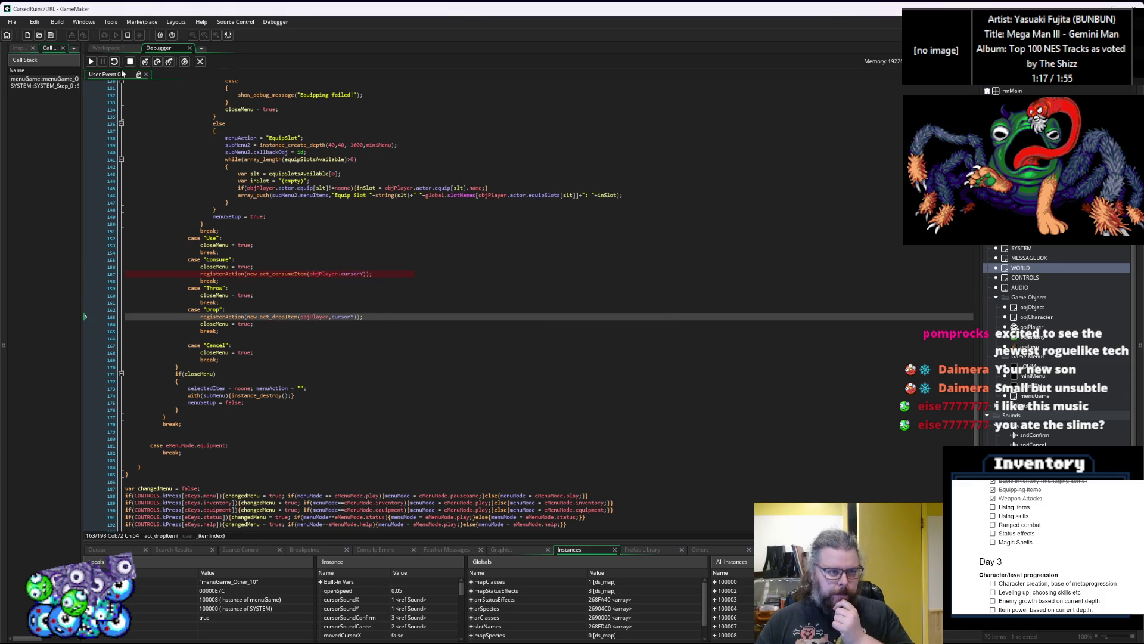
pyautogui.click(338, 272)
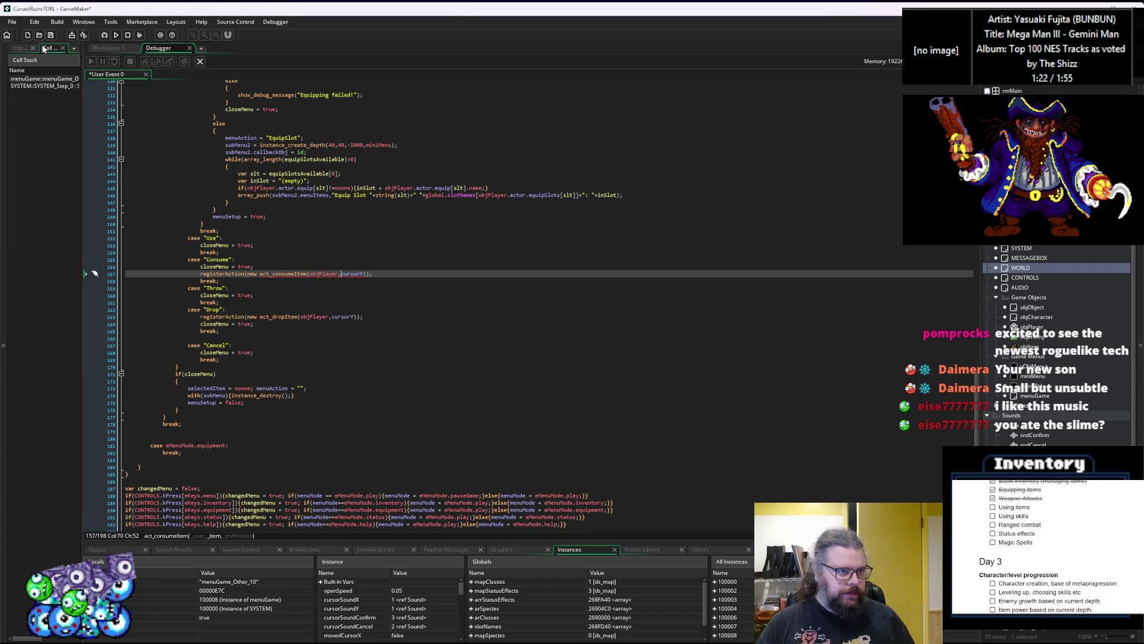
pyautogui.click(105, 37)
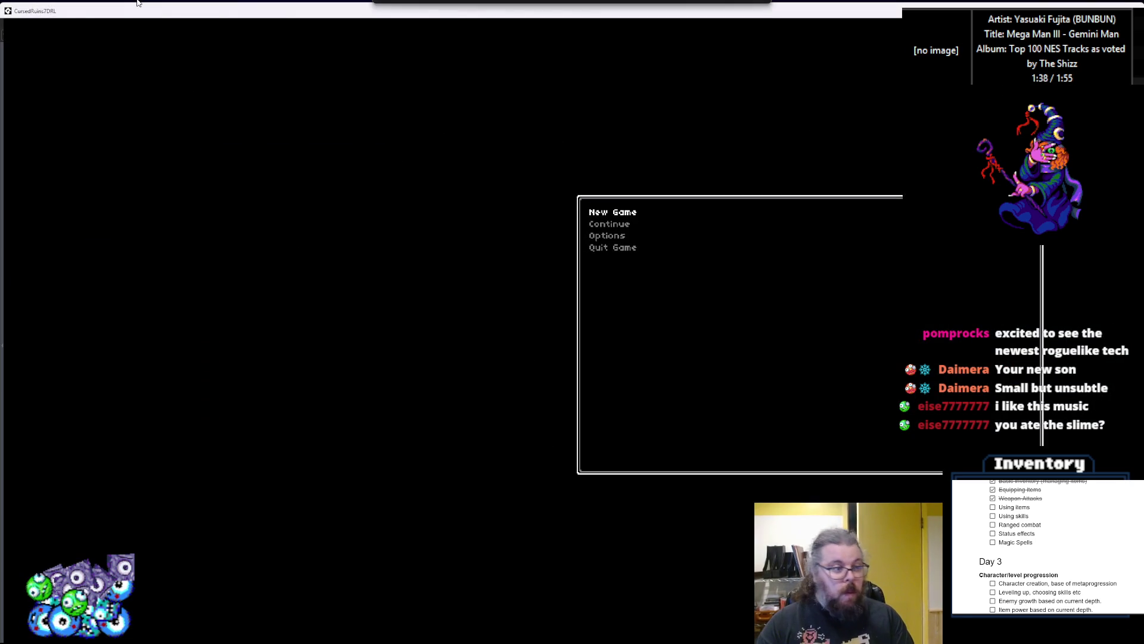
# Start a new game and walk the hero left and down through the dungeon rooms
pyautogui.press('Return')
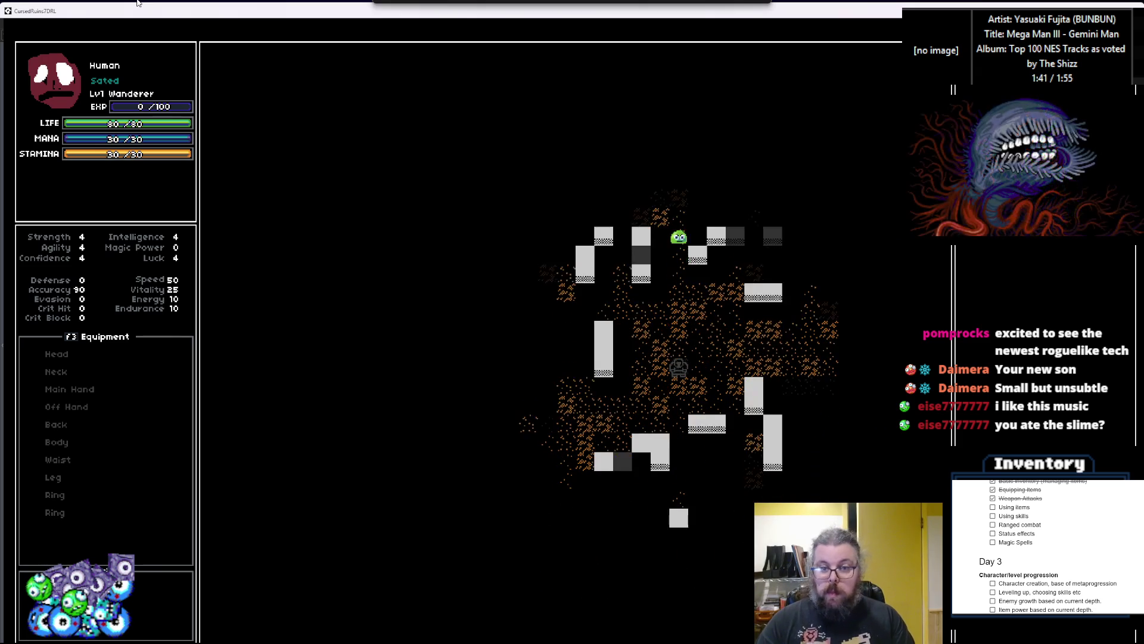
pyautogui.press('Down')
pyautogui.press('Down')
pyautogui.press('Left')
pyautogui.press('Left')
pyautogui.press('Left')
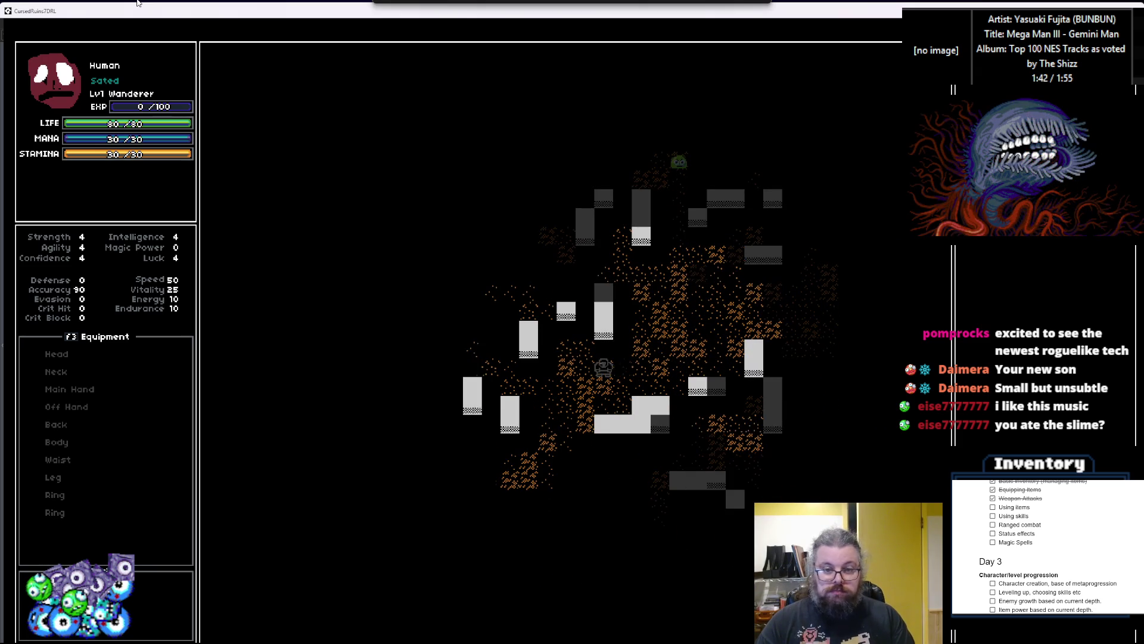
pyautogui.press('Left')
pyautogui.press('Left')
pyautogui.press('Left')
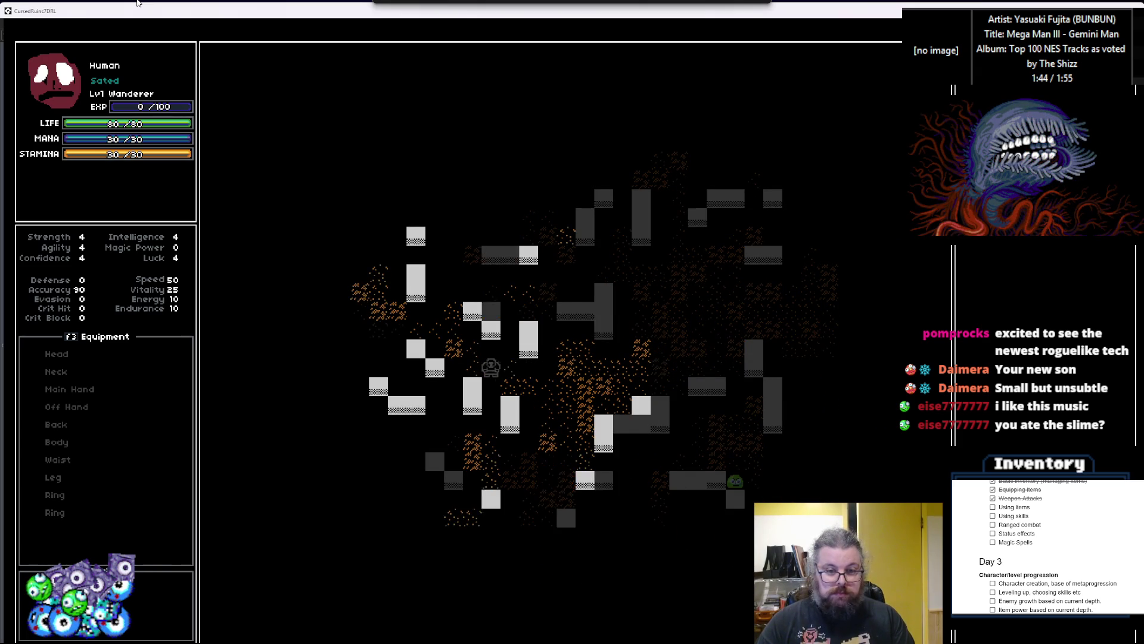
pyautogui.press('Down')
pyautogui.press('Left')
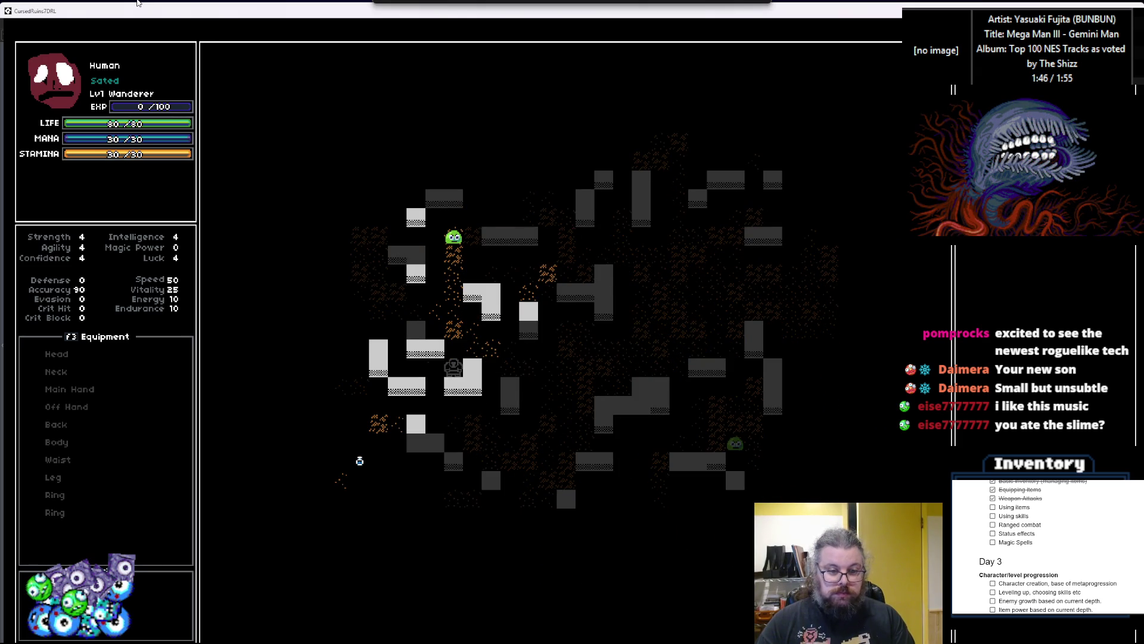
pyautogui.press('Left')
pyautogui.press('Down')
pyautogui.press('Down')
pyautogui.press('Left')
pyautogui.press('Left')
pyautogui.press('Left')
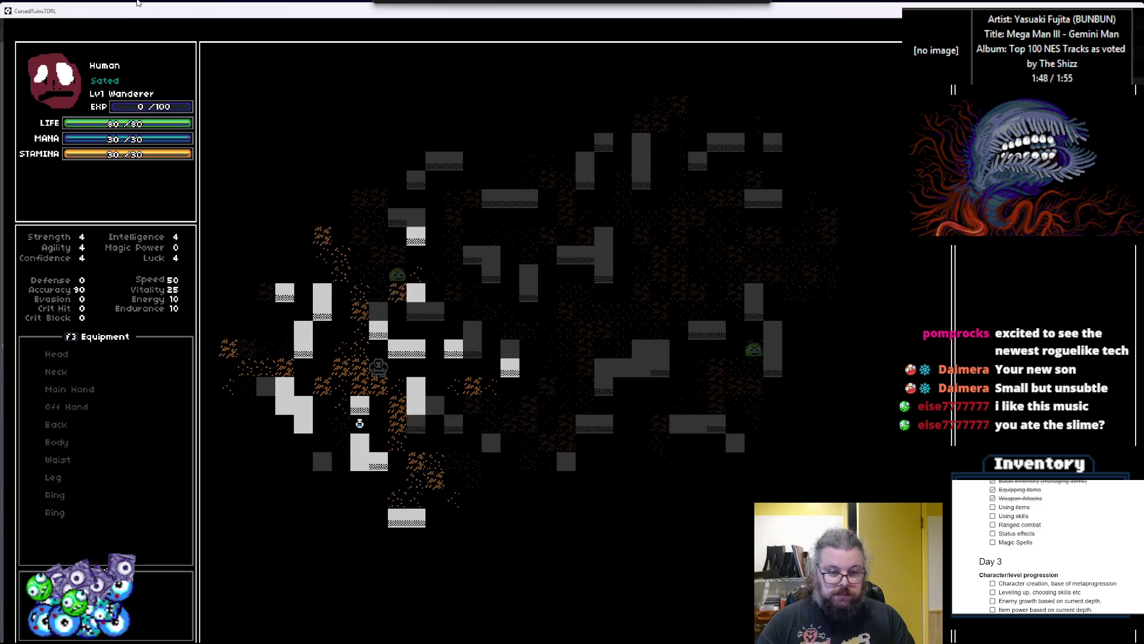
pyautogui.press('Up')
pyautogui.press('Up')
pyautogui.press('Up')
pyautogui.press('Left')
pyautogui.press('Left')
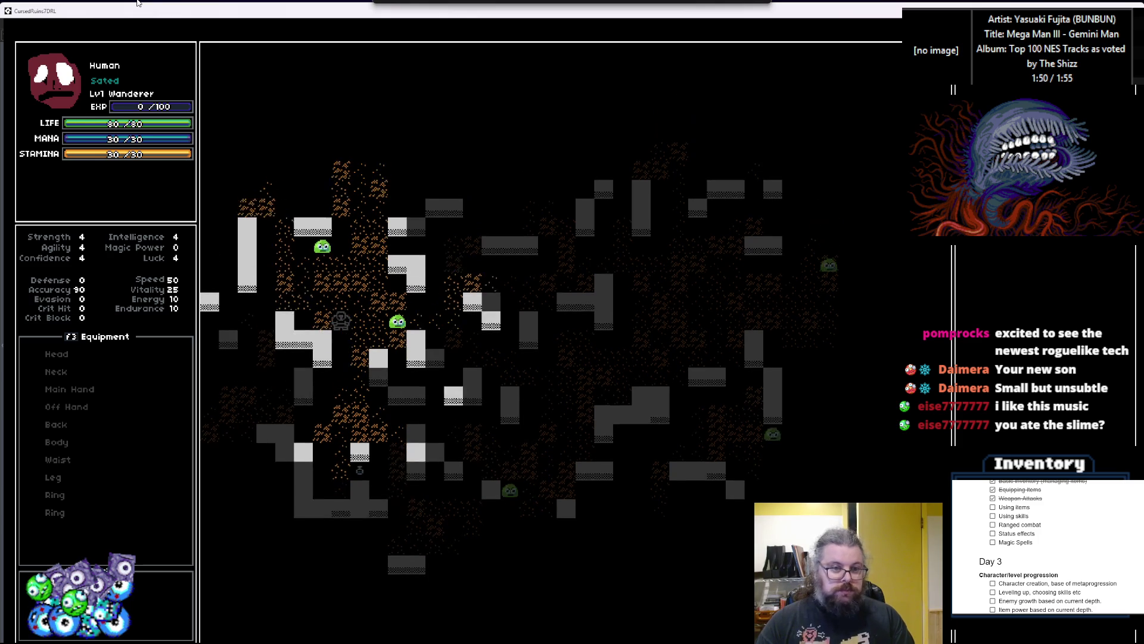
# Move up past the slimes and step onto the floor item to pick it up
pyautogui.press('Up')
pyautogui.press('Up')
pyautogui.press('Up')
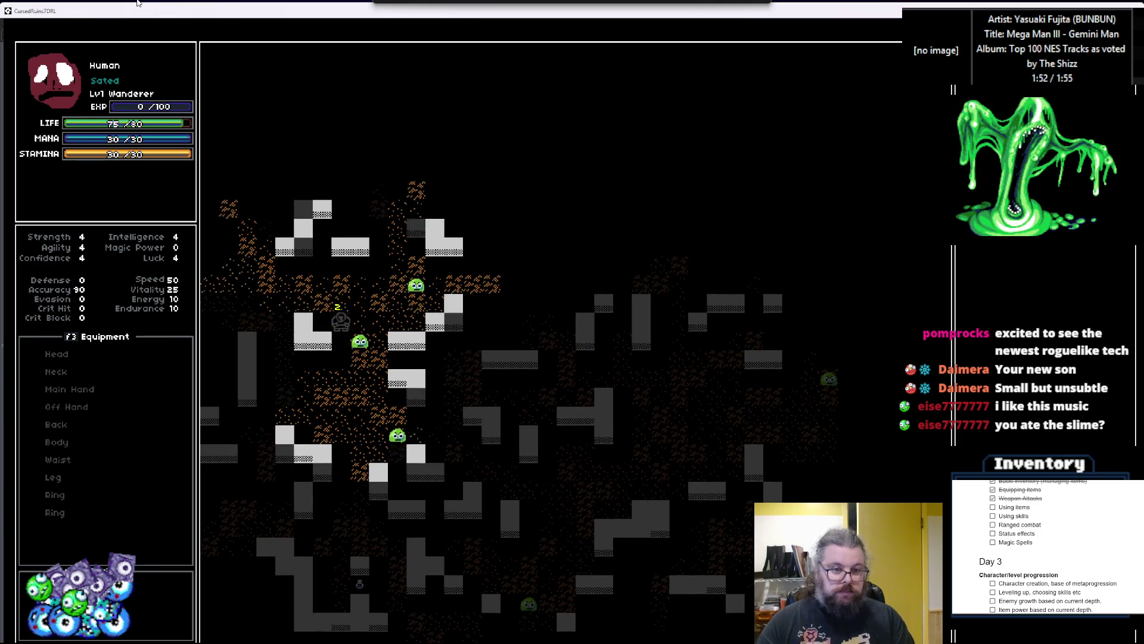
pyautogui.press('Up')
pyautogui.press('Up')
pyautogui.press('Left')
pyautogui.press('Left')
pyautogui.press('Left')
pyautogui.press('Left')
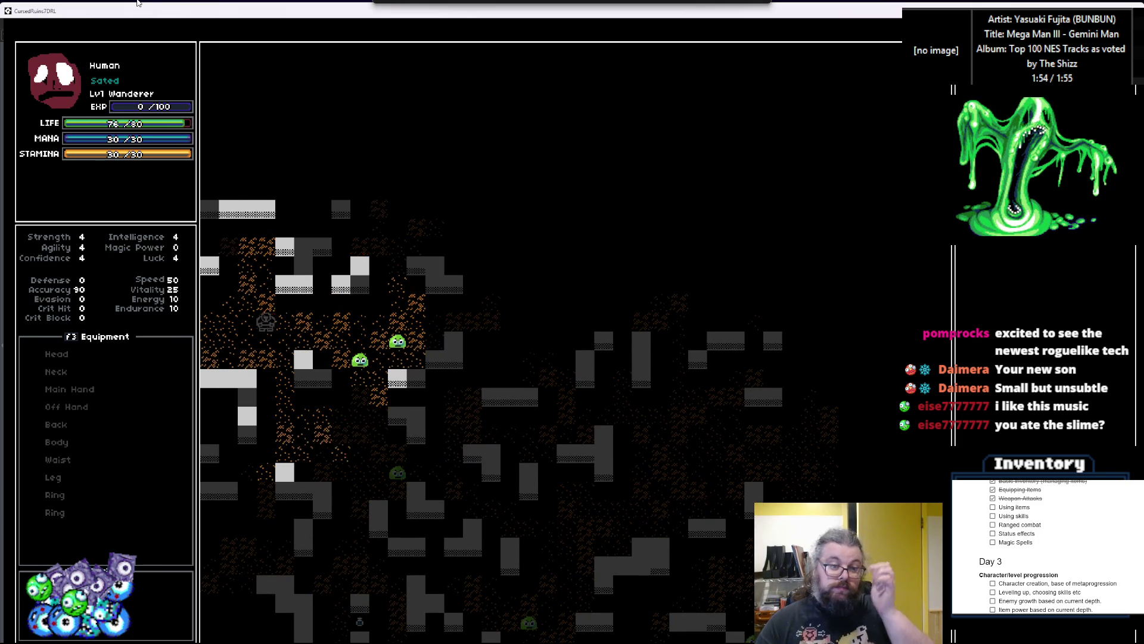
pyautogui.press('Up')
pyautogui.press('Up')
pyautogui.press('Up')
pyautogui.press('Right')
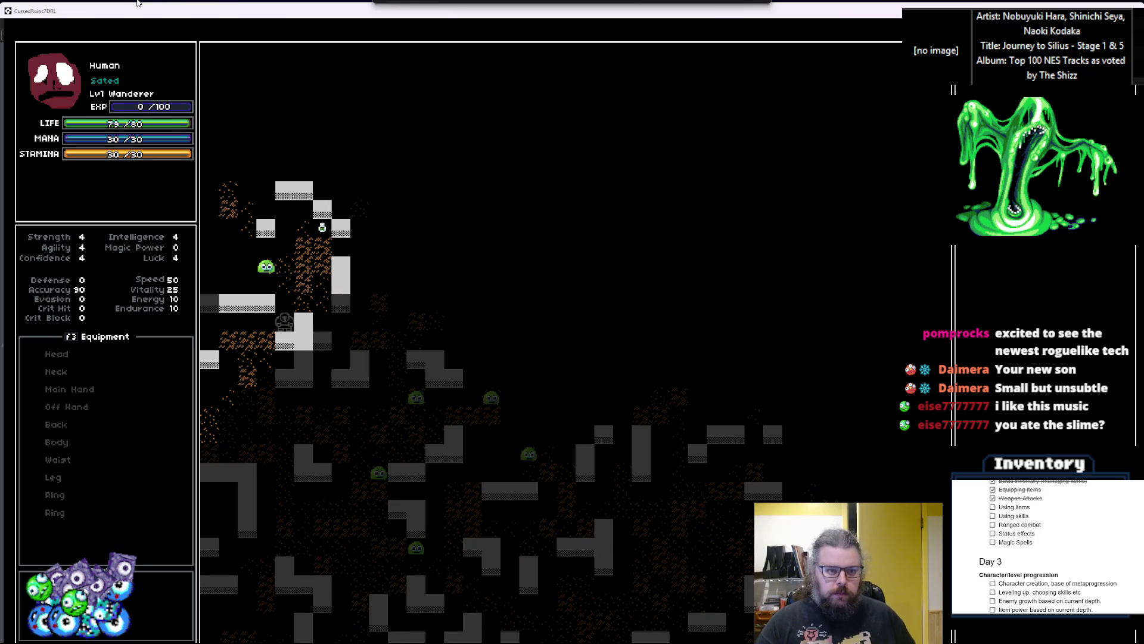
pyautogui.press('Up')
pyautogui.press('Right')
pyautogui.press('Up')
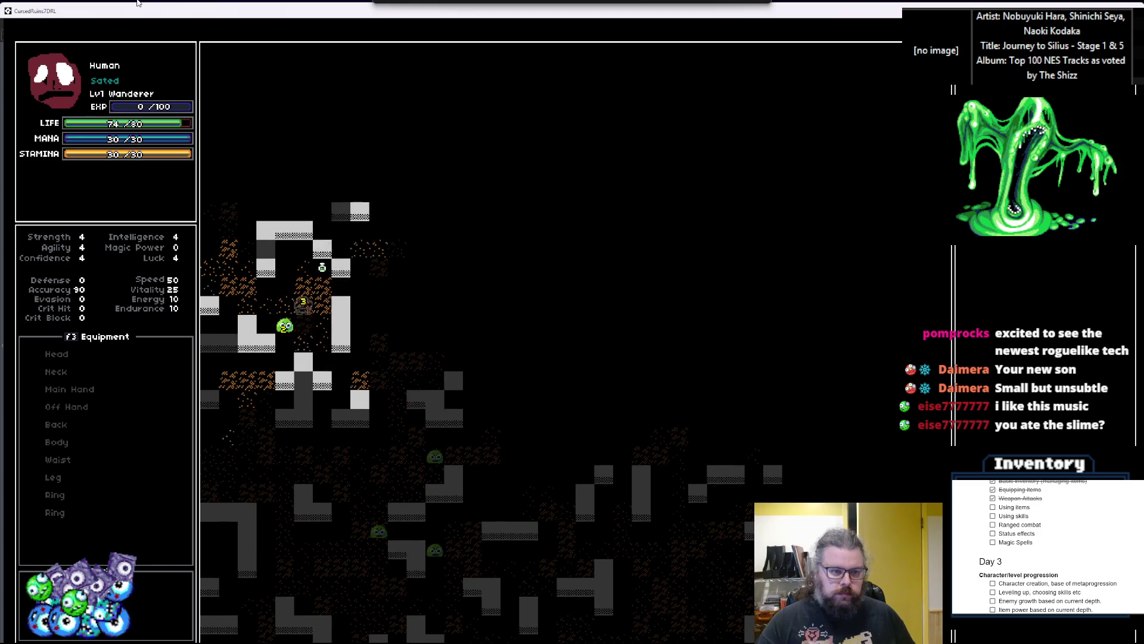
pyautogui.press('Up')
pyautogui.press('Up')
pyautogui.press('Right')
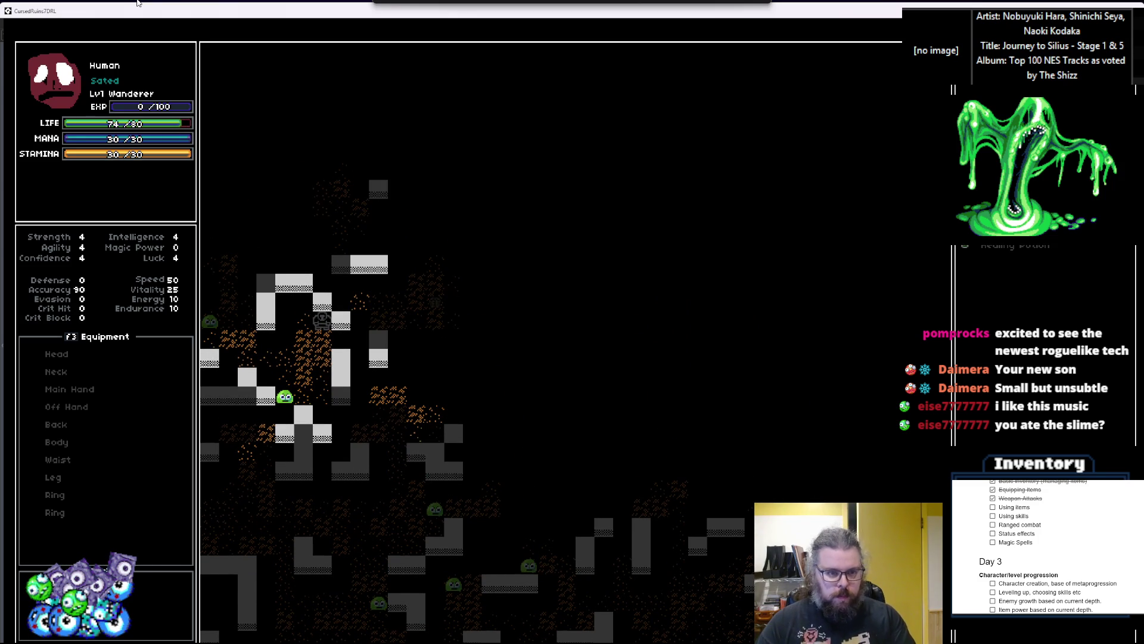
# Move down and left, then attack and kill the slime below
pyautogui.press('Down')
pyautogui.press('Down')
pyautogui.press('Left')
pyautogui.press('Left')
pyautogui.press('Down')
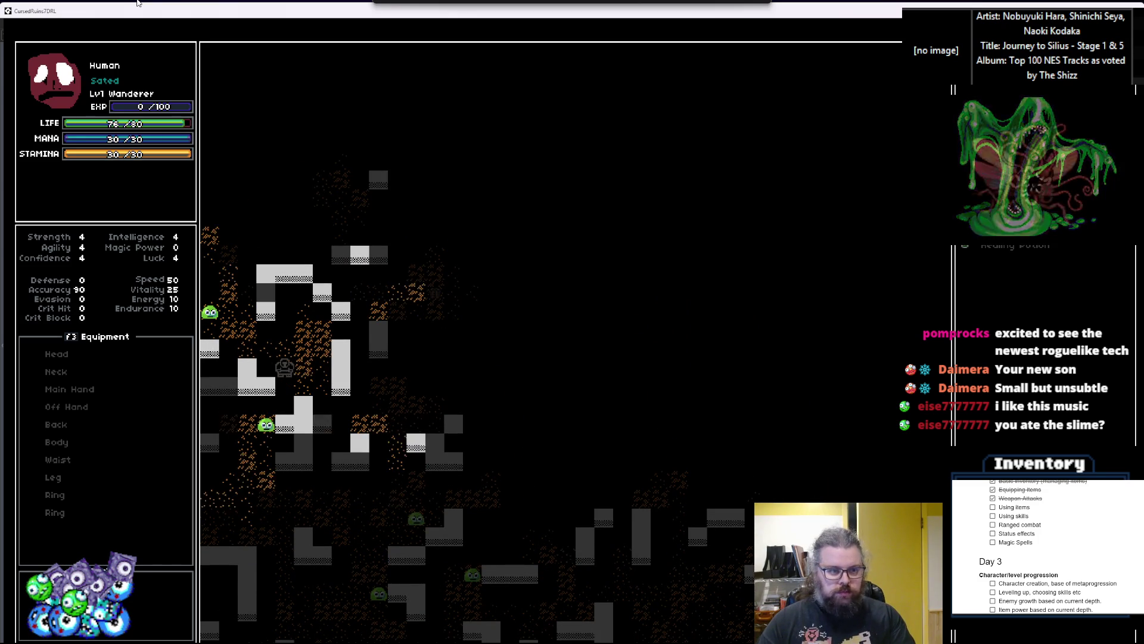
pyautogui.press('Down')
pyautogui.press('Down')
pyautogui.press('Left')
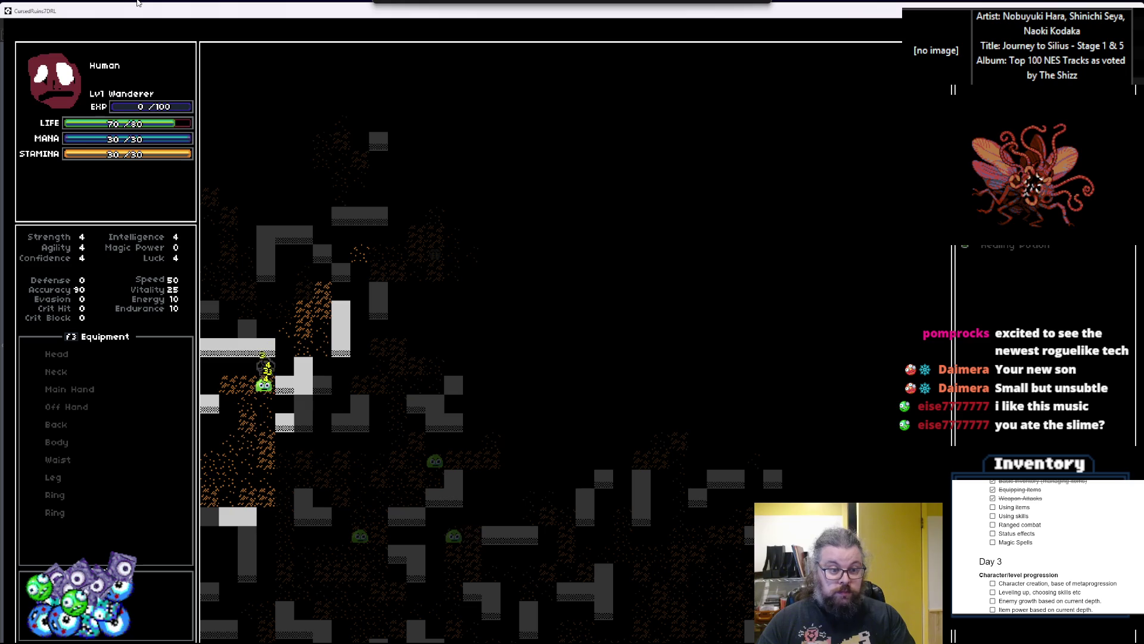
pyautogui.press('Down')
pyautogui.press('Down')
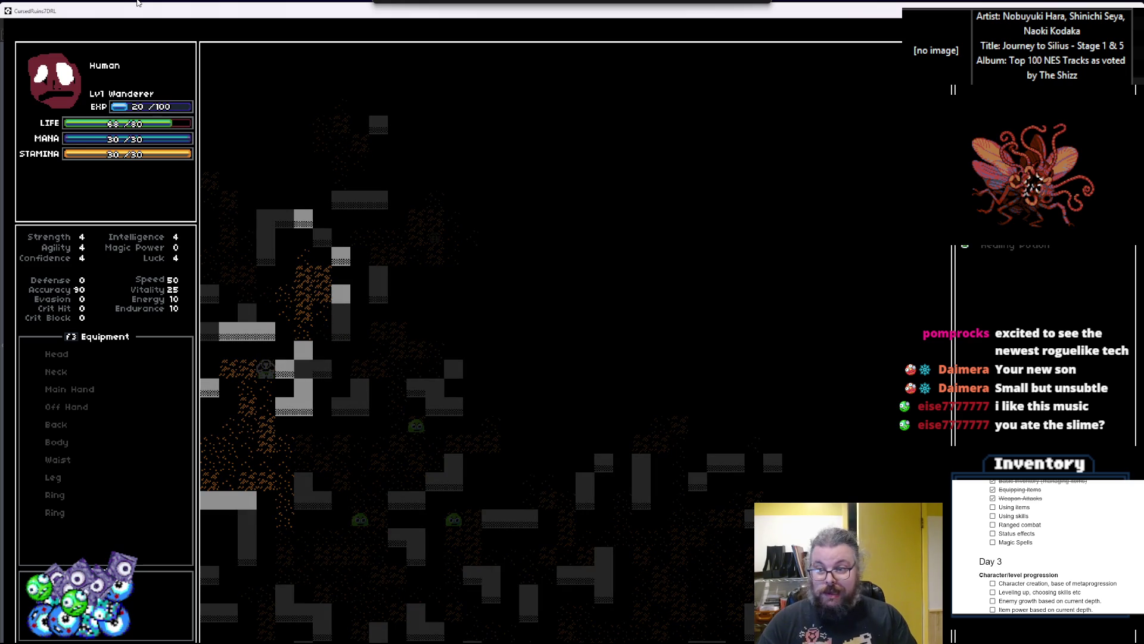
# Open and cancel an item's actions, walk right, then restore the game window smaller
pyautogui.press('Return')
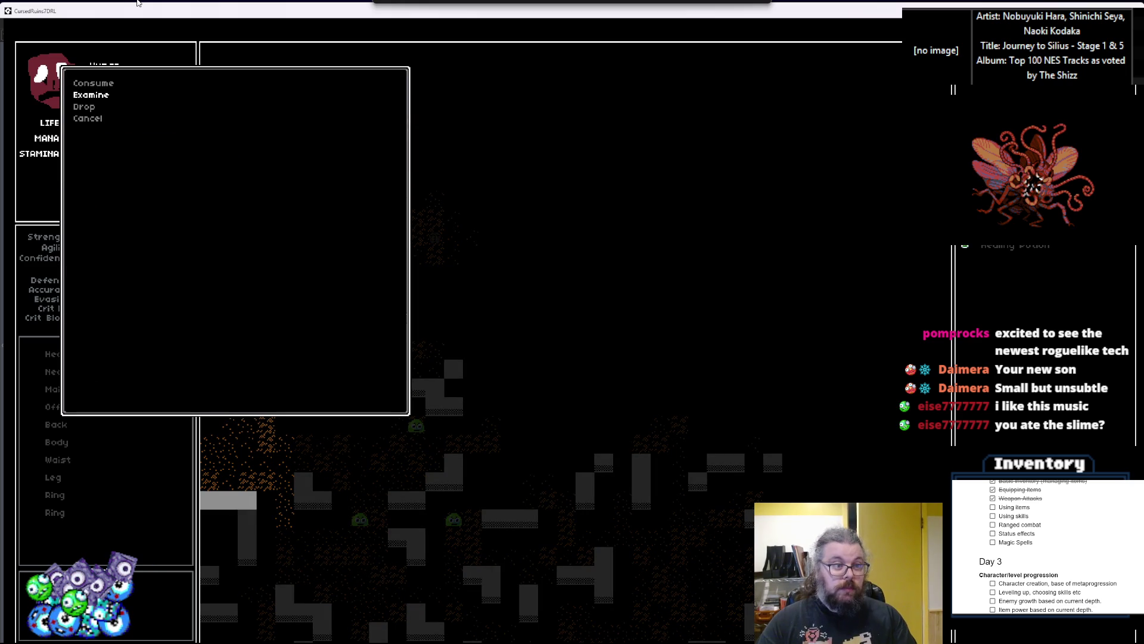
pyautogui.press('Return')
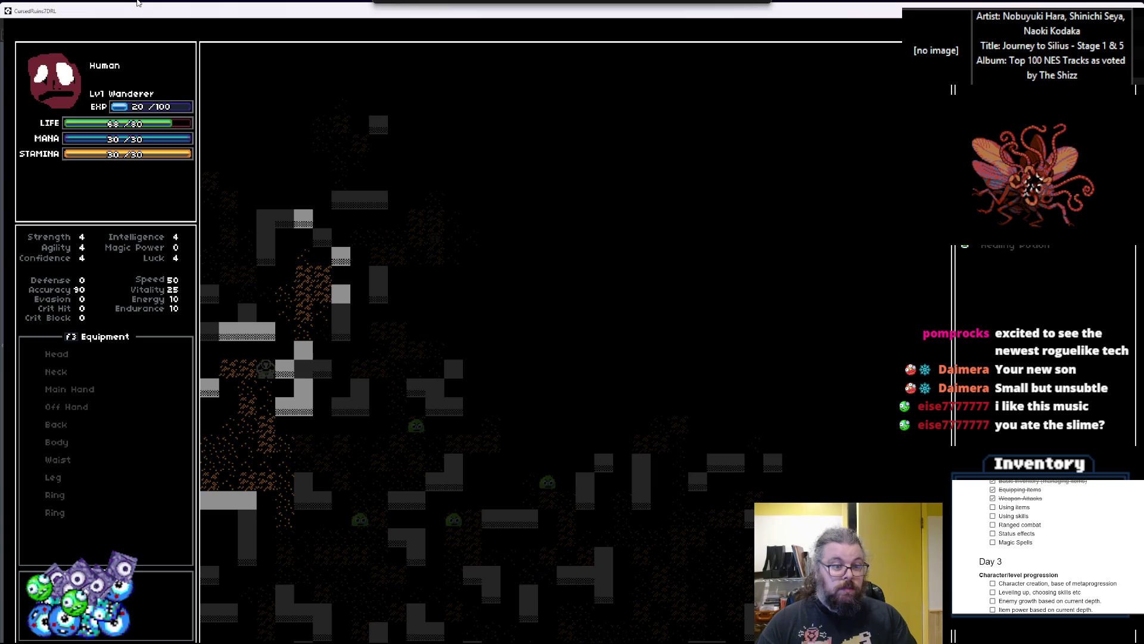
pyautogui.press('Left')
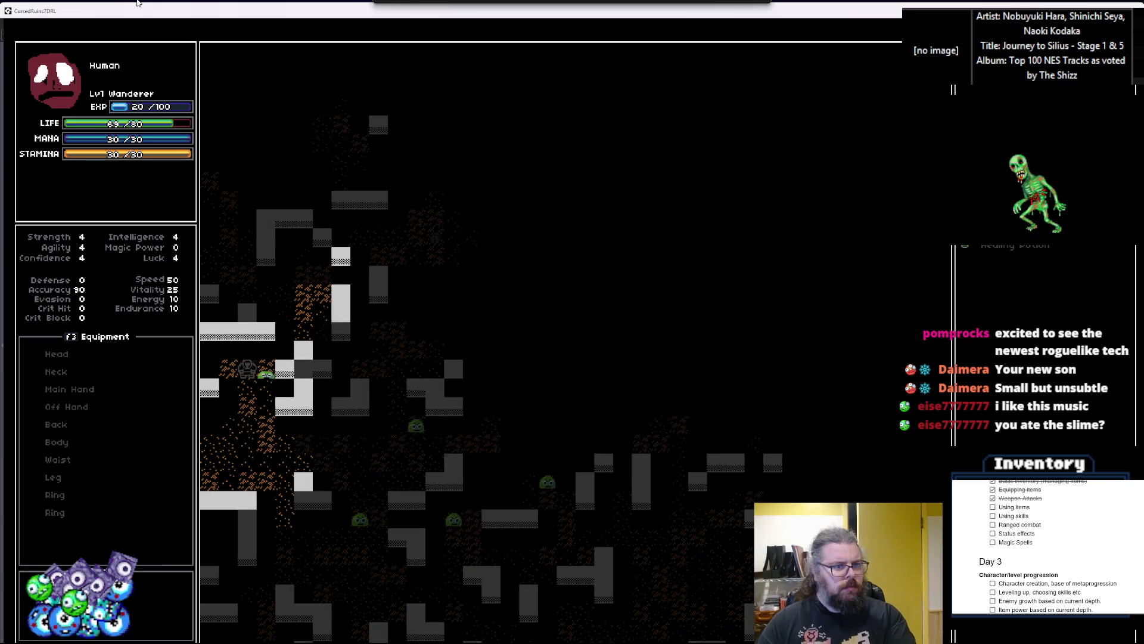
pyautogui.press('Down')
pyautogui.press('Down')
pyautogui.press('Down')
pyautogui.press('Down')
pyautogui.press('Right')
pyautogui.press('Right')
pyautogui.press('Right')
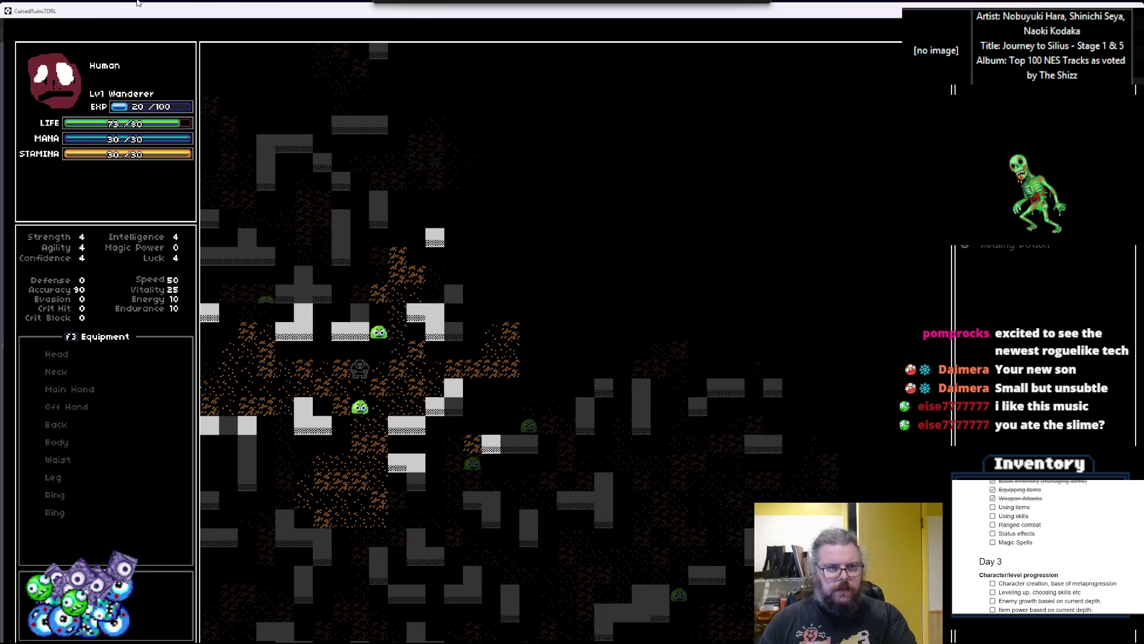
pyautogui.doubleClick(226, 17)
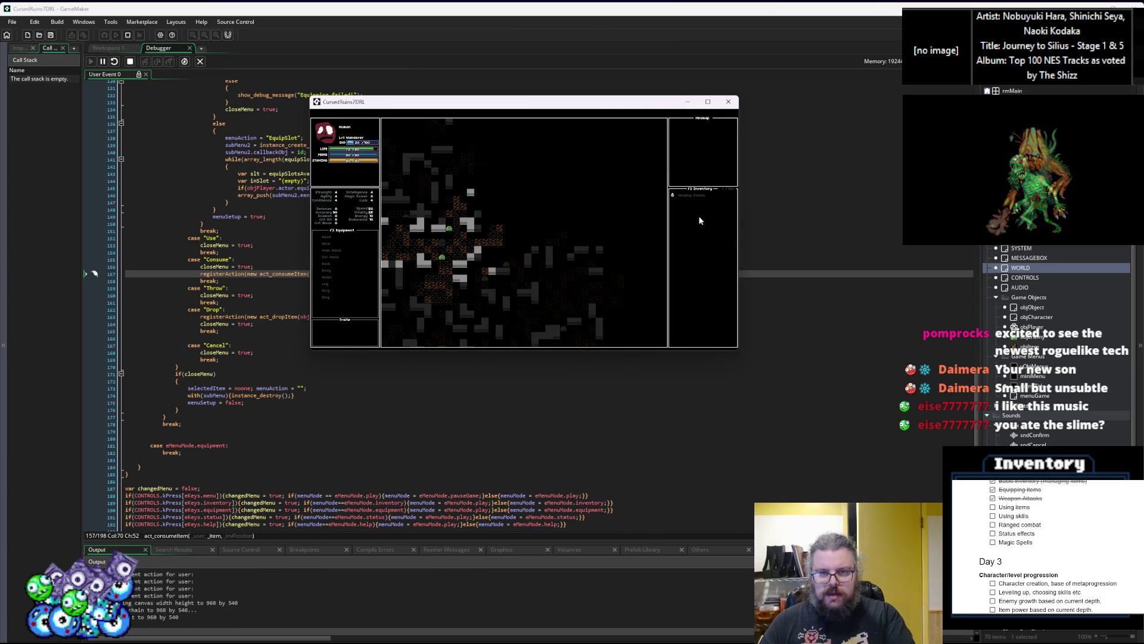
# Bring up an item's actions in-game, then return to the characters code's applyDamage loop
pyautogui.press('Return')
pyautogui.press('Return')
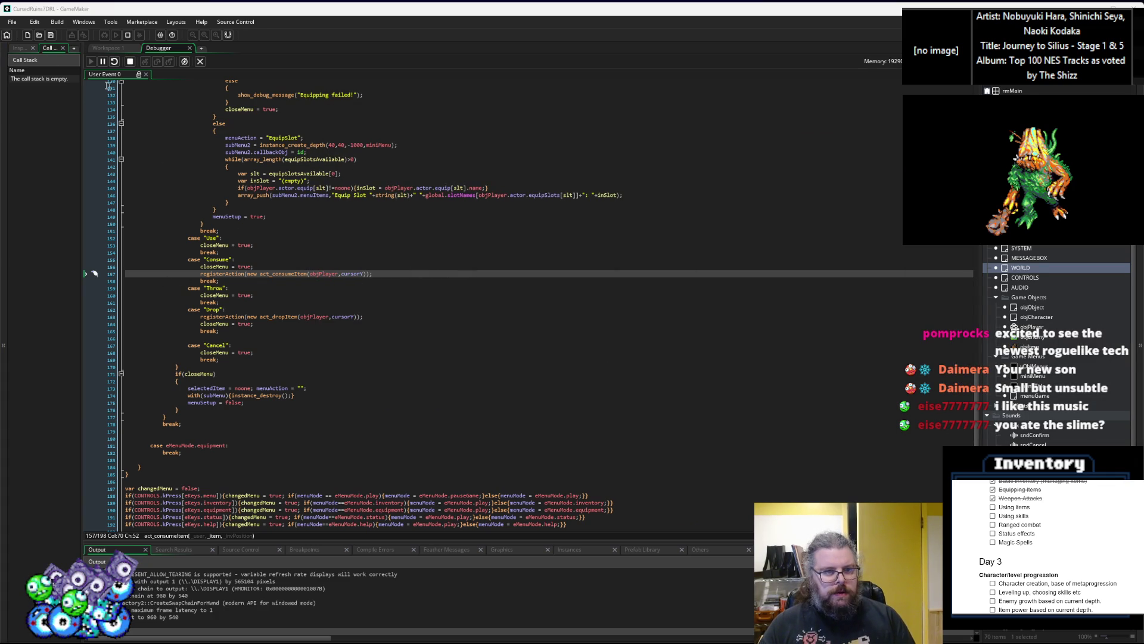
pyautogui.click(109, 49)
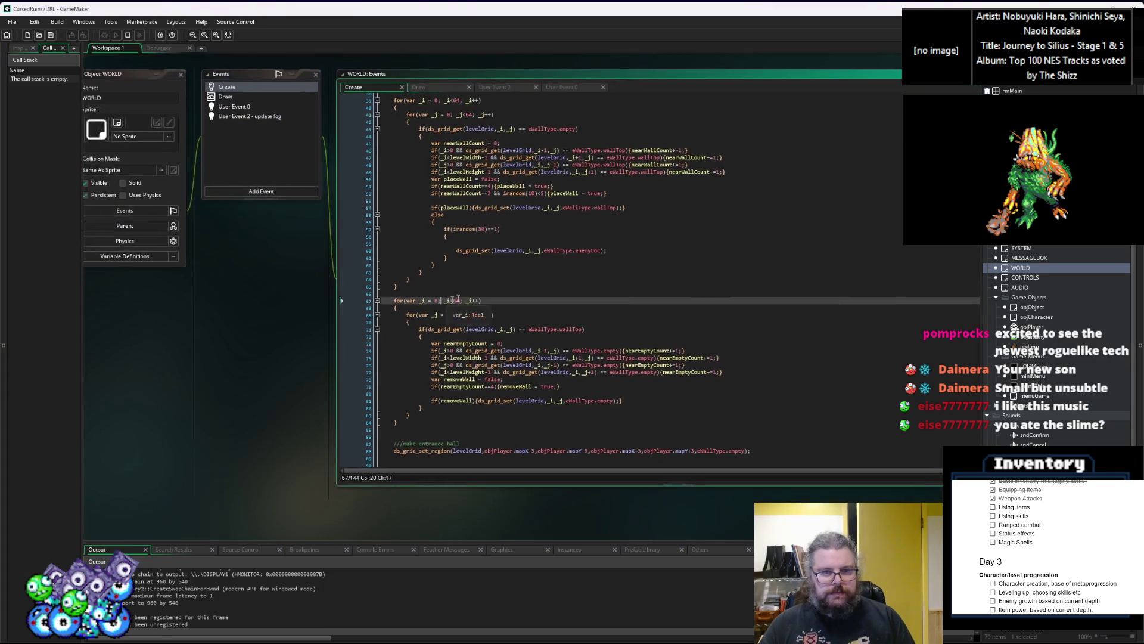
pyautogui.click(410, 235)
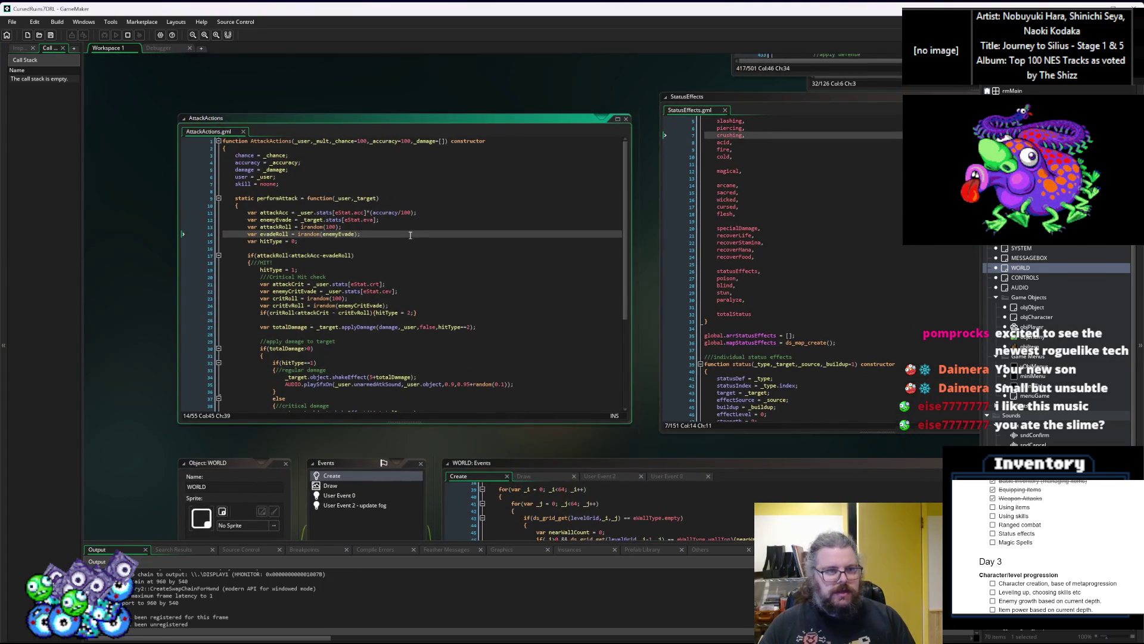
pyautogui.hotkey('ctrl', 'Tab')
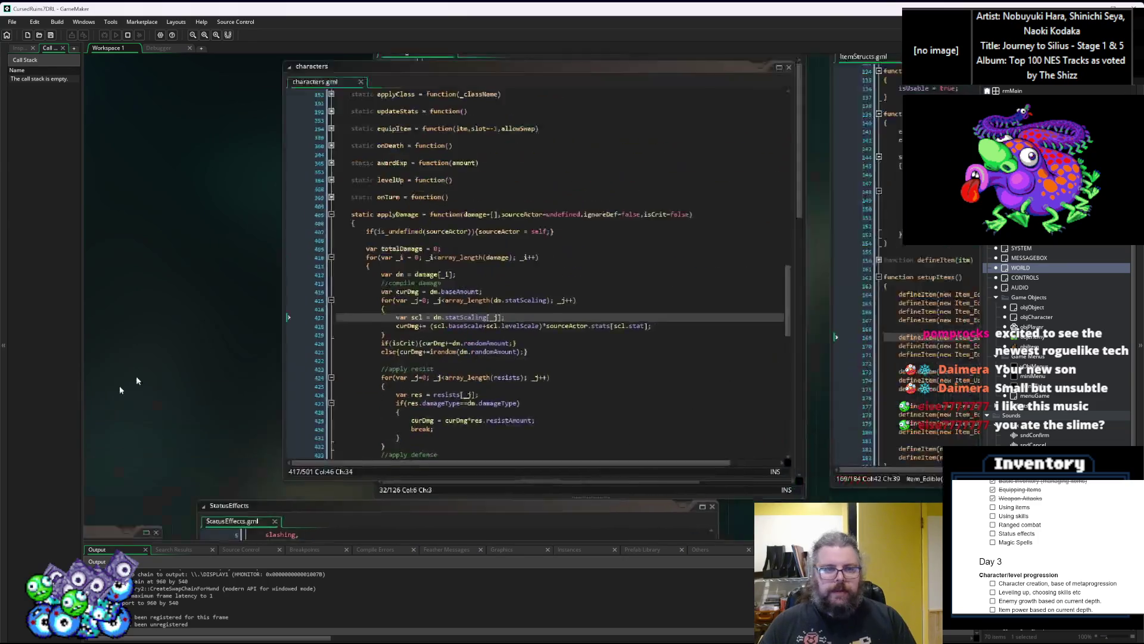
pyautogui.click(566, 411)
# Arrange the Effects code beside characters and centre characters around lines 407–414
pyautogui.moveTo(472, 179)
pyautogui.mouseDown()
pyautogui.moveTo(526, 102)
pyautogui.moveTo(595, 84)
pyautogui.moveTo(468, 143)
pyautogui.mouseUp()
pyautogui.moveTo(188, 160); pyautogui.dragTo(539, 138)
pyautogui.moveTo(724, 111)
pyautogui.mouseDown()
pyautogui.moveTo(204, 196)
pyautogui.moveTo(133, 189)
pyautogui.mouseUp()
pyautogui.moveTo(459, 175); pyautogui.dragTo(135, 62)
pyautogui.click(462, 286)
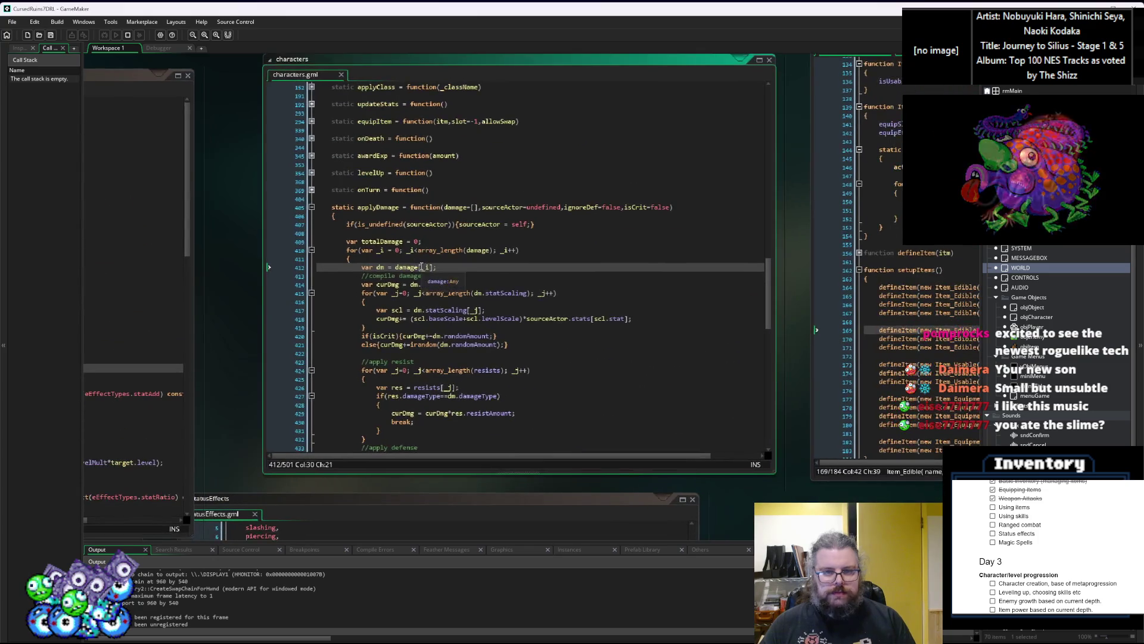
pyautogui.moveTo(343, 249); pyautogui.dragTo(308, 269)
pyautogui.click(260, 246)
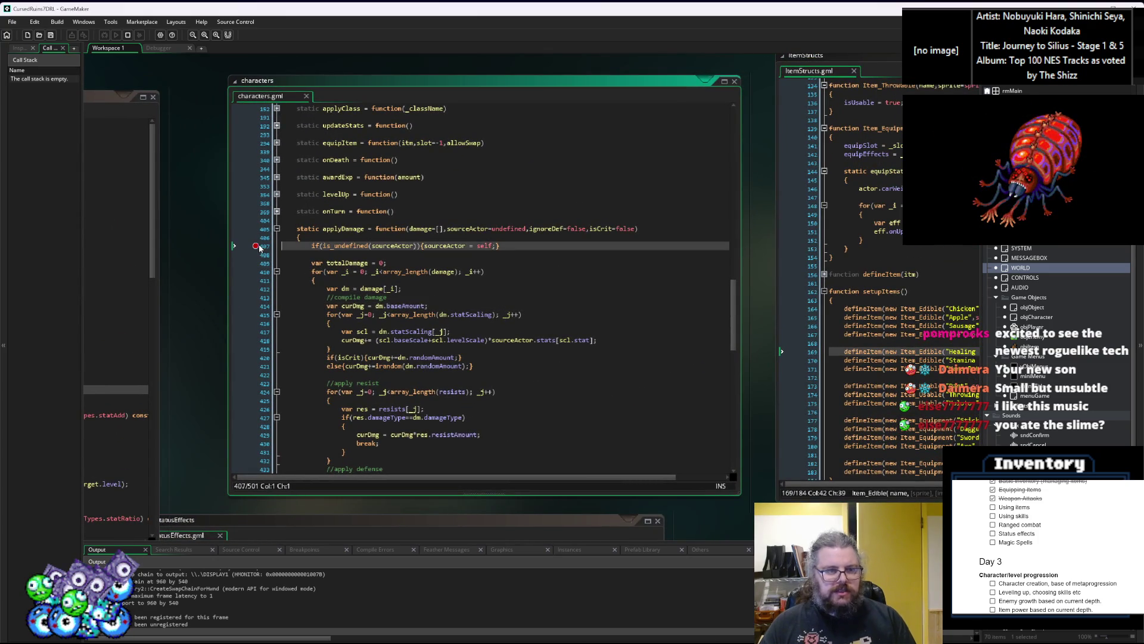
# Close Effects, collapse act_attack in characterActions, and breakpoint line 222's isDead check
pyautogui.hotkey('ctrl', 'Tab')
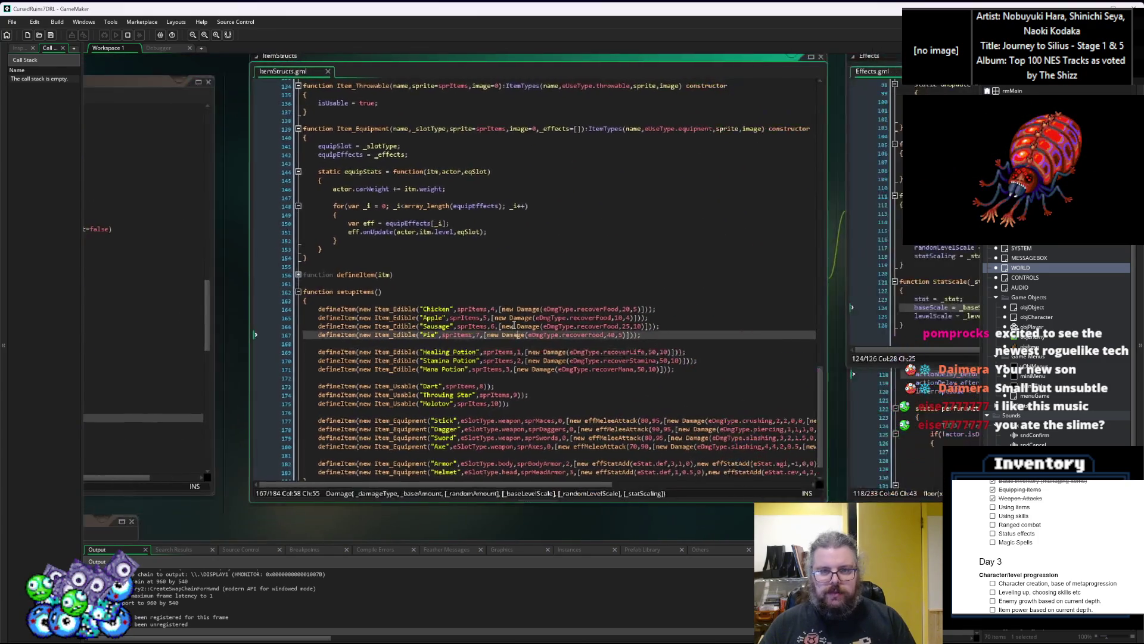
pyautogui.hotkey('ctrl', 'Tab')
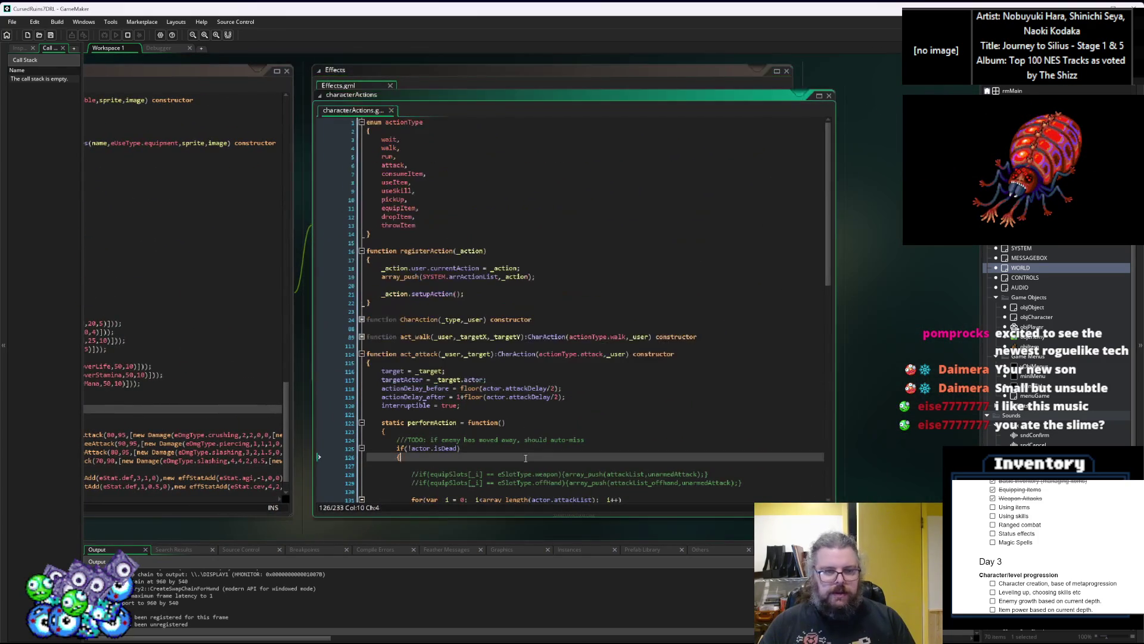
pyautogui.click(786, 72)
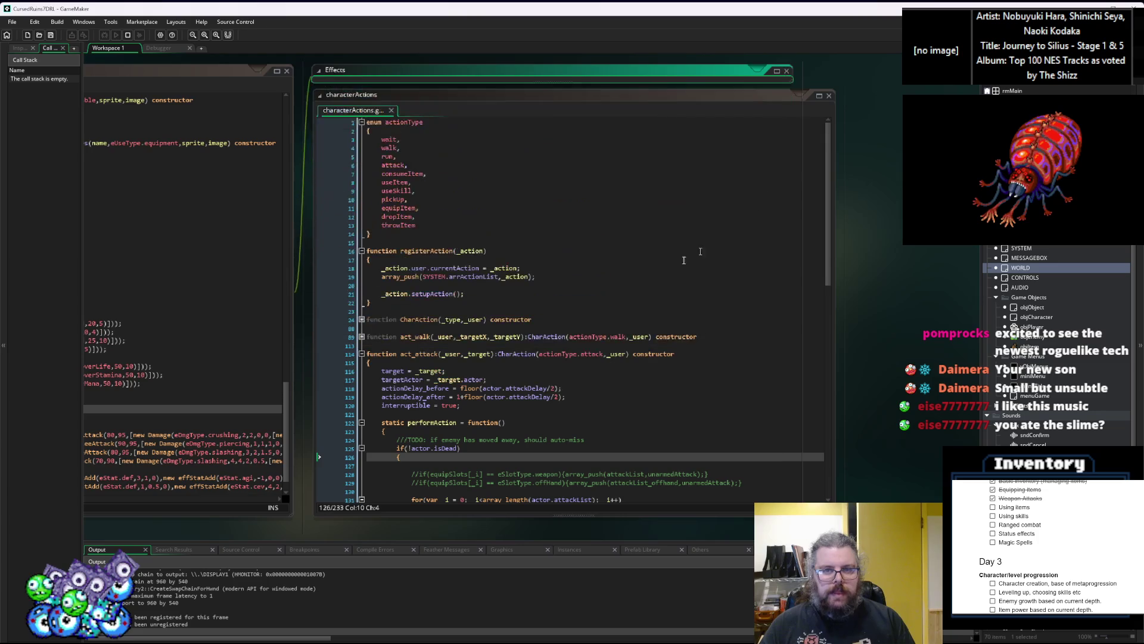
pyautogui.click(576, 329)
pyautogui.click(576, 336)
pyautogui.scroll(-6, 576, 298)
pyautogui.click(421, 170)
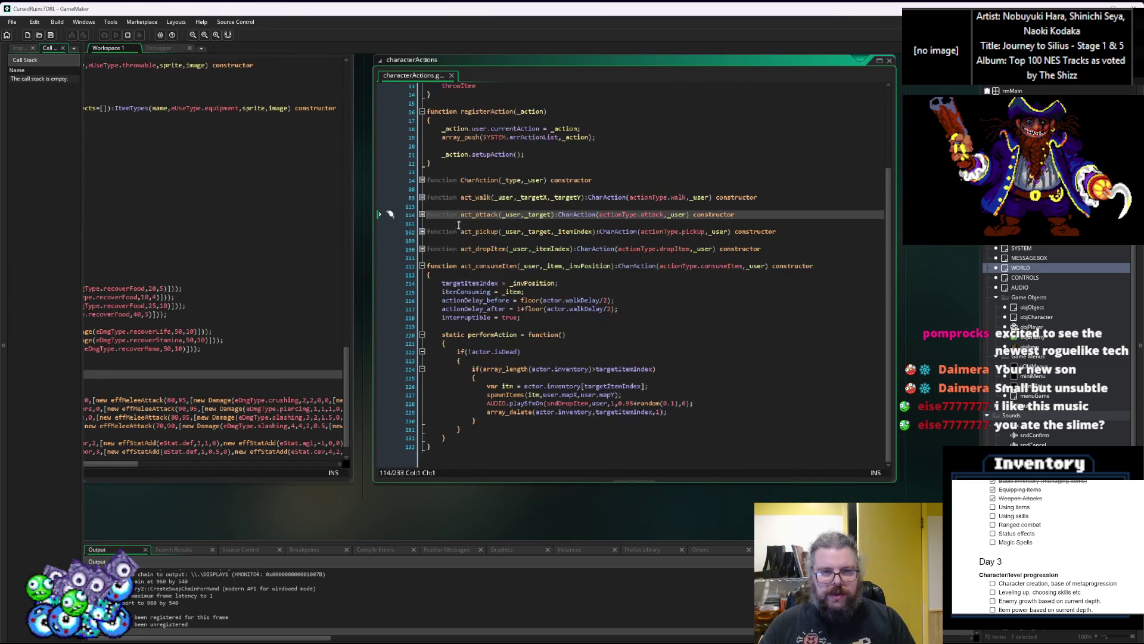
pyautogui.click(410, 353)
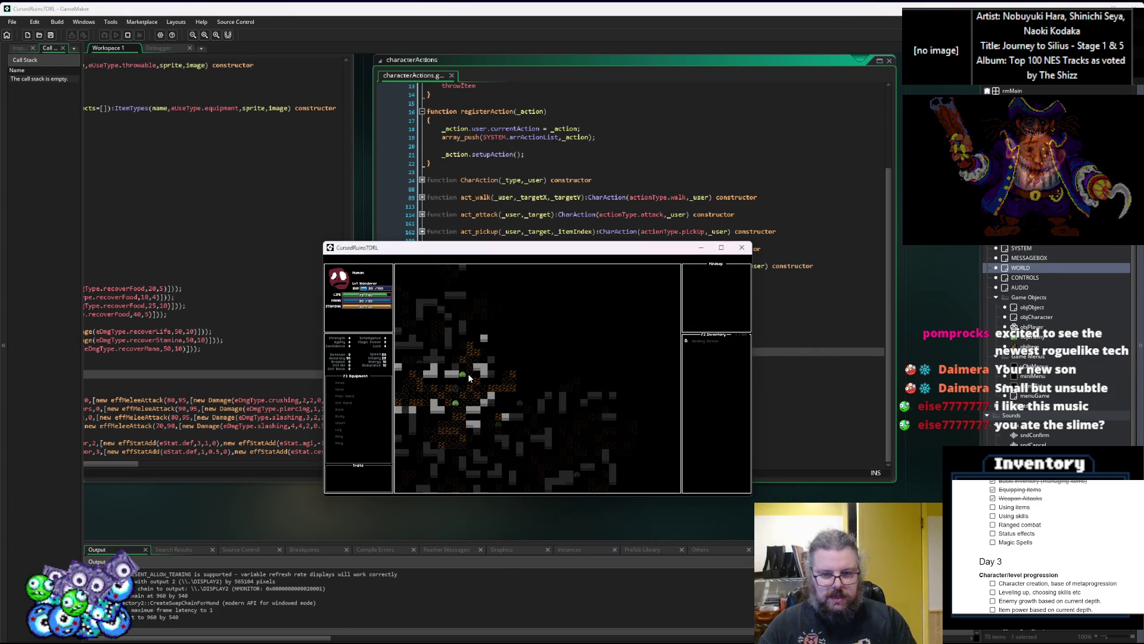
# Consume the item in-game to hit the breakpoint, step to line 224, and check targetItemIndex
pyautogui.click(469, 378)
pyautogui.press('Return')
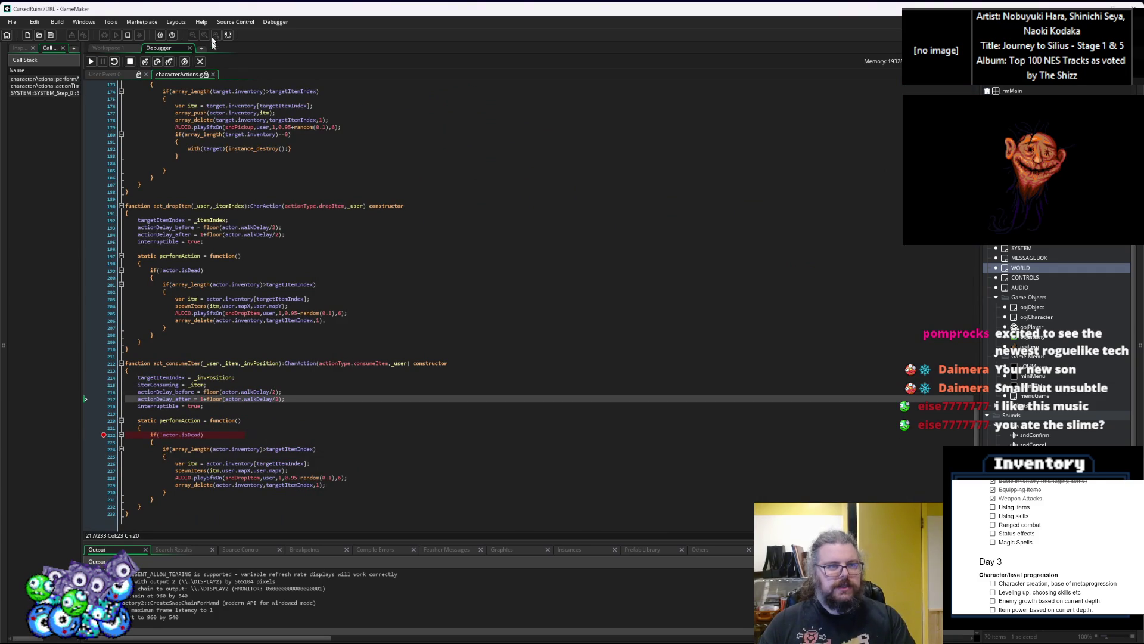
pyautogui.click(146, 62)
pyautogui.moveTo(293, 448)
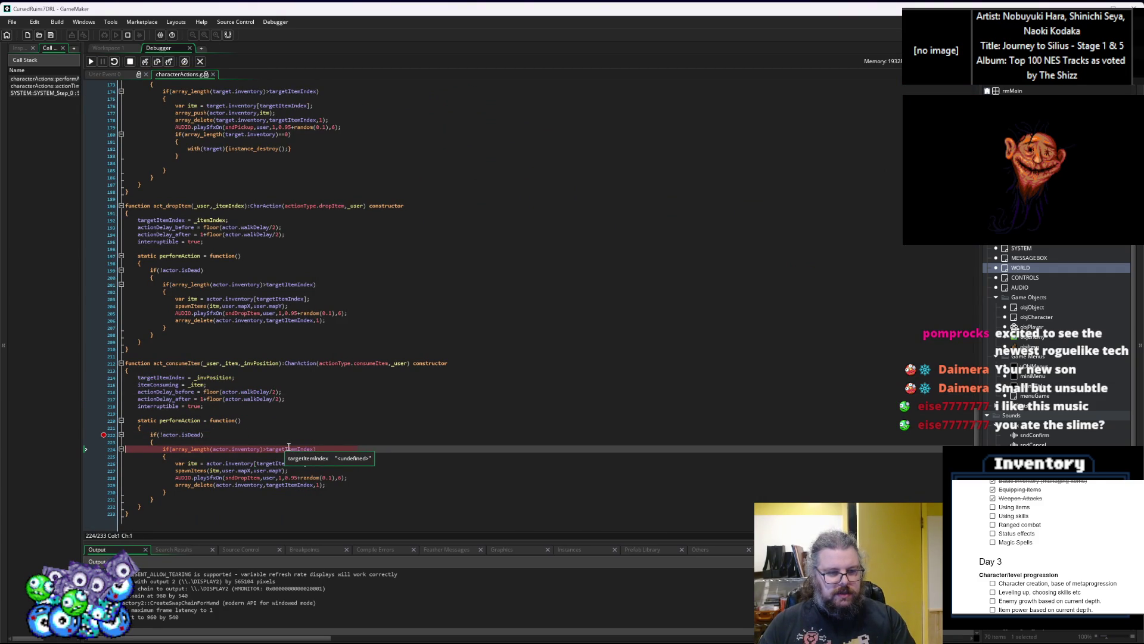
pyautogui.click(289, 449)
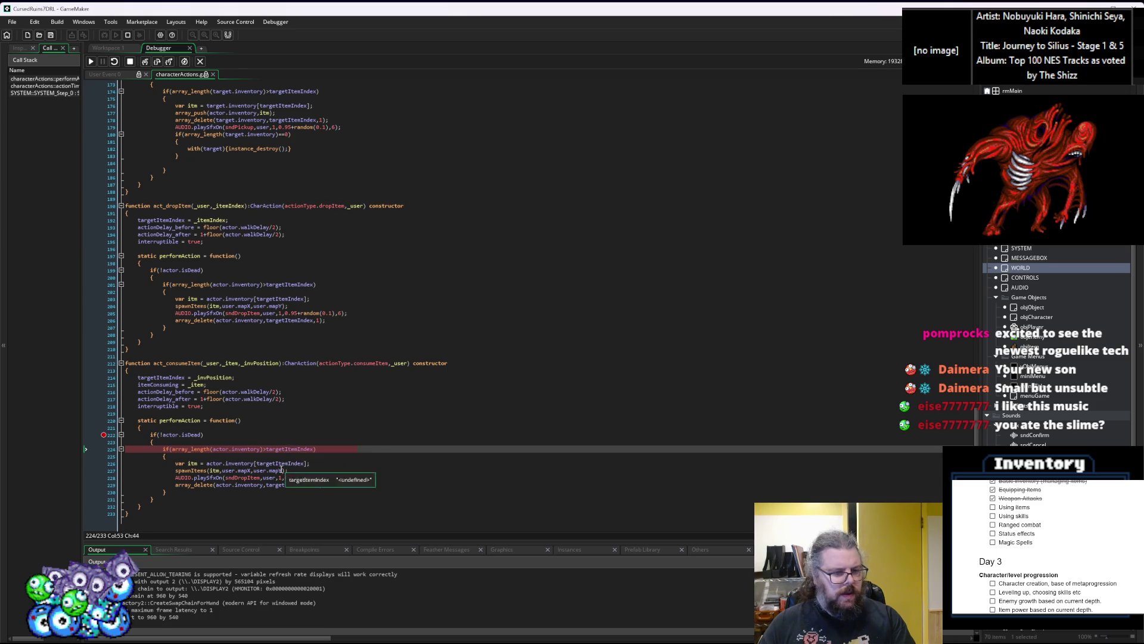
pyautogui.doubleClick(289, 450)
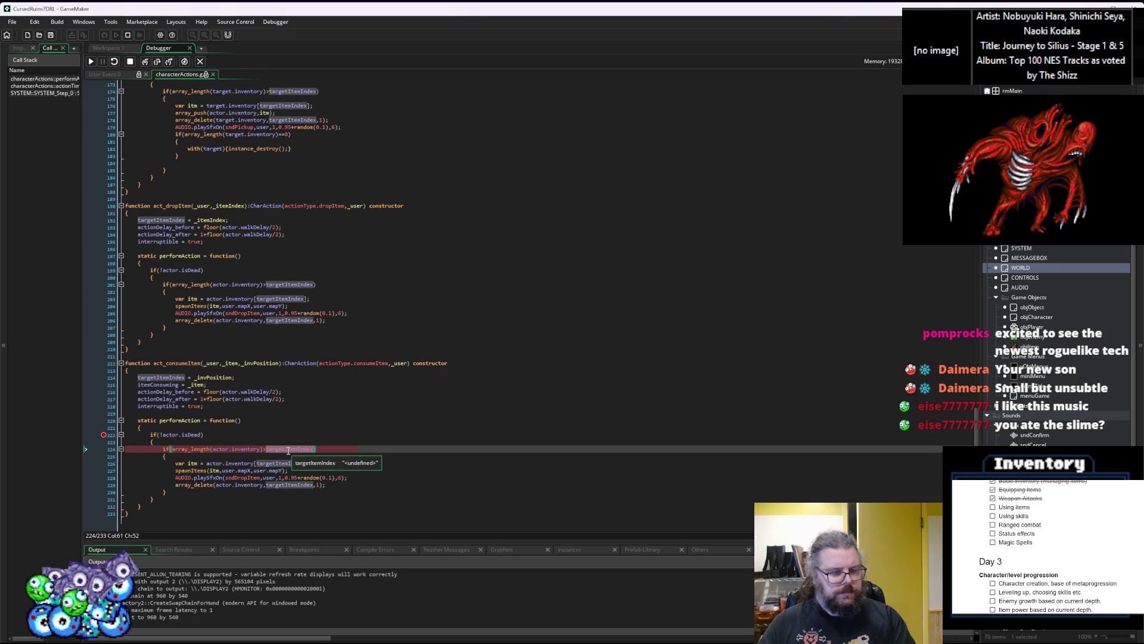
pyautogui.moveTo(252, 451)
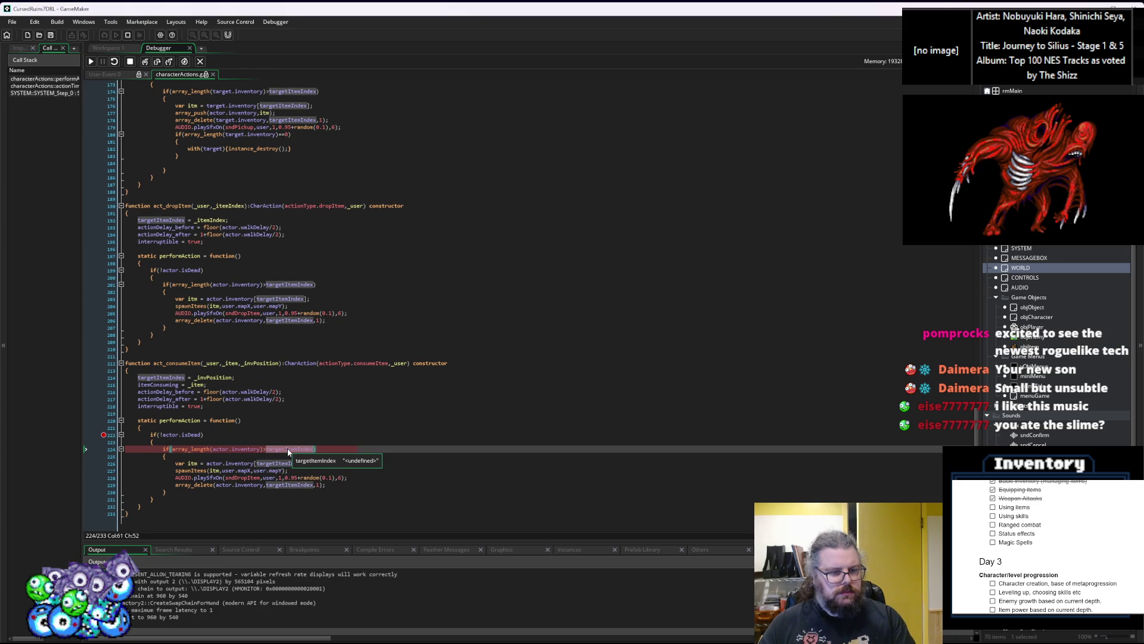
# Inspect line 214's assignment, the _invPosition parameter, and the actionTiming caller frame
pyautogui.click(212, 377)
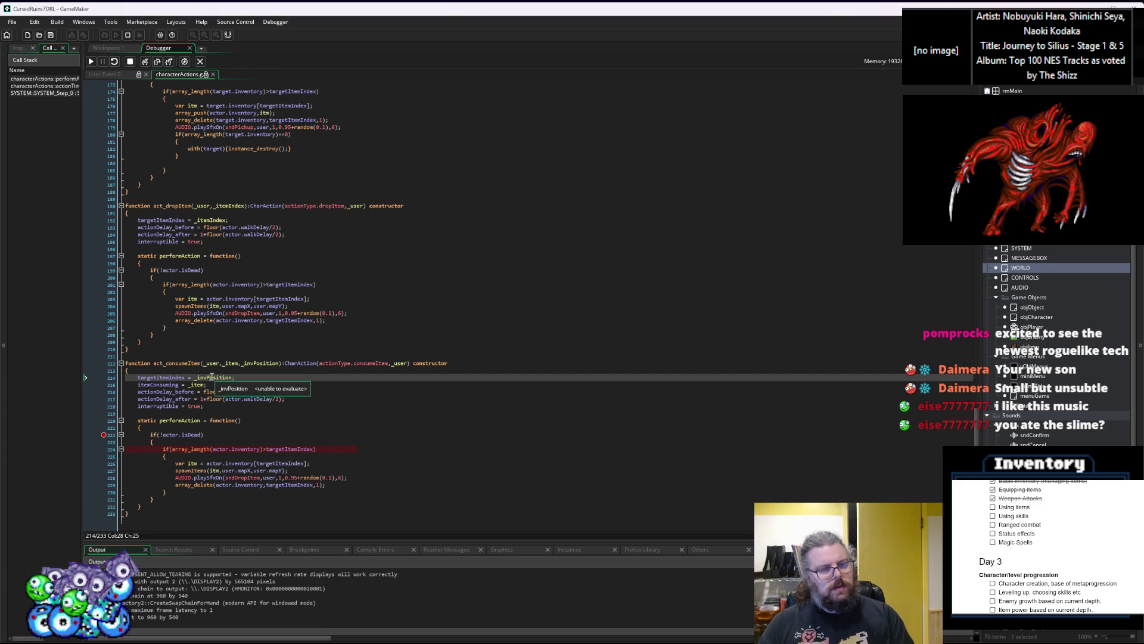
pyautogui.click(270, 364)
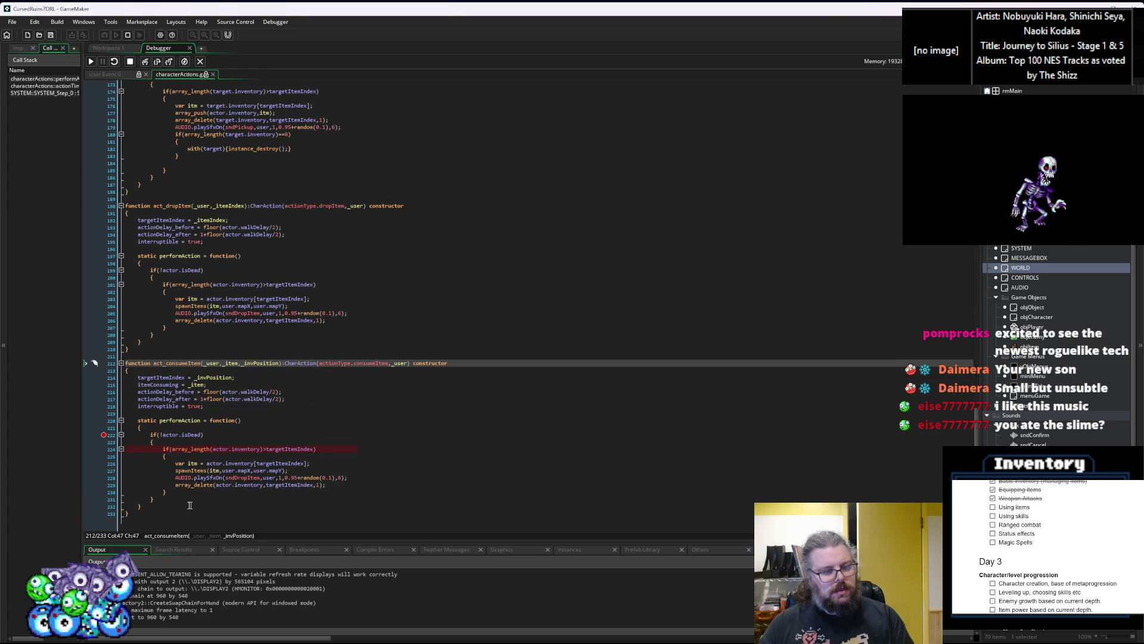
pyautogui.doubleClick(50, 86)
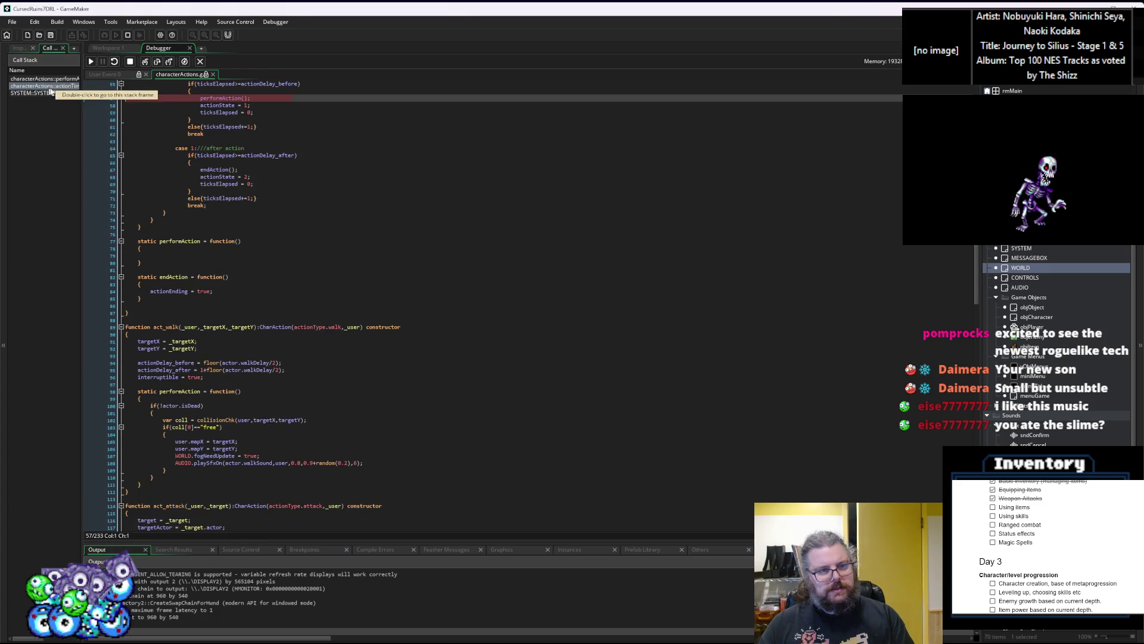
pyautogui.scroll(3, 333, 239)
pyautogui.click(334, 335)
pyautogui.scroll(3, 298, 334)
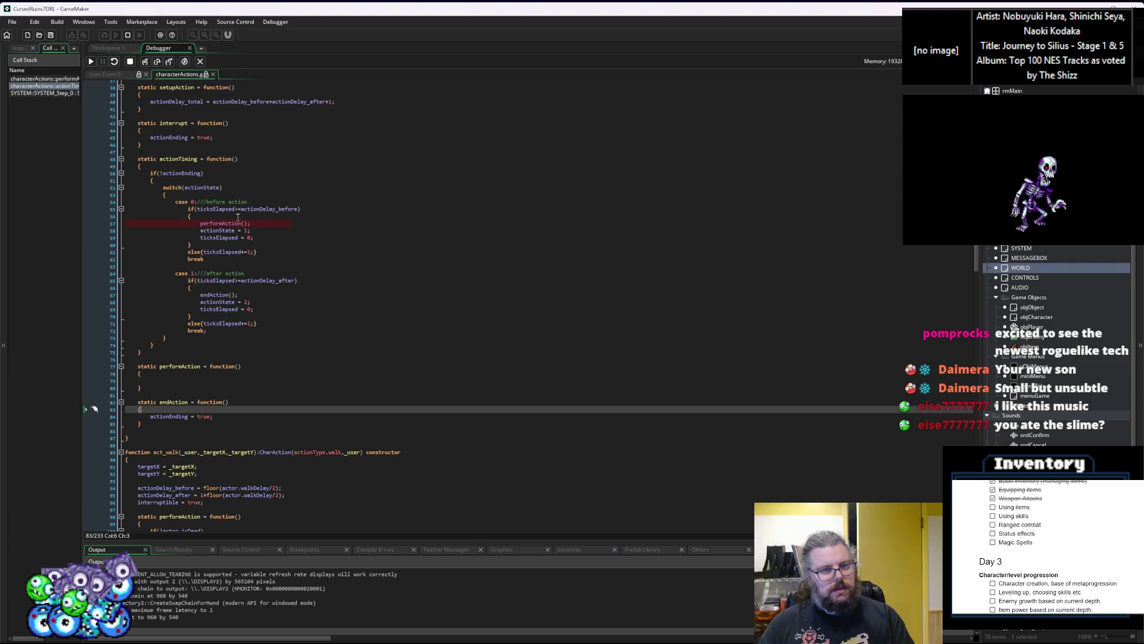
pyautogui.doubleClick(37, 82)
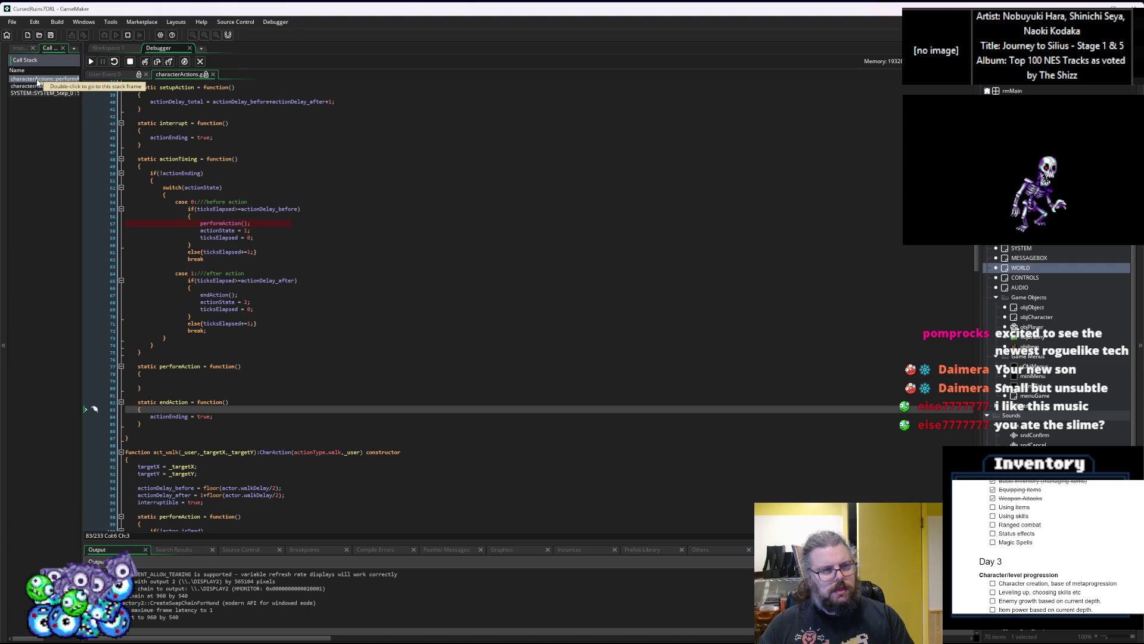
pyautogui.click(338, 409)
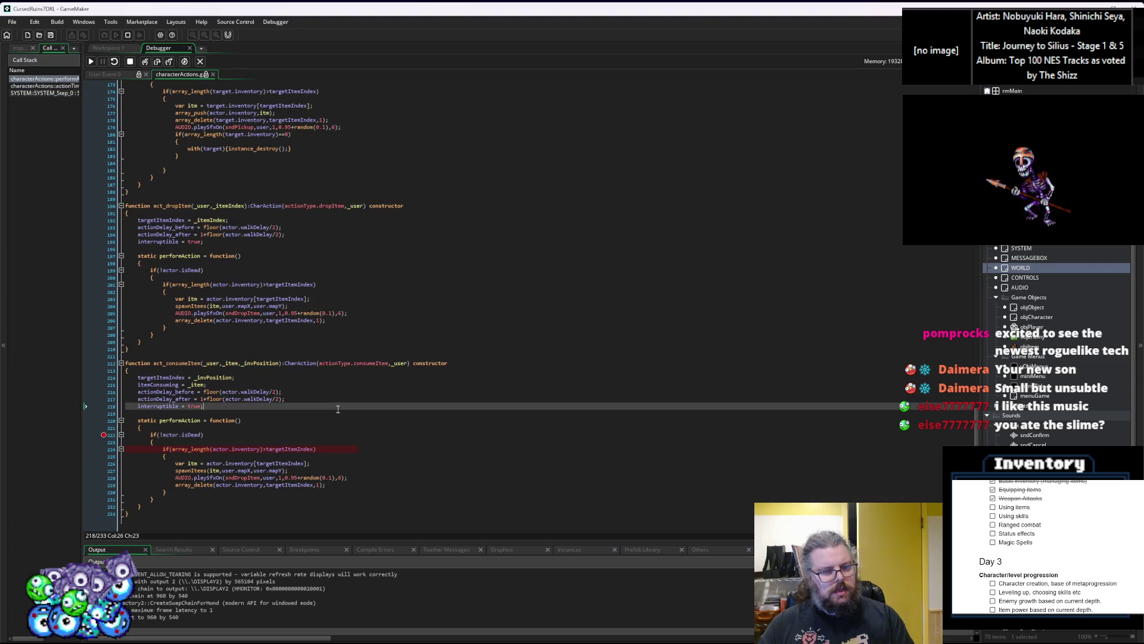
pyautogui.doubleClick(299, 448)
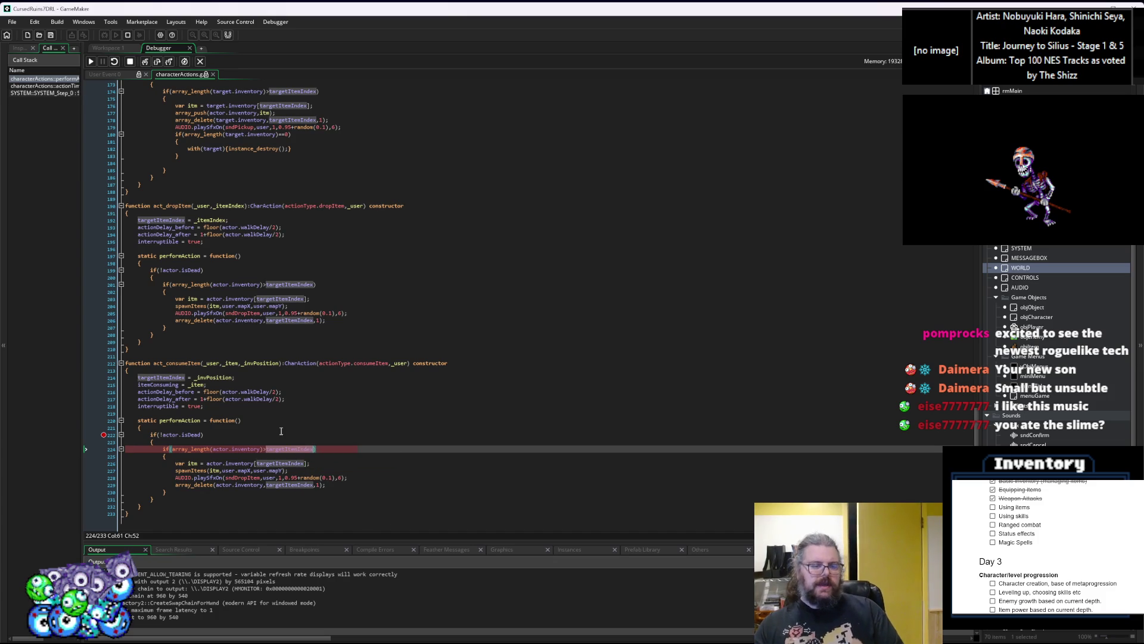
# Move the breakpoint from line 222 to line 214 and stop the game
pyautogui.click(109, 379)
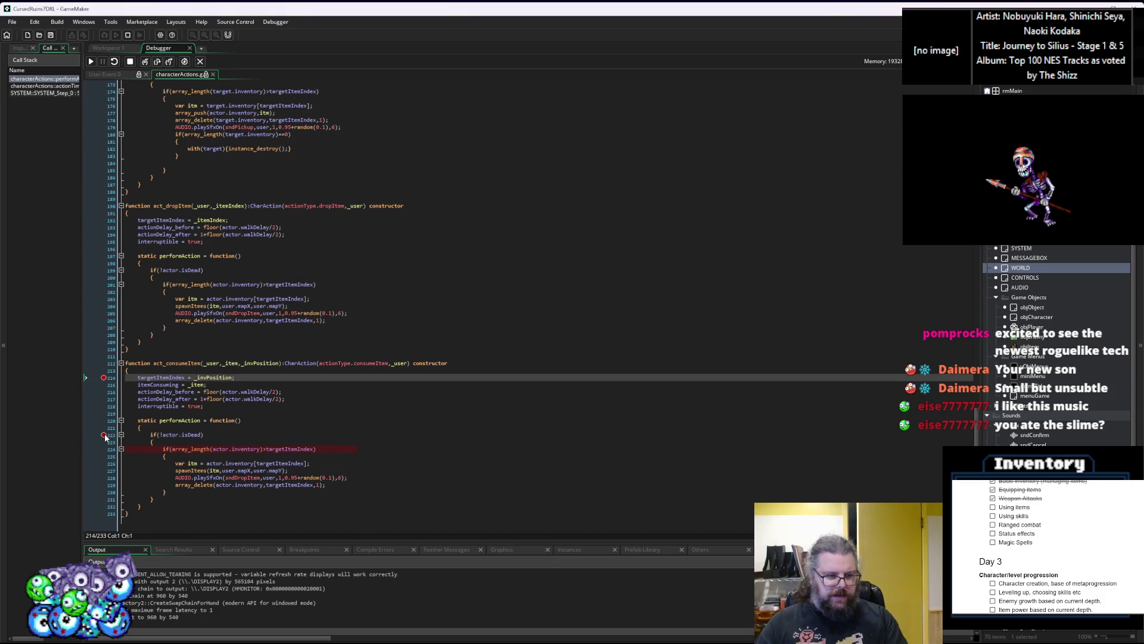
pyautogui.click(104, 437)
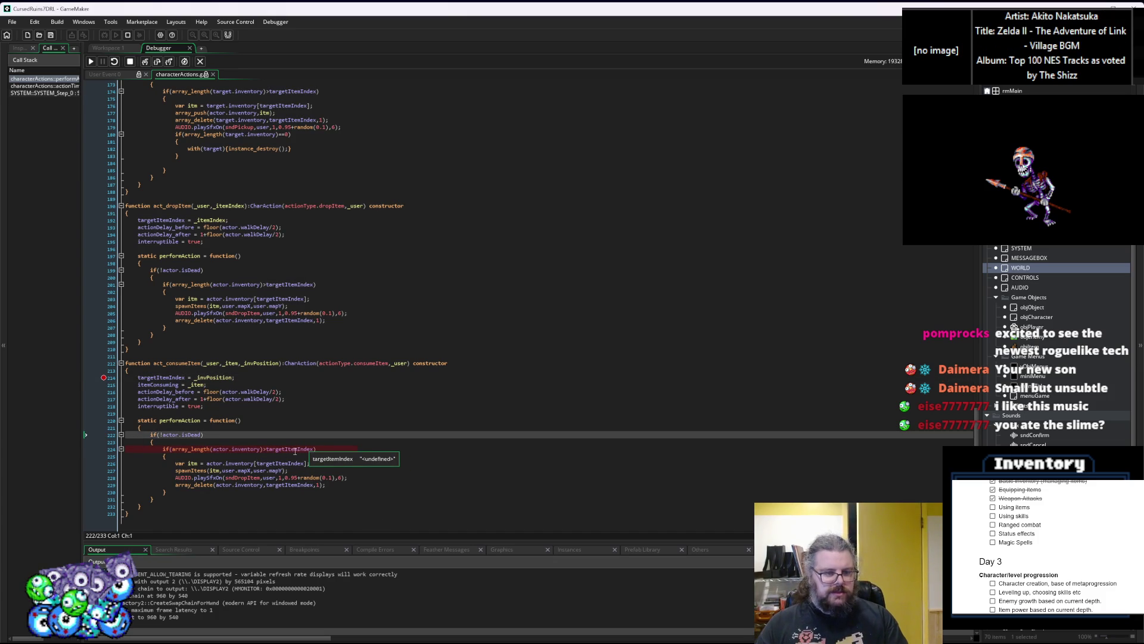
pyautogui.moveTo(200, 381)
pyautogui.moveTo(165, 385)
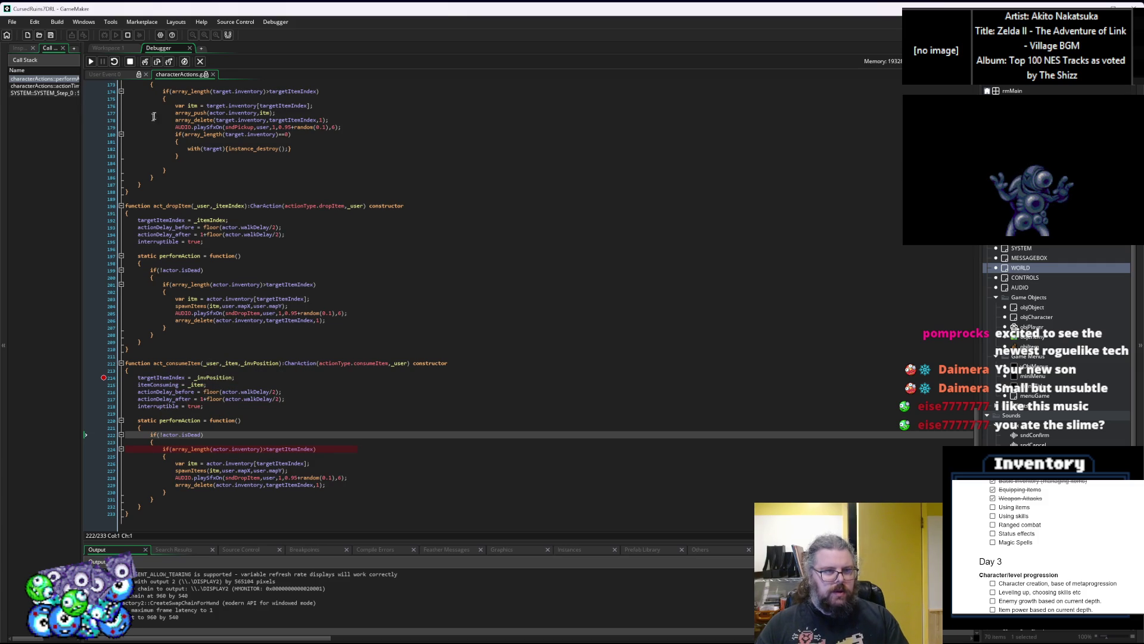
pyautogui.click(130, 64)
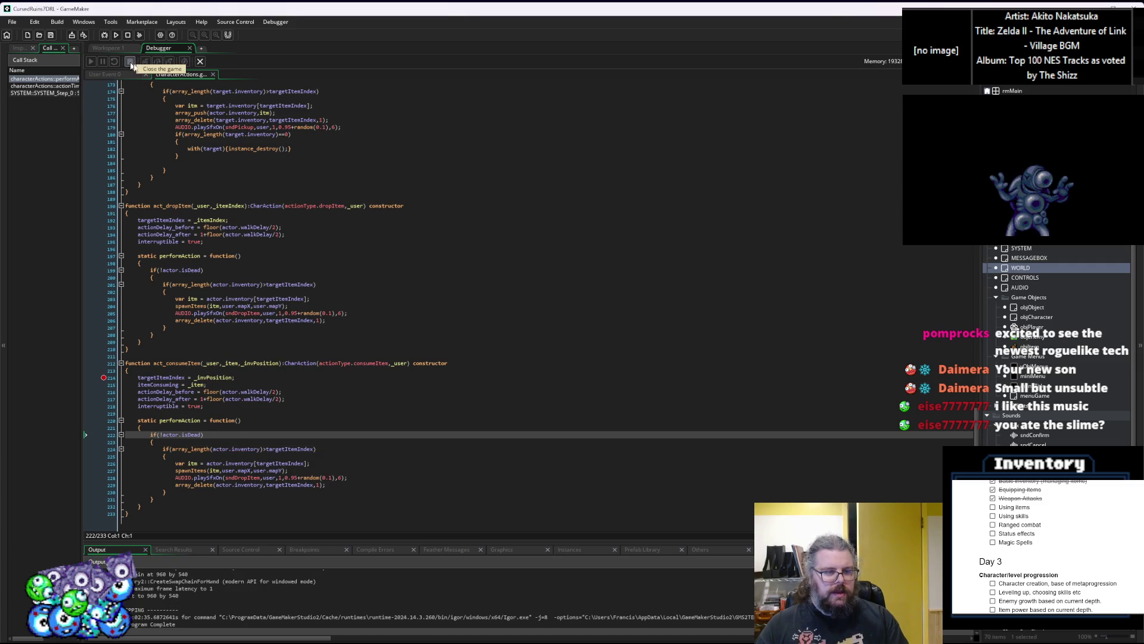
# Leave the debugger and pan the workspace across the ItemStructs, characters and Effects code
pyautogui.click(200, 62)
pyautogui.click(416, 278)
pyautogui.moveTo(174, 275); pyautogui.dragTo(490, 316)
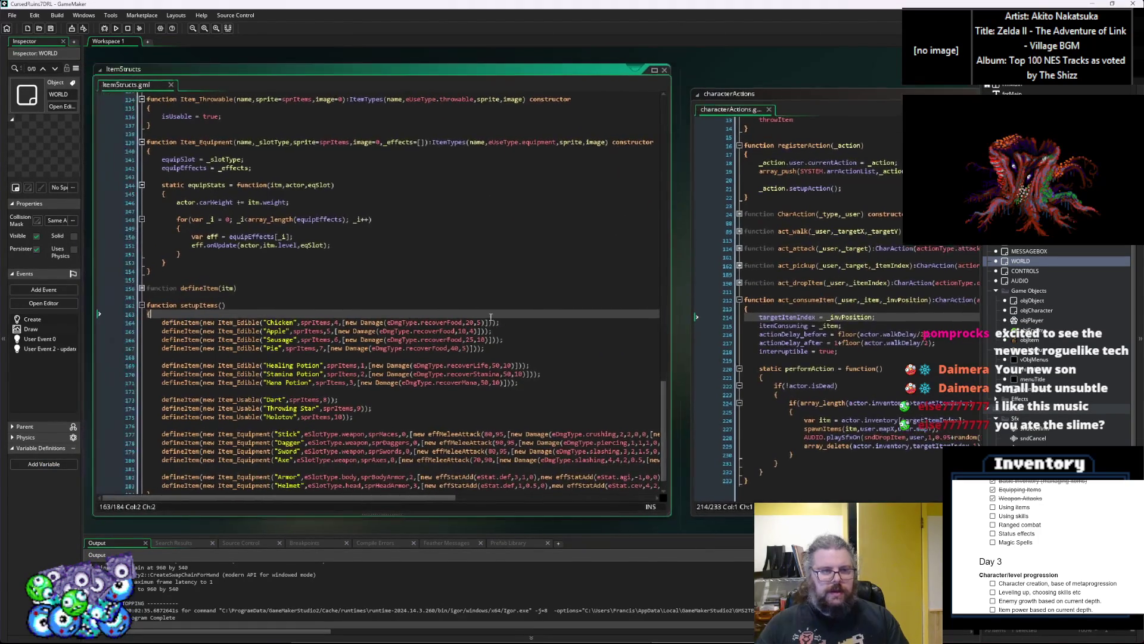
pyautogui.scroll(-5, 489, 316)
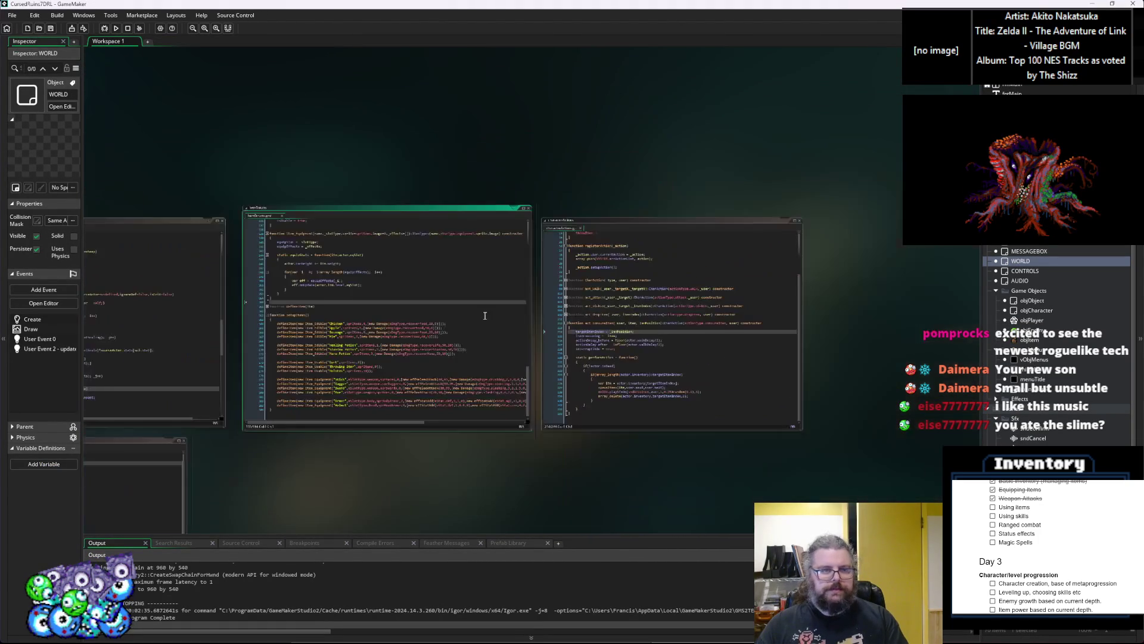
pyautogui.scroll(5, 536, 145)
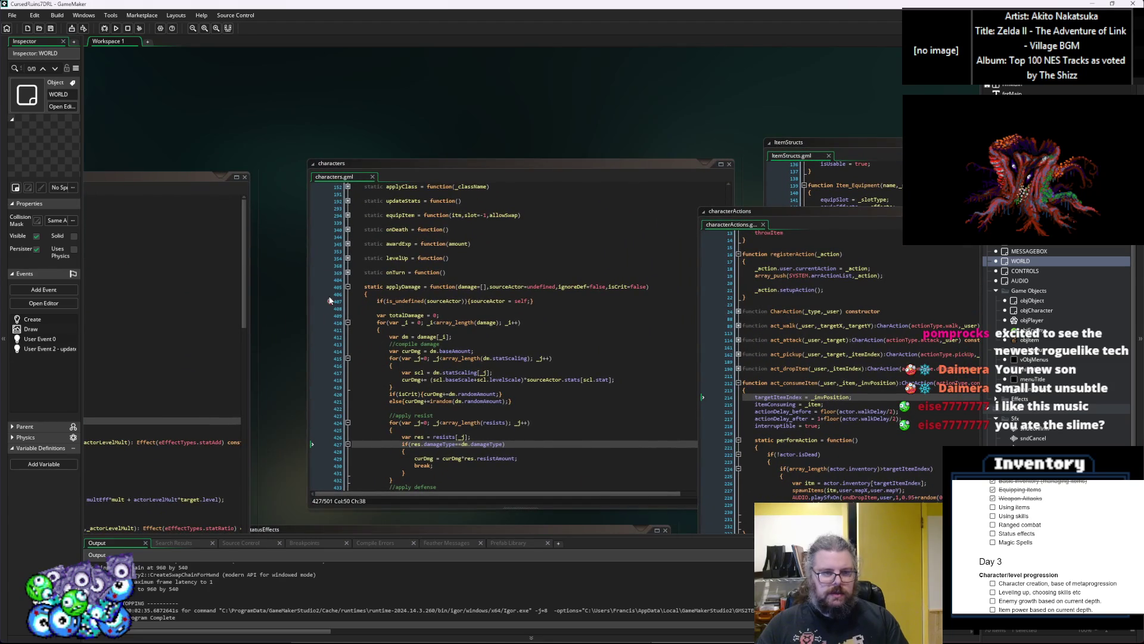
pyautogui.click(332, 301)
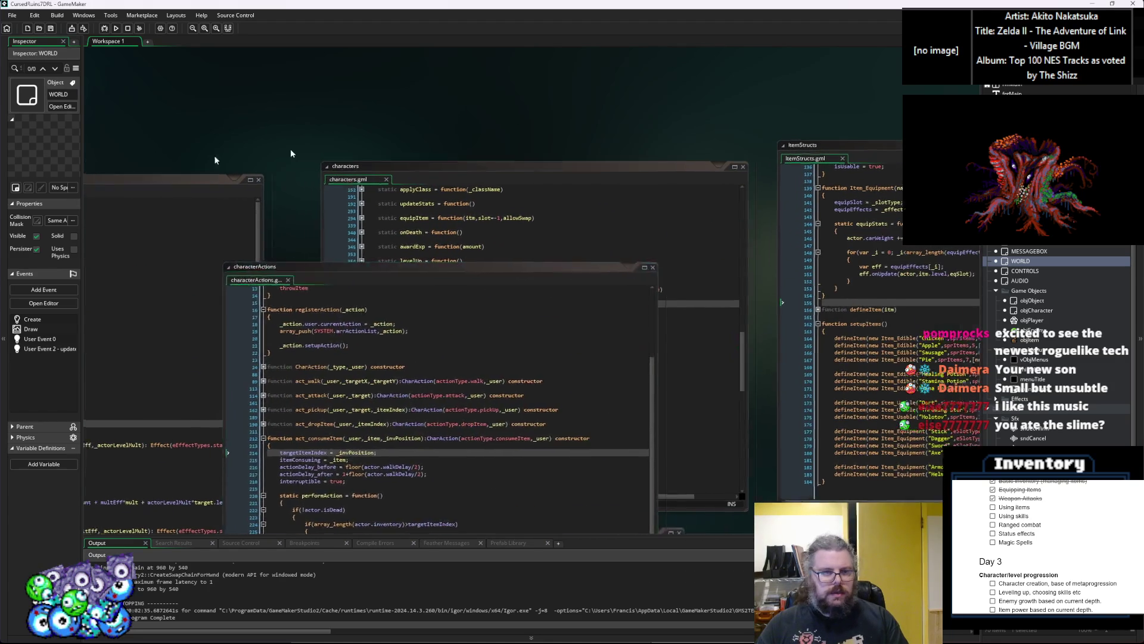
pyautogui.moveTo(179, 155); pyautogui.dragTo(617, 95)
pyautogui.scroll(-3, 473, 191)
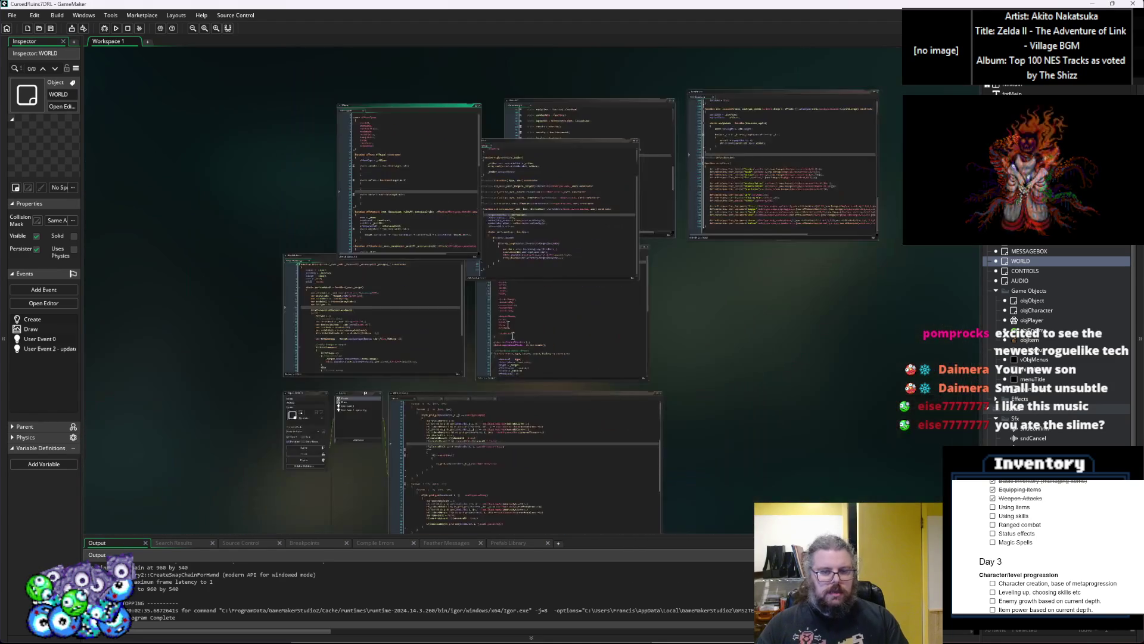
pyautogui.scroll(3, 547, 463)
pyautogui.scroll(-5, 484, 434)
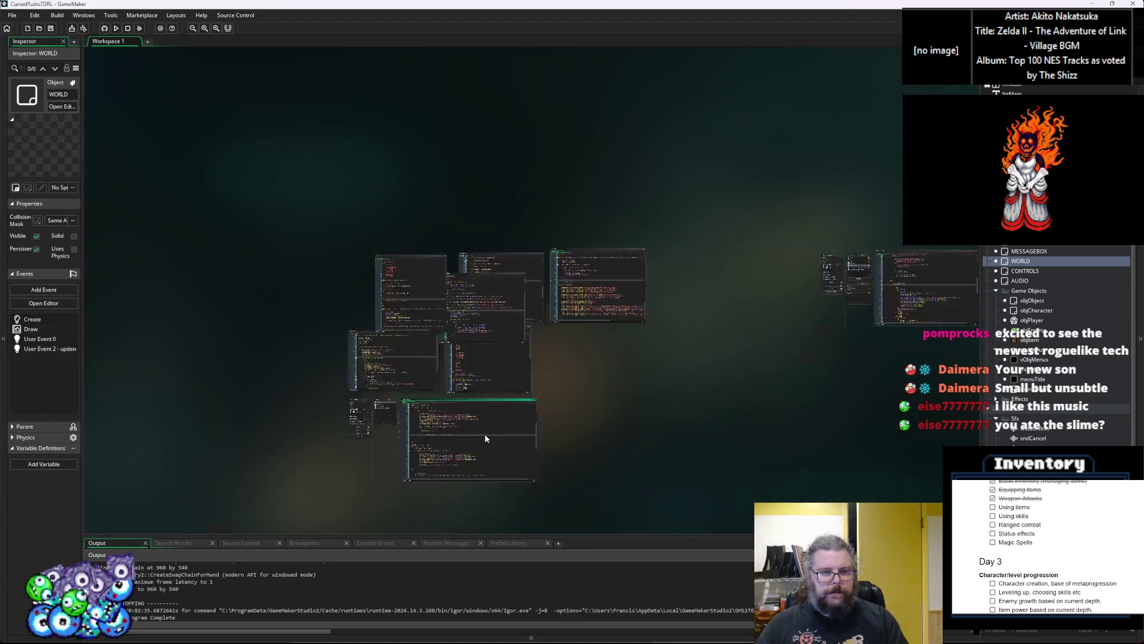
pyautogui.scroll(5, 409, 462)
pyautogui.scroll(-2, 392, 463)
pyautogui.scroll(5, 546, 226)
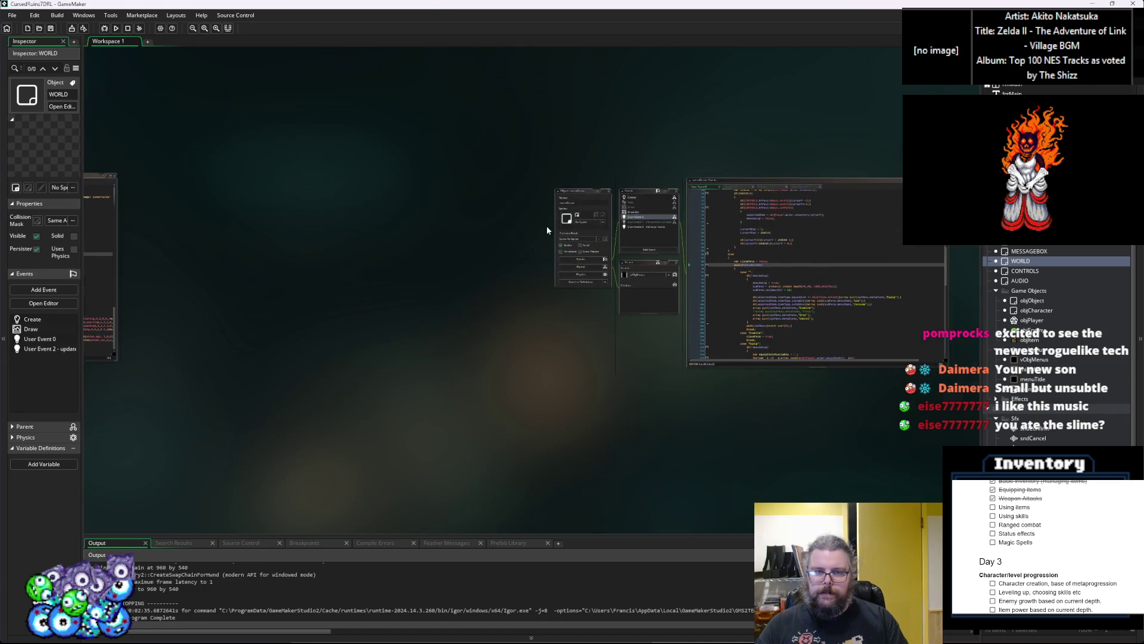
pyautogui.scroll(-3, 277, 298)
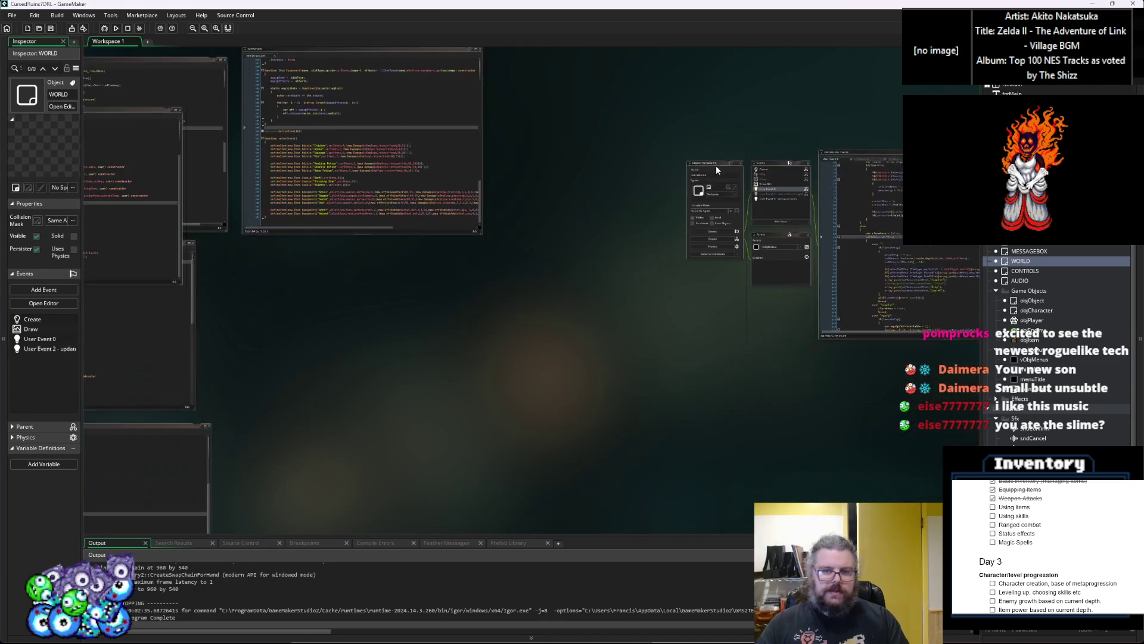
# Drag characterActions beside the menuGame Events code and go to act_consumeItem's definition
pyautogui.moveTo(717, 166); pyautogui.dragTo(278, 289)
pyautogui.scroll(-3, 649, 259)
pyautogui.scroll(3, 274, 141)
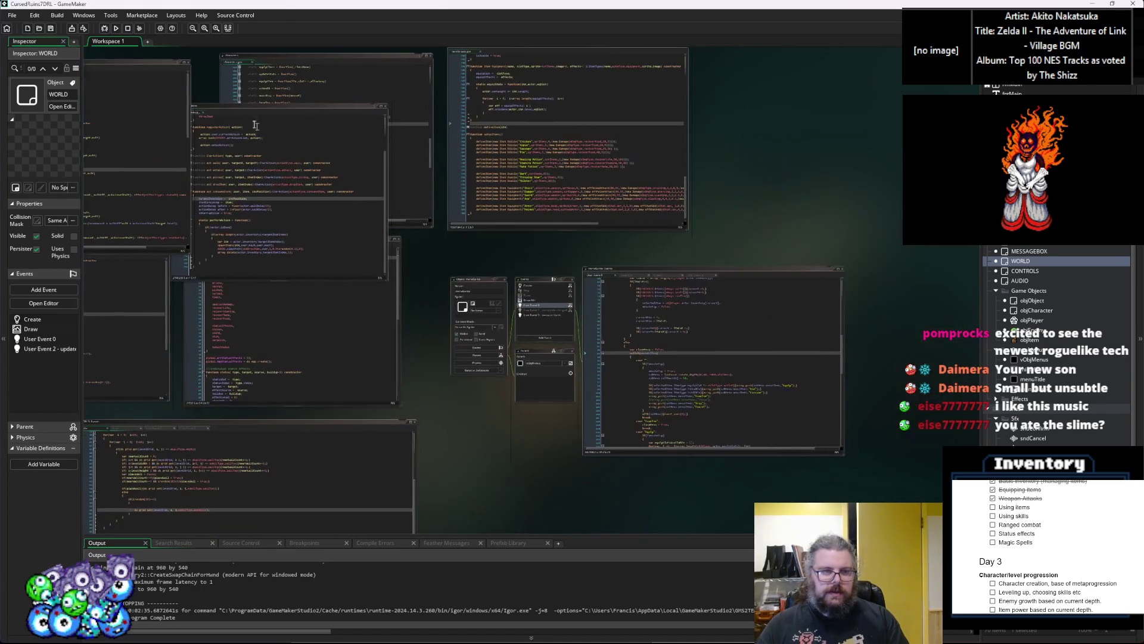
pyautogui.moveTo(258, 111); pyautogui.dragTo(876, 296)
pyautogui.scroll(4, 653, 176)
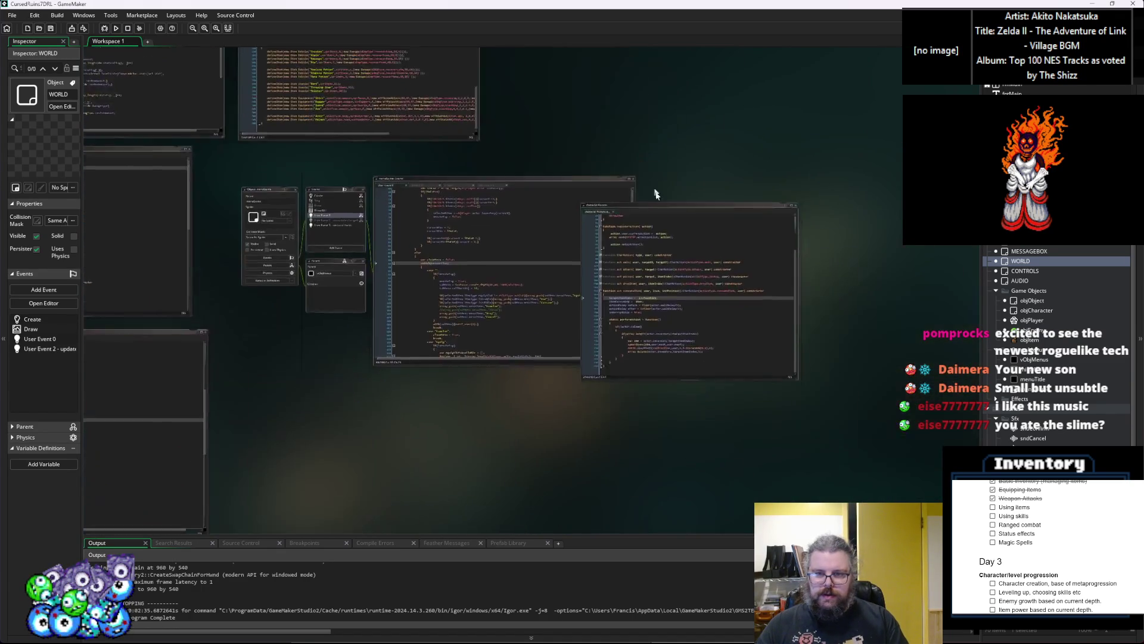
pyautogui.moveTo(719, 165)
pyautogui.mouseDown()
pyautogui.moveTo(826, 116)
pyautogui.moveTo(812, 120)
pyautogui.mouseUp()
pyautogui.click(812, 310)
# Locate the Consume case's registerAction line in menuGame's User Event 0
pyautogui.doubleClick(738, 308)
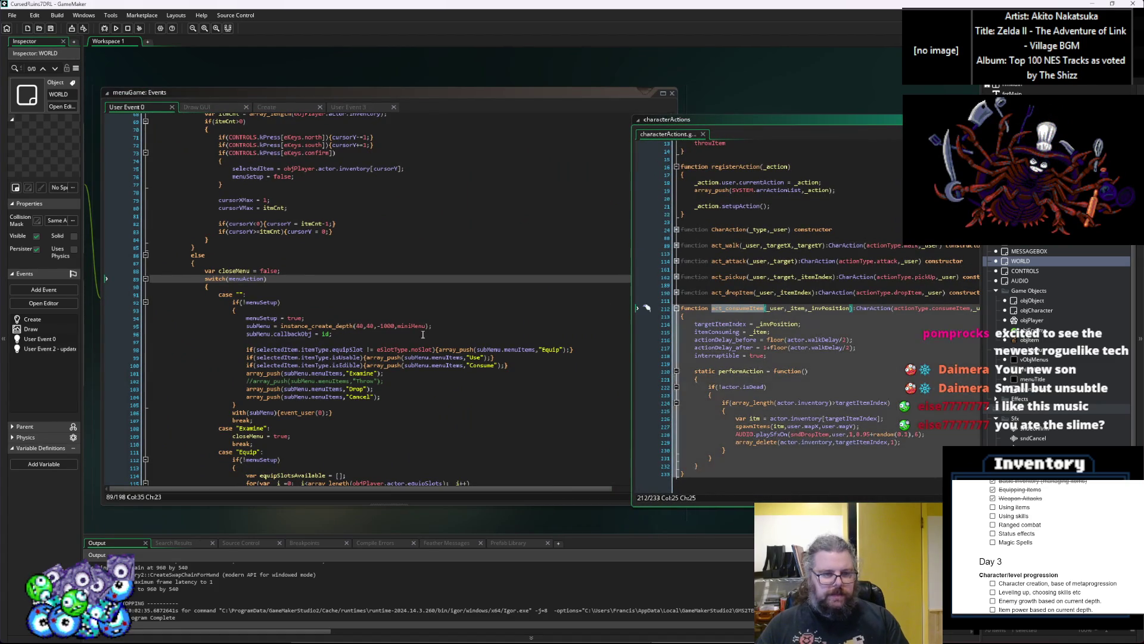
pyautogui.click(453, 334)
pyautogui.scroll(3, 453, 349)
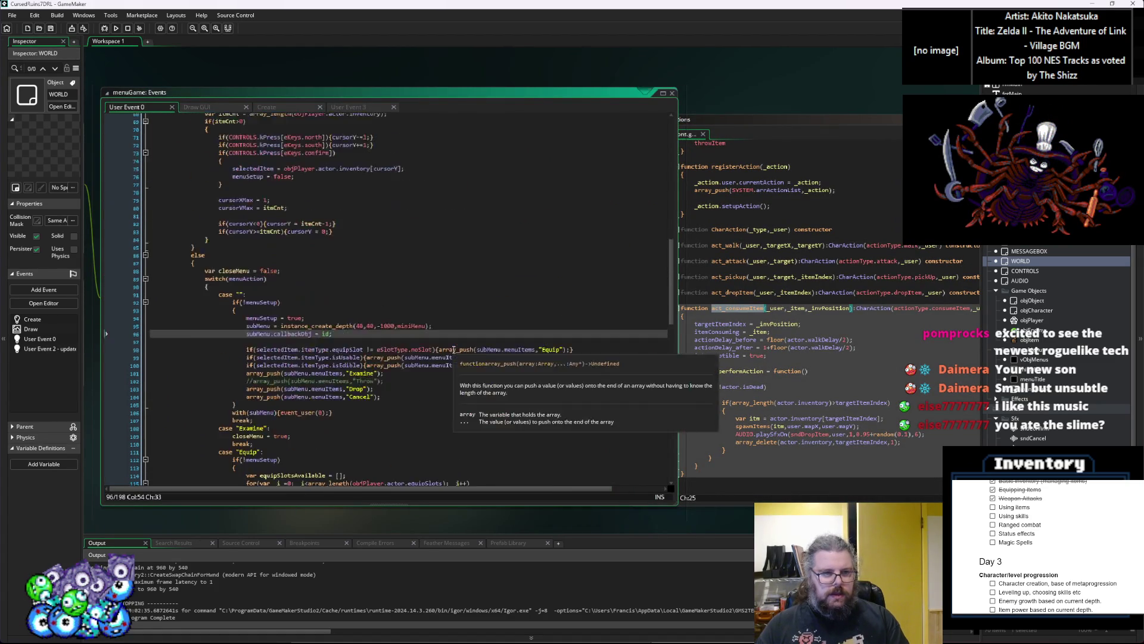
pyautogui.scroll(-15, 453, 350)
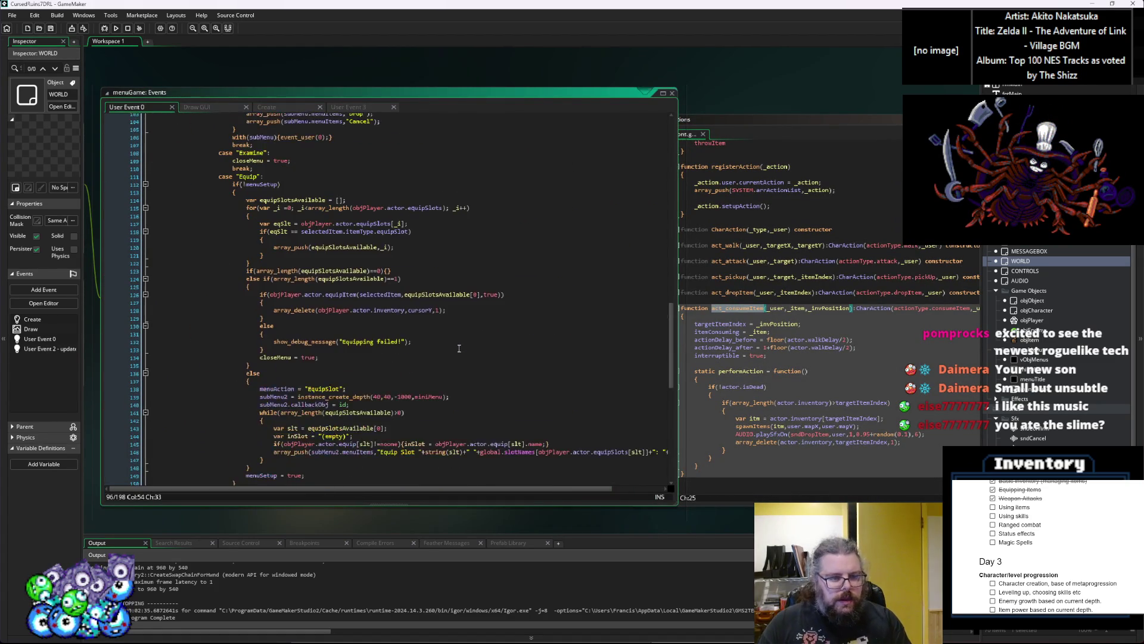
pyautogui.scroll(-1, 459, 351)
pyautogui.click(420, 350)
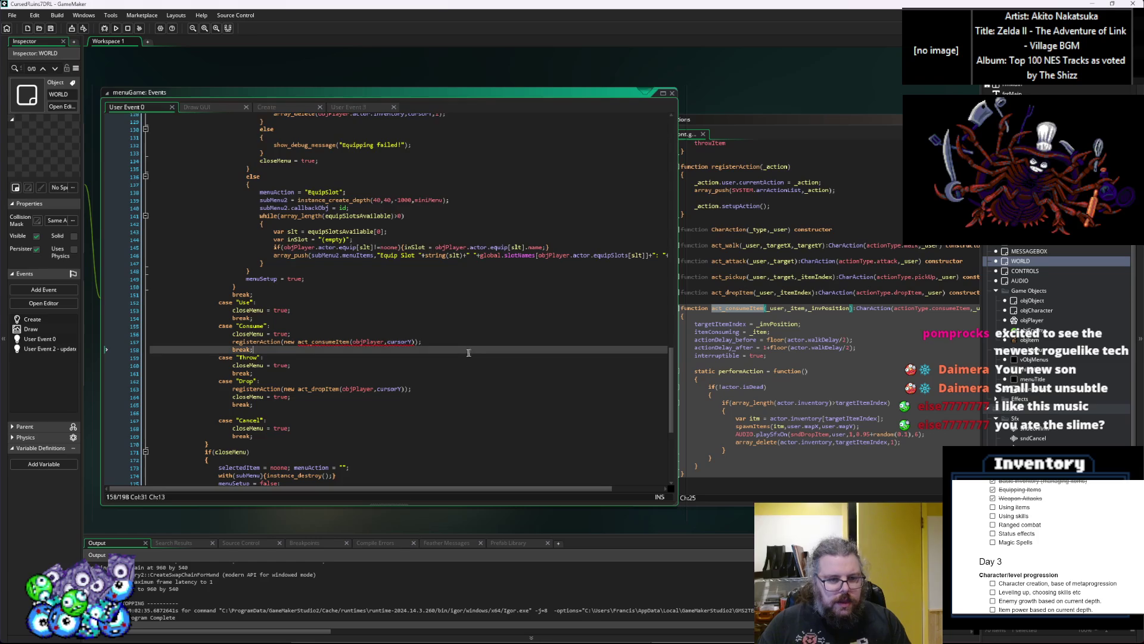
pyautogui.scroll(-2, 422, 331)
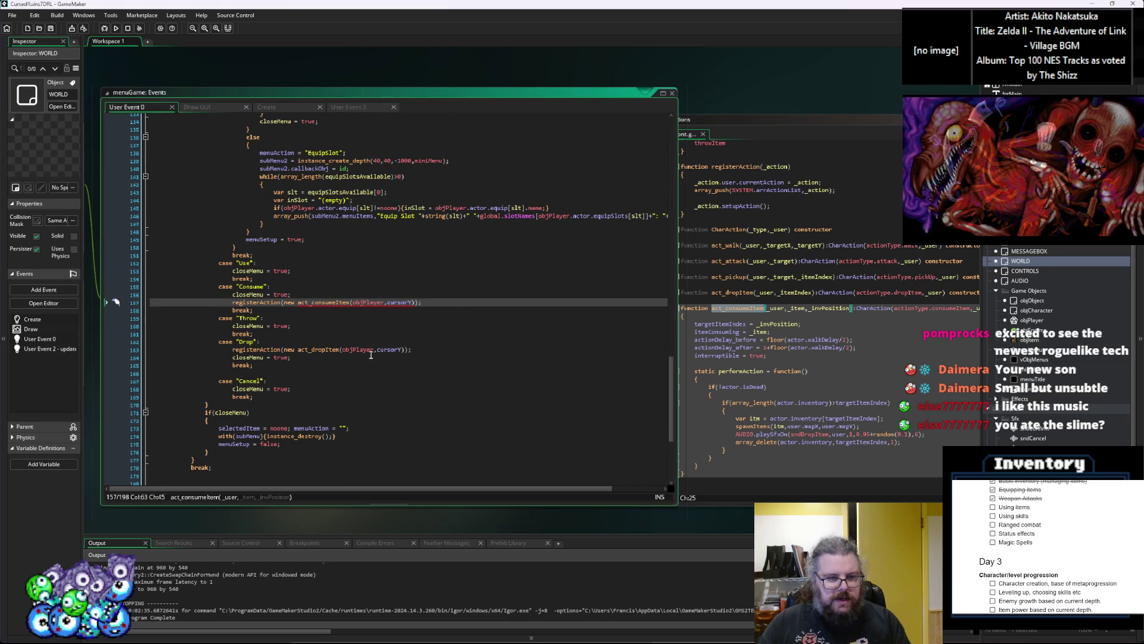
# Compare act_consumeItem's _item parameter with the objPlayer call, checking act_dropItem for reference
pyautogui.click(840, 354)
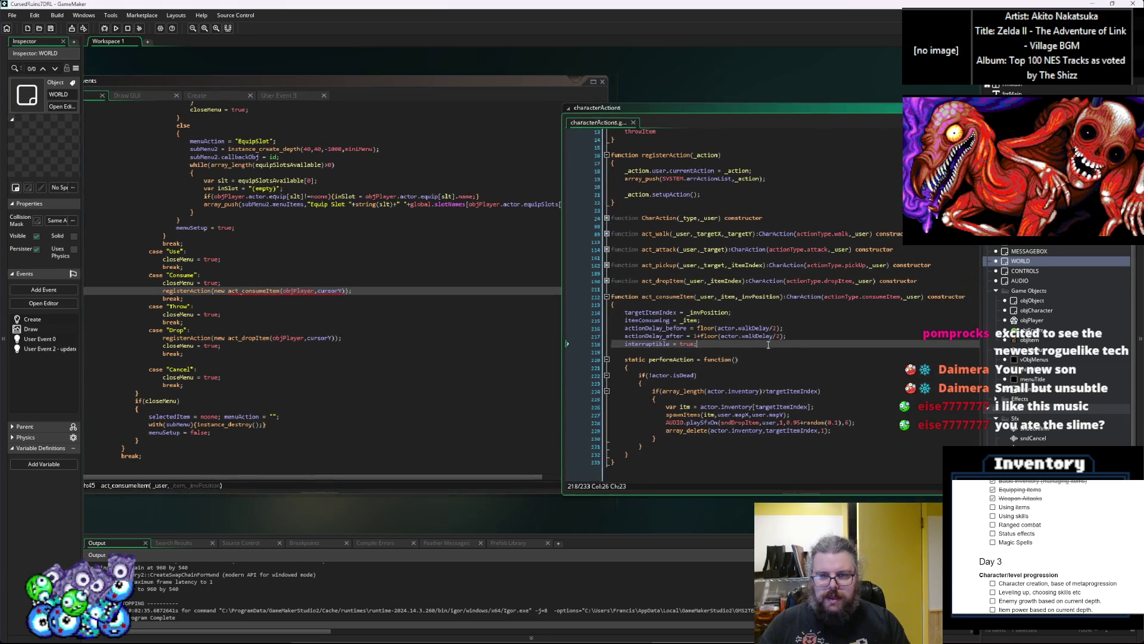
pyautogui.doubleClick(309, 292)
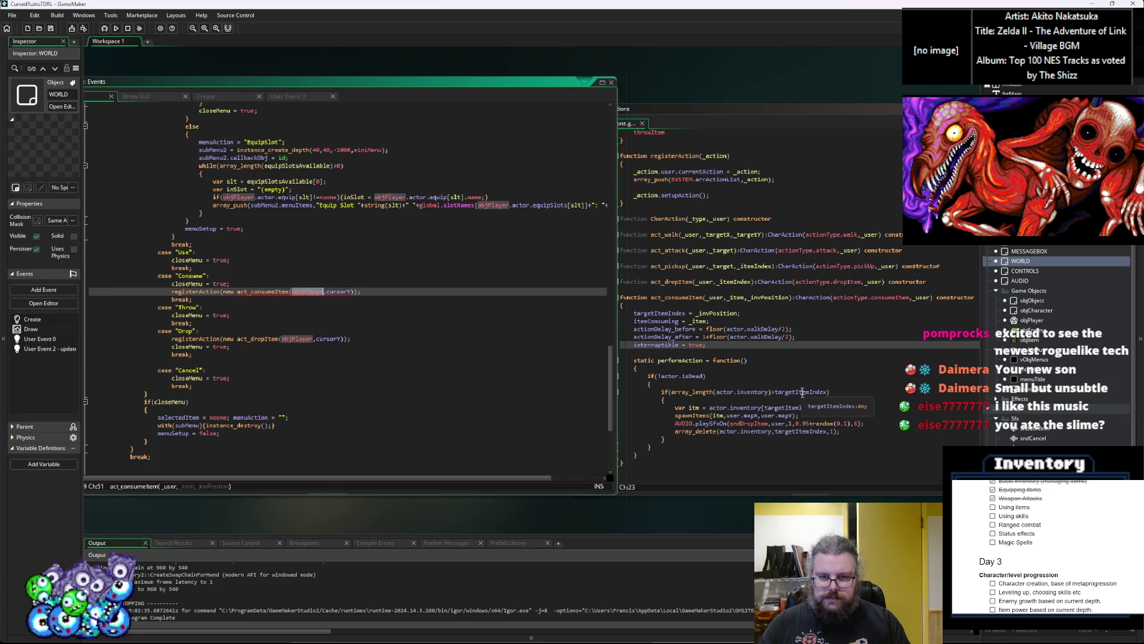
pyautogui.click(638, 369)
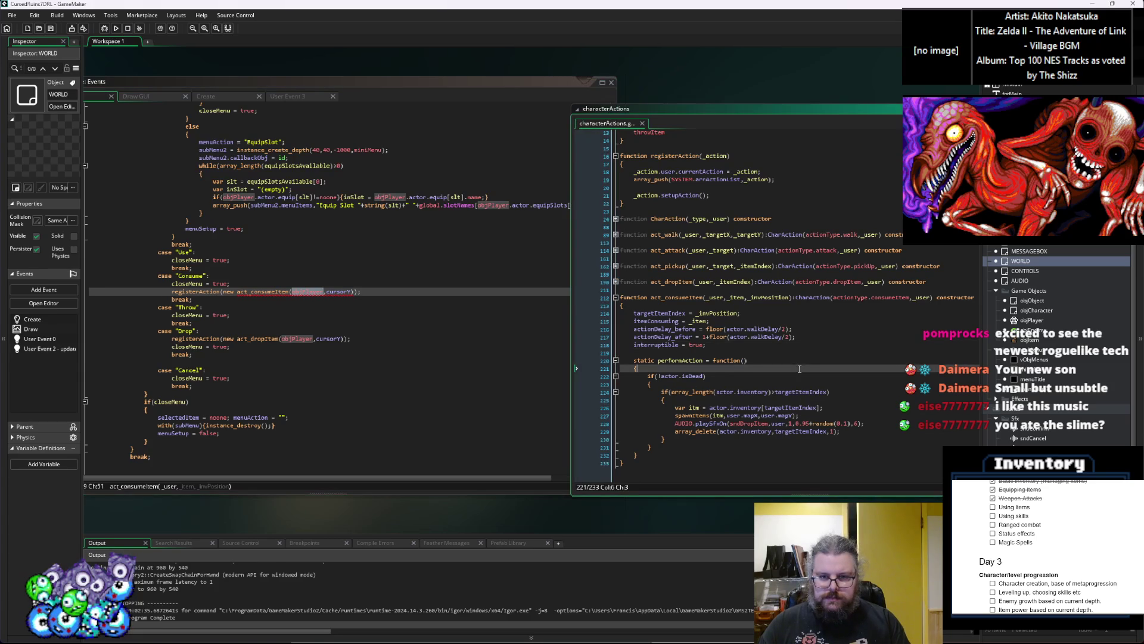
pyautogui.click(721, 296)
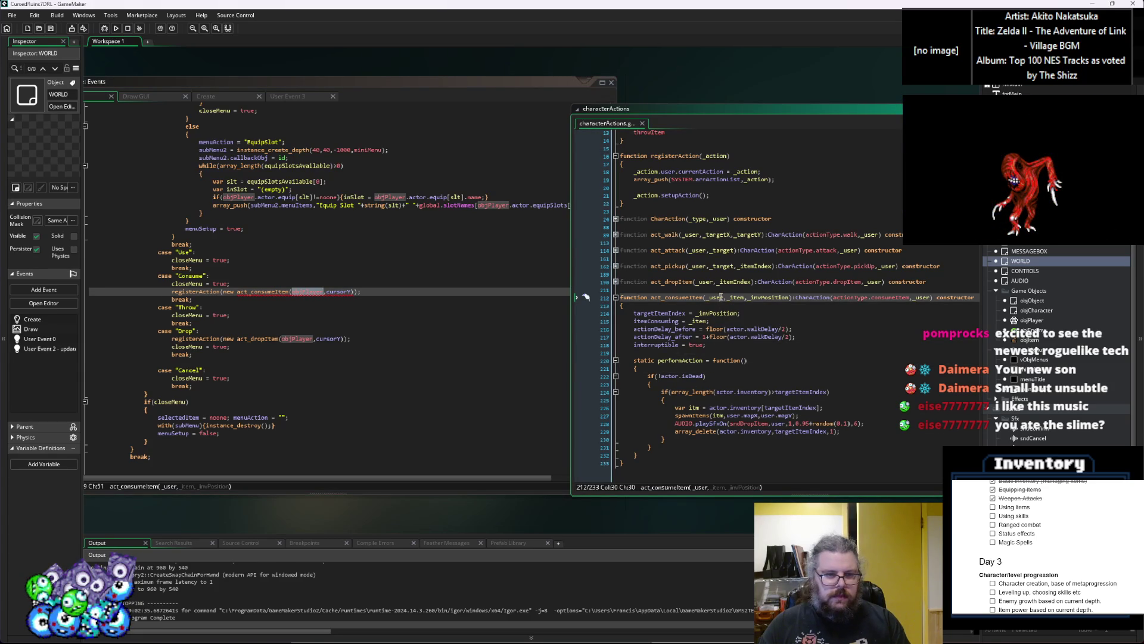
pyautogui.click(616, 282)
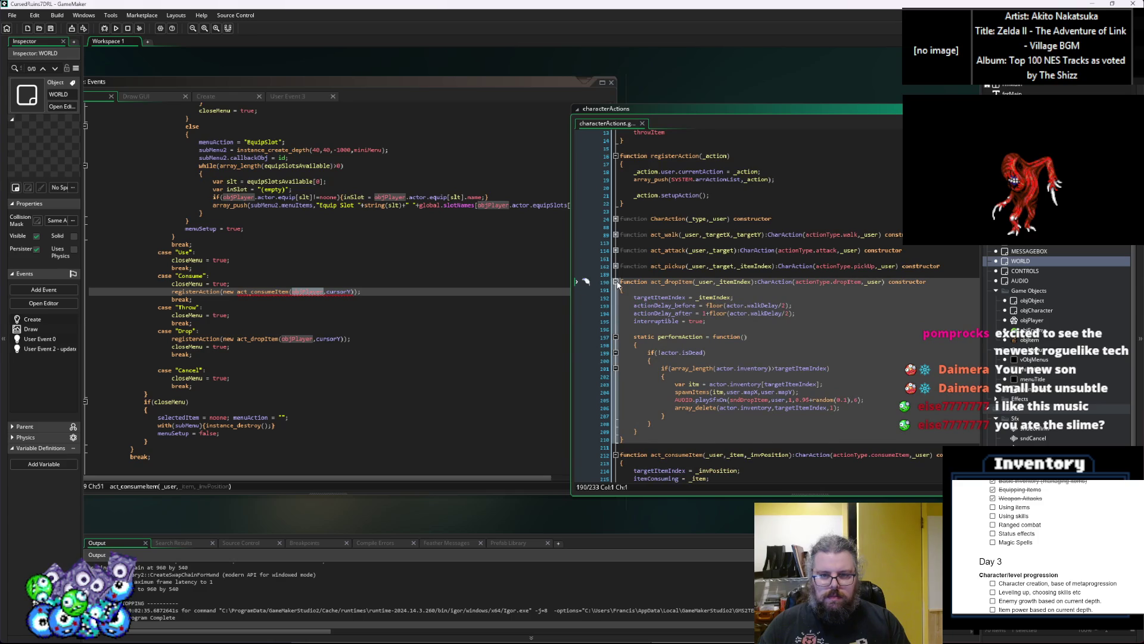
pyautogui.click(616, 282)
pyautogui.click(737, 297)
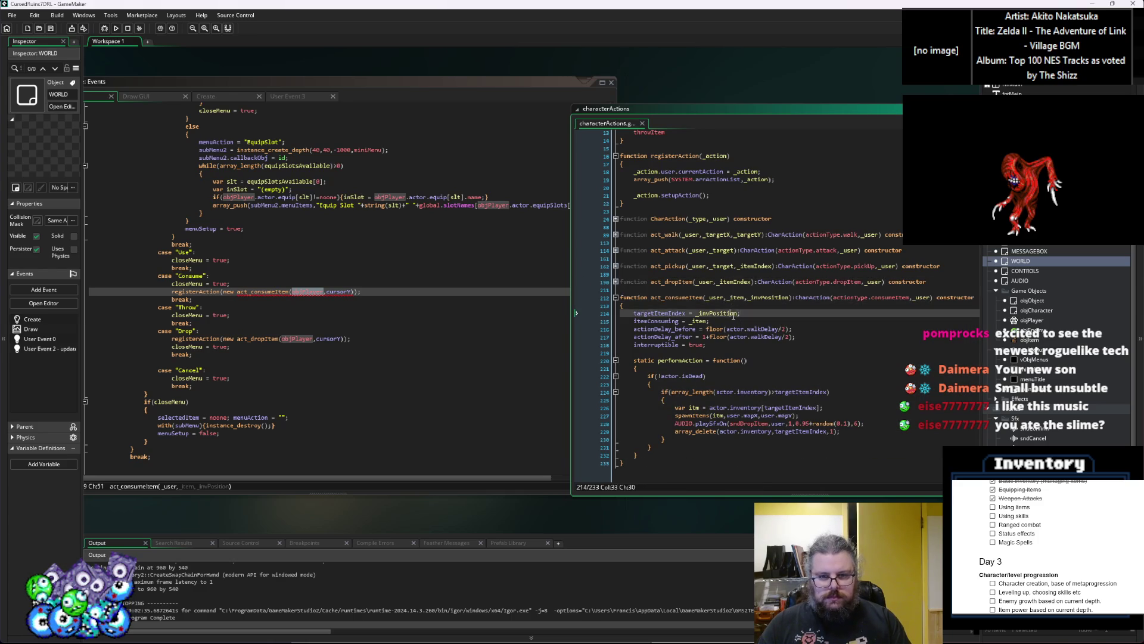
pyautogui.click(536, 316)
# Insert a new argument slot after objPlayer in the consume call and look up selectedItem
pyautogui.click(326, 292)
pyautogui.write(',')
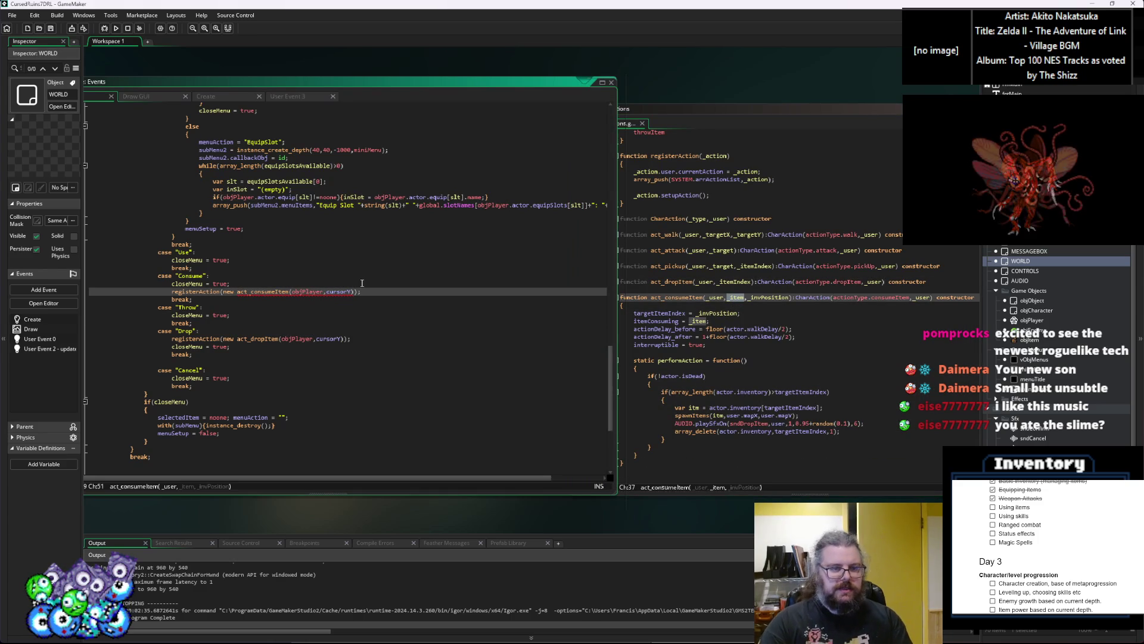
pyautogui.write(',')
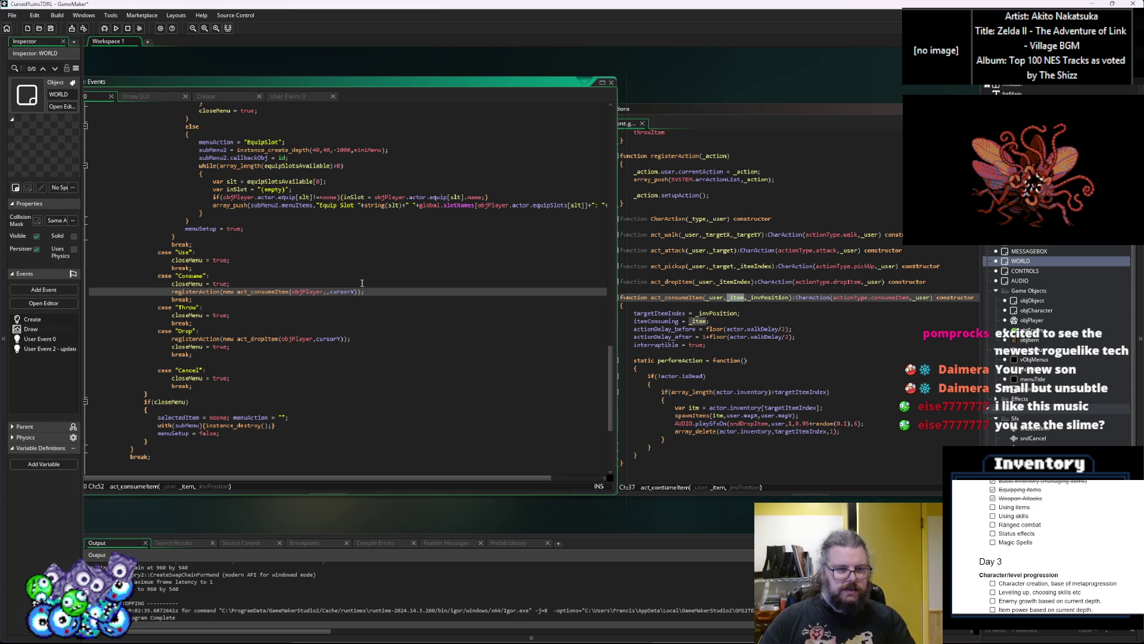
pyautogui.scroll(3, 325, 316)
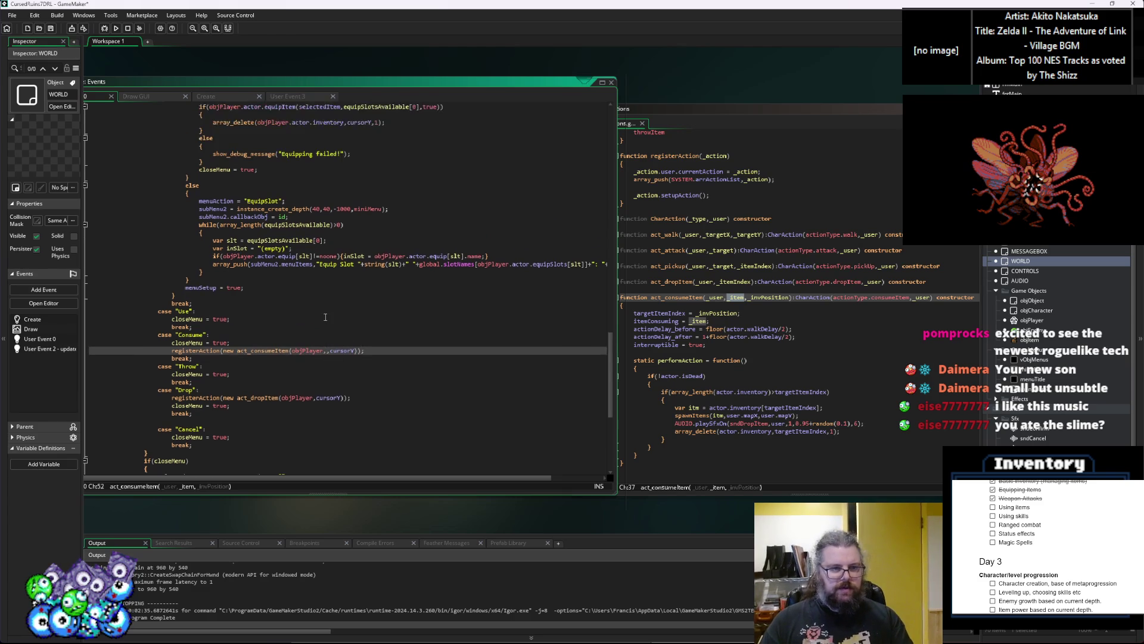
pyautogui.scroll(10, 325, 316)
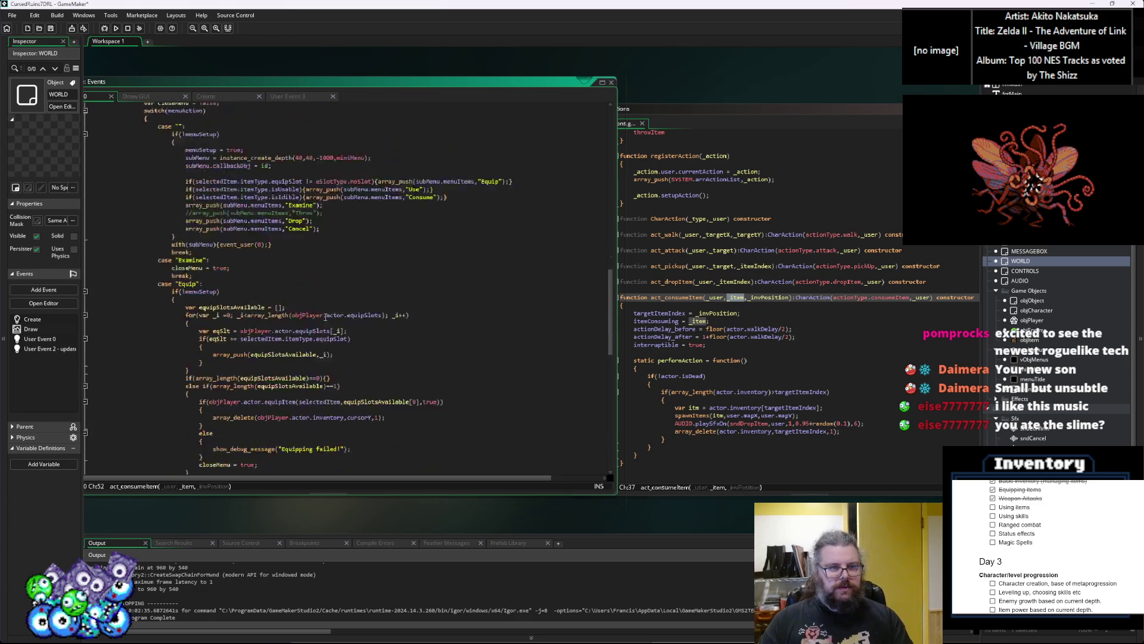
pyautogui.scroll(12, 295, 298)
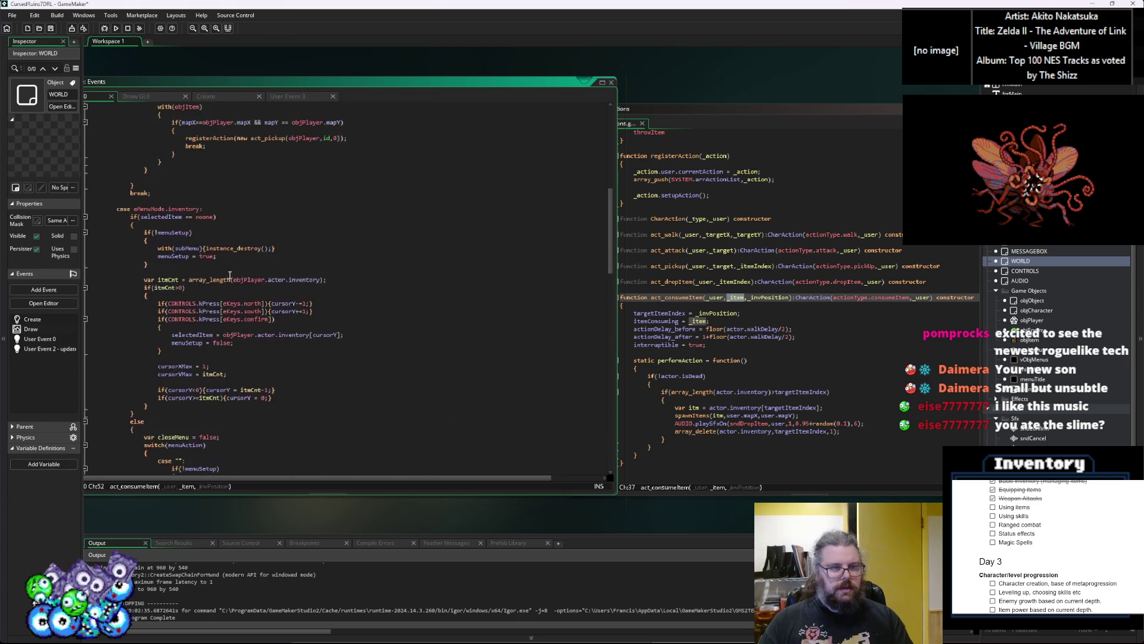
pyautogui.click(170, 217)
pyautogui.scroll(-5, 260, 307)
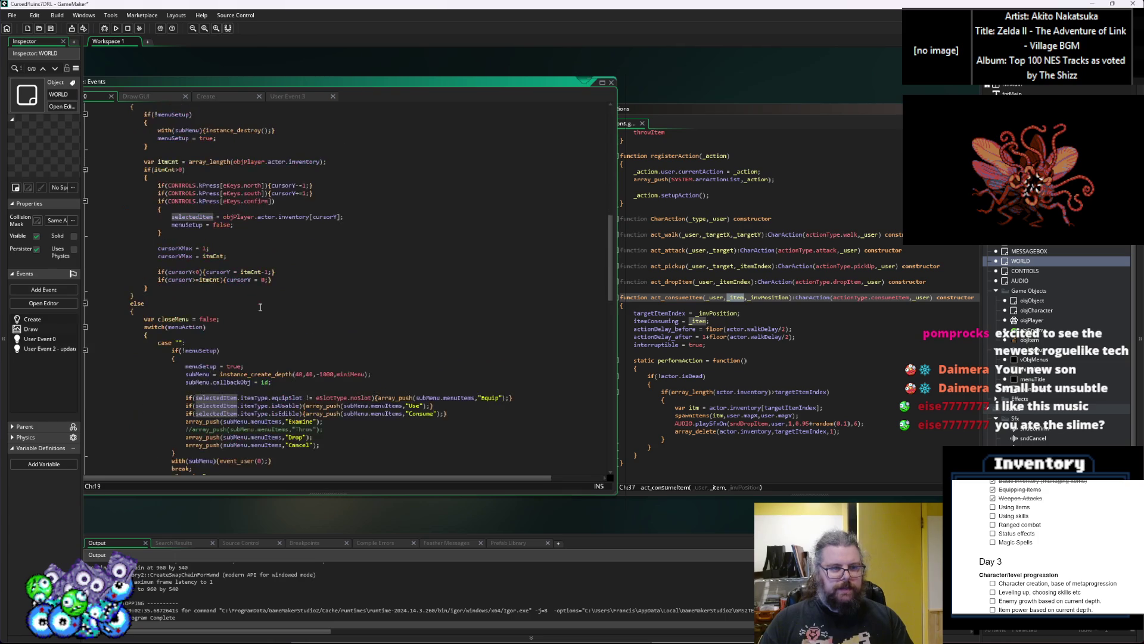
pyautogui.scroll(-15, 260, 307)
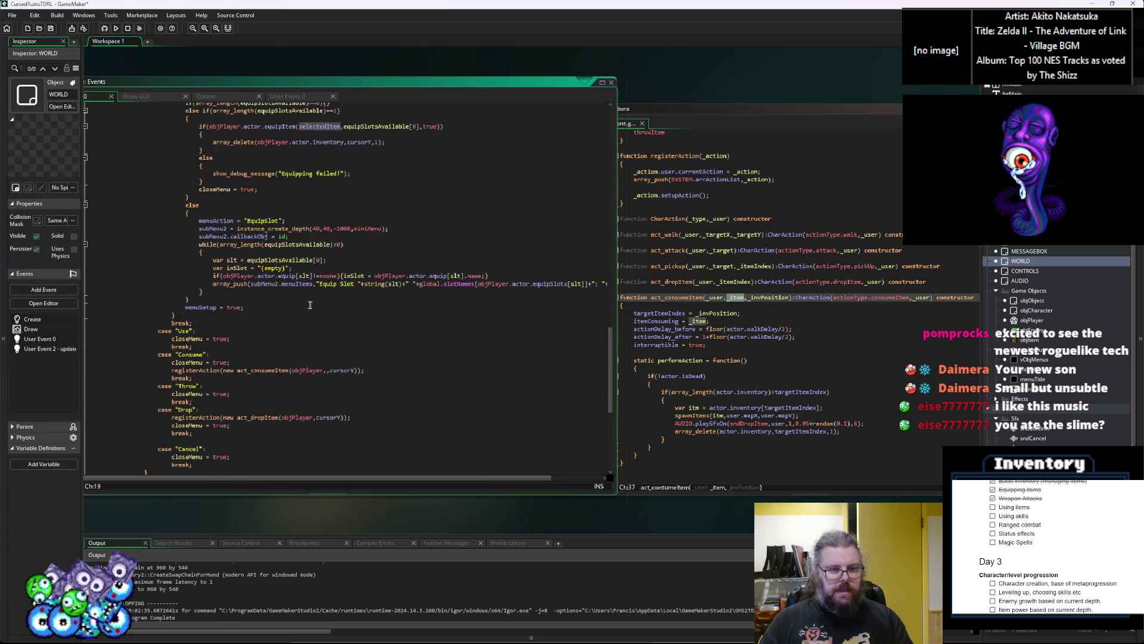
pyautogui.scroll(10, 336, 322)
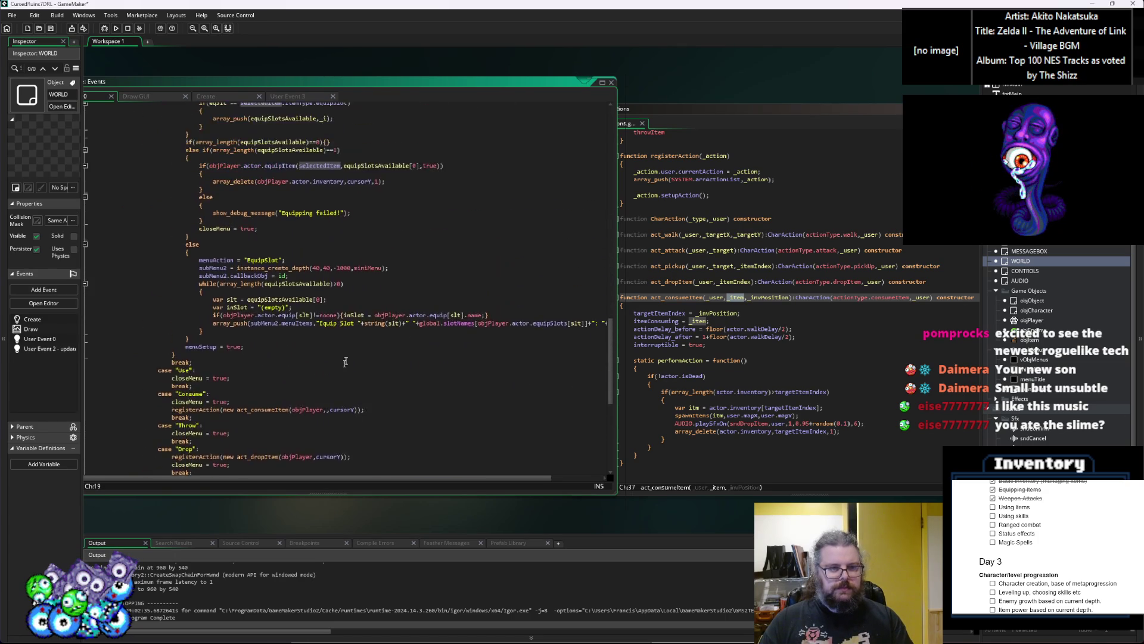
# Complete the call as act_consumeItem(objPlayer, selectedItem, cursorY) and run in debug mode
pyautogui.click(345, 303)
pyautogui.scroll(2, 341, 232)
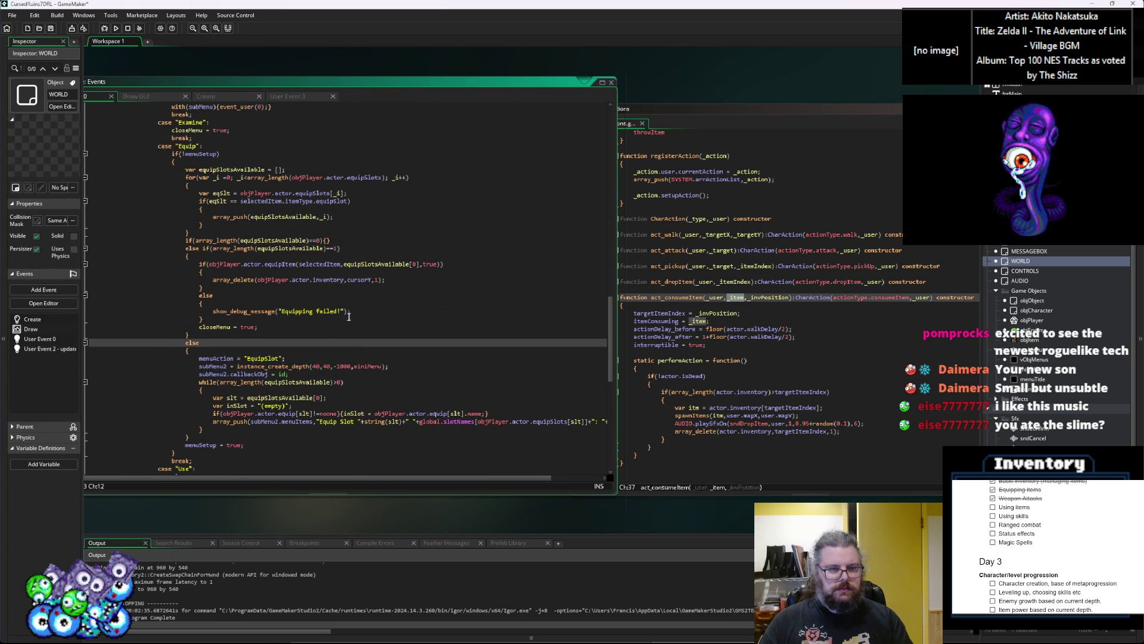
pyautogui.scroll(-2, 349, 317)
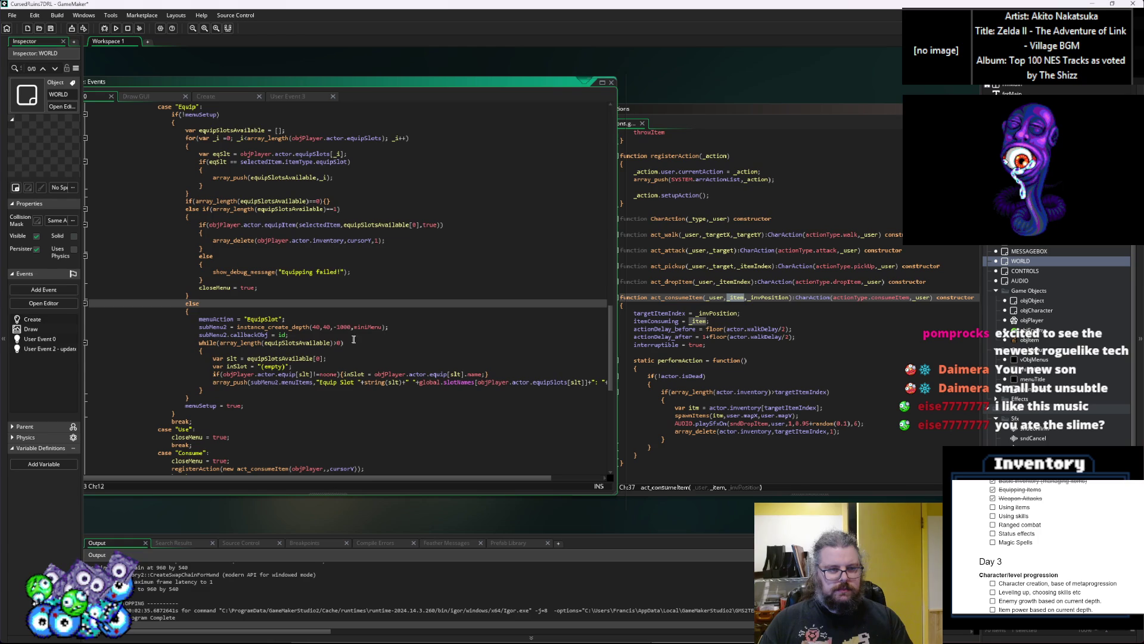
pyautogui.scroll(7, 352, 338)
pyautogui.scroll(-11, 354, 340)
pyautogui.scroll(-3, 342, 355)
pyautogui.click(328, 312)
pyautogui.click(355, 339)
pyautogui.click(386, 311)
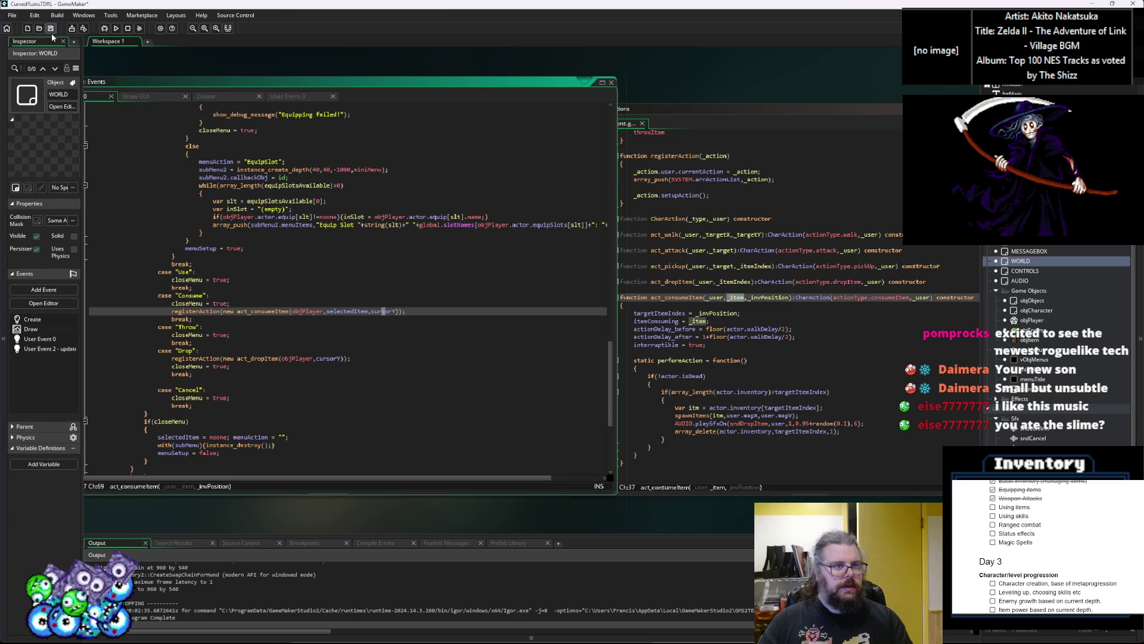
pyautogui.click(103, 28)
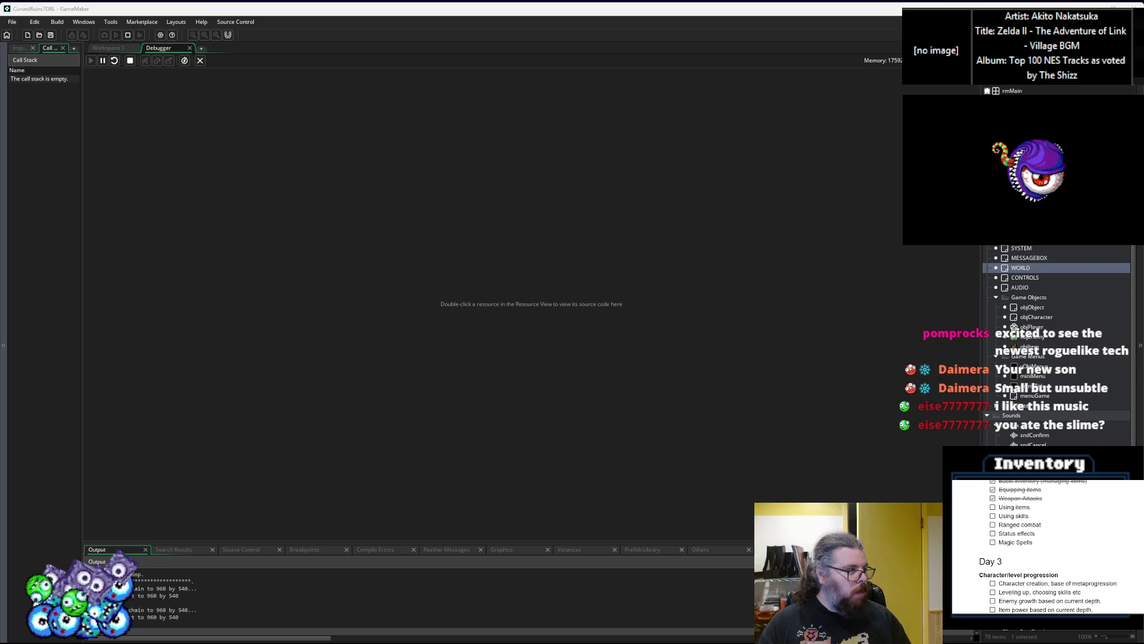
# Start a new game, walk the hero through the dungeon, wait out slime attacks, and strike the slime
pyautogui.press('Return')
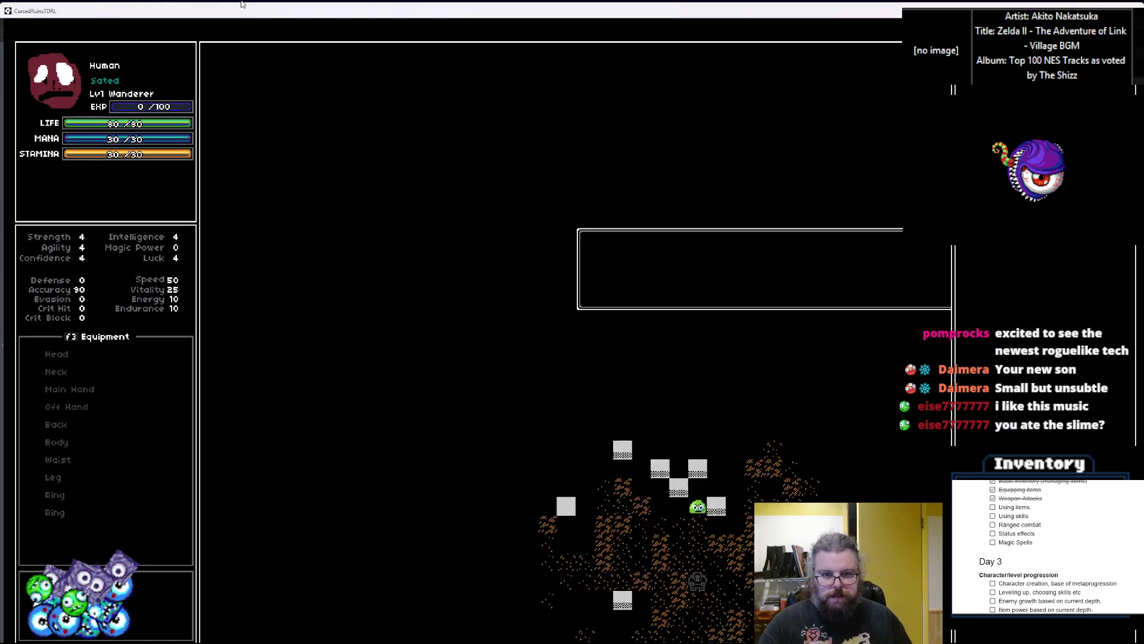
pyautogui.press('Up')
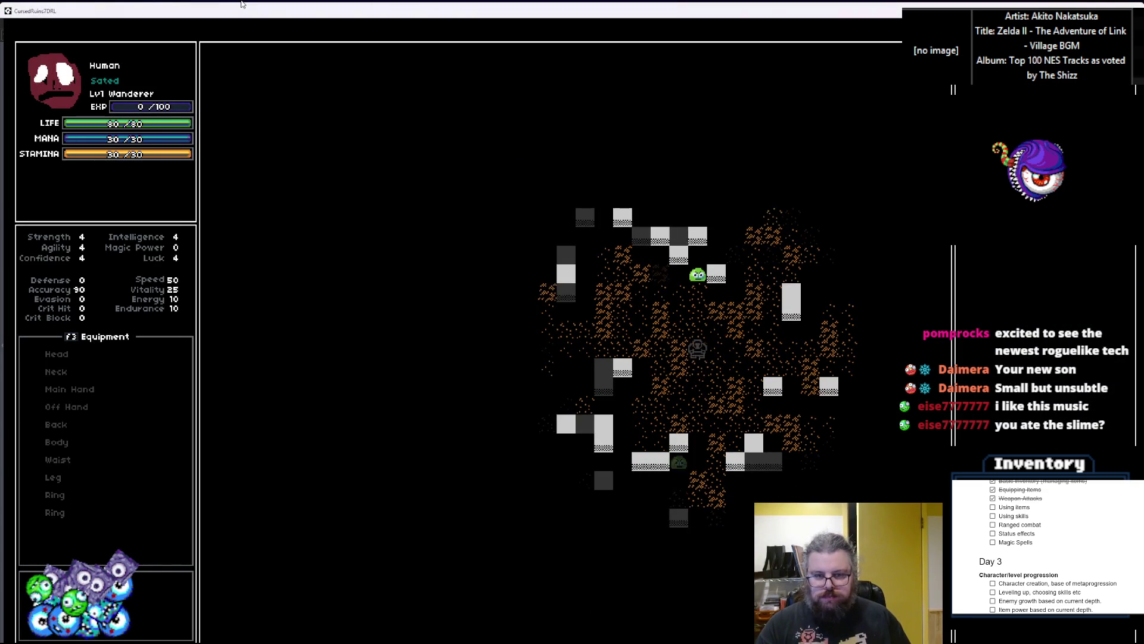
pyautogui.press('Left')
pyautogui.press('Left')
pyautogui.press('Left')
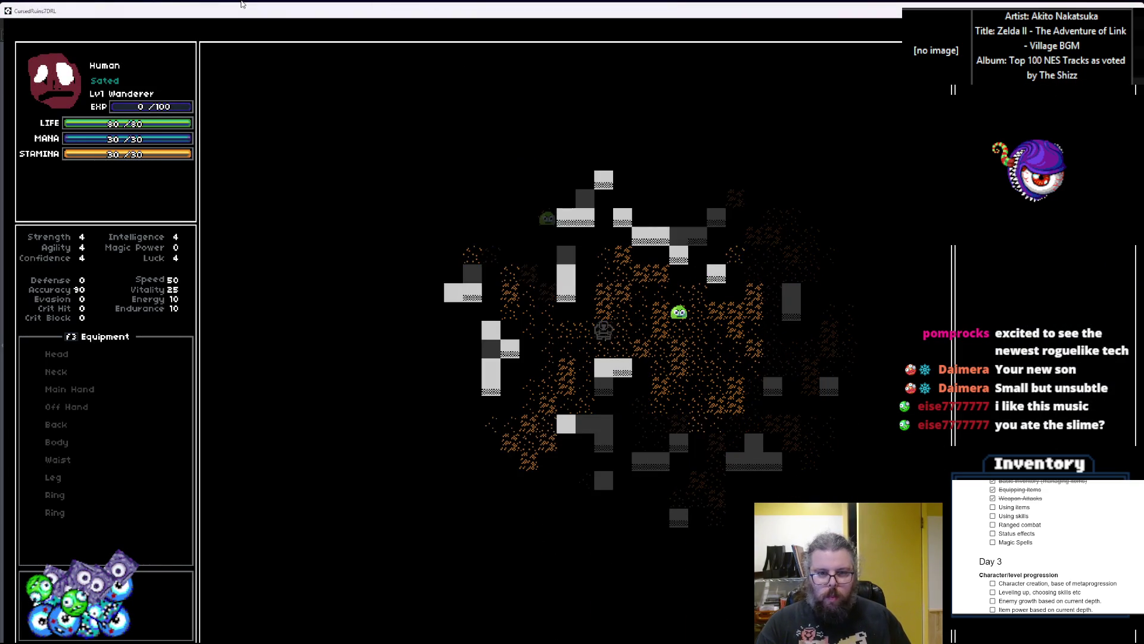
pyautogui.press('Left')
pyautogui.press('Up')
pyautogui.press('Up')
pyautogui.press('Up')
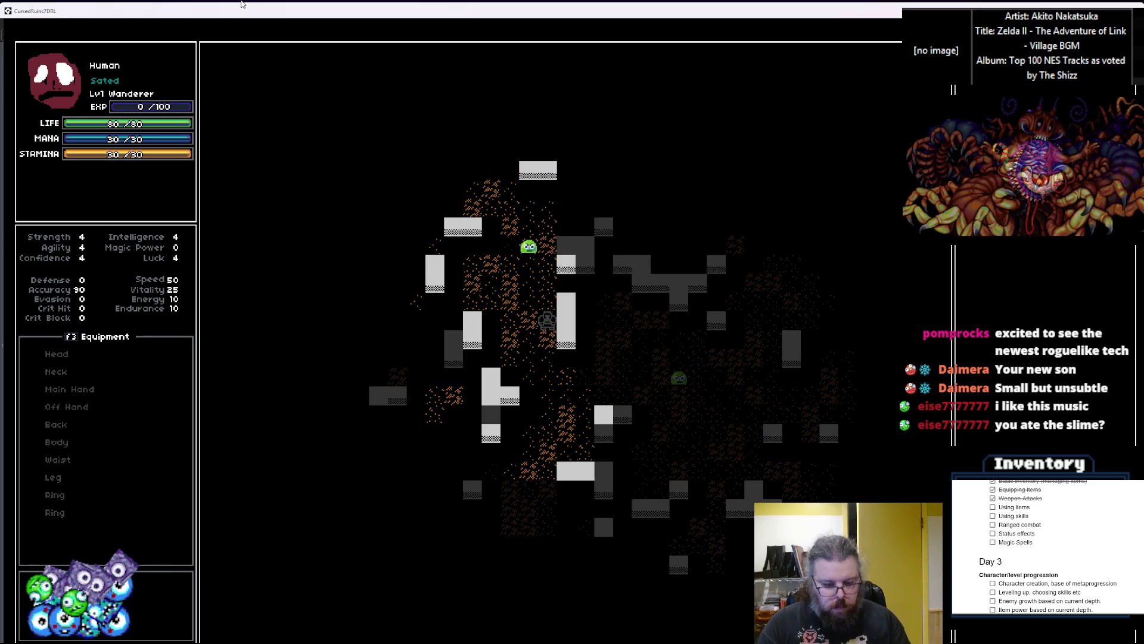
pyautogui.press('Up')
pyautogui.press('Up')
pyautogui.press('Up')
pyautogui.press('Up')
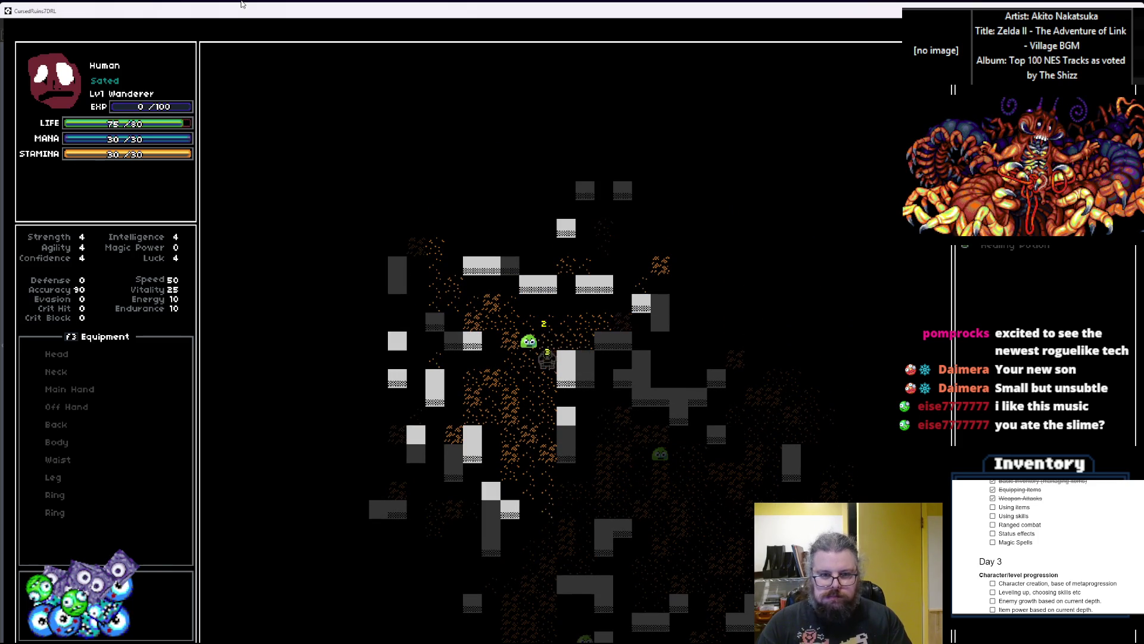
pyautogui.press('space')
pyautogui.press('Down')
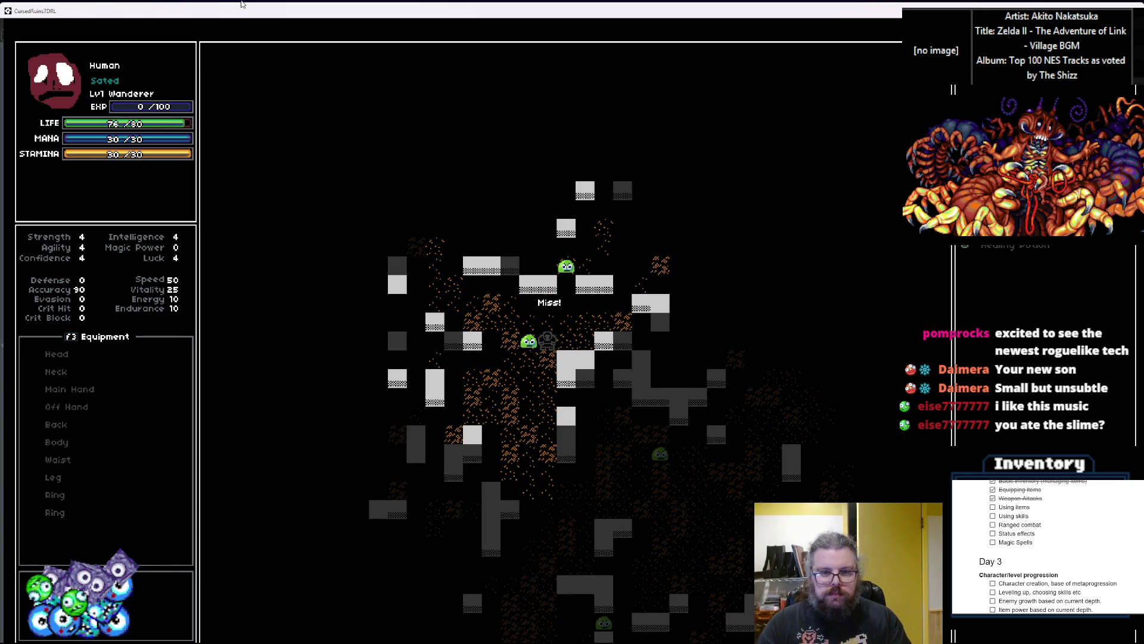
pyautogui.press('space')
pyautogui.press('space')
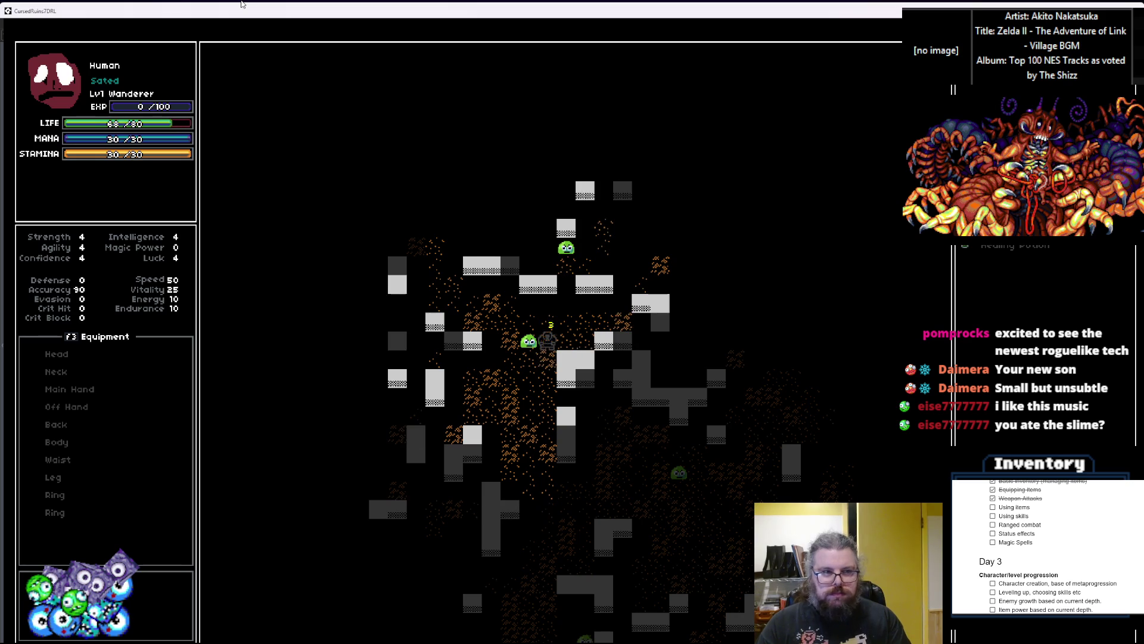
pyautogui.press('space')
pyautogui.press('space')
pyautogui.press('space')
pyautogui.press('space')
pyautogui.press('space')
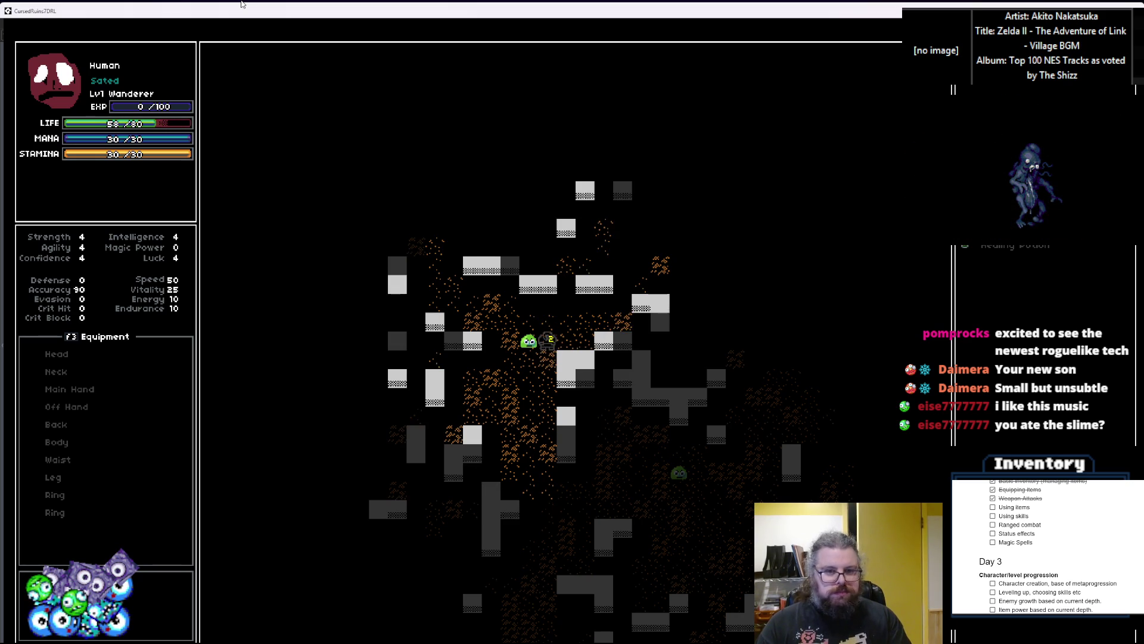
pyautogui.press('space')
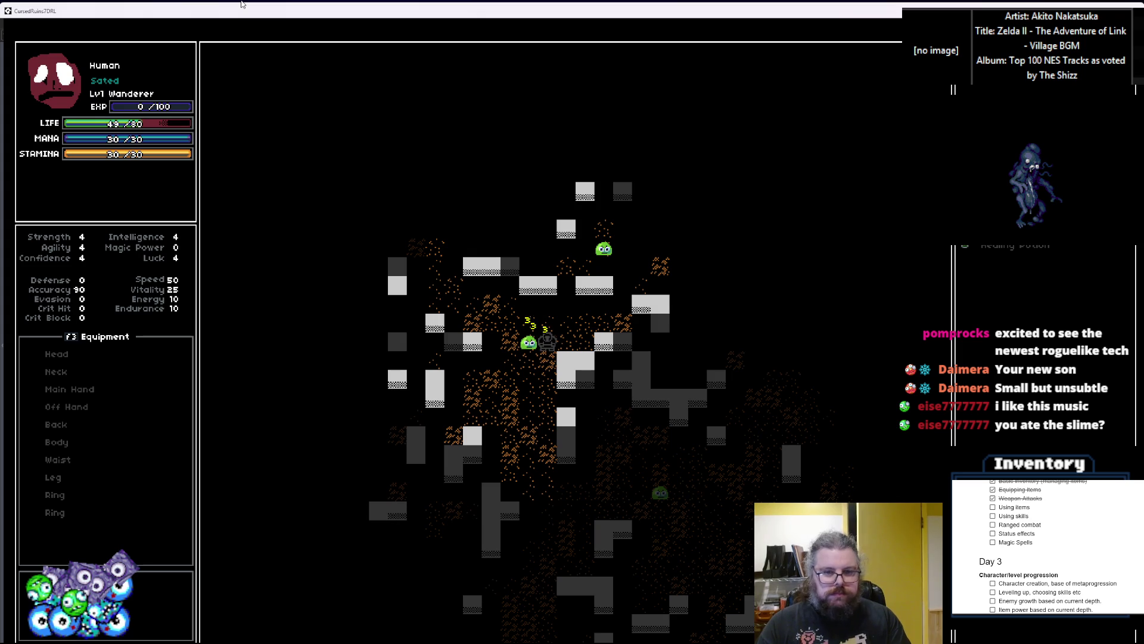
pyautogui.press('Left')
pyautogui.press('Left')
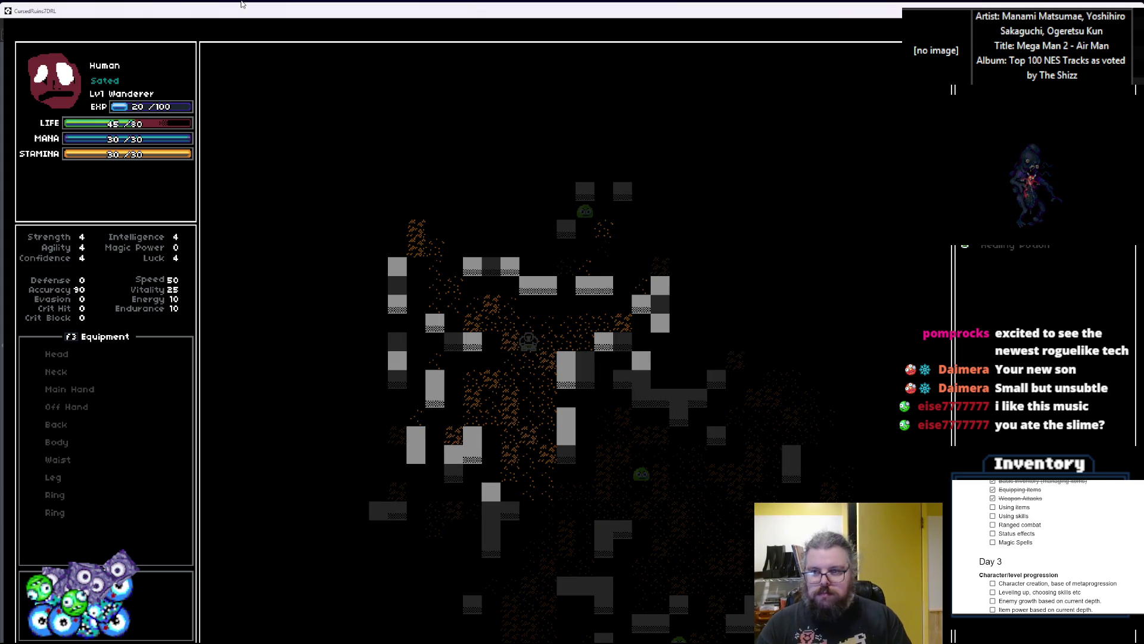
# Consume the Healing Potion from its item menu and restore the game window to a smaller size
pyautogui.press('i')
pyautogui.press('Return')
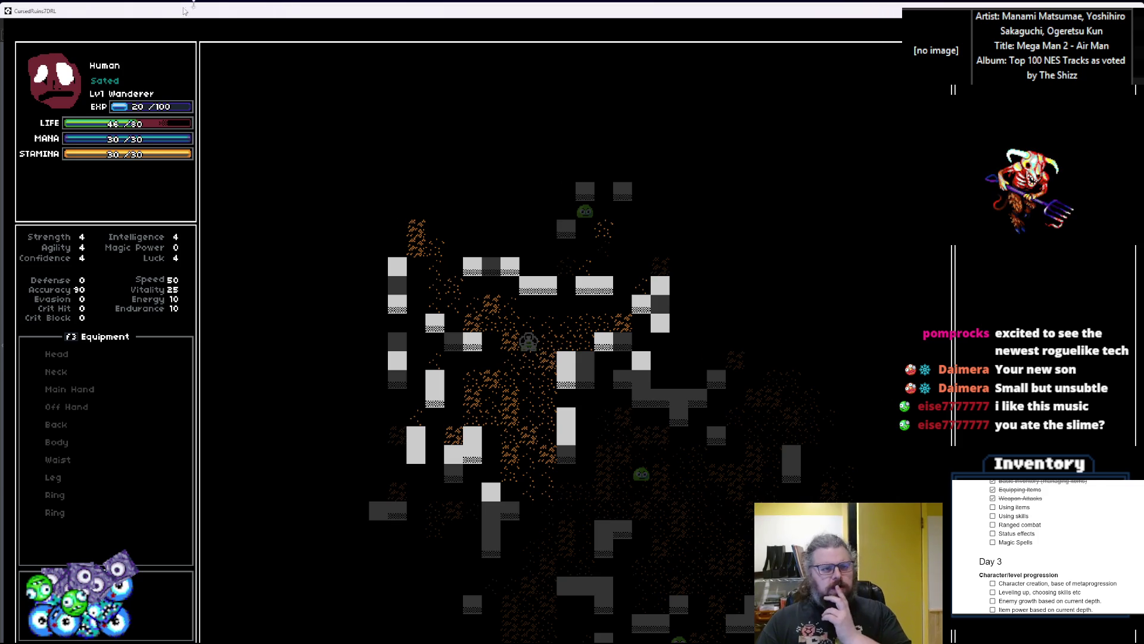
pyautogui.doubleClick(242, 15)
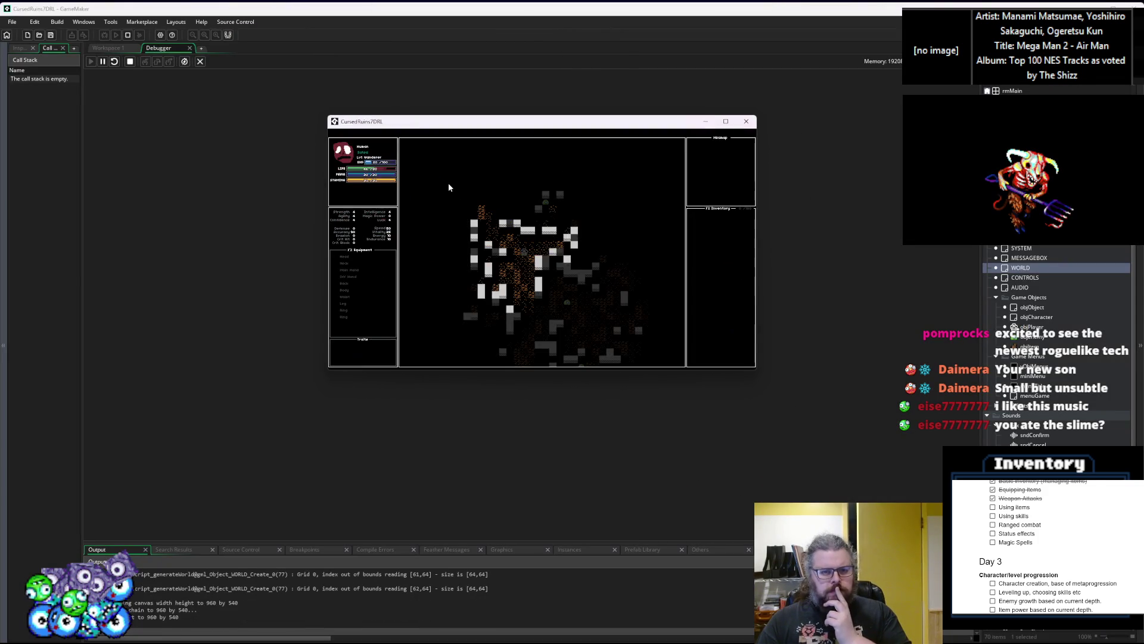
# Move the game window to the other display, return to Workspace 1, and open act_consumeItem's definition
pyautogui.moveTo(434, 118); pyautogui.dragTo(1142, 118)
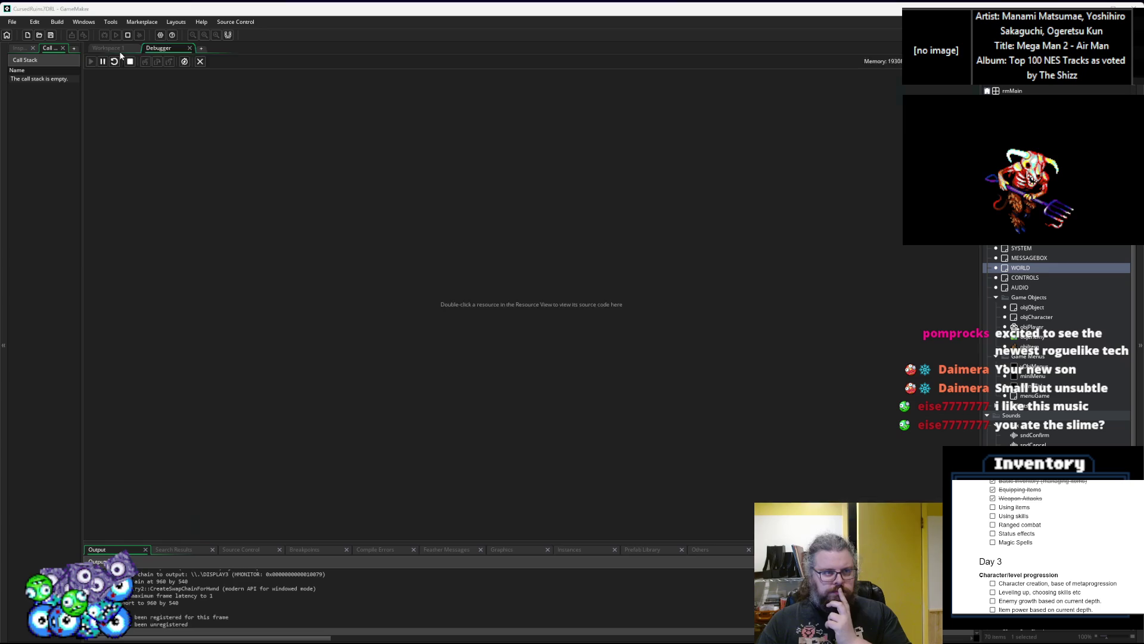
pyautogui.click(116, 49)
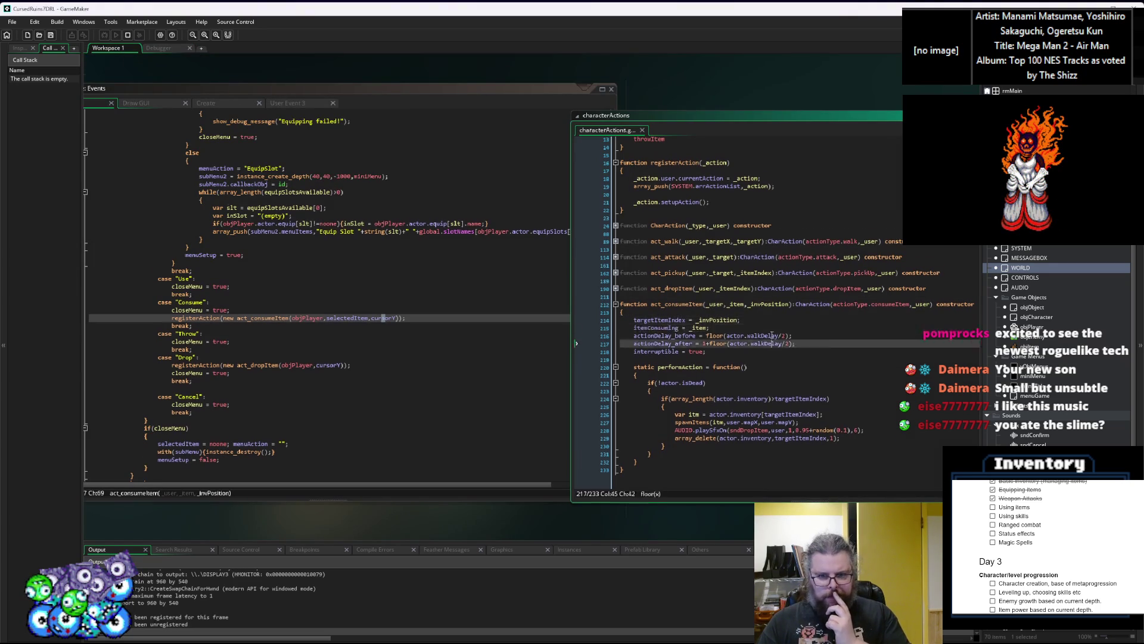
pyautogui.click(706, 336)
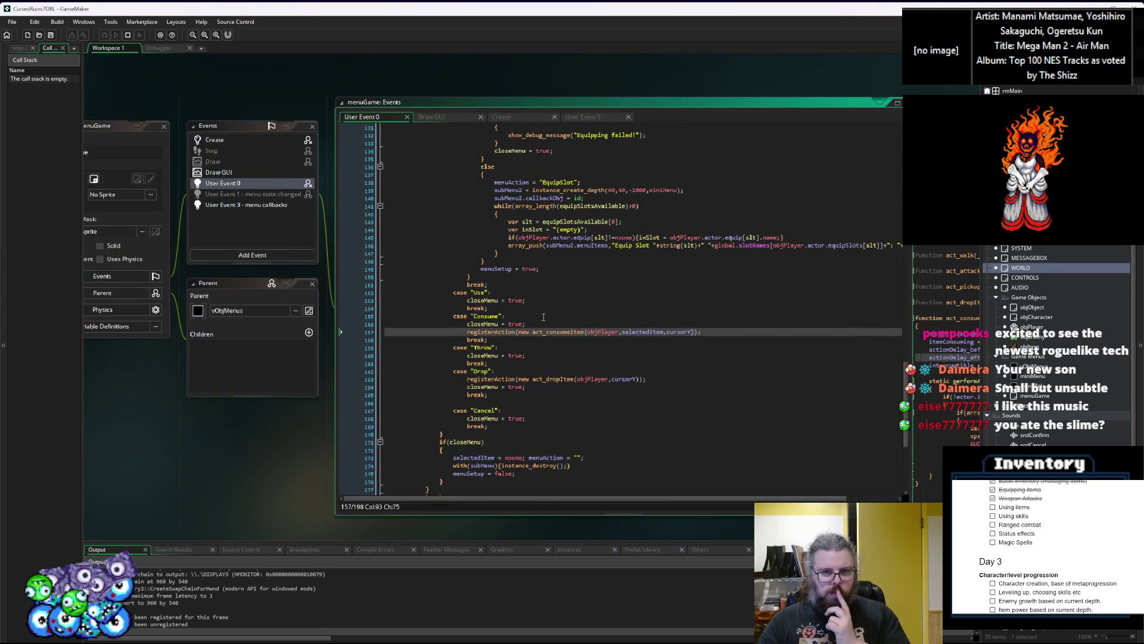
pyautogui.middleClick(554, 331)
# Cycle through the open scripts (Effects, StatusEffects) to bring up the ItemStructs script
pyautogui.hotkey('ctrl', 'Tab')
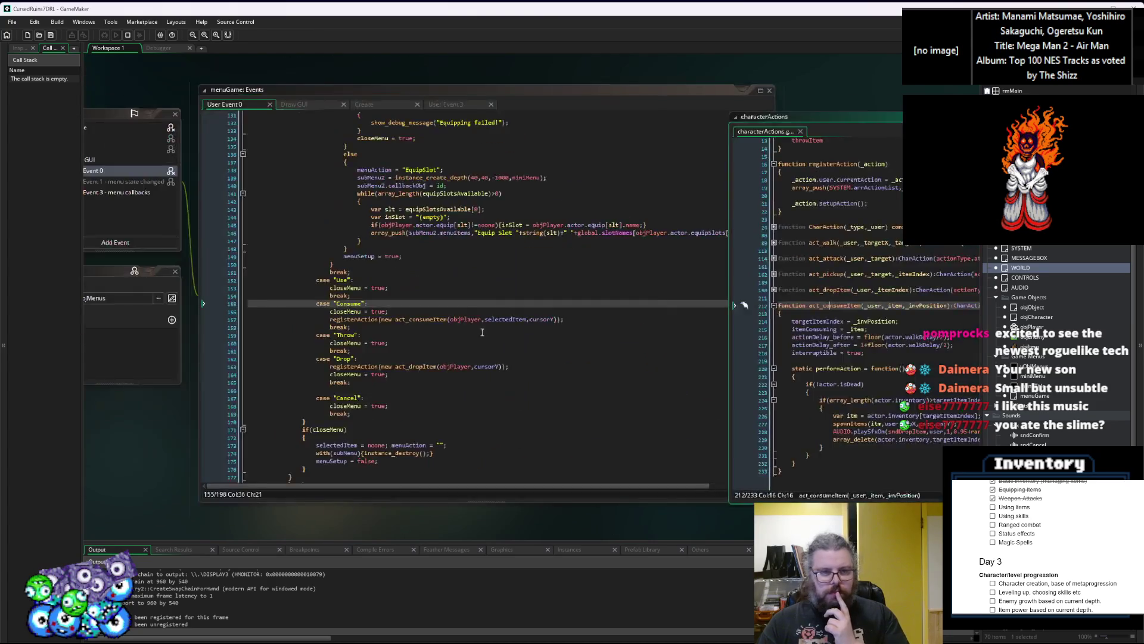
pyautogui.hotkey('ctrl', 'Tab')
pyautogui.hotkey('ctrl', 'Tab')
pyautogui.hotkey('ctrl', 'Tab')
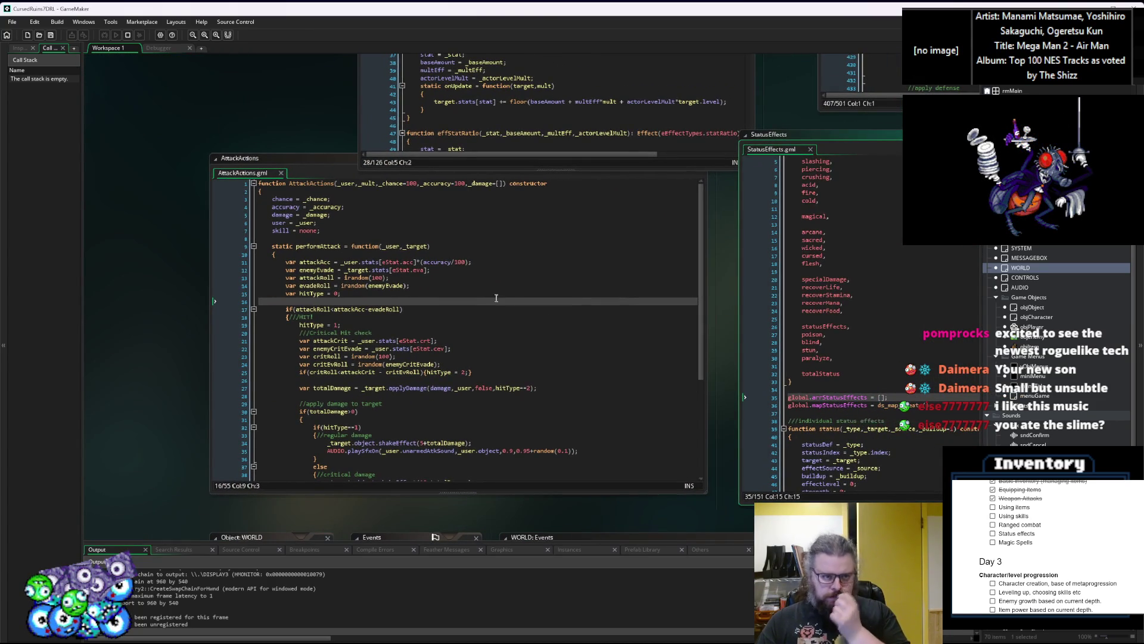
pyautogui.hotkey('ctrl', 'Tab')
pyautogui.click(388, 375)
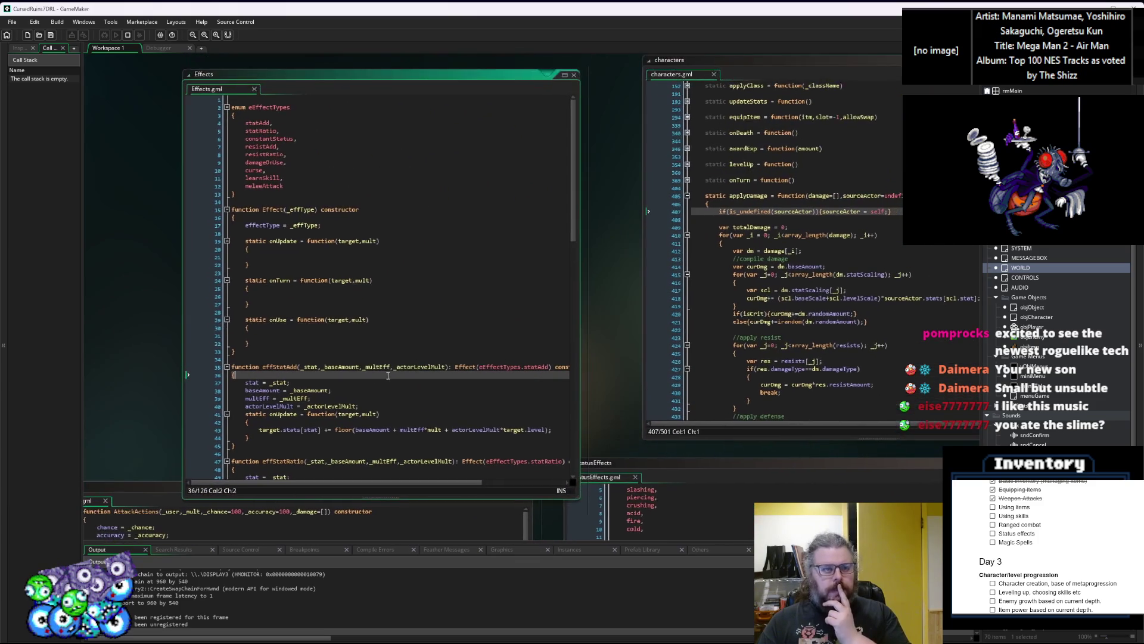
pyautogui.hotkey('ctrl', 'Tab')
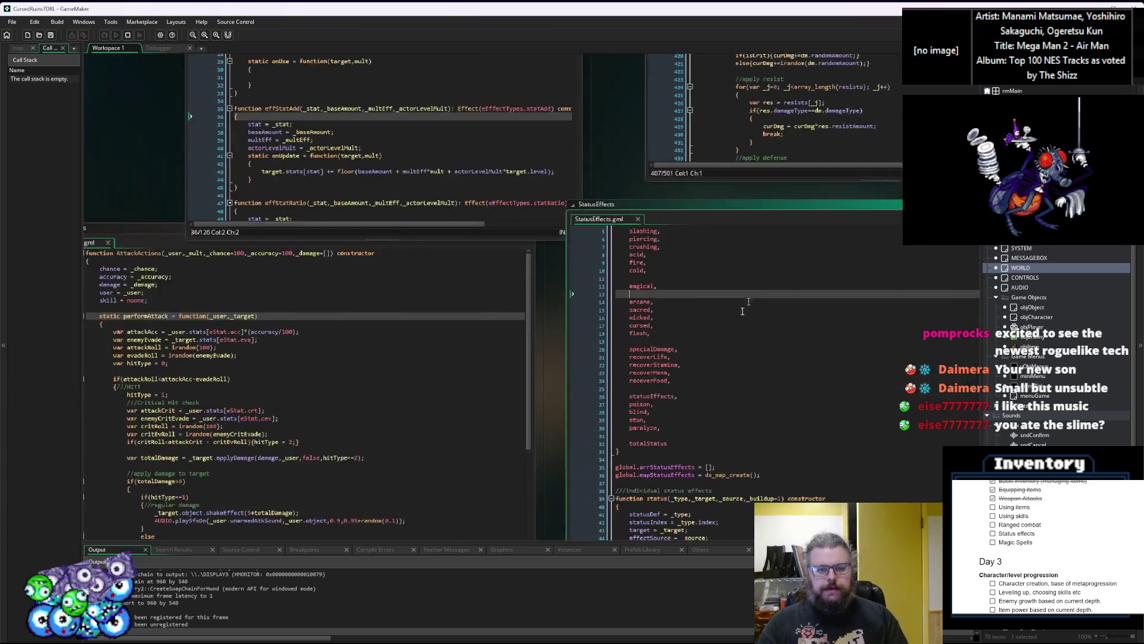
pyautogui.hotkey('ctrl', 'Tab')
pyautogui.hotkey('ctrl', 'Tab')
pyautogui.hotkey('ctrl', 'Tab')
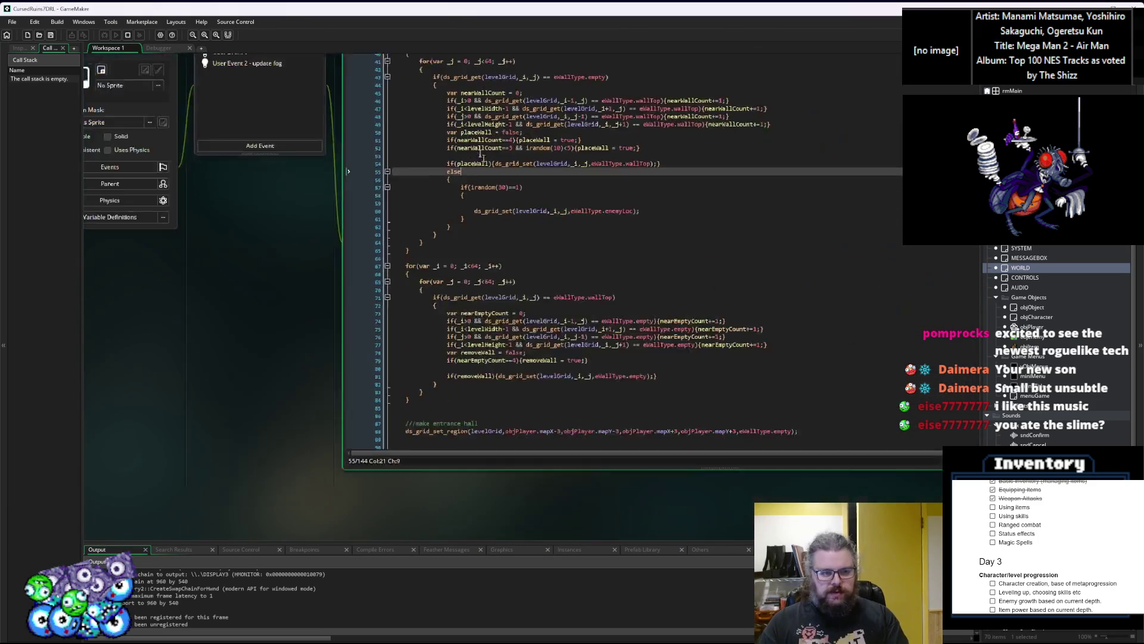
pyautogui.hotkey('ctrl', 'Tab')
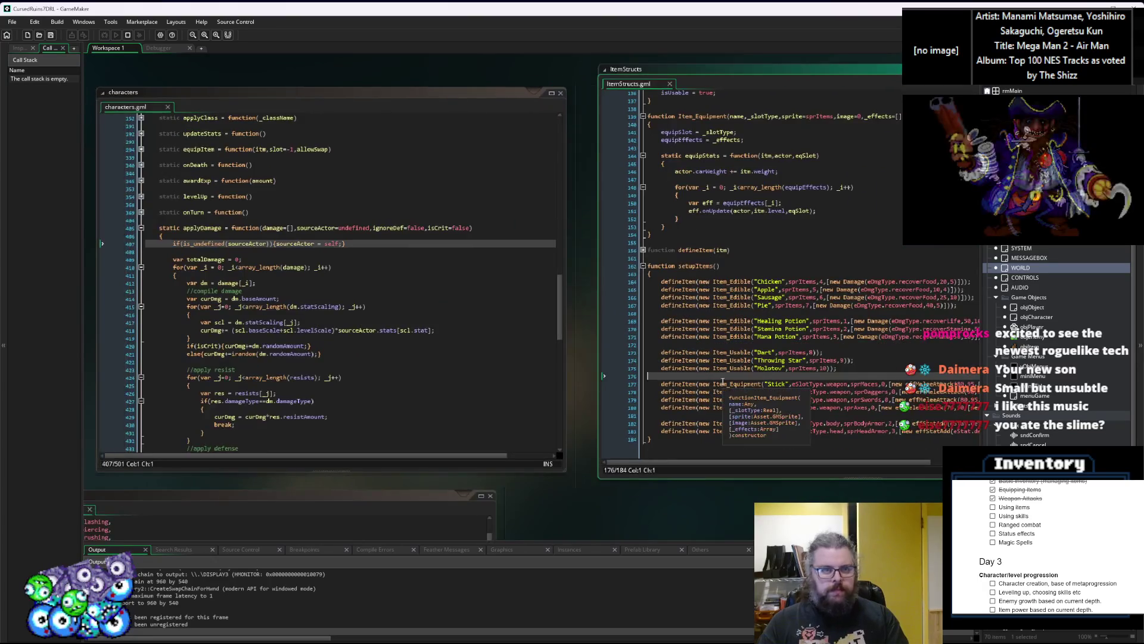
pyautogui.click(435, 370)
pyautogui.scroll(4, 443, 364)
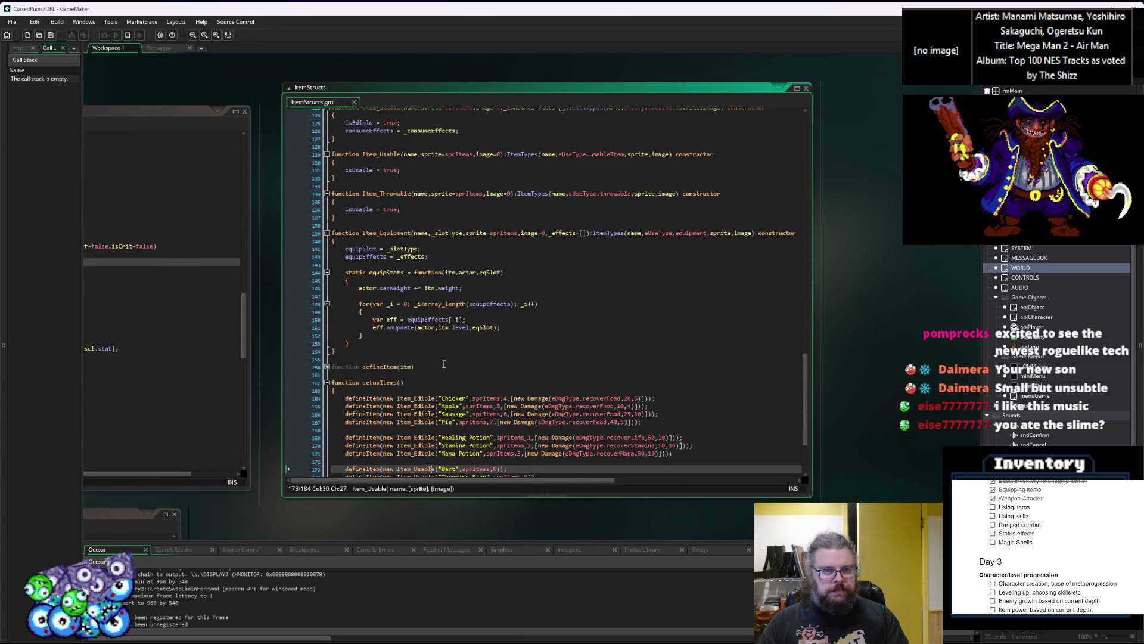
pyautogui.scroll(11, 444, 364)
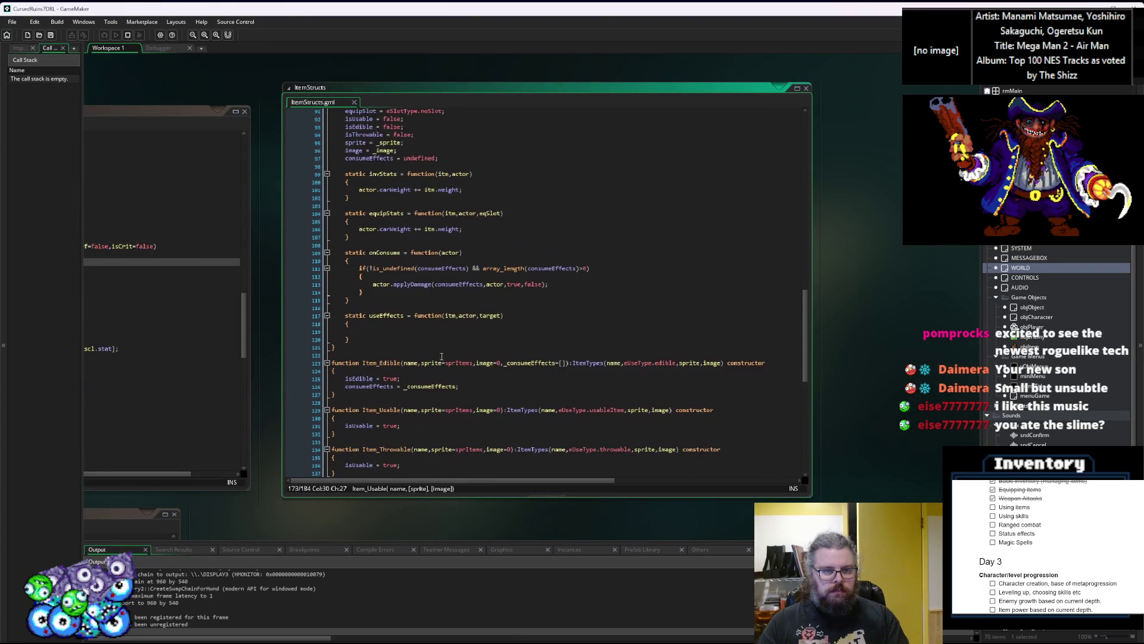
# Set a breakpoint on line 113, onConsume's applyDamage call, and run the game with the debugger
pyautogui.click(468, 284)
pyautogui.scroll(2, 472, 285)
pyautogui.scroll(2, 431, 315)
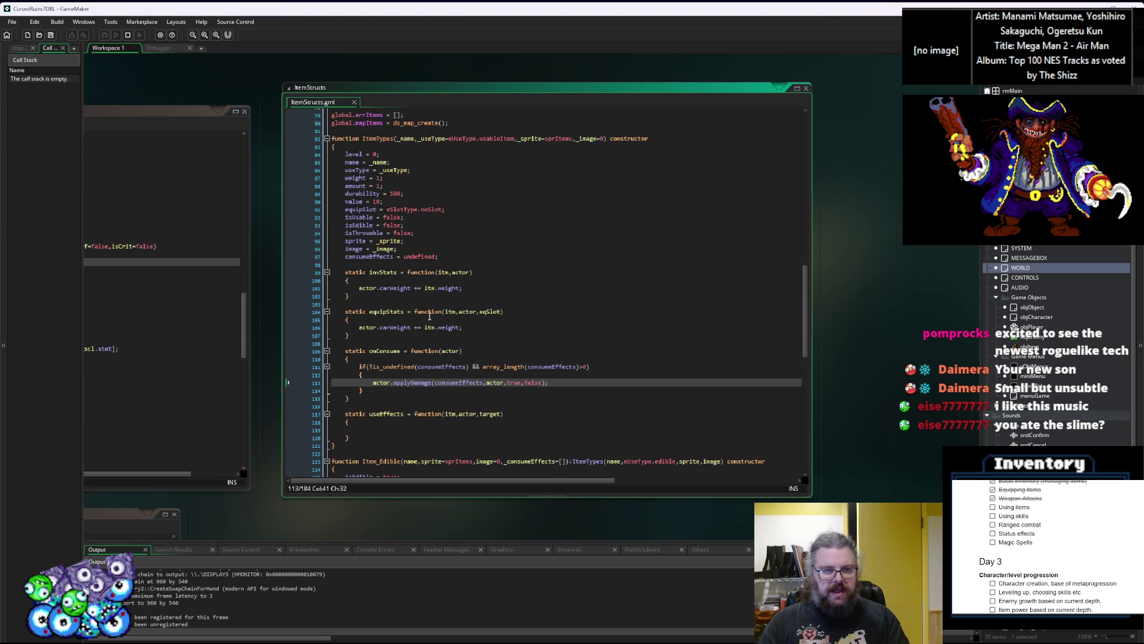
pyautogui.press('F9')
pyautogui.press('F6')
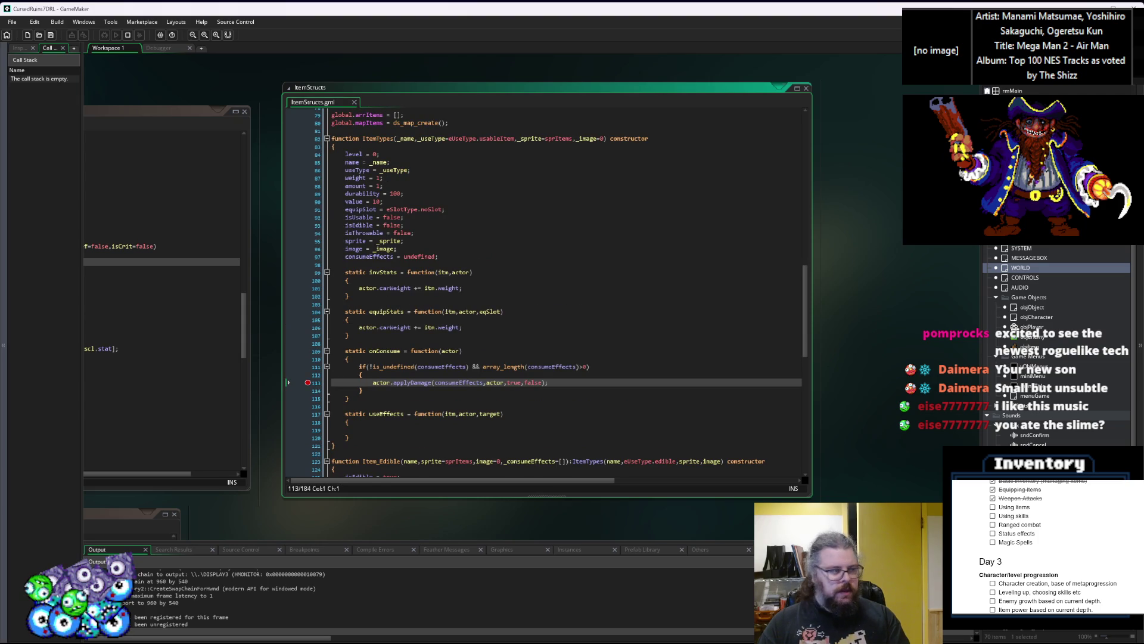
# Maximize the game window and walk the hero up and right through the dungeon, passing turns
pyautogui.moveTo(549, 148); pyautogui.dragTo(483, 4)
pyautogui.press('Up')
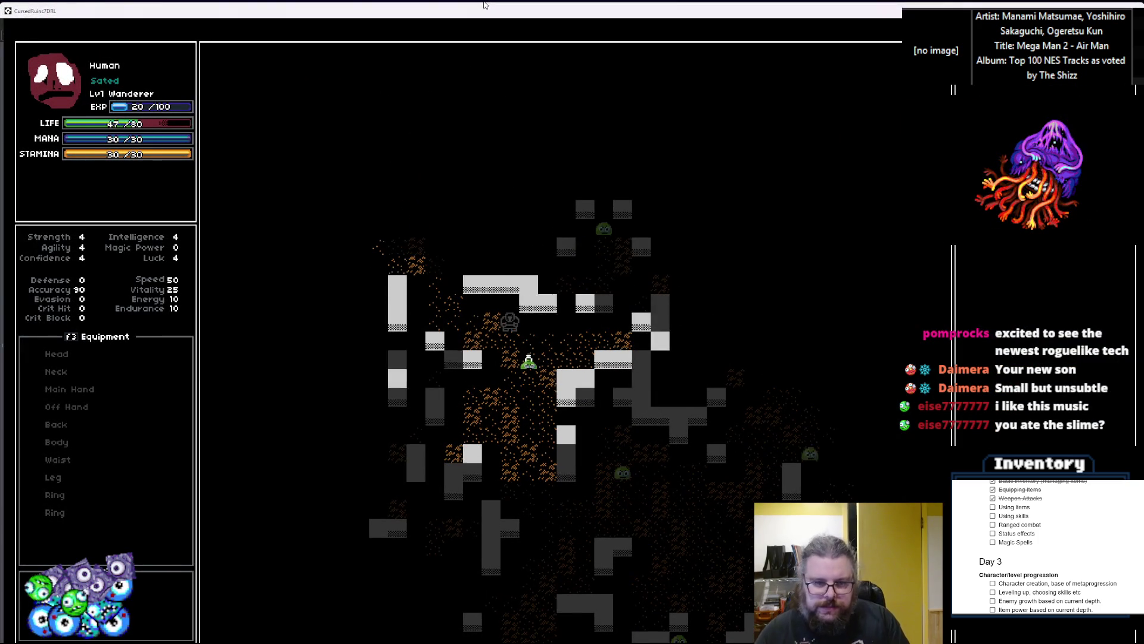
pyautogui.press('space')
pyautogui.press('space')
pyautogui.press('space')
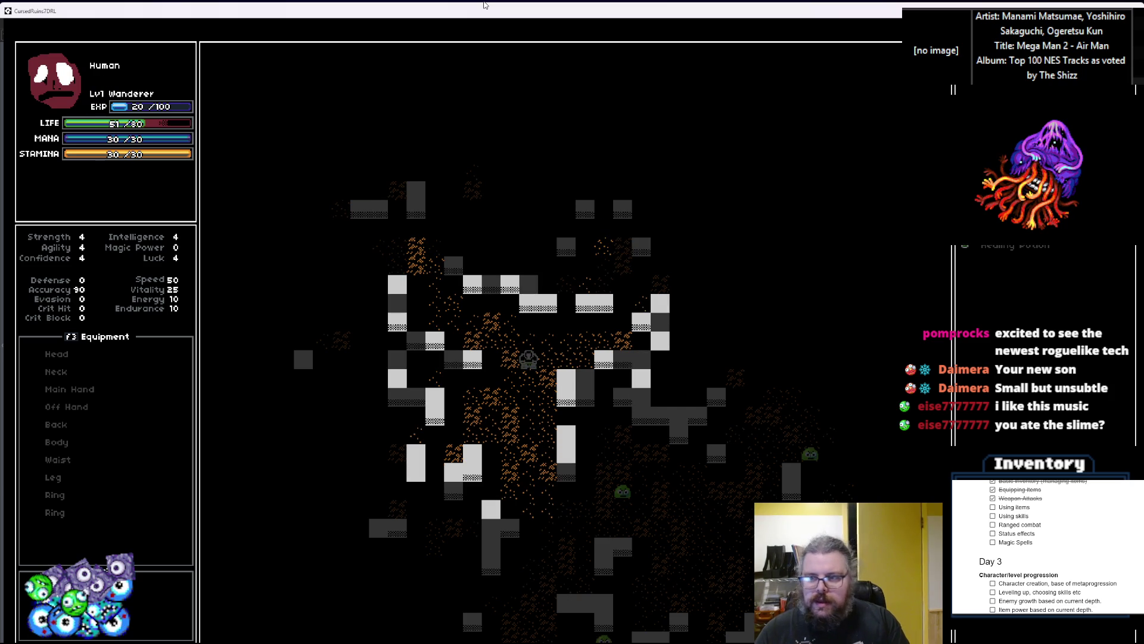
pyautogui.press('Up')
pyautogui.press('Up')
pyautogui.press('Up')
pyautogui.press('Right')
pyautogui.press('Right')
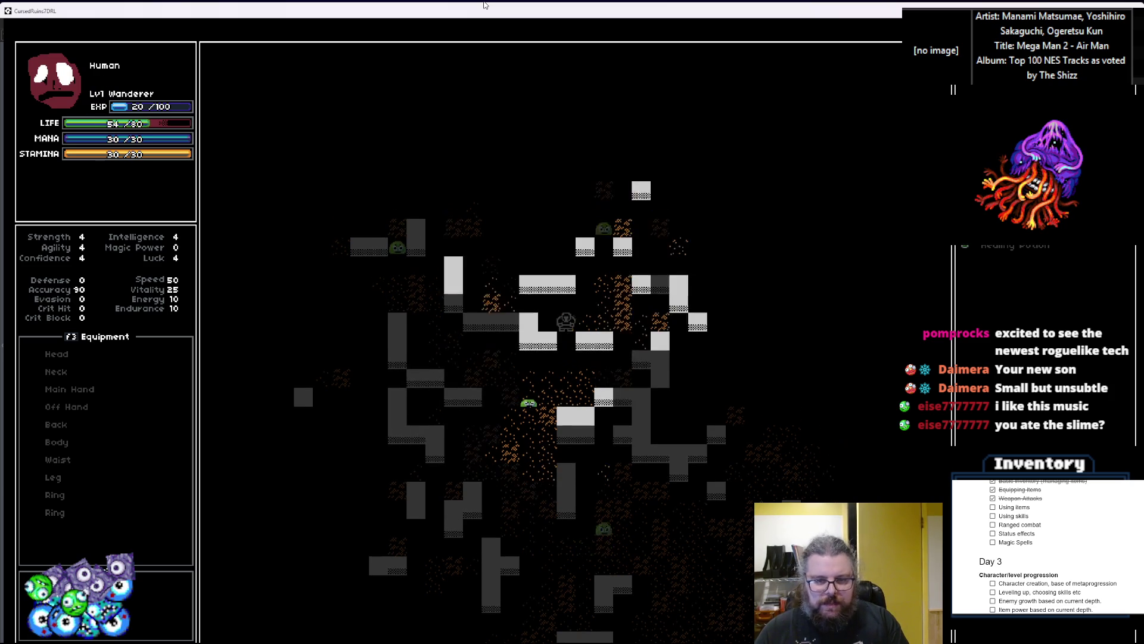
pyautogui.press('Up')
pyautogui.press('Right')
pyautogui.press('Right')
pyautogui.press('Up')
pyautogui.press('Escape')
pyautogui.press('Escape')
pyautogui.press('Down')
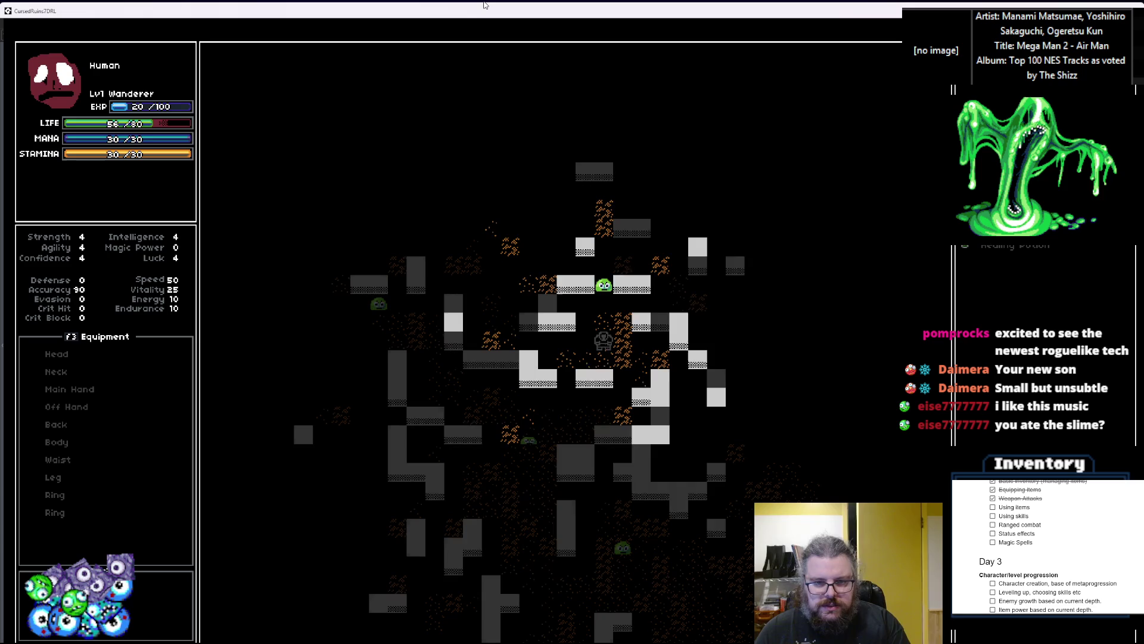
# Choose Consume from the item menu, then restore the game window over the ItemStructs code
pyautogui.press('i')
pyautogui.press('Down')
pyautogui.press('Up')
pyautogui.press('Return')
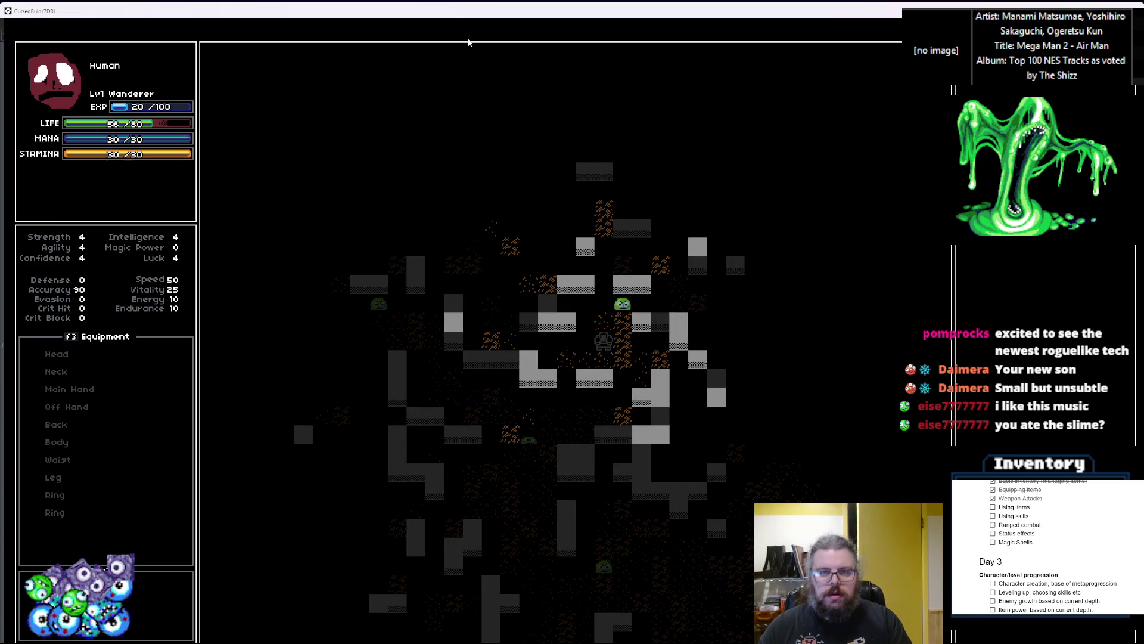
pyautogui.moveTo(499, 10)
pyautogui.mouseDown()
pyautogui.moveTo(703, 401)
pyautogui.moveTo(810, 256)
pyautogui.moveTo(700, 229)
pyautogui.mouseUp()
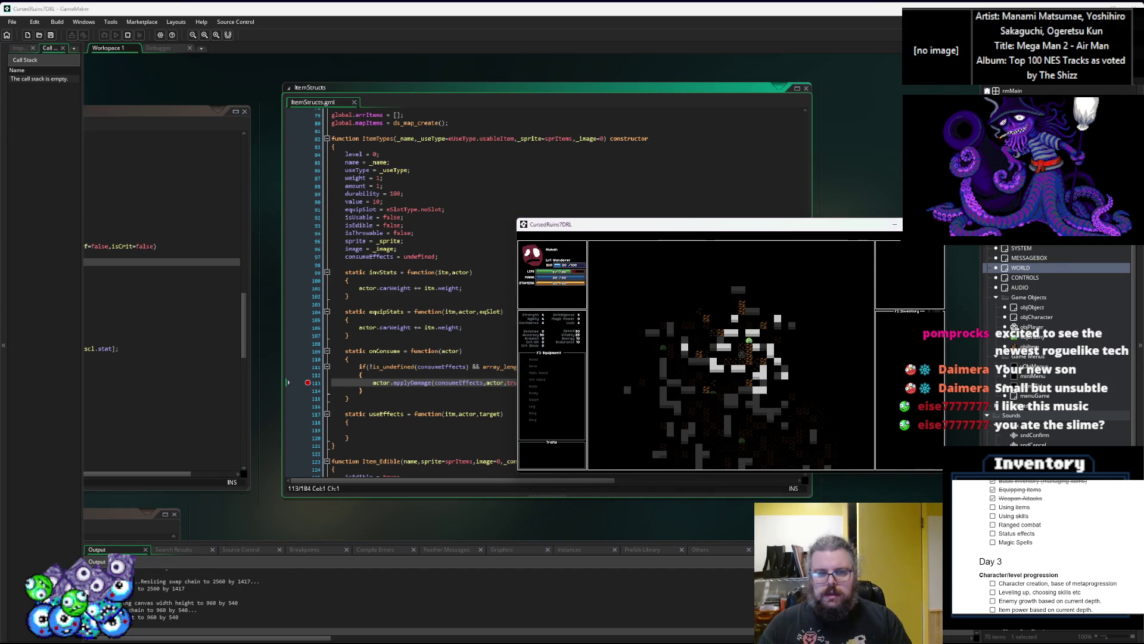
# Stop the running game and browse ItemStructs around line 108 and its useEffects function
pyautogui.press('Escape')
pyautogui.click(345, 343)
pyautogui.click(299, 382)
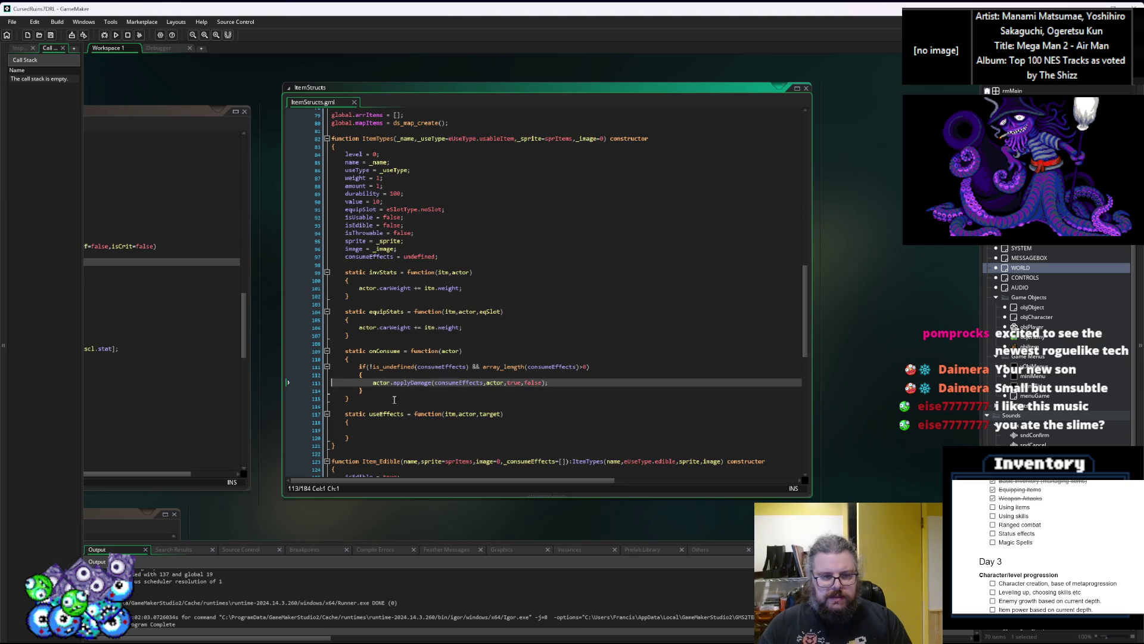
pyautogui.click(360, 429)
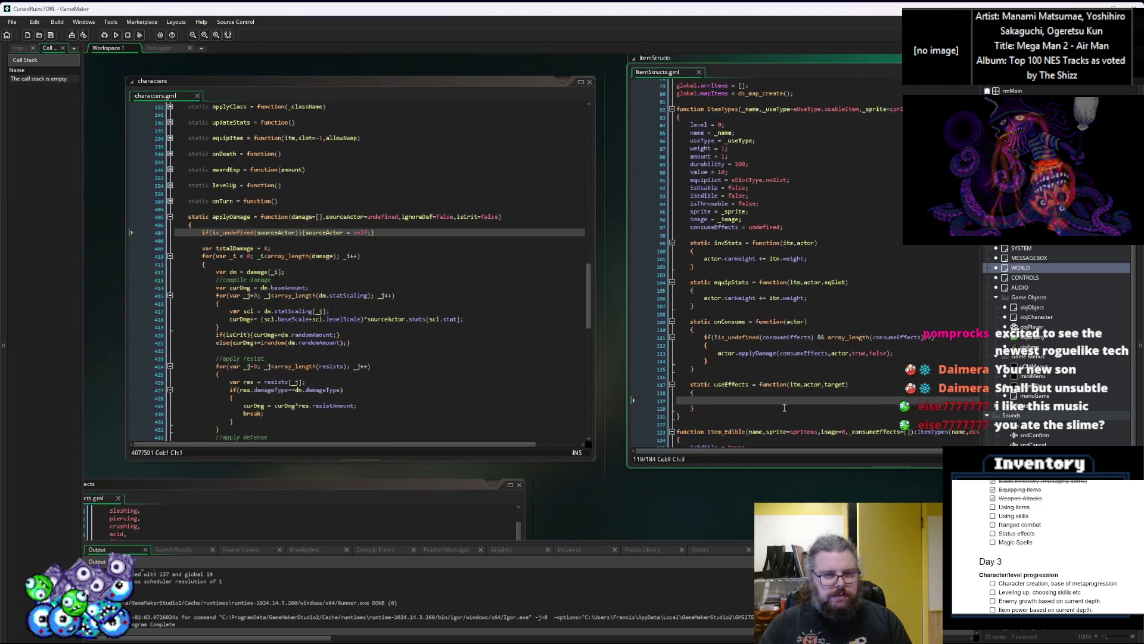
# Pan the workspace to characterActions and select the act_consumeItem constructor at line 213
pyautogui.moveTo(772, 382)
pyautogui.mouseDown()
pyautogui.moveTo(635, 201)
pyautogui.moveTo(506, 193)
pyautogui.moveTo(509, 399)
pyautogui.moveTo(663, 338)
pyautogui.moveTo(560, 295)
pyautogui.moveTo(489, 447)
pyautogui.mouseUp()
pyautogui.click(547, 292)
pyautogui.moveTo(609, 133)
pyautogui.mouseDown()
pyautogui.moveTo(516, 428)
pyautogui.moveTo(602, 352)
pyautogui.moveTo(759, 264)
pyautogui.moveTo(716, 179)
pyautogui.moveTo(596, 268)
pyautogui.moveTo(498, 388)
pyautogui.moveTo(631, 324)
pyautogui.moveTo(596, 298)
pyautogui.moveTo(656, 334)
pyautogui.moveTo(587, 323)
pyautogui.mouseUp()
pyautogui.click(587, 323)
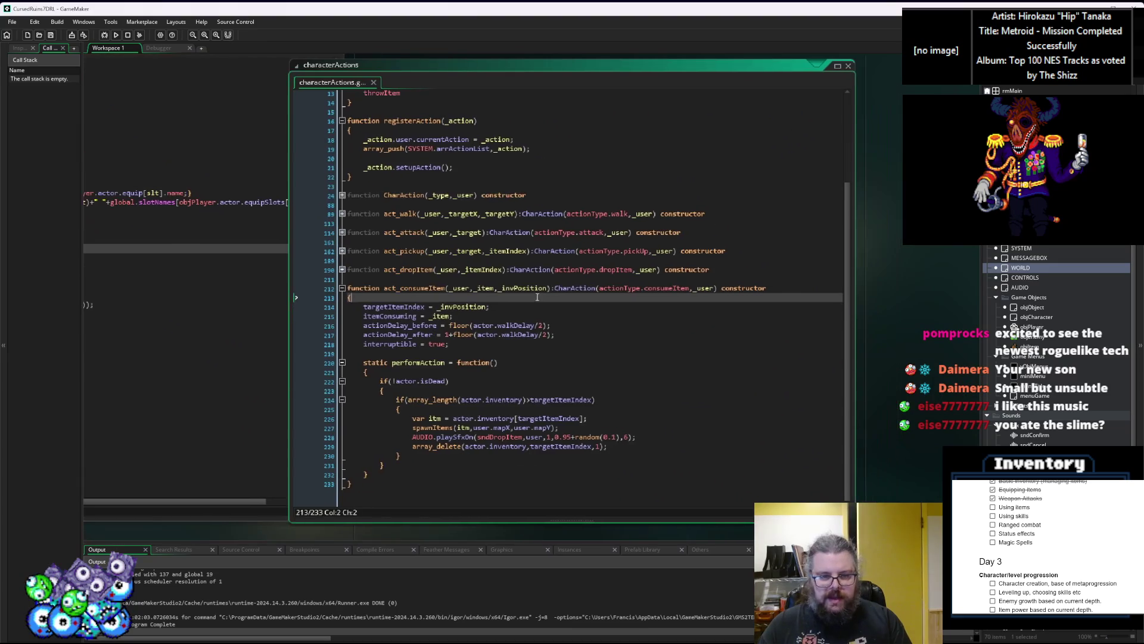
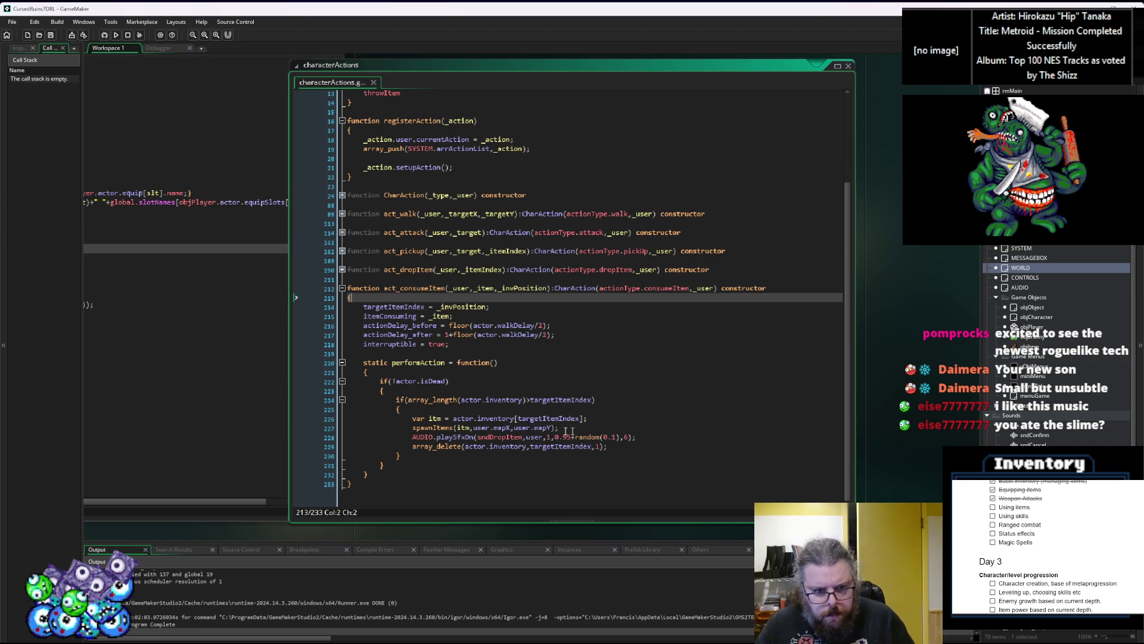
# Comment out the var itm, spawnItems and audio lines in act_consumeItem with //
pyautogui.click(518, 428)
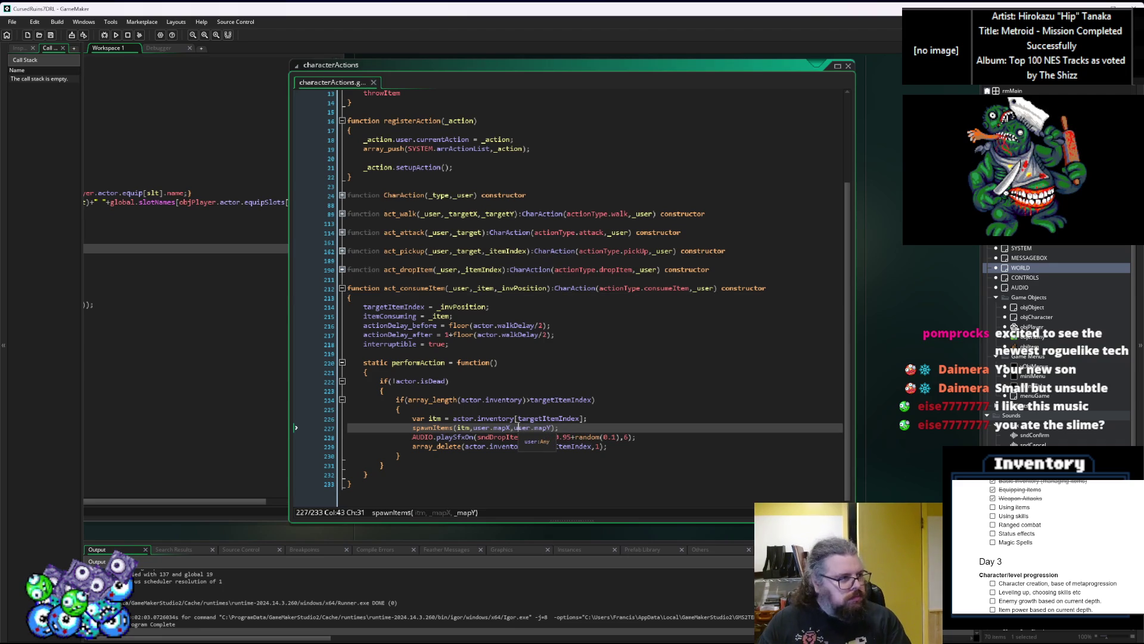
pyautogui.moveTo(463, 446)
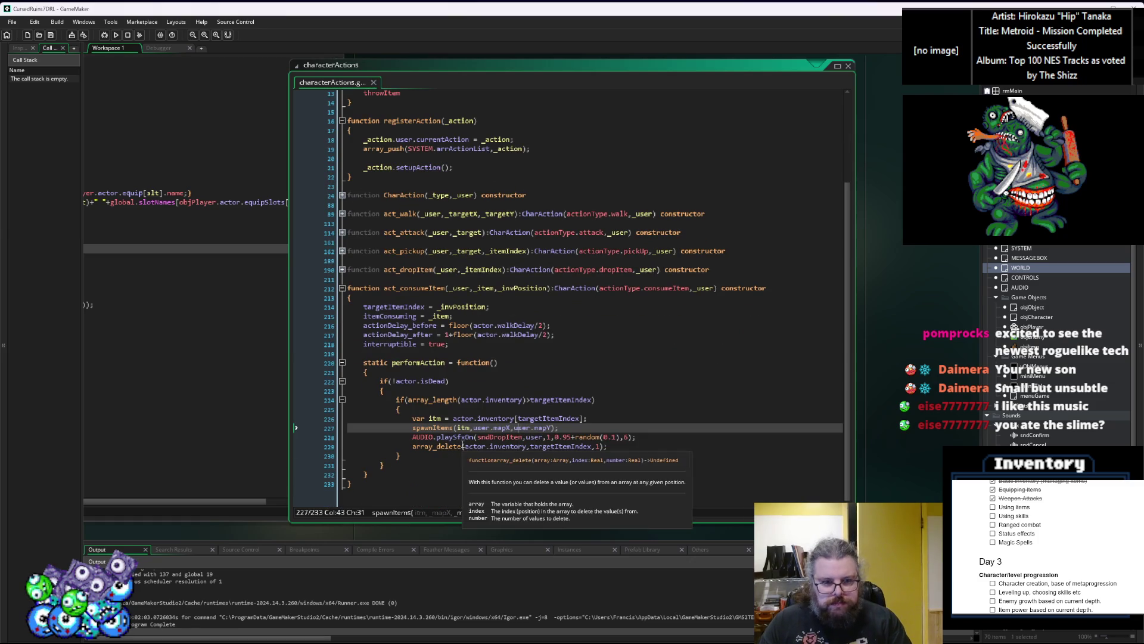
pyautogui.press('Home')
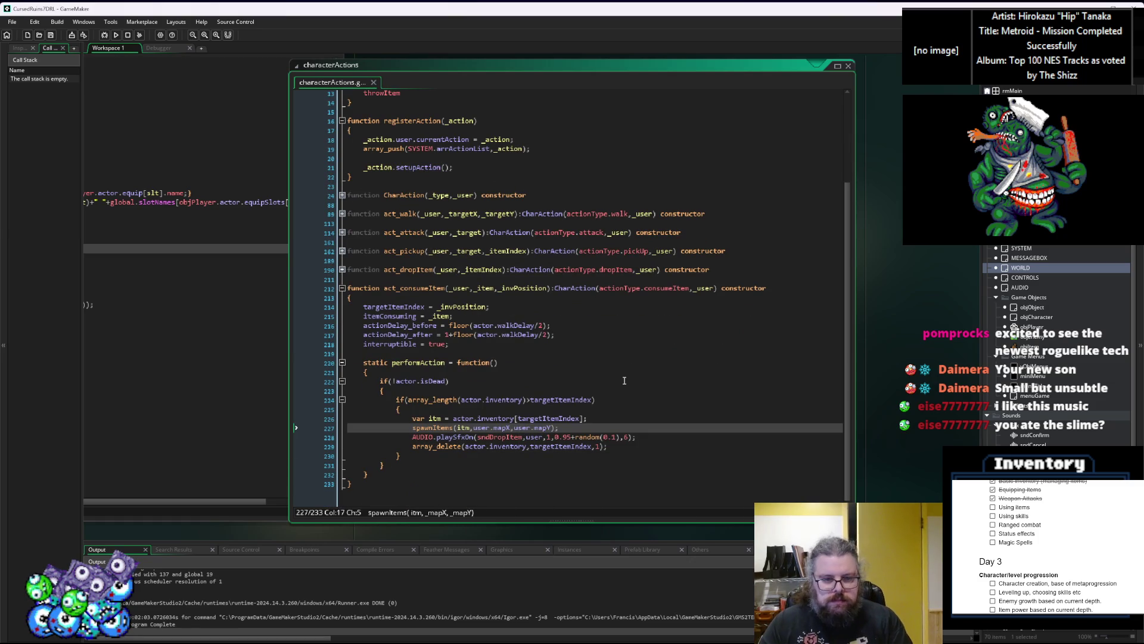
pyautogui.write('//')
pyautogui.press('Down')
pyautogui.press('Home')
pyautogui.write('//')
pyautogui.press('Up')
pyautogui.press('Up')
pyautogui.press('Down')
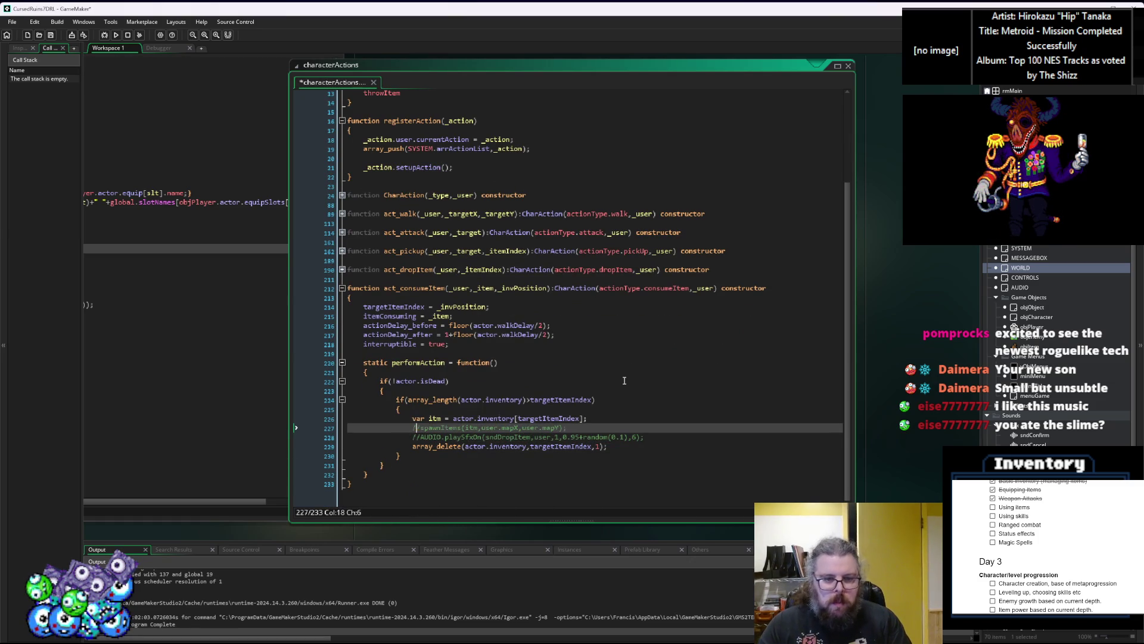
pyautogui.press('Up')
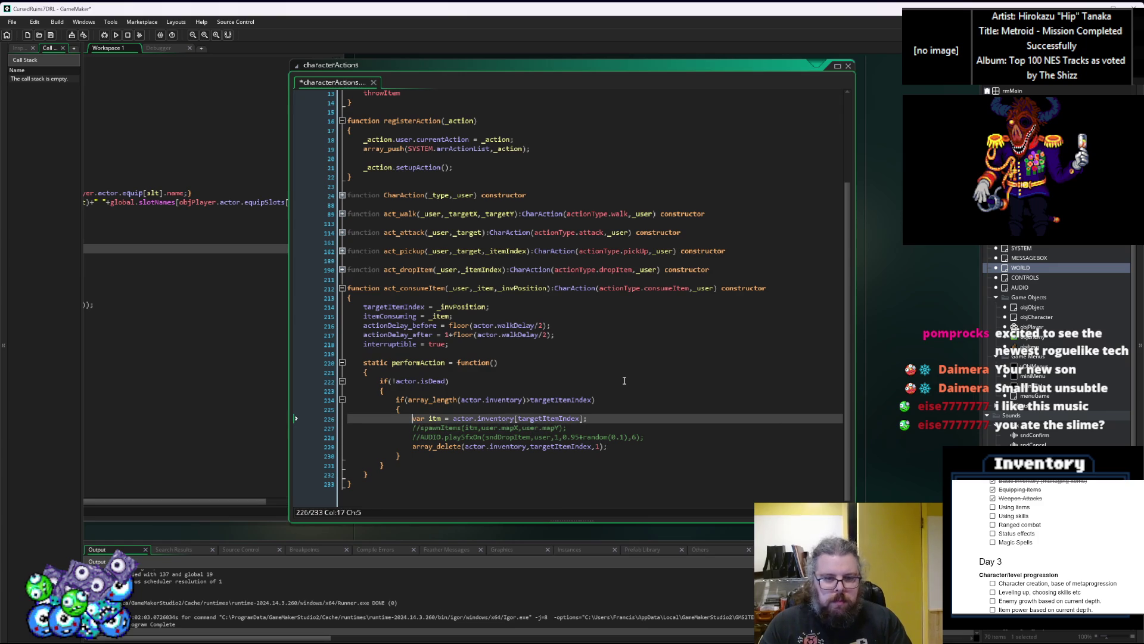
pyautogui.write('//')
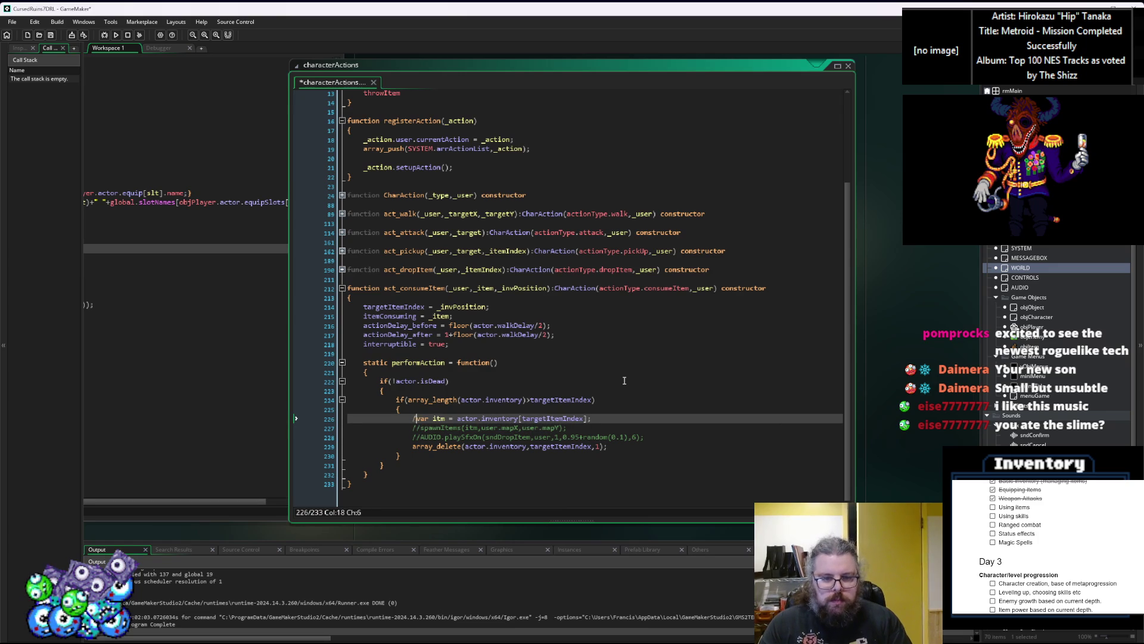
# Give the constructor's _invPosition parameter a default value of -1
pyautogui.click(562, 447)
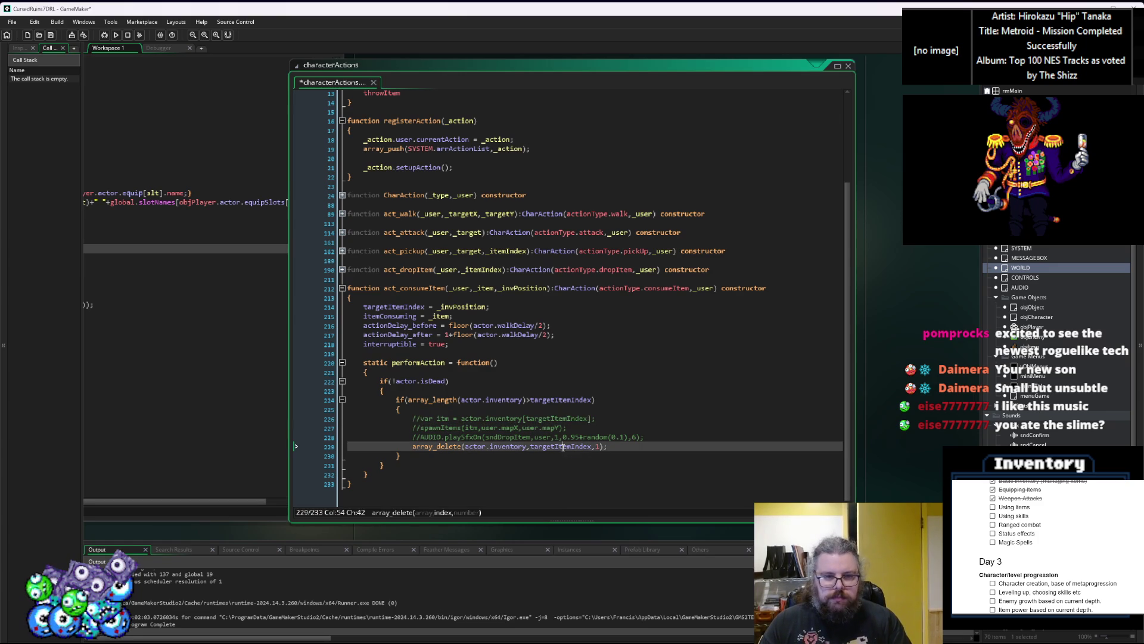
pyautogui.click(457, 446)
pyautogui.click(554, 289)
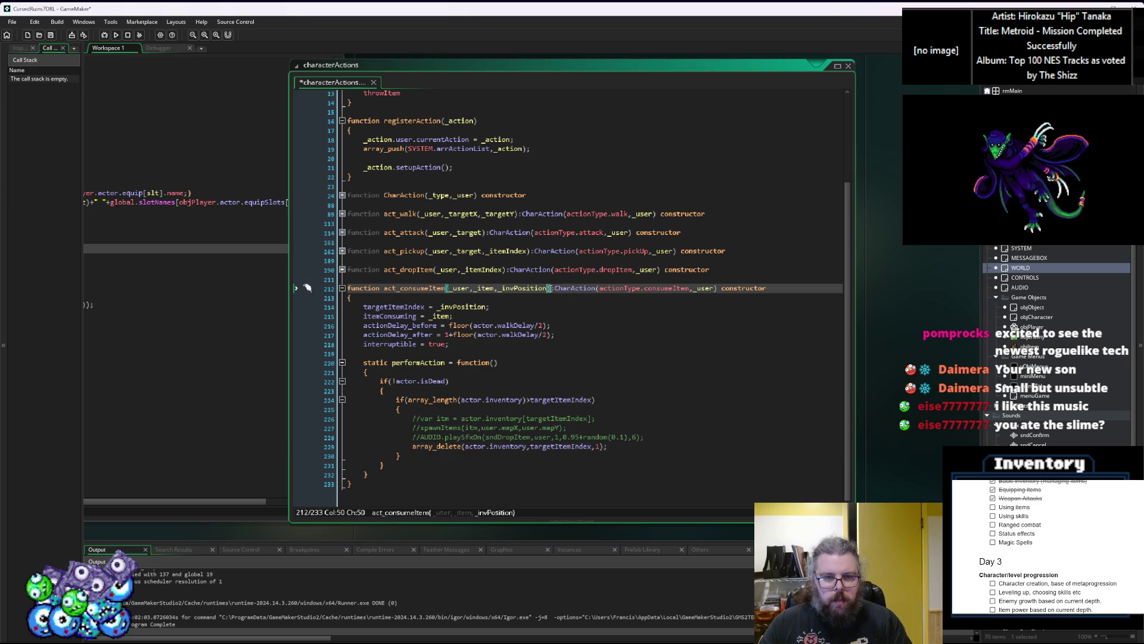
pyautogui.write('=')
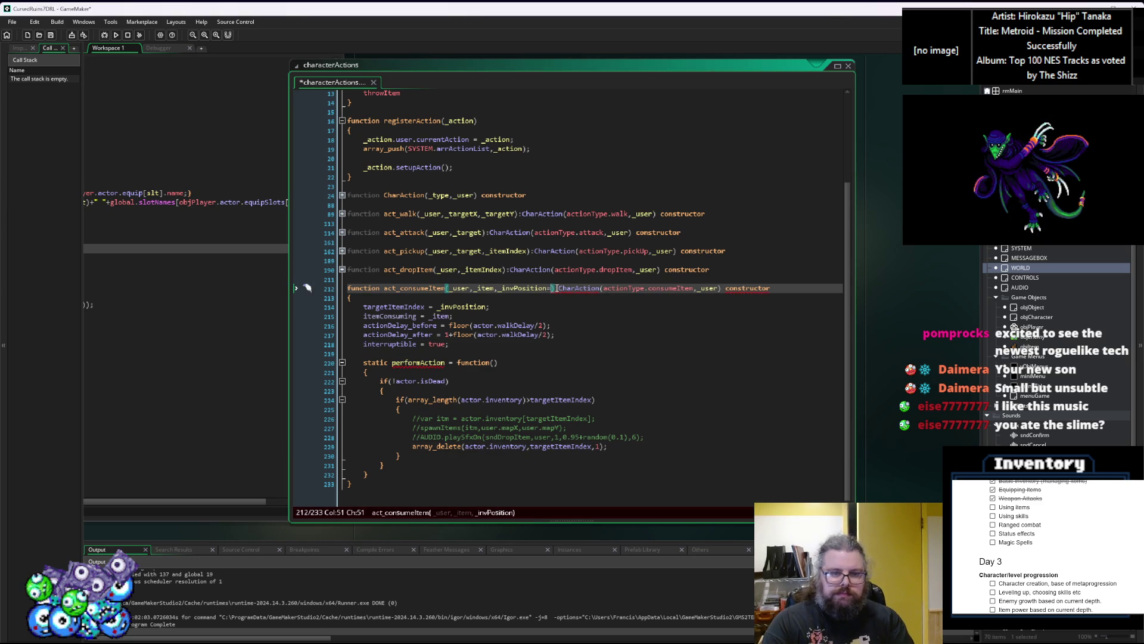
pyautogui.write('-1')
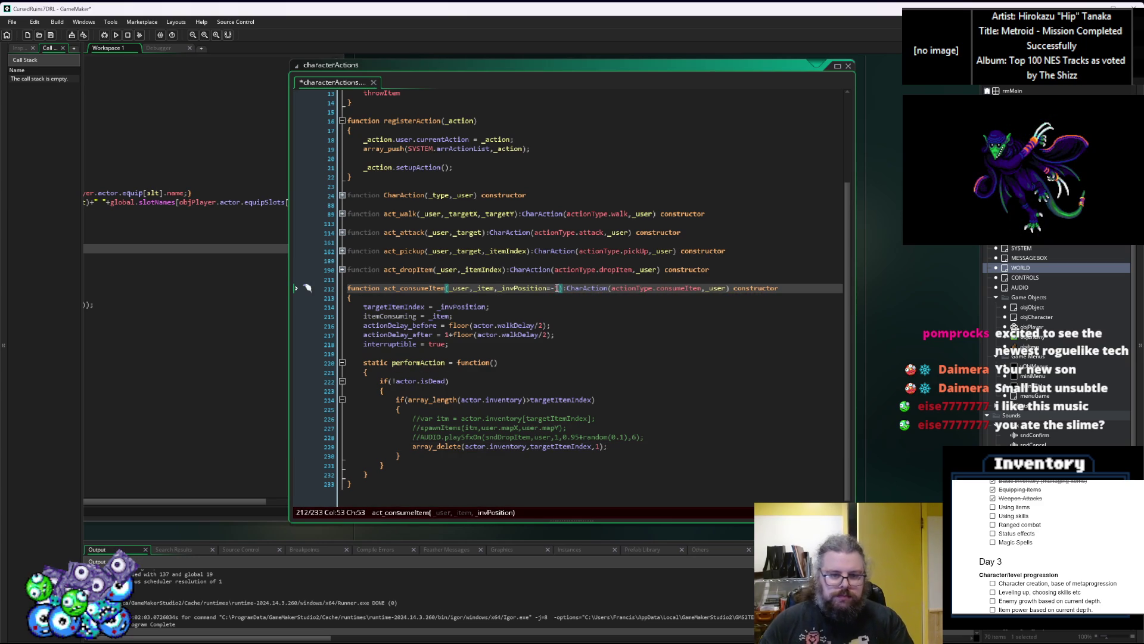
# Wrap the array_delete call in an indented if(targetItemIndex>=0) { } block
pyautogui.click(583, 447)
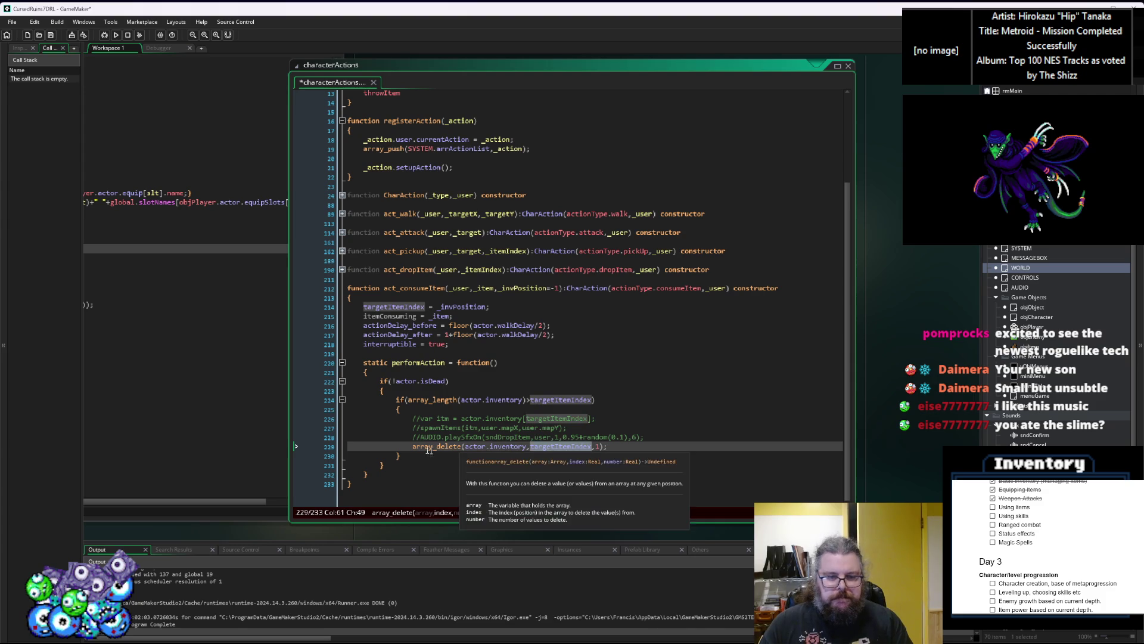
pyautogui.press('Home')
pyautogui.press('Return')
pyautogui.press('Up')
pyautogui.write('if(targetItemIndex>=0)')
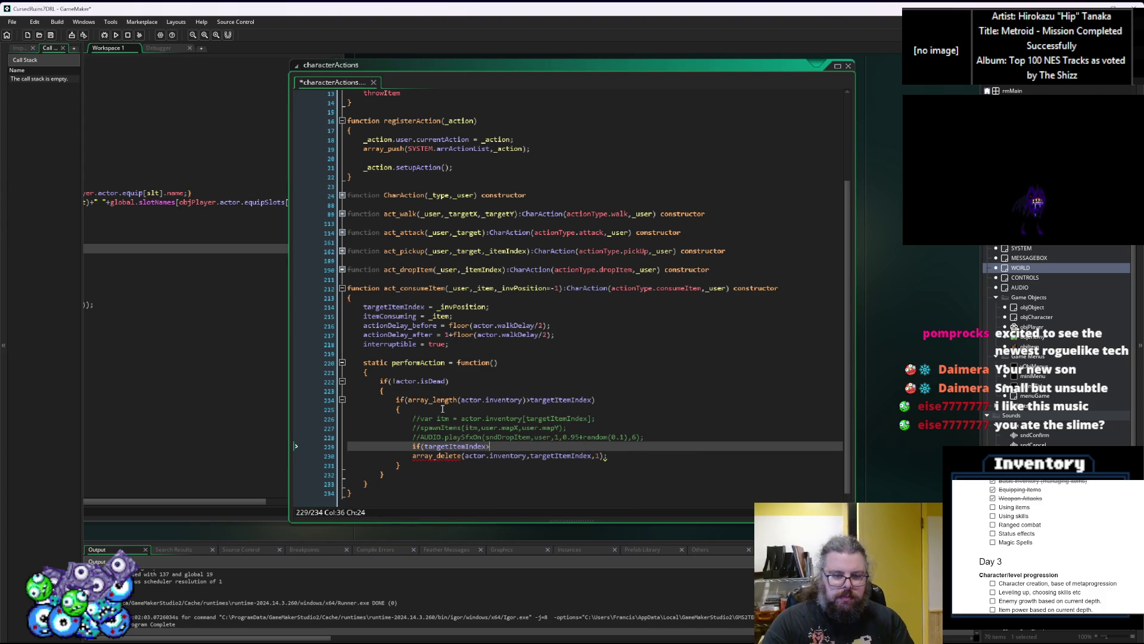
pyautogui.press('Return')
pyautogui.write('{')
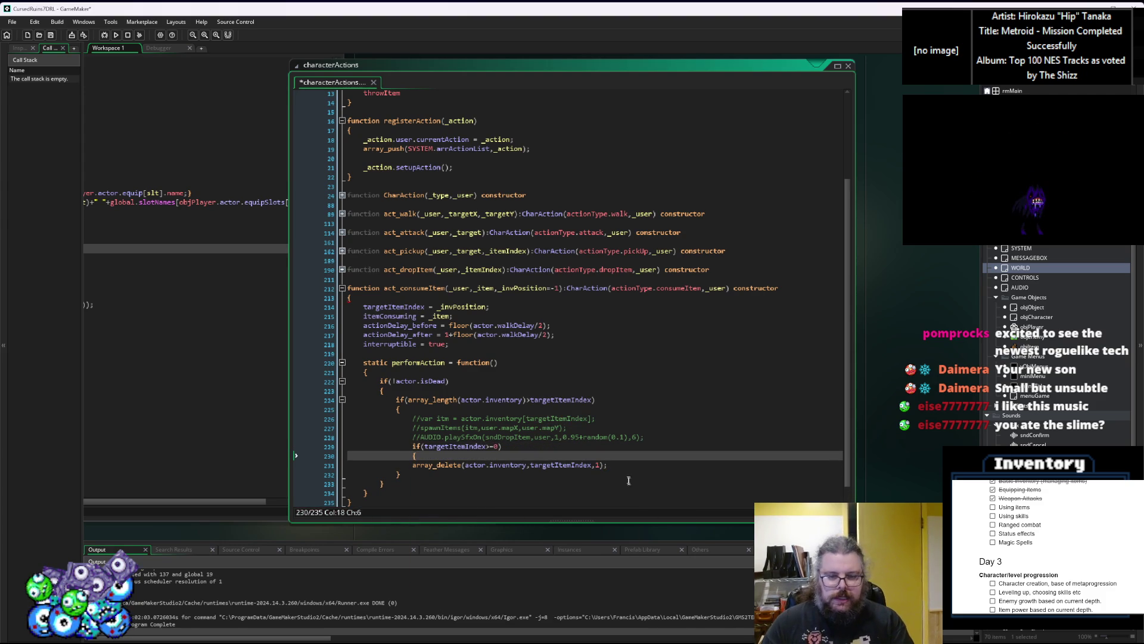
pyautogui.click(631, 466)
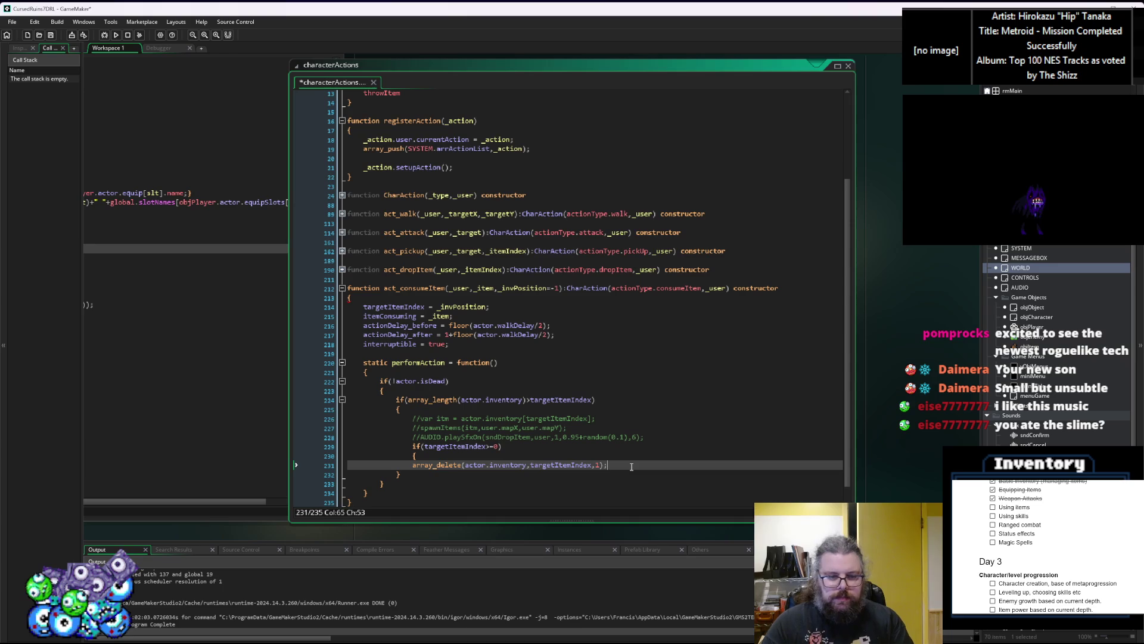
pyautogui.press('Return')
pyautogui.write('}')
pyautogui.press('Up')
pyautogui.press('Home')
pyautogui.press('Tab')
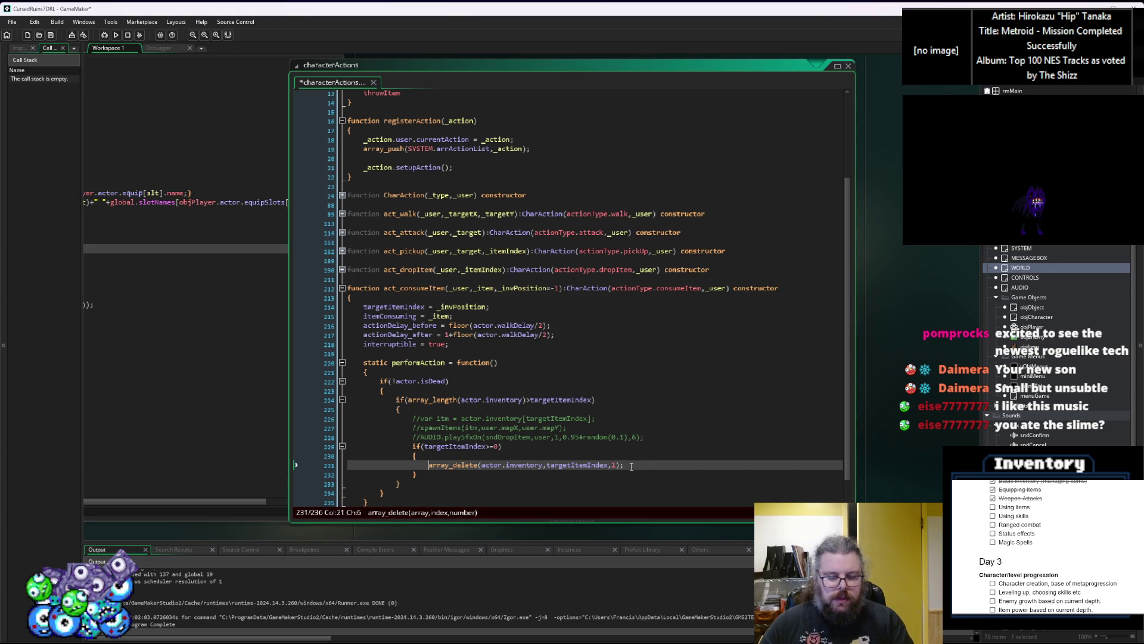
# Insert an empty line below the commented-out audio line
pyautogui.click(655, 435)
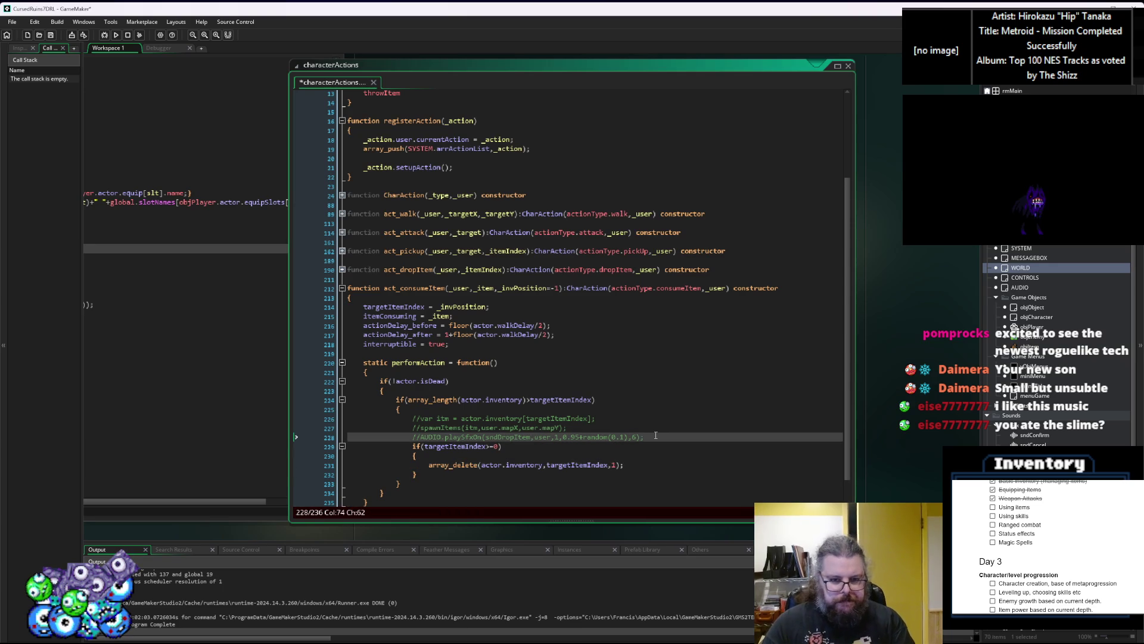
pyautogui.press('Return')
pyautogui.scroll(-1, 655, 435)
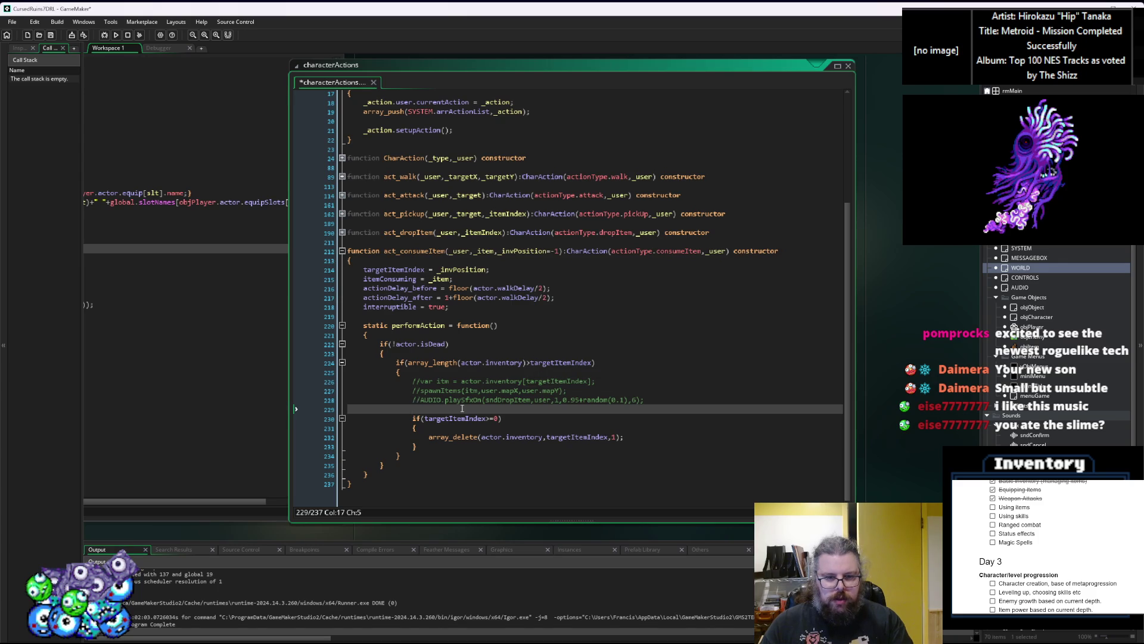
pyautogui.click(404, 454)
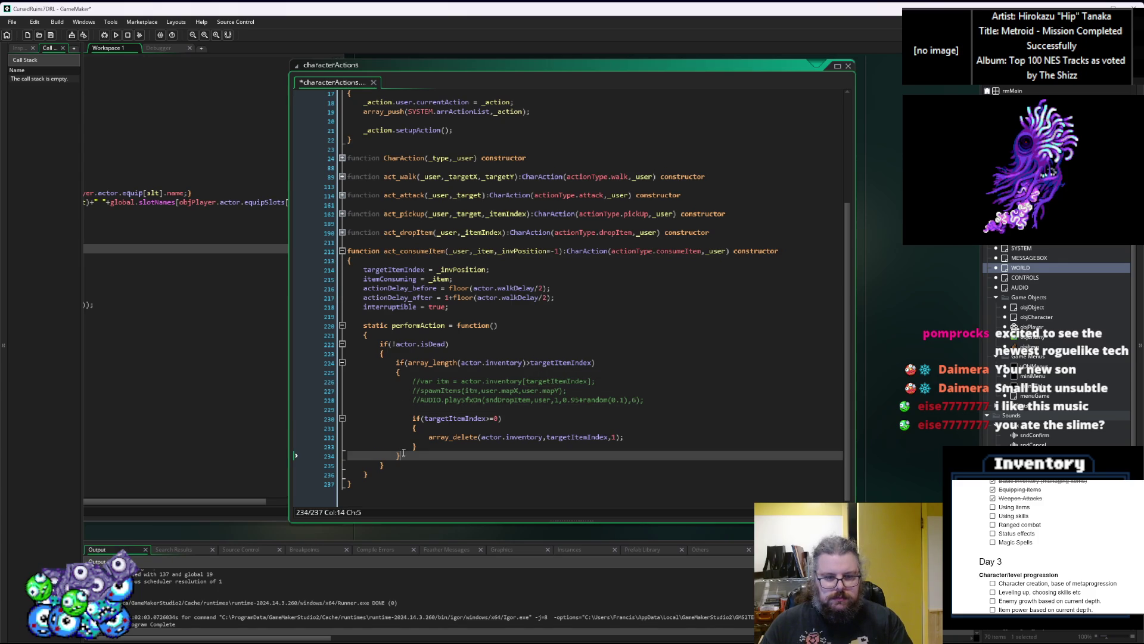
# Delete the inventory-length if check, its closing brace and the leftover empty lines
pyautogui.press('BackSpace')
pyautogui.moveTo(405, 371); pyautogui.dragTo(321, 356)
pyautogui.press('BackSpace')
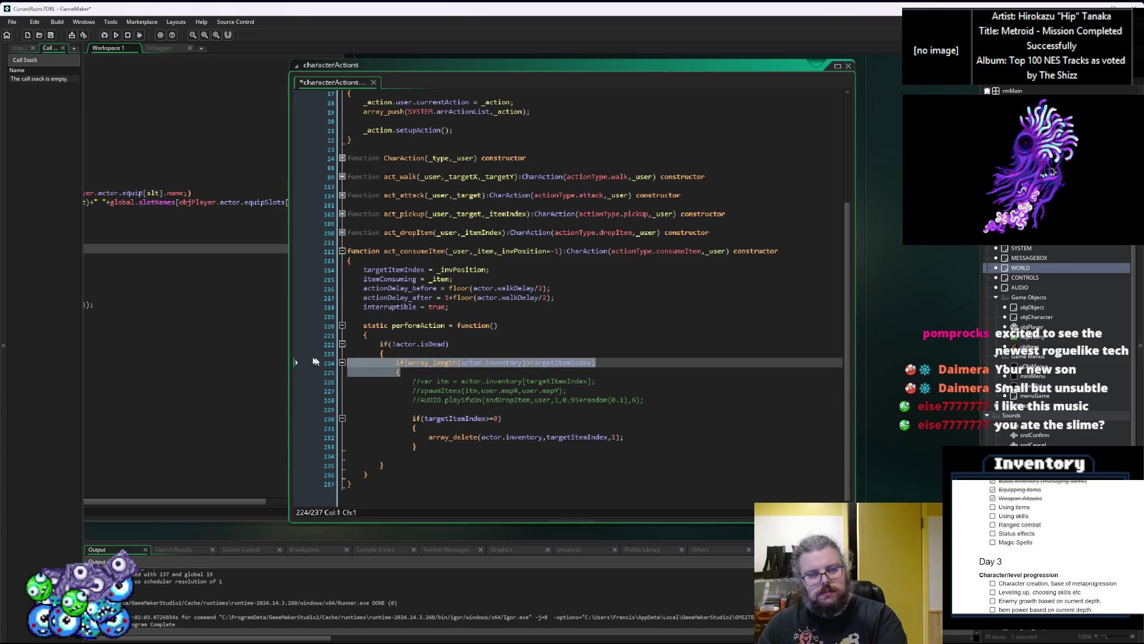
pyautogui.press('BackSpace')
pyautogui.click(428, 454)
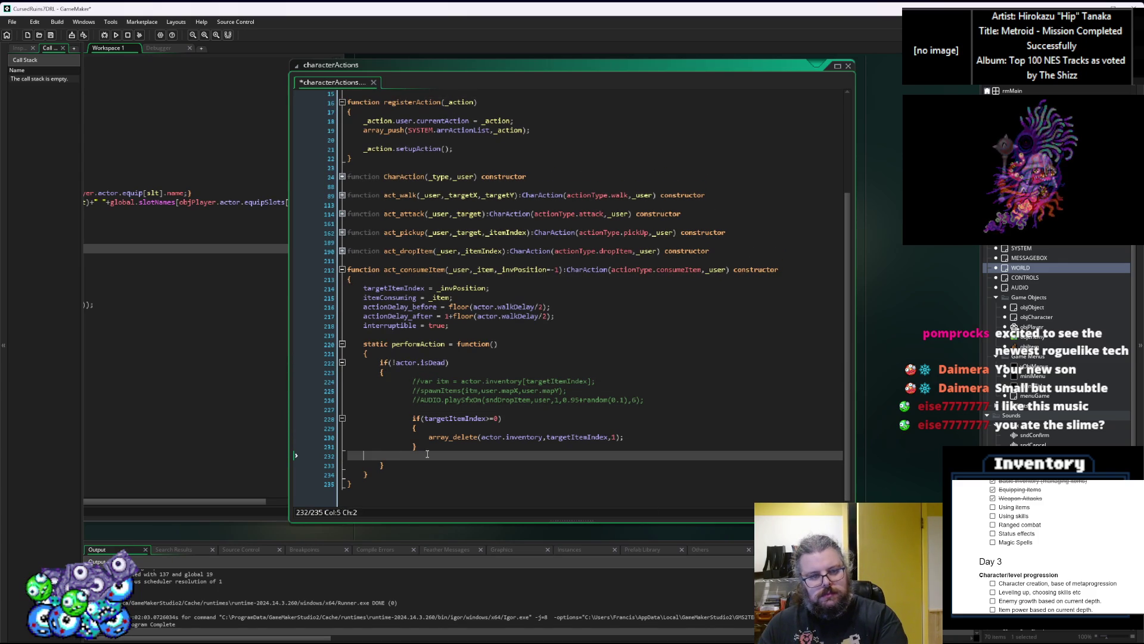
pyautogui.press('BackSpace')
# De-indent the targetItemIndex check block and the three commented-out lines by one level
pyautogui.moveTo(428, 454); pyautogui.dragTo(412, 425)
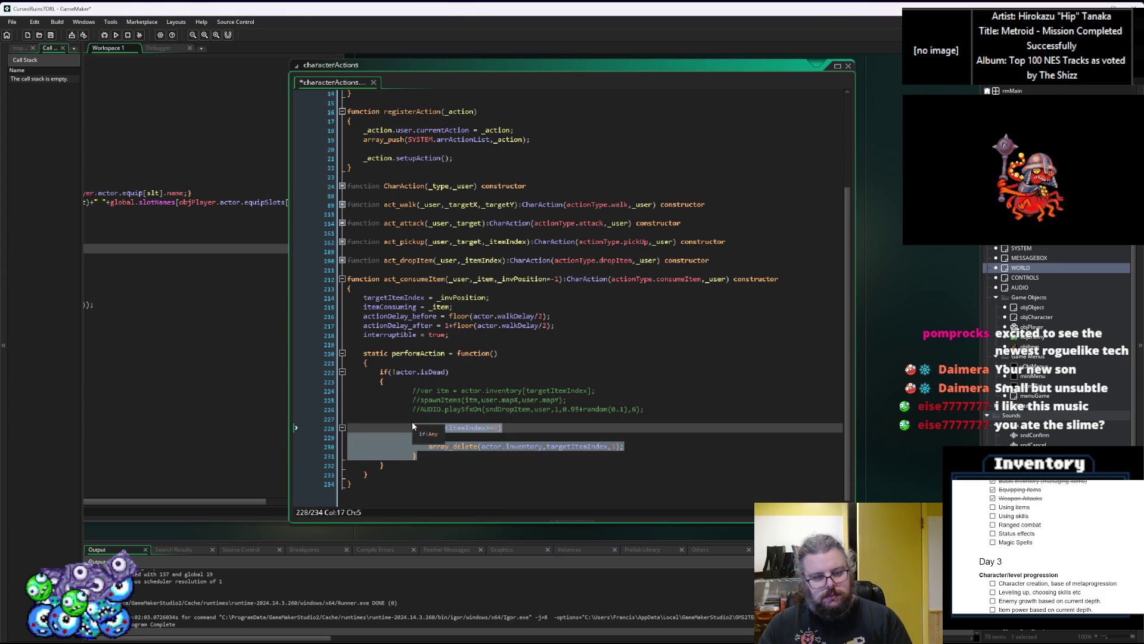
pyautogui.hotkey('shift', 'Tab')
pyautogui.click(412, 426)
pyautogui.click(413, 409)
pyautogui.moveTo(412, 409); pyautogui.dragTo(412, 391)
pyautogui.hotkey('shift', 'Tab')
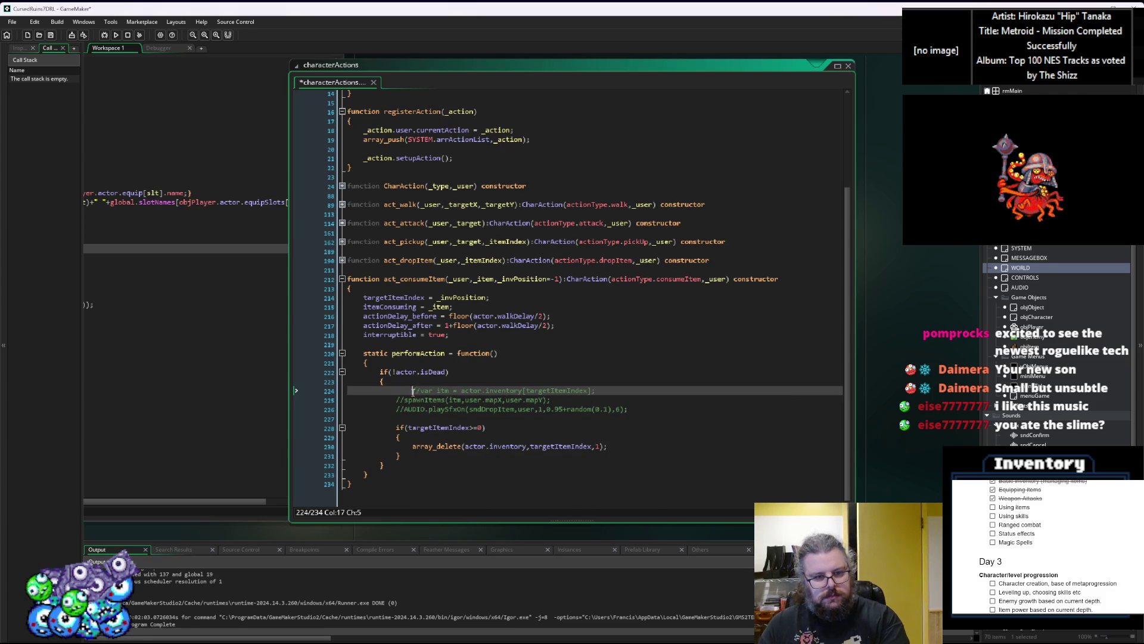
# Start a new line reading 'itemConsuming.' just above the targetItemIndex check
pyautogui.click(405, 419)
pyautogui.click(391, 306)
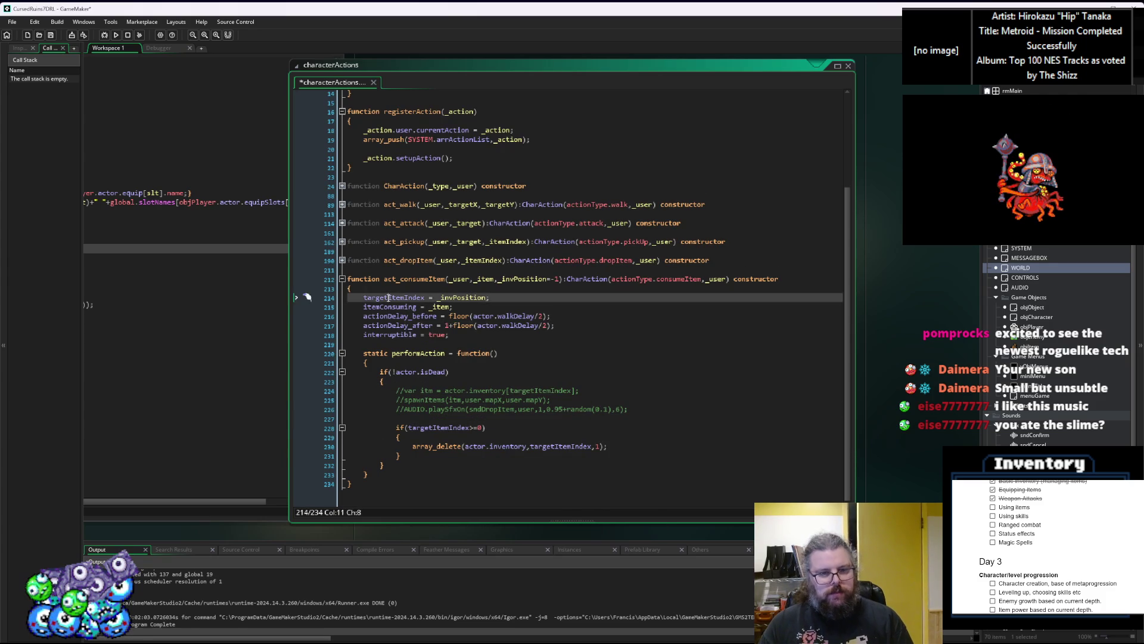
pyautogui.doubleClick(391, 307)
pyautogui.hotkey('ctrl', 'c')
pyautogui.click(411, 419)
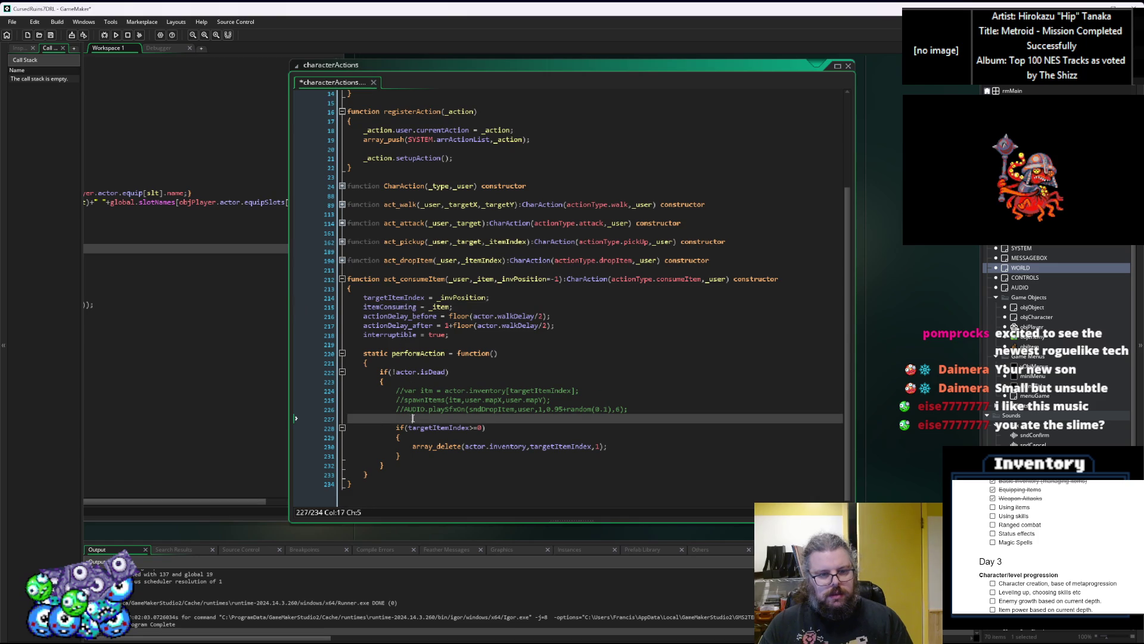
pyautogui.hotkey('ctrl', 'v')
pyautogui.write('.')
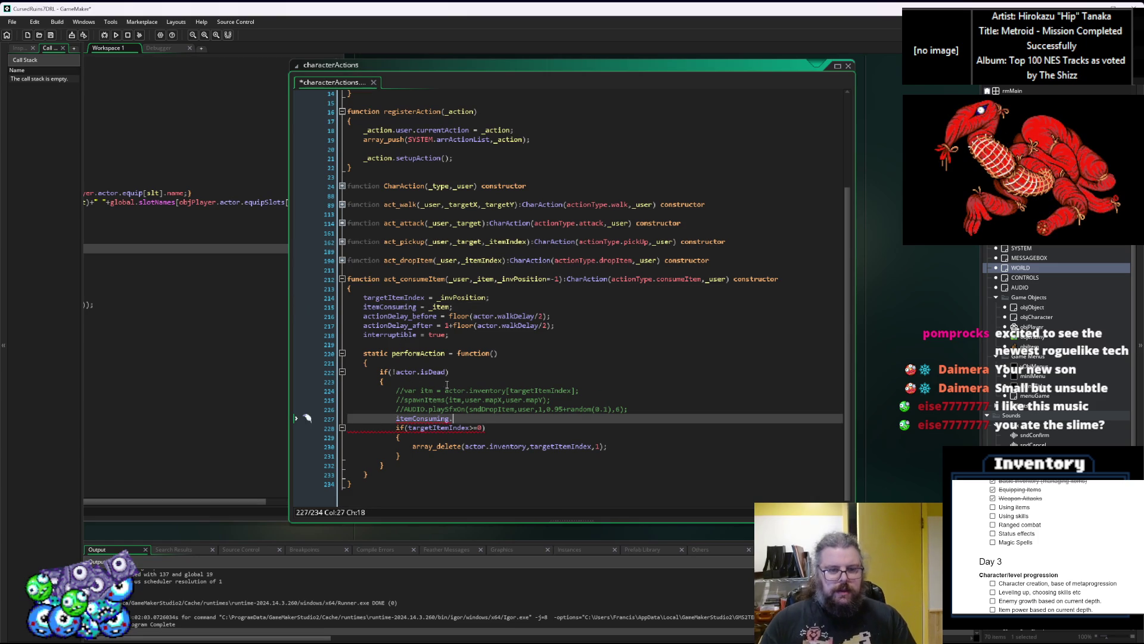
pyautogui.hotkey('ctrl', 'Tab')
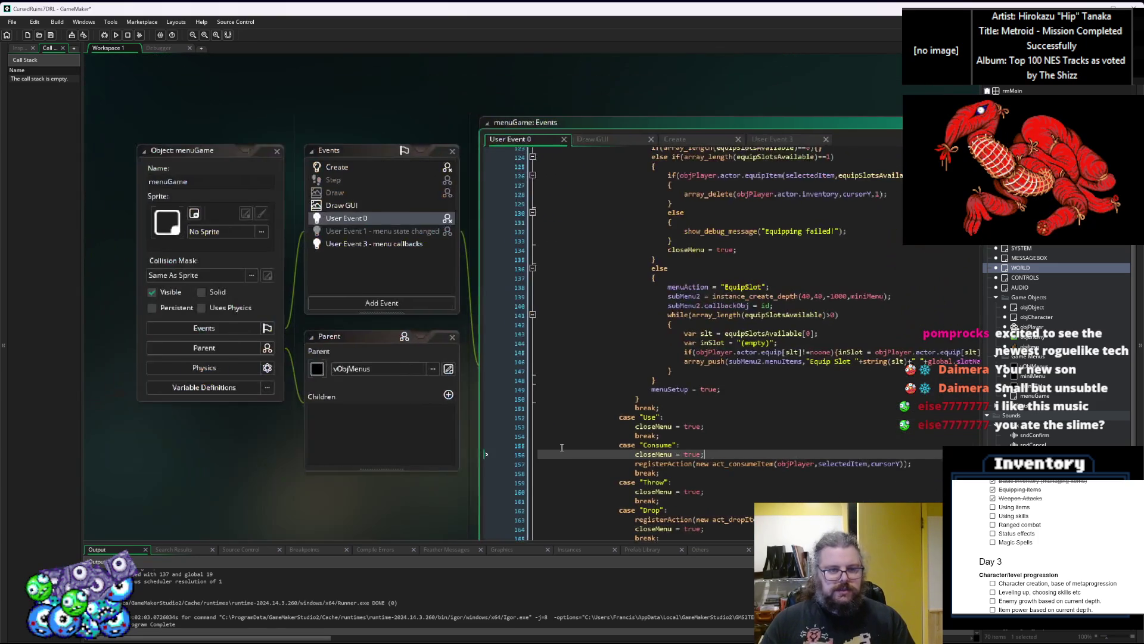
# In the ItemStructs script, copy the onConsume function name from ItemTypes
pyautogui.hotkey('ctrl', 'Tab')
pyautogui.hotkey('ctrl', 'Tab')
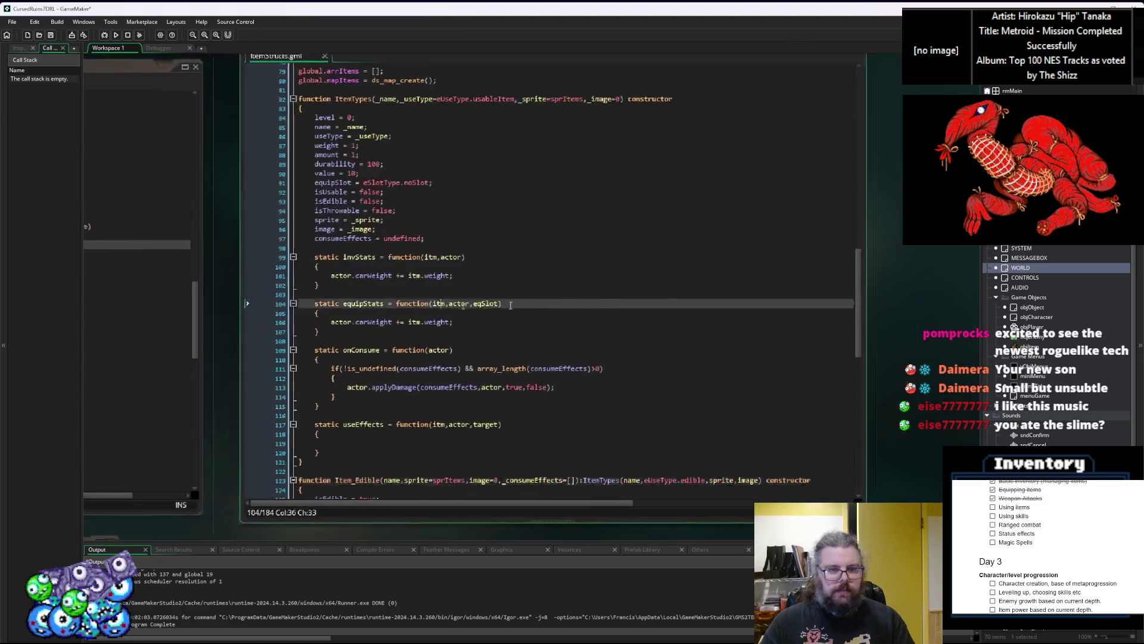
pyautogui.hotkey('ctrl', 'Tab')
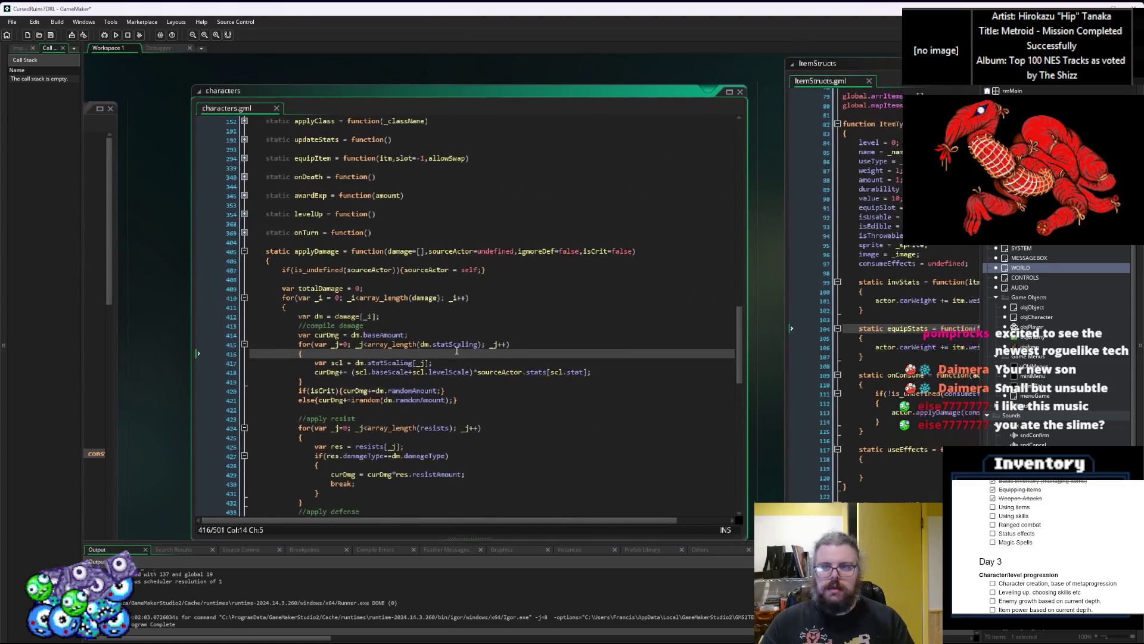
pyautogui.scroll(15, 417, 349)
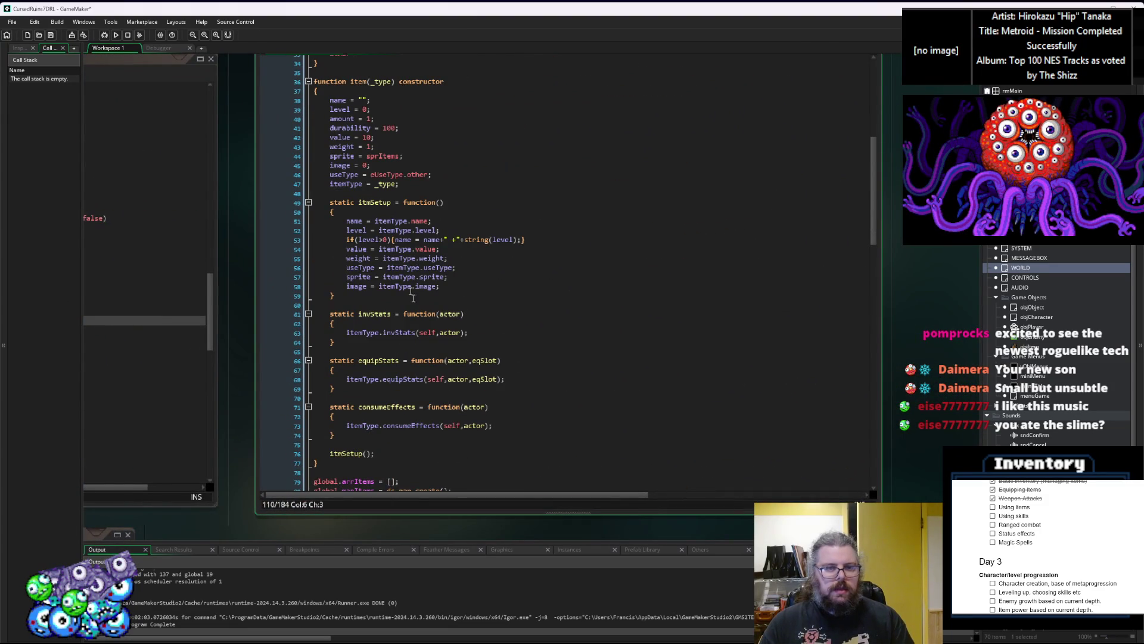
pyautogui.doubleClick(386, 406)
pyautogui.scroll(-7, 456, 424)
pyautogui.click(455, 424)
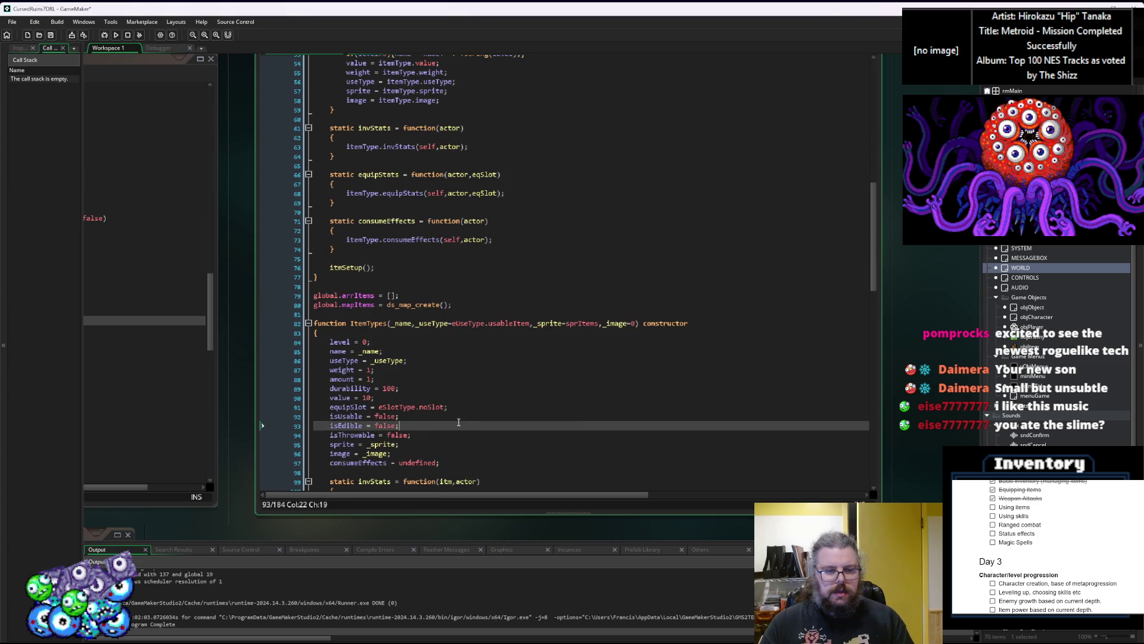
pyautogui.scroll(-7, 387, 447)
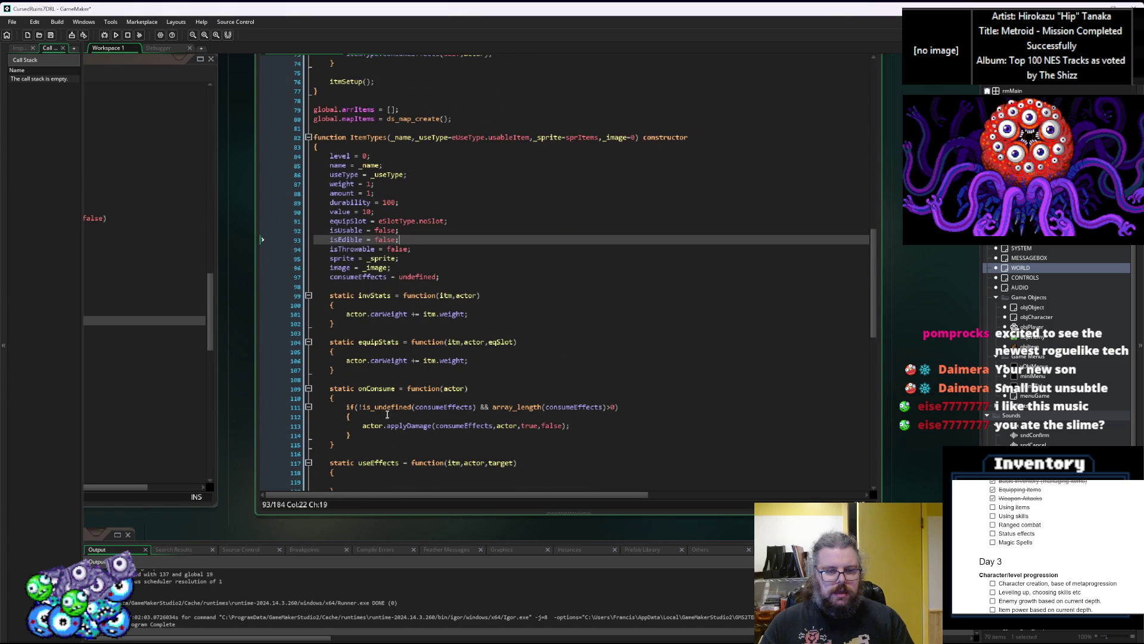
pyautogui.doubleClick(393, 389)
pyautogui.hotkey('ctrl', 'c')
pyautogui.scroll(8, 393, 358)
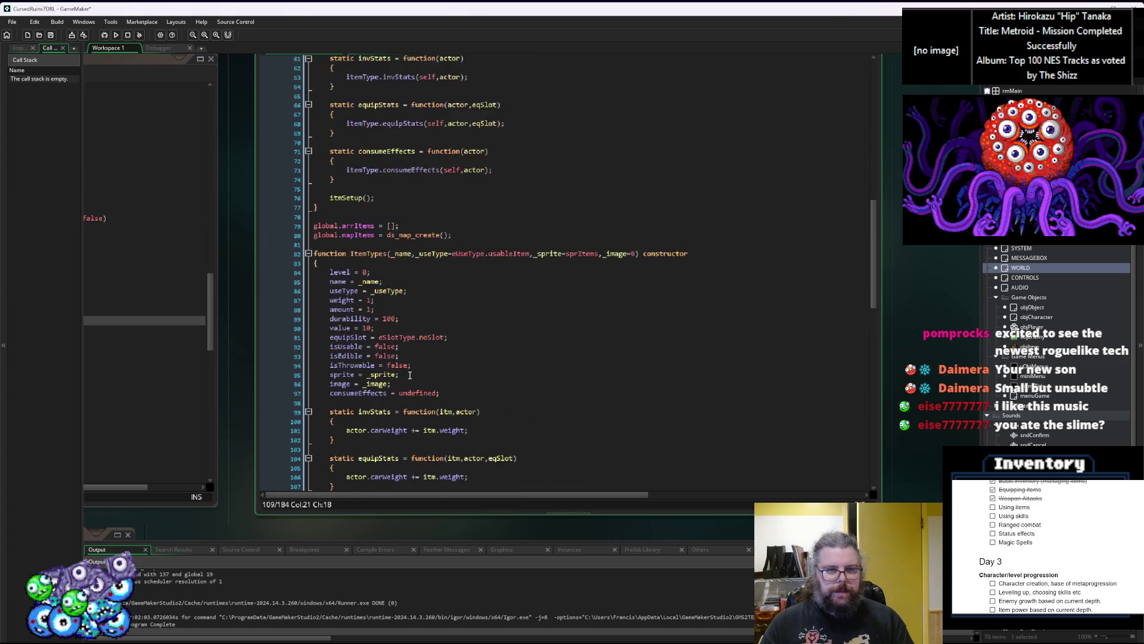
# Rename the consumeEffects wrapper and its call on lines 71 and 73 to onConsume
pyautogui.click(390, 243)
pyautogui.doubleClick(390, 244)
pyautogui.hotkey('ctrl', 'v')
pyautogui.doubleClick(406, 262)
pyautogui.hotkey('ctrl', 'v')
pyautogui.click(450, 299)
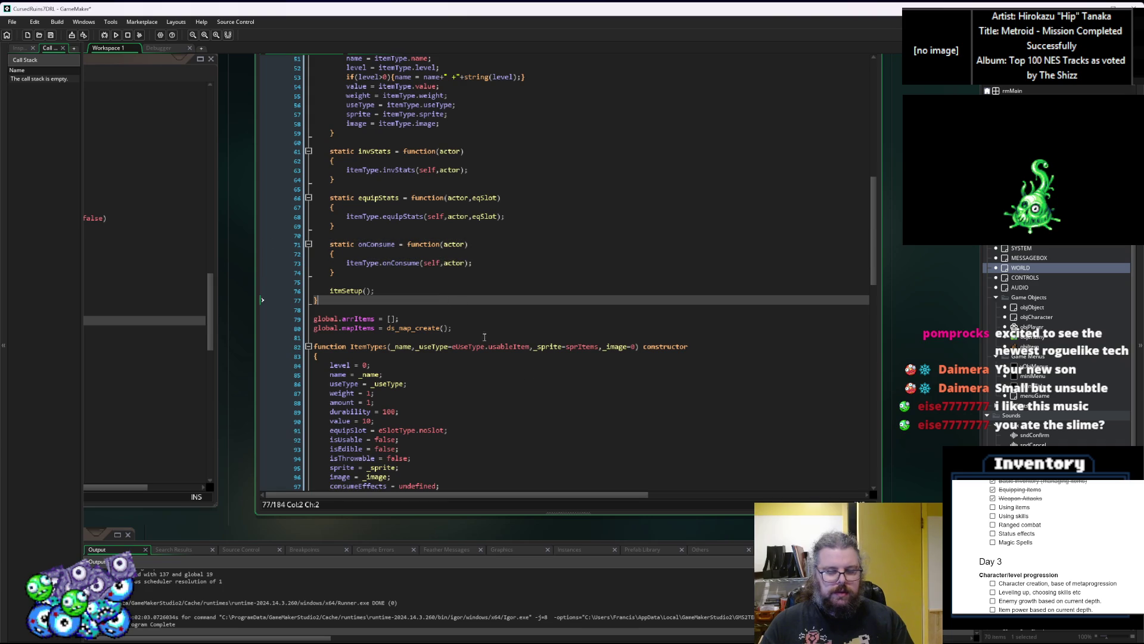
# Add an itm parameter before actor in ItemTypes' onConsume function
pyautogui.scroll(-8, 588, 429)
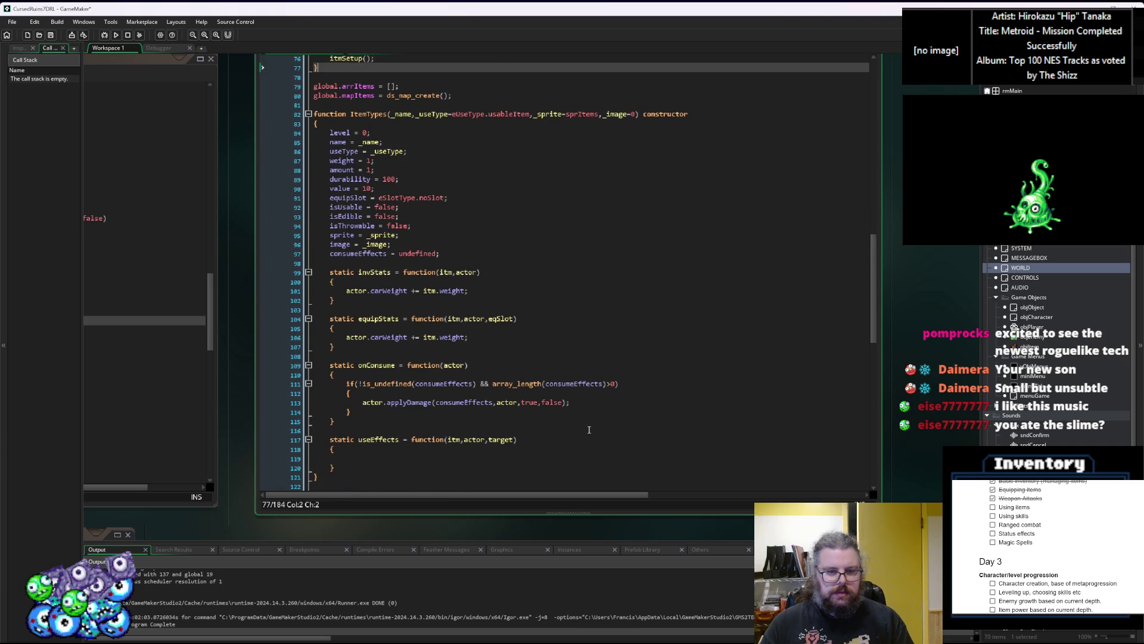
pyautogui.click(448, 366)
pyautogui.scroll(8, 494, 366)
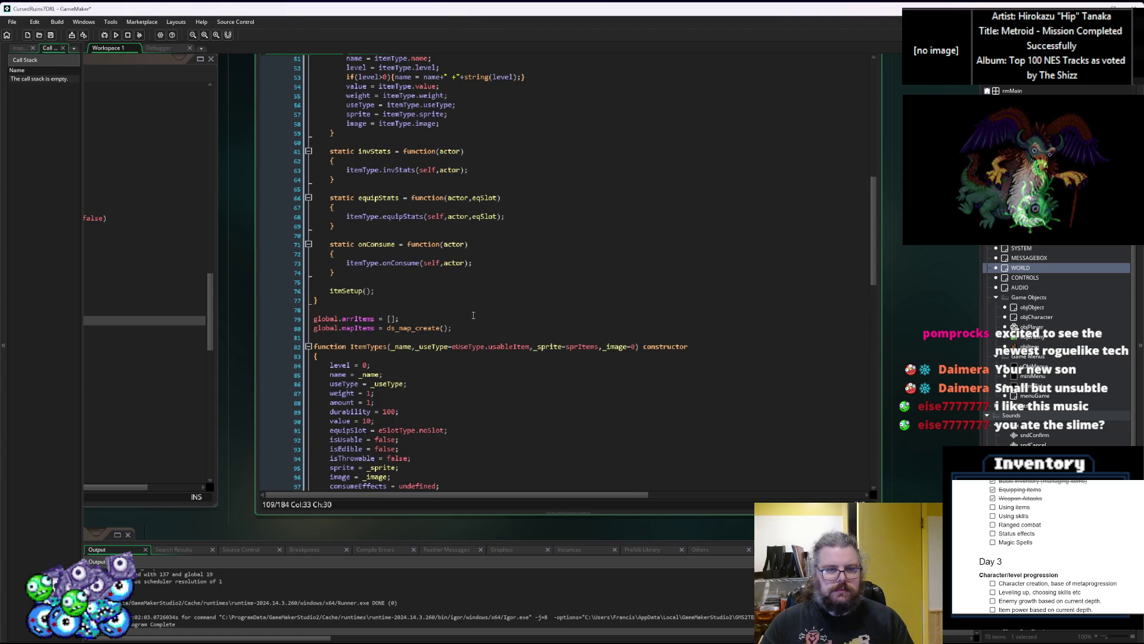
pyautogui.scroll(-3, 468, 286)
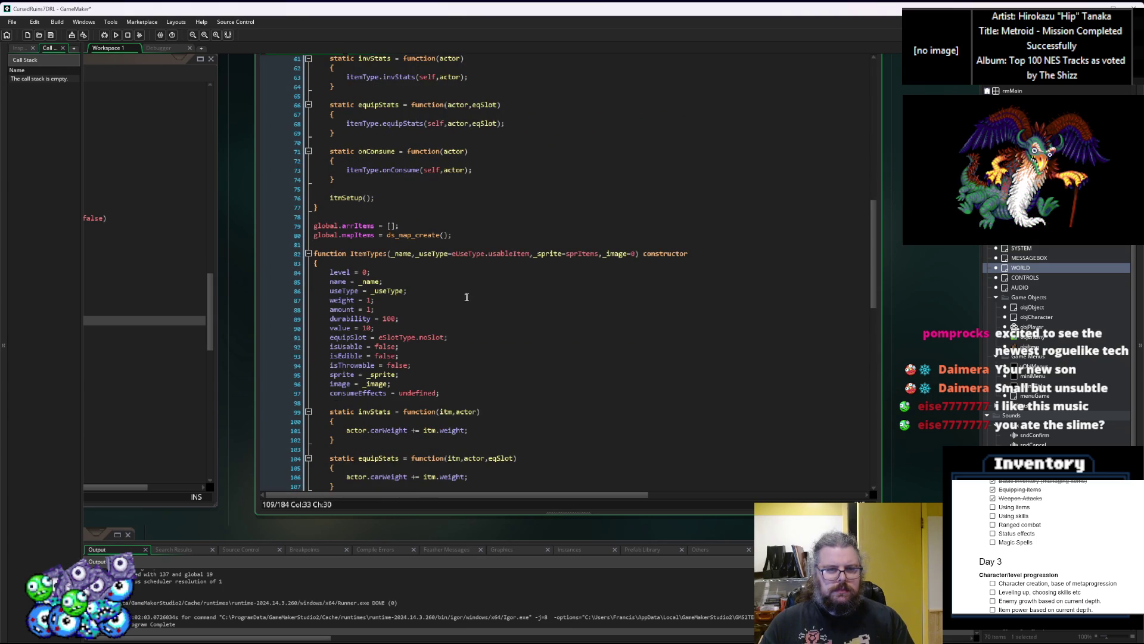
pyautogui.doubleClick(454, 169)
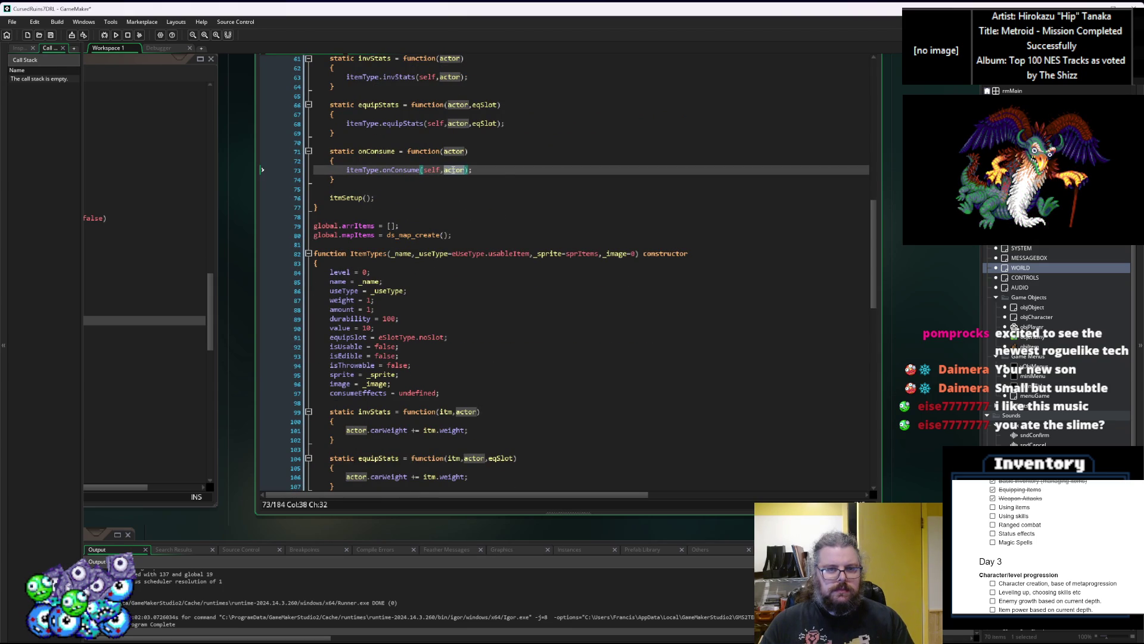
pyautogui.scroll(-2, 447, 381)
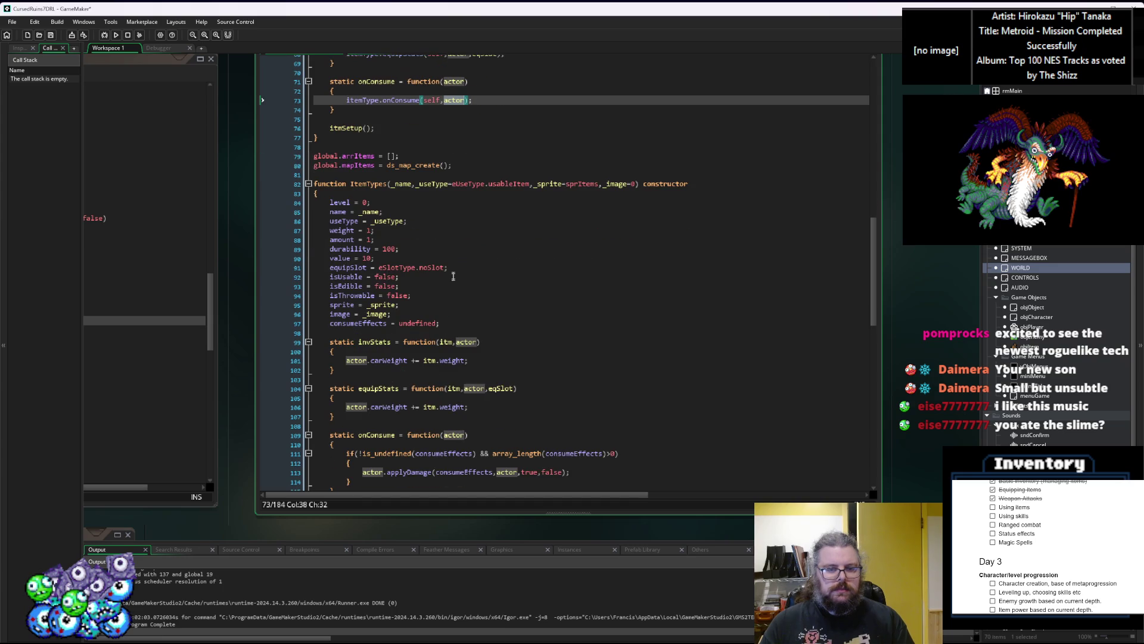
pyautogui.scroll(-1, 454, 397)
pyautogui.click(444, 388)
pyautogui.write('it')
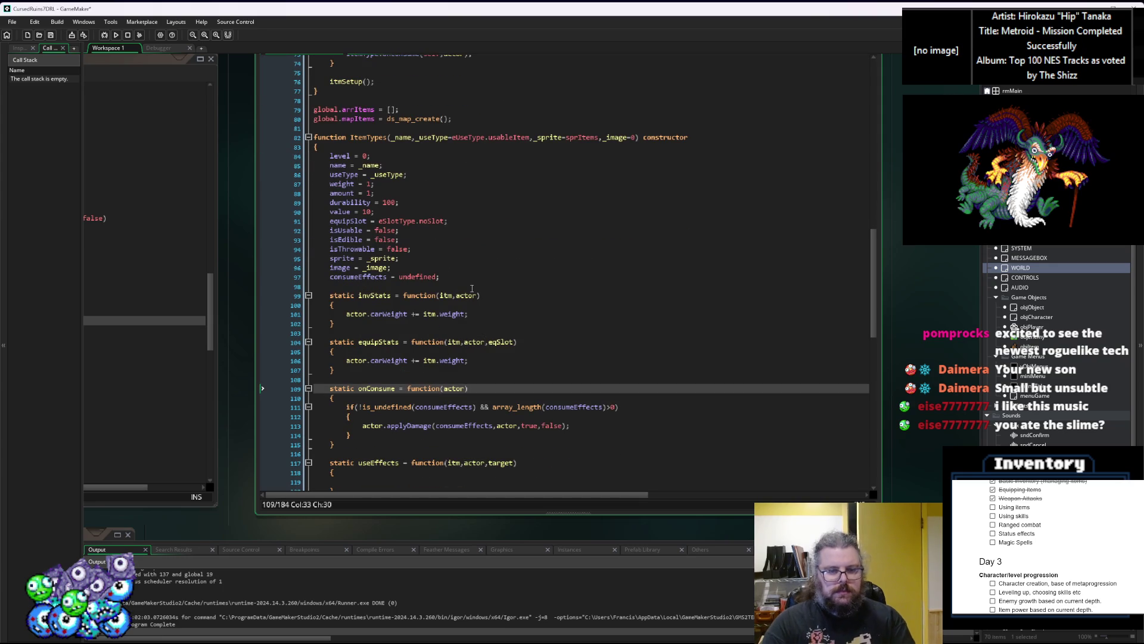
pyautogui.write('m,')
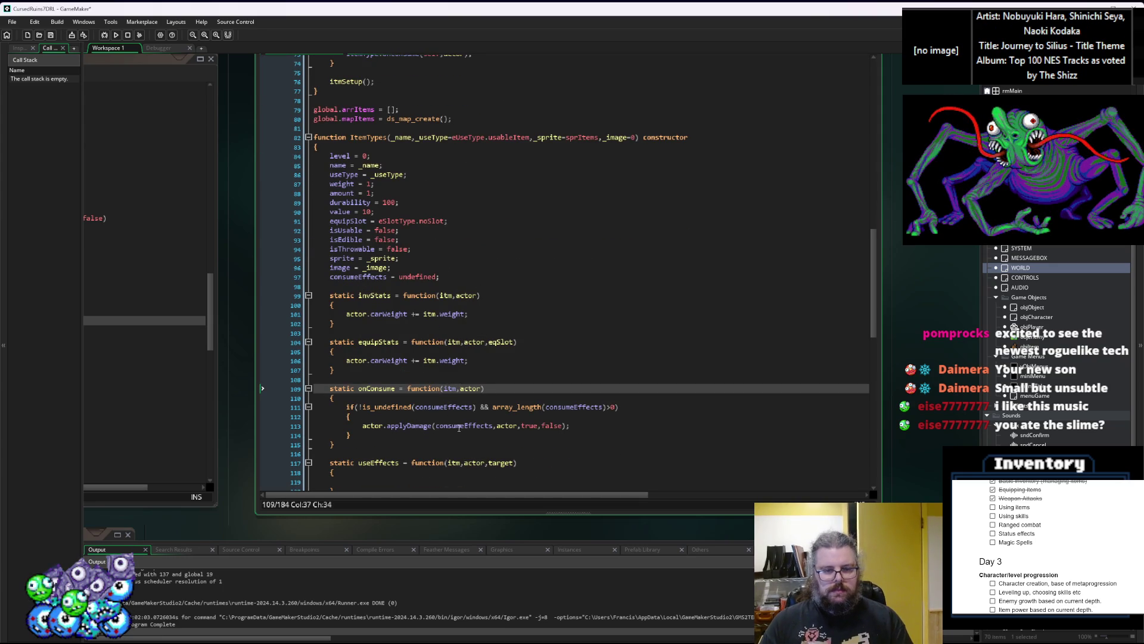
# Inspect onConsume's applyDamage call and consumeEffects length check, then go to applyDamage's definition
pyautogui.scroll(-1, 461, 425)
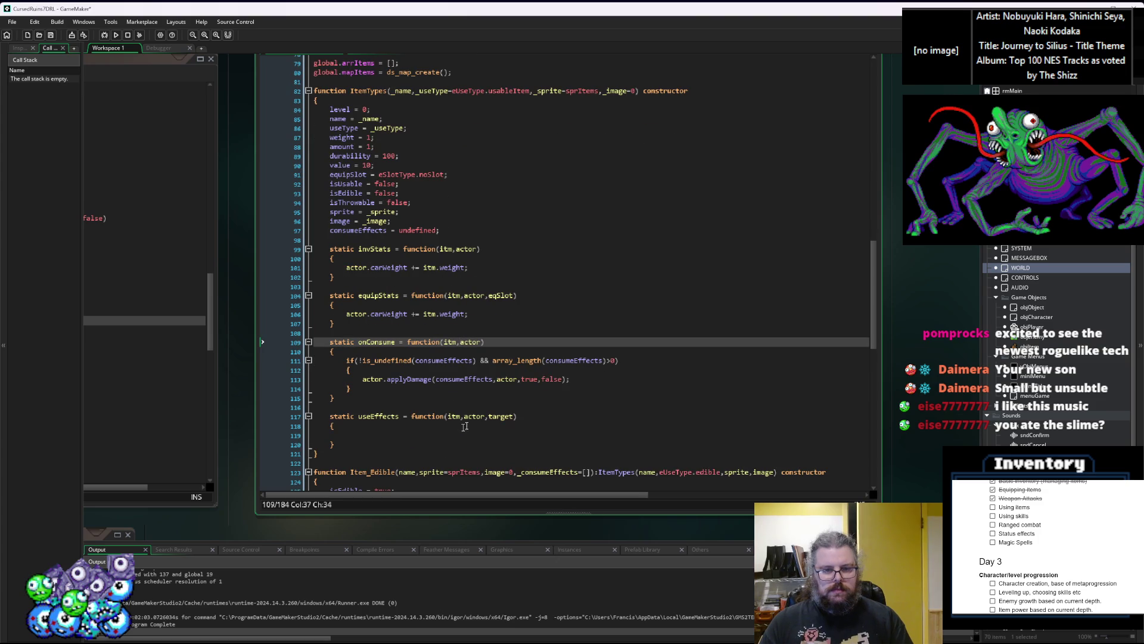
pyautogui.click(499, 379)
pyautogui.click(479, 379)
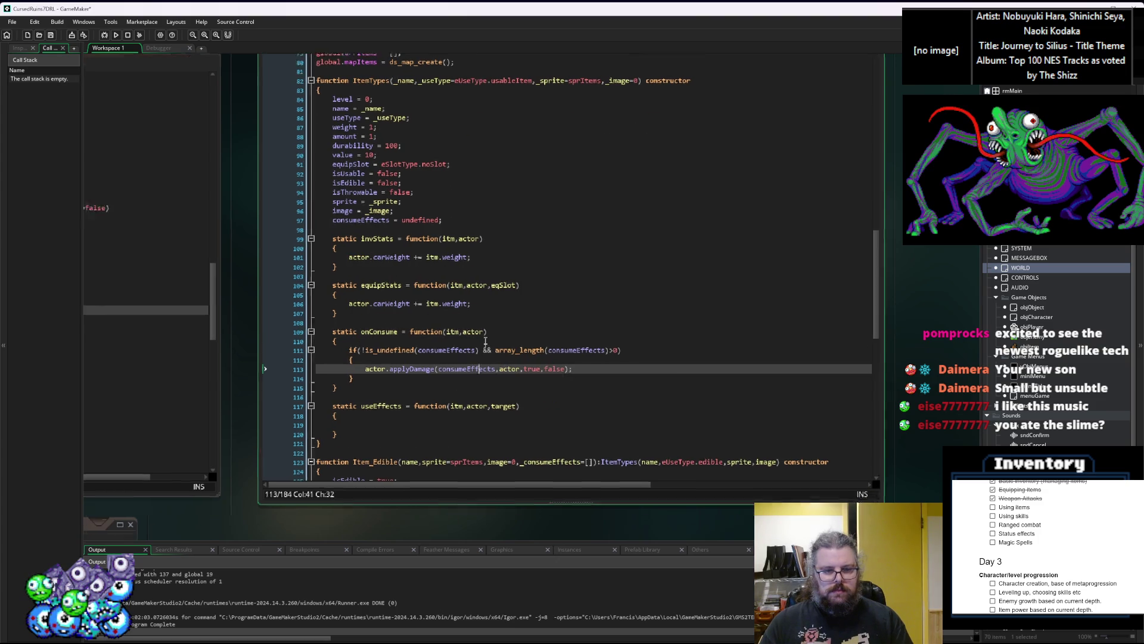
pyautogui.click(493, 388)
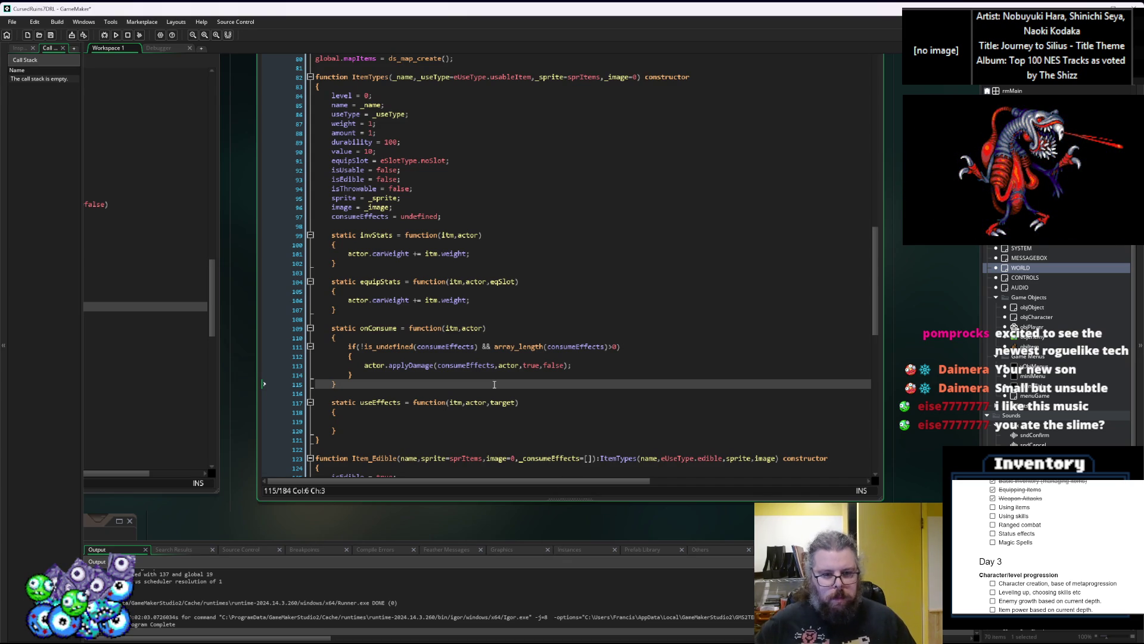
pyautogui.click(451, 365)
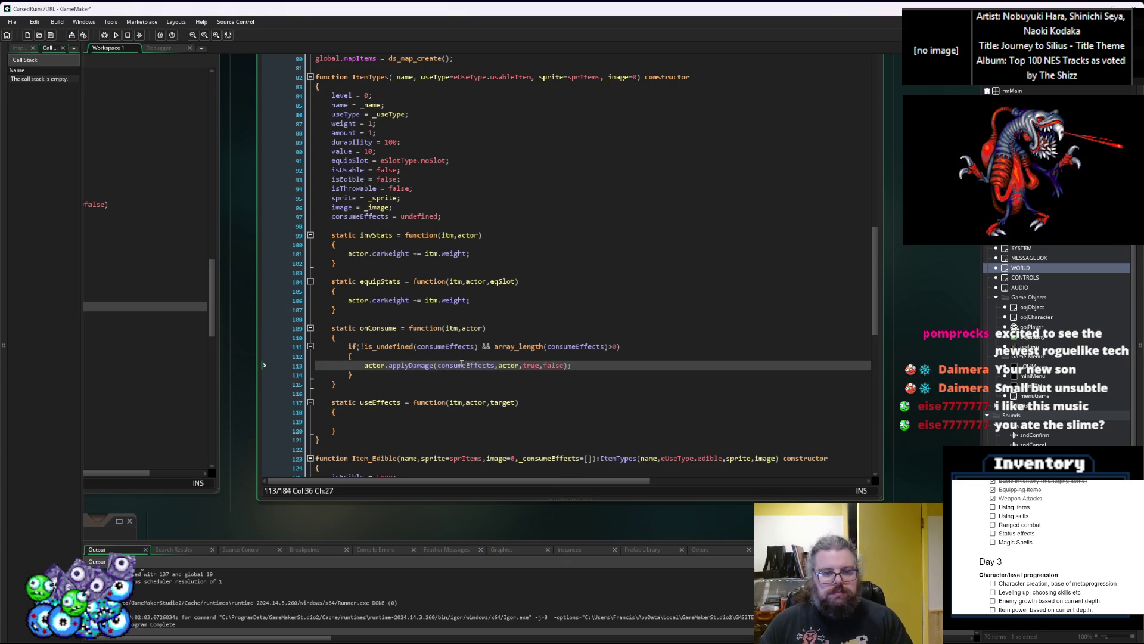
pyautogui.click(430, 365)
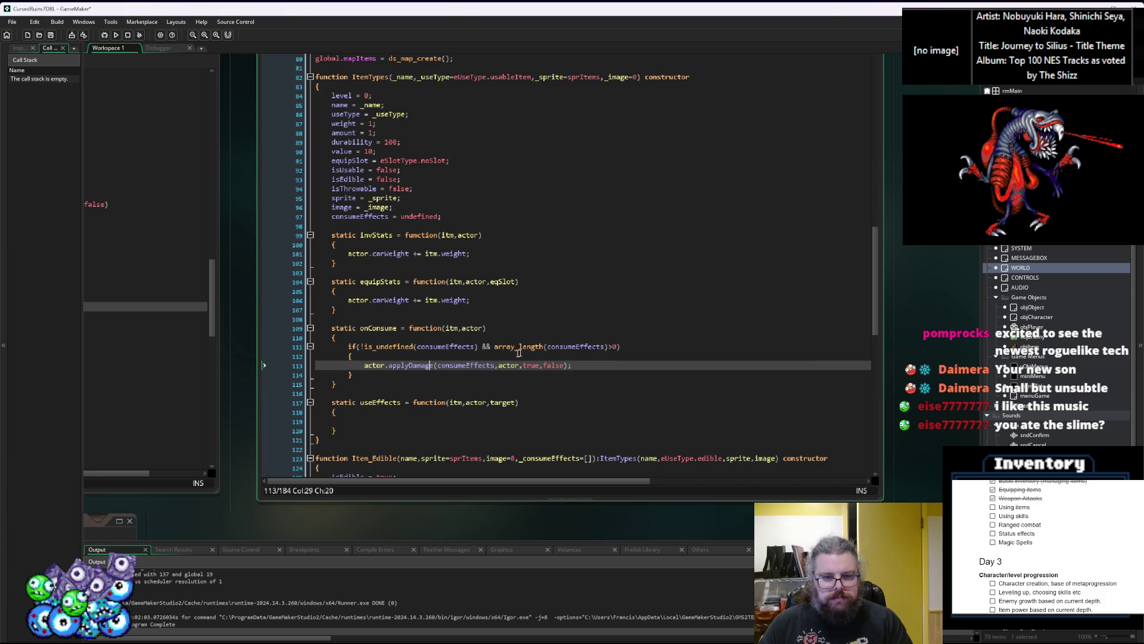
pyautogui.click(560, 346)
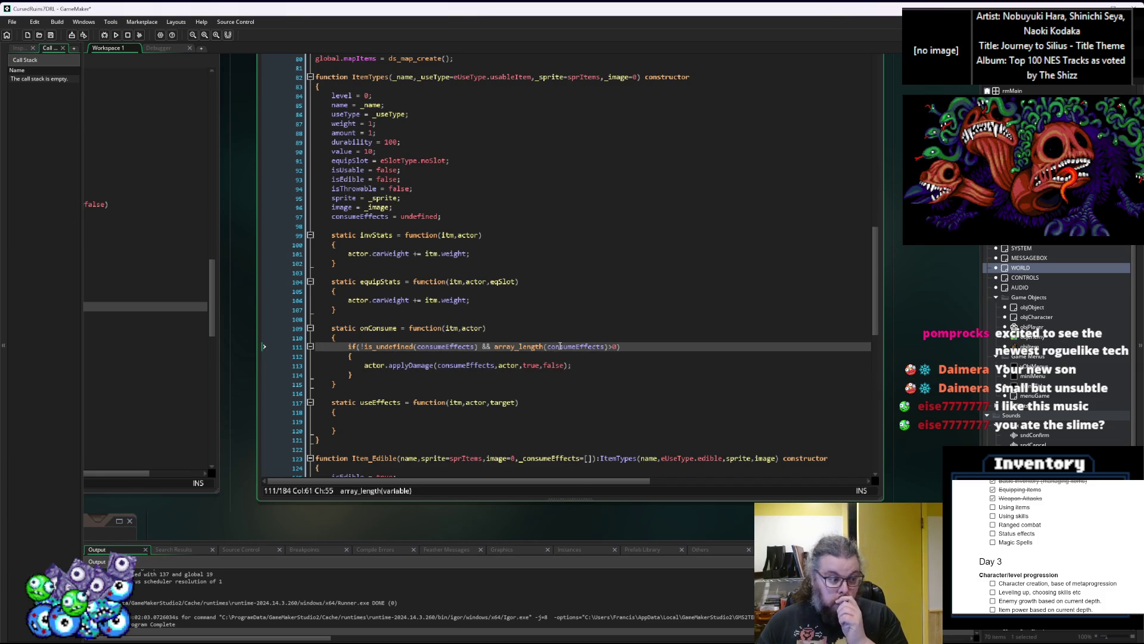
pyautogui.moveTo(546, 346)
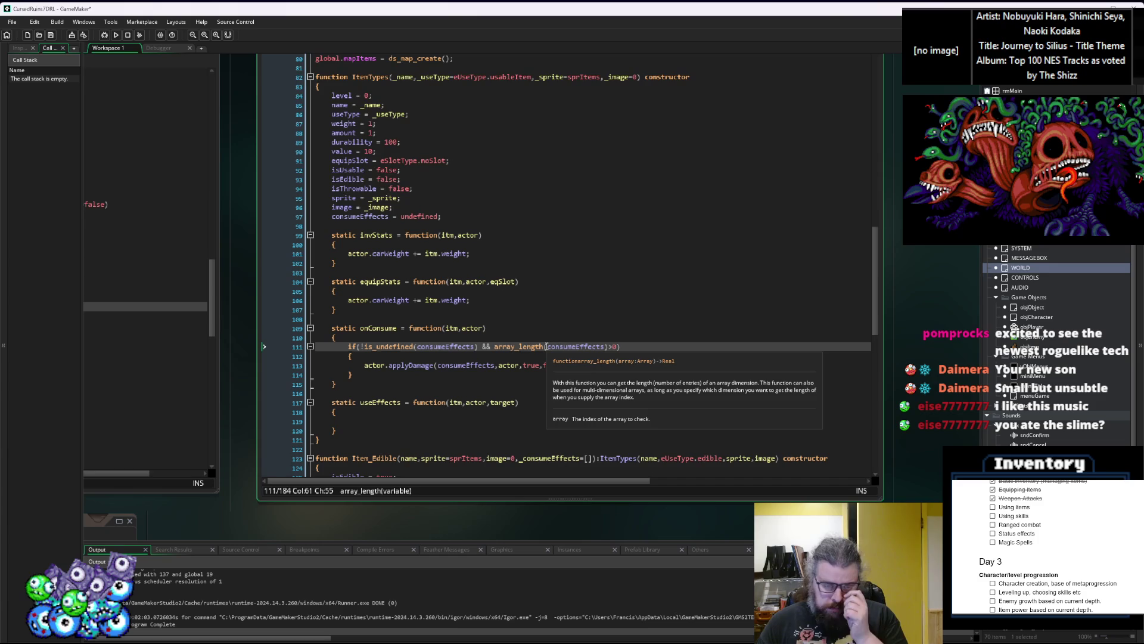
pyautogui.click(477, 366)
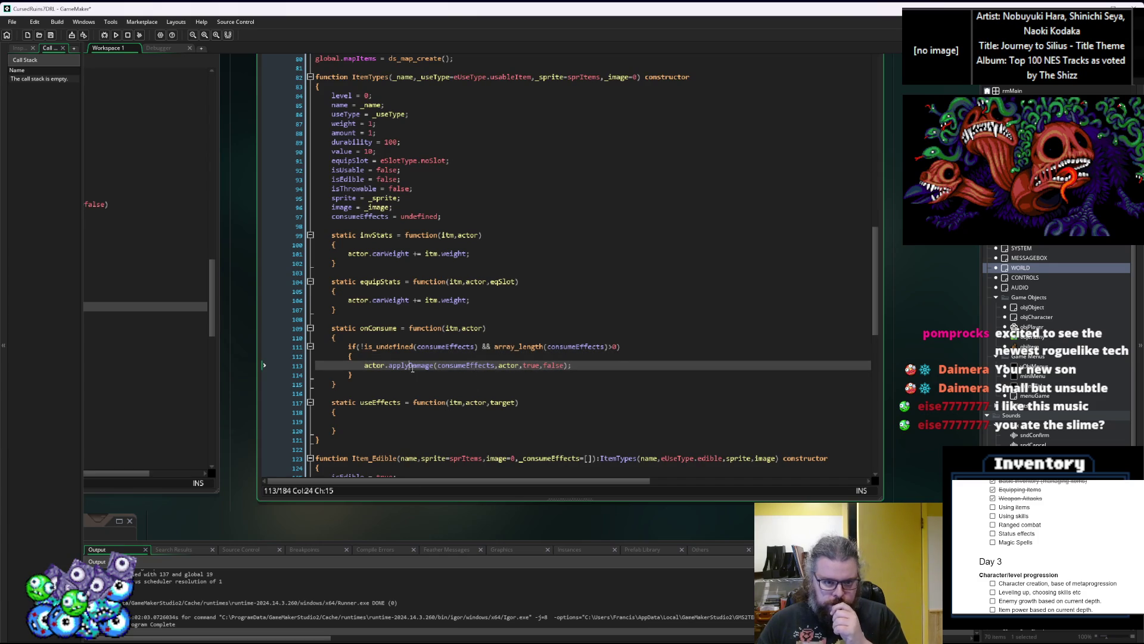
pyautogui.press('F12')
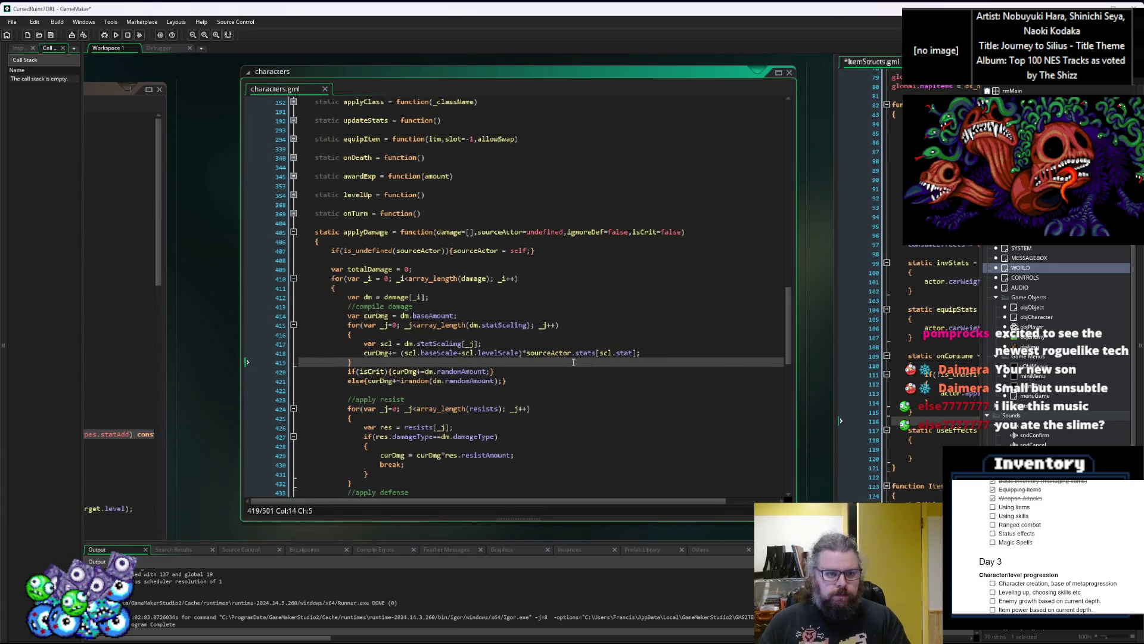
# Examine the crit, levelScale, statScaling and sourceActor terms in applyDamage's damage formula
pyautogui.click(493, 370)
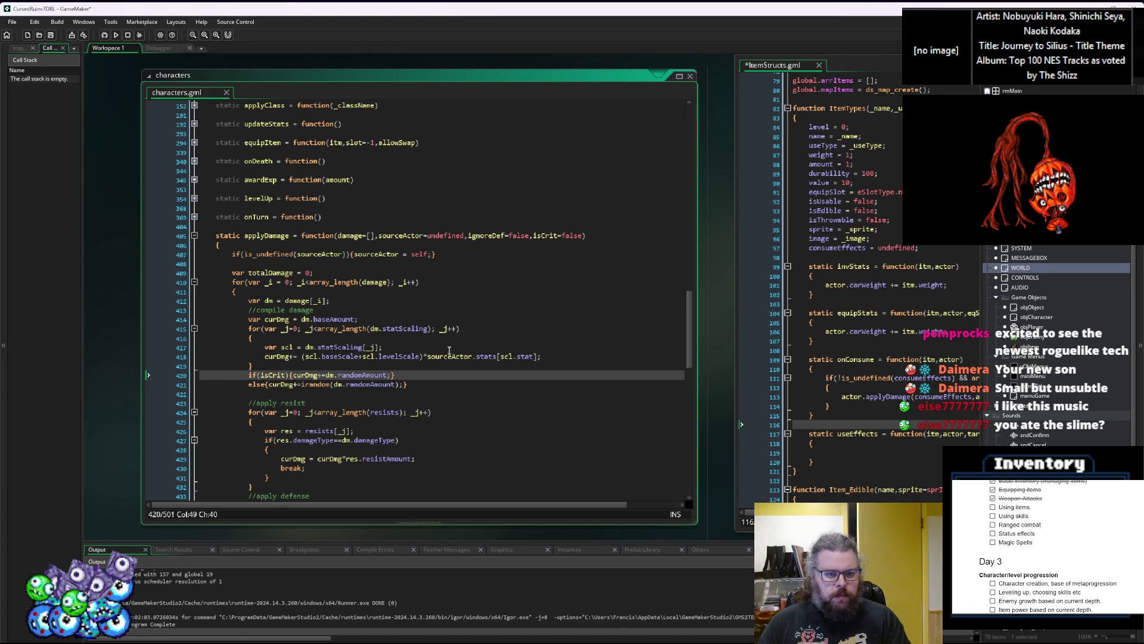
pyautogui.click(397, 355)
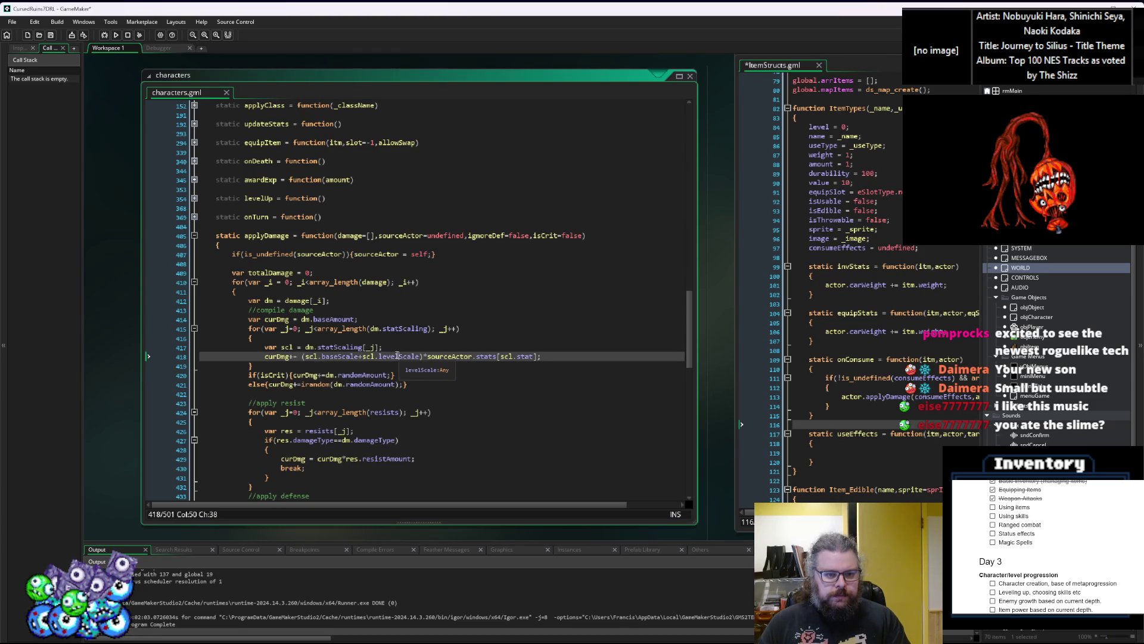
pyautogui.doubleClick(410, 357)
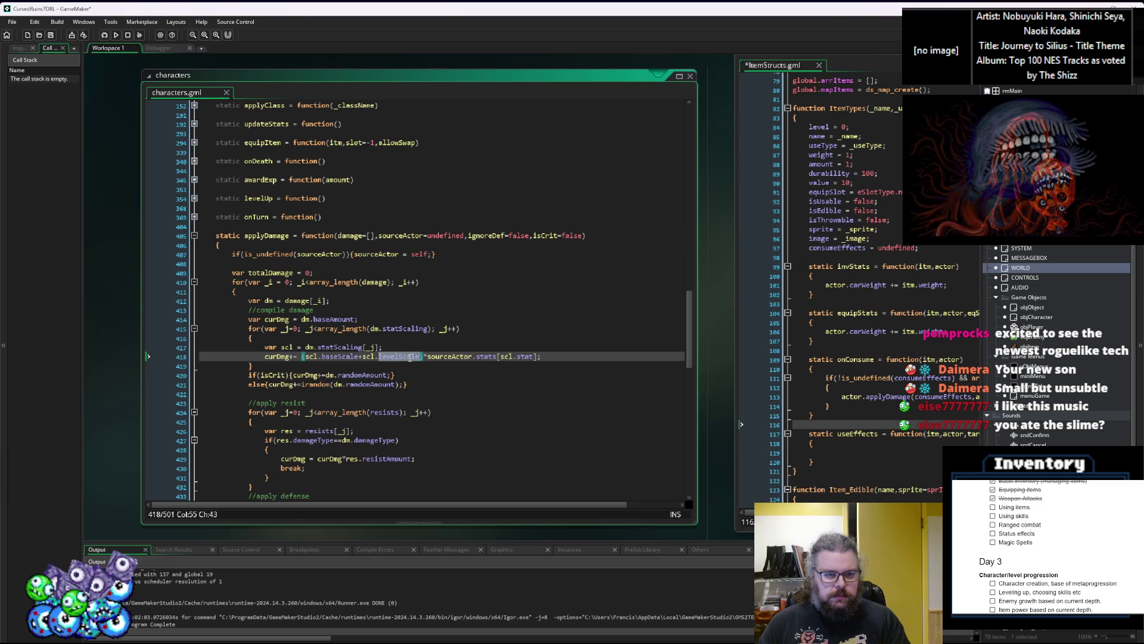
pyautogui.click(409, 329)
pyautogui.doubleClick(409, 328)
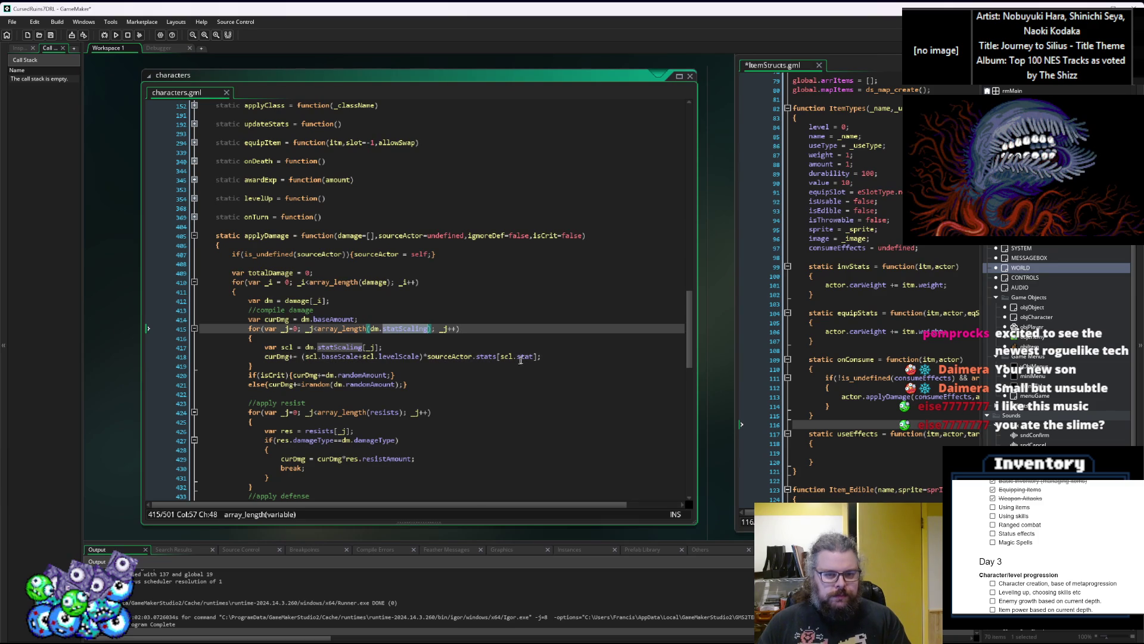
pyautogui.click(458, 356)
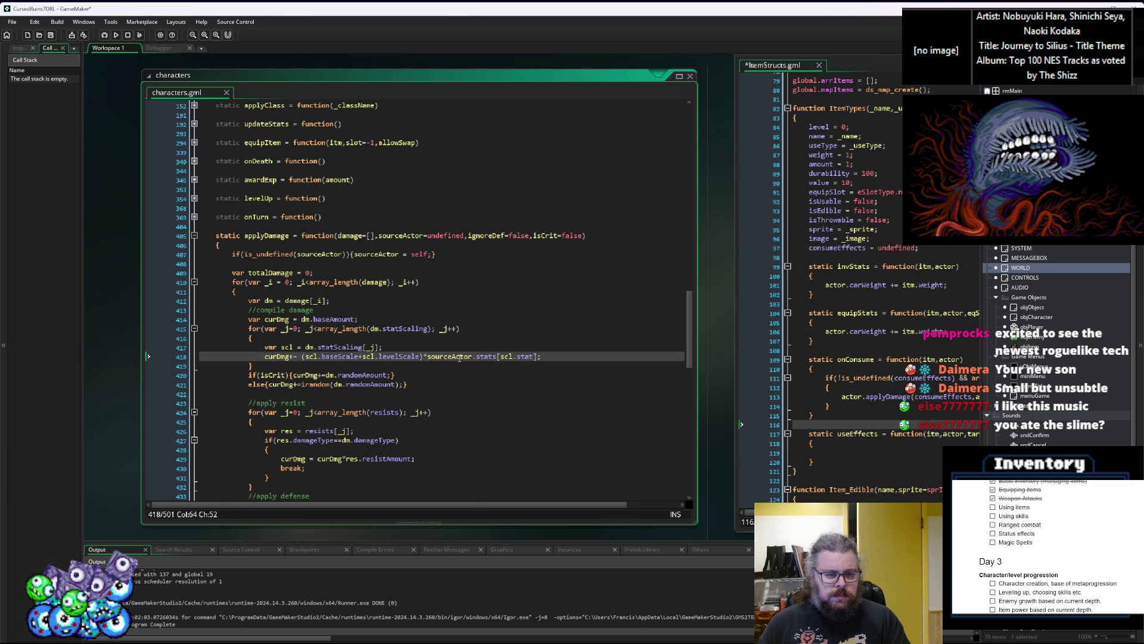
# Check levelScale's type and the randomAmount value used in the damage code
pyautogui.doubleClick(388, 355)
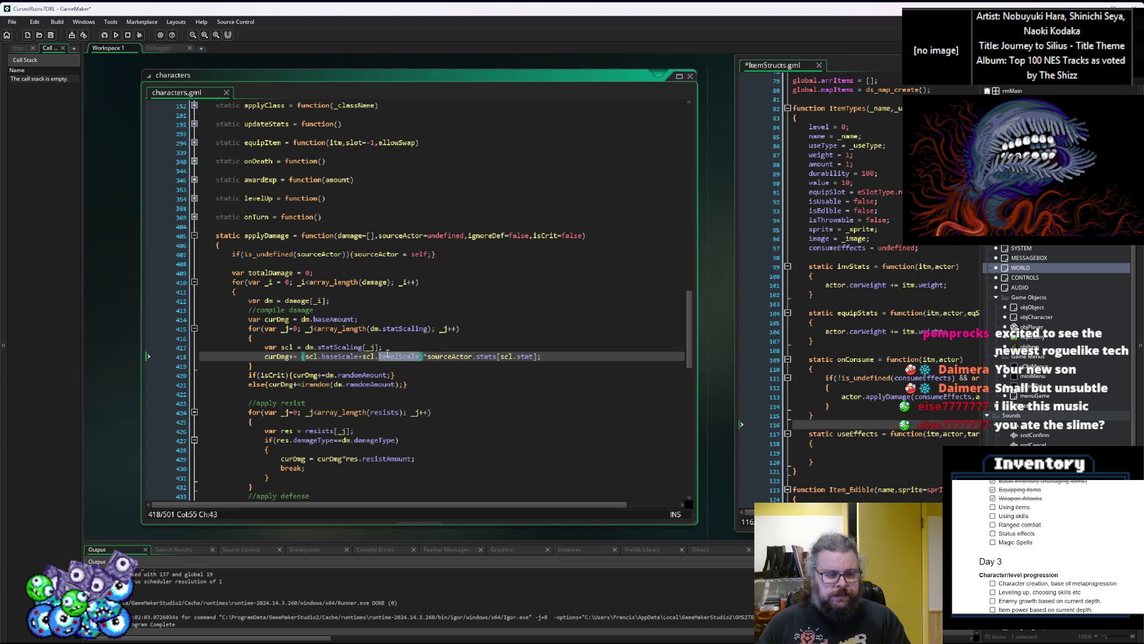
pyautogui.click(385, 374)
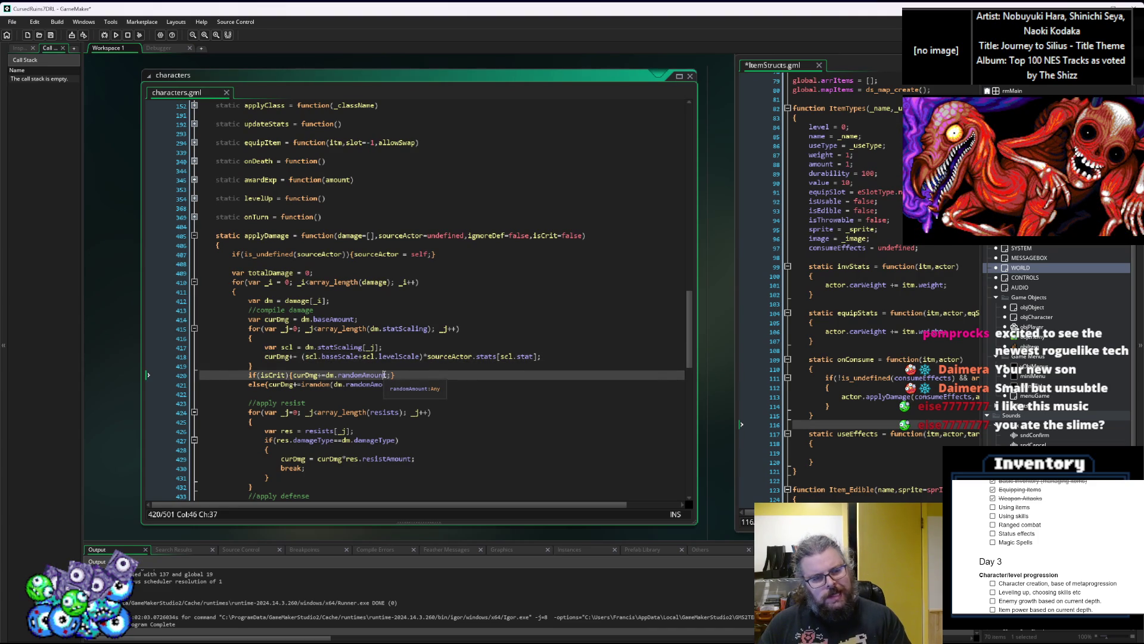
pyautogui.click(405, 357)
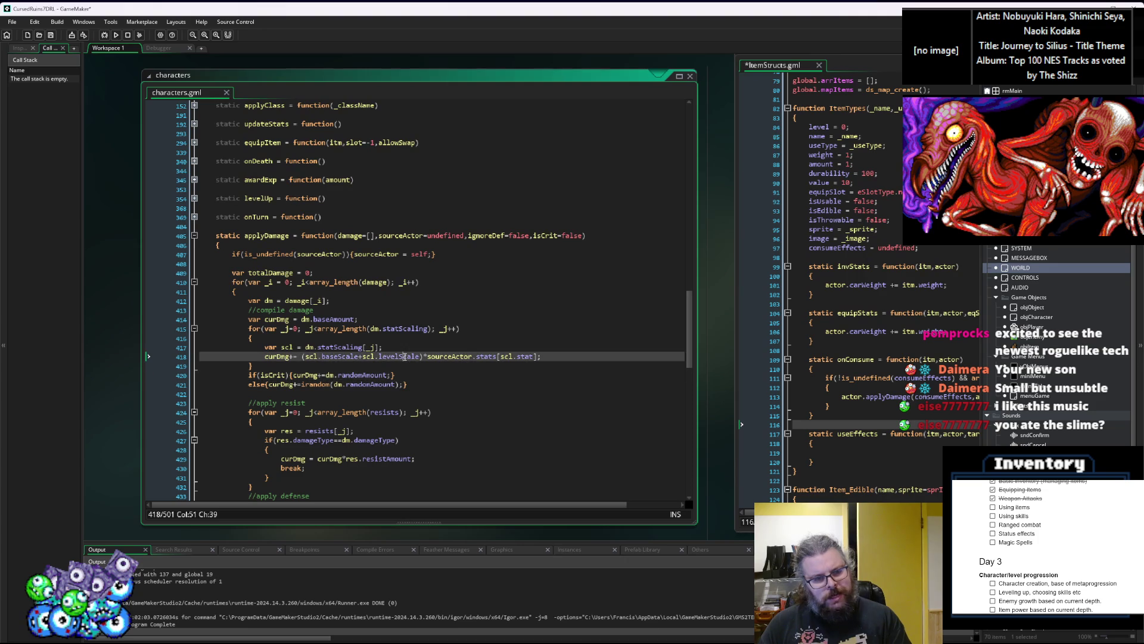
pyautogui.doubleClick(405, 357)
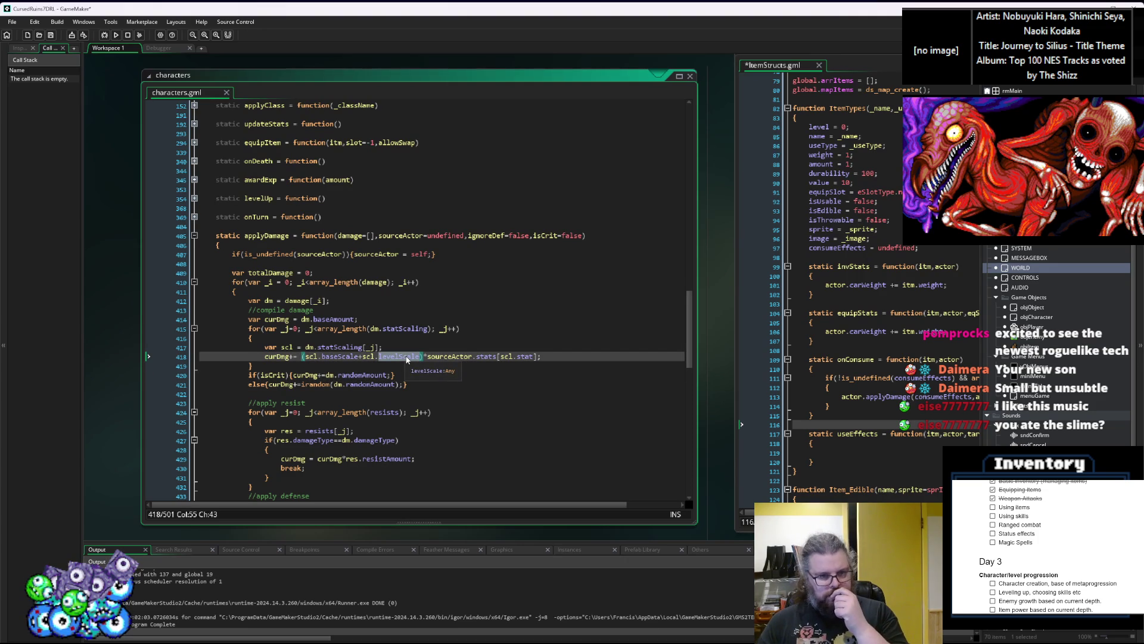
pyautogui.scroll(-1, 407, 359)
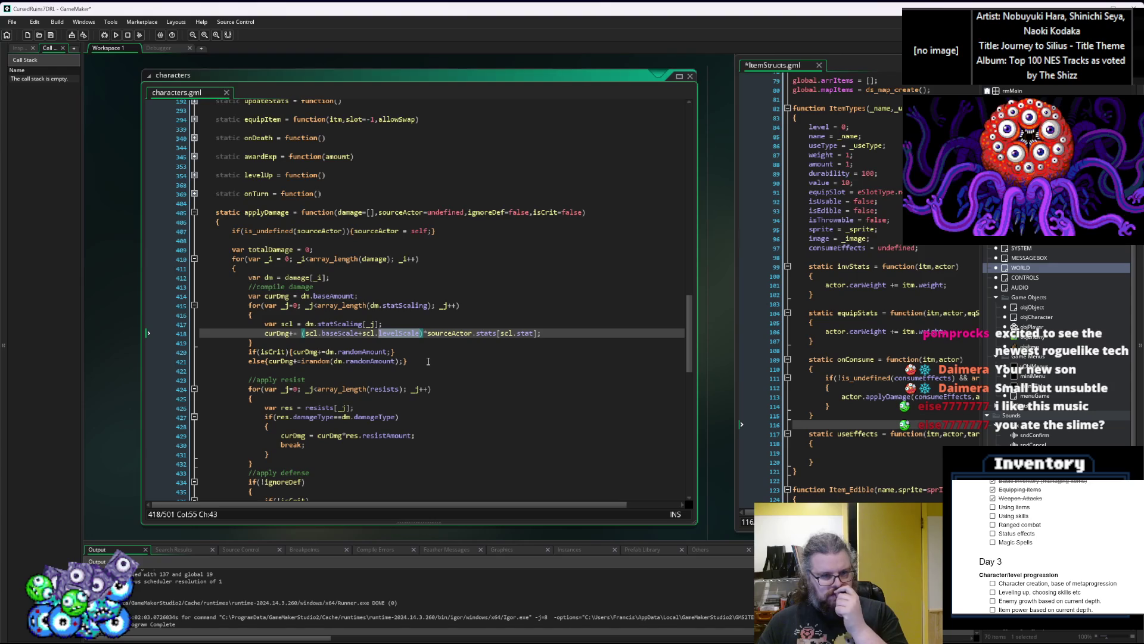
pyautogui.doubleClick(365, 352)
pyautogui.click(365, 353)
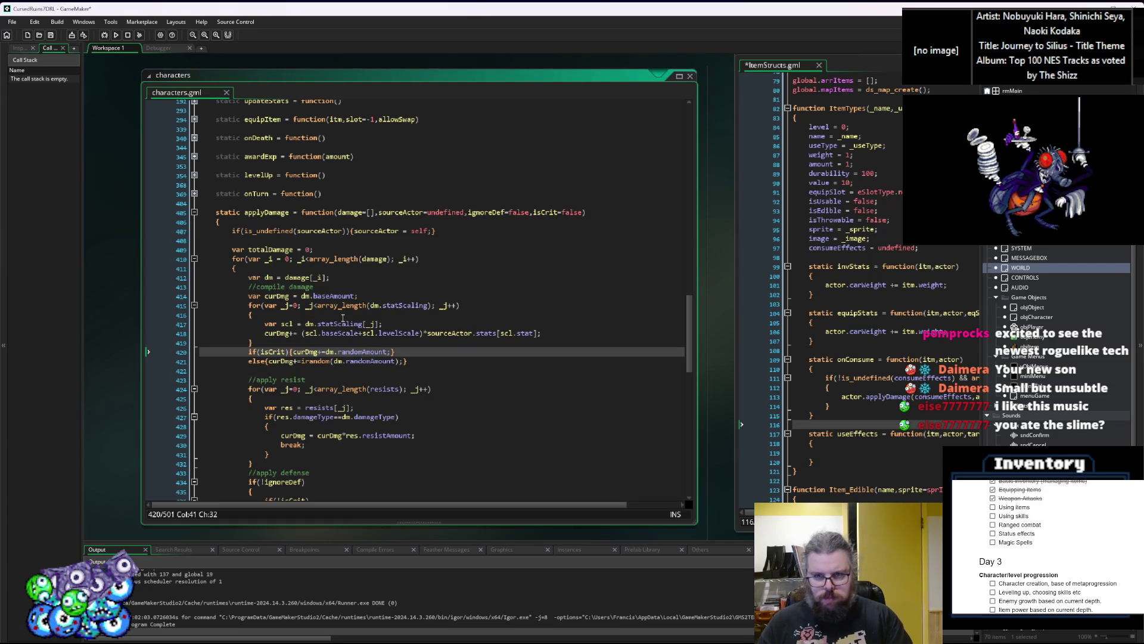
# Pan the workspace and focus the Effects script so its code is centred
pyautogui.click(554, 343)
pyautogui.moveTo(554, 343); pyautogui.dragTo(294, 364)
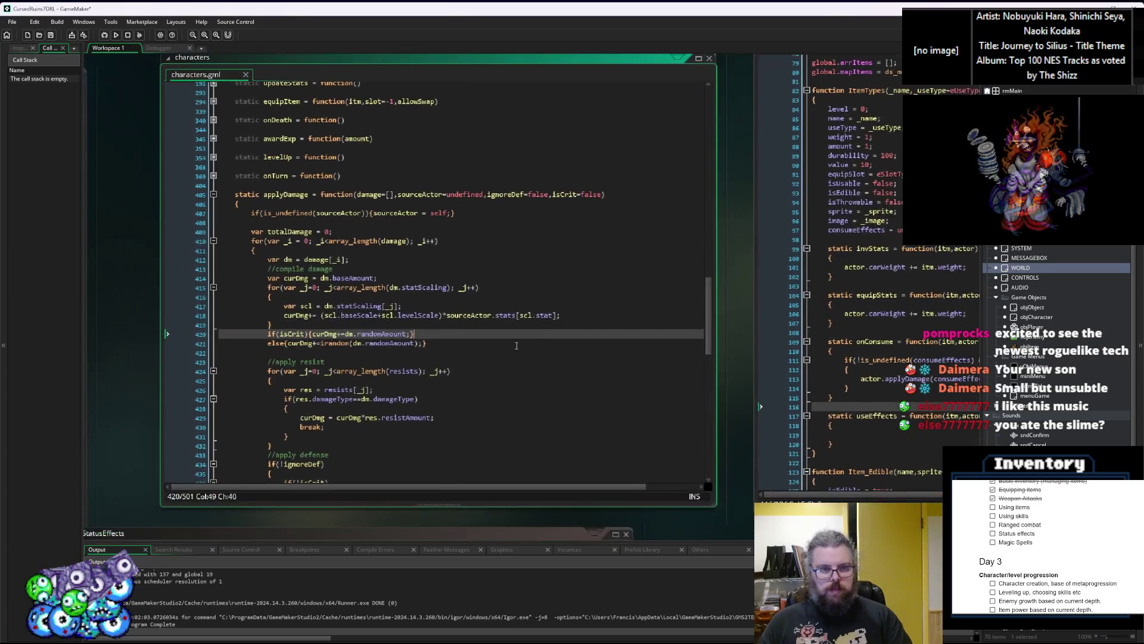
pyautogui.click(482, 431)
pyautogui.click(440, 395)
pyautogui.moveTo(378, 142); pyautogui.dragTo(383, 105)
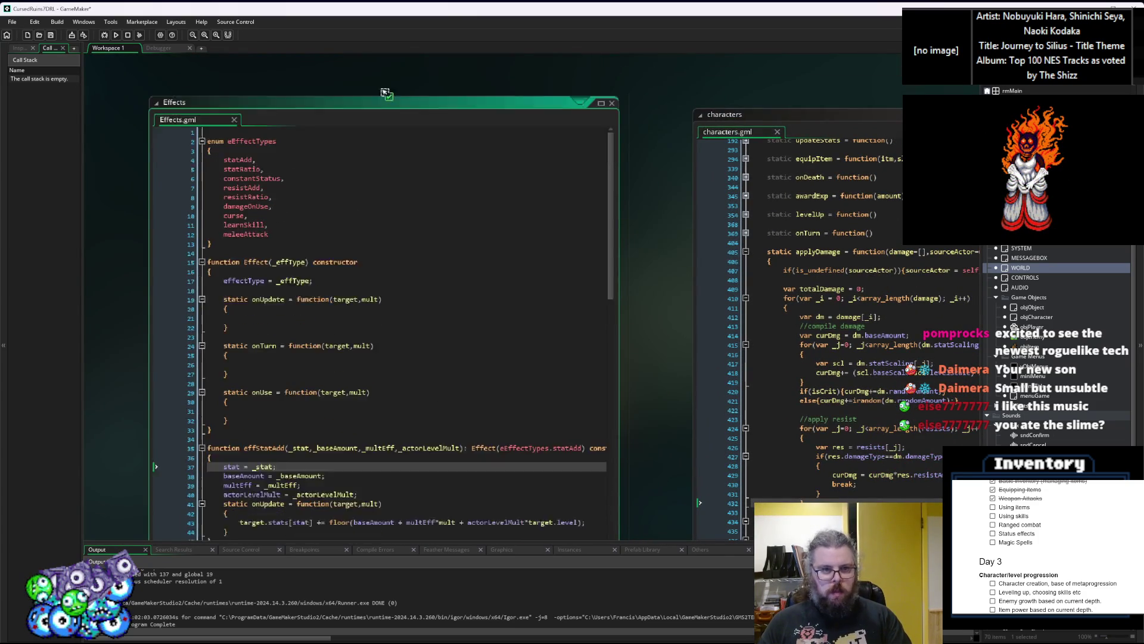
# Scroll through the Effect constructor, onTurn and effStatAdd code in Effects.gml
pyautogui.click(398, 233)
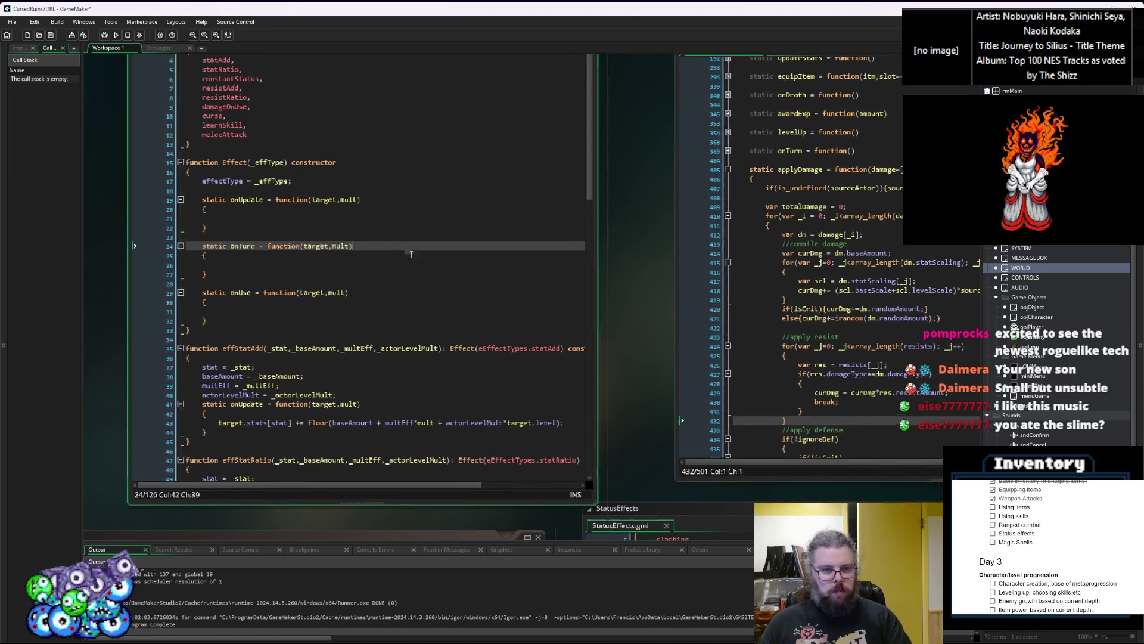
pyautogui.click(406, 246)
pyautogui.scroll(-4, 438, 286)
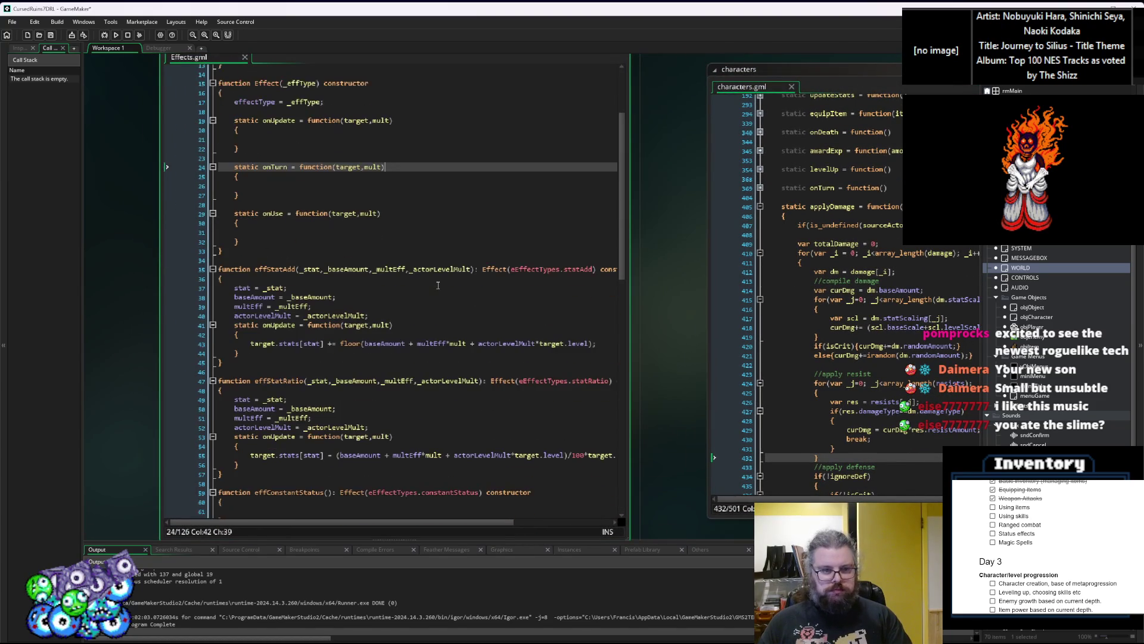
pyautogui.click(438, 285)
pyautogui.moveTo(438, 286); pyautogui.dragTo(383, 290)
pyautogui.scroll(-2, 383, 290)
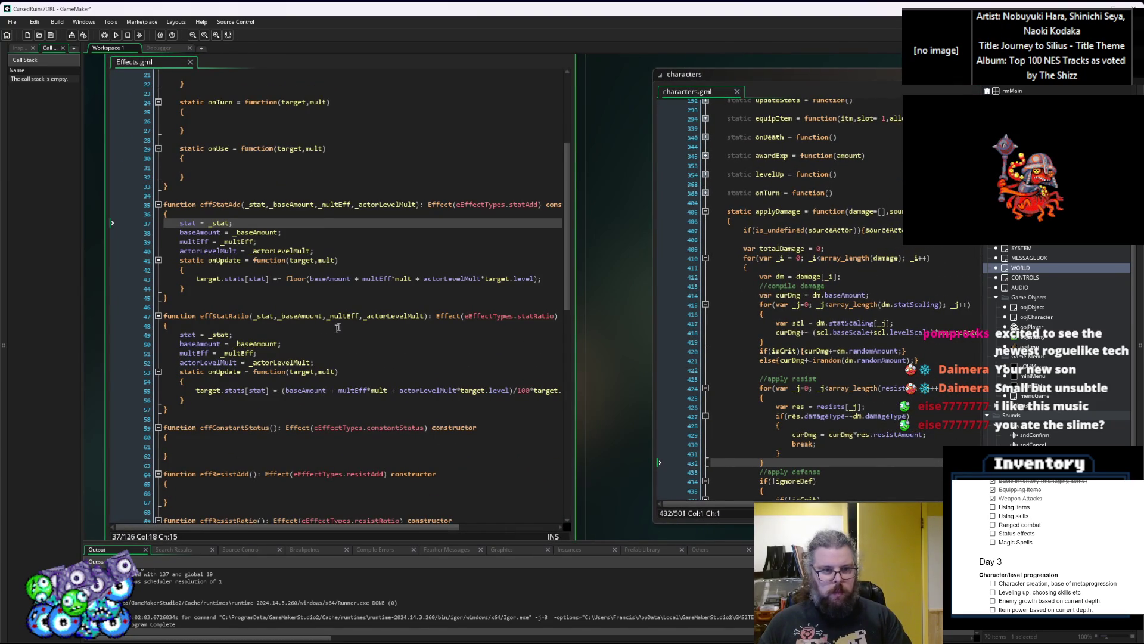
pyautogui.scroll(2, 284, 373)
pyautogui.scroll(-2, 280, 374)
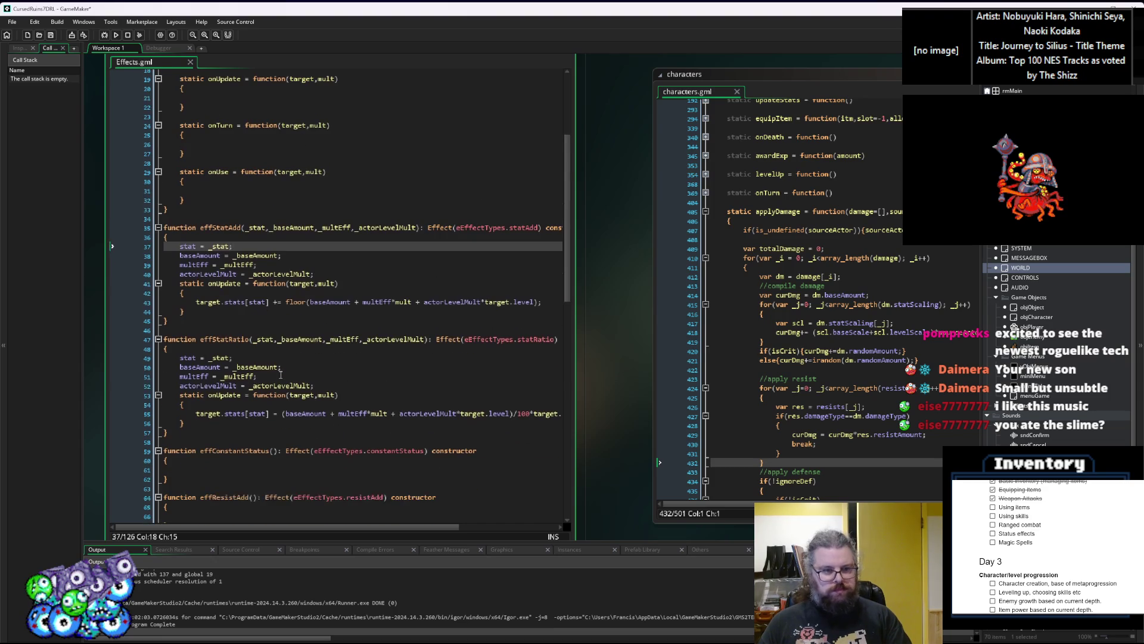
pyautogui.scroll(6, 278, 376)
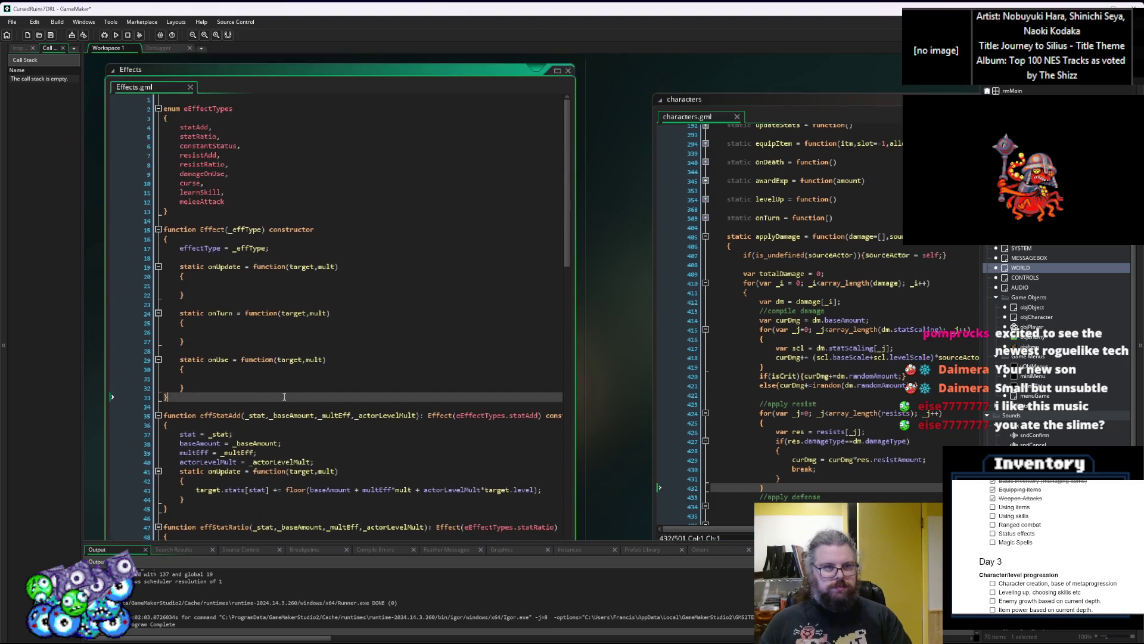
pyautogui.hscroll(3, 400, 329)
pyautogui.hscroll(-4, 399, 329)
pyautogui.scroll(-12, 405, 359)
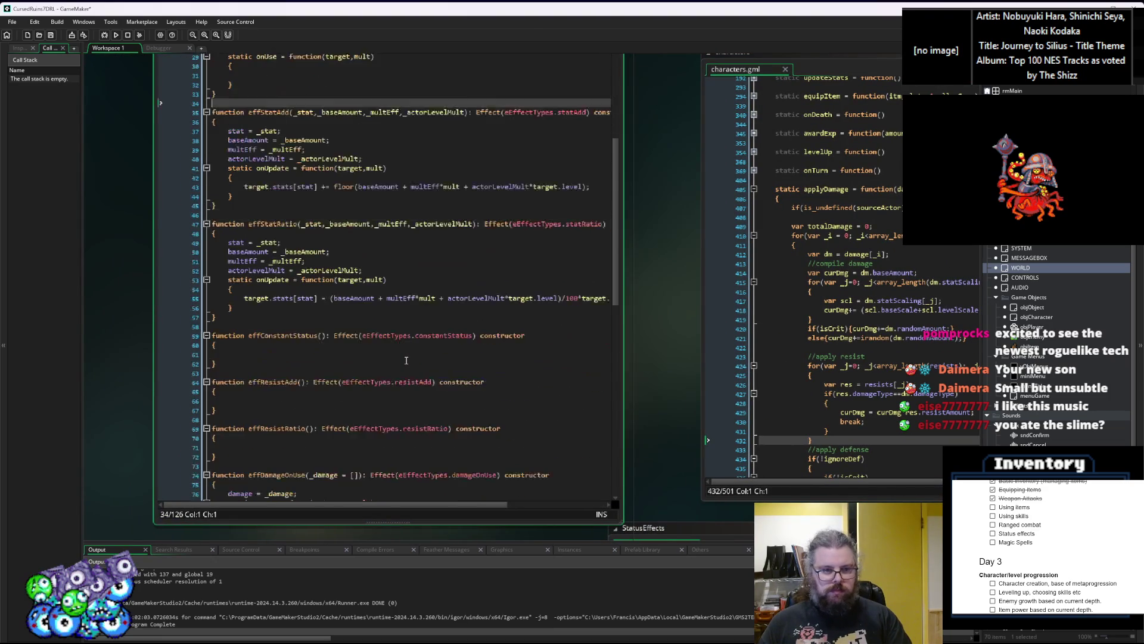
pyautogui.scroll(-10, 406, 359)
# Widen the Effects code window to the left and move into the Resist constructor
pyautogui.click(406, 361)
pyautogui.hscroll(-2, 405, 364)
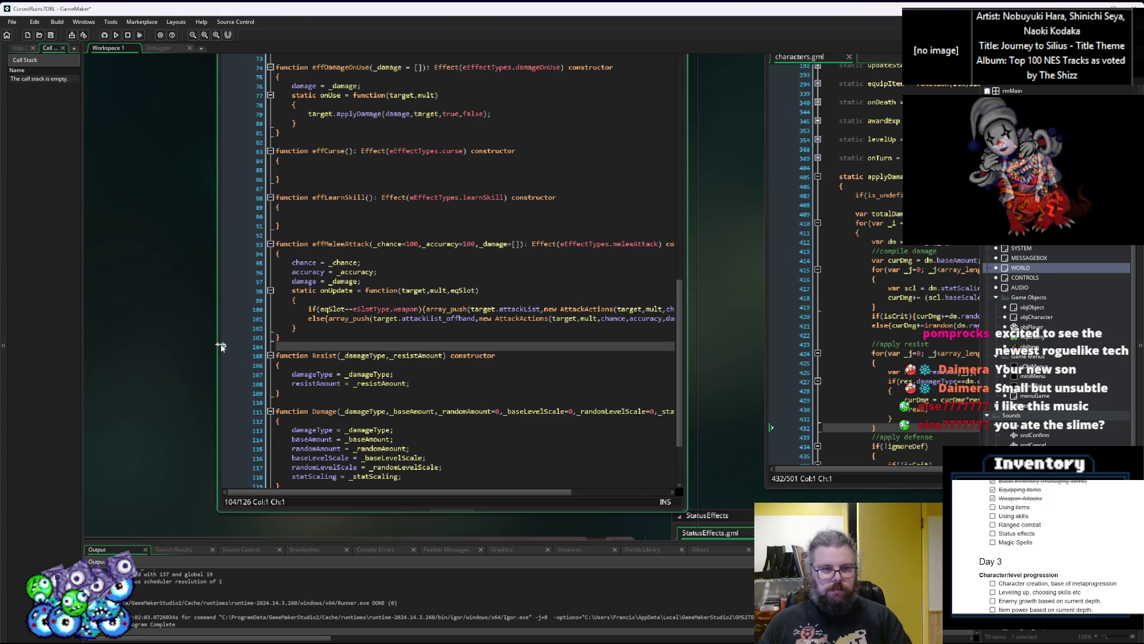
pyautogui.moveTo(219, 346); pyautogui.dragTo(117, 346)
pyautogui.hscroll(1, 459, 364)
pyautogui.click(448, 372)
pyautogui.hscroll(1, 448, 371)
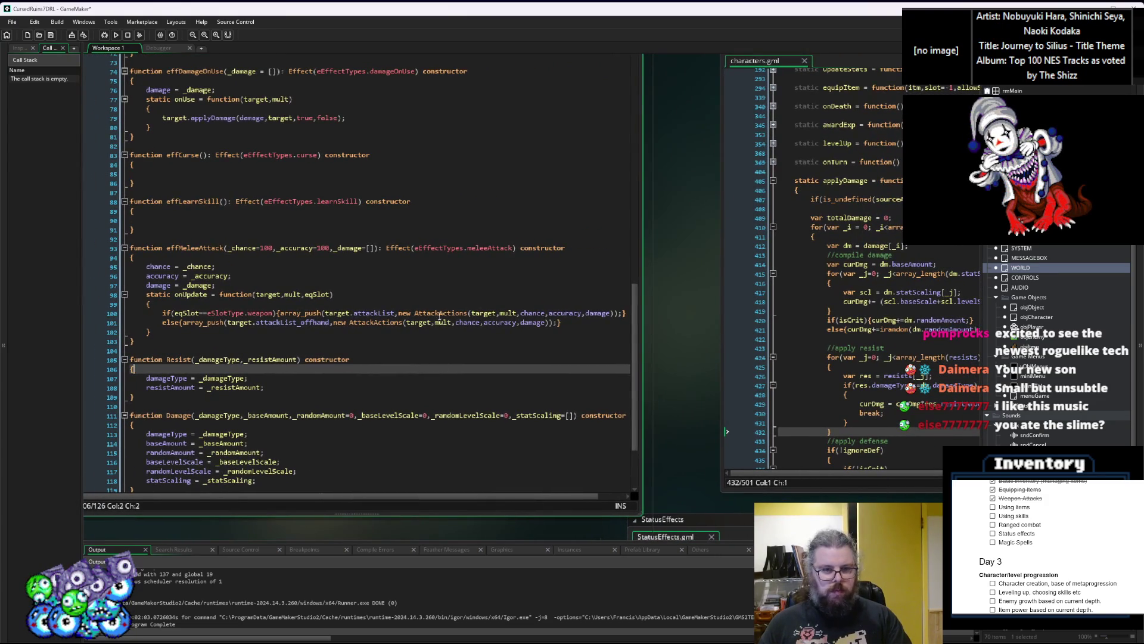
# Highlight every use of mult and target in the offhand attack line, then return to characters.gml
pyautogui.click(434, 322)
pyautogui.doubleClick(450, 323)
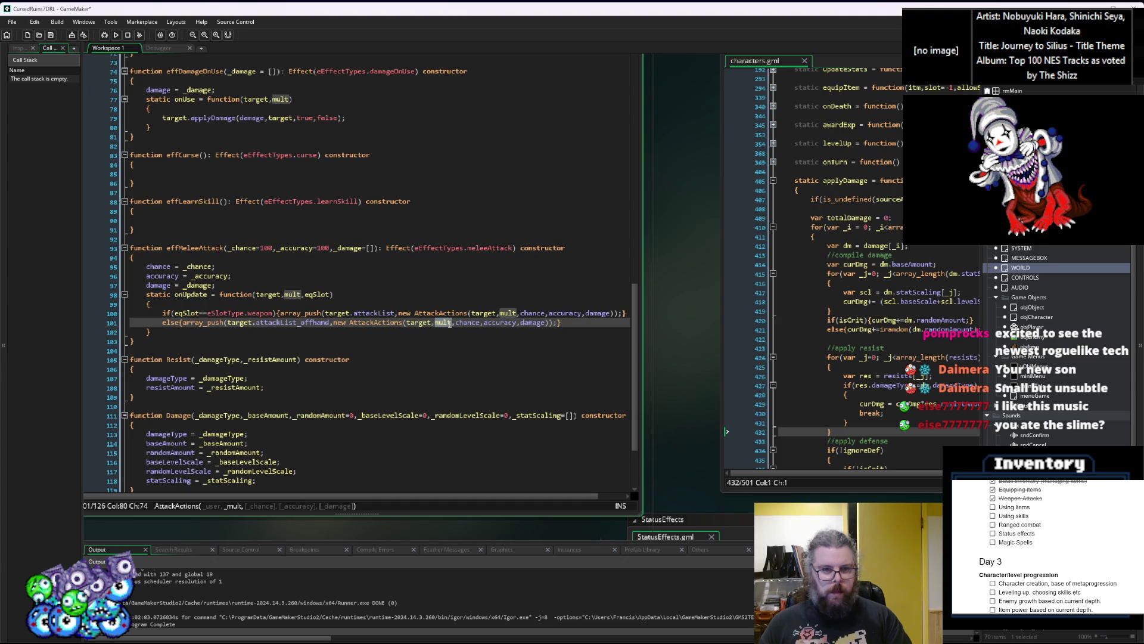
pyautogui.doubleClick(379, 322)
pyautogui.doubleClick(426, 325)
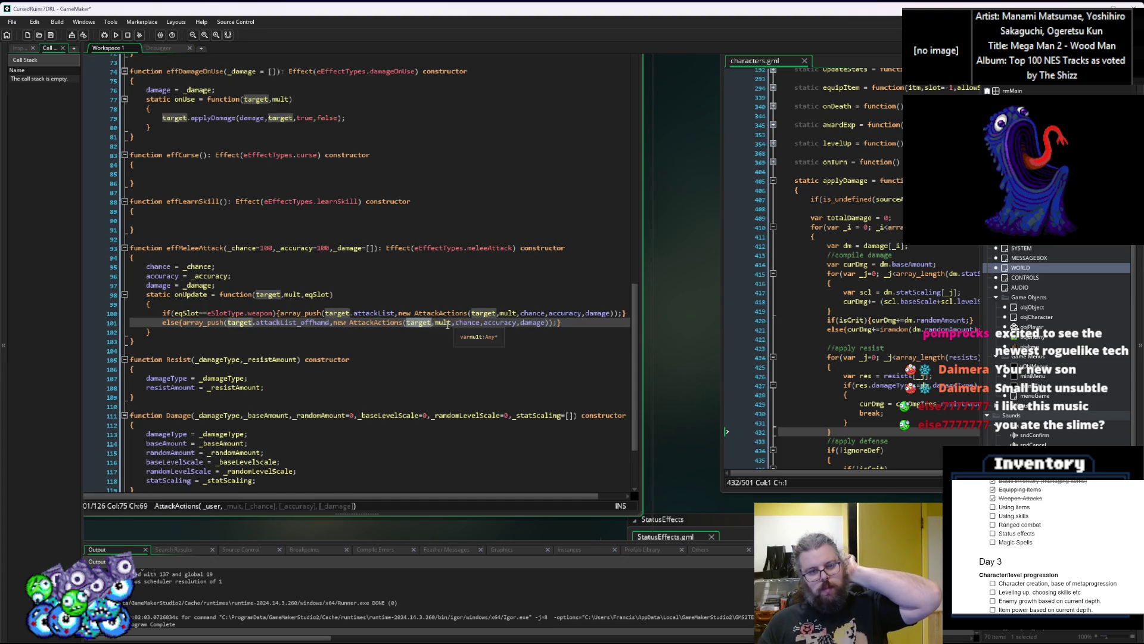
pyautogui.doubleClick(443, 322)
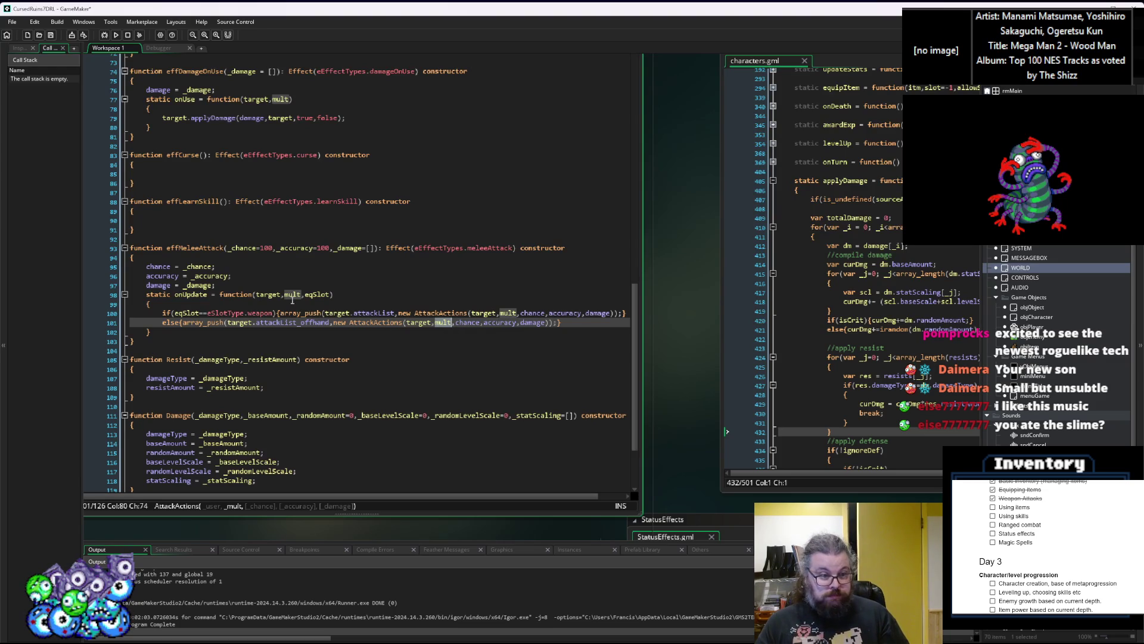
pyautogui.click(301, 295)
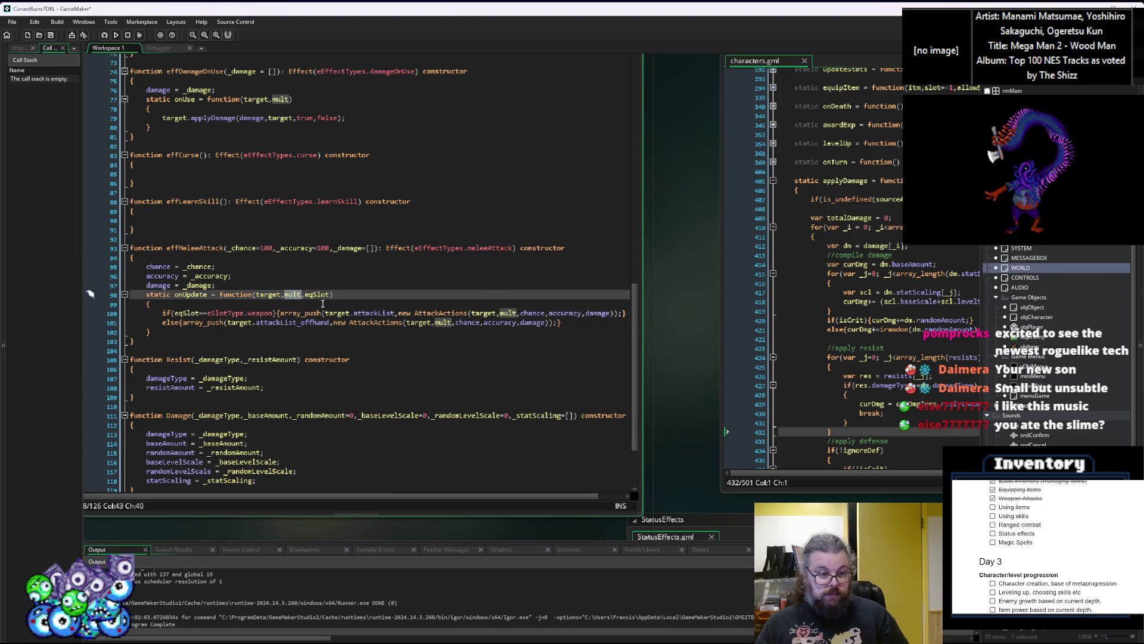
pyautogui.scroll(5, 322, 304)
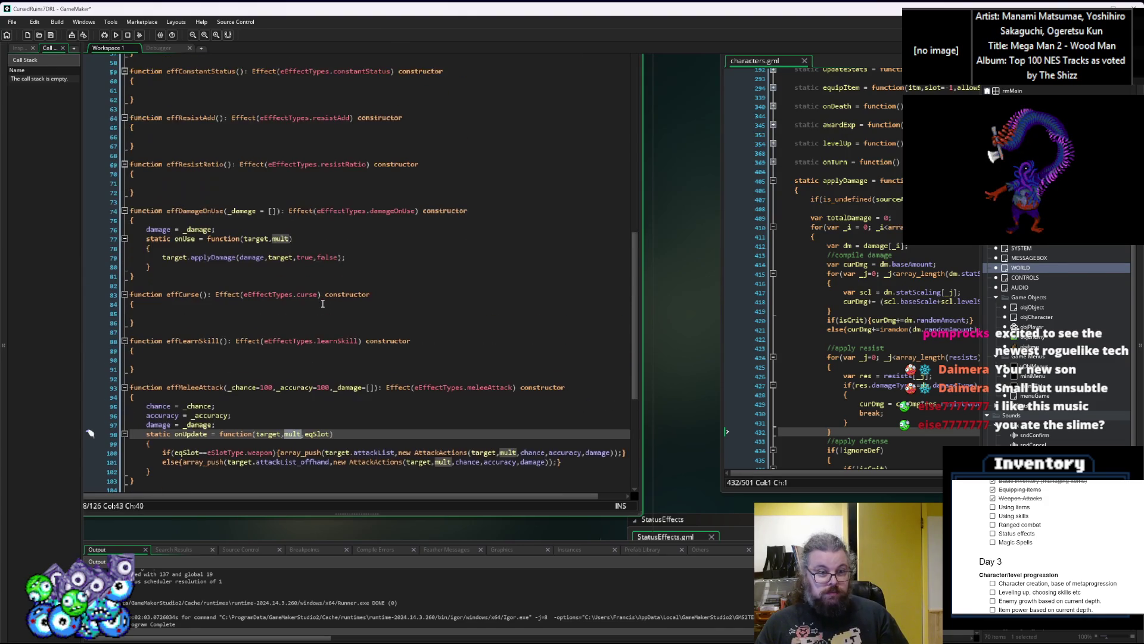
pyautogui.scroll(9, 322, 304)
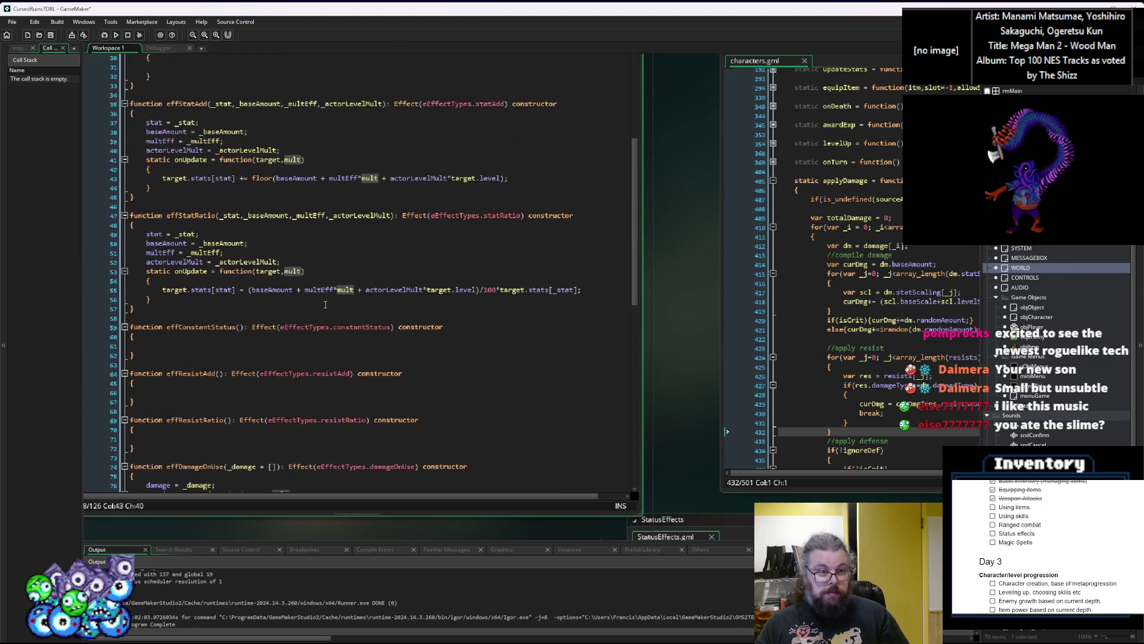
pyautogui.click(815, 237)
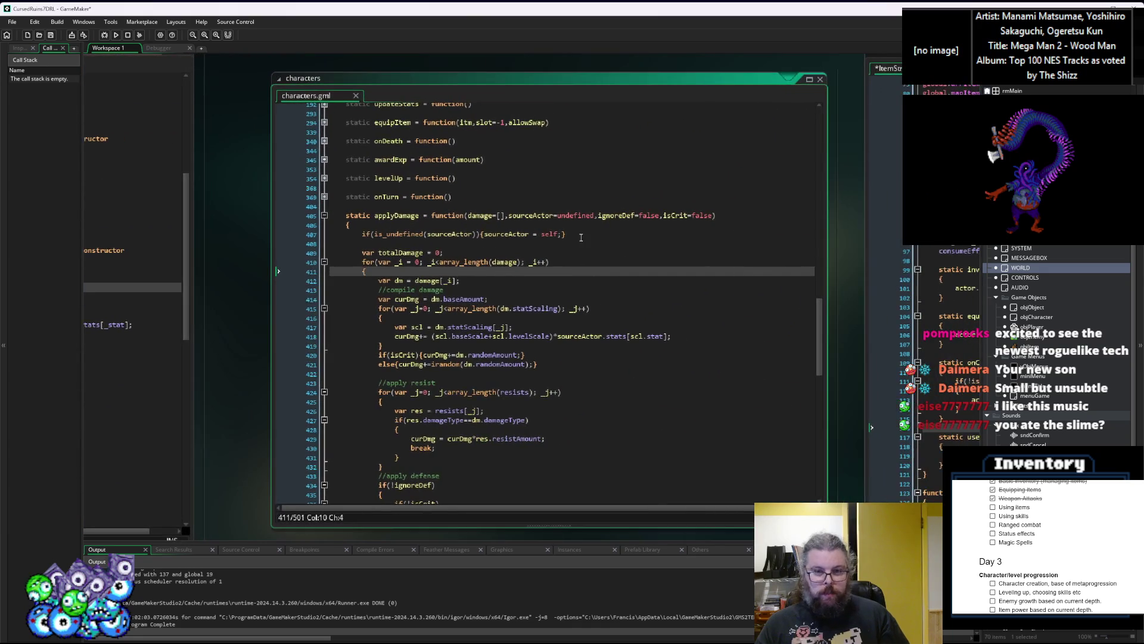
# Select the applyDamage name in characters.gml and scroll the workspace across to AttackActions.gml
pyautogui.click(505, 215)
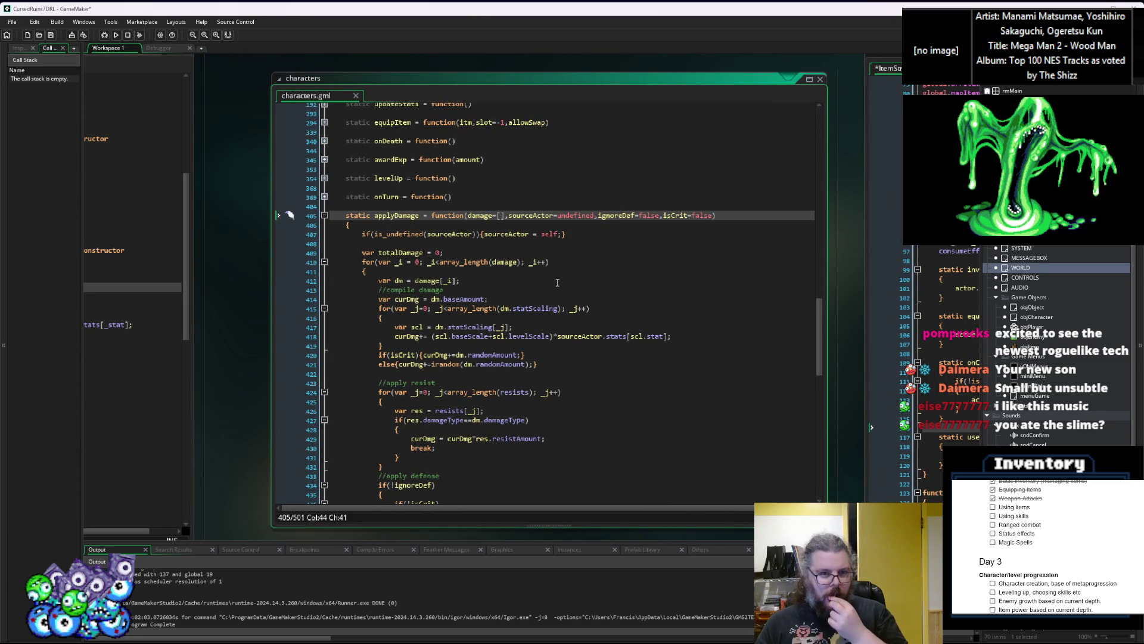
pyautogui.doubleClick(396, 216)
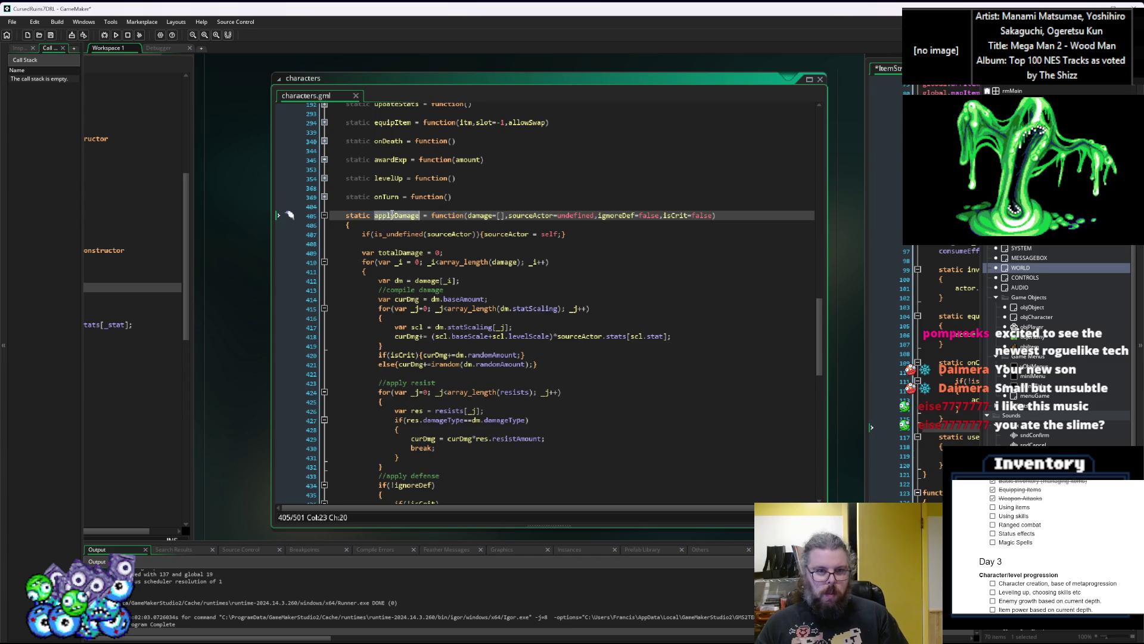
pyautogui.click(581, 298)
pyautogui.hscroll(3, 700, 290)
pyautogui.click(745, 436)
pyautogui.scroll(-5, 489, 333)
pyautogui.hscroll(-10, 489, 332)
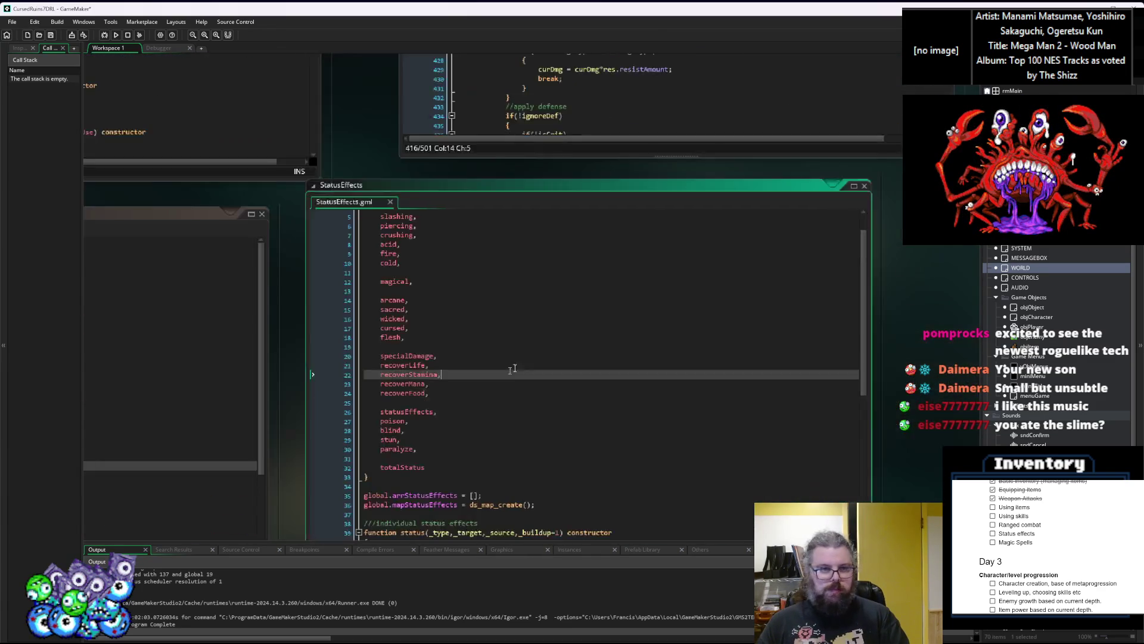
pyautogui.hscroll(2, 597, 322)
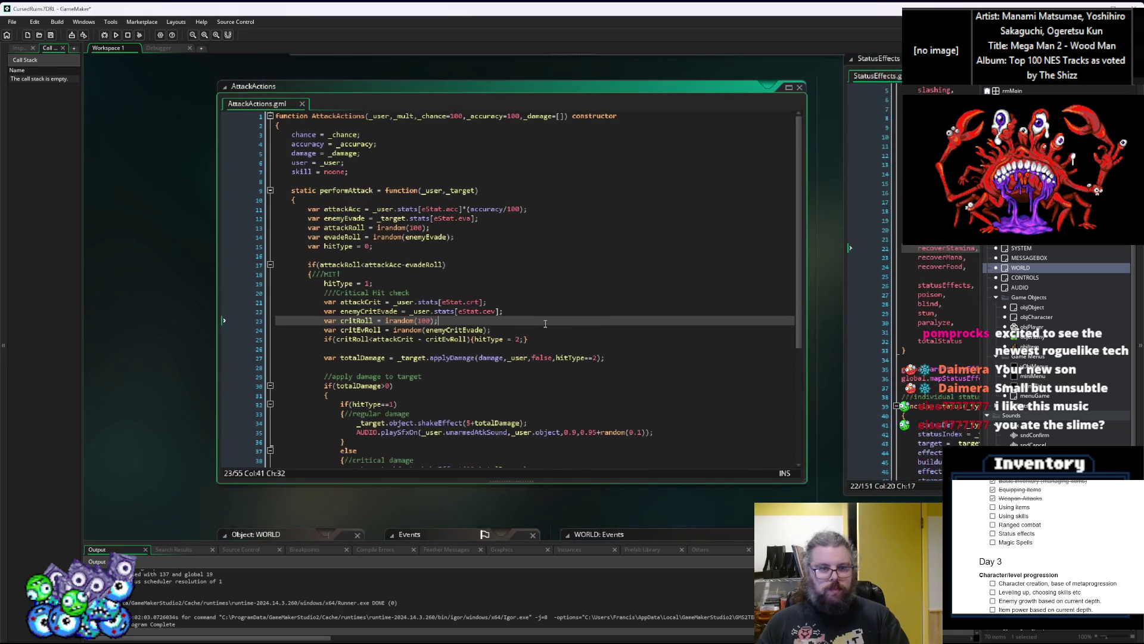
# Insert a _mult argument into performAttack's applyDamage call
pyautogui.scroll(-2, 545, 308)
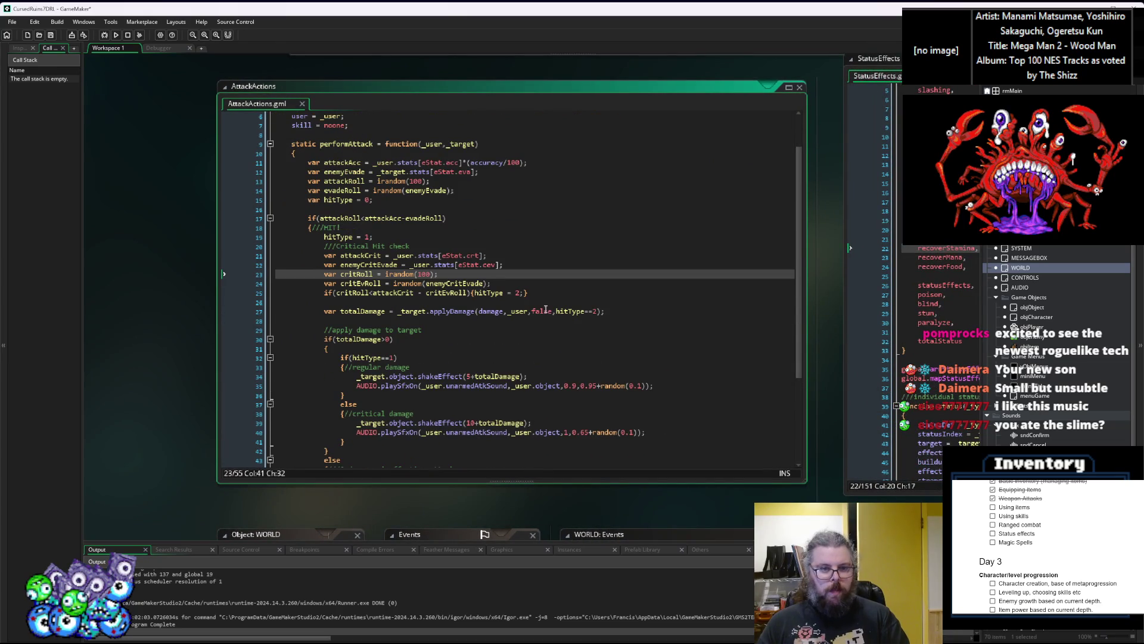
pyautogui.click(490, 311)
pyautogui.scroll(2, 484, 286)
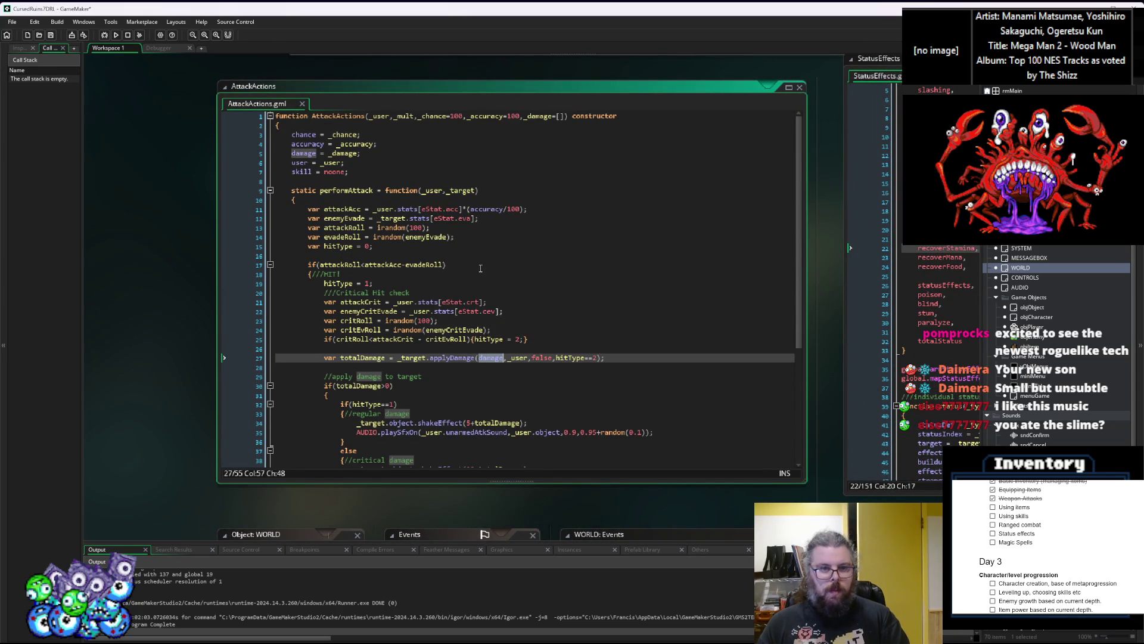
pyautogui.hotkey('alt', 'Left')
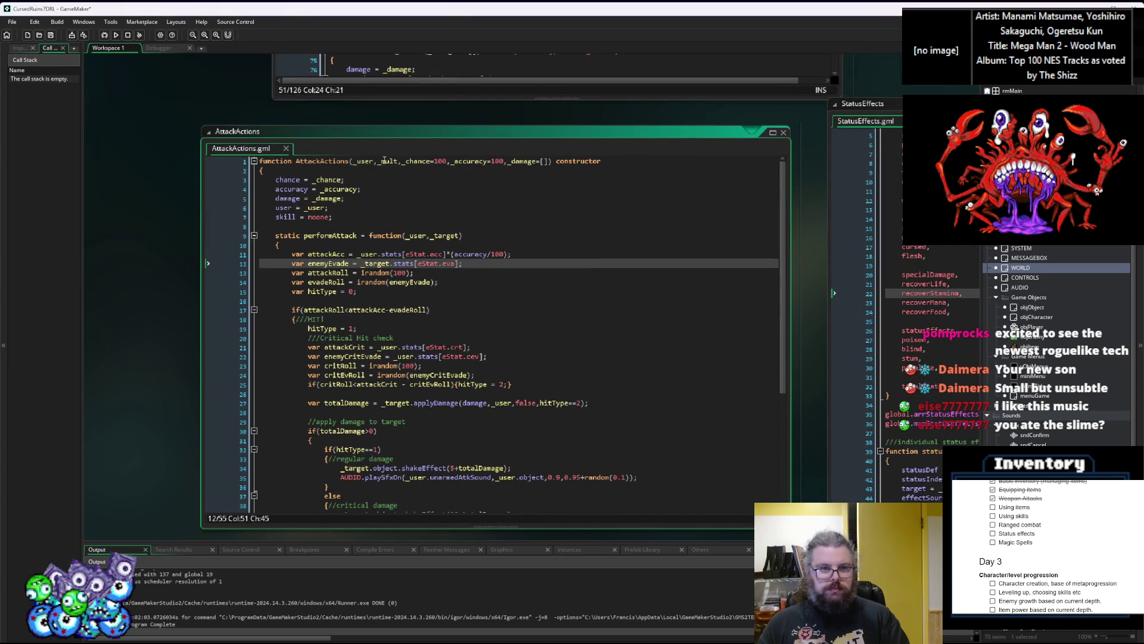
pyautogui.scroll(-3, 496, 273)
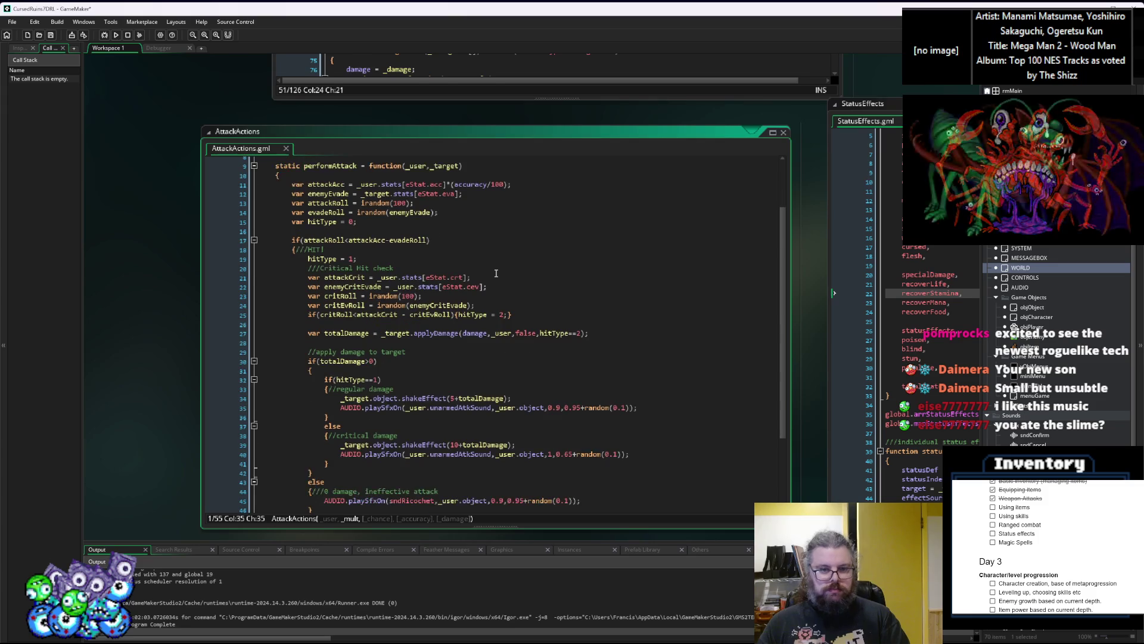
pyautogui.click(492, 334)
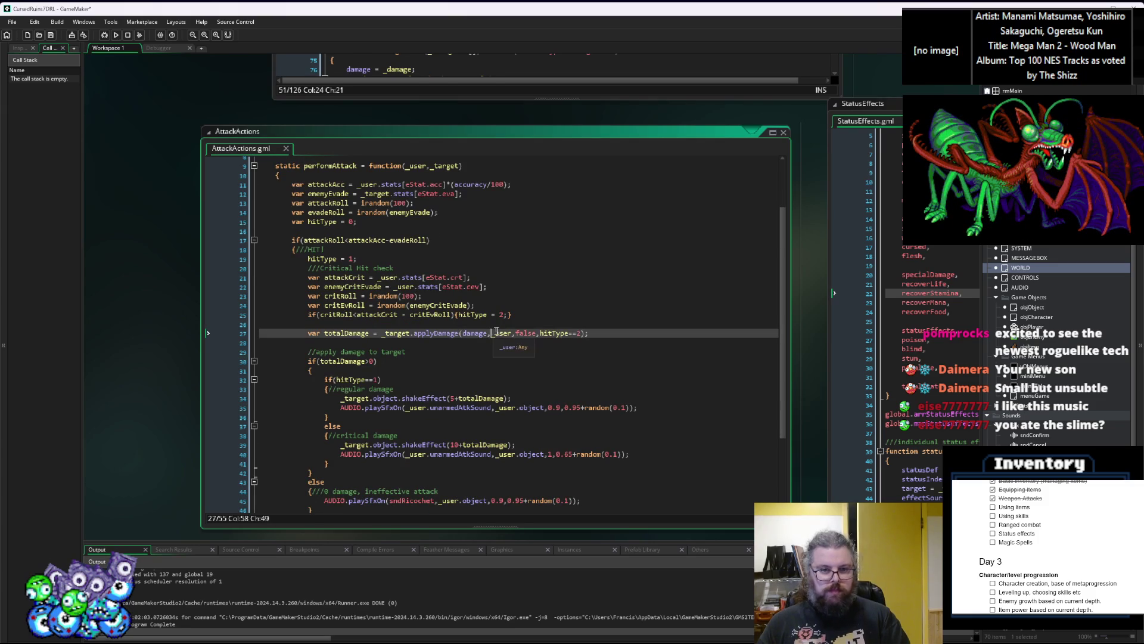
pyautogui.write(',')
pyautogui.press('Left')
pyautogui.write('_mult')
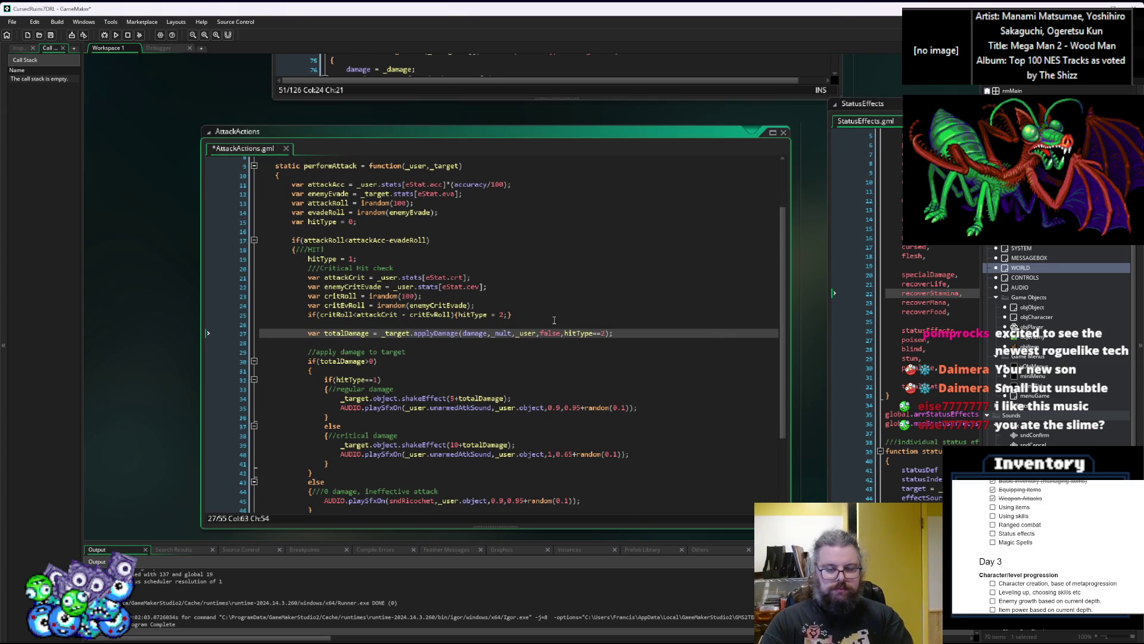
# Add 'mult = _mult;' on a new line below the user assignment in the constructor
pyautogui.scroll(3, 554, 320)
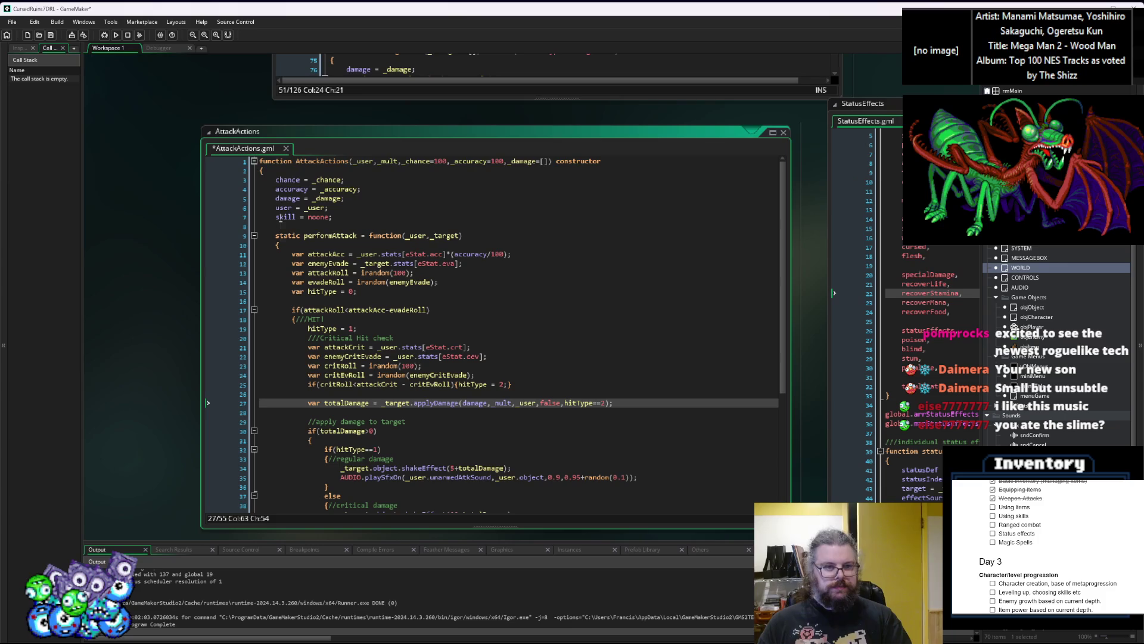
pyautogui.click(390, 162)
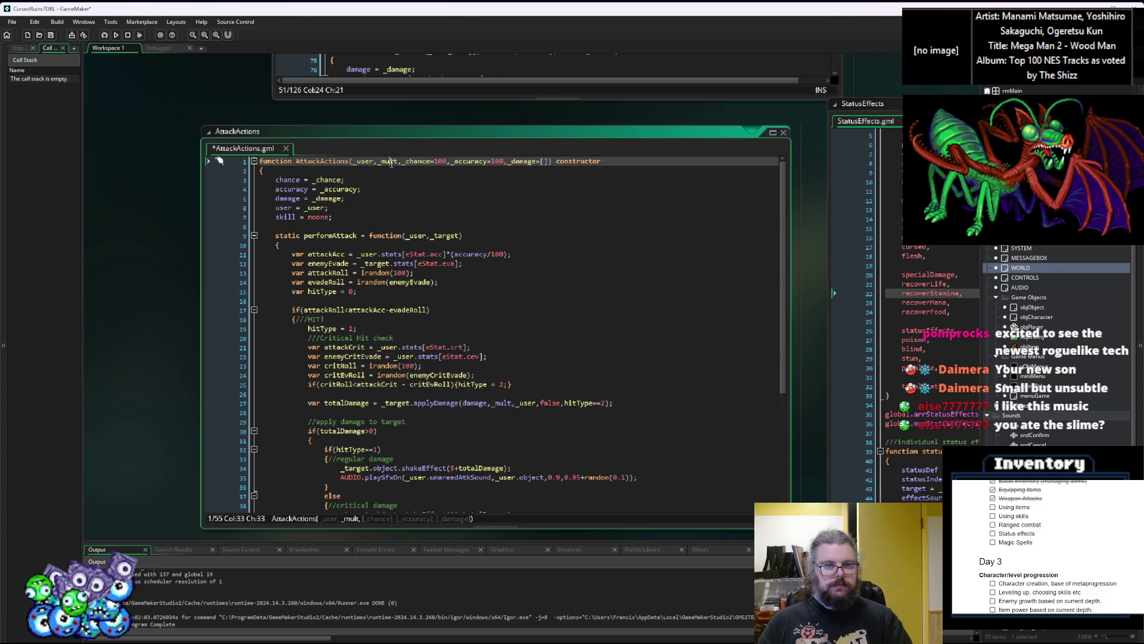
pyautogui.click(355, 208)
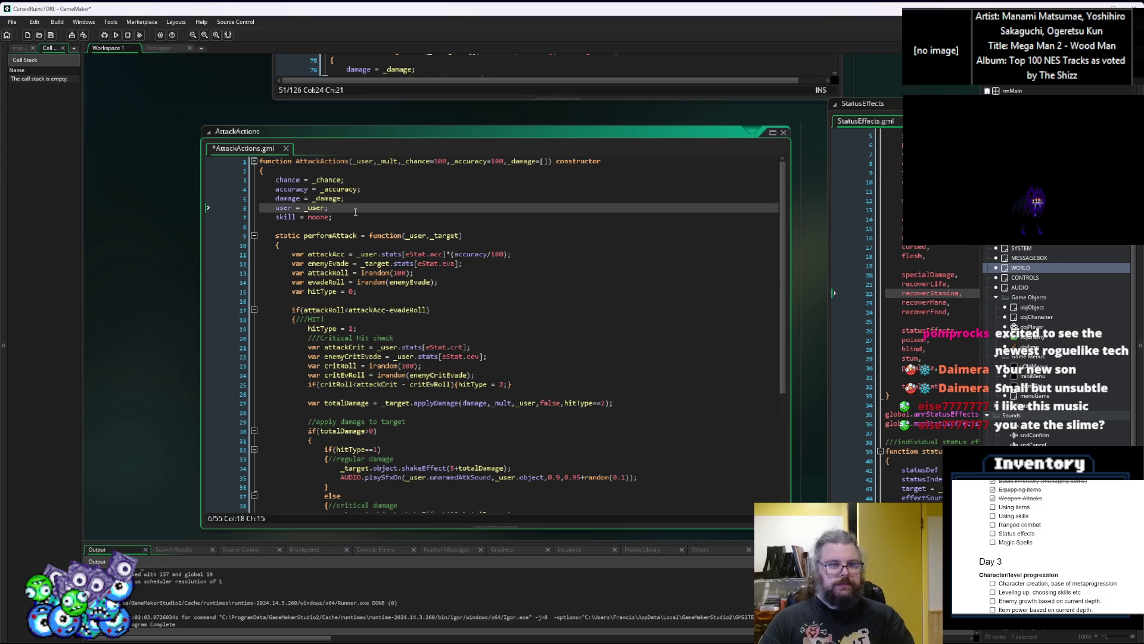
pyautogui.press('Return')
pyautogui.write('mult = _mult;')
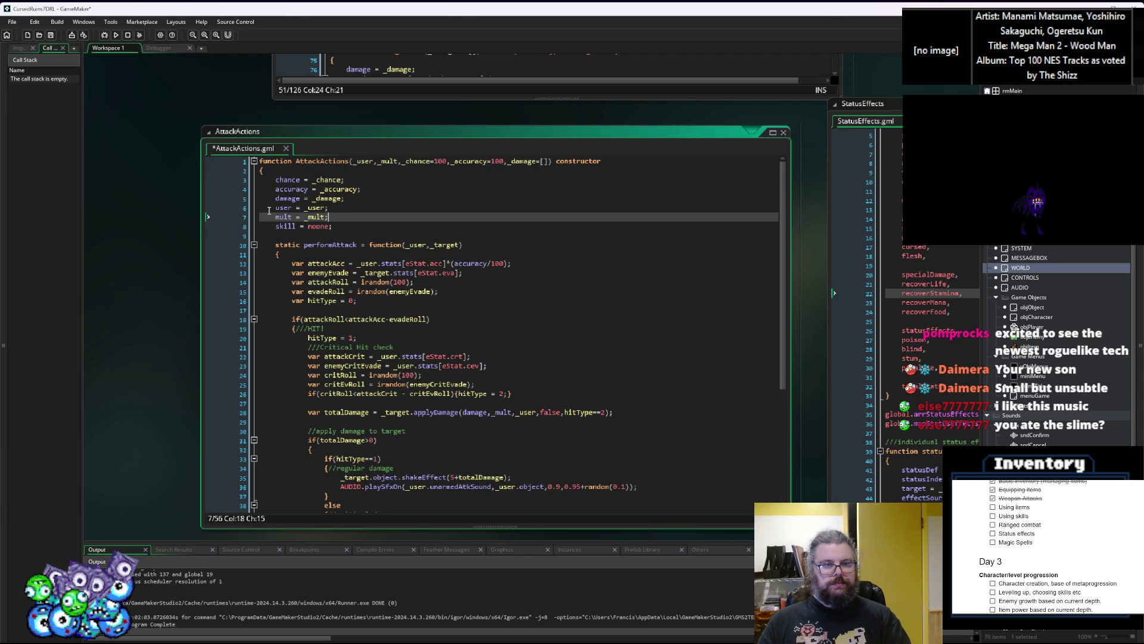
# Check where mult is used and change the call's _mult argument to mult
pyautogui.click(283, 236)
pyautogui.doubleClick(284, 217)
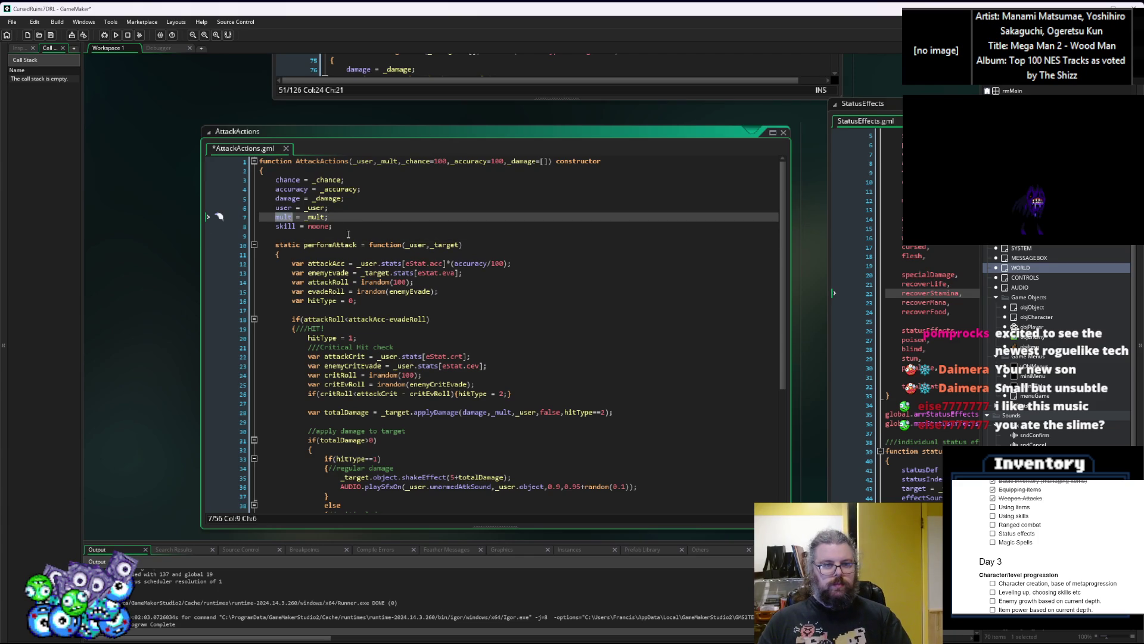
pyautogui.click(364, 230)
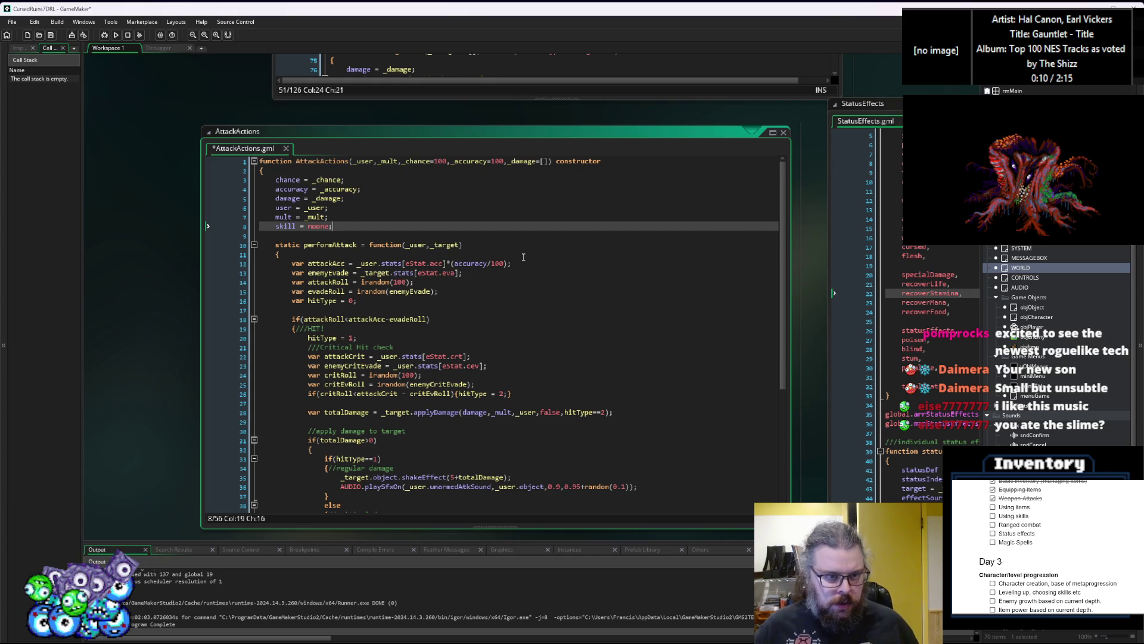
pyautogui.press('Up')
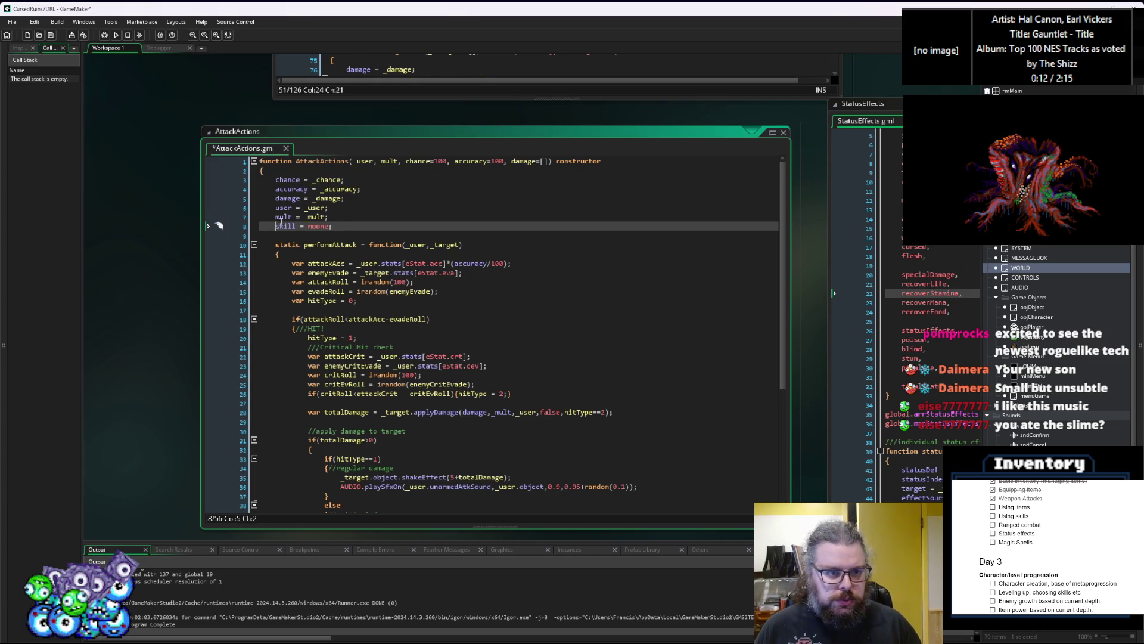
pyautogui.press('Home')
pyautogui.hotkey('ctrl', 'shift', 'Right')
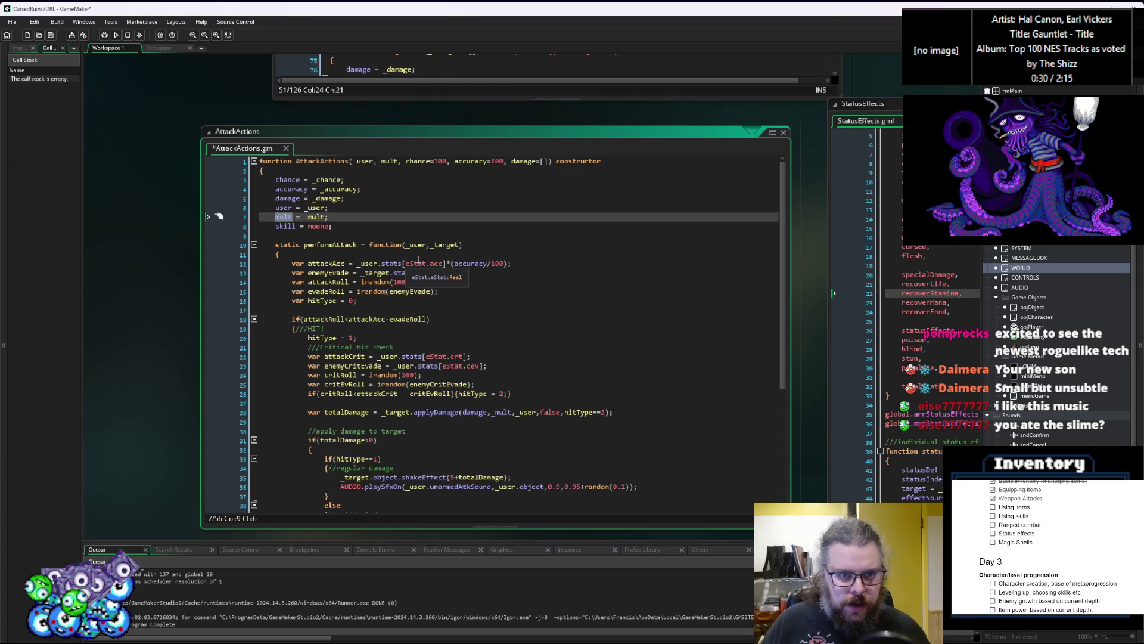
pyautogui.press('Up')
pyautogui.press('Up')
pyautogui.press('Up')
pyautogui.press('End')
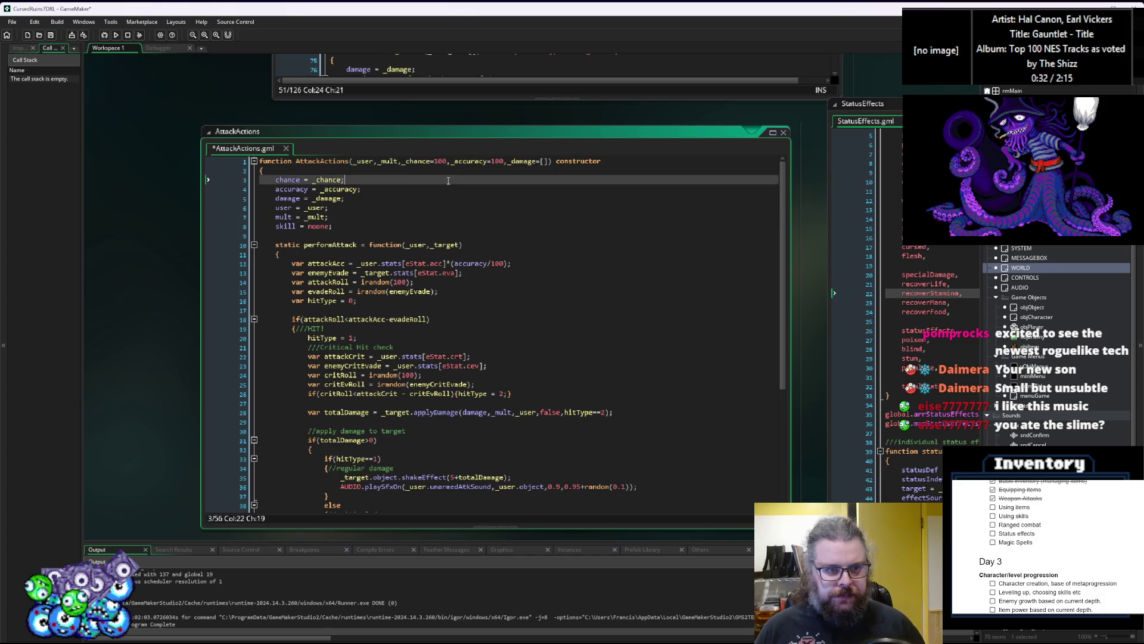
pyautogui.middleClick(390, 162)
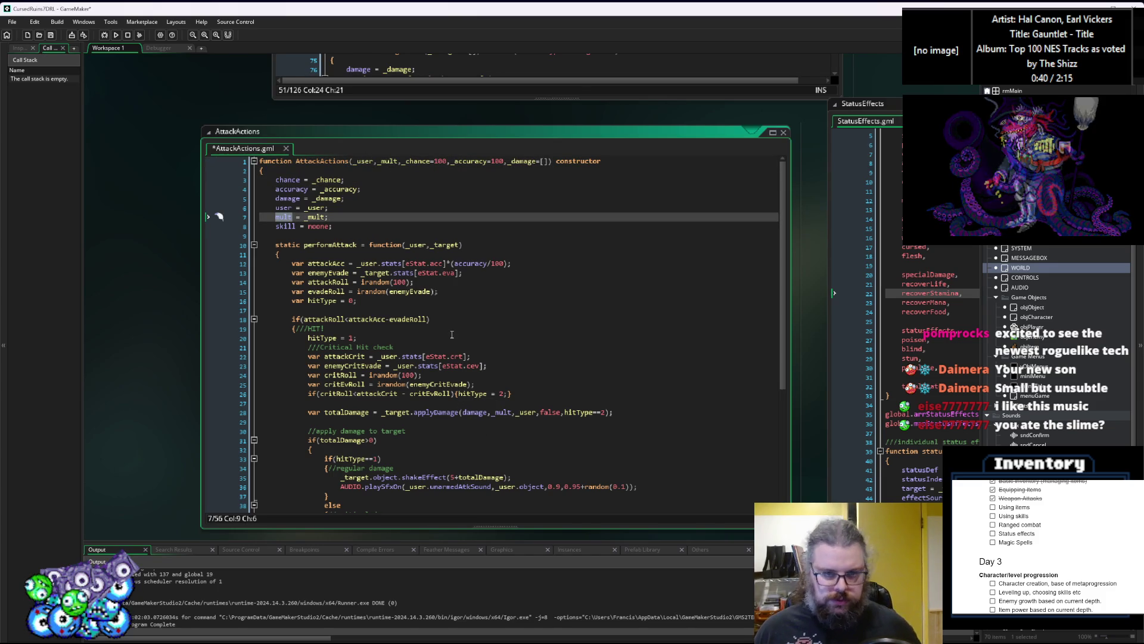
pyautogui.doubleClick(490, 414)
pyautogui.write('mult')
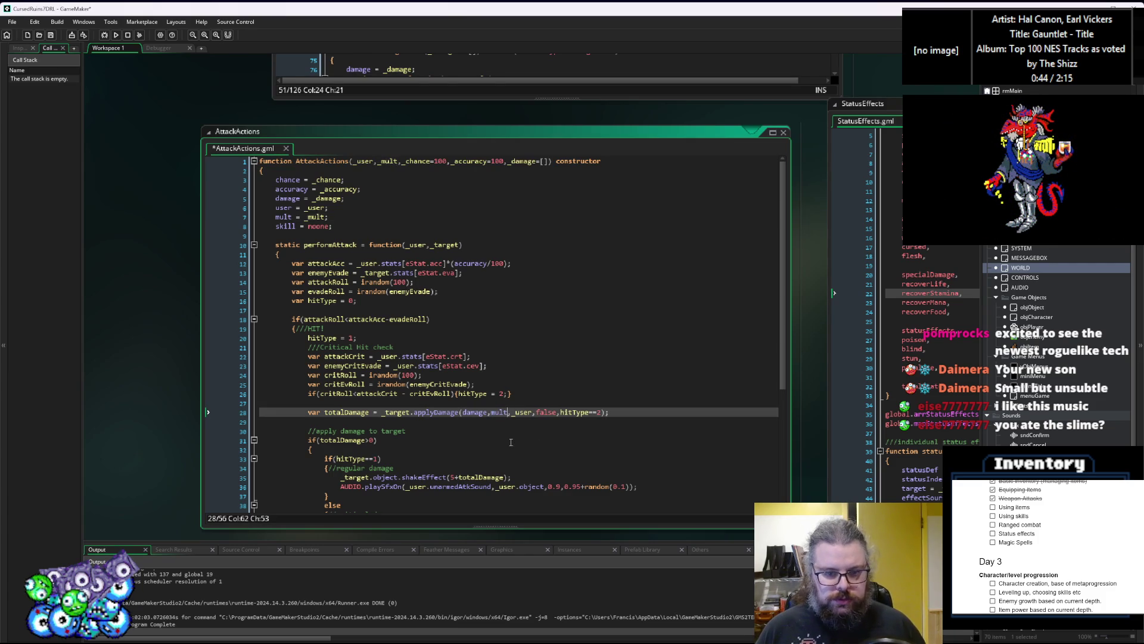
# Move mult so it comes right after _user in the applyDamage arguments
pyautogui.scroll(-2, 510, 442)
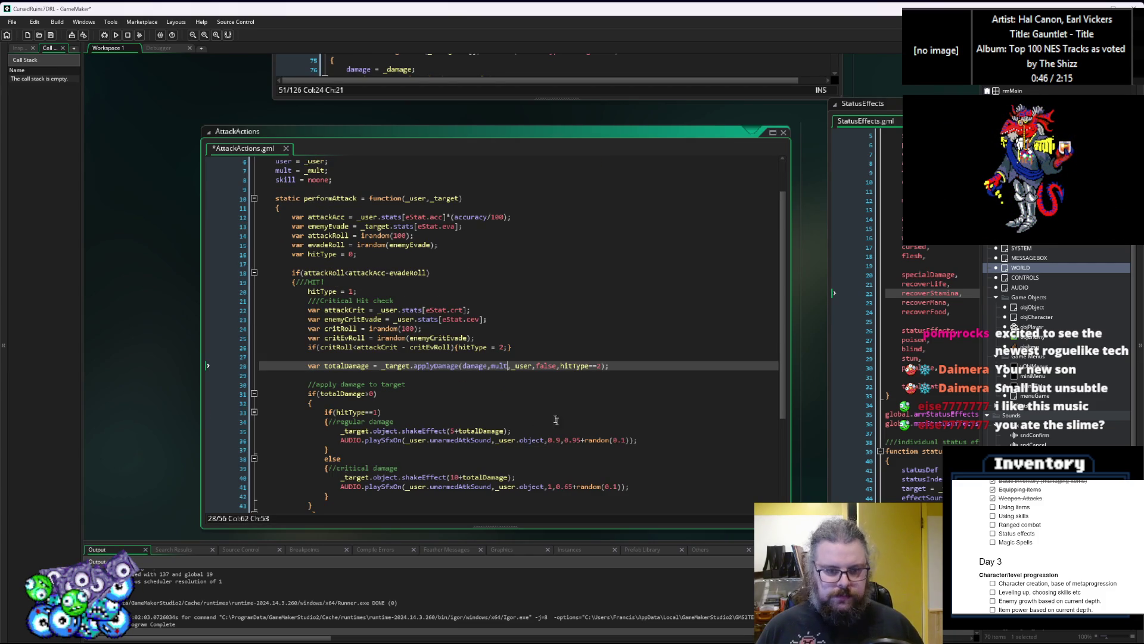
pyautogui.click(557, 440)
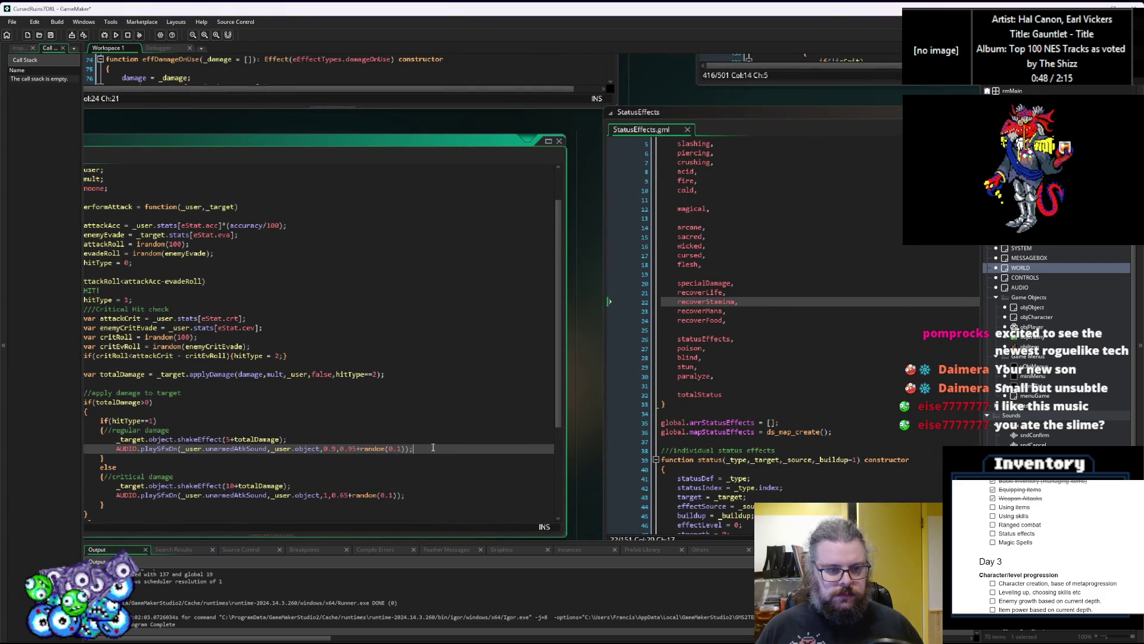
pyautogui.click(420, 430)
pyautogui.click(397, 384)
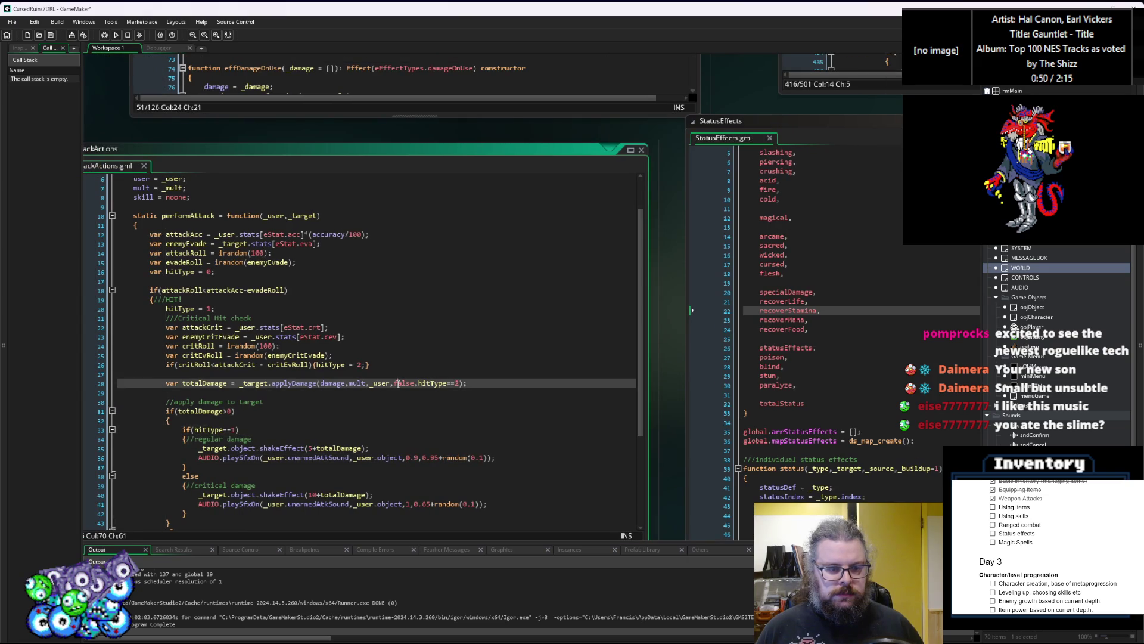
pyautogui.click(419, 307)
pyautogui.doubleClick(422, 315)
pyautogui.press('BackSpace')
pyautogui.press('BackSpace')
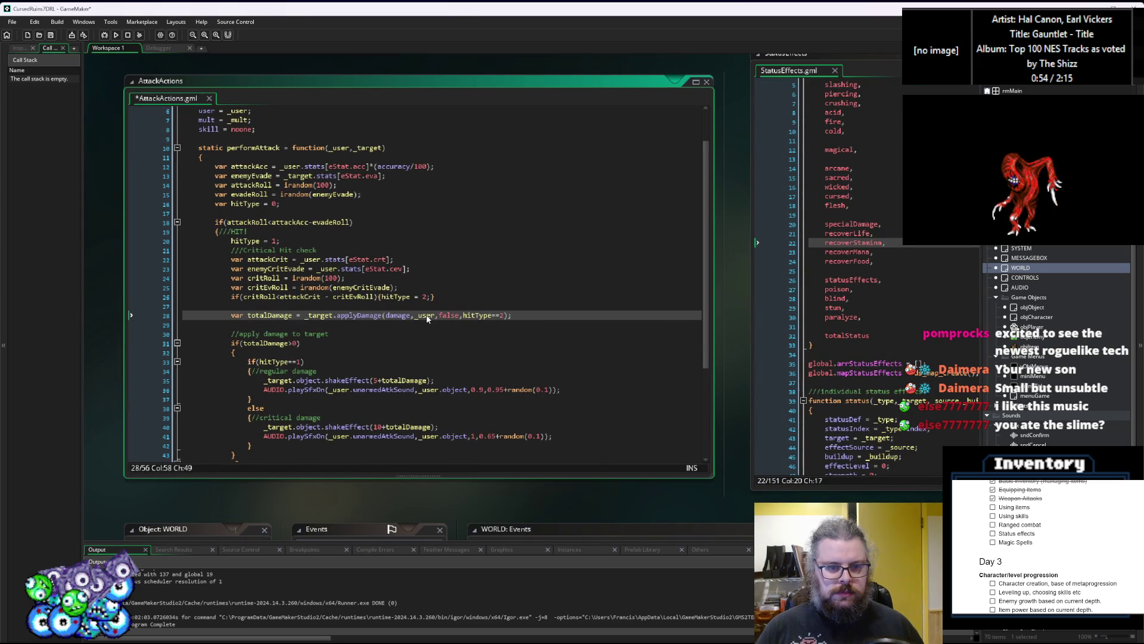
pyautogui.write(',mult')
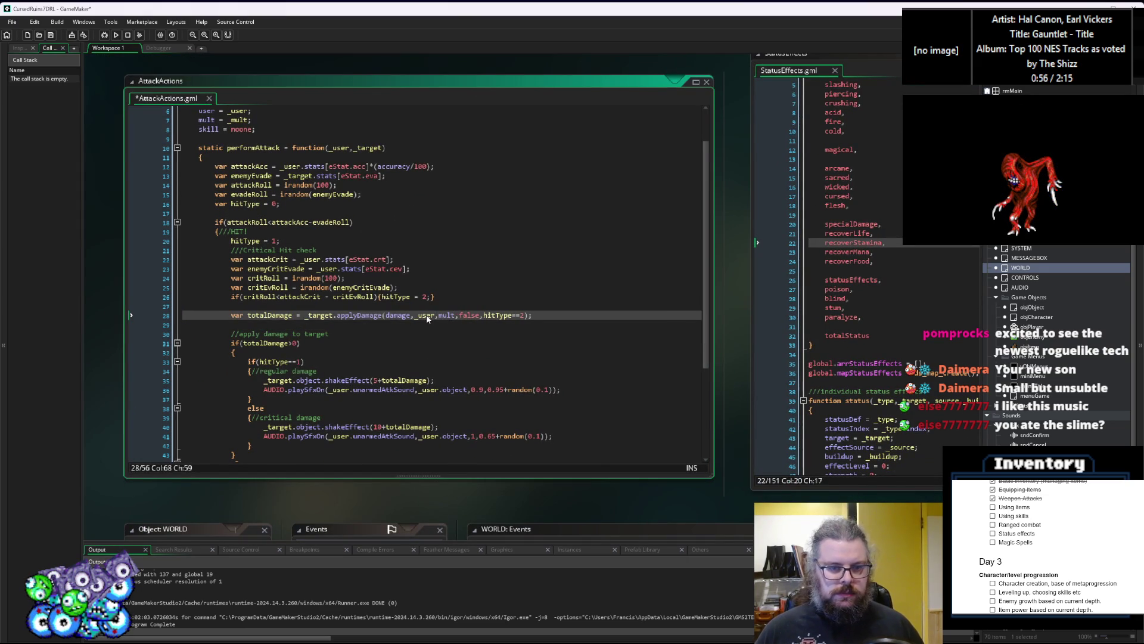
# Switch to the characters.gml code window
pyautogui.hotkey('ctrl', 'Tab')
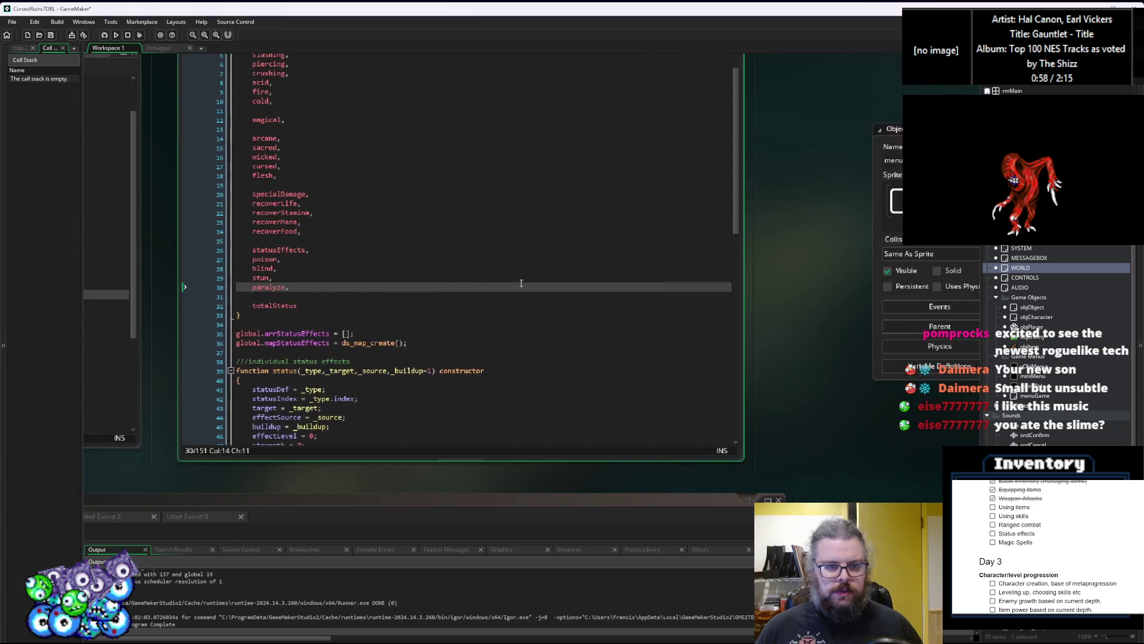
pyautogui.hotkey('ctrl', 'Tab')
pyautogui.hotkey('ctrl', 'Tab')
pyautogui.hotkey('ctrl', 'Tab')
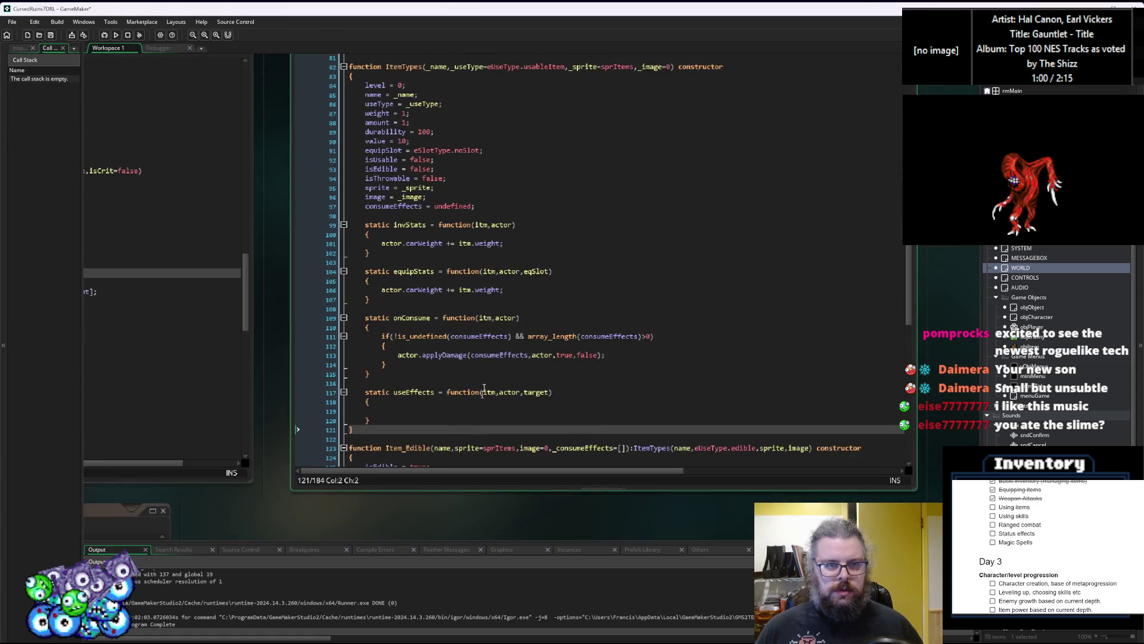
pyautogui.hotkey('ctrl', 'Tab')
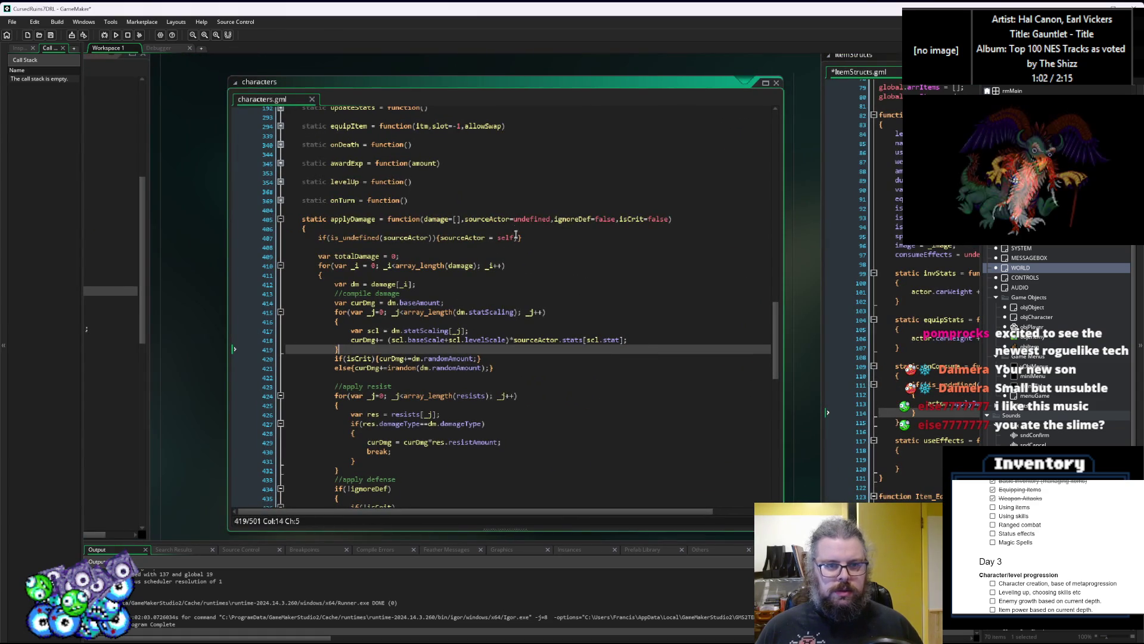
# Add a _mult parameter defaulting to 0 to applyDamage's signature
pyautogui.click(550, 217)
pyautogui.write(',')
pyautogui.write('_mult')
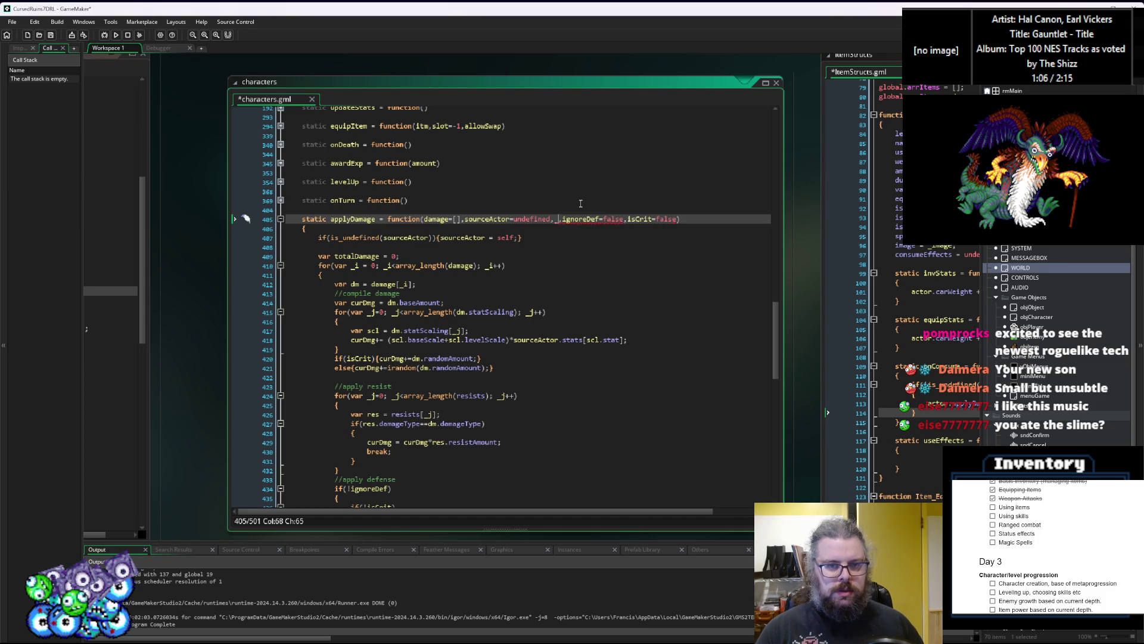
pyautogui.write('=1,')
pyautogui.doubleClick(561, 219)
pyautogui.write('0')
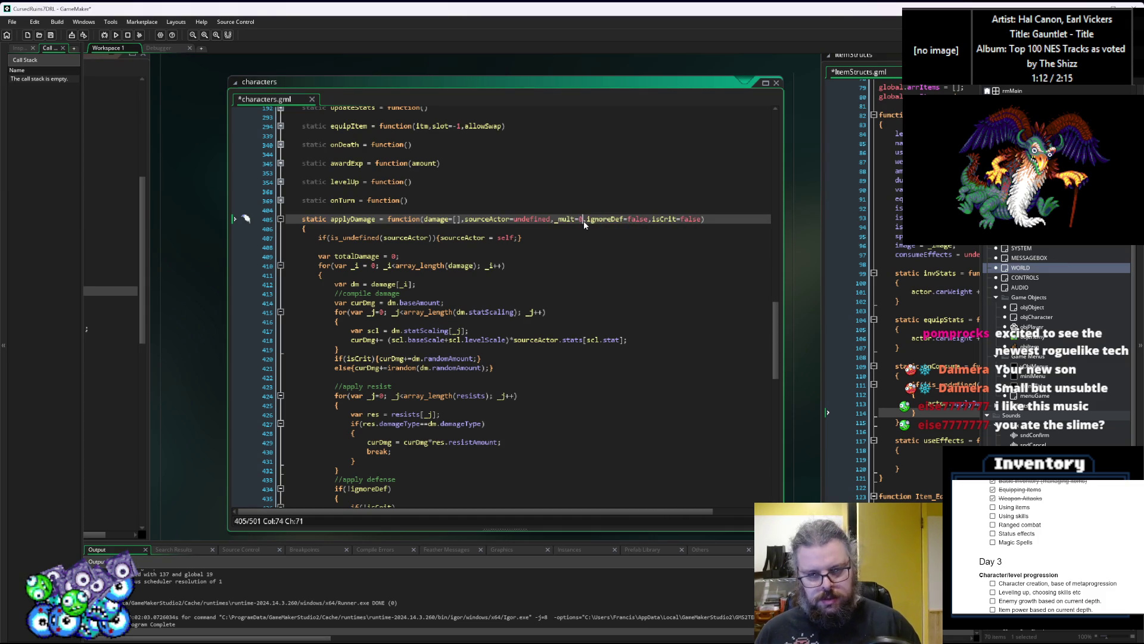
pyautogui.doubleClick(565, 219)
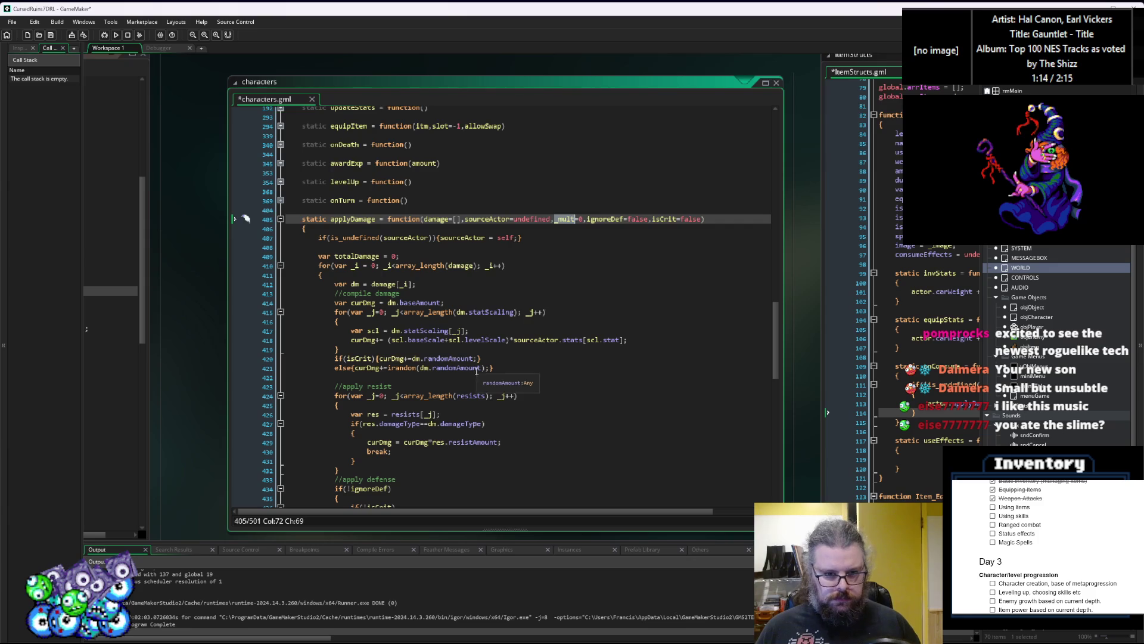
# Multiply levelScale by _mult on line 418 and begin a dm.base term on the base damage line
pyautogui.click(508, 340)
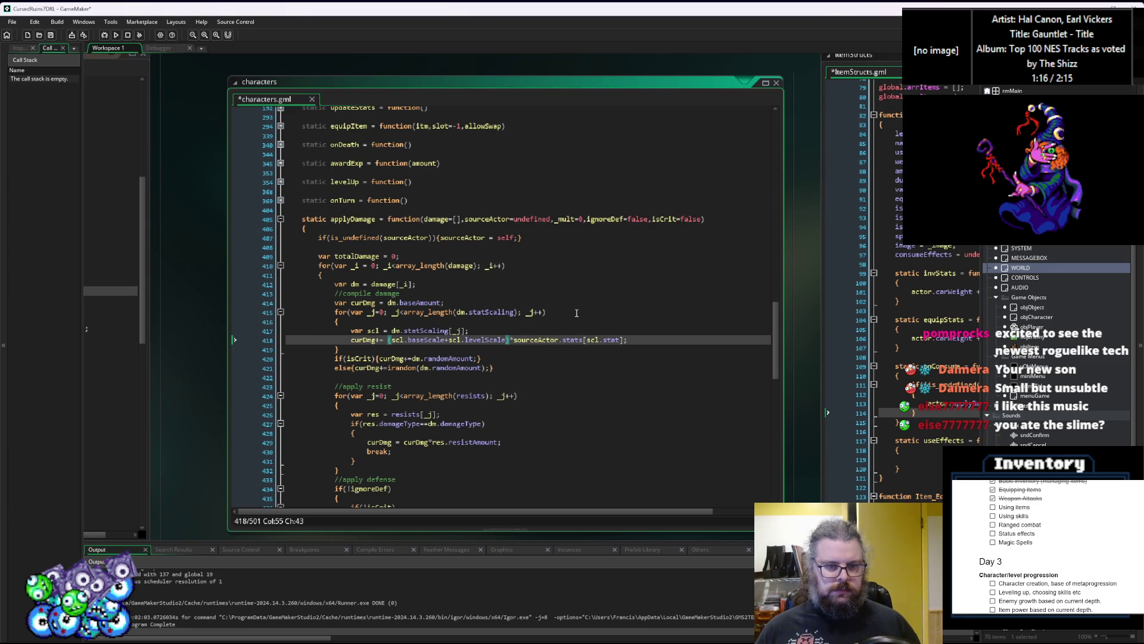
pyautogui.write('*')
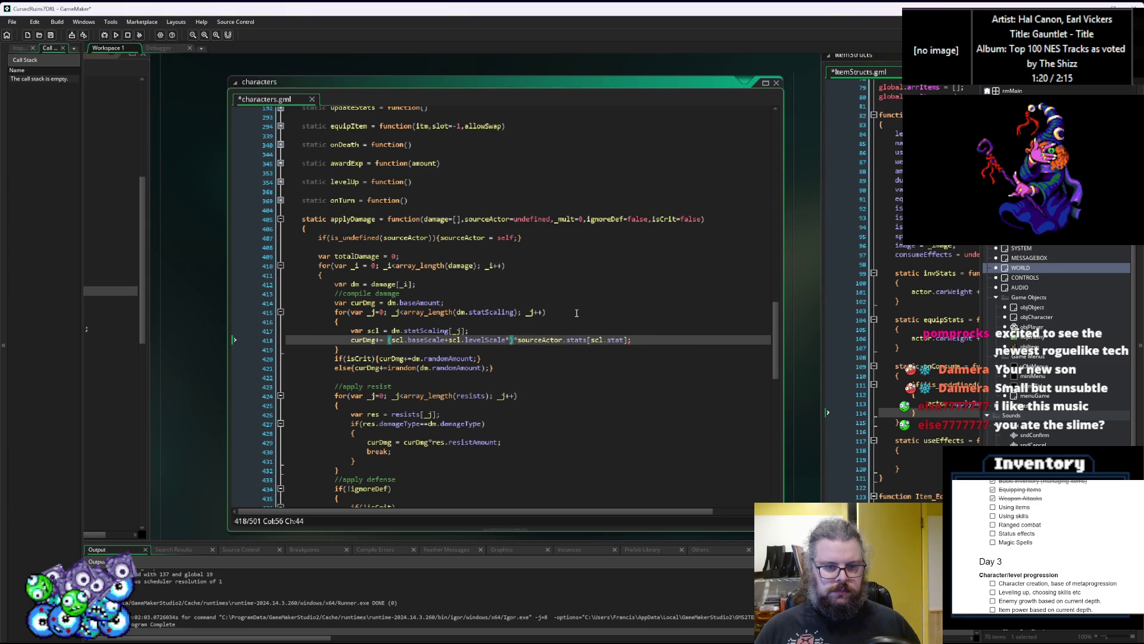
pyautogui.write('_mult')
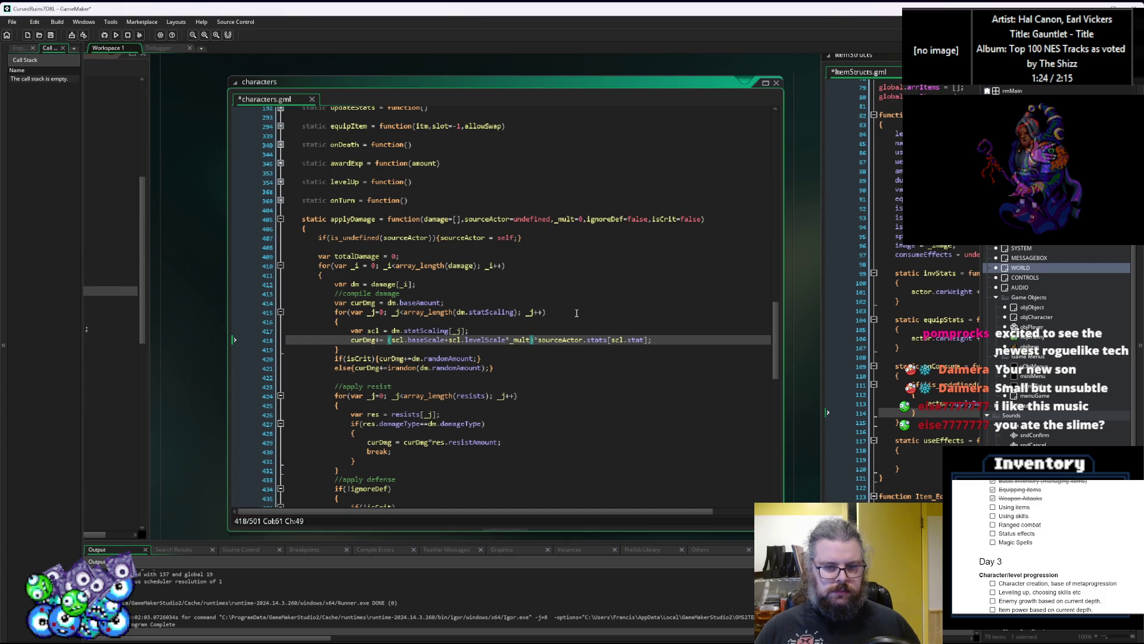
pyautogui.press('Up')
pyautogui.press('Up')
pyautogui.press('Up')
pyautogui.press('Up')
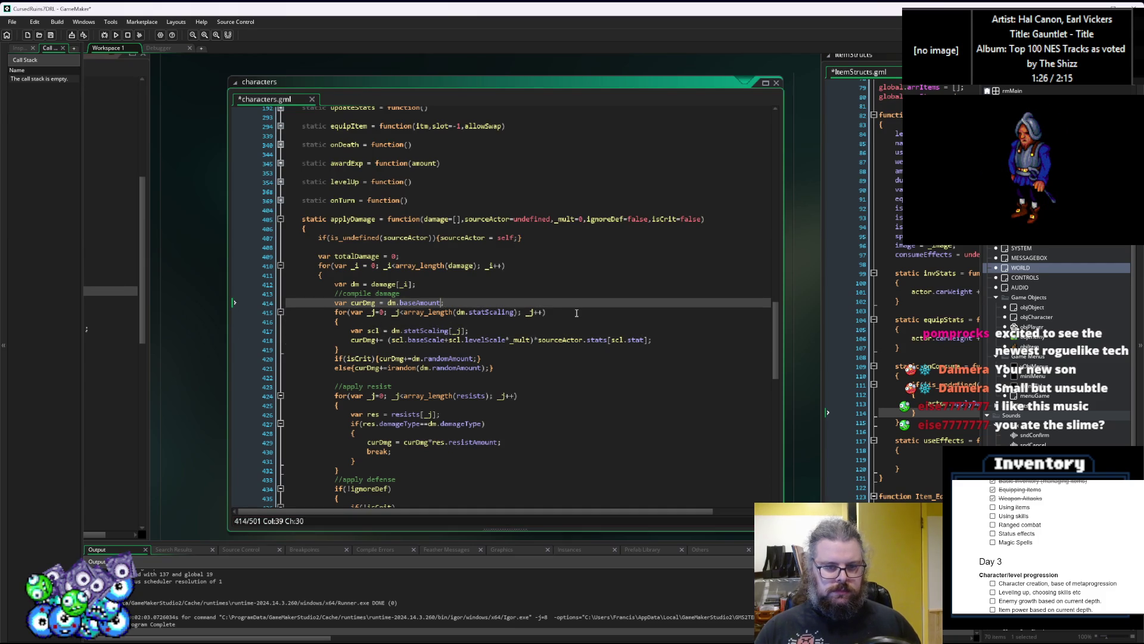
pyautogui.write('+dm.')
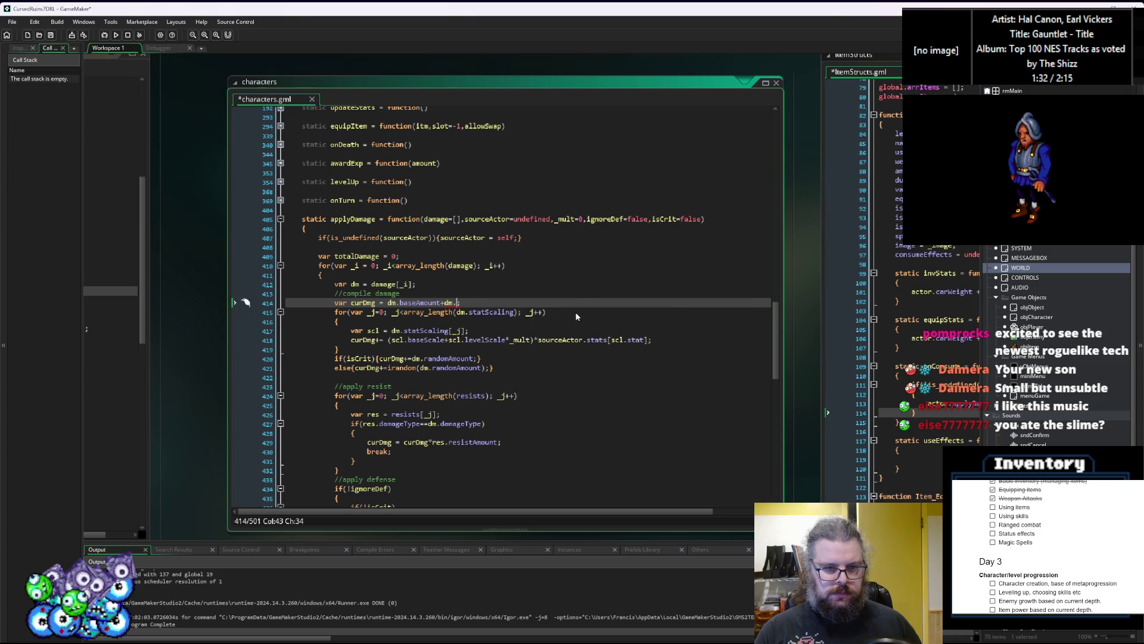
pyautogui.write('base')
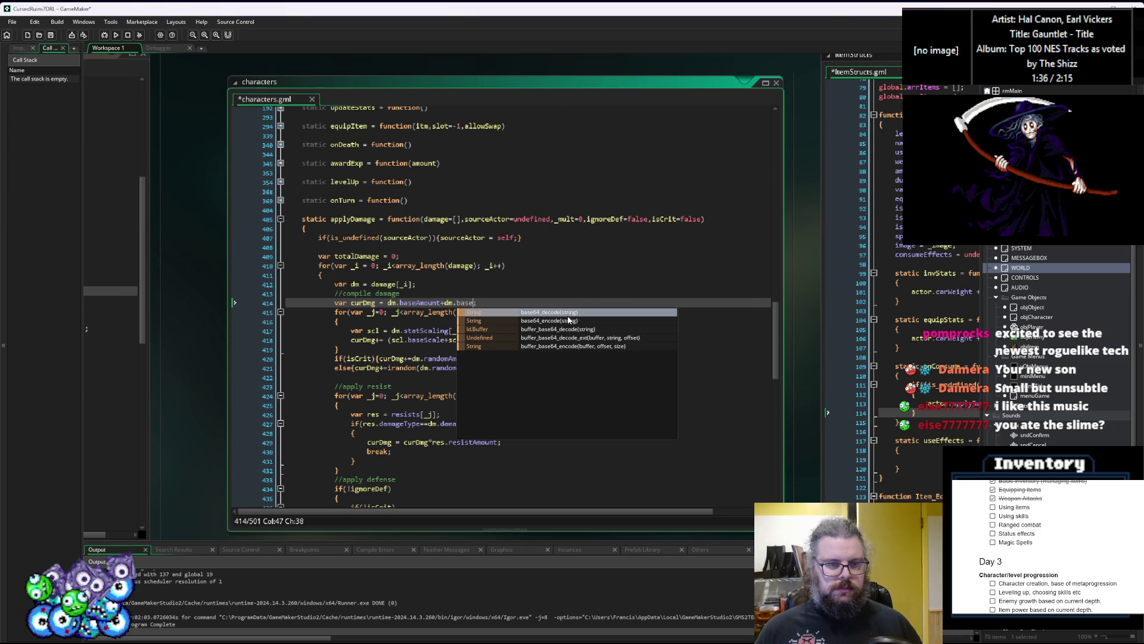
pyautogui.hotkey('ctrl', 'Tab')
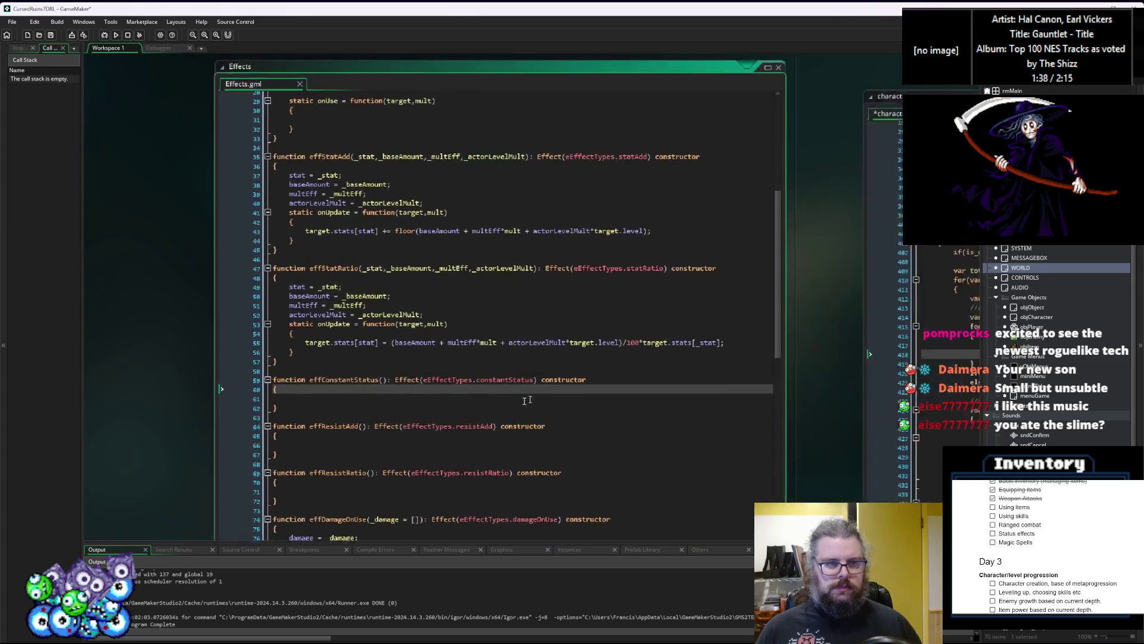
# Complete the base damage term as dm.baseLevelScale*_mult and copy it
pyautogui.scroll(-10, 390, 380)
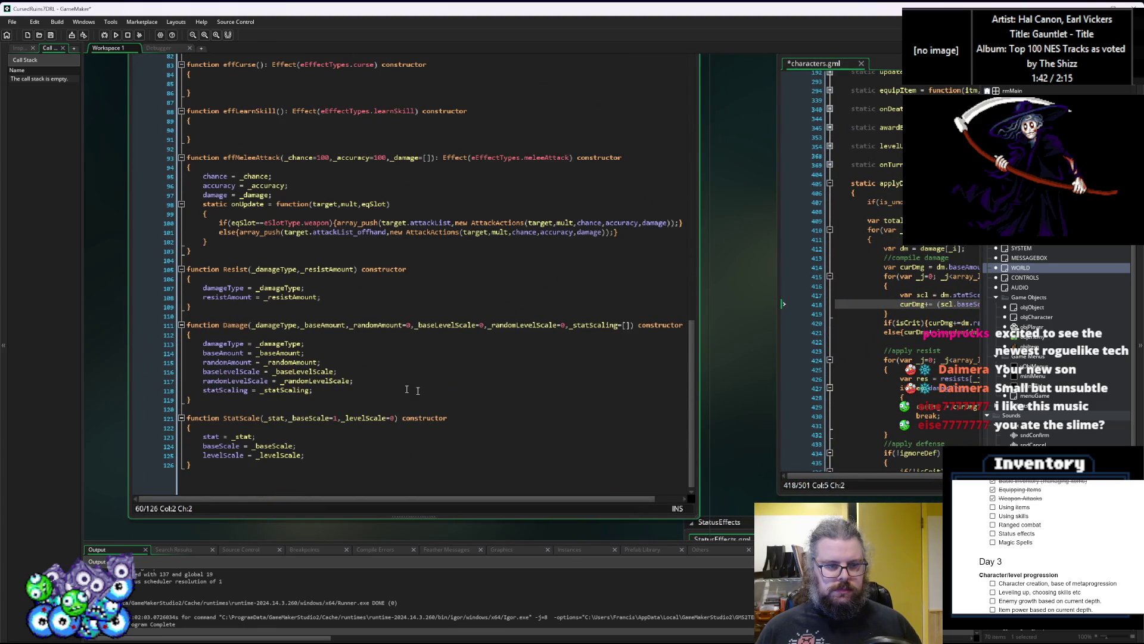
pyautogui.click(383, 396)
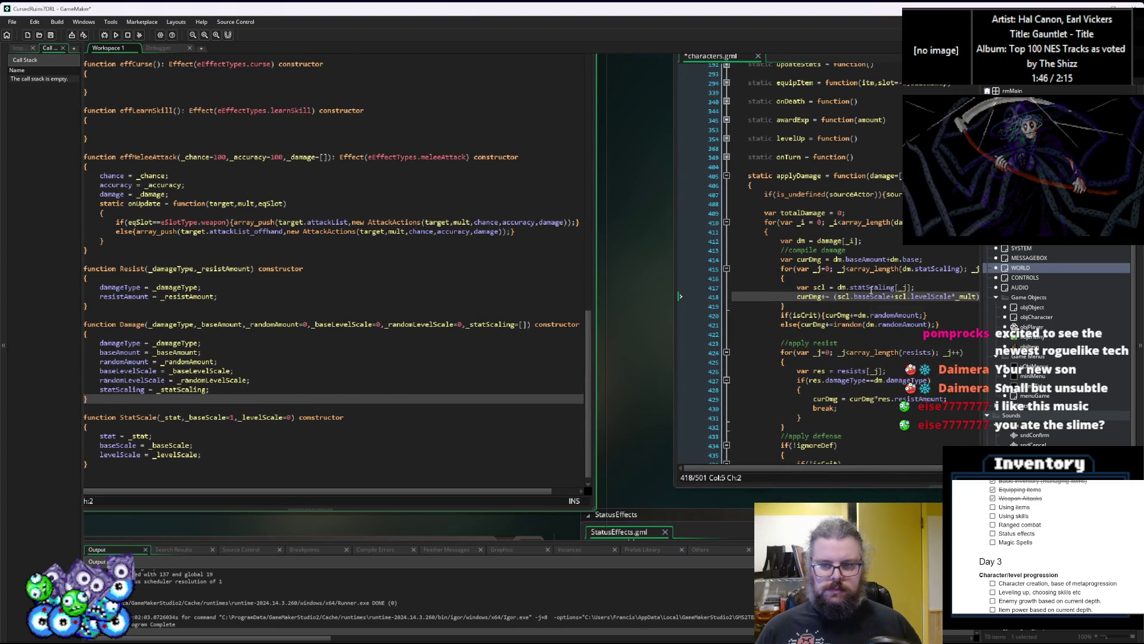
pyautogui.click(884, 259)
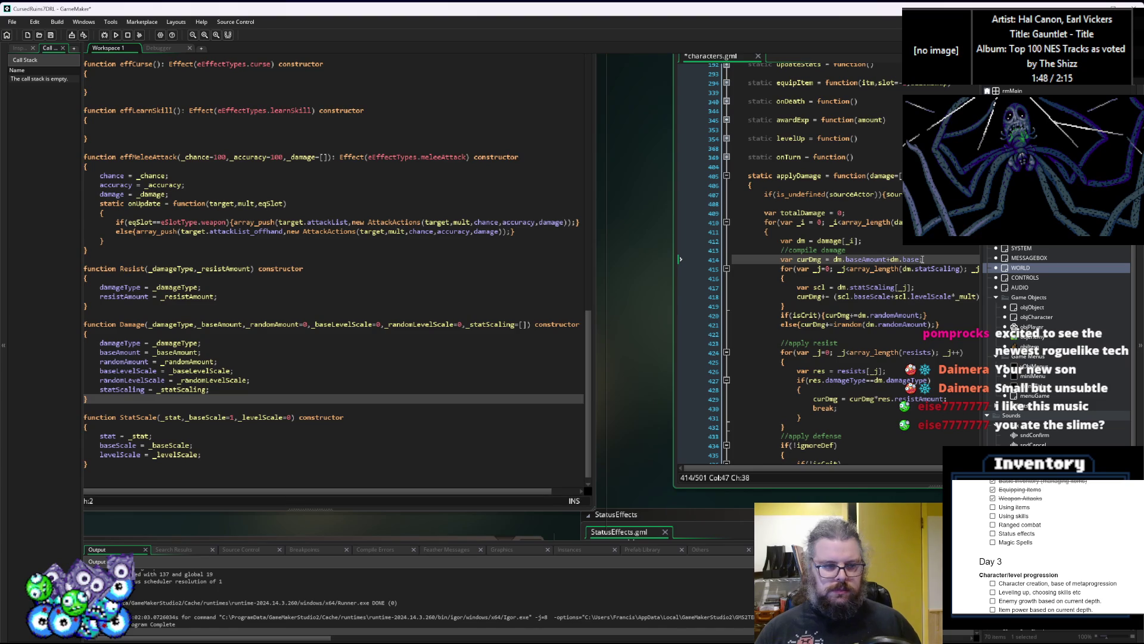
pyautogui.write('[_jelScale')
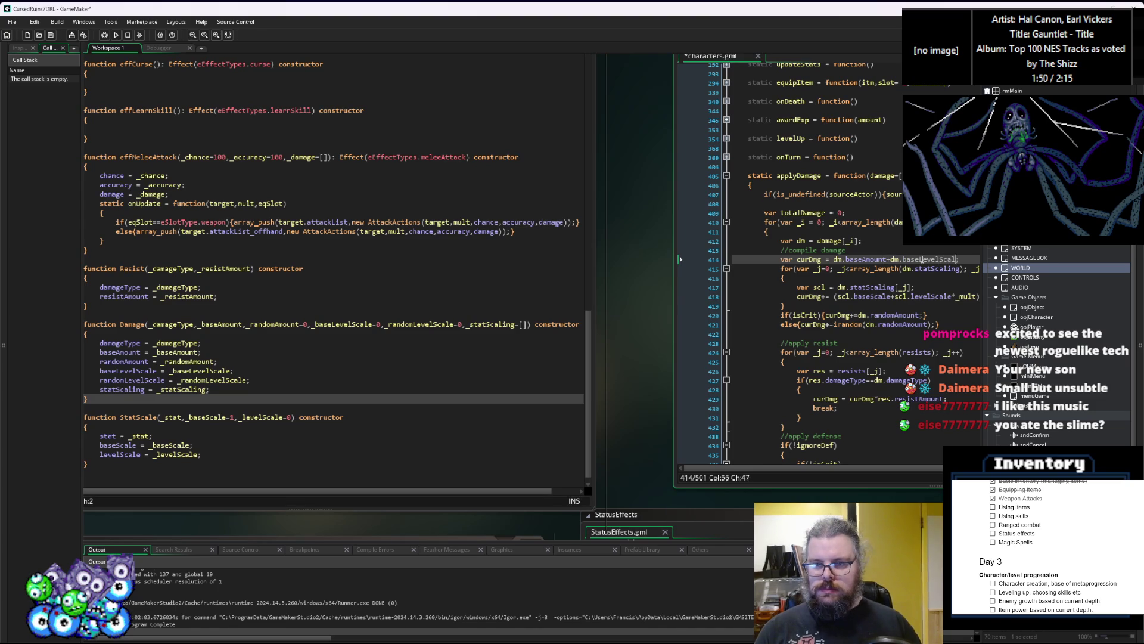
pyautogui.write('*_mult')
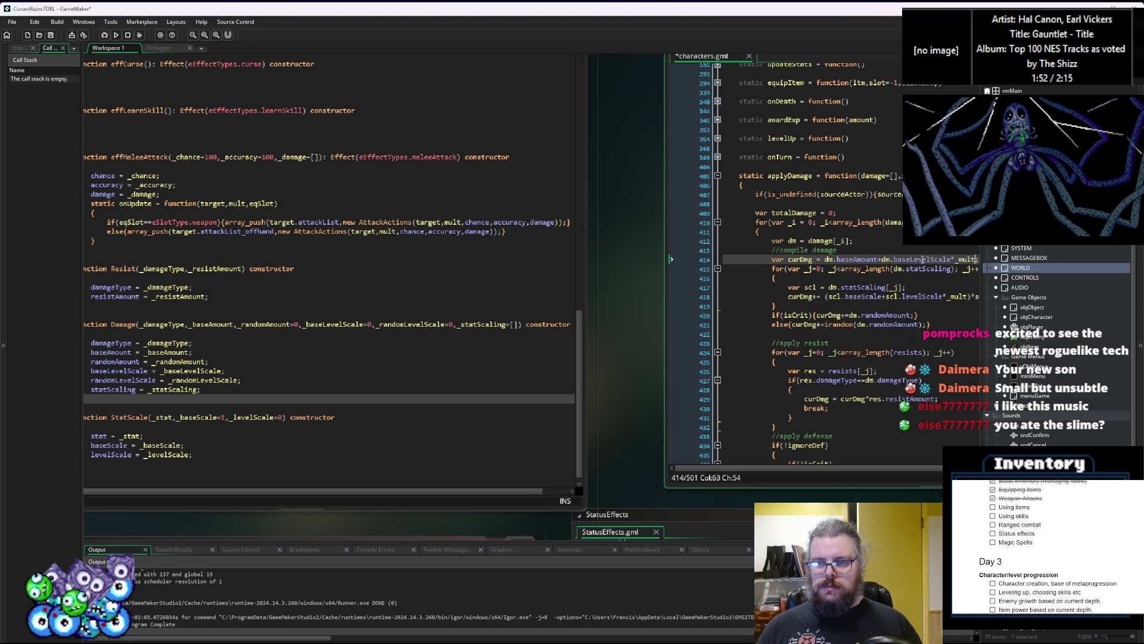
pyautogui.moveTo(966, 259); pyautogui.dragTo(867, 261)
pyautogui.hotkey('ctrl', 'c')
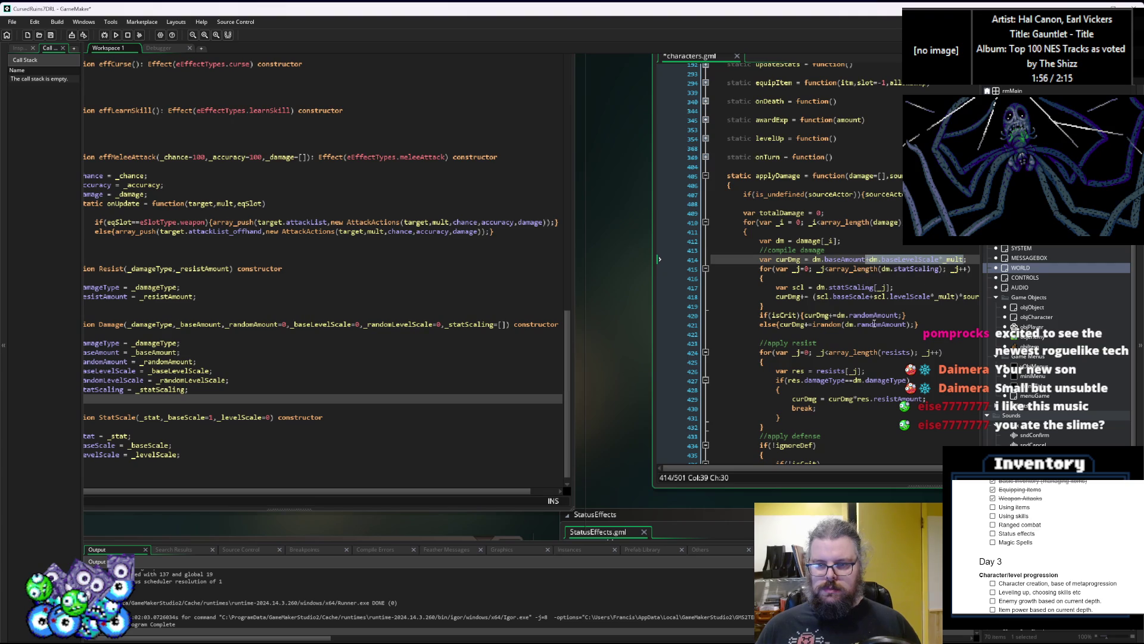
# Paste the level-scaling term into the crit and normal random damage rolls and save characters.gml
pyautogui.click(900, 315)
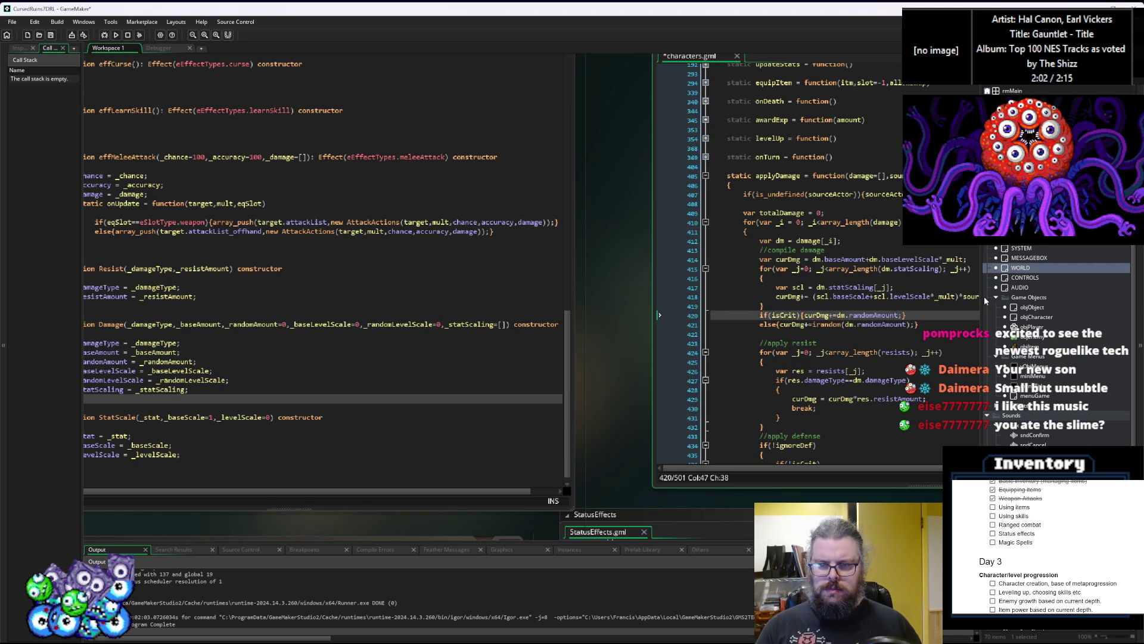
pyautogui.hotkey('ctrl', 'v')
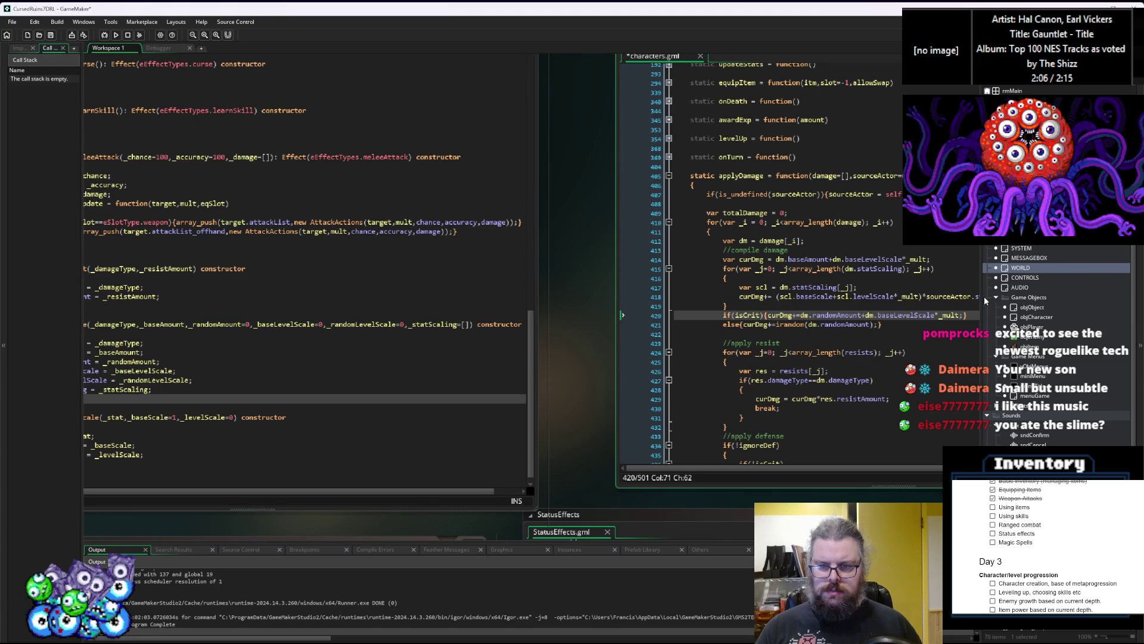
pyautogui.press('Down')
pyautogui.press('Left')
pyautogui.press('Left')
pyautogui.press('Left')
pyautogui.write('+')
pyautogui.hotkey('ctrl', 'v')
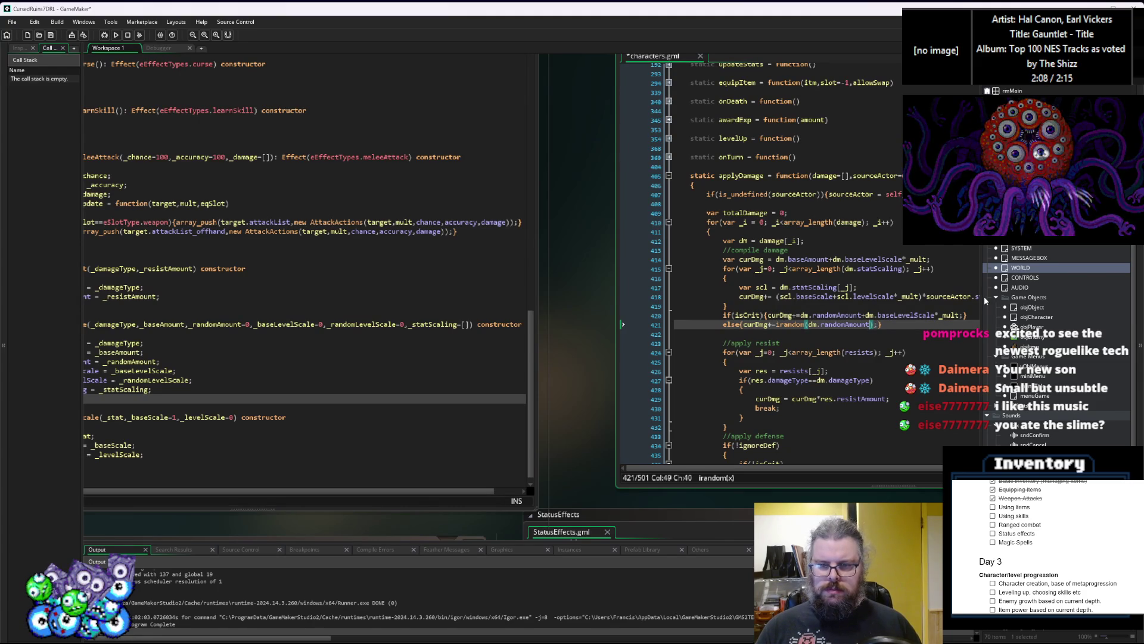
pyautogui.write(')')
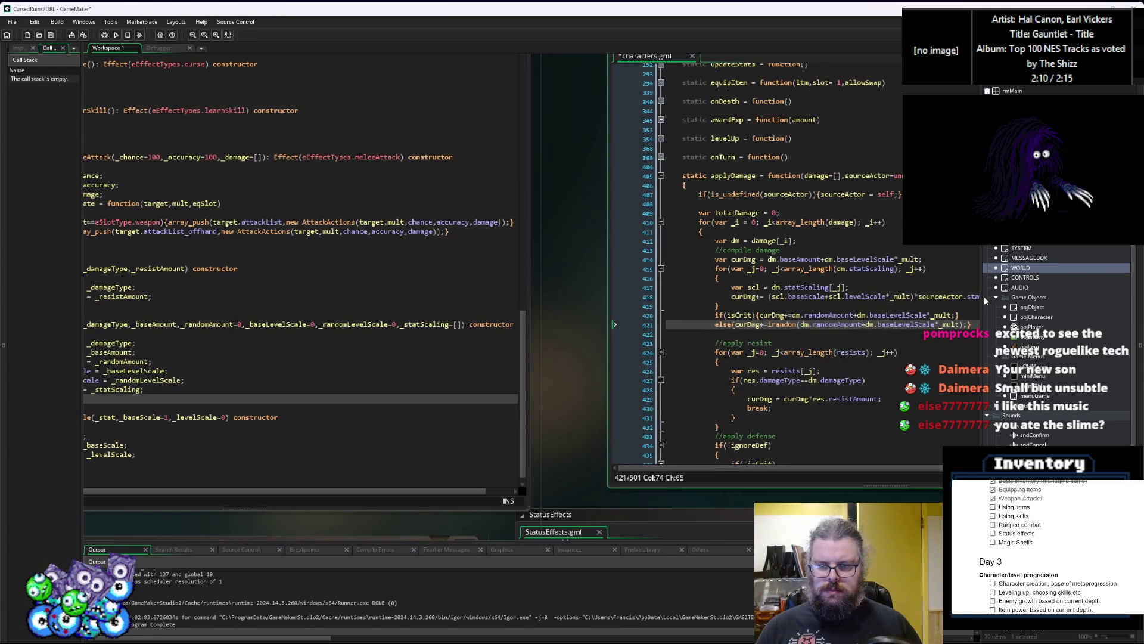
pyautogui.hotkey('ctrl', 's')
# Review the applyDamage, Damage constructor and performAttack code windows
pyautogui.click(785, 297)
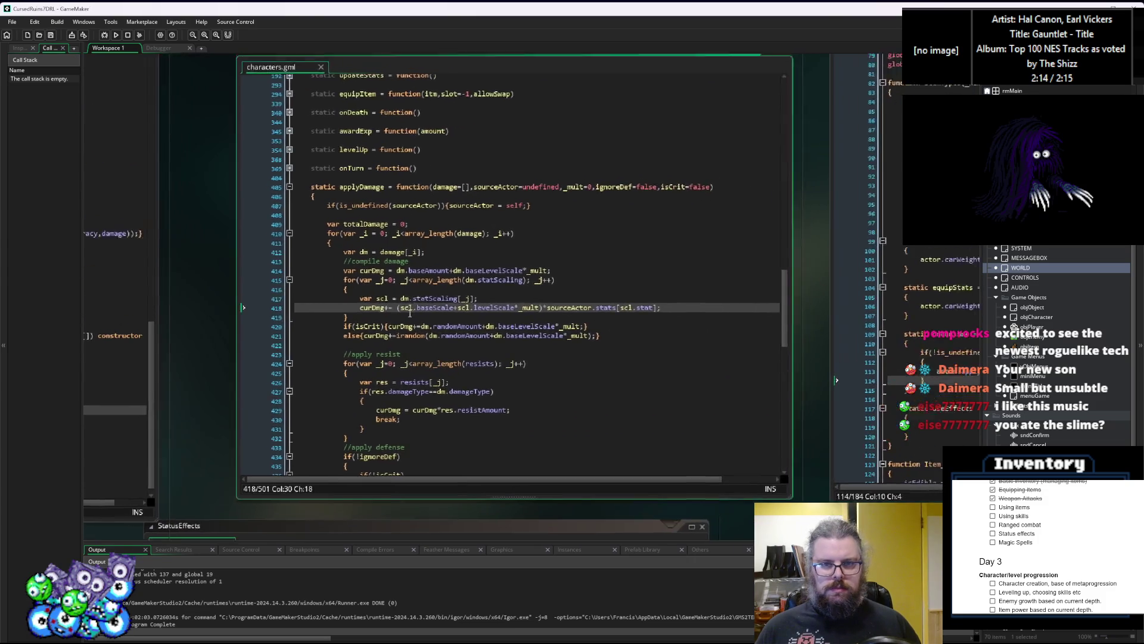
pyautogui.doubleClick(369, 203)
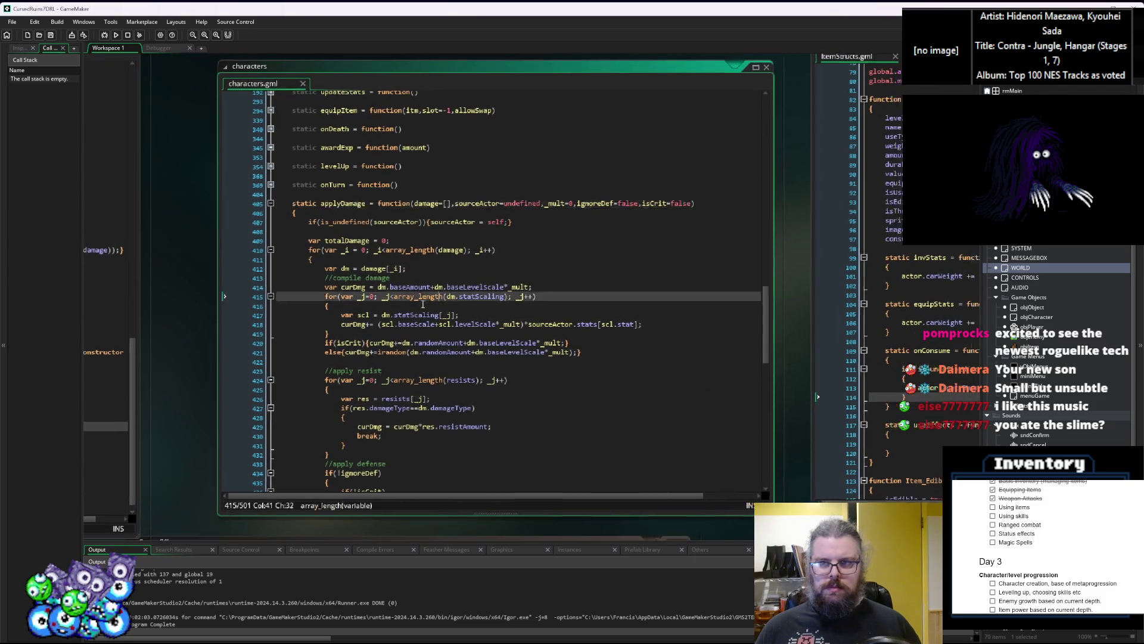
pyautogui.click(628, 369)
pyautogui.click(268, 422)
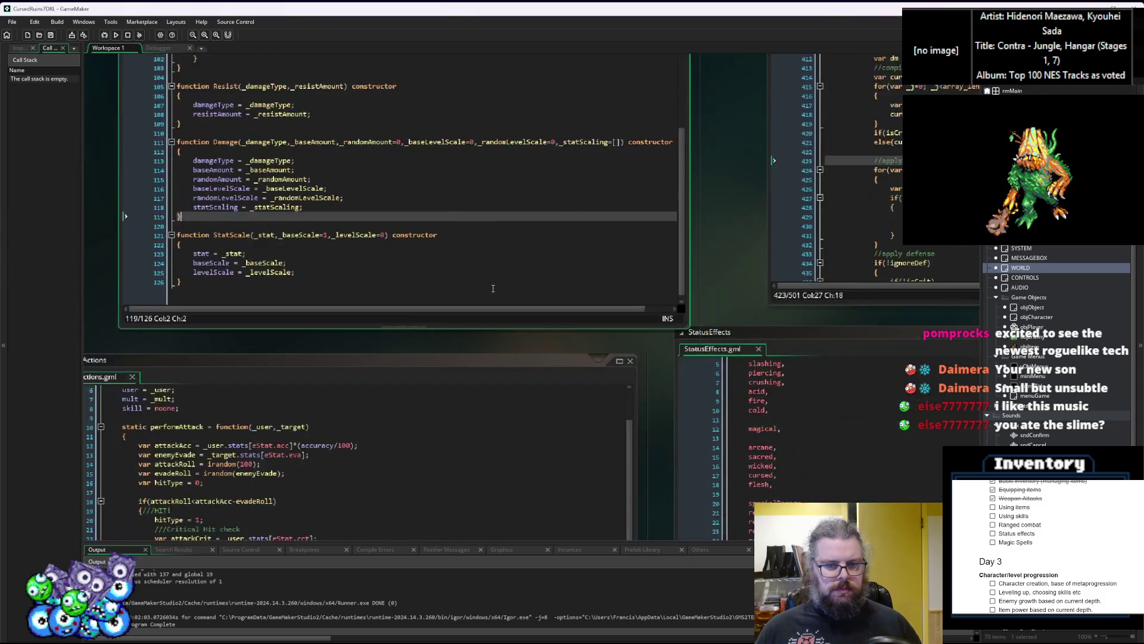
pyautogui.click(372, 501)
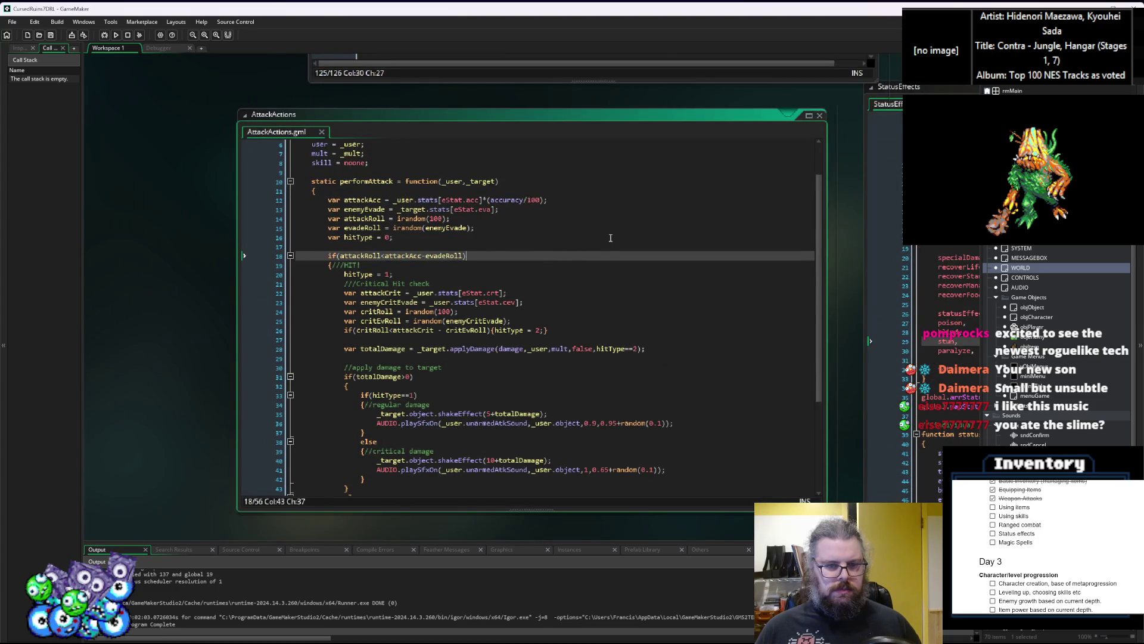
pyautogui.click(441, 228)
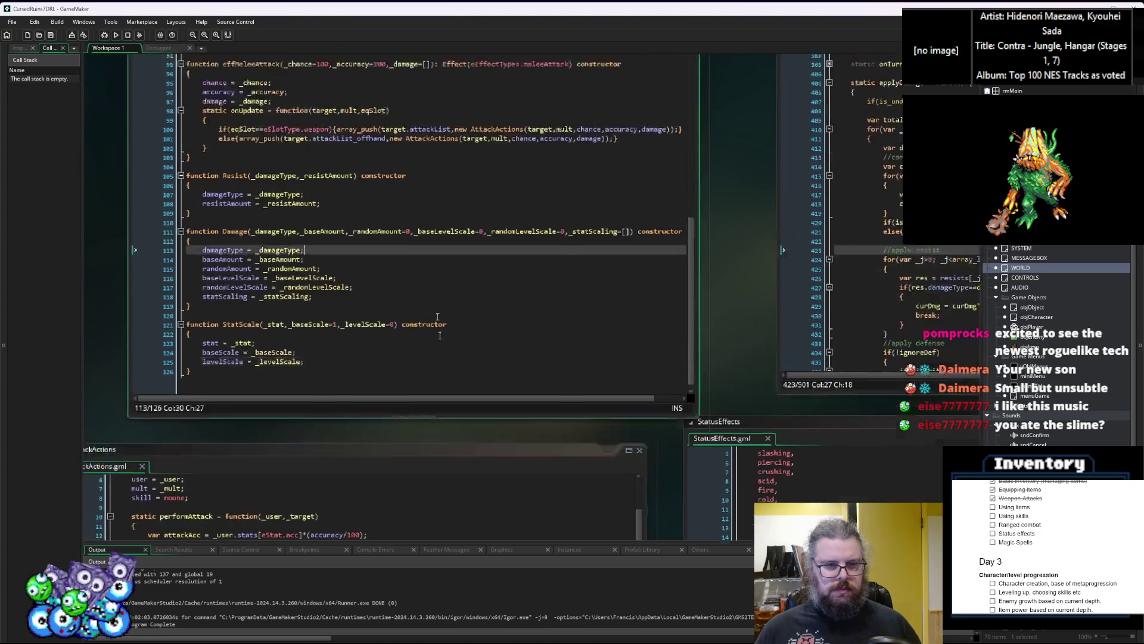
pyautogui.middleClick(530, 299)
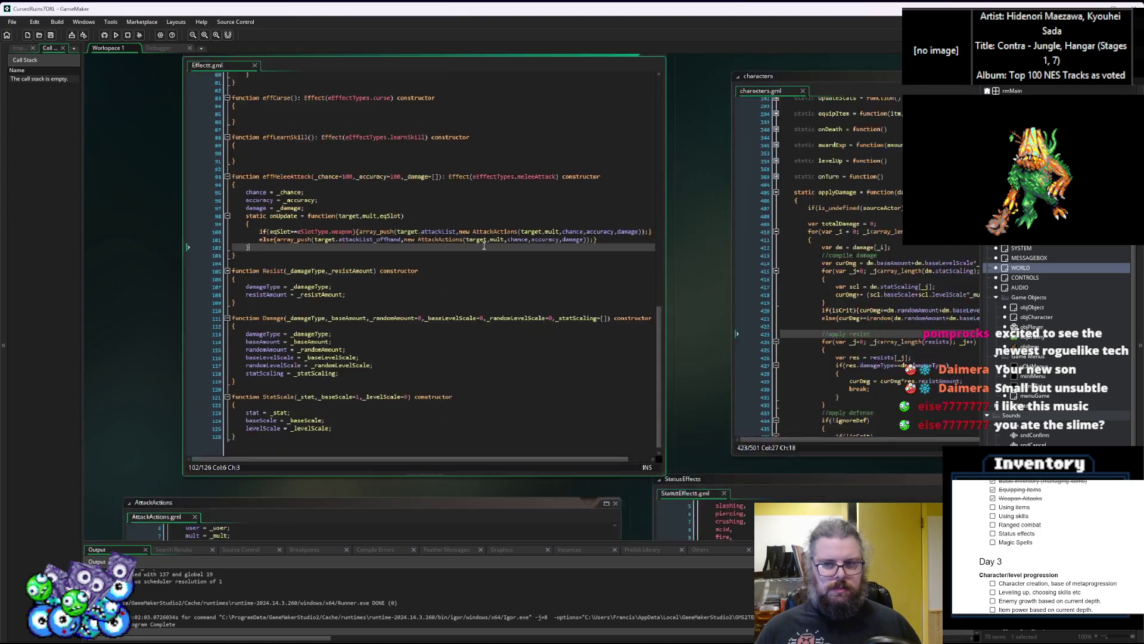
pyautogui.click(471, 285)
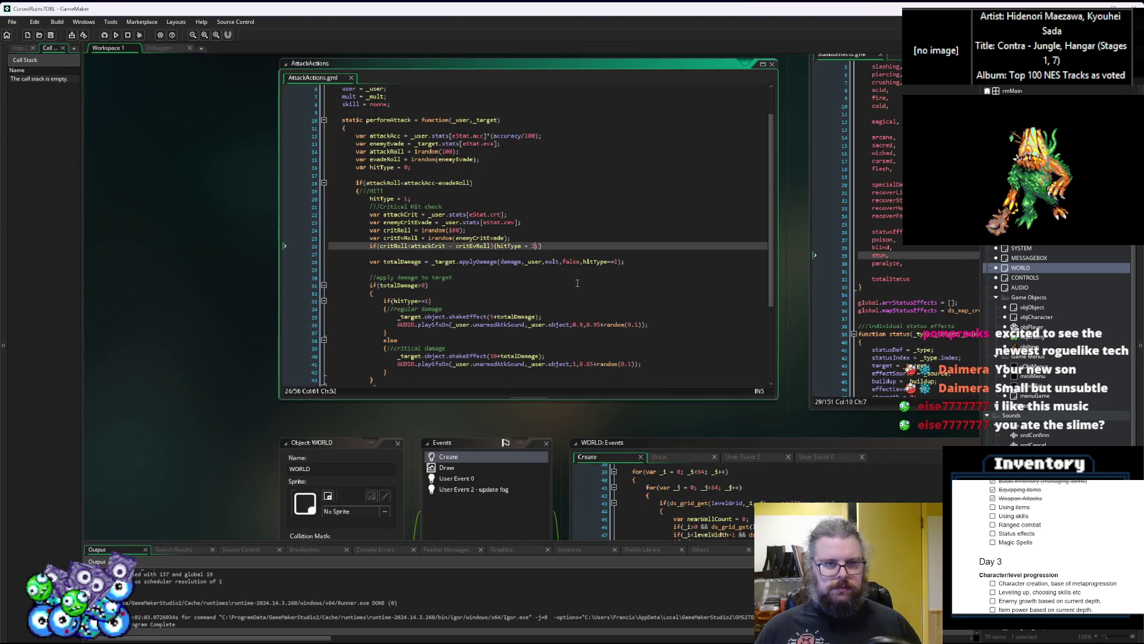
# Move through the workspace to act_consumeItem in the characterActions script
pyautogui.click(903, 328)
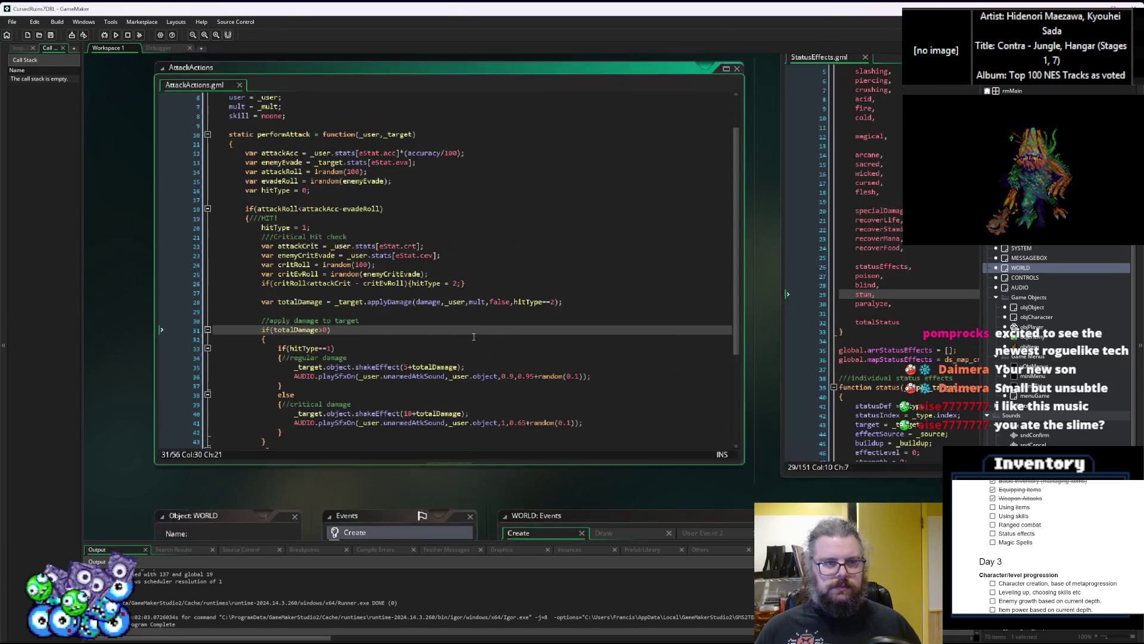
pyautogui.click(286, 532)
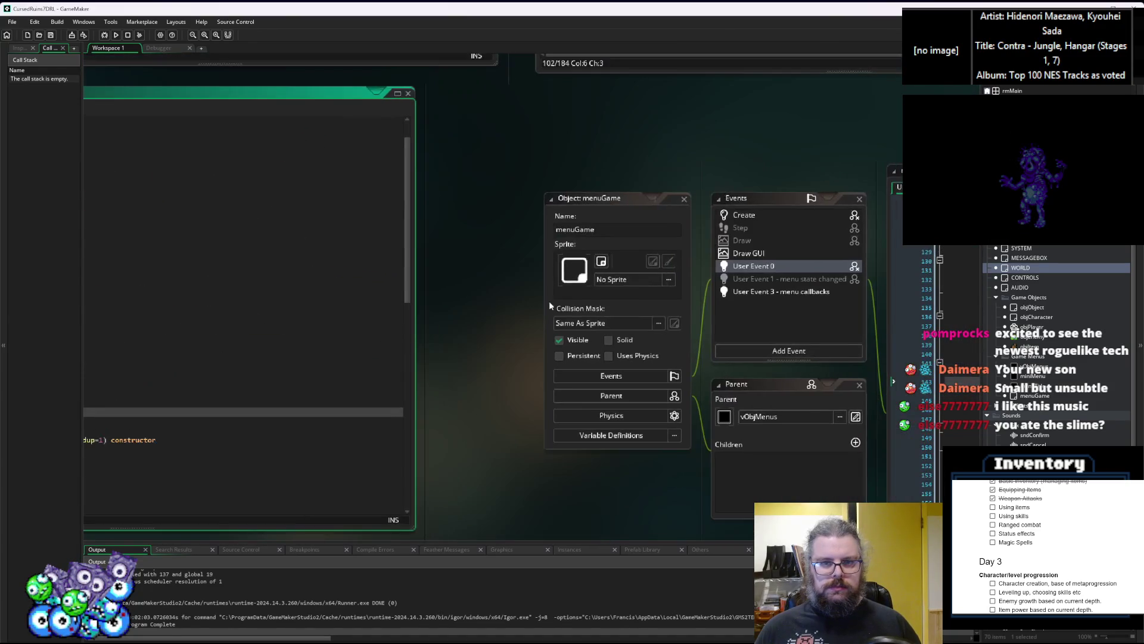
pyautogui.click(544, 257)
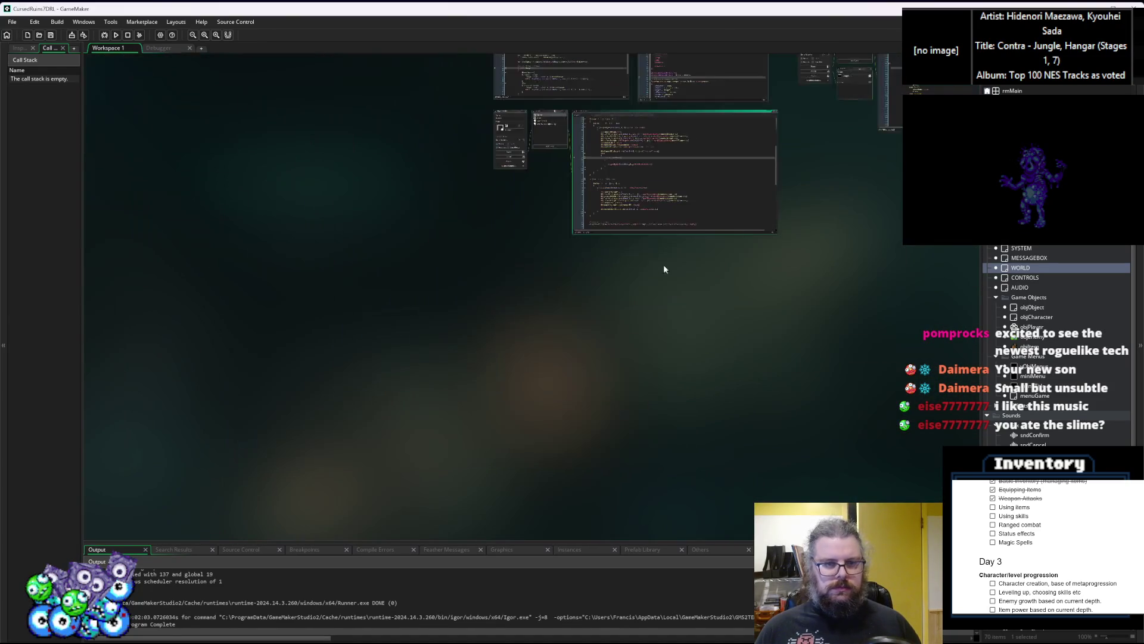
pyautogui.click(687, 278)
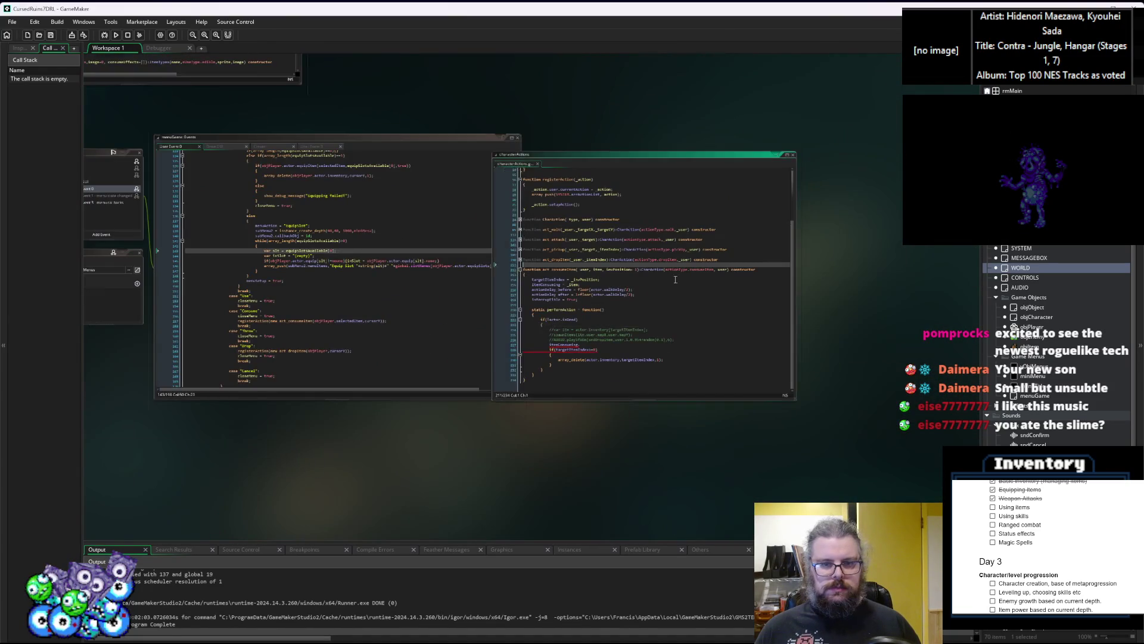
pyautogui.click(578, 419)
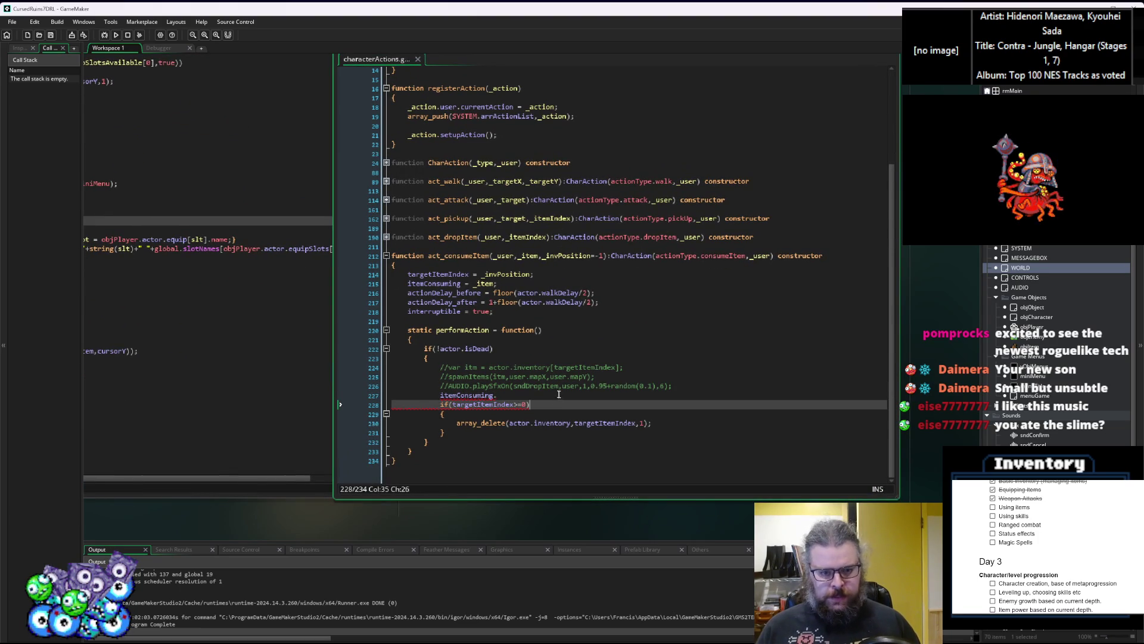
# Complete line 227 as itemConsuming.onConsume(user) in act_consumeItem
pyautogui.click(524, 396)
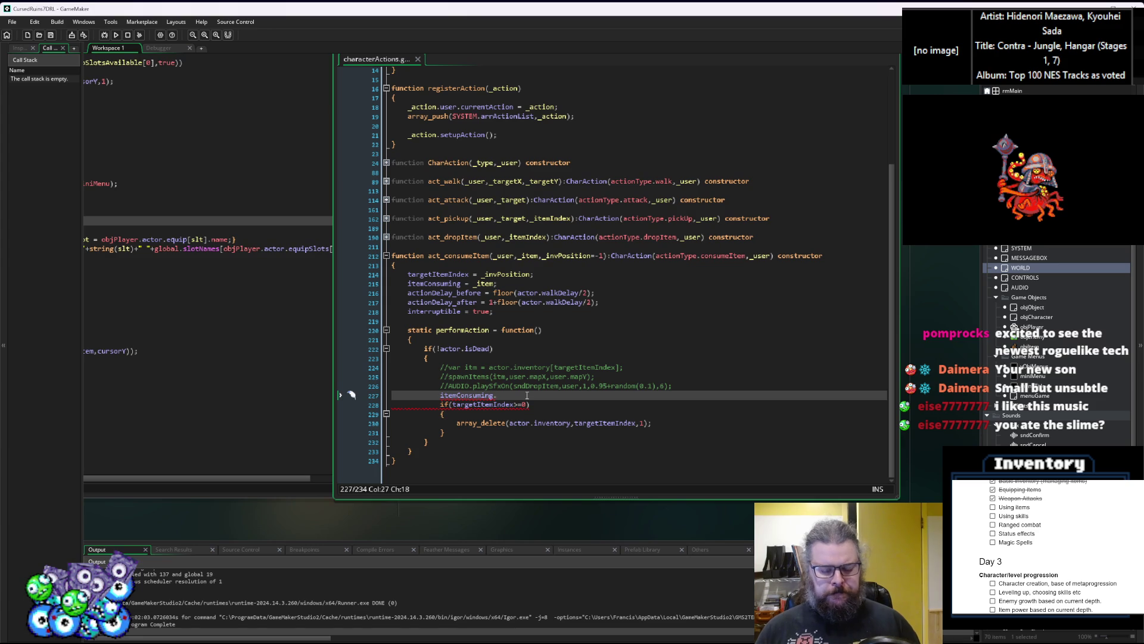
pyautogui.press('BackSpace')
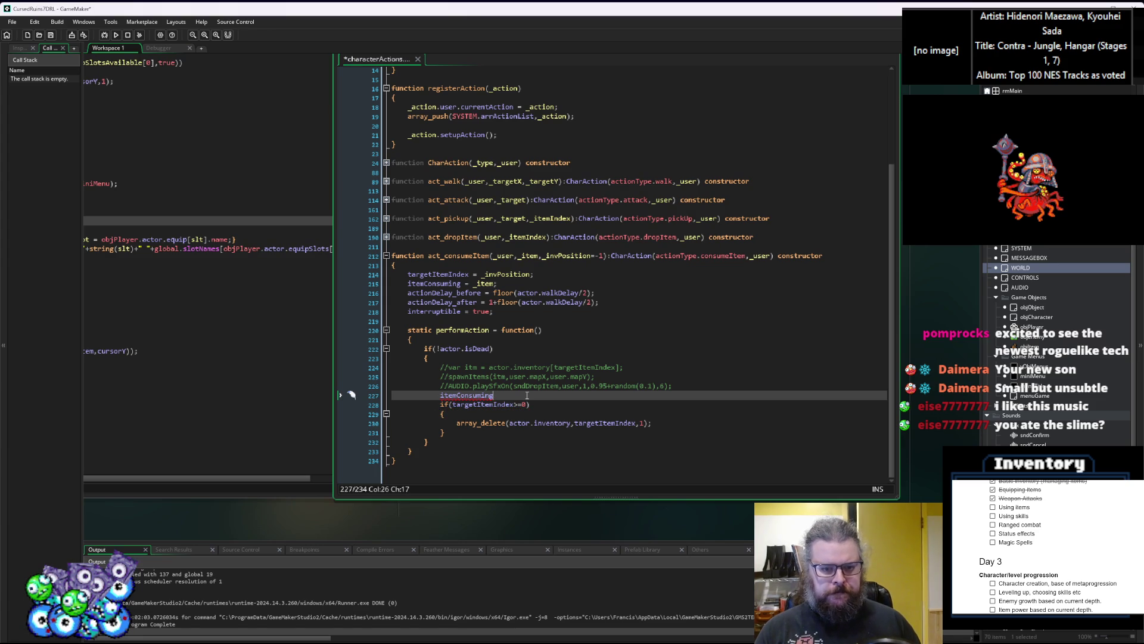
pyautogui.write('.')
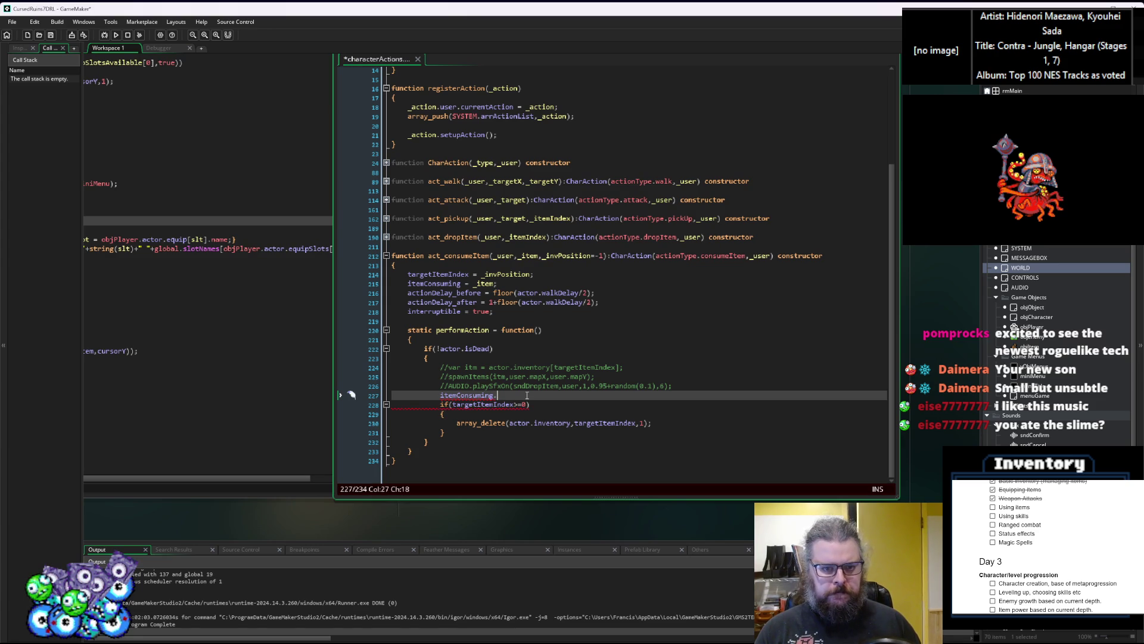
pyautogui.write('o')
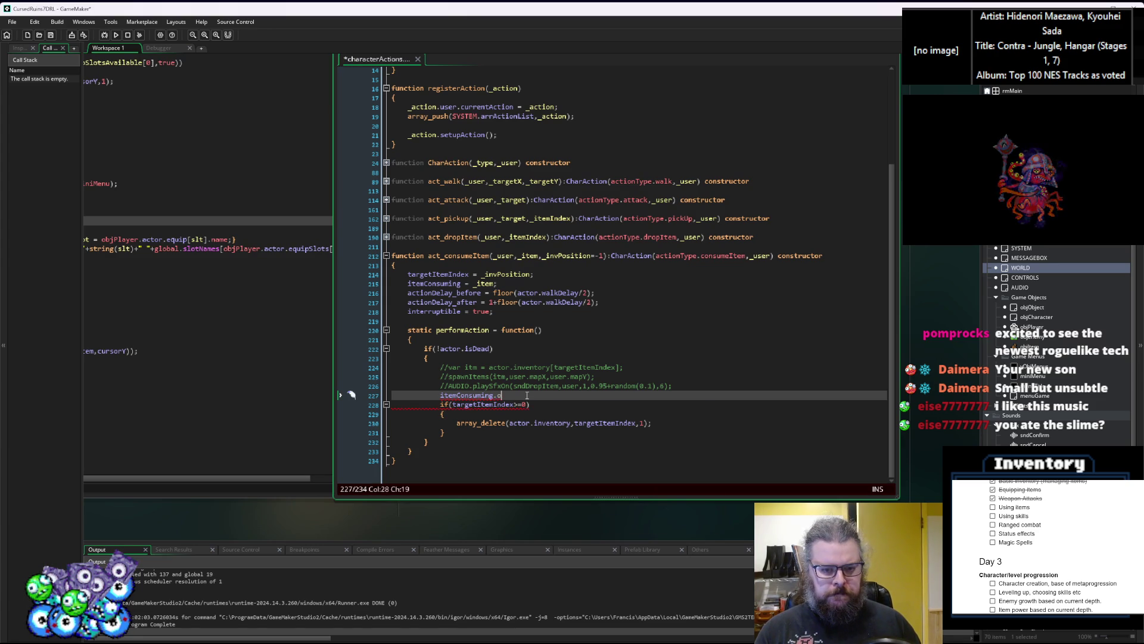
pyautogui.write('nCon()')
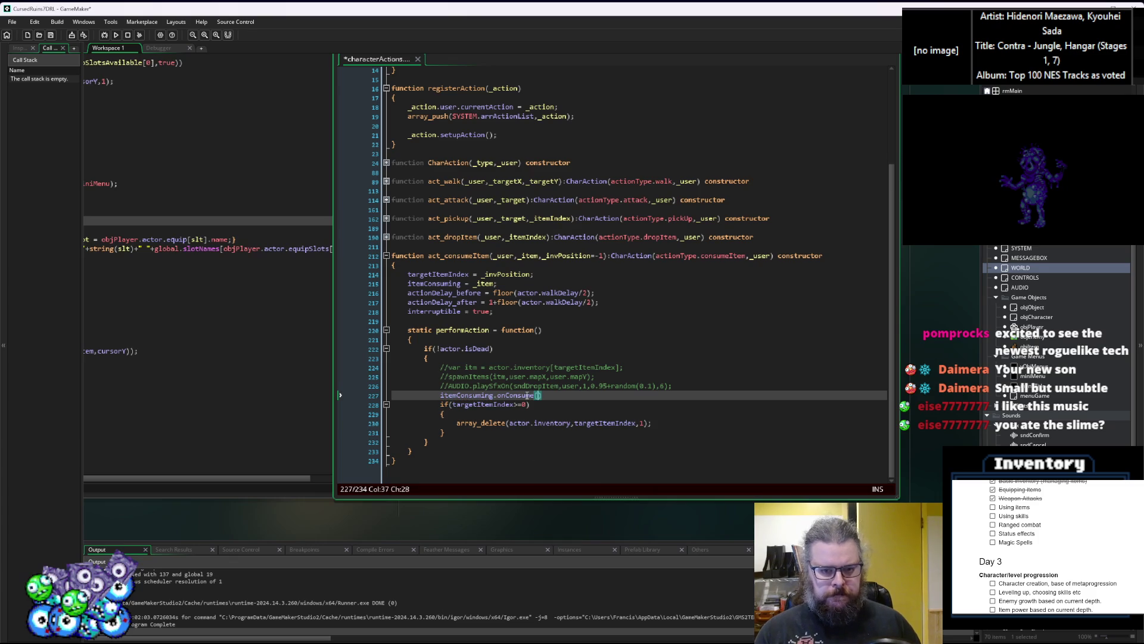
pyautogui.write('u')
pyautogui.press('BackSpace')
pyautogui.write('ta')
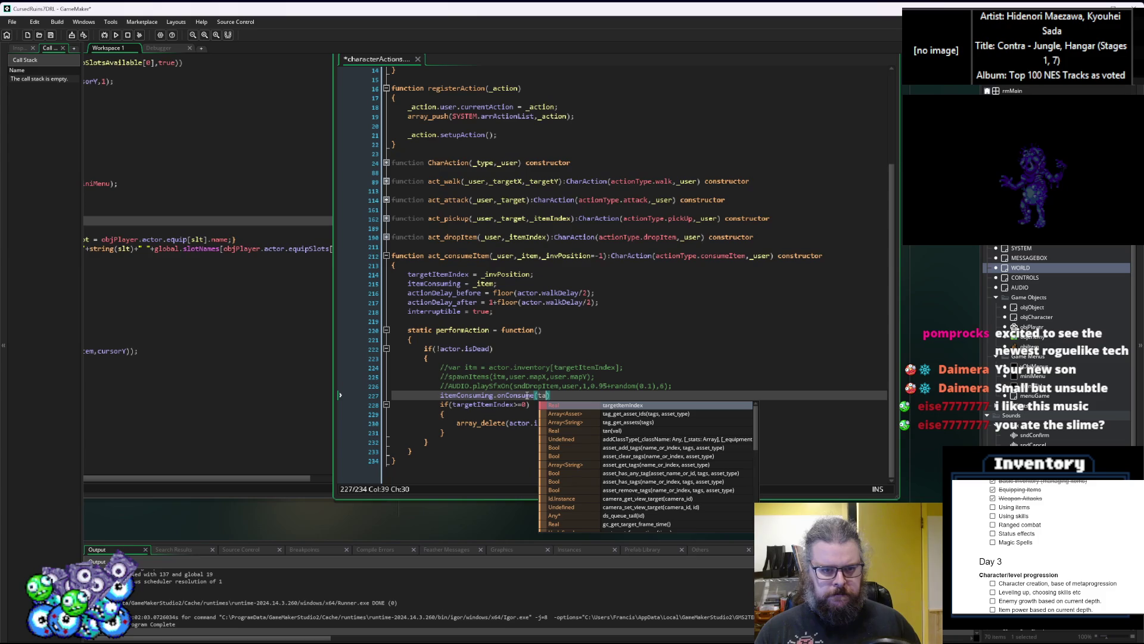
pyautogui.press('BackSpace')
pyautogui.press('BackSpace')
pyautogui.write('user')
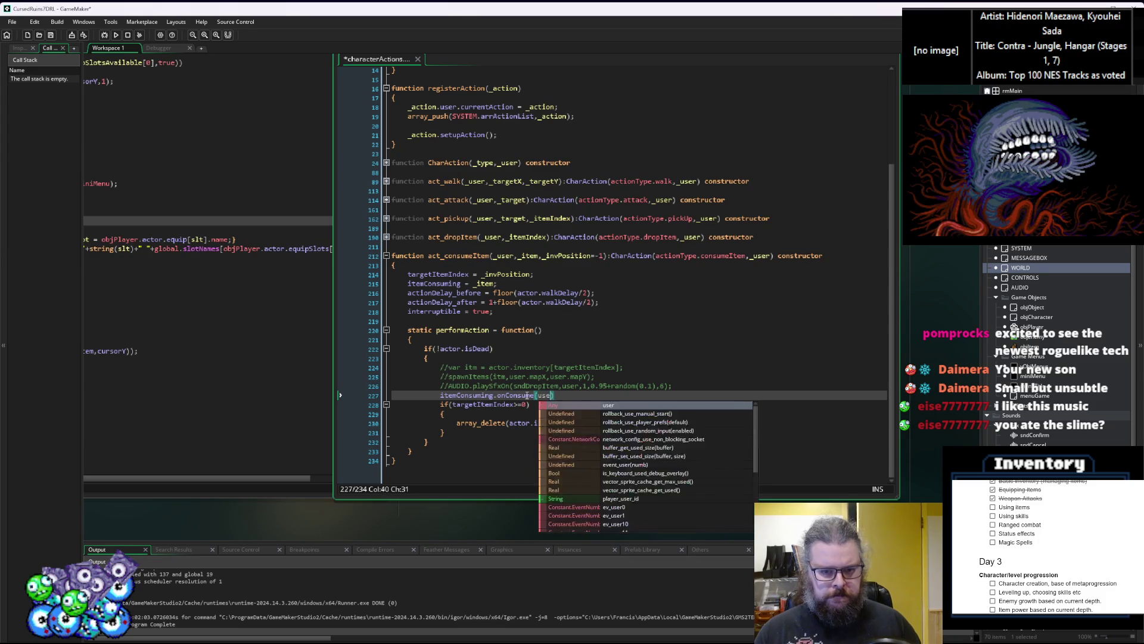
pyautogui.write(',')
pyautogui.press('BackSpace')
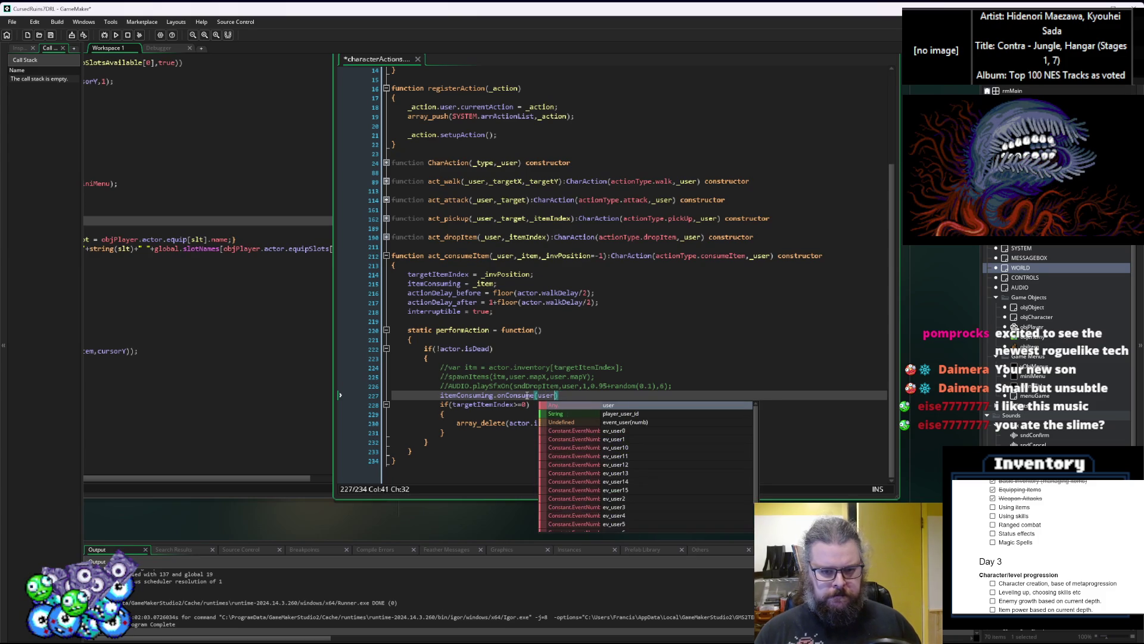
# Bring the menuGame Events code into focus
pyautogui.click(394, 265)
pyautogui.scroll(-2, 189, 268)
pyautogui.click(190, 268)
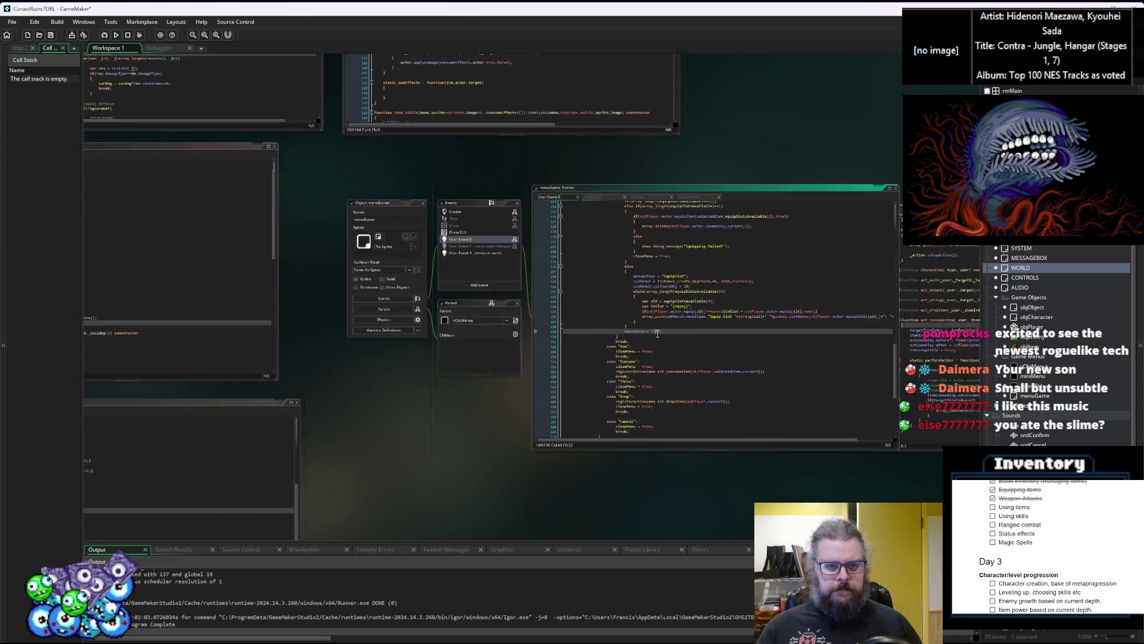
# Inspect the menu's Consume option code alongside act_consumeItem's definition
pyautogui.middleClick(545, 352)
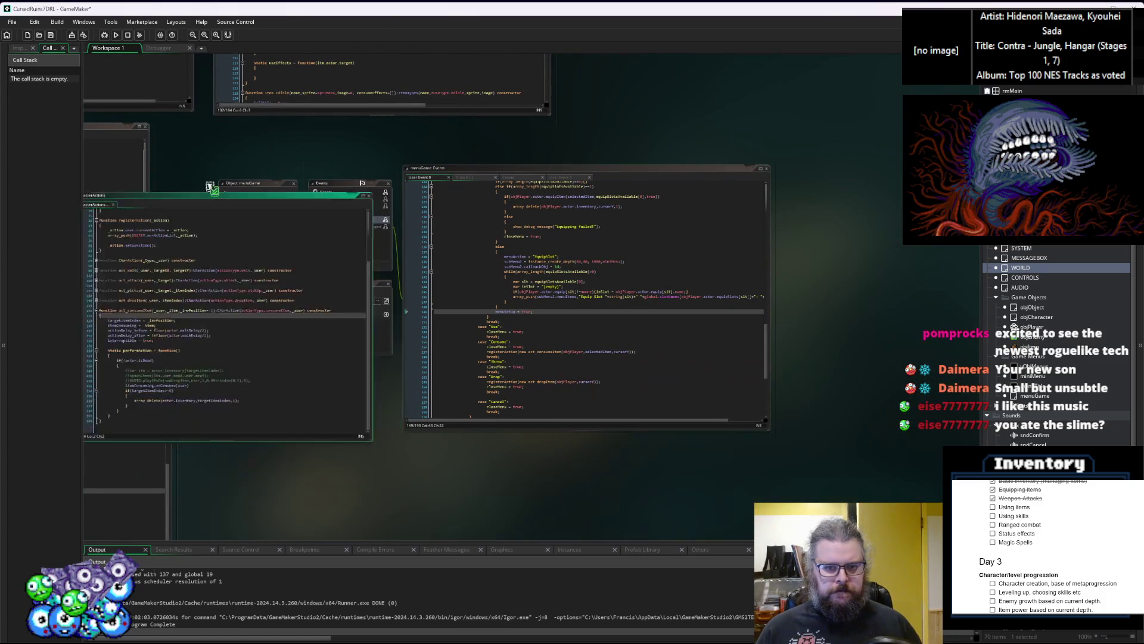
pyautogui.click(557, 356)
pyautogui.keyDown('ctrl'); pyautogui.scroll(2, 561, 346); pyautogui.keyUp('ctrl')
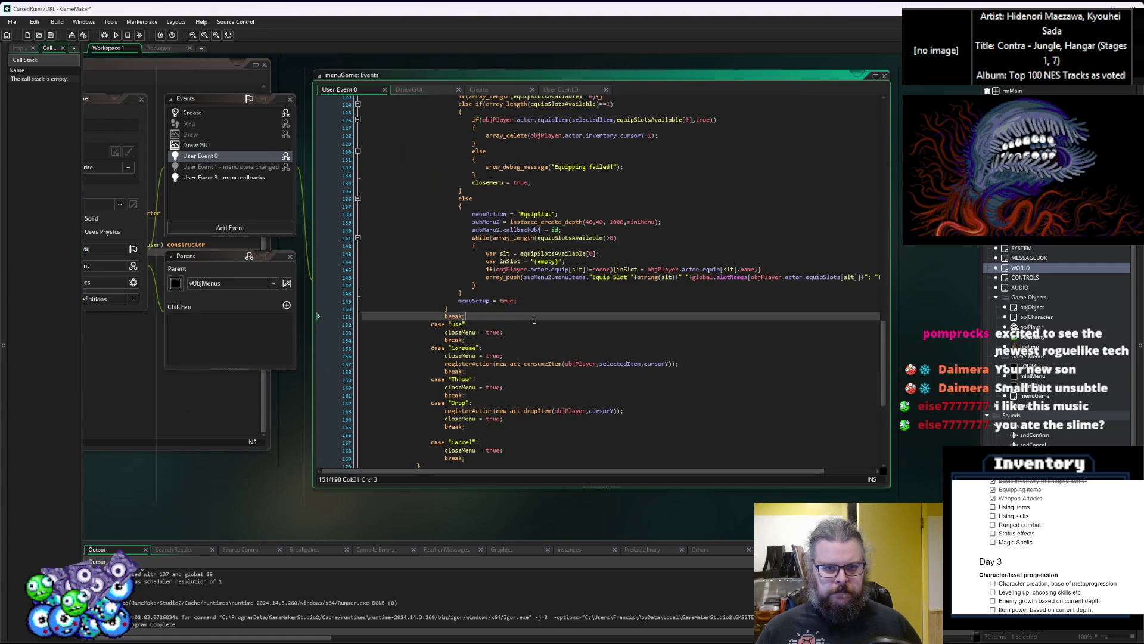
pyautogui.scroll(3, 571, 444)
pyautogui.keyDown('ctrl'); pyautogui.scroll(-3, 570, 445); pyautogui.keyUp('ctrl')
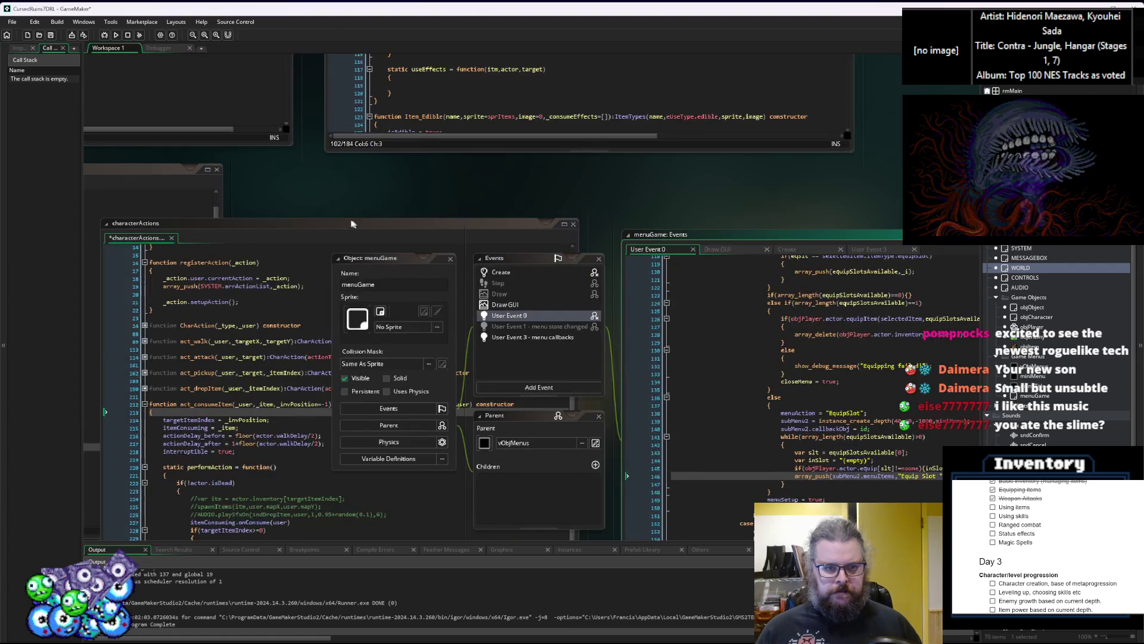
pyautogui.keyDown('ctrl'); pyautogui.scroll(3, 774, 283); pyautogui.keyUp('ctrl')
pyautogui.scroll(5, 681, 302)
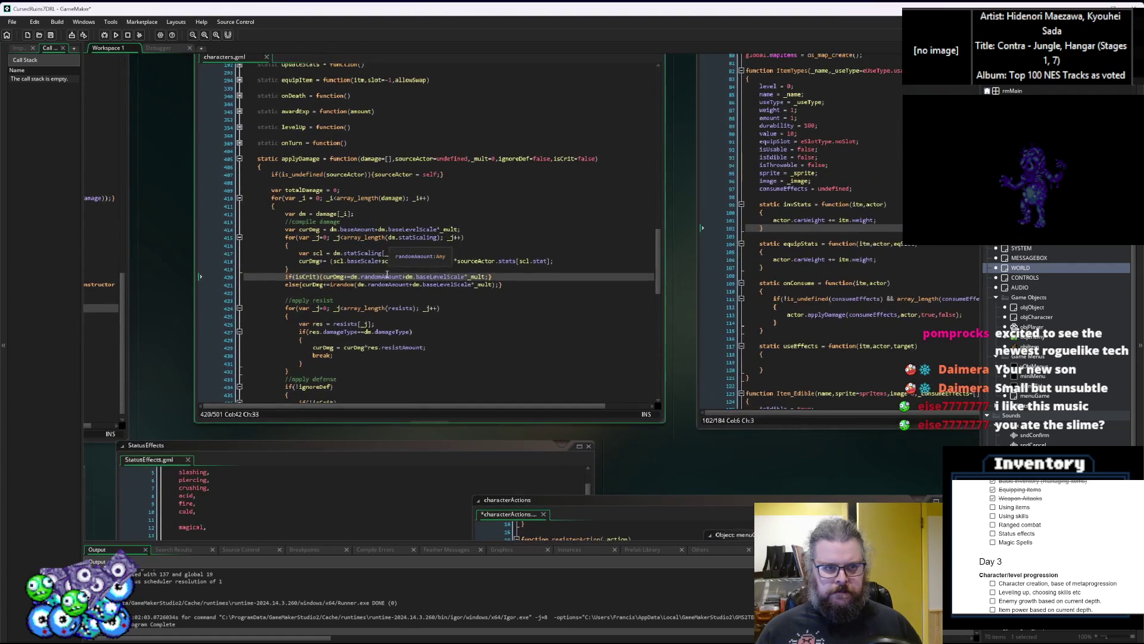
pyautogui.scroll(-4, 553, 332)
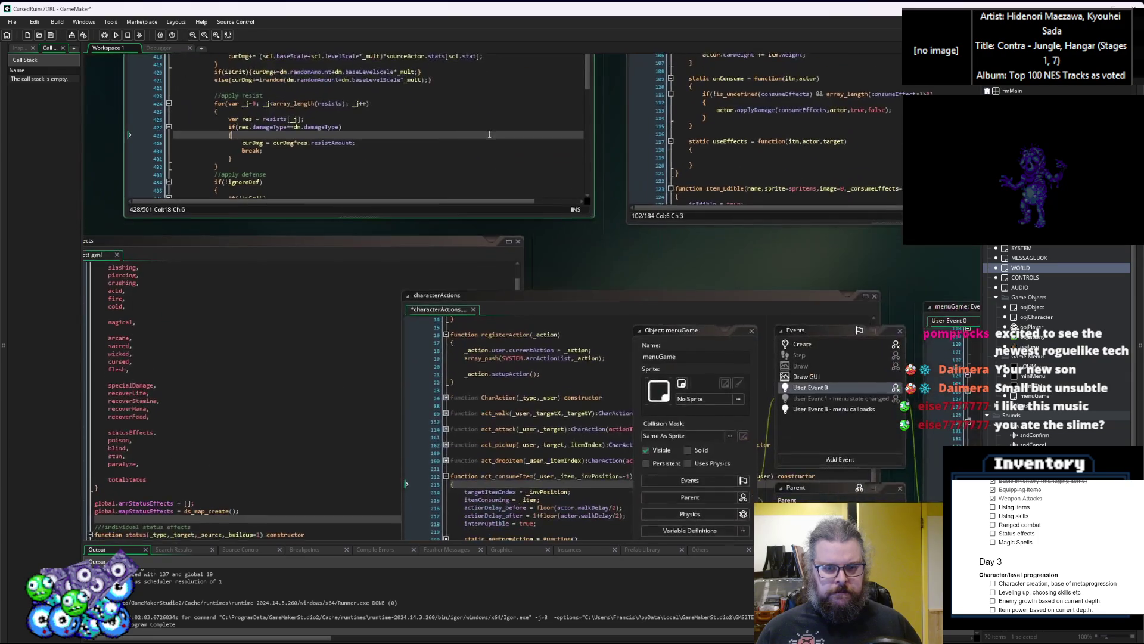
# Cycle past the Effects script to the ItemStructs code window
pyautogui.hotkey('ctrl', 'Tab')
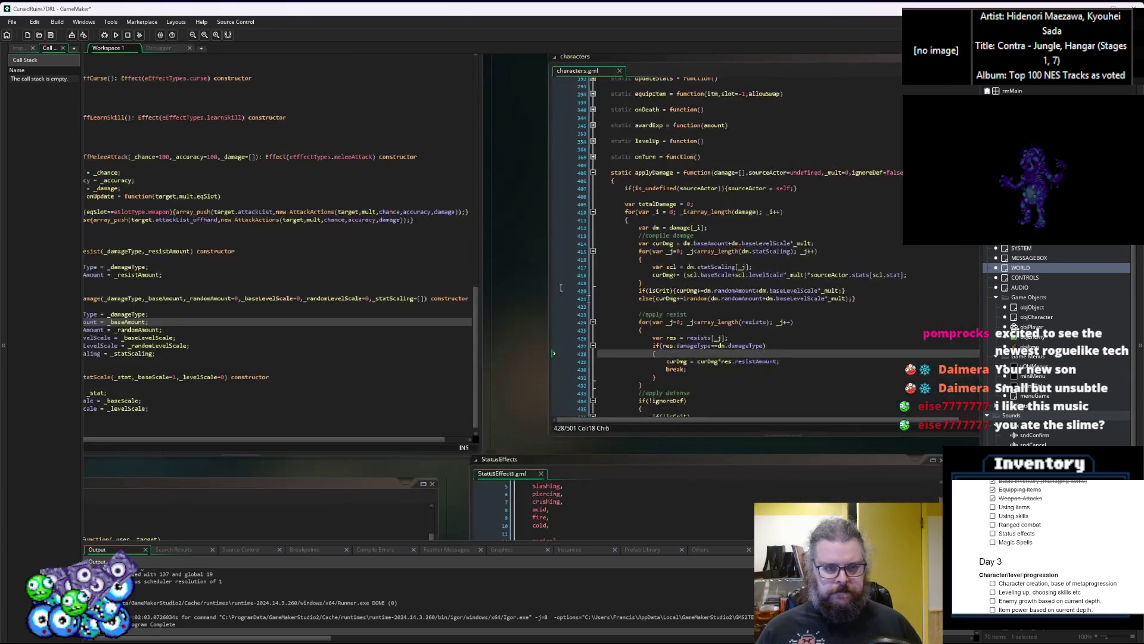
pyautogui.scroll(10, 417, 334)
pyautogui.click(413, 316)
pyautogui.scroll(-3, 524, 242)
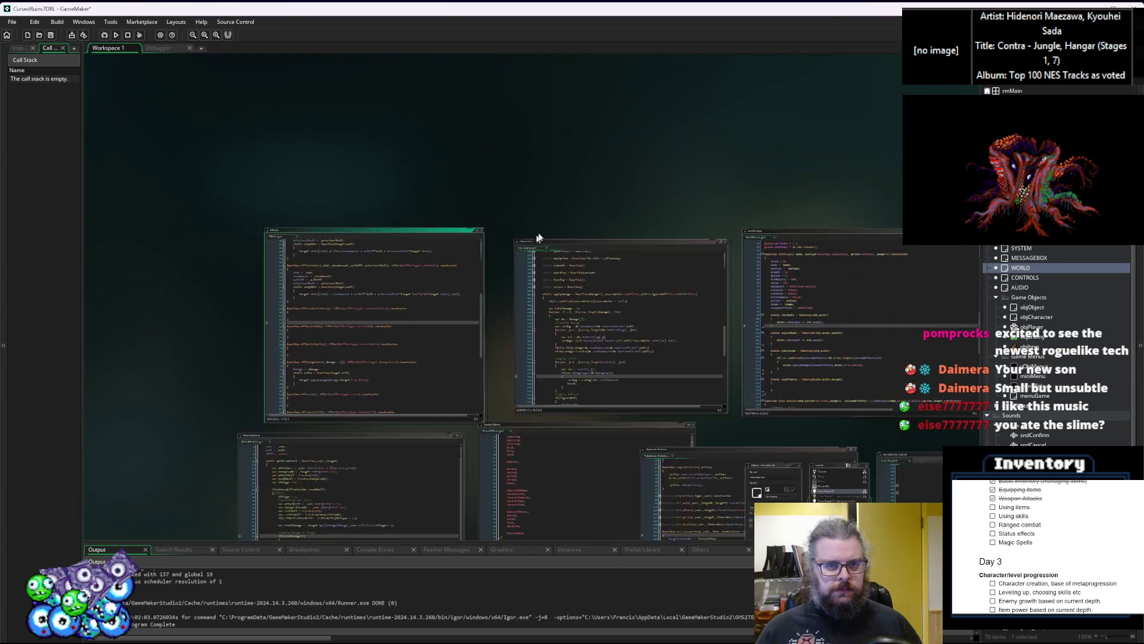
pyautogui.scroll(3, 532, 270)
pyautogui.hotkey('ctrl', 'Tab')
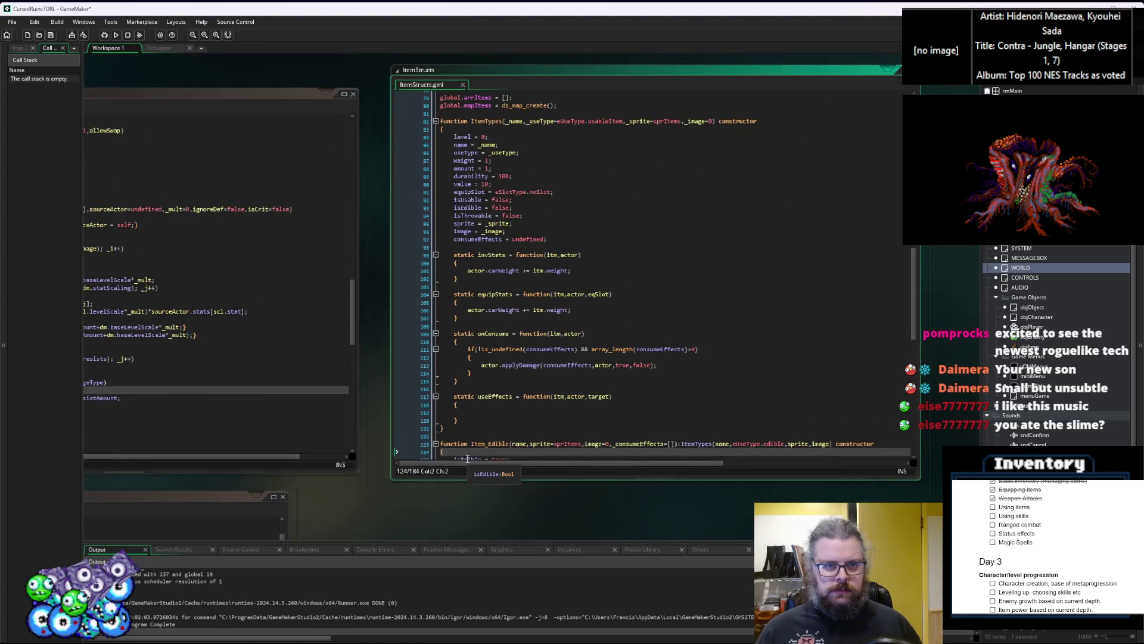
# Add ',level' after actor in onConsume's applyDamage call and save ItemStructs
pyautogui.click(671, 429)
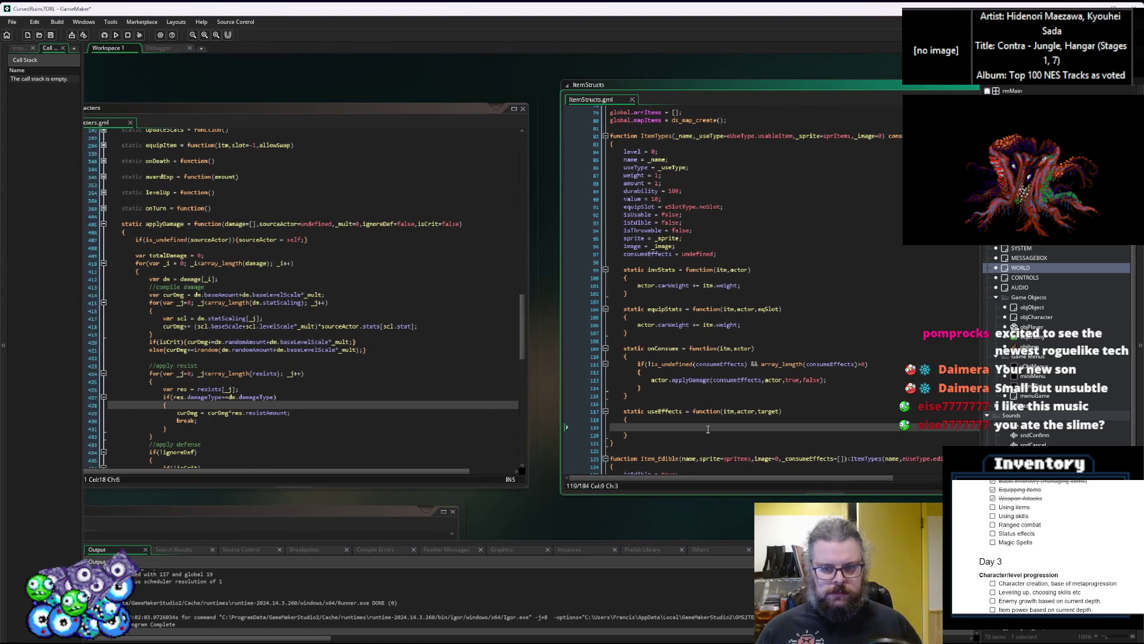
pyautogui.click(783, 380)
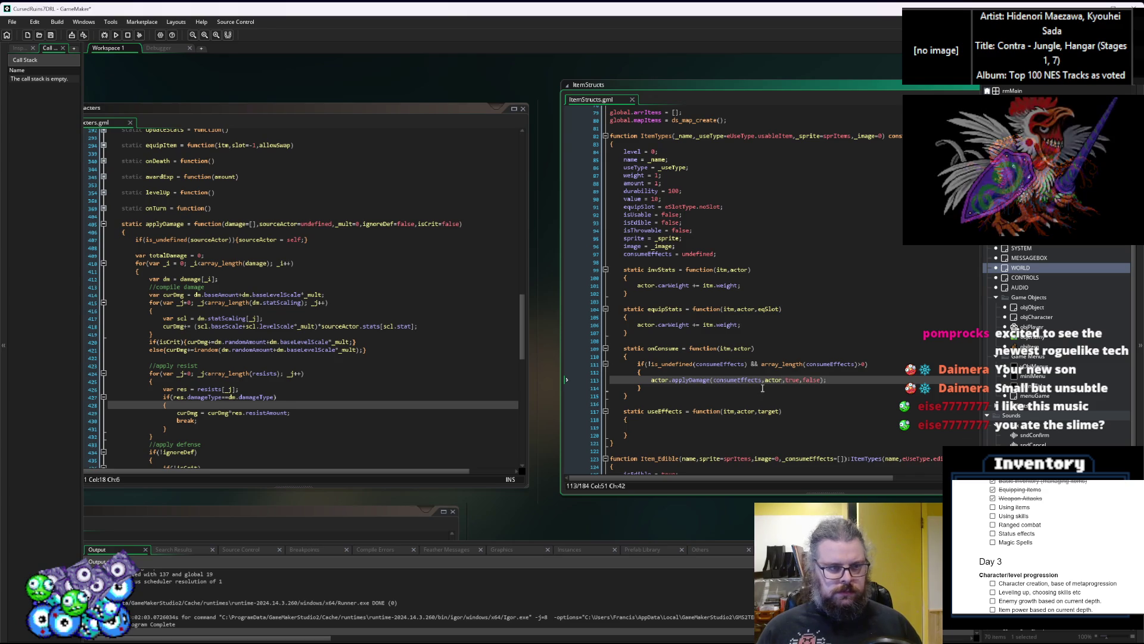
pyautogui.click(765, 365)
pyautogui.click(804, 355)
pyautogui.write(',')
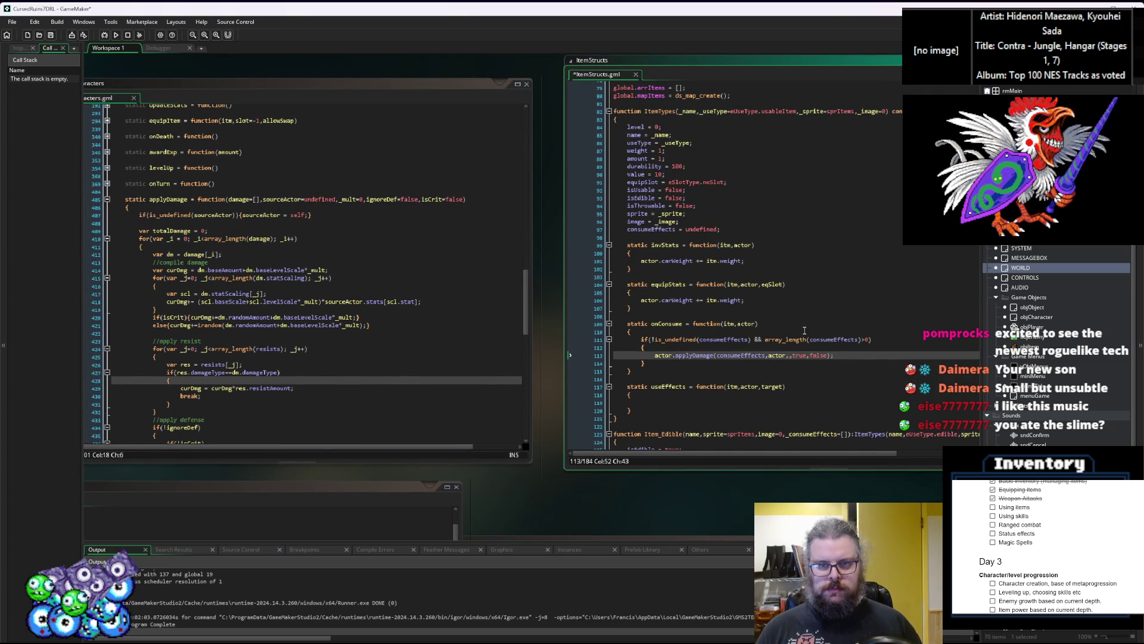
pyautogui.write('level')
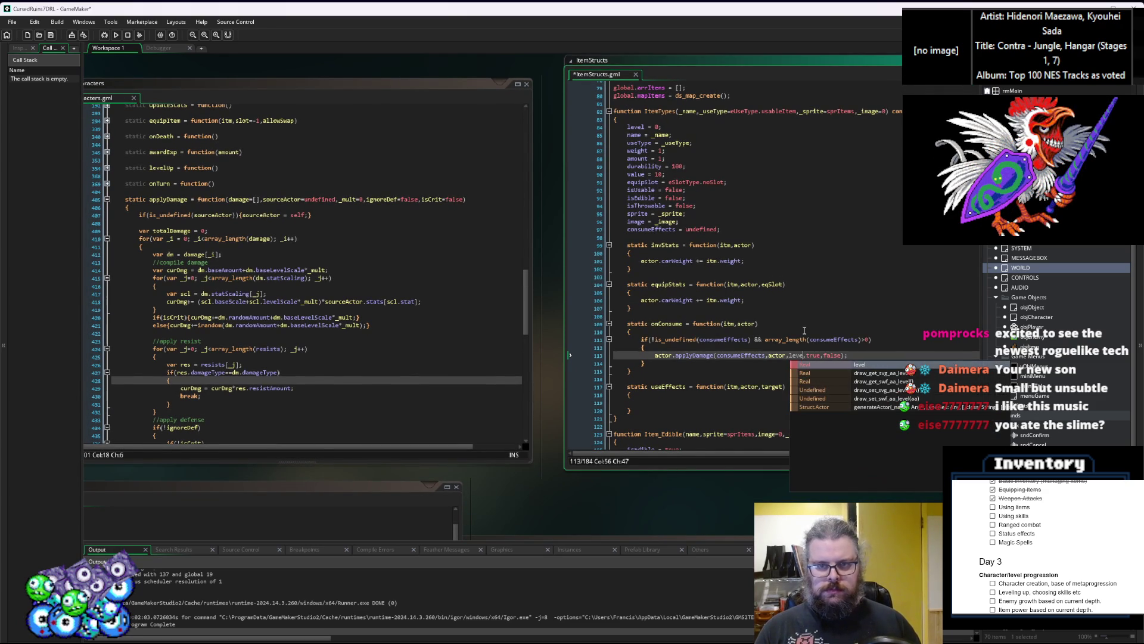
pyautogui.press('Escape')
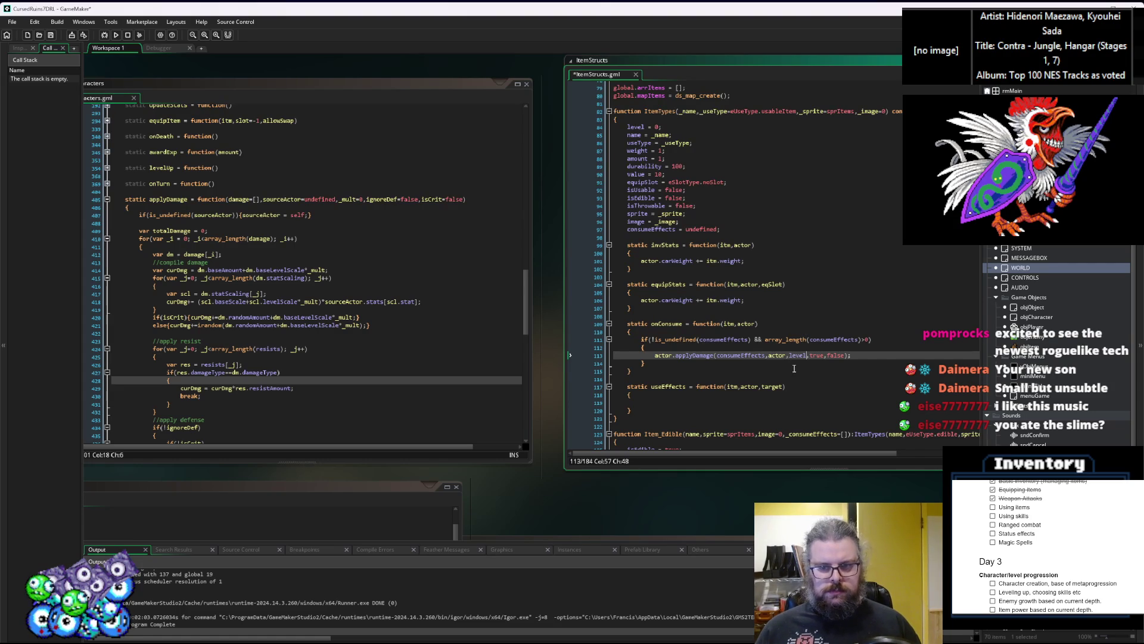
pyautogui.click(799, 355)
pyautogui.click(55, 35)
# Inspect consumeEffects' uses around line 113, then launch the game under the debugger
pyautogui.doubleClick(694, 355)
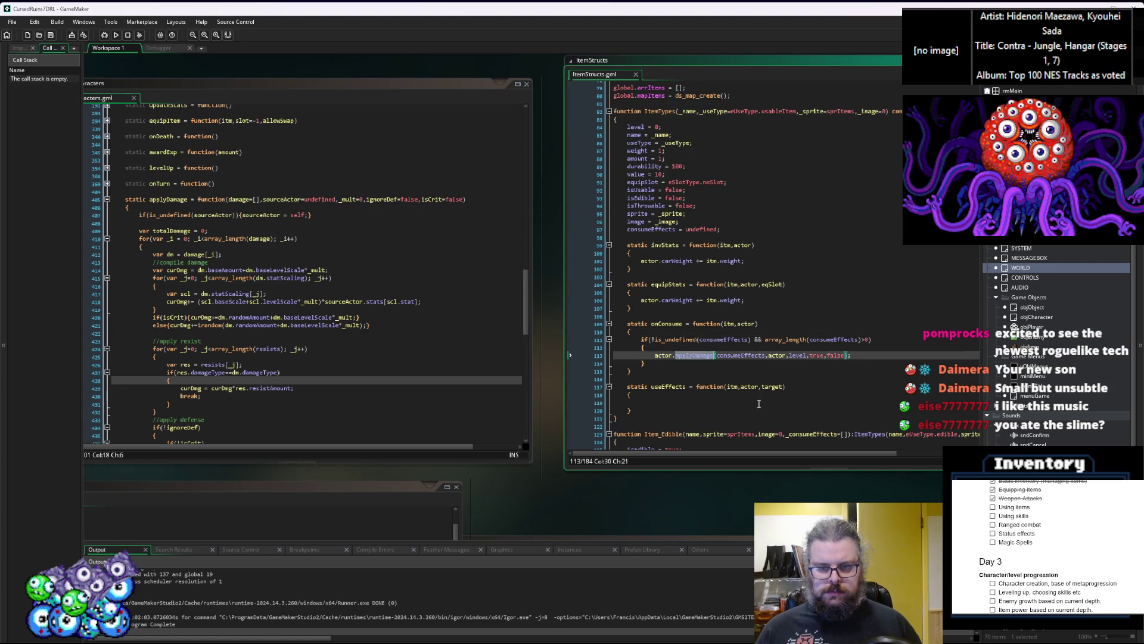
pyautogui.moveTo(759, 404); pyautogui.dragTo(584, 361)
pyautogui.click(554, 313)
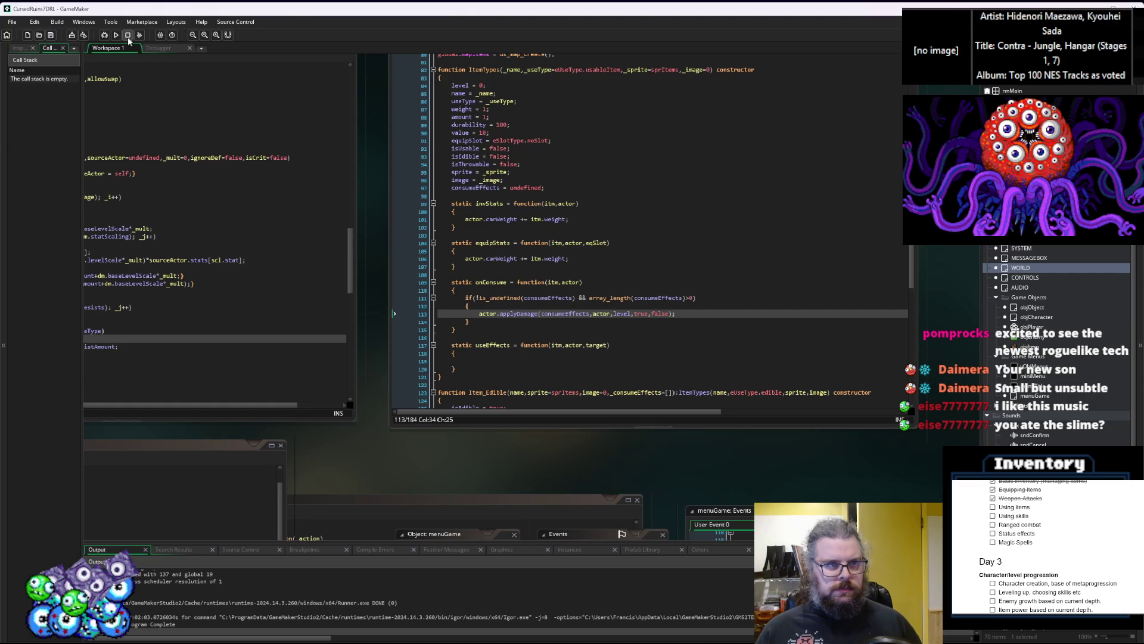
pyautogui.click(583, 321)
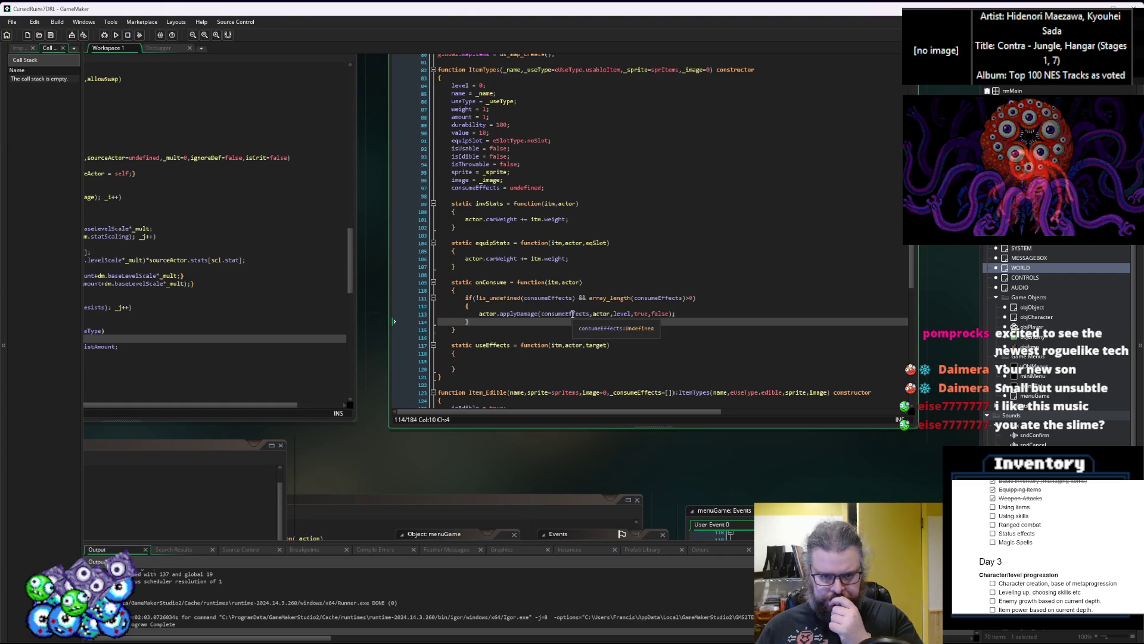
pyautogui.doubleClick(572, 314)
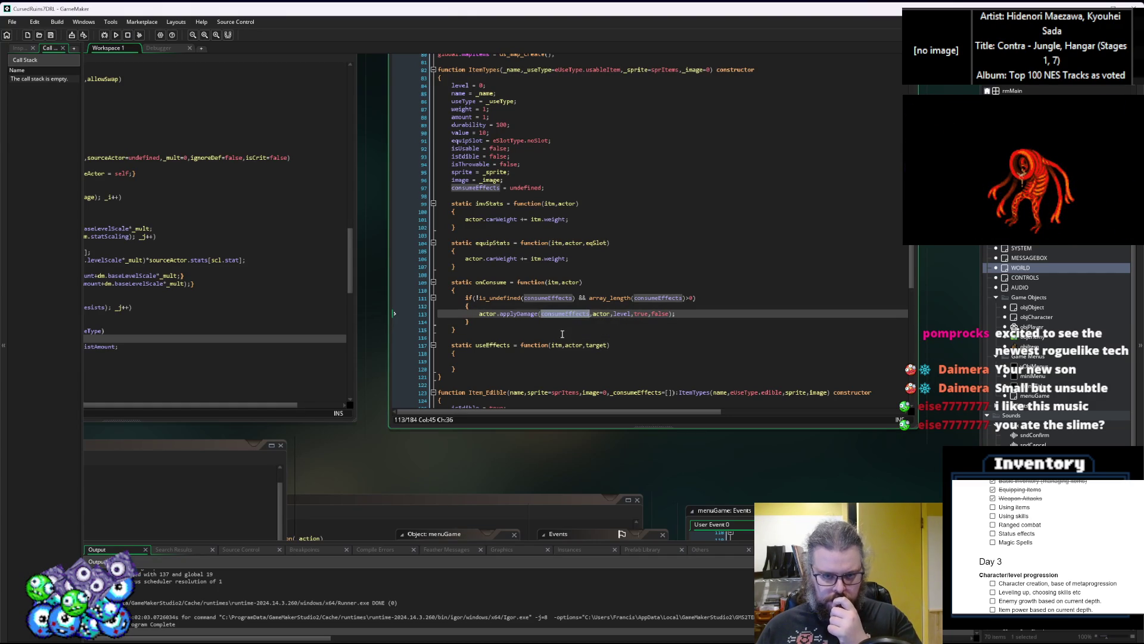
pyautogui.click(562, 334)
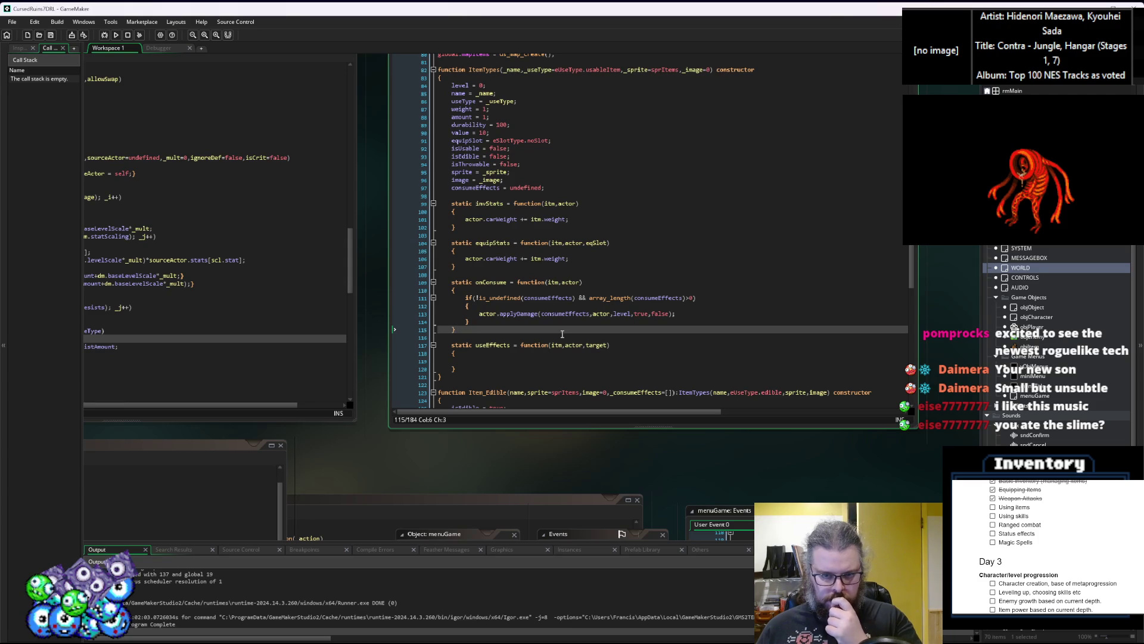
pyautogui.click(581, 357)
pyautogui.moveTo(580, 357); pyautogui.dragTo(781, 175)
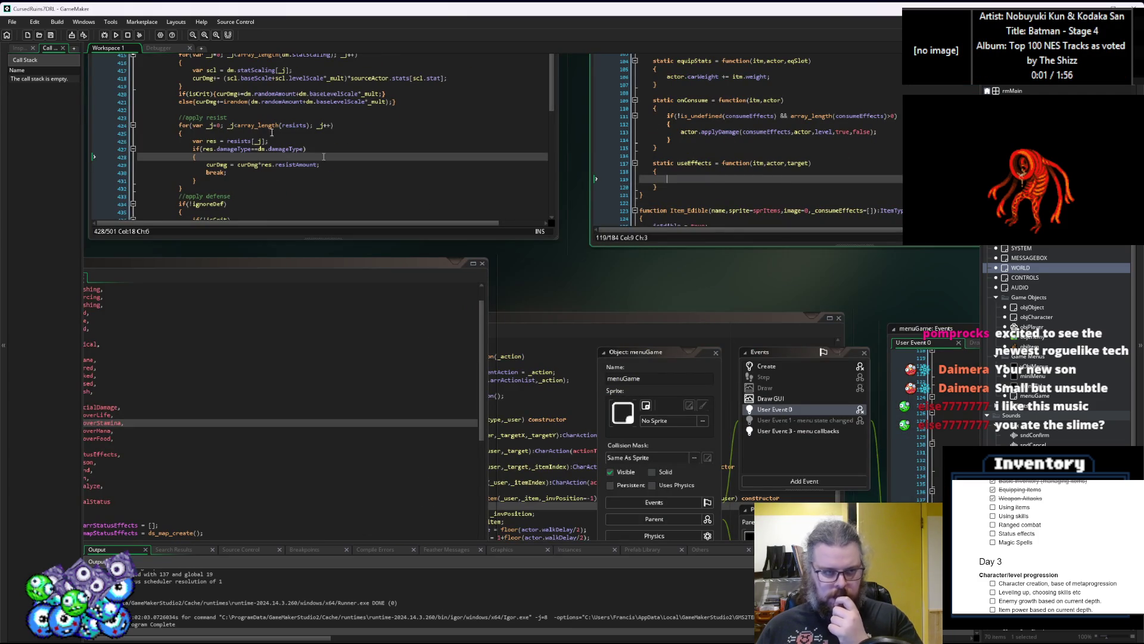
pyautogui.click(105, 35)
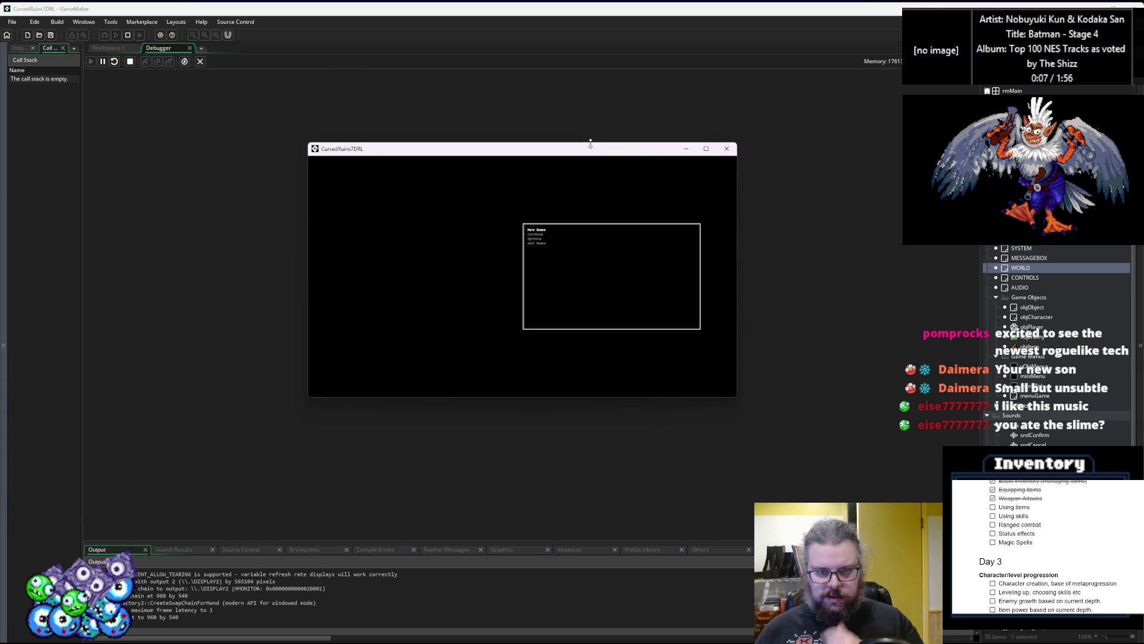
# Start a New Game, step right and left, then consume an inventory item
pyautogui.press('Return')
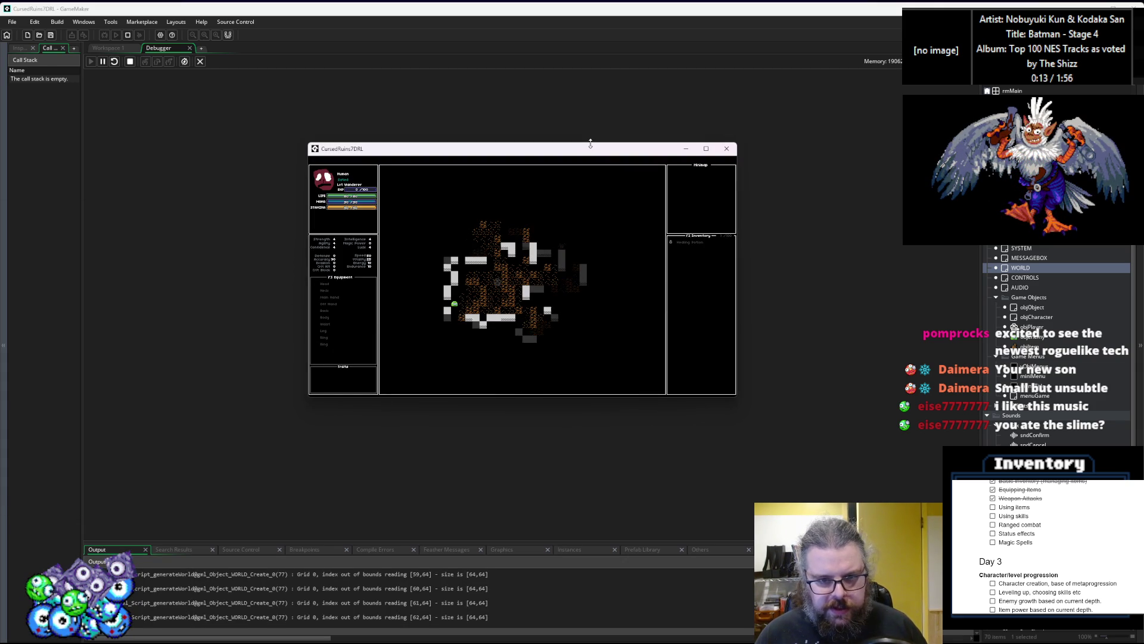
pyautogui.press('Right')
pyautogui.press('Left')
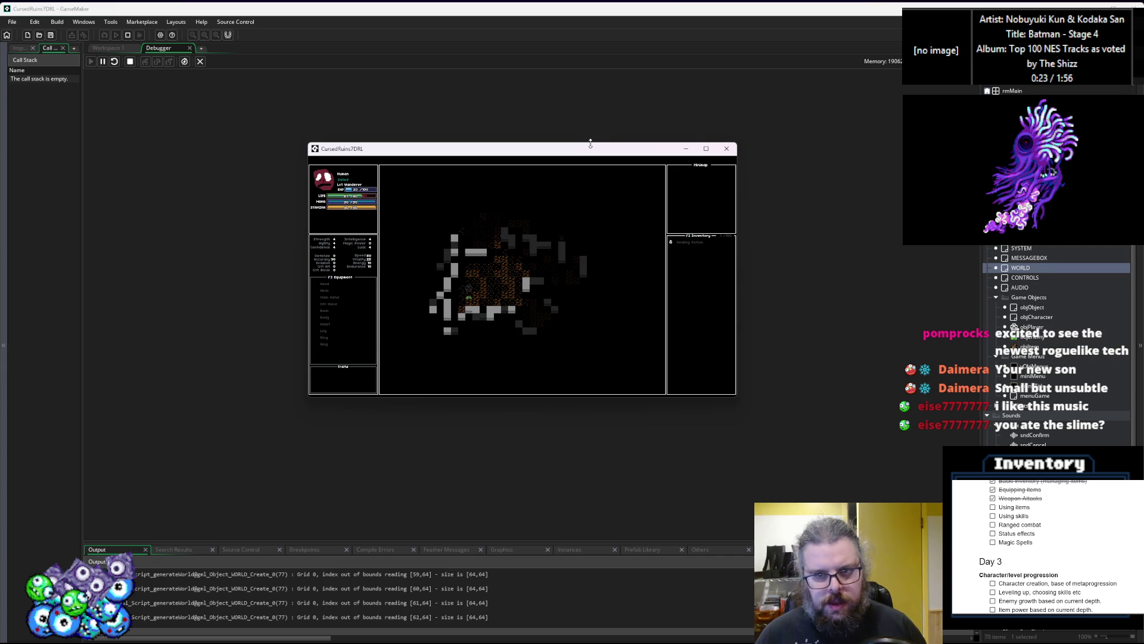
pyautogui.press('a')
pyautogui.press('Return')
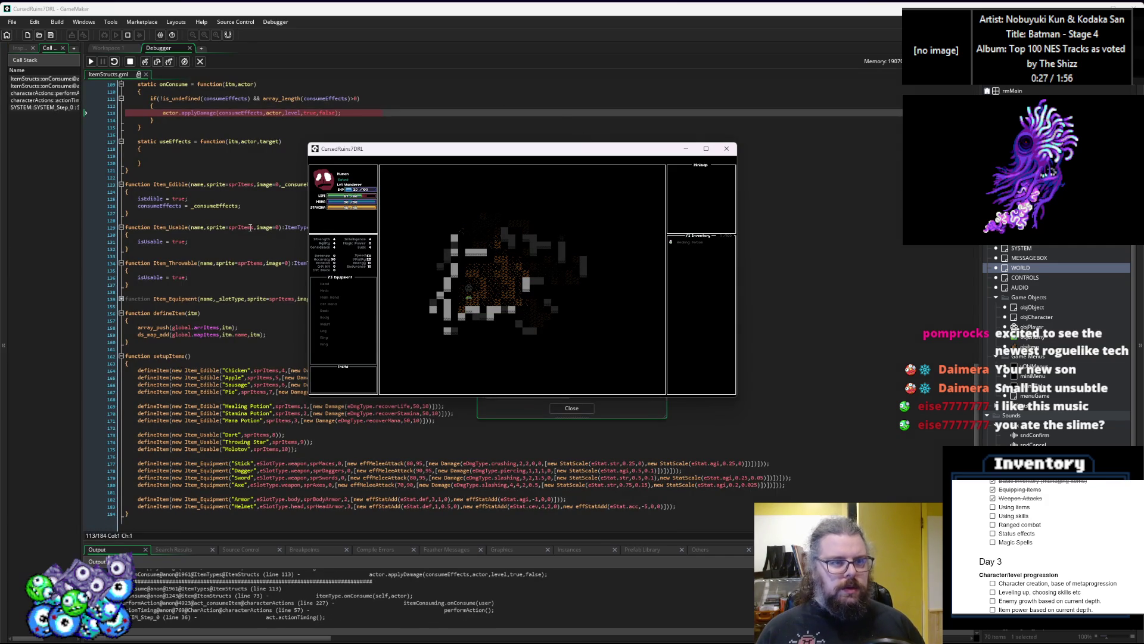
# Resume past the line 113 breakpoint and close the Code Error dialog
pyautogui.scroll(3, 318, 166)
pyautogui.press('F5')
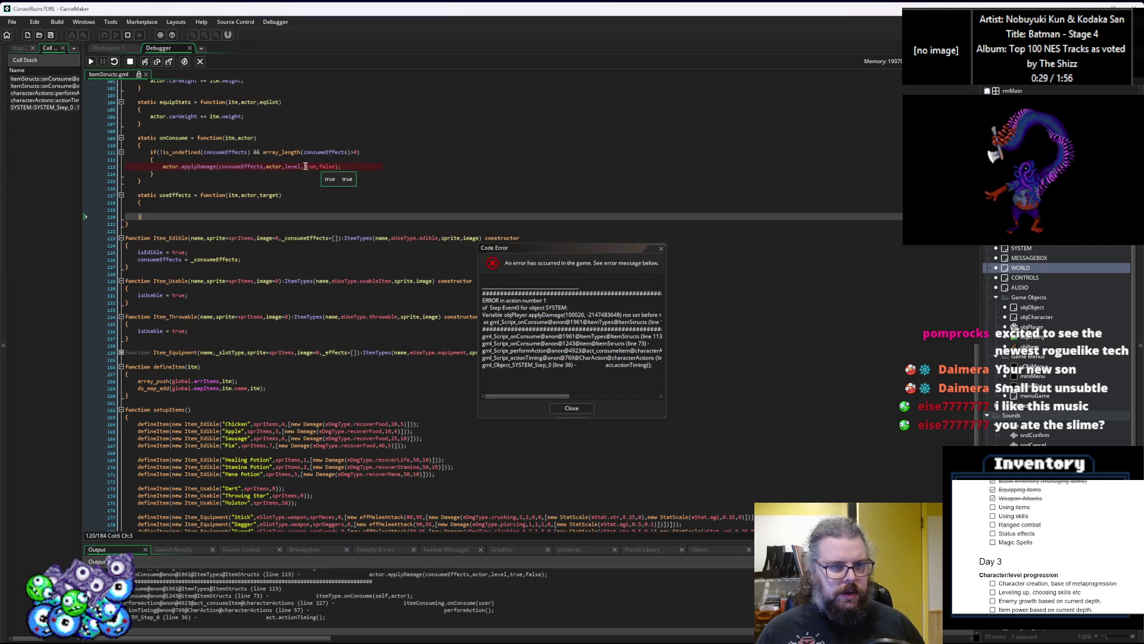
pyautogui.click(294, 167)
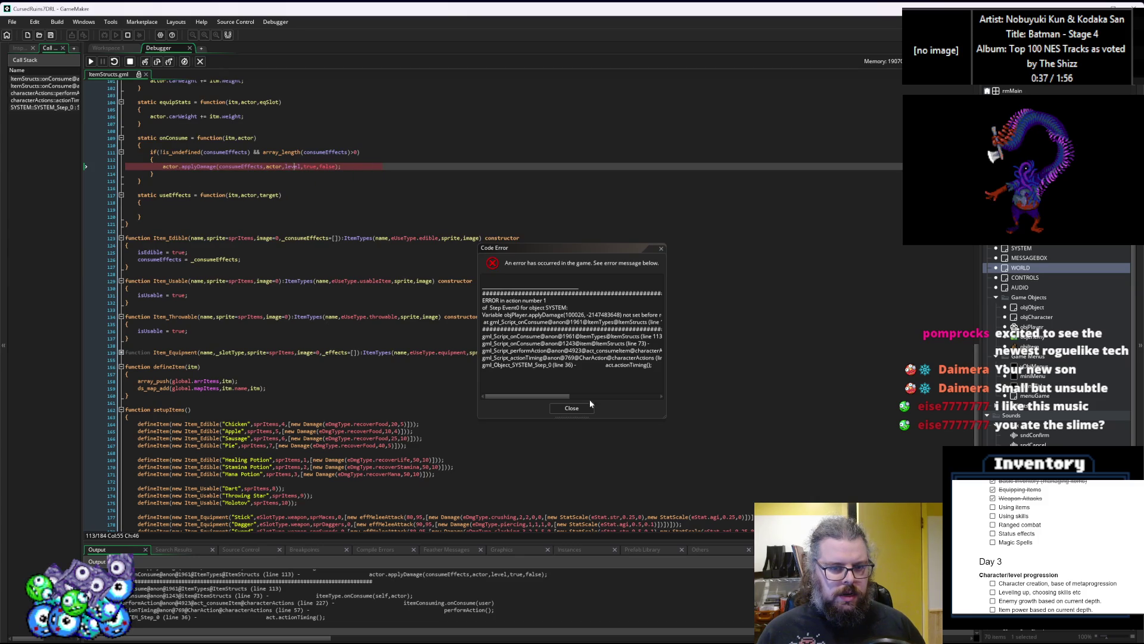
pyautogui.click(571, 408)
# Highlight actor's uses, then follow the call stack to line 73's itemType.onConsume(self,actor)
pyautogui.scroll(3, 243, 209)
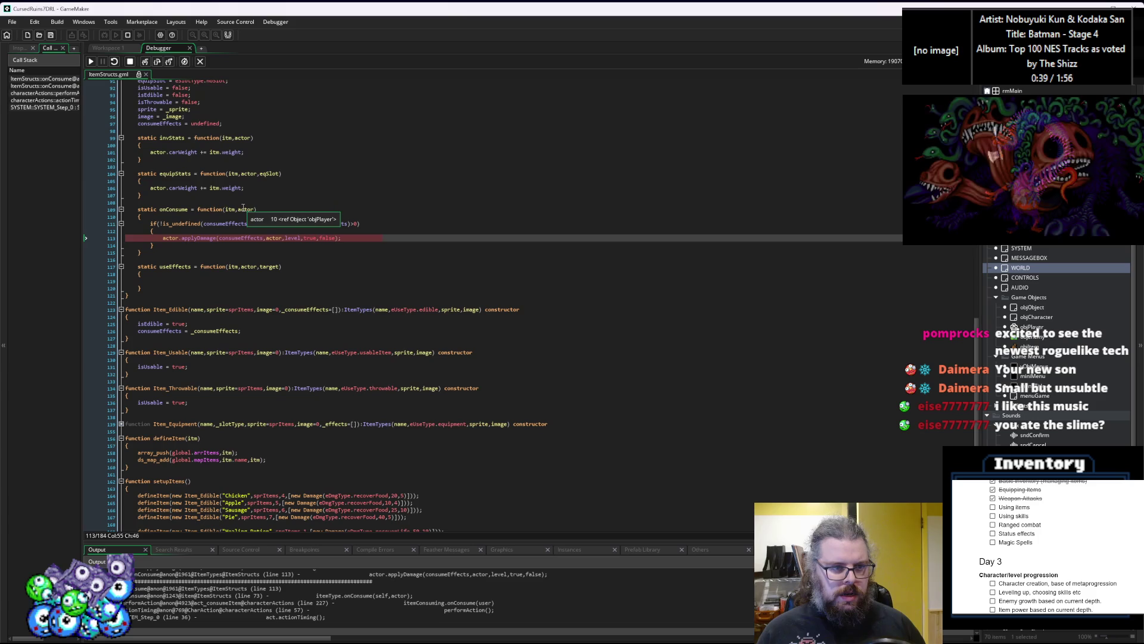
pyautogui.click(243, 209)
pyautogui.doubleClick(243, 209)
pyautogui.scroll(3, 279, 222)
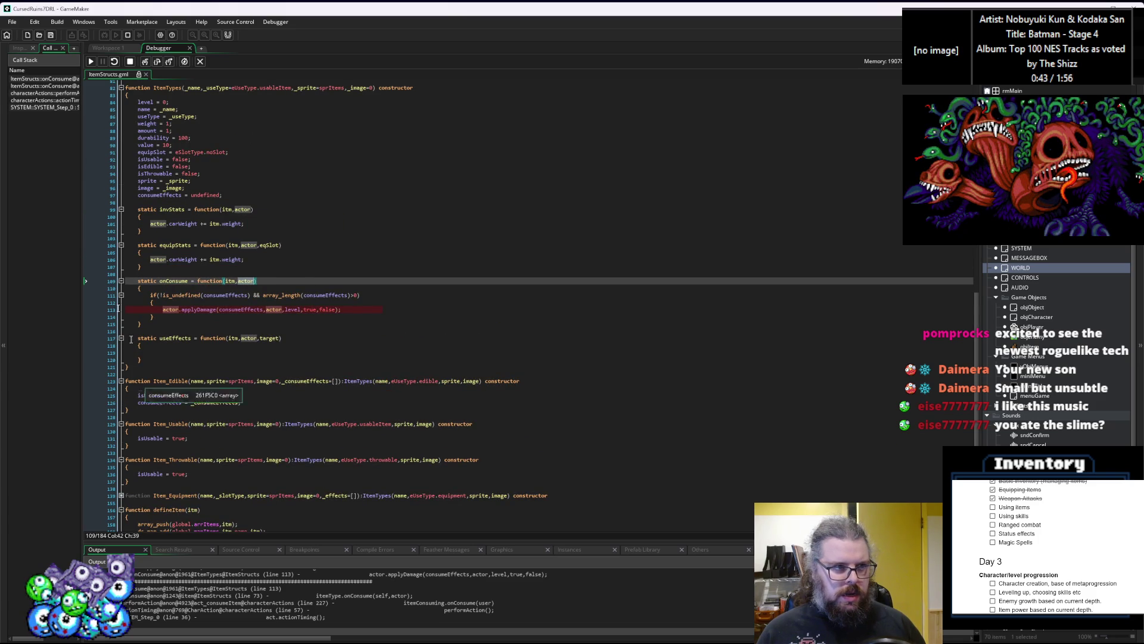
pyautogui.click(45, 88)
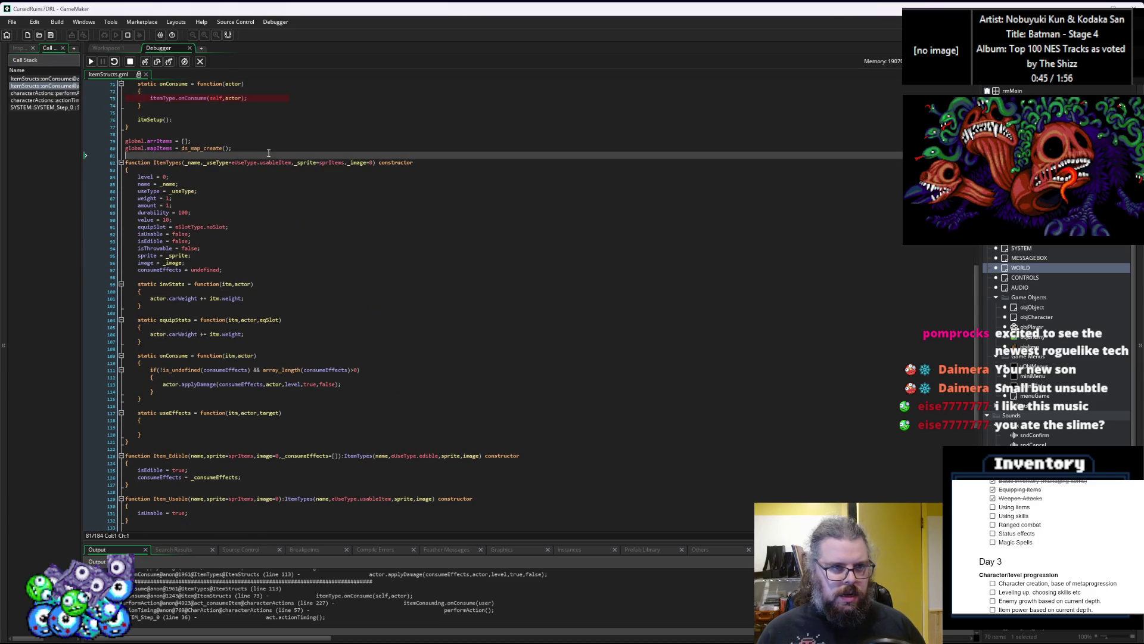
pyautogui.scroll(4, 272, 167)
pyautogui.scroll(3, 280, 194)
# Stop debugging and change act_consumeItem's onConsume argument from user to actor
pyautogui.click(335, 198)
pyautogui.scroll(3, 335, 200)
pyautogui.scroll(6, 334, 200)
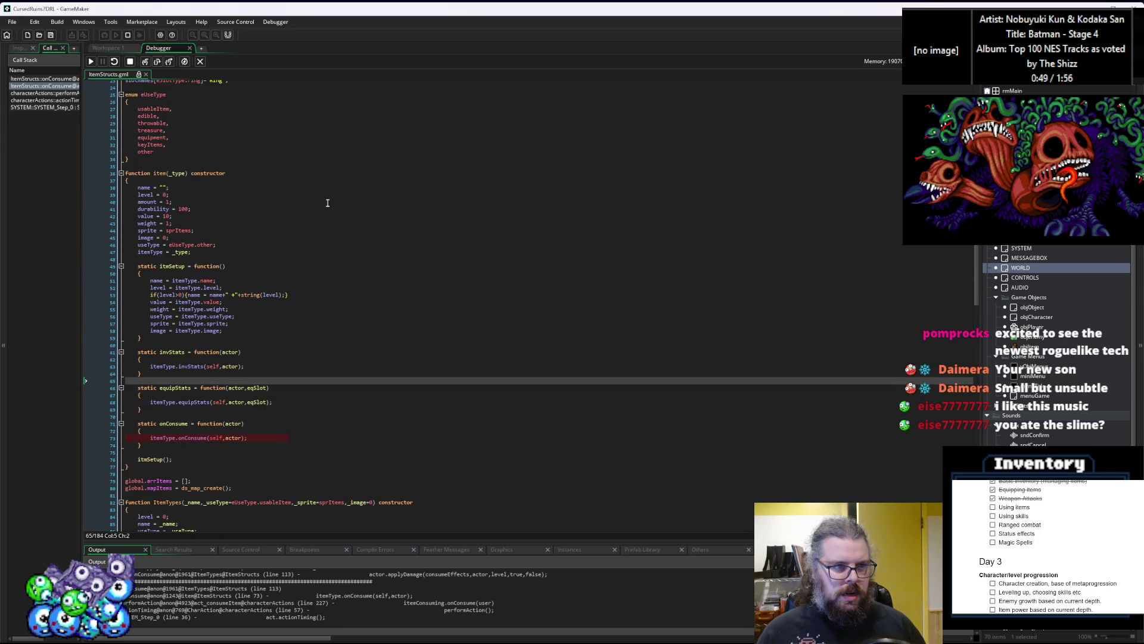
pyautogui.click(48, 94)
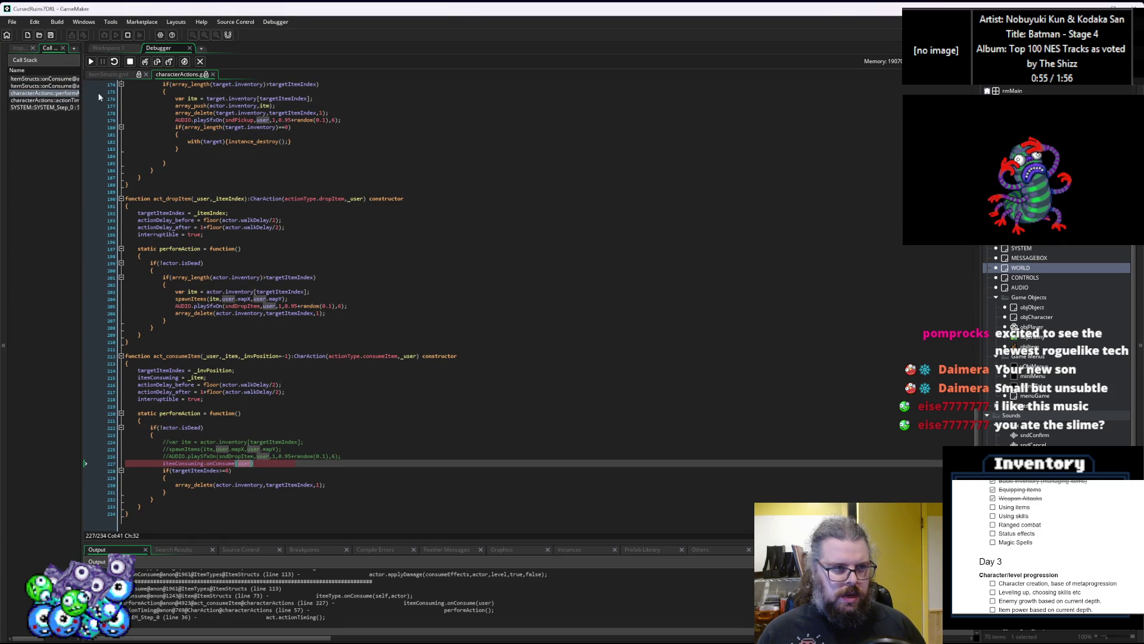
pyautogui.click(130, 62)
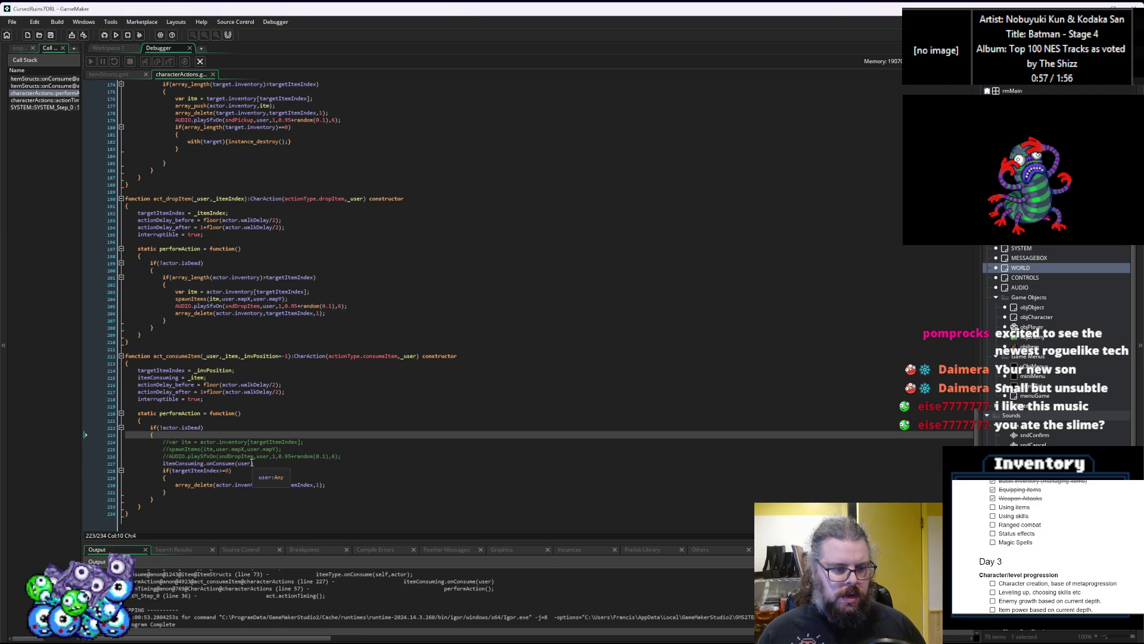
pyautogui.click(245, 463)
pyautogui.write('tor')
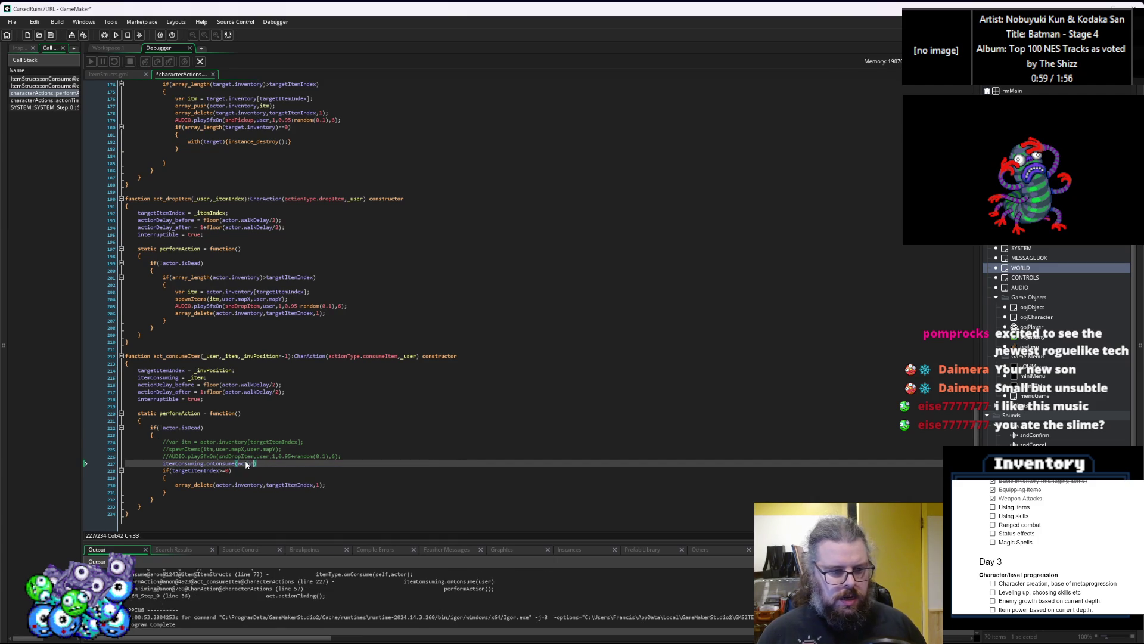
pyautogui.click(304, 451)
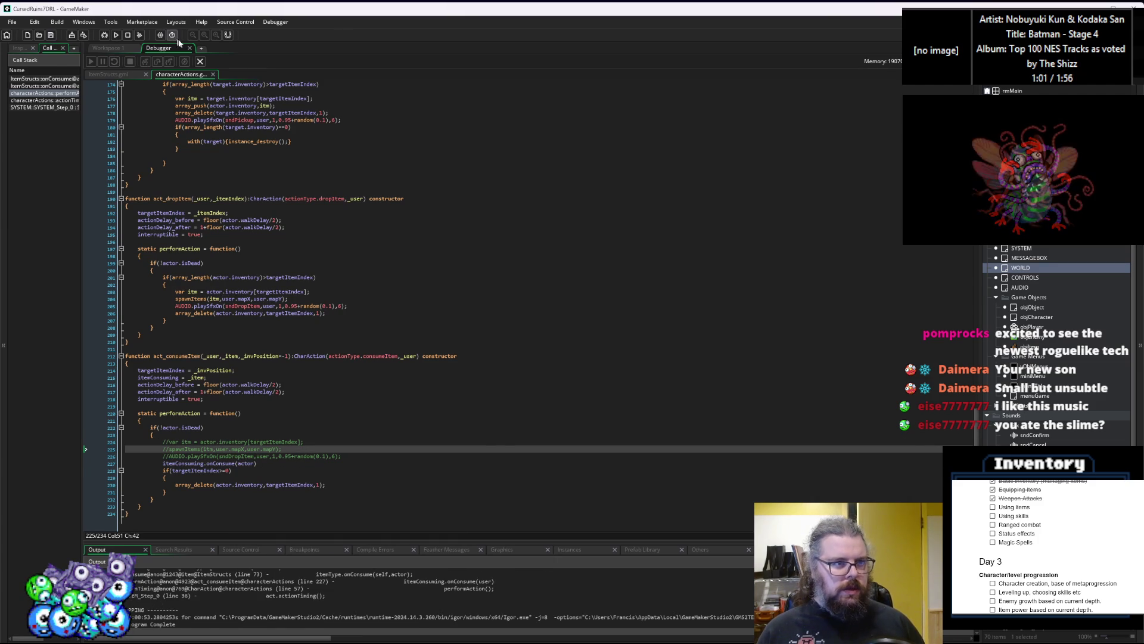
# Return to Workspace 1, rebuild and run with the debugger, and start a new game
pyautogui.click(200, 62)
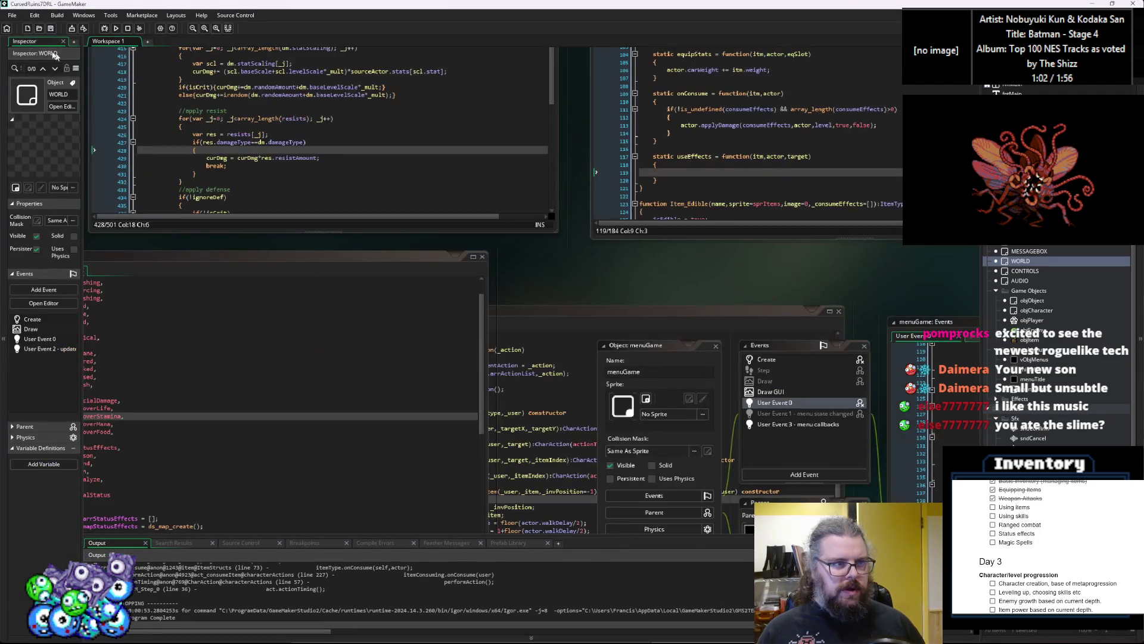
pyautogui.click(113, 31)
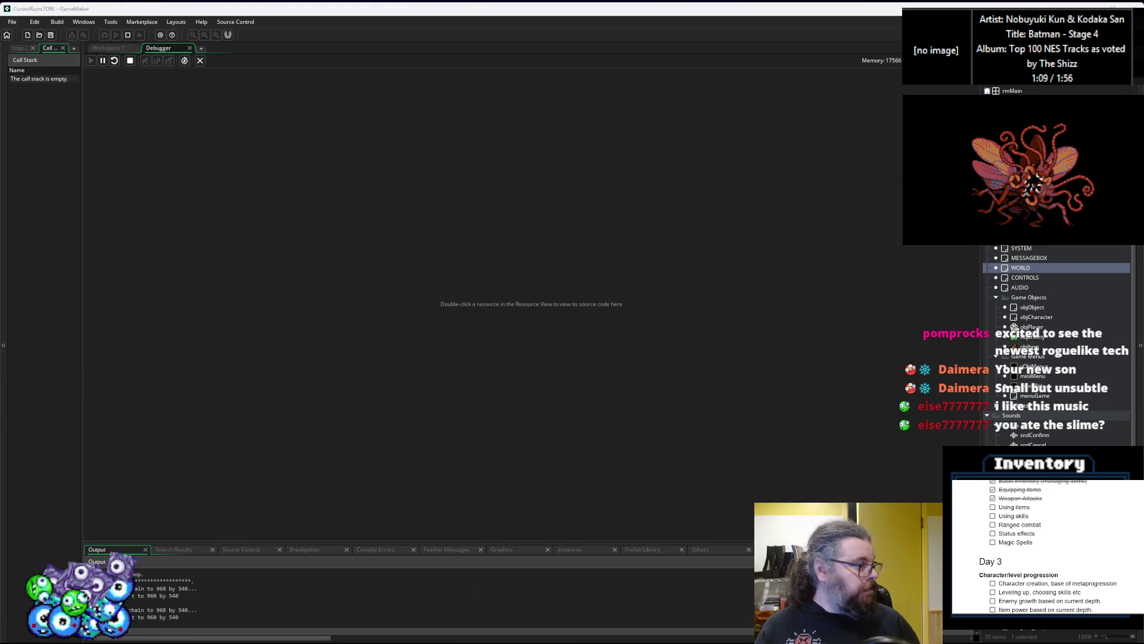
pyautogui.press('Return')
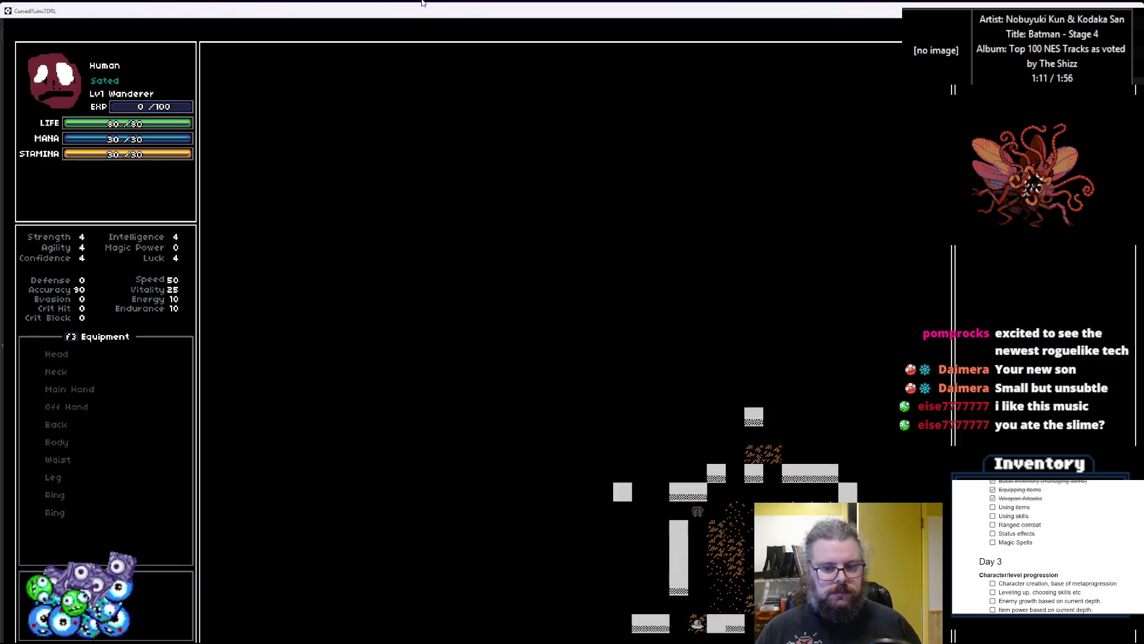
# Walk the wanderer left and attack the slime below
pyautogui.press('Left')
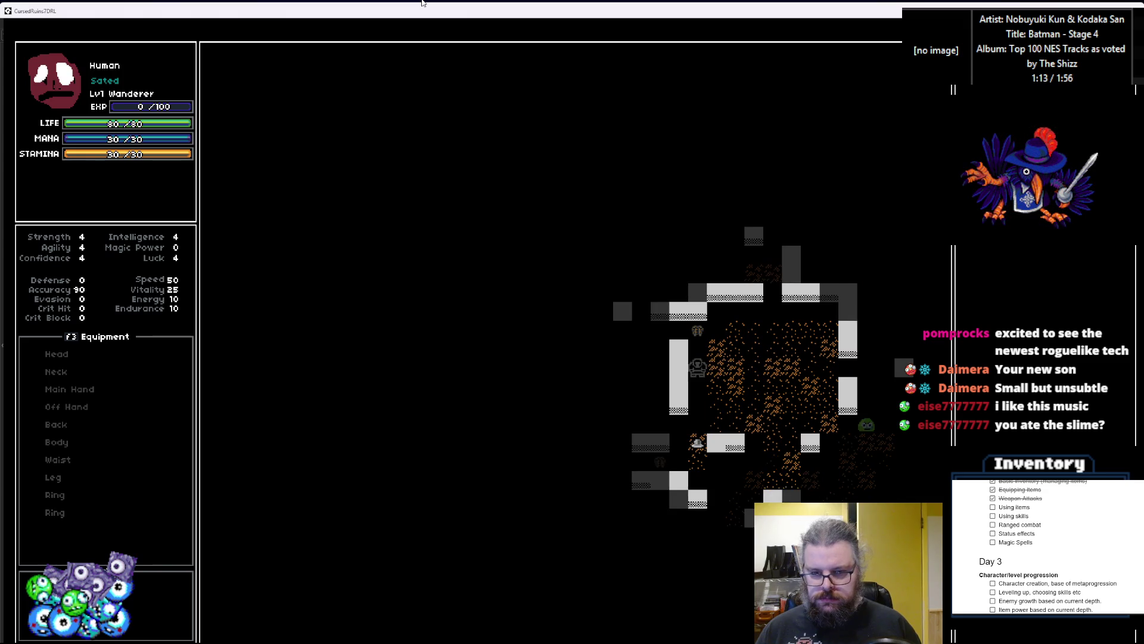
pyautogui.press('Up')
pyautogui.press('Left')
pyautogui.press('Up')
pyautogui.press('Left')
pyautogui.press('Left')
pyautogui.press('Left')
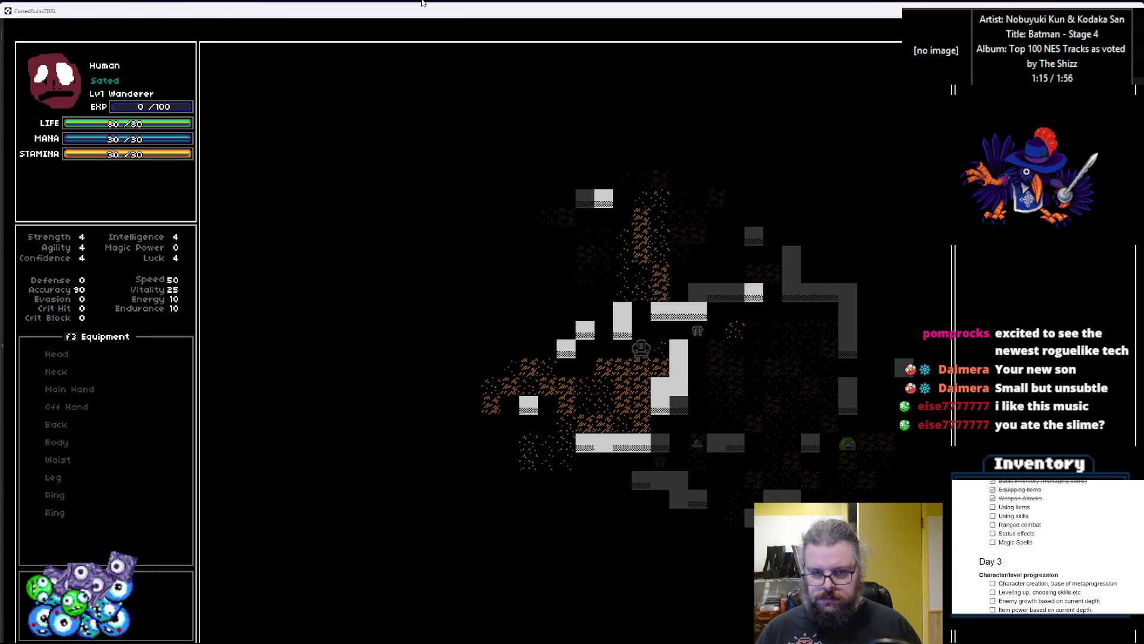
pyautogui.press('Down')
pyautogui.press('Left')
pyautogui.press('Left')
pyautogui.press('Left')
pyautogui.press('Down')
pyautogui.press('Left')
pyautogui.press('Left')
pyautogui.press('Left')
pyautogui.press('Left')
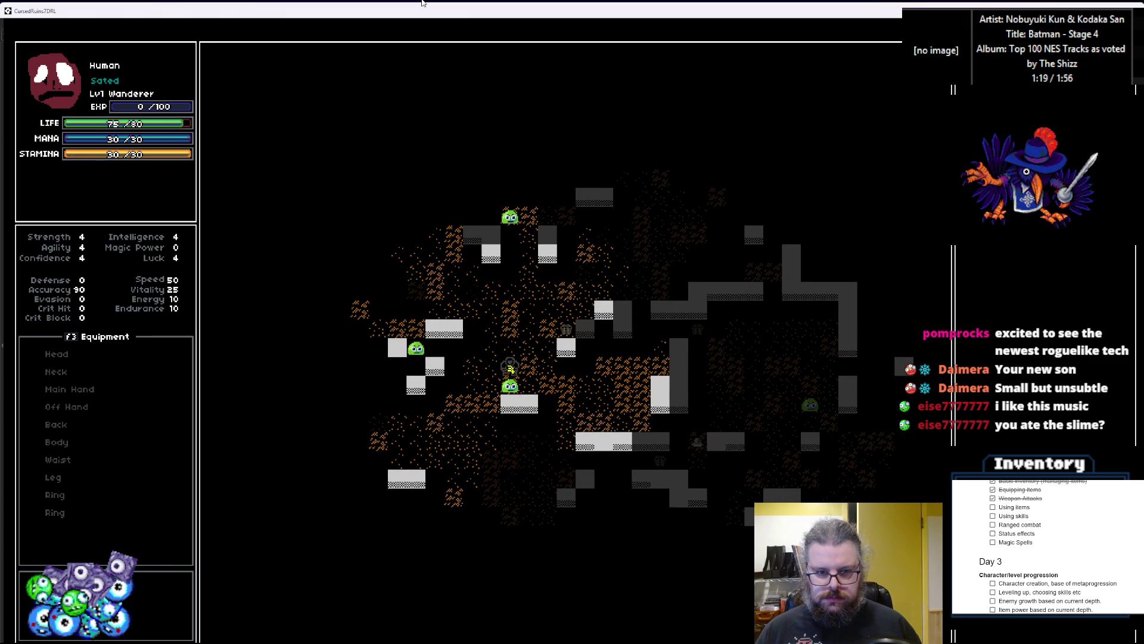
pyautogui.press('Down')
pyautogui.press('Down')
# Explore up and right through the dungeon corridors, passing the slimes
pyautogui.press('Up')
pyautogui.press('Up')
pyautogui.press('Up')
pyautogui.press('Up')
pyautogui.press('Up')
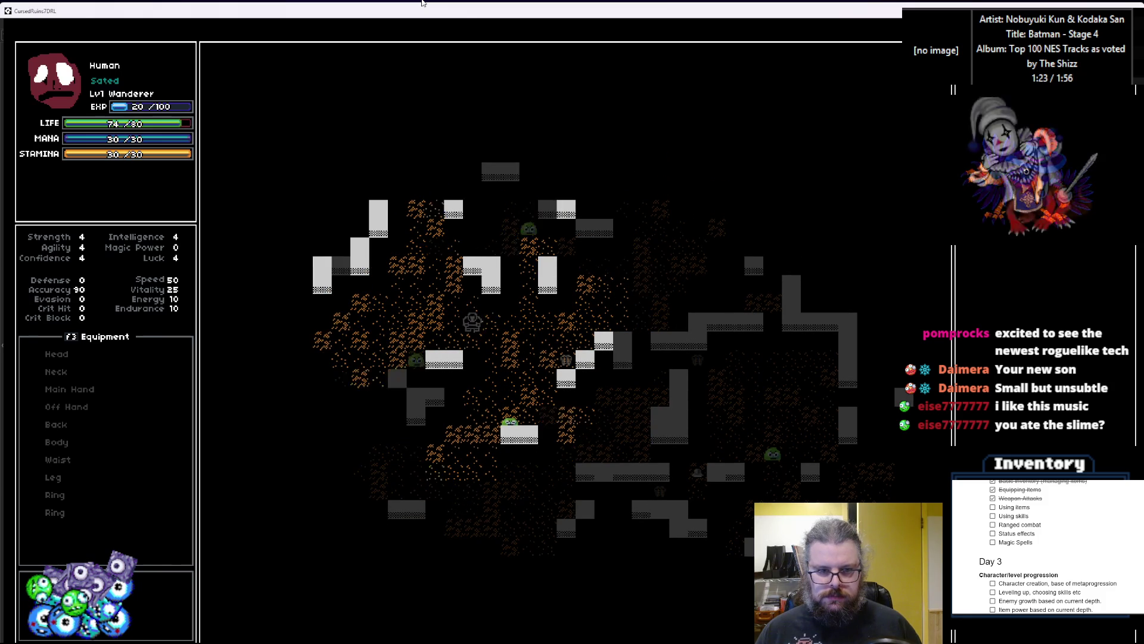
pyautogui.press('Up')
pyautogui.press('Up')
pyautogui.press('Up')
pyautogui.press('Left')
pyautogui.press('Left')
pyautogui.press('Left')
pyautogui.press('Up')
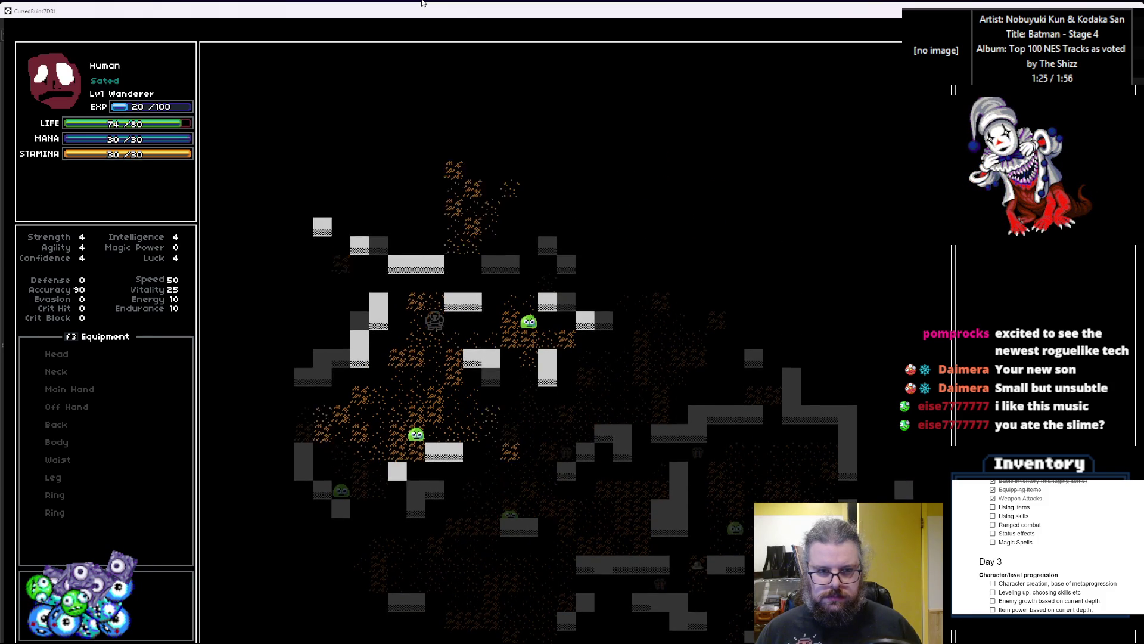
pyautogui.press('Up')
pyautogui.press('Up')
pyautogui.press('Up')
pyautogui.press('Up')
pyautogui.press('Up')
pyautogui.press('Up')
pyautogui.press('Up')
pyautogui.press('Up')
pyautogui.press('Up')
pyautogui.press('Up')
pyautogui.press('Up')
pyautogui.press('Right')
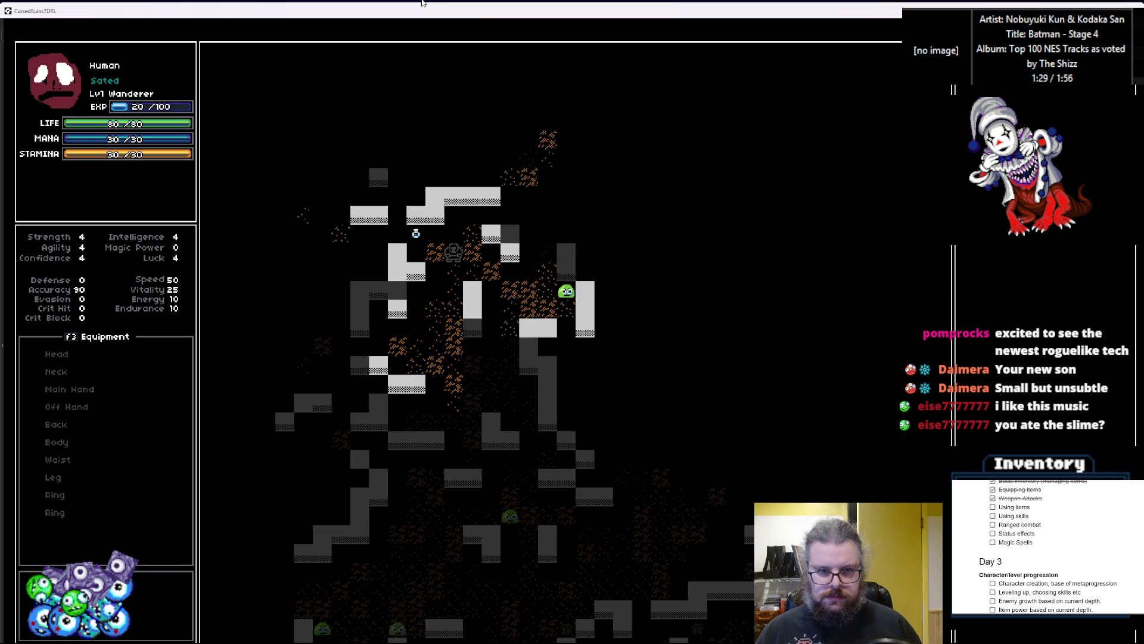
pyautogui.press('Right')
pyautogui.press('Right')
pyautogui.press('Right')
pyautogui.press('Up')
pyautogui.press('Right')
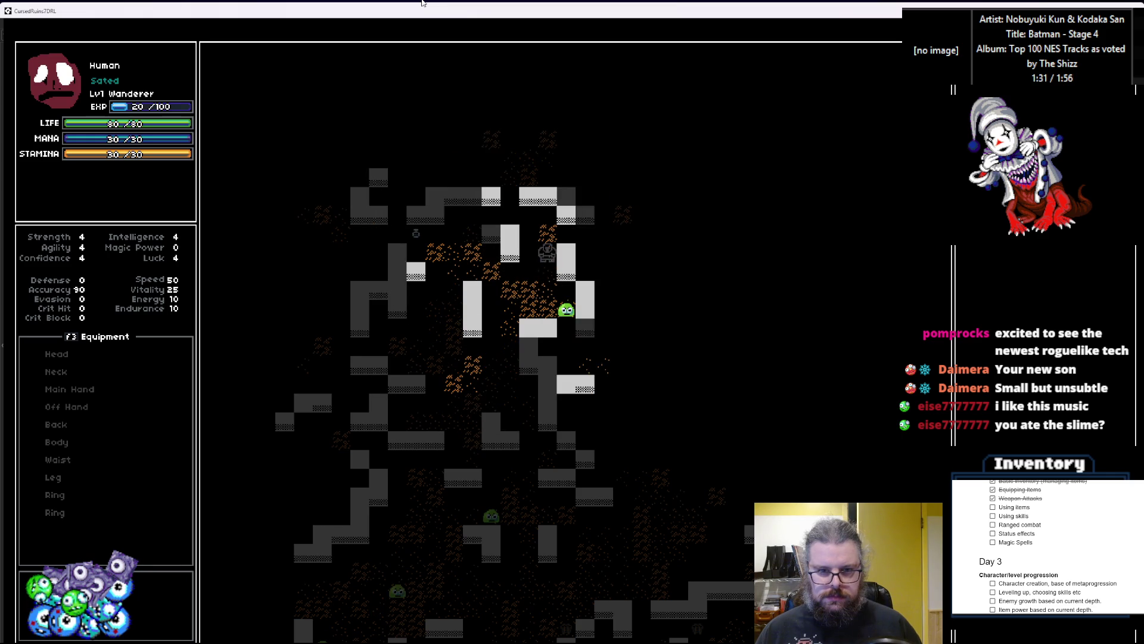
pyautogui.press('Right')
pyautogui.press('Right')
pyautogui.press('Up')
pyautogui.press('Right')
pyautogui.press('Up')
pyautogui.press('Up')
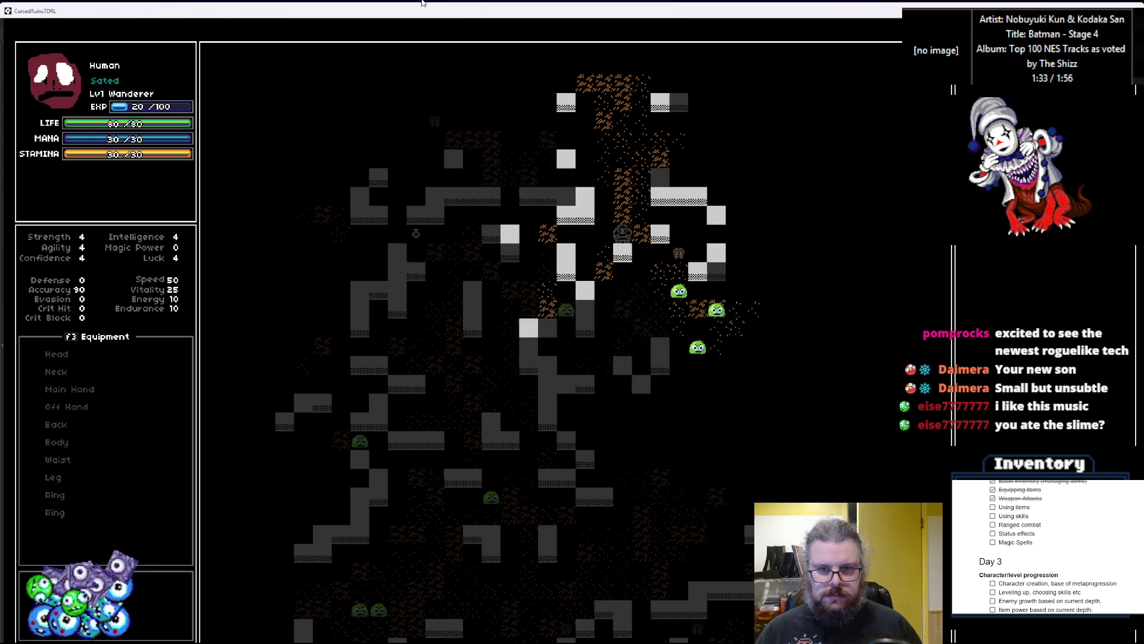
pyautogui.press('Up')
pyautogui.press('Up')
pyautogui.press('Up')
pyautogui.press('Right')
pyautogui.press('Up')
pyautogui.press('Down')
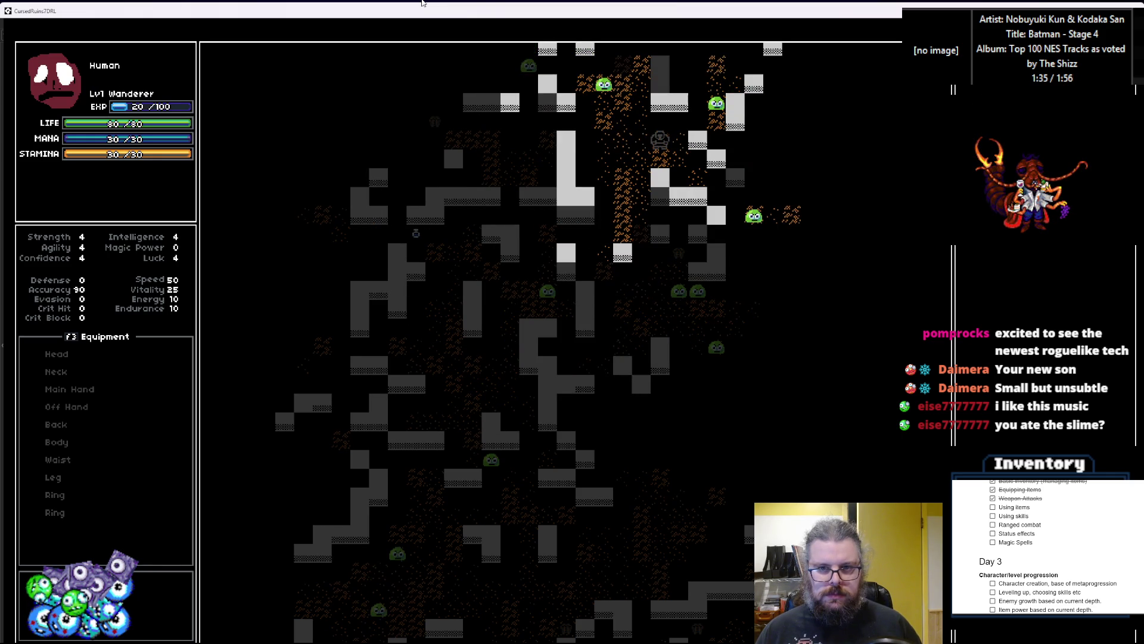
pyautogui.press('Down')
pyautogui.press('Down')
pyautogui.press('Right')
pyautogui.press('Down')
pyautogui.press('Down')
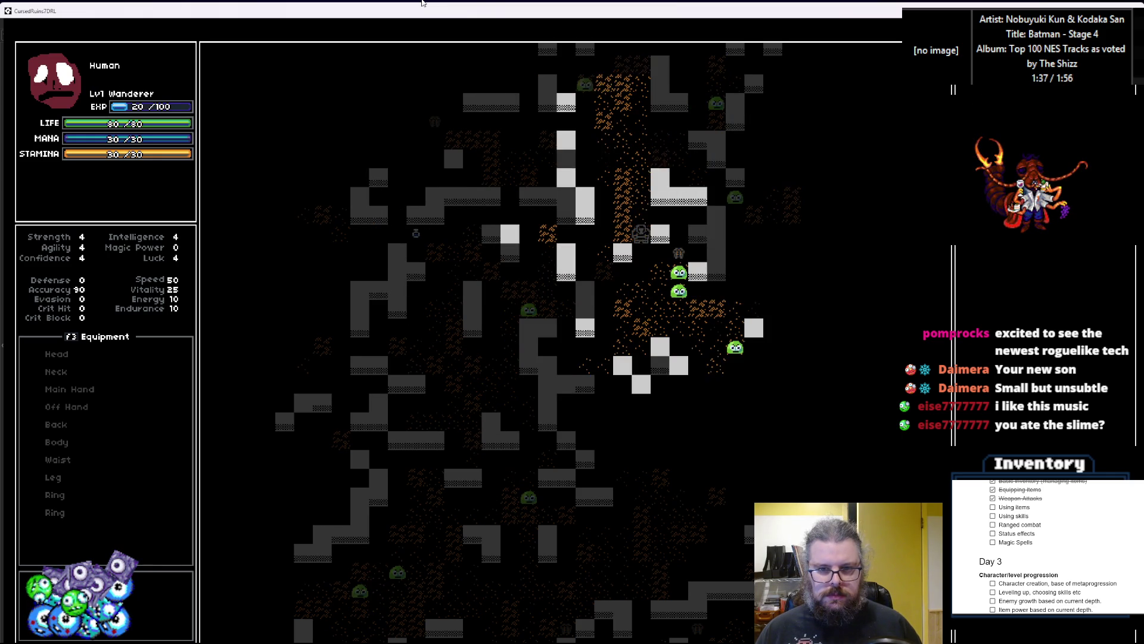
pyautogui.press('Down')
pyautogui.press('Down')
pyautogui.press('Right')
pyautogui.press('Down')
pyautogui.press('Right')
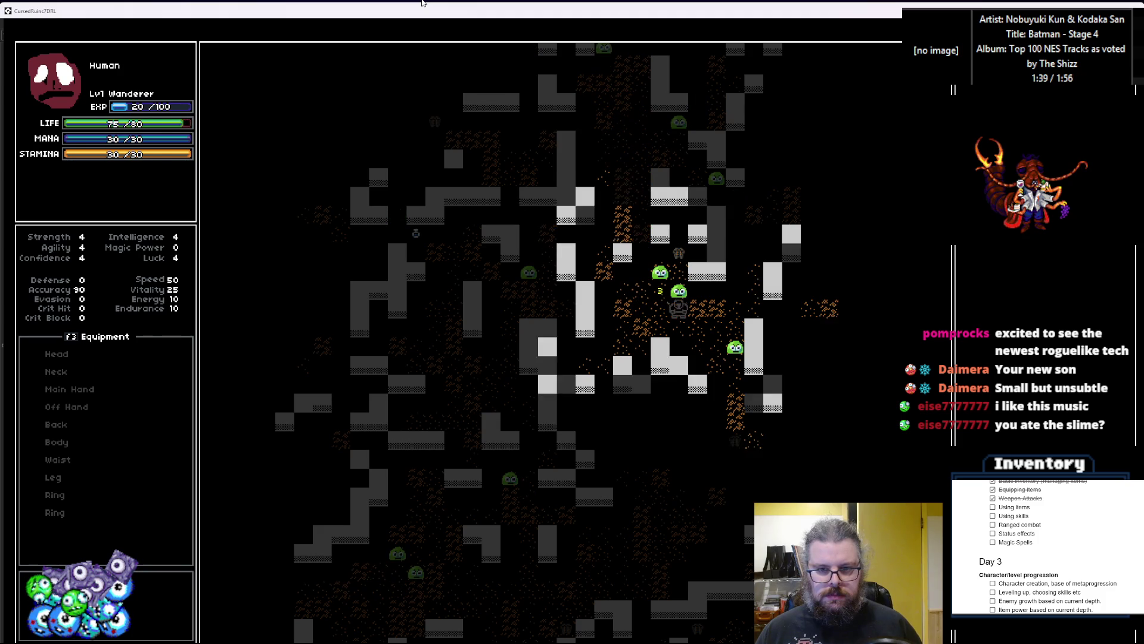
pyautogui.press('Right')
pyautogui.press('Right')
pyautogui.press('Right')
pyautogui.press('Right')
pyautogui.press('Right')
pyautogui.press('Right')
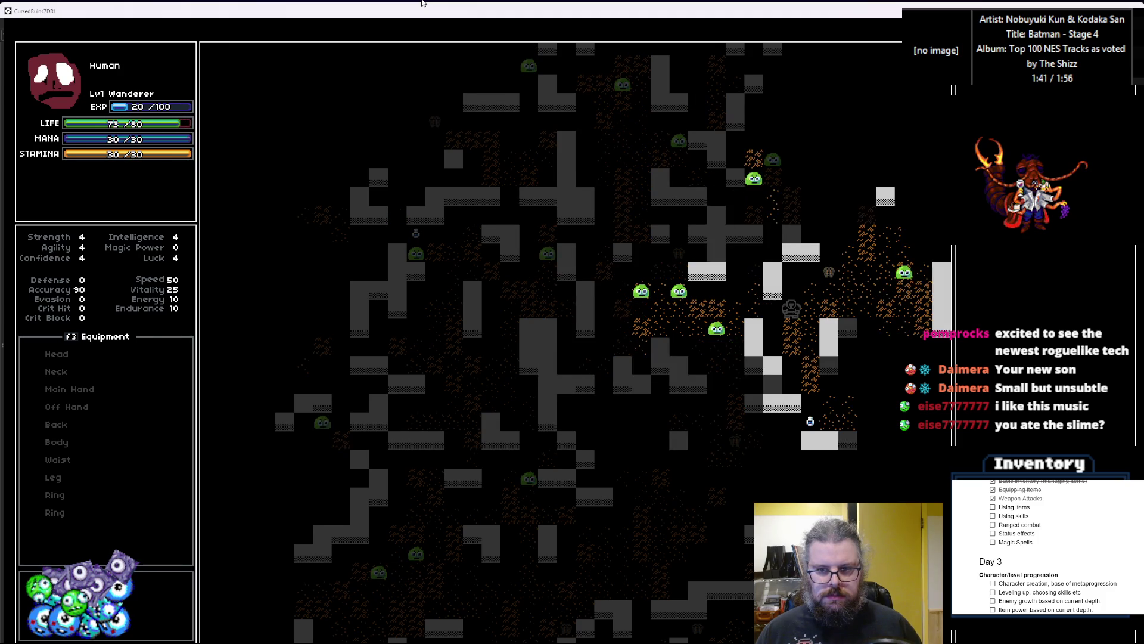
pyautogui.press('Right')
pyautogui.press('Right')
# Head down and right across the east side toward the slimes below
pyautogui.press('Down')
pyautogui.press('Down')
pyautogui.press('Left')
pyautogui.press('Down')
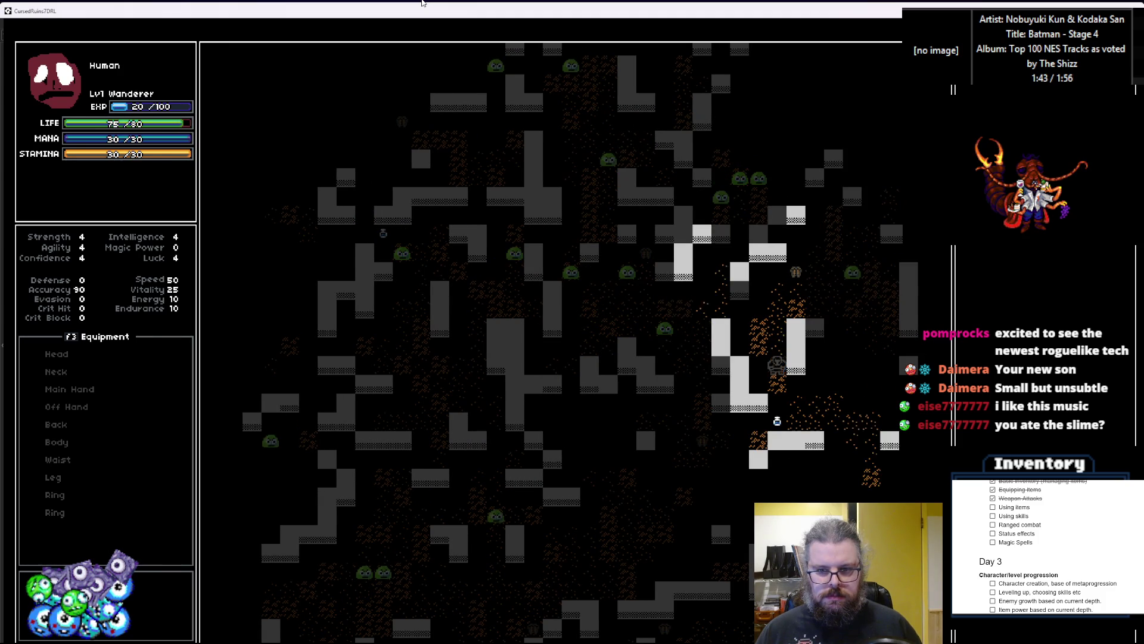
pyautogui.press('Down')
pyautogui.press('Down')
pyautogui.press('Down')
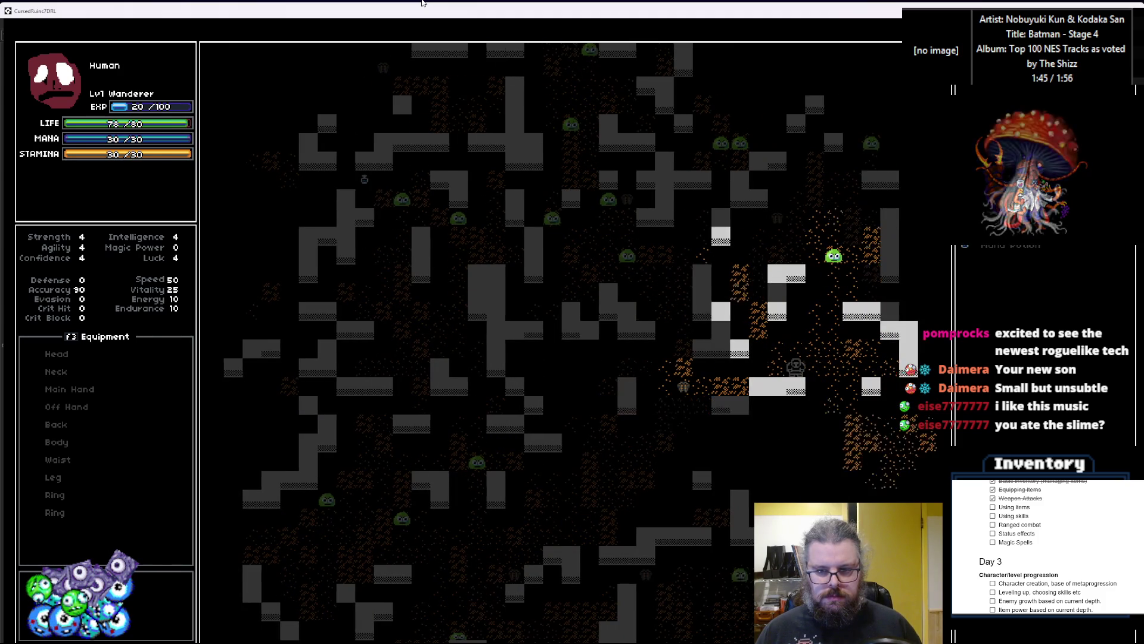
pyautogui.press('Down')
pyautogui.press('Down')
pyautogui.press('Down')
pyautogui.press('Right')
pyautogui.press('Right')
pyautogui.press('Right')
pyautogui.press('Down')
pyautogui.press('Down')
pyautogui.press('Right')
pyautogui.press('Down')
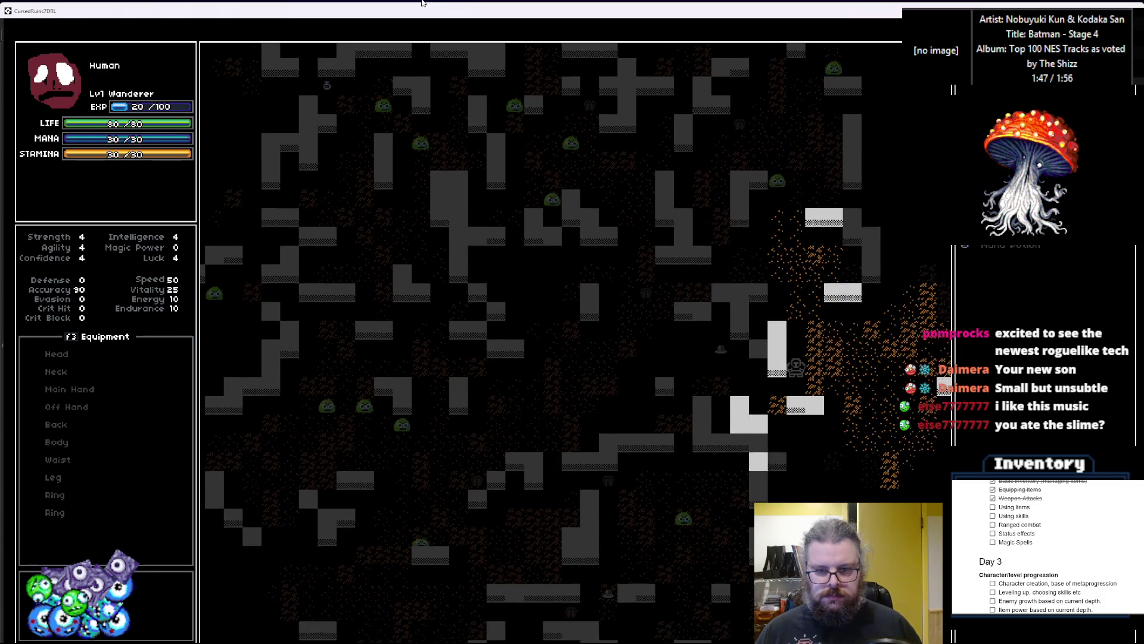
pyautogui.press('Right')
pyautogui.press('Right')
pyautogui.press('Right')
pyautogui.press('Down')
pyautogui.press('Right')
pyautogui.press('Right')
pyautogui.press('Down')
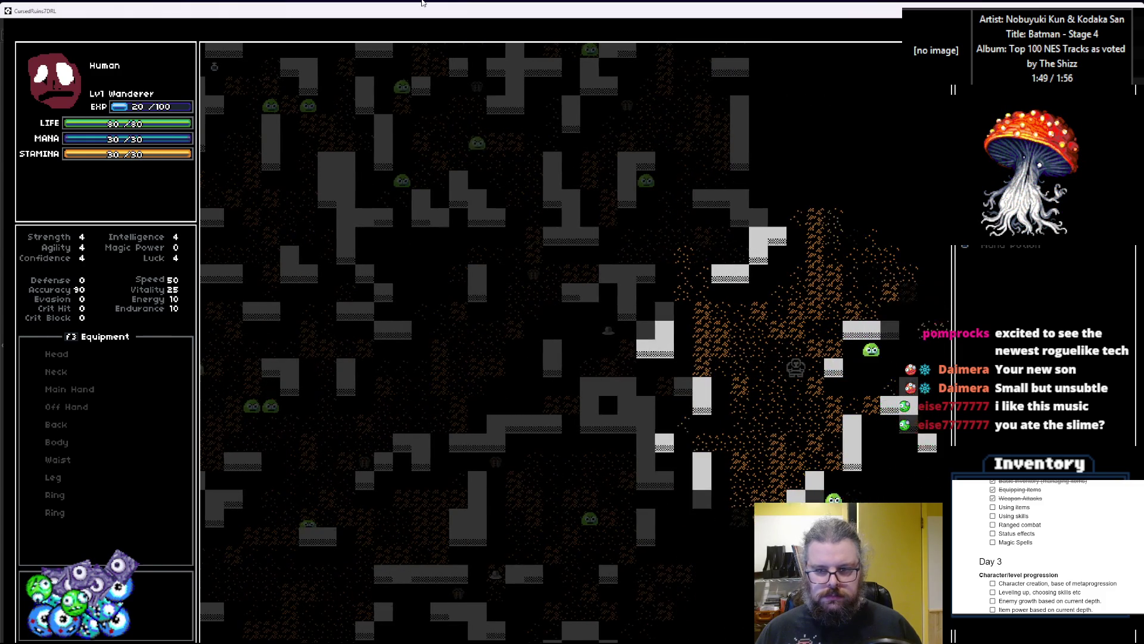
pyautogui.press('Right')
pyautogui.press('Down')
pyautogui.press('Right')
pyautogui.press('Down')
pyautogui.press('Down')
pyautogui.press('Right')
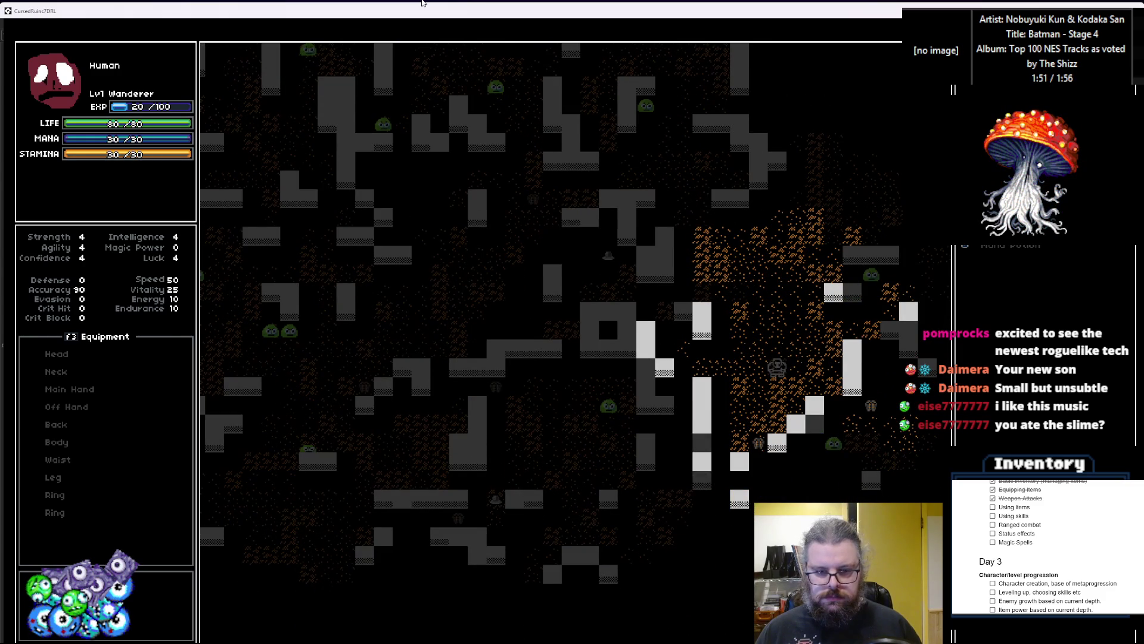
pyautogui.press('Right')
pyautogui.press('Down')
pyautogui.press('Right')
pyautogui.press('Down')
pyautogui.press('Right')
pyautogui.press('Right')
pyautogui.press('Down')
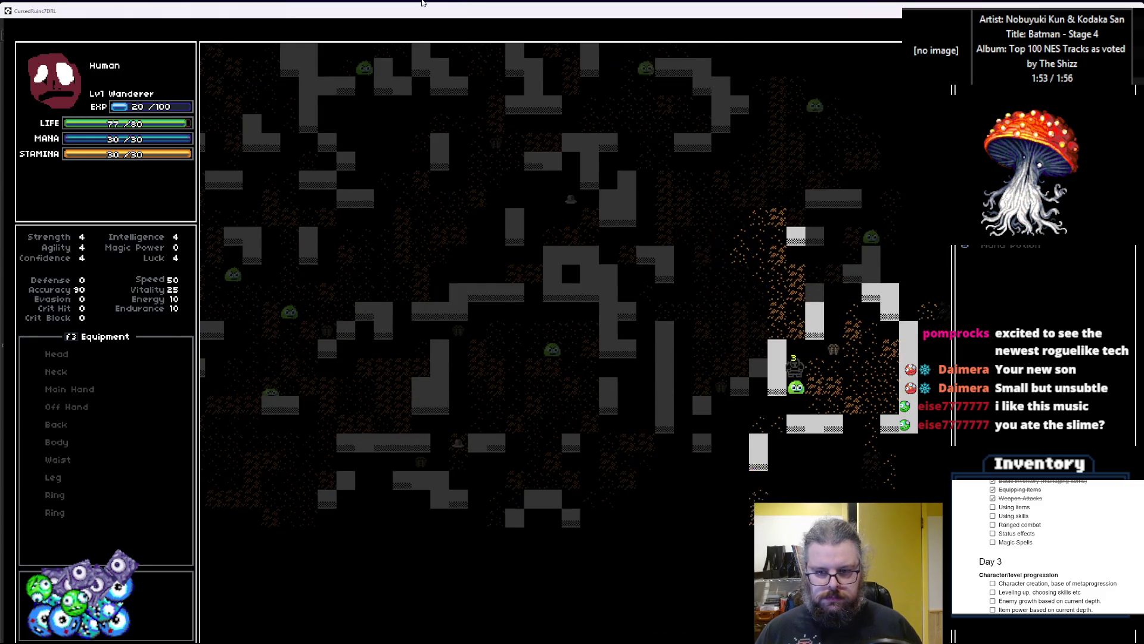
pyautogui.press('Right')
pyautogui.press('Down')
pyautogui.press('Right')
pyautogui.press('Right')
pyautogui.press('Down')
pyautogui.press('Down')
pyautogui.press('Down')
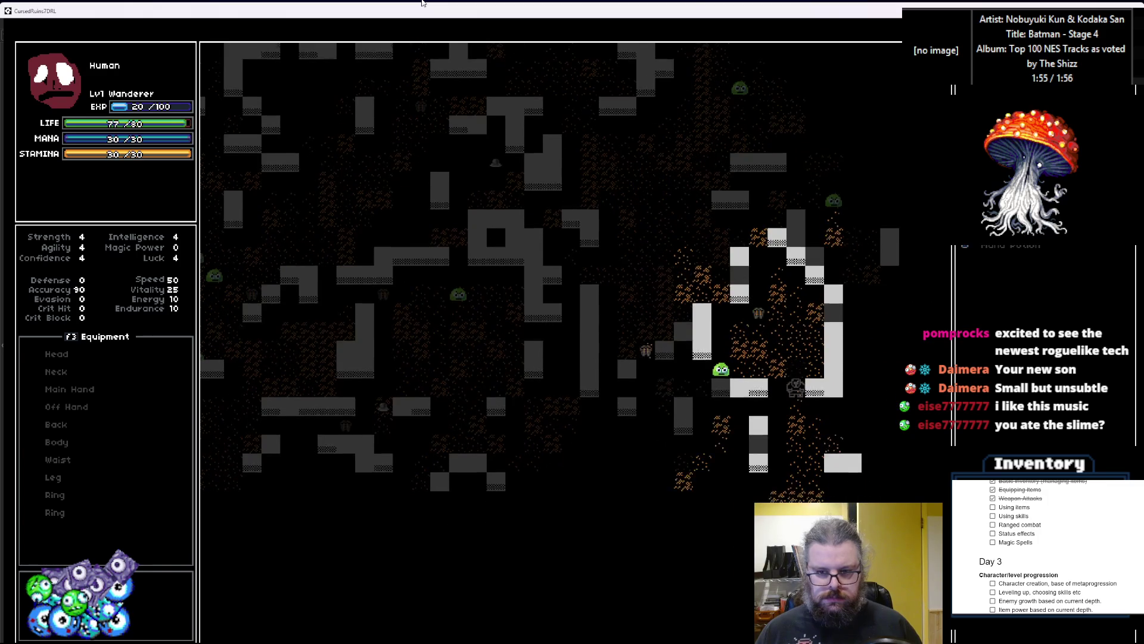
pyautogui.press('Down')
pyautogui.press('Down')
pyautogui.press('Down')
pyautogui.press('Left')
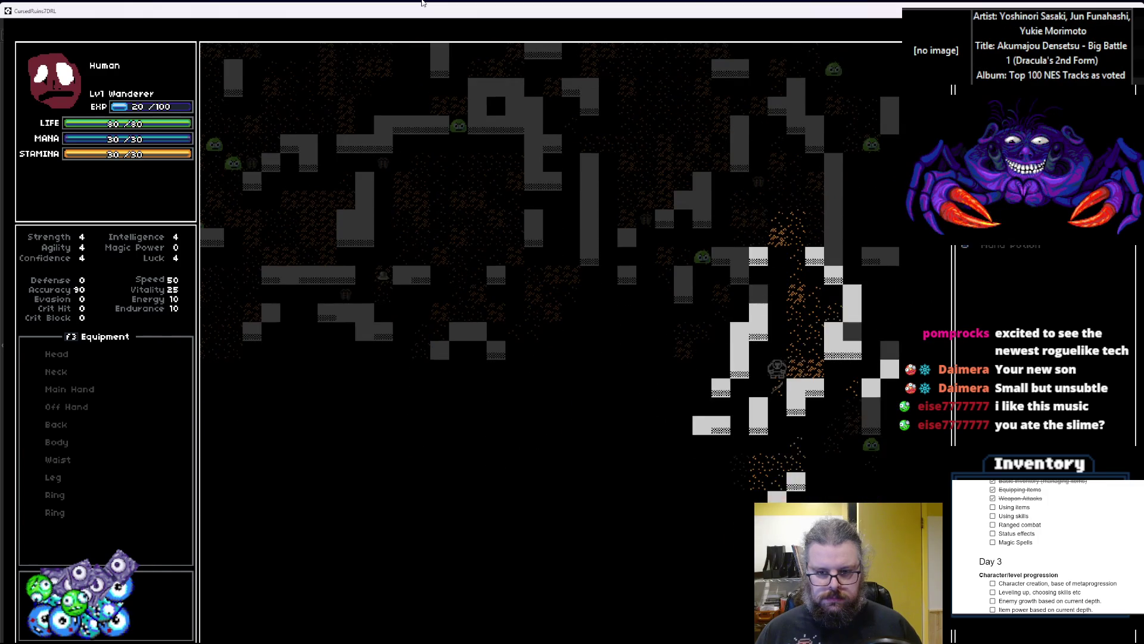
pyautogui.press('Down')
pyautogui.press('Down')
pyautogui.press('Down')
pyautogui.press('Right')
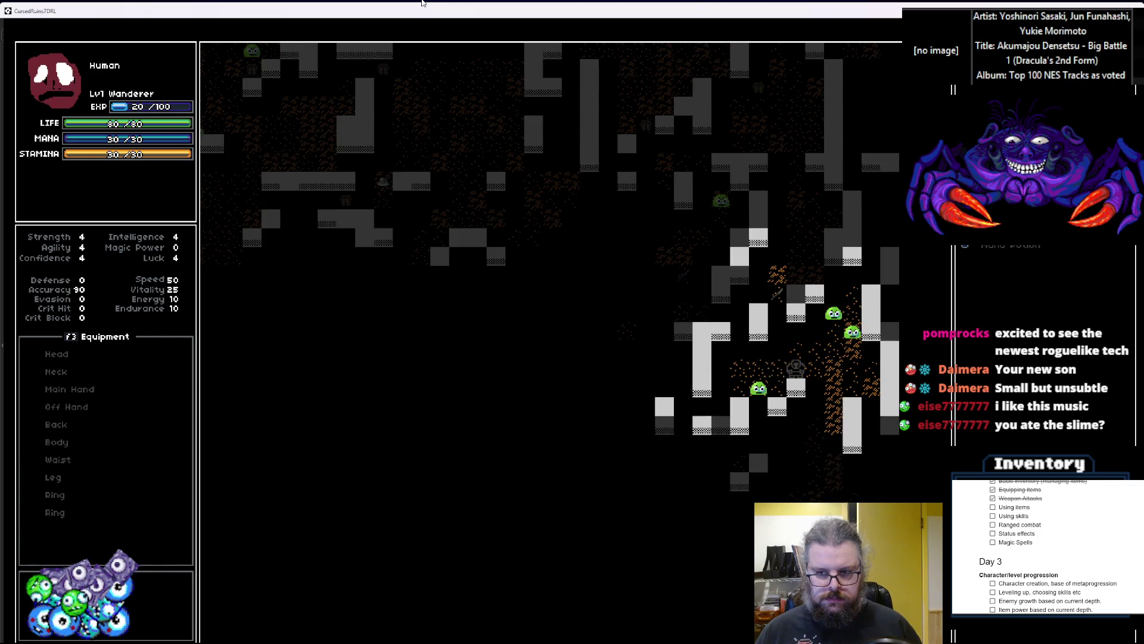
pyautogui.press('Down')
pyautogui.press('Right')
pyautogui.press('Down')
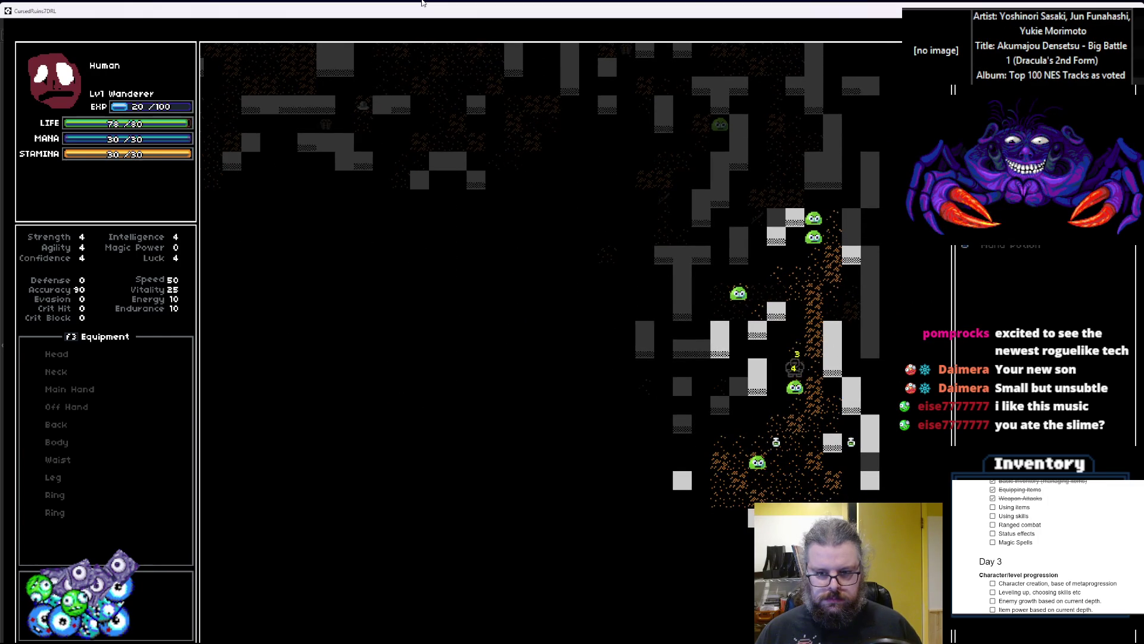
pyautogui.press('Down')
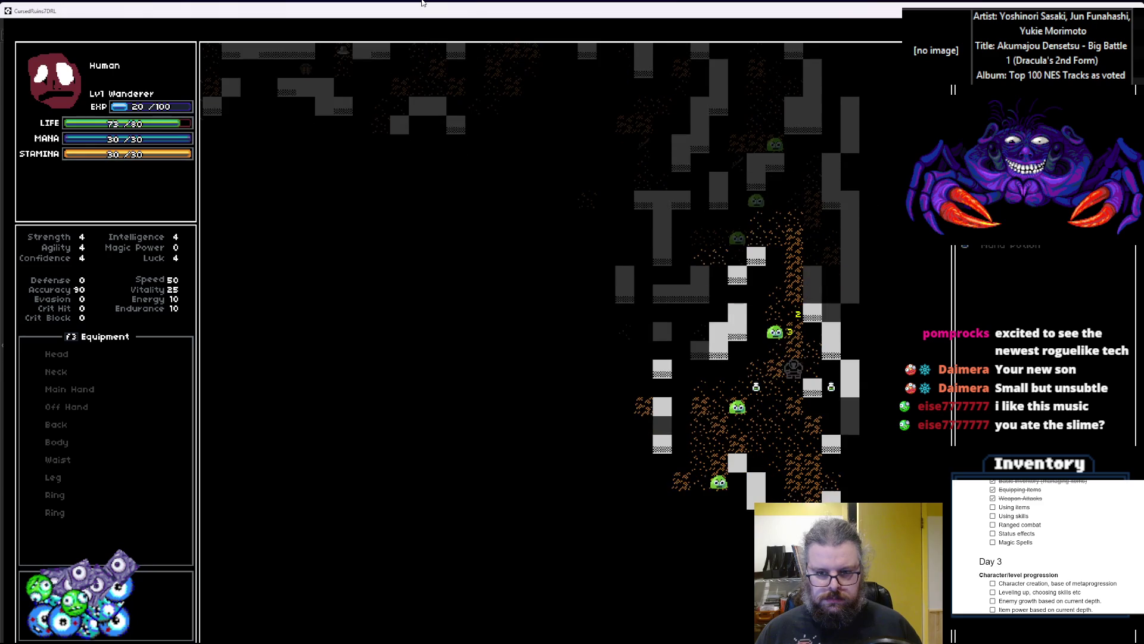
# Kill the adjacent slimes, reaching 60/100 EXP, then check the consumables list and close it
pyautogui.press('Right')
pyautogui.press('Right')
pyautogui.press('Up')
pyautogui.press('Right')
pyautogui.press('Right')
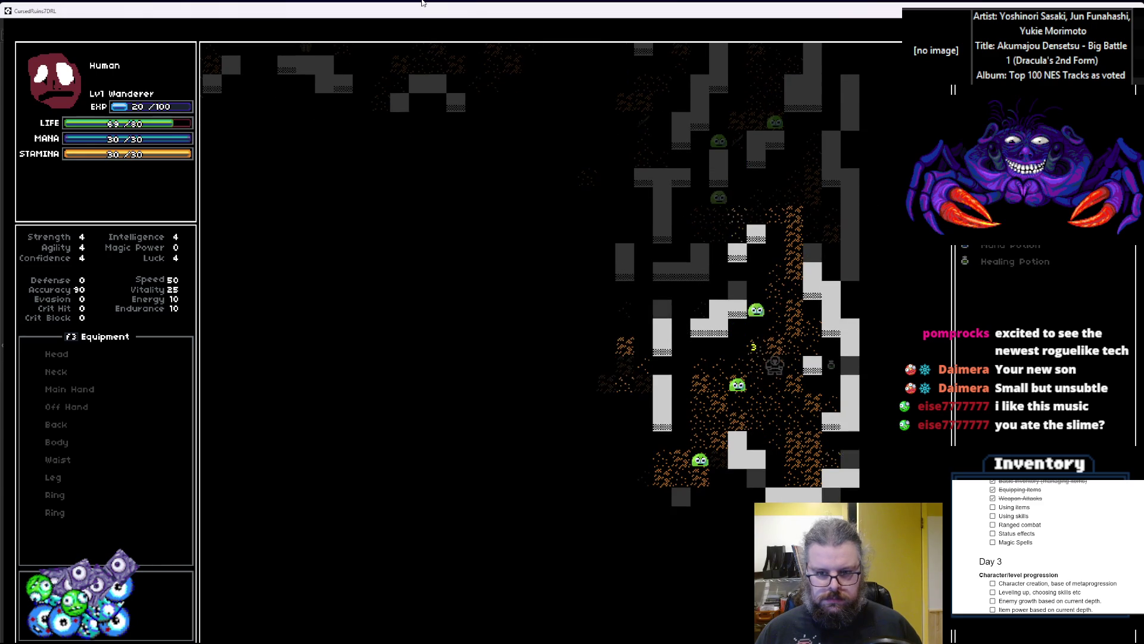
pyautogui.press('Left')
pyautogui.press('Left')
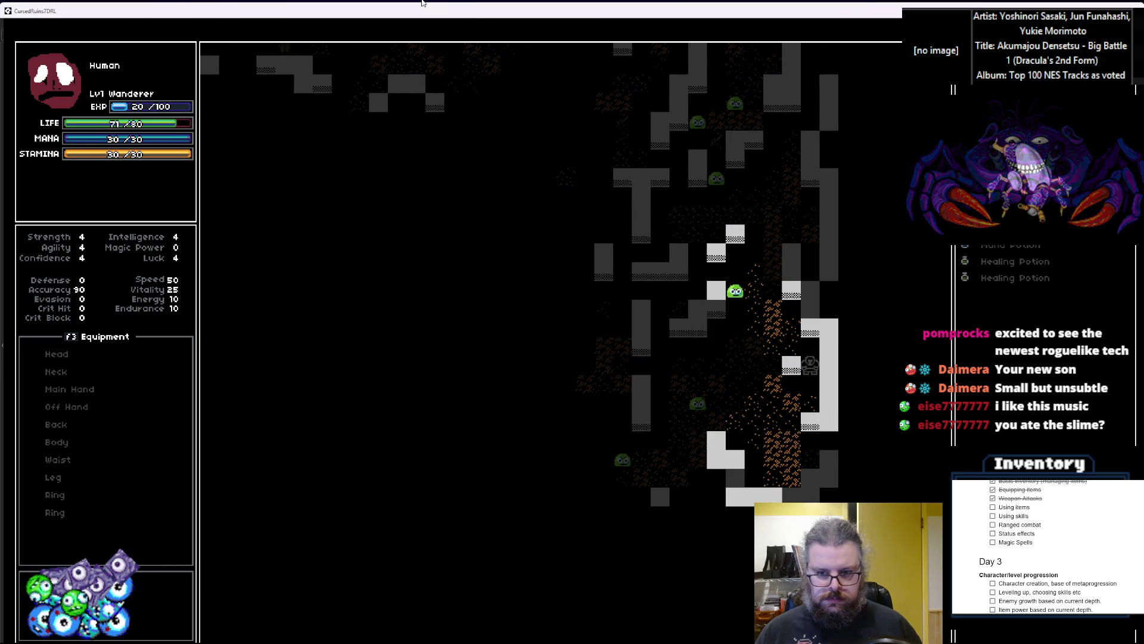
pyautogui.press('Up')
pyautogui.press('Up')
pyautogui.press('Left')
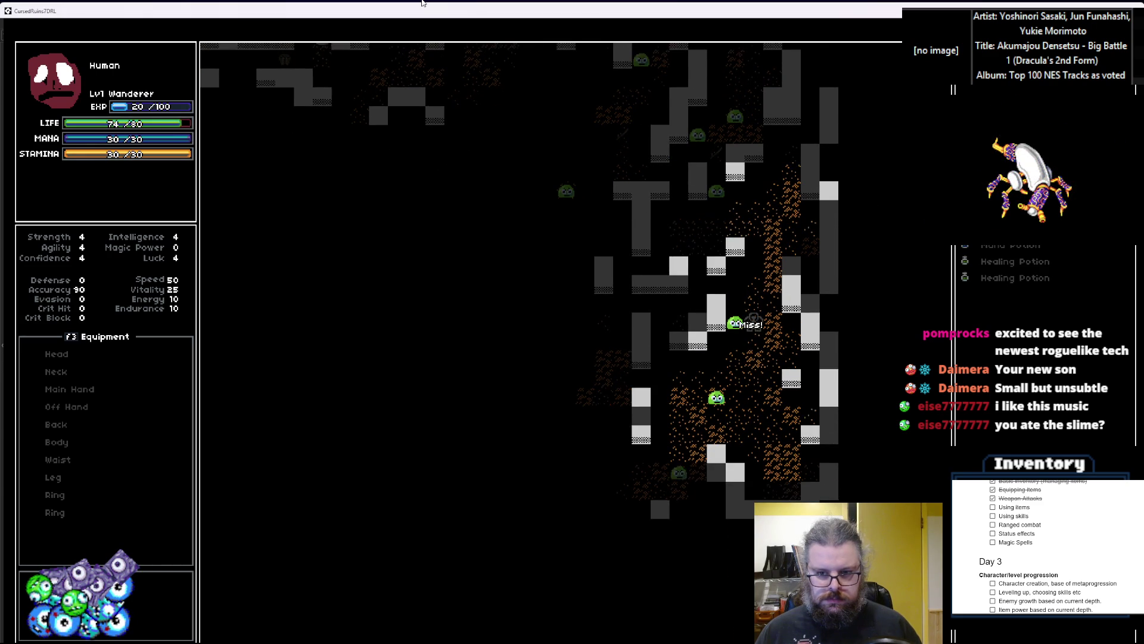
pyautogui.press('Left')
pyautogui.press('Down')
pyautogui.press('Down')
pyautogui.press('Down')
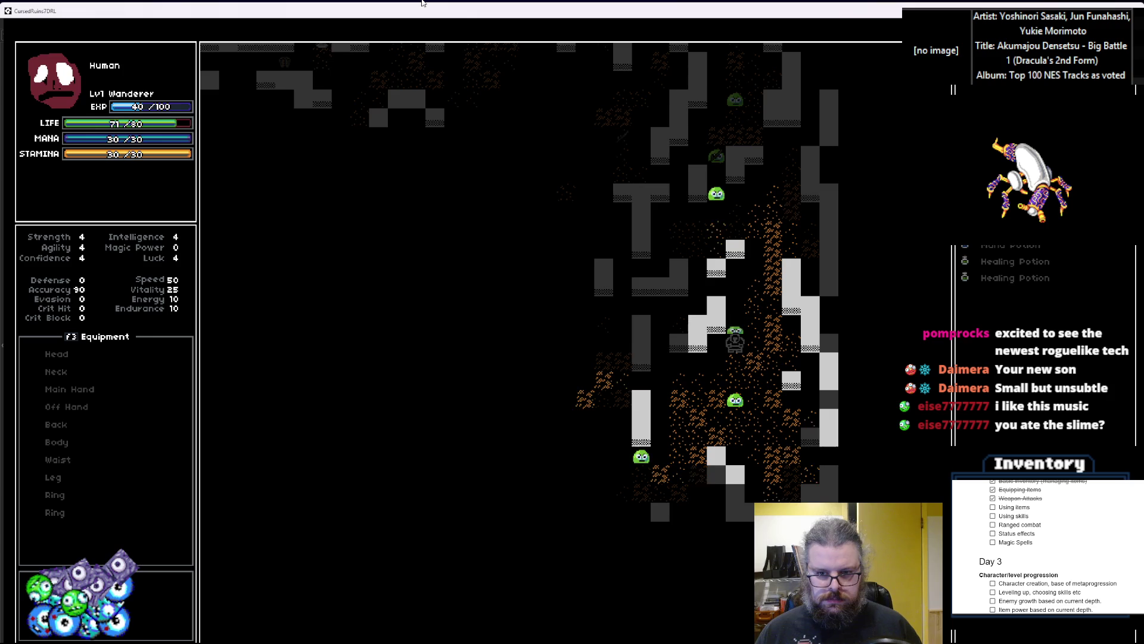
pyautogui.press('Down')
pyautogui.press('Left')
pyautogui.press('Down')
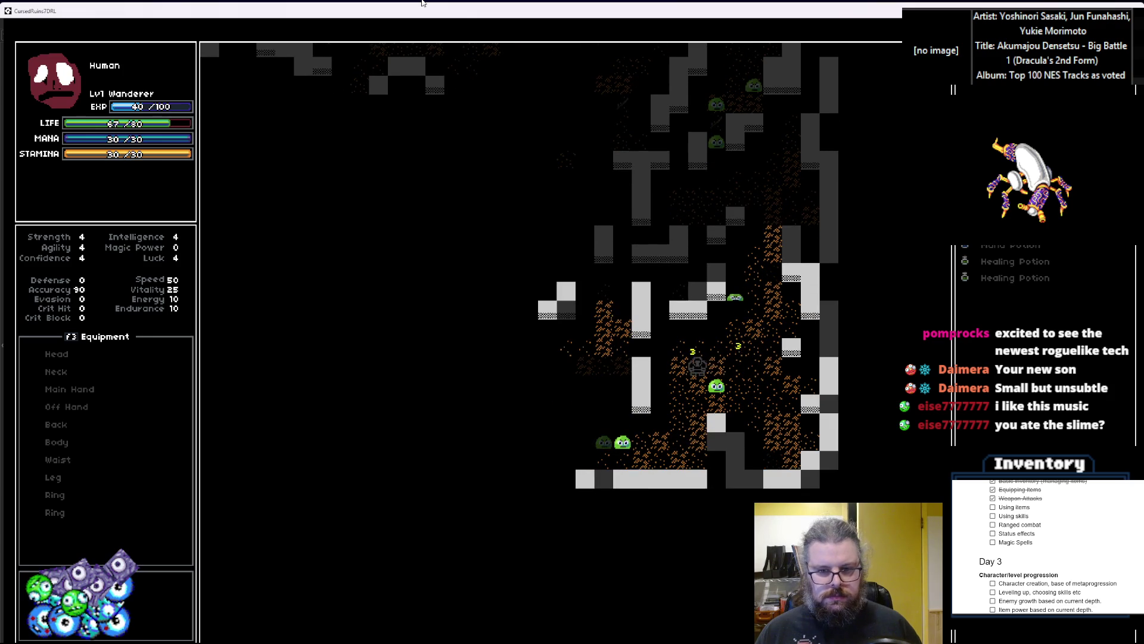
pyautogui.press('Left')
pyautogui.press('Right')
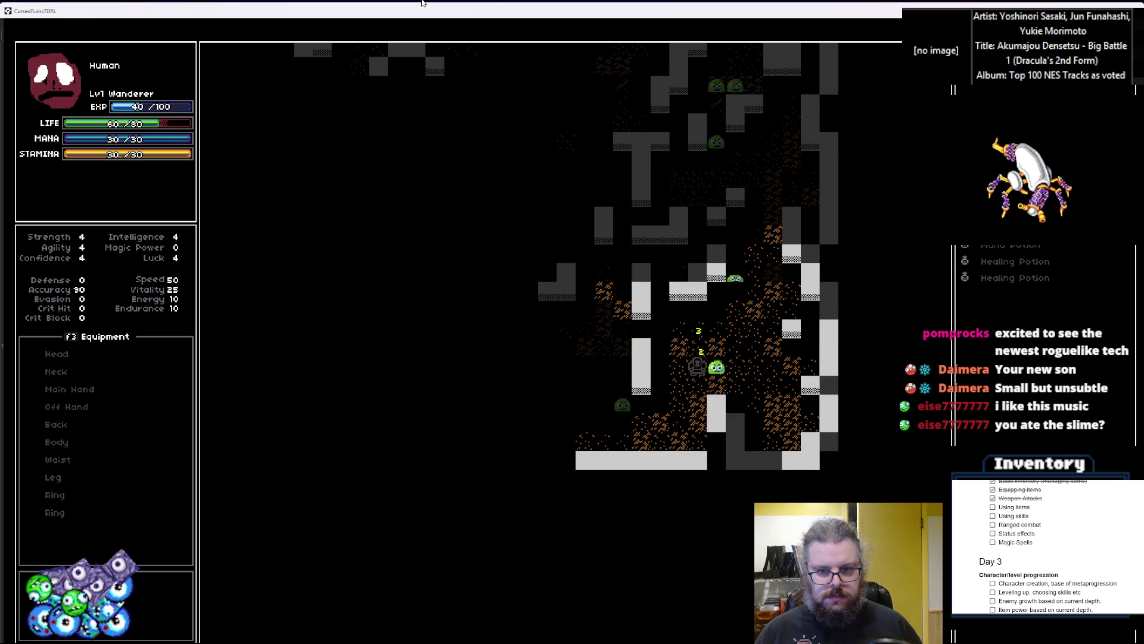
pyautogui.press('Right')
pyautogui.press('Right')
pyautogui.press('Right')
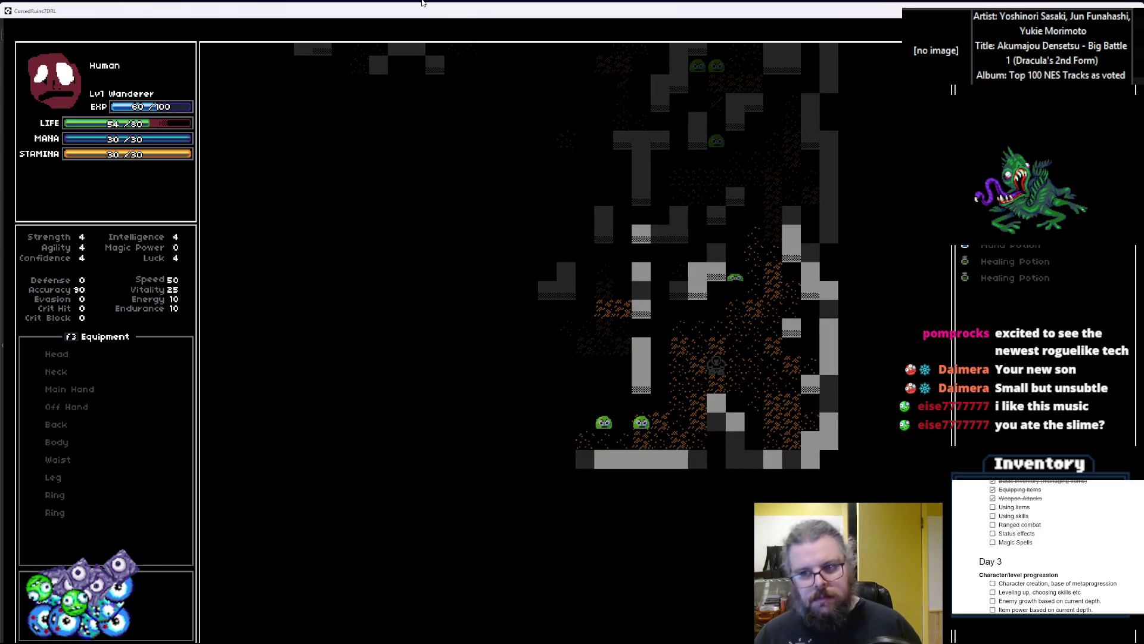
pyautogui.press('i')
pyautogui.press('Escape')
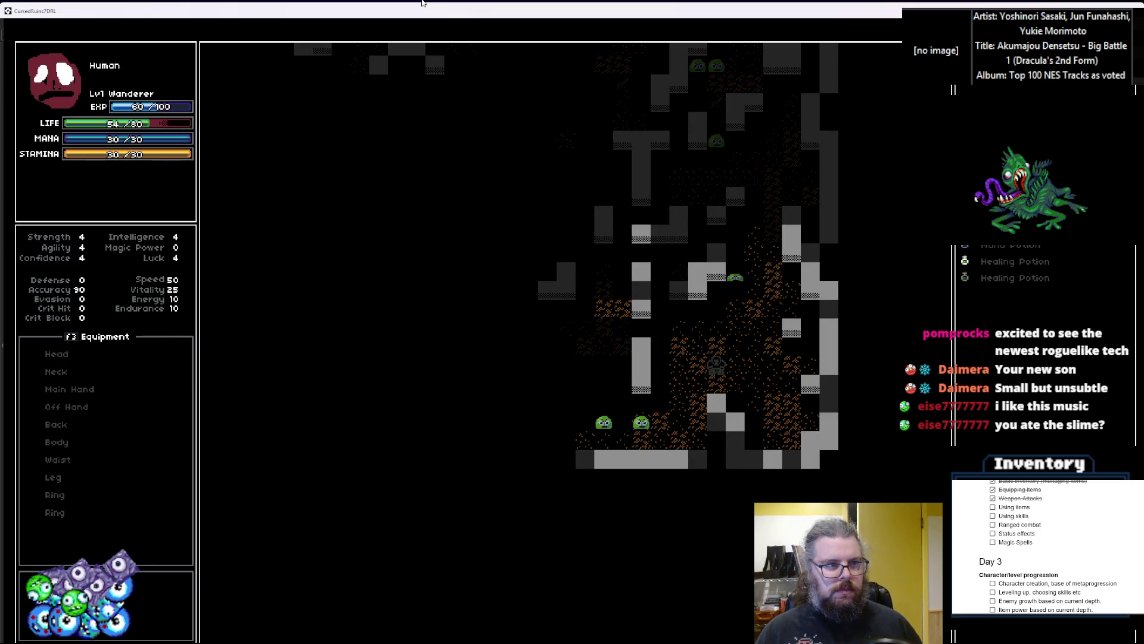
# Dismiss the Code Error report and stop the debug session
pyautogui.moveTo(431, 9)
pyautogui.mouseDown()
pyautogui.moveTo(468, 158)
pyautogui.moveTo(644, 185)
pyautogui.moveTo(616, 180)
pyautogui.mouseUp()
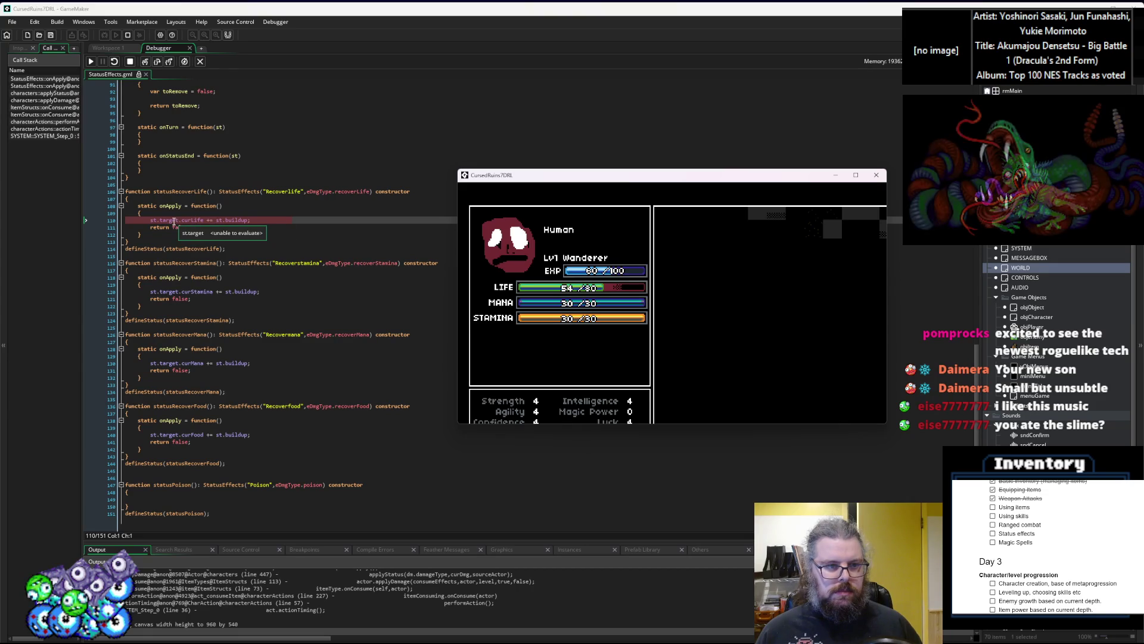
pyautogui.click(153, 220)
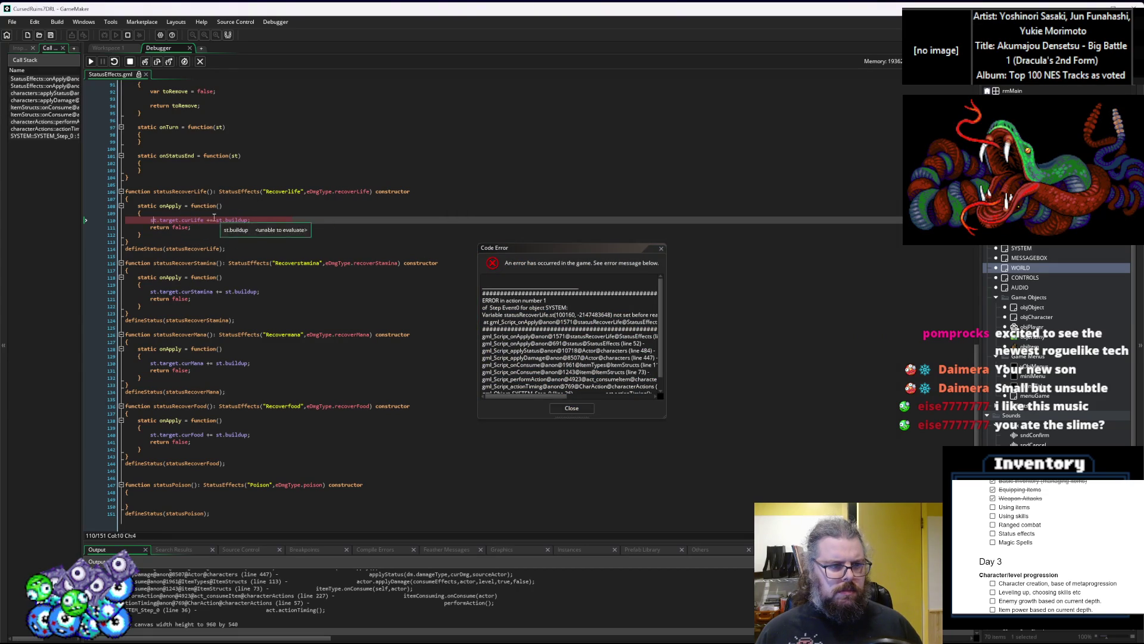
pyautogui.click(572, 409)
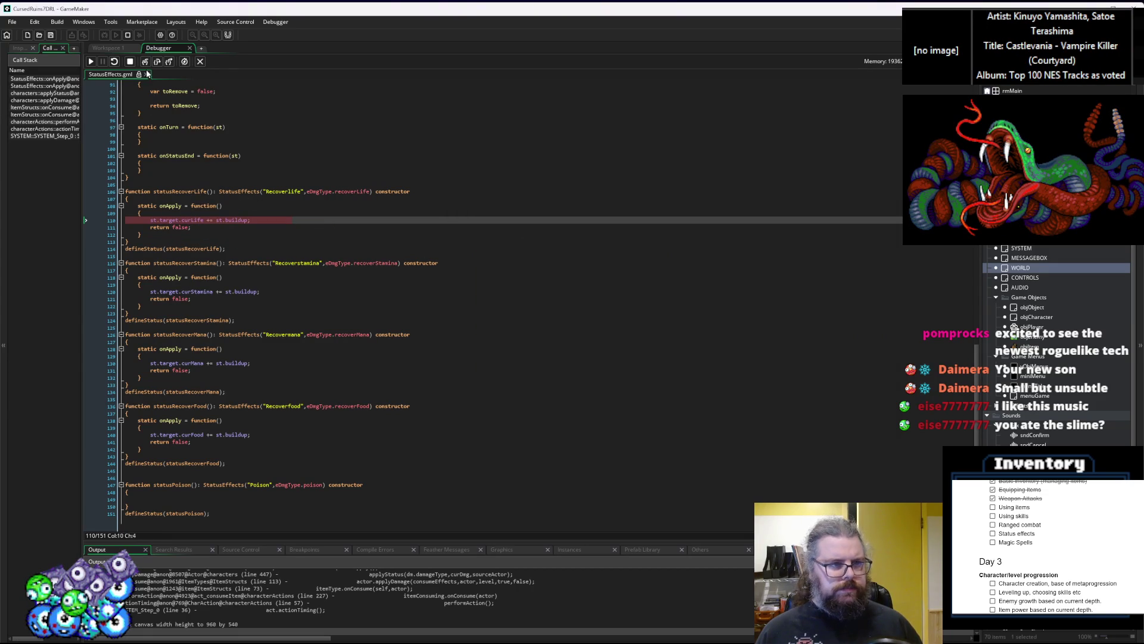
pyautogui.click(130, 62)
# Add an st parameter to each recover-status onApply function and relaunch in debug mode
pyautogui.click(221, 206)
pyautogui.write('st')
pyautogui.press('Escape')
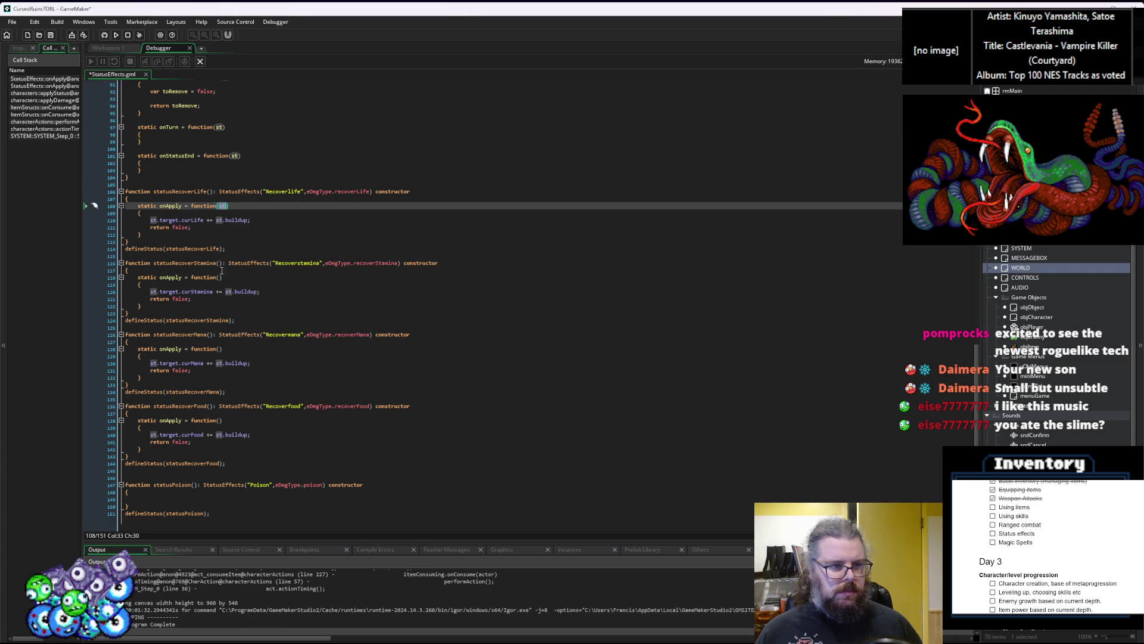
pyautogui.click(220, 277)
pyautogui.write('st')
pyautogui.click(220, 349)
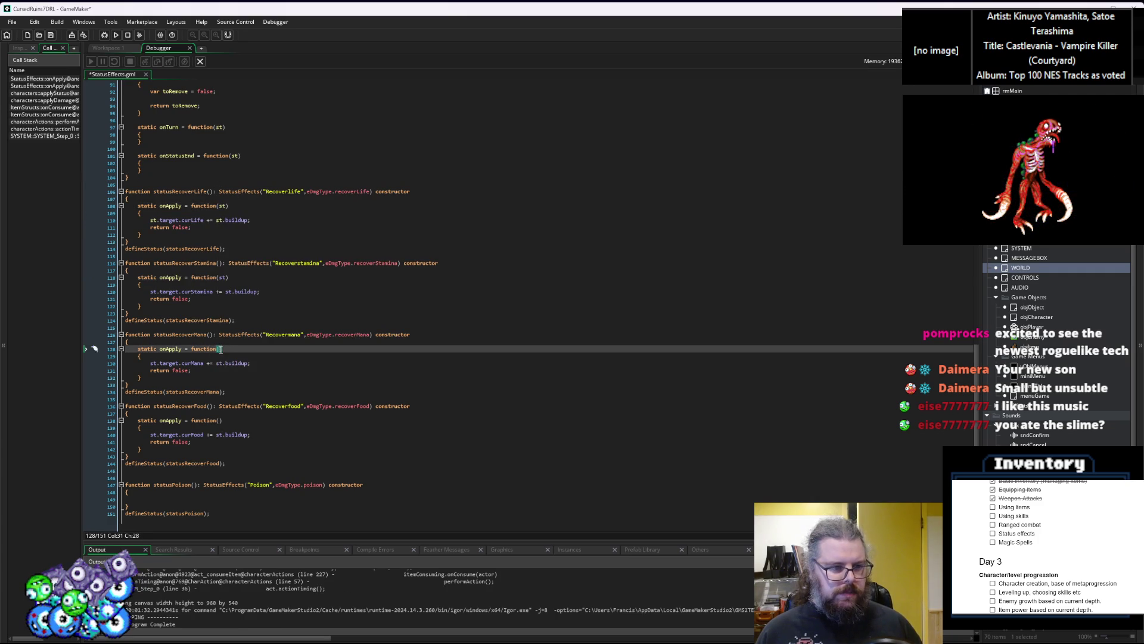
pyautogui.click(219, 421)
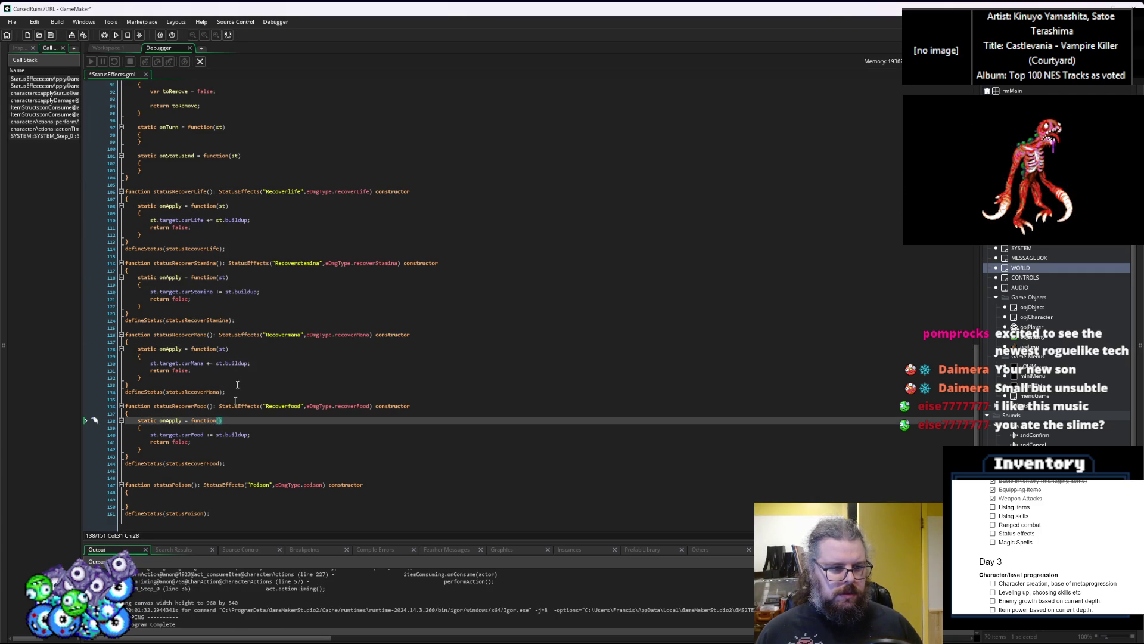
pyautogui.click(218, 292)
pyautogui.scroll(1, 218, 250)
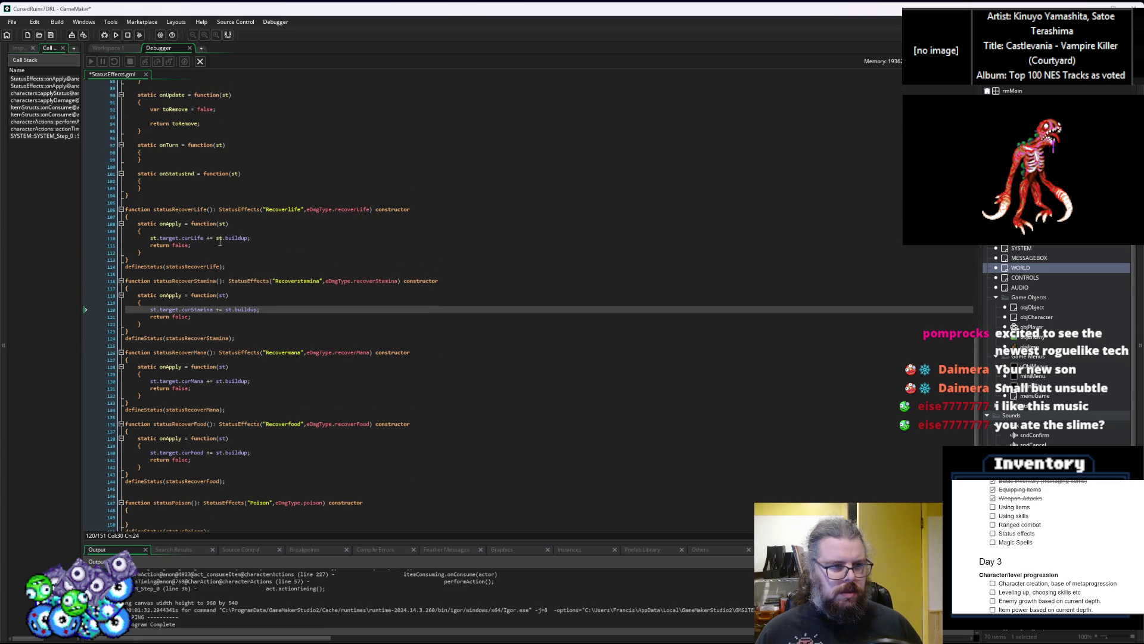
pyautogui.click(218, 245)
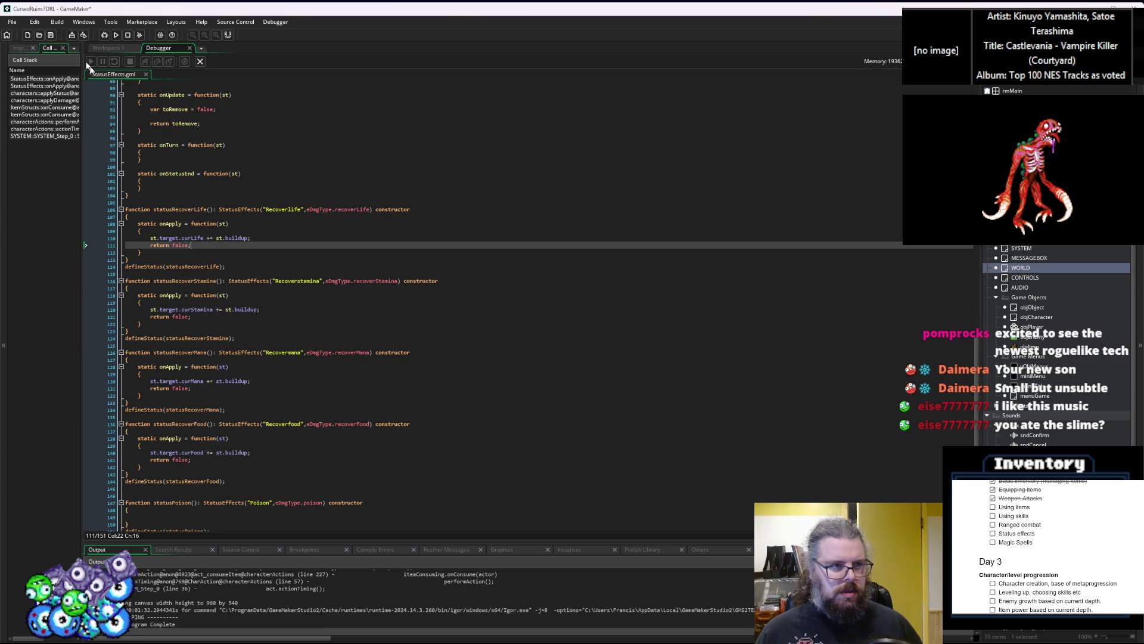
pyautogui.click(200, 62)
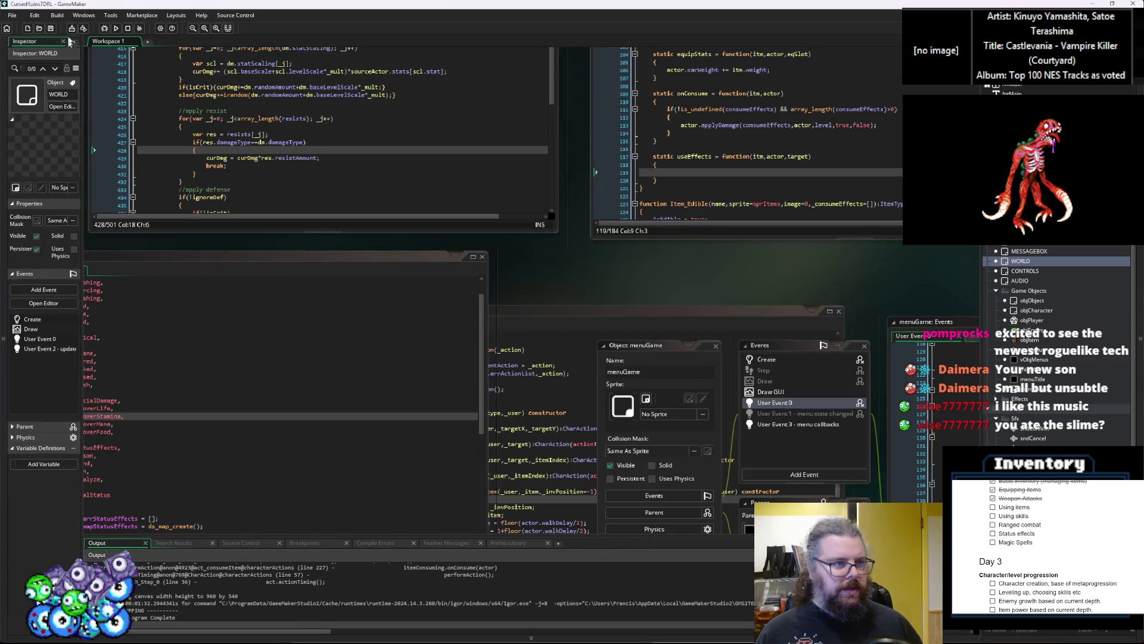
pyautogui.click(106, 28)
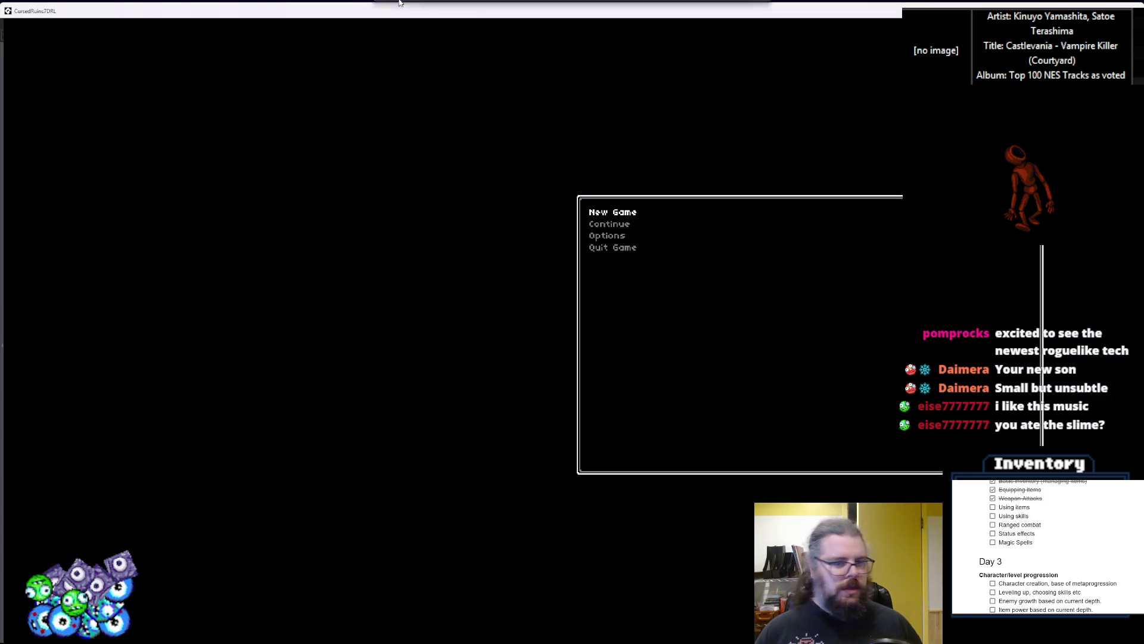
# Start a new game and attack the slimes to the right and above
pyautogui.press('Return')
pyautogui.press('Right')
pyautogui.press('Right')
pyautogui.press('Right')
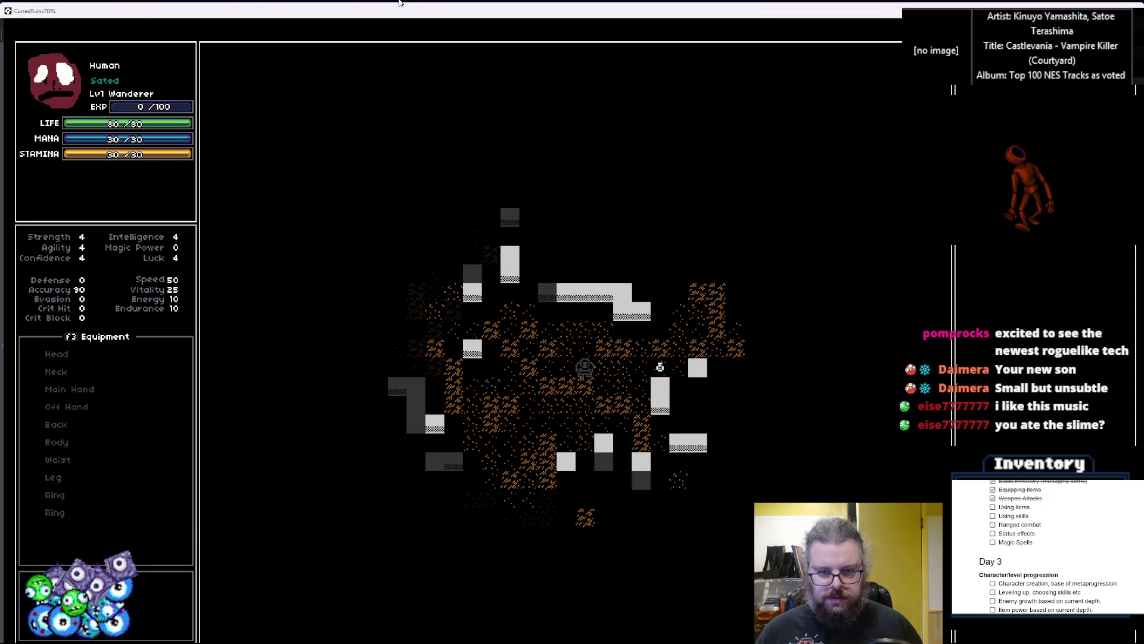
pyautogui.press('Down')
pyautogui.press('Down')
pyautogui.press('Down')
pyautogui.press('Right')
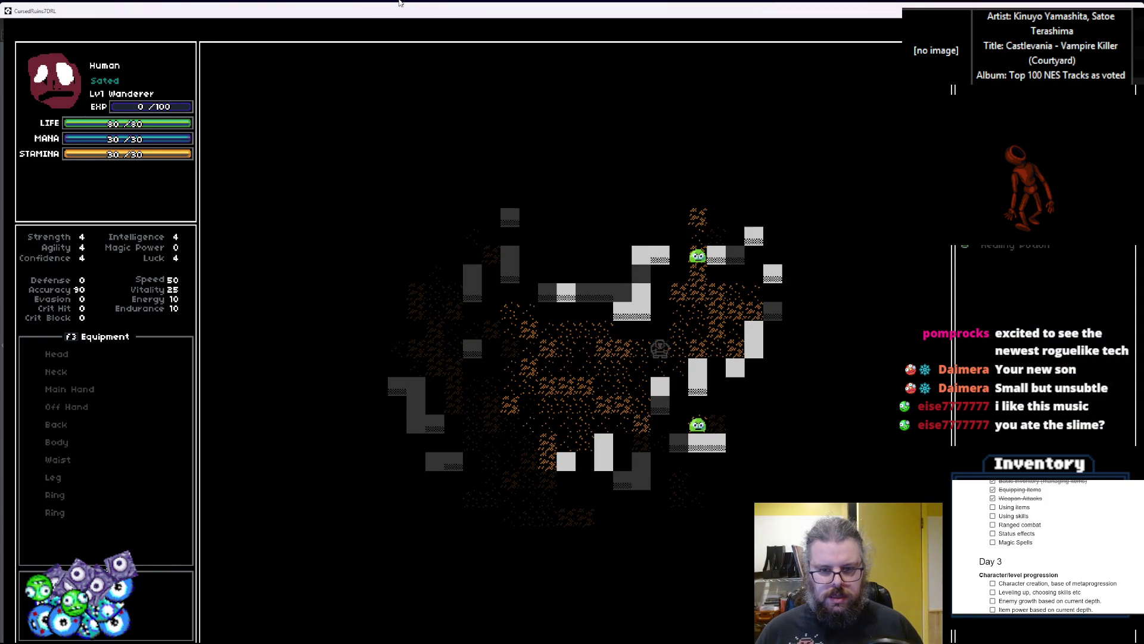
pyautogui.press('Right')
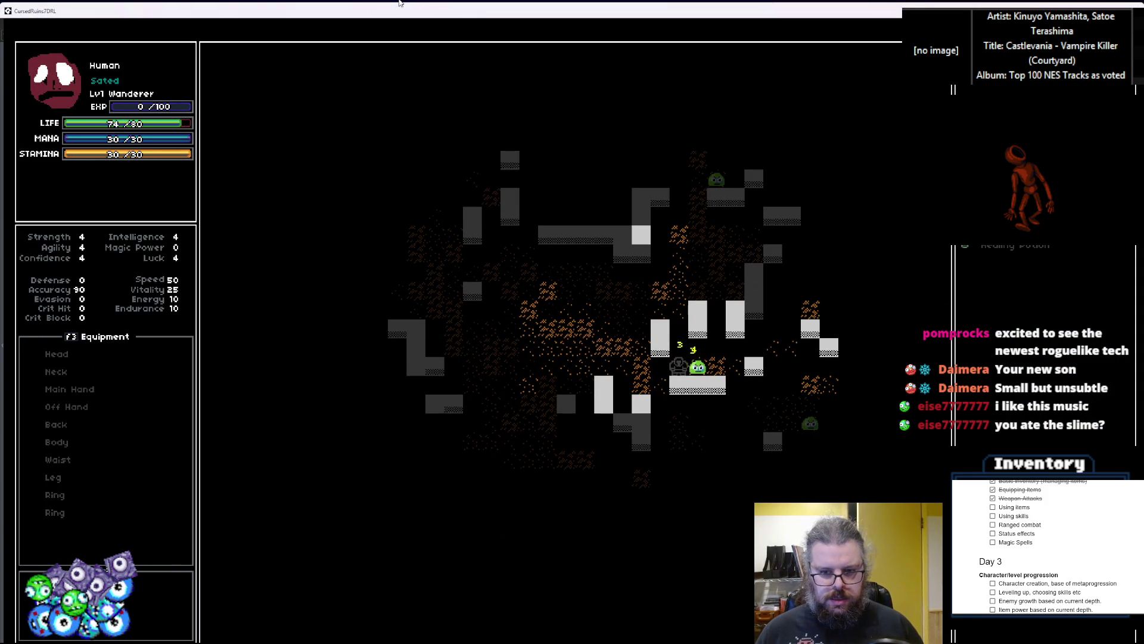
pyautogui.press('Right')
pyautogui.press('Down')
pyautogui.press('Right')
pyautogui.press('Down')
pyautogui.press('Right')
pyautogui.press('Down')
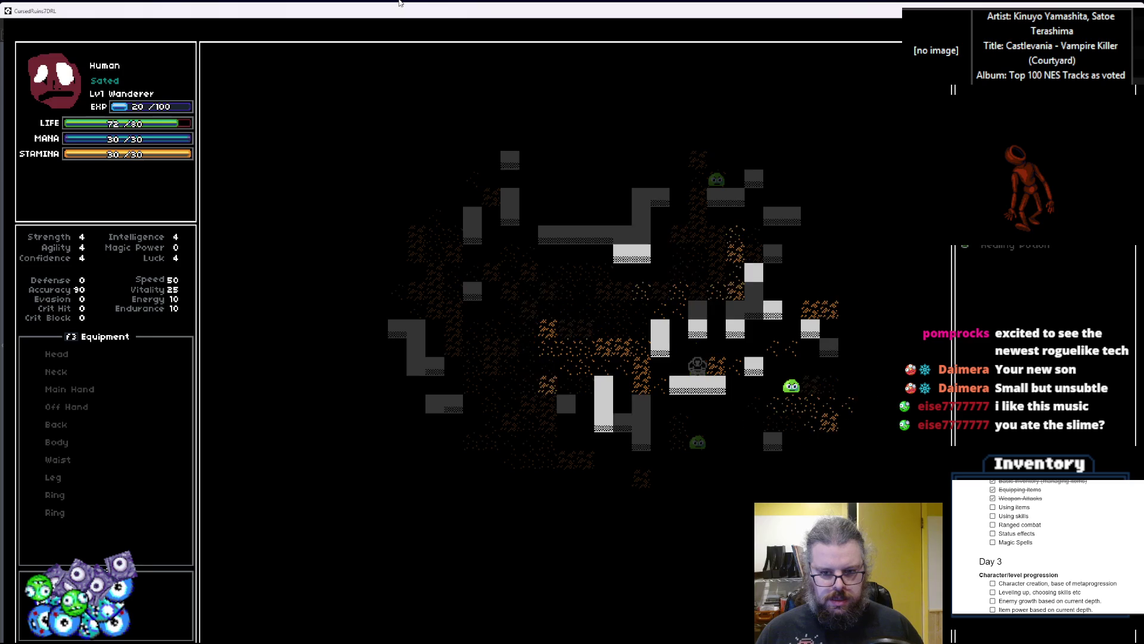
pyautogui.press('Right')
pyautogui.press('Right')
pyautogui.press('Right')
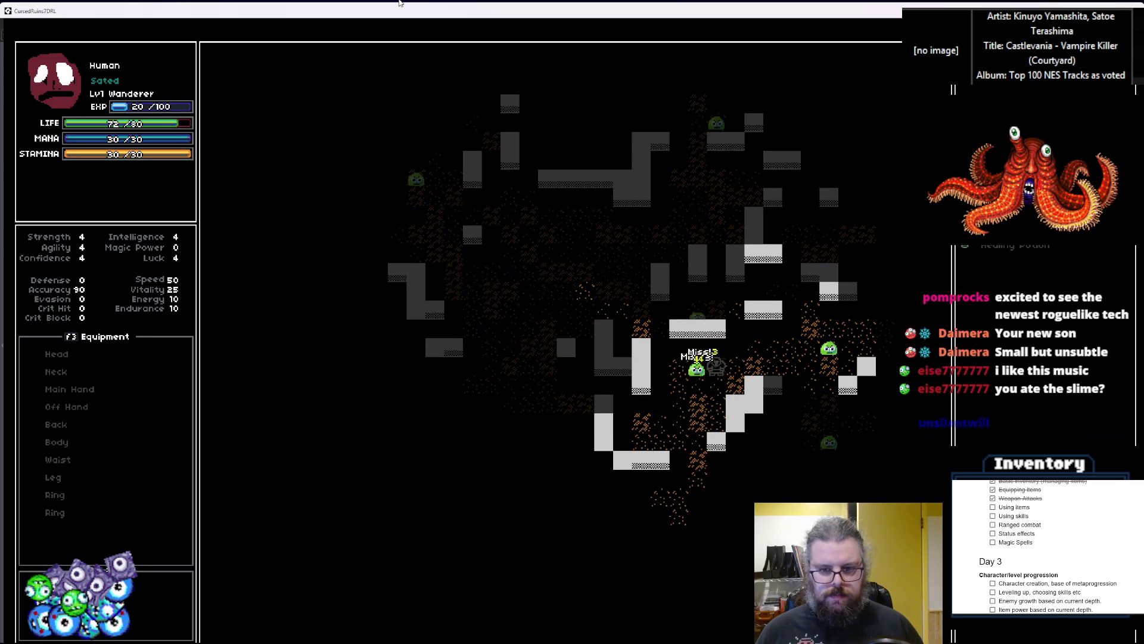
pyautogui.press('Right')
pyautogui.press('Right')
pyautogui.press('Up')
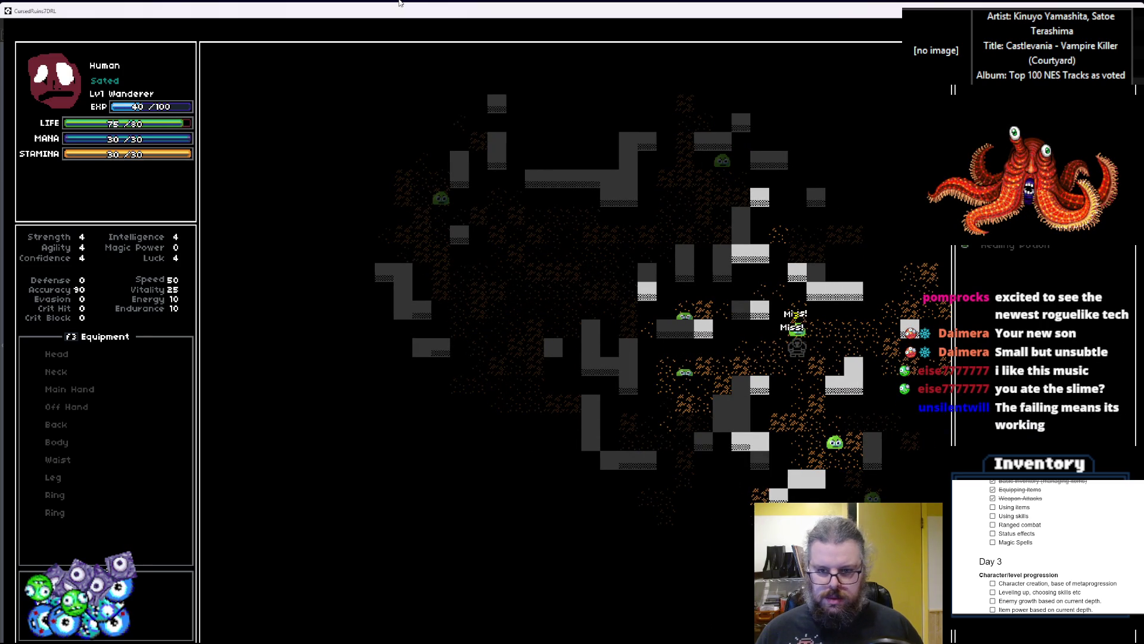
pyautogui.press('Up')
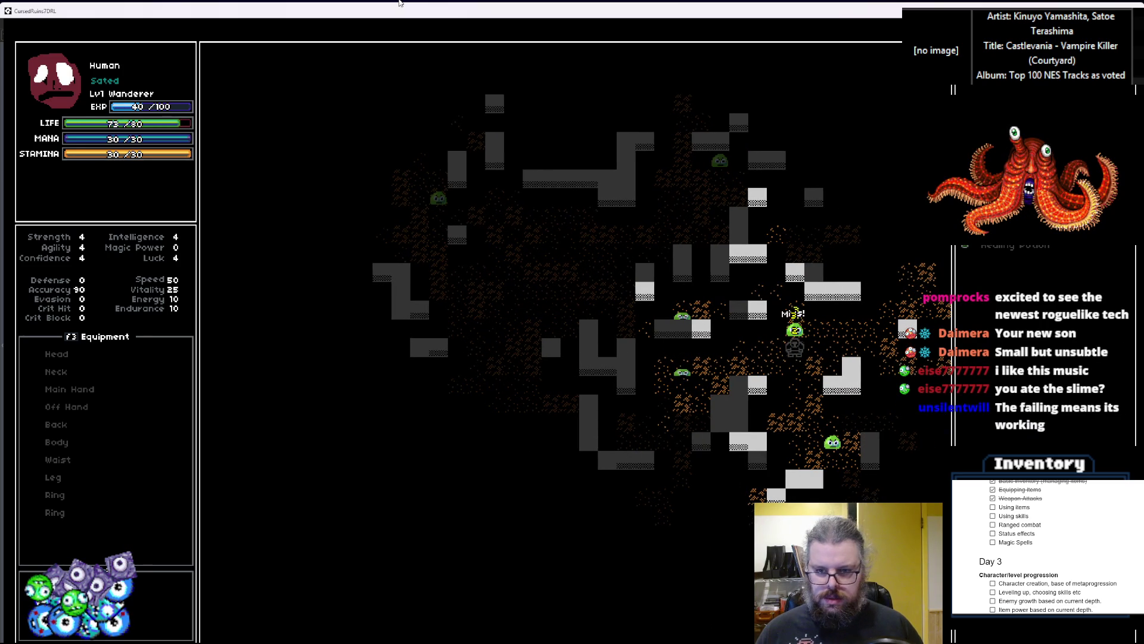
# Maneuver beside another slime and kill it
pyautogui.press('Up')
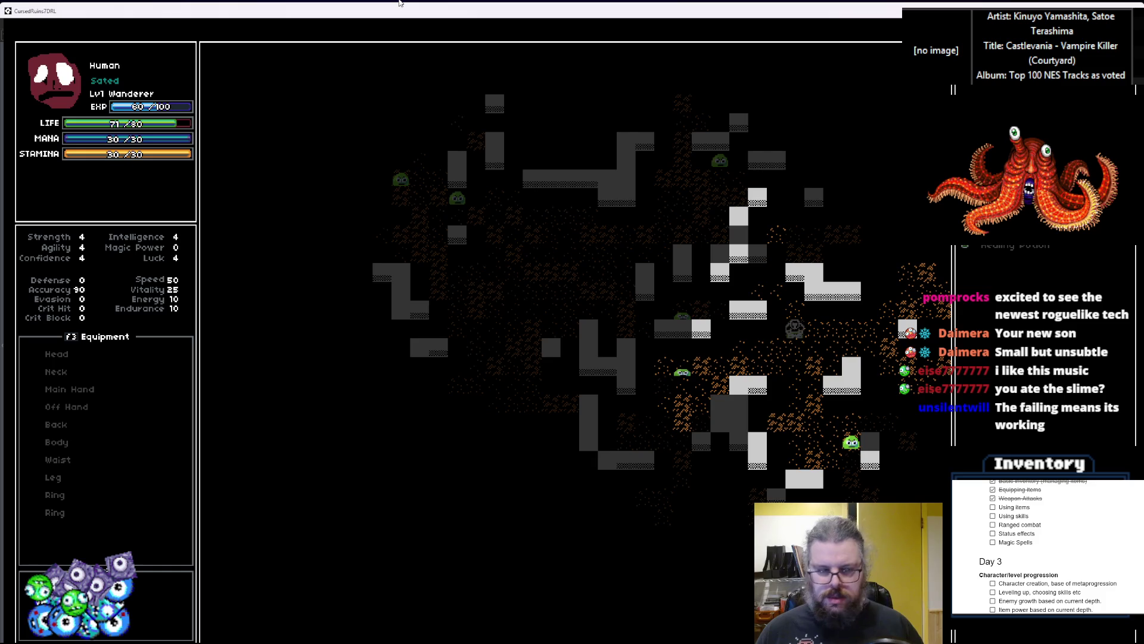
pyautogui.press('Down')
pyautogui.press('Down')
pyautogui.press('Down')
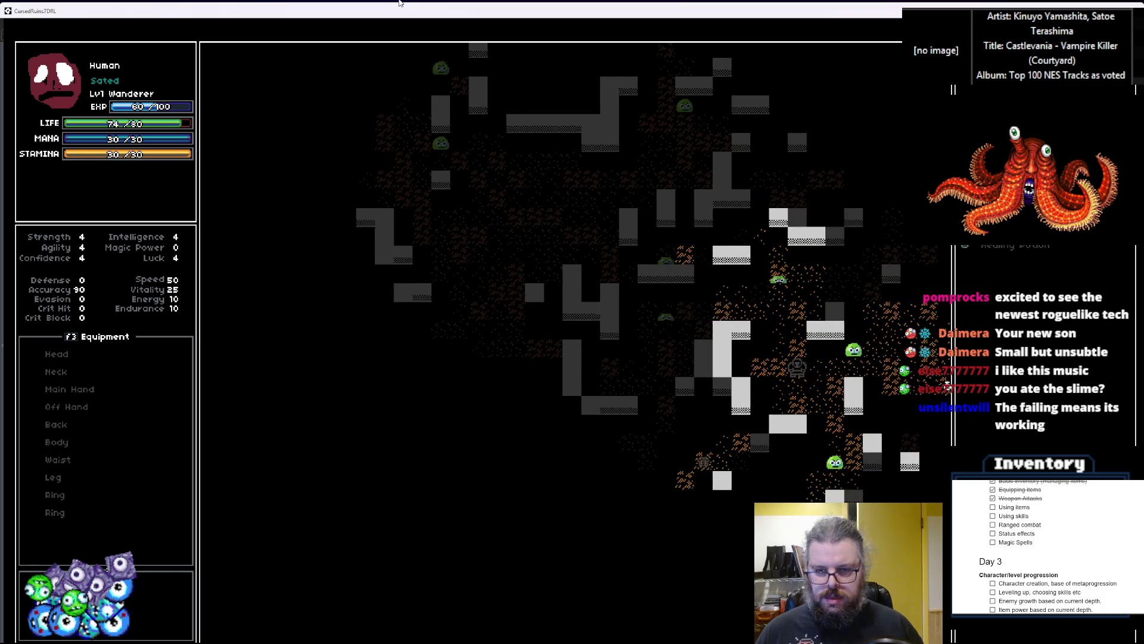
pyautogui.press('Right')
pyautogui.press('Right')
pyautogui.press('Right')
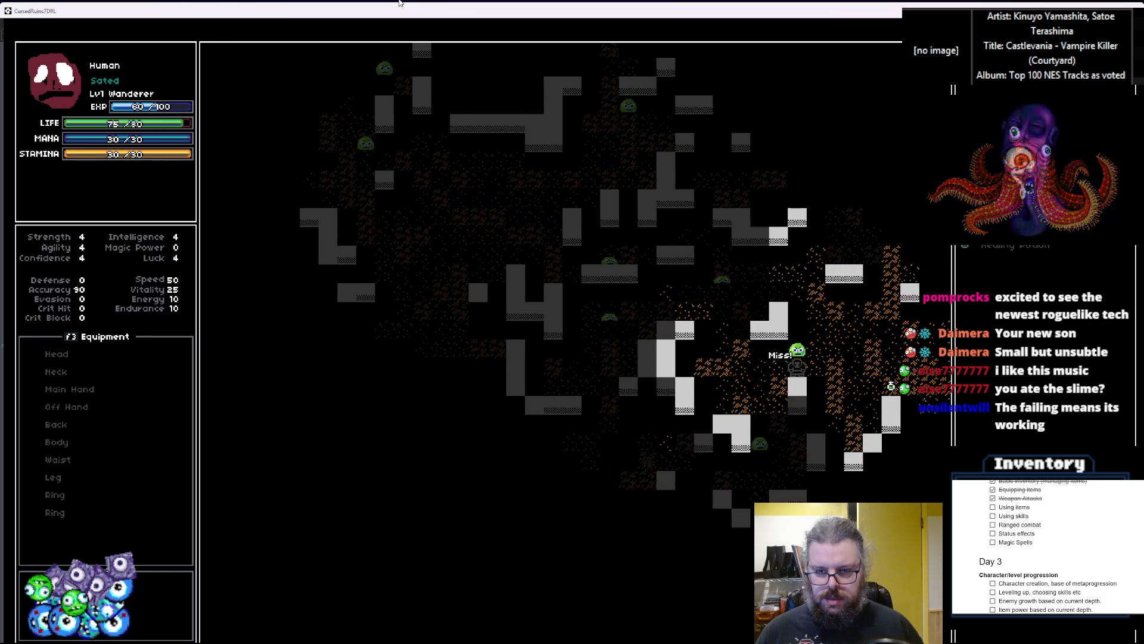
pyautogui.press('Up')
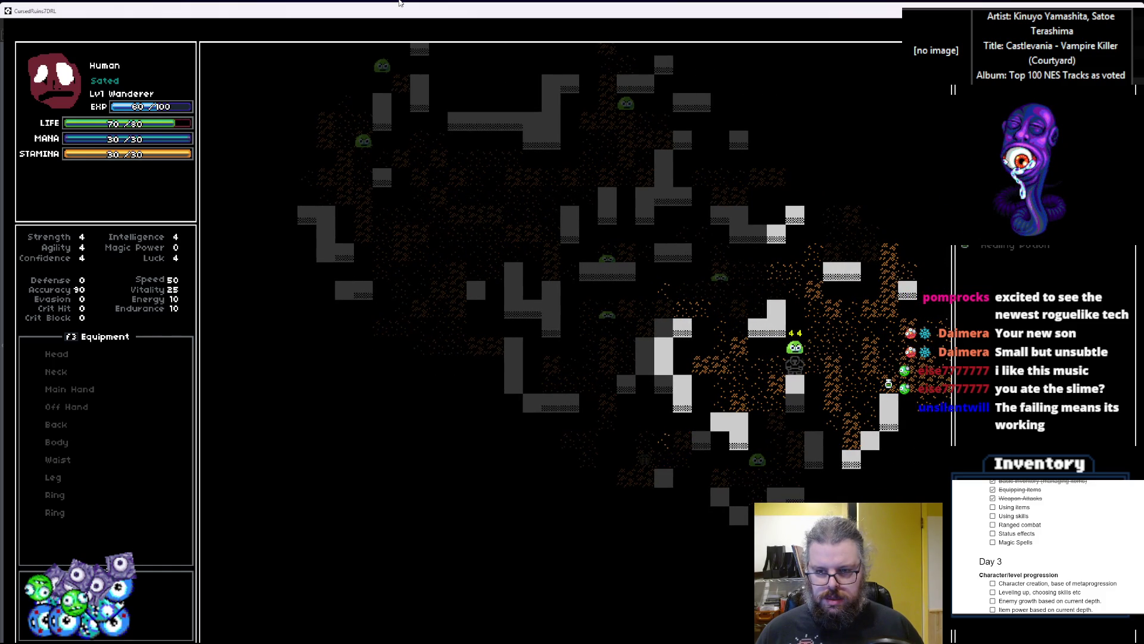
pyautogui.press('Right')
pyautogui.press('Left')
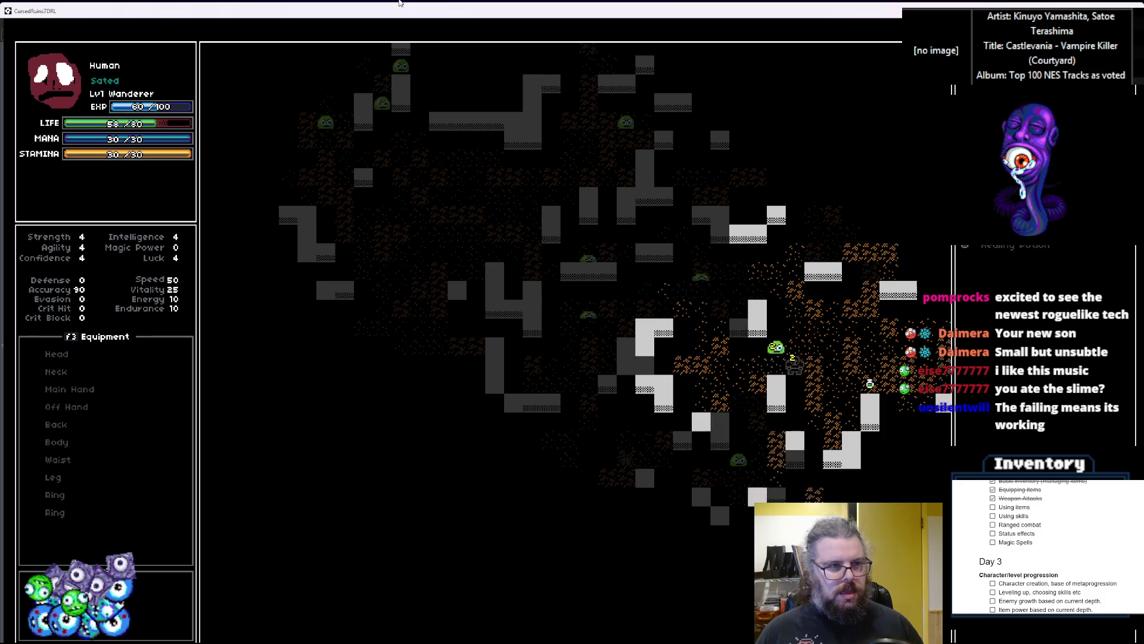
pyautogui.press('Left')
pyautogui.press('Right')
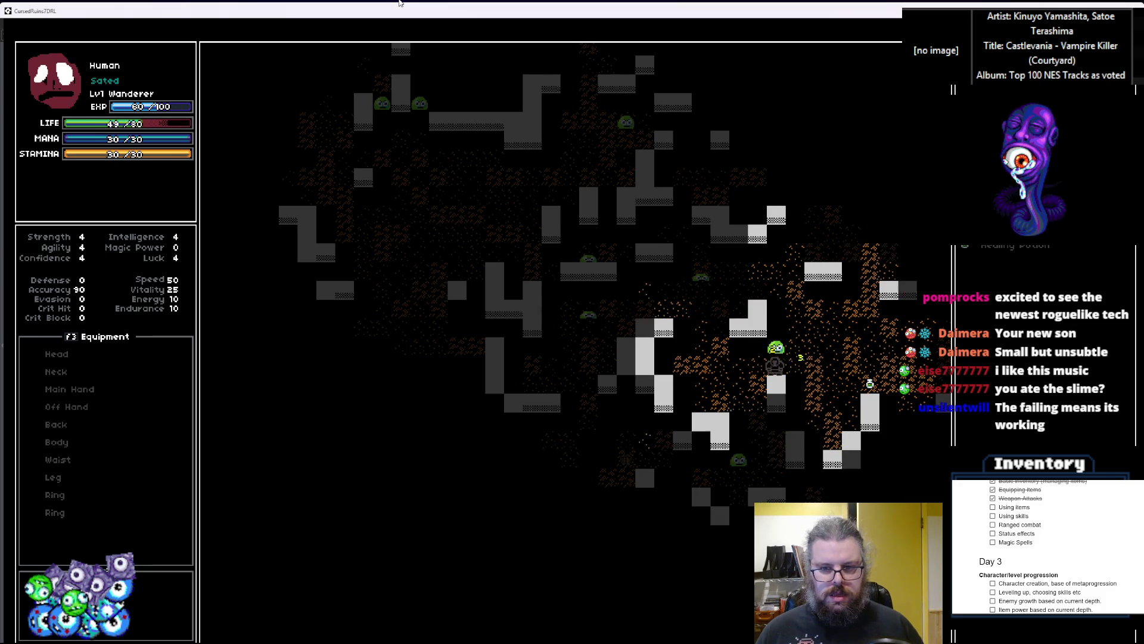
pyautogui.press('Up')
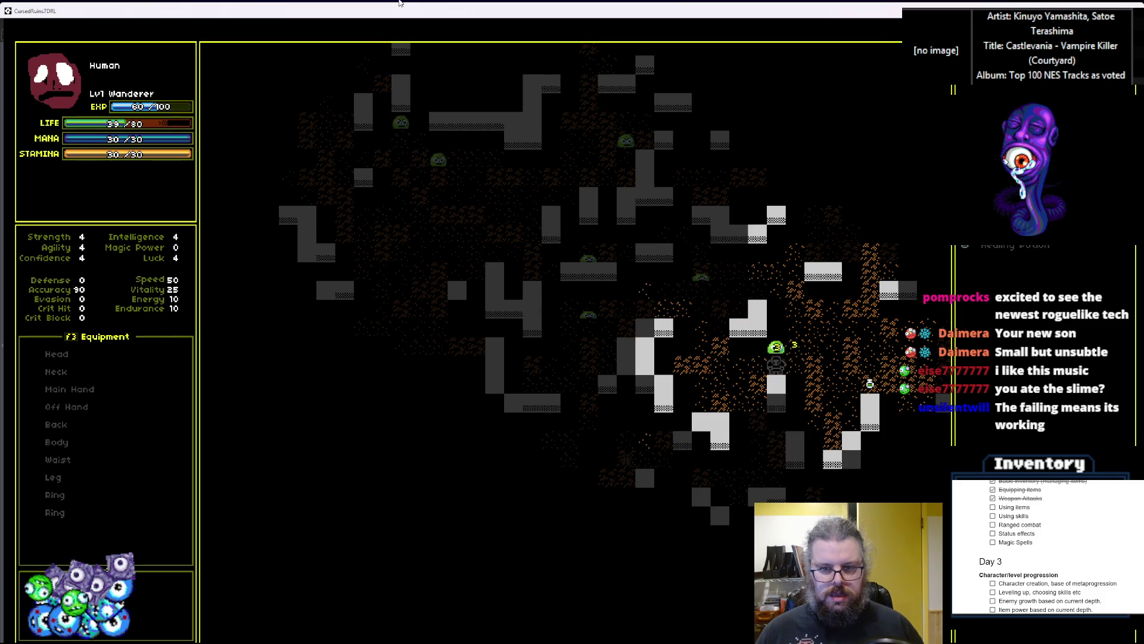
pyautogui.press('Up')
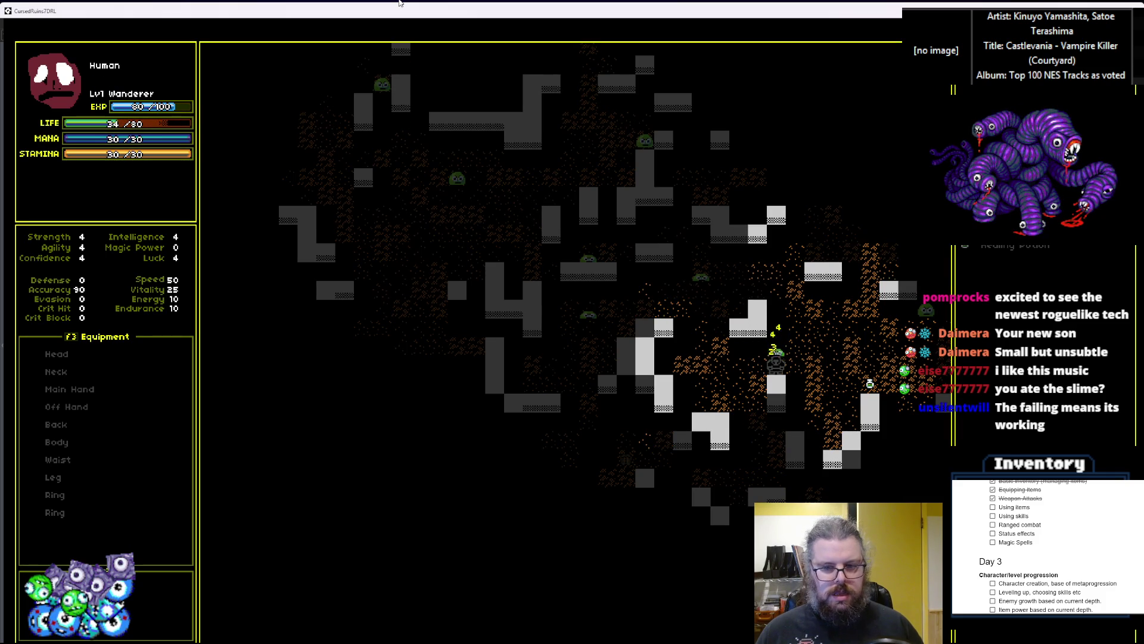
pyautogui.press('Up')
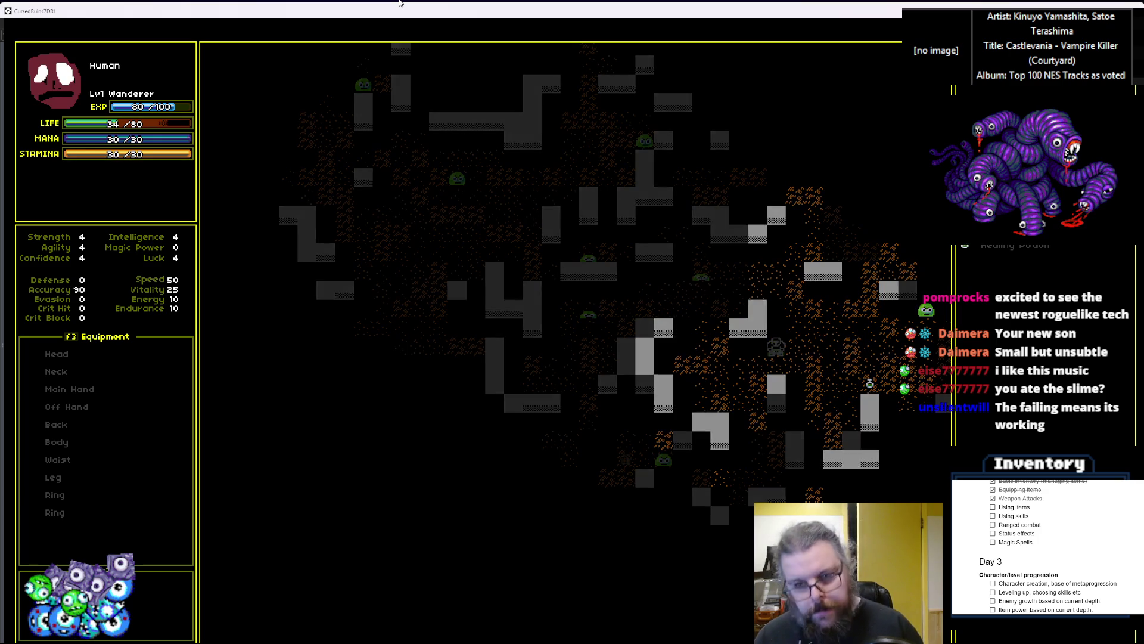
# Consume an item to raise life from 34 to 35, then step two tiles left
pyautogui.press('i')
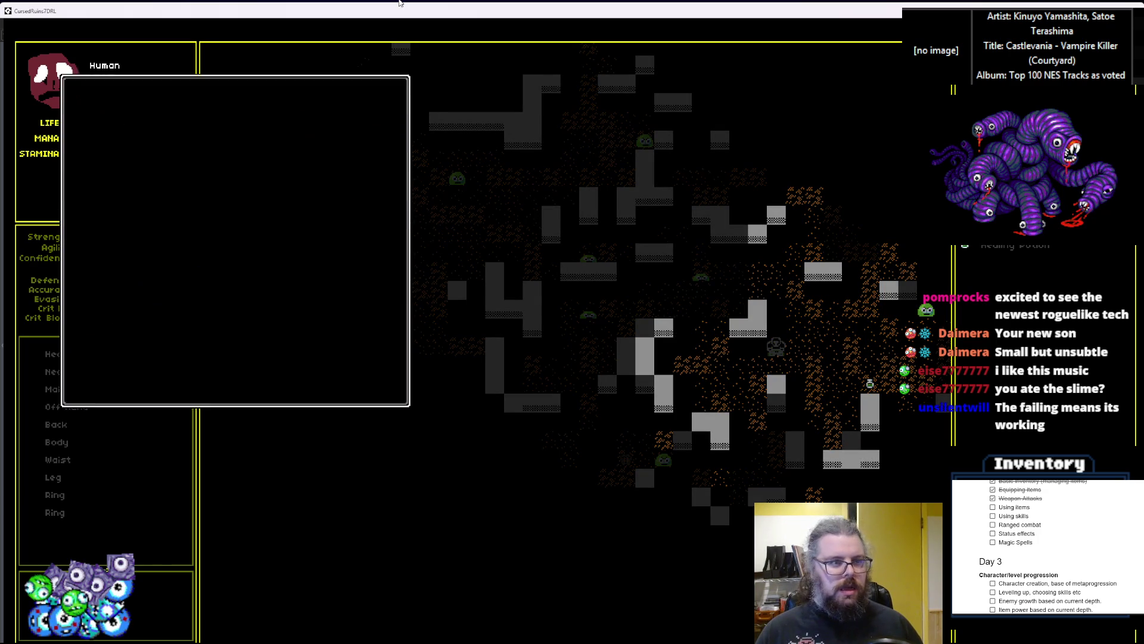
pyautogui.press('Escape')
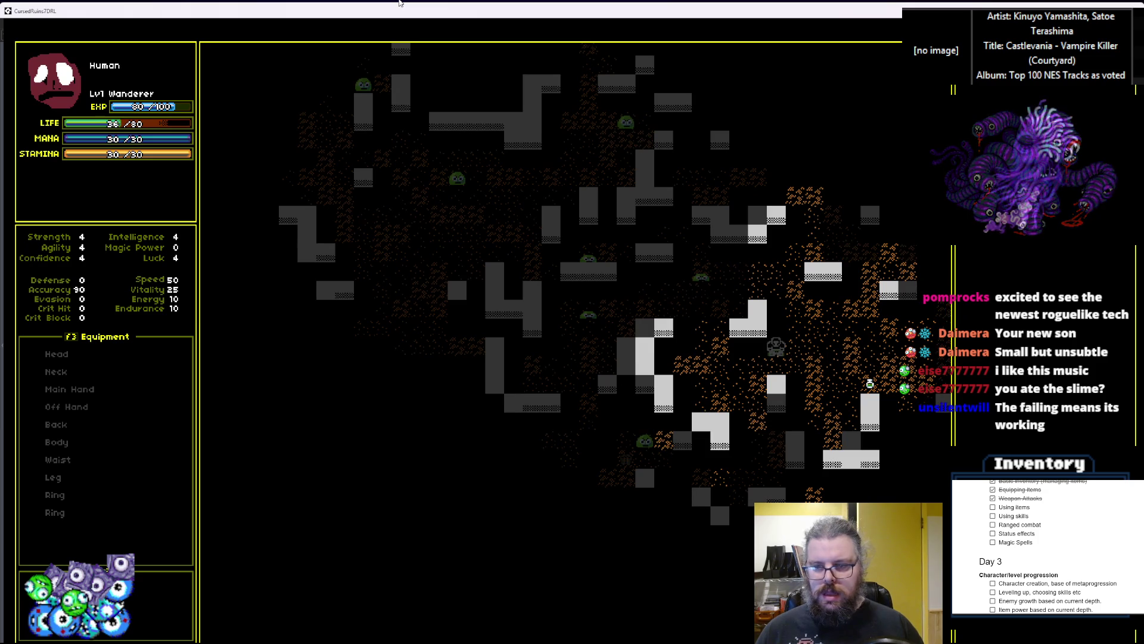
pyautogui.press('Left')
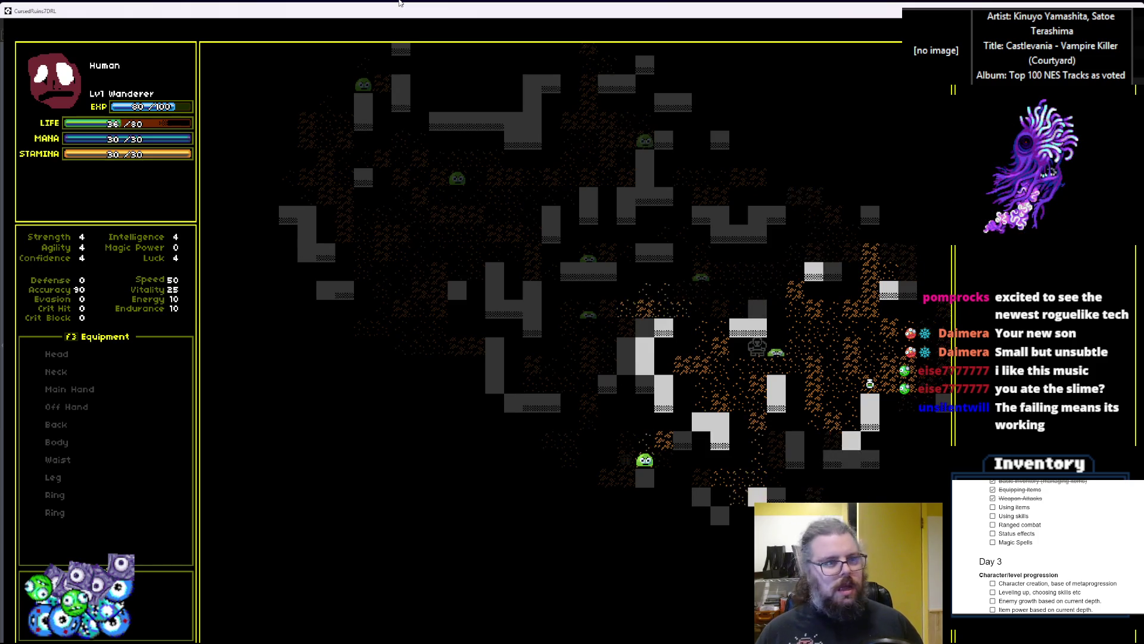
pyautogui.press('Left')
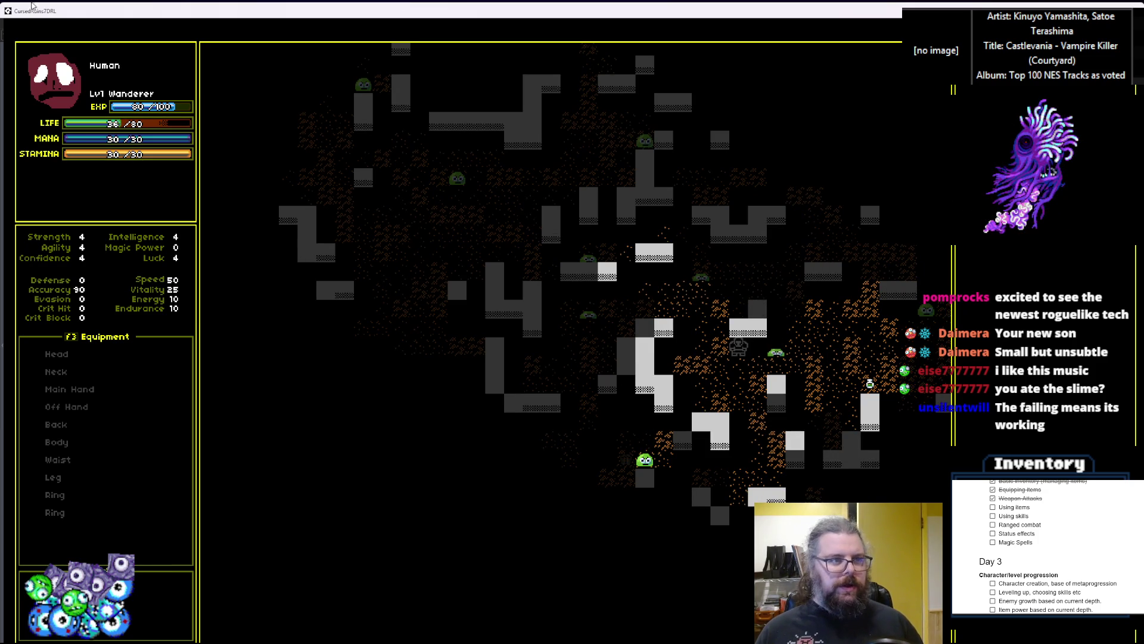
pyautogui.doubleClick(75, 17)
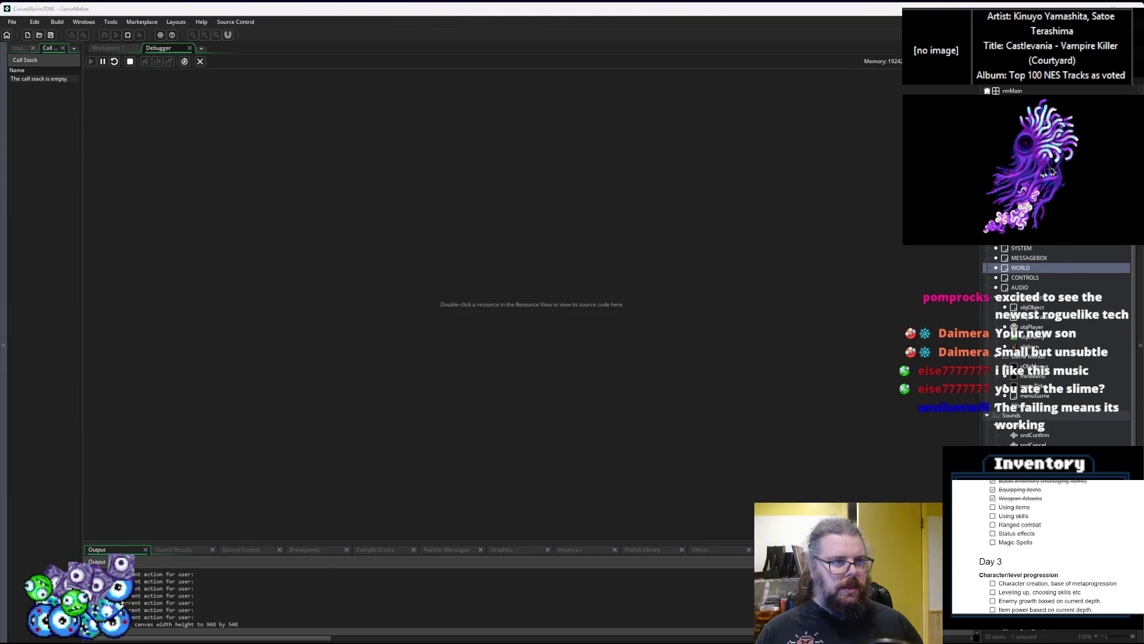
# Bring up the StatusEffects script in Workspace 1's code editor
pyautogui.click(112, 49)
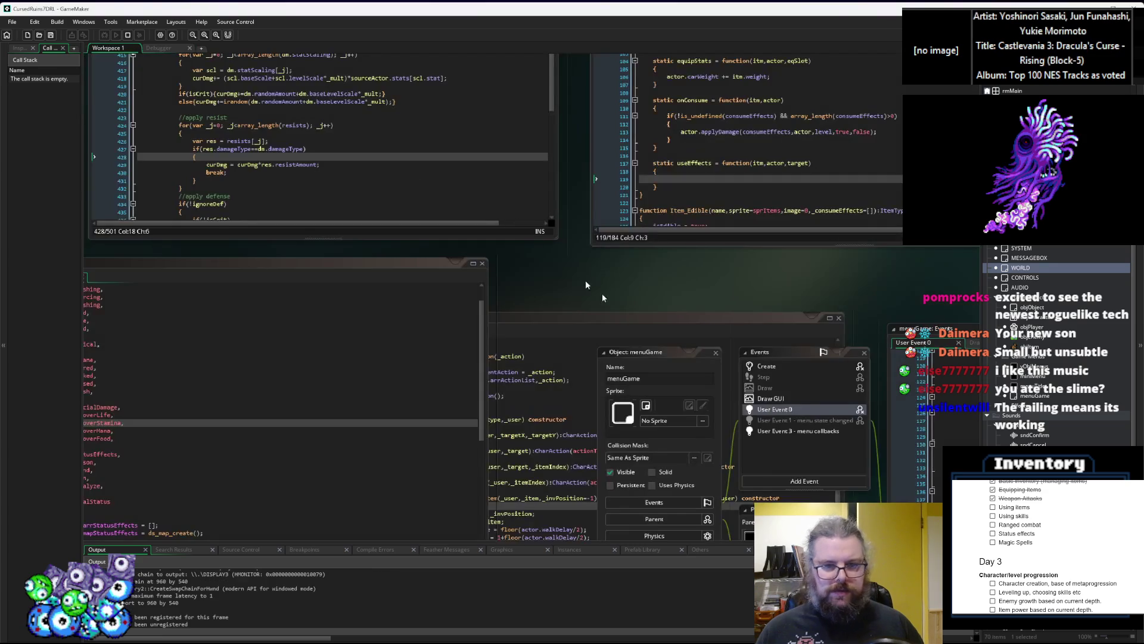
pyautogui.scroll(5, 536, 492)
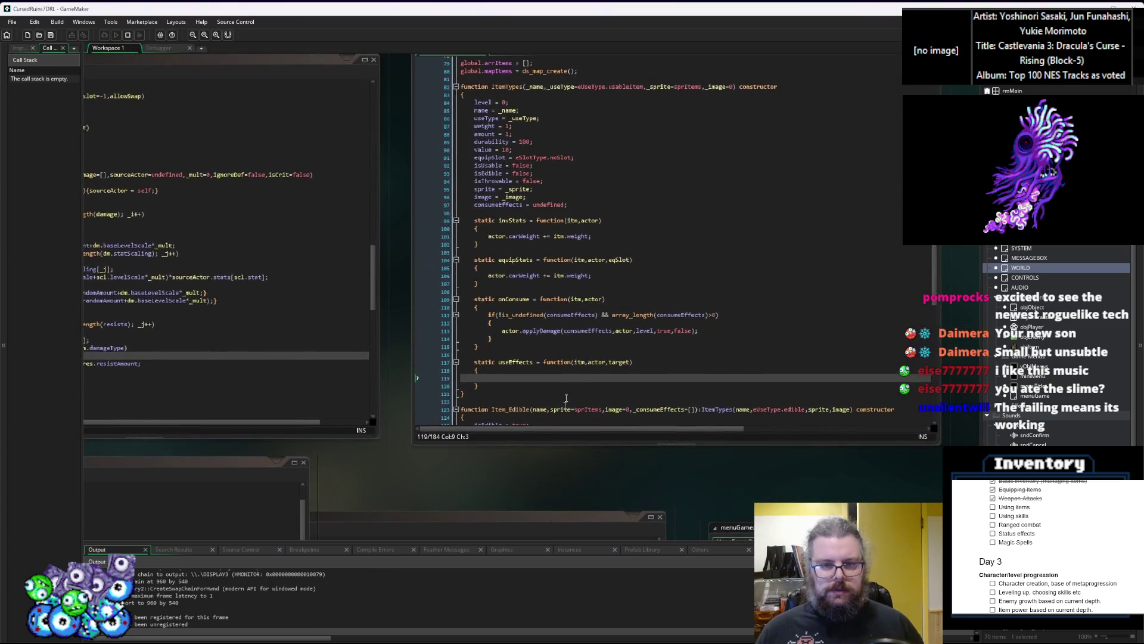
pyautogui.scroll(-10, 791, 376)
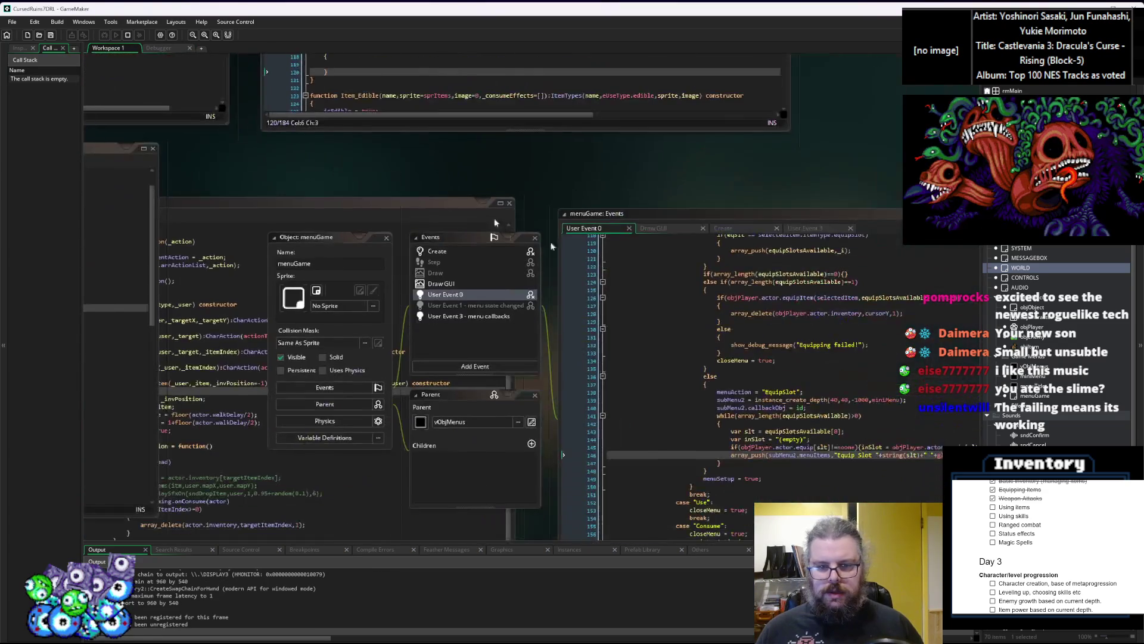
pyautogui.scroll(-10, 561, 273)
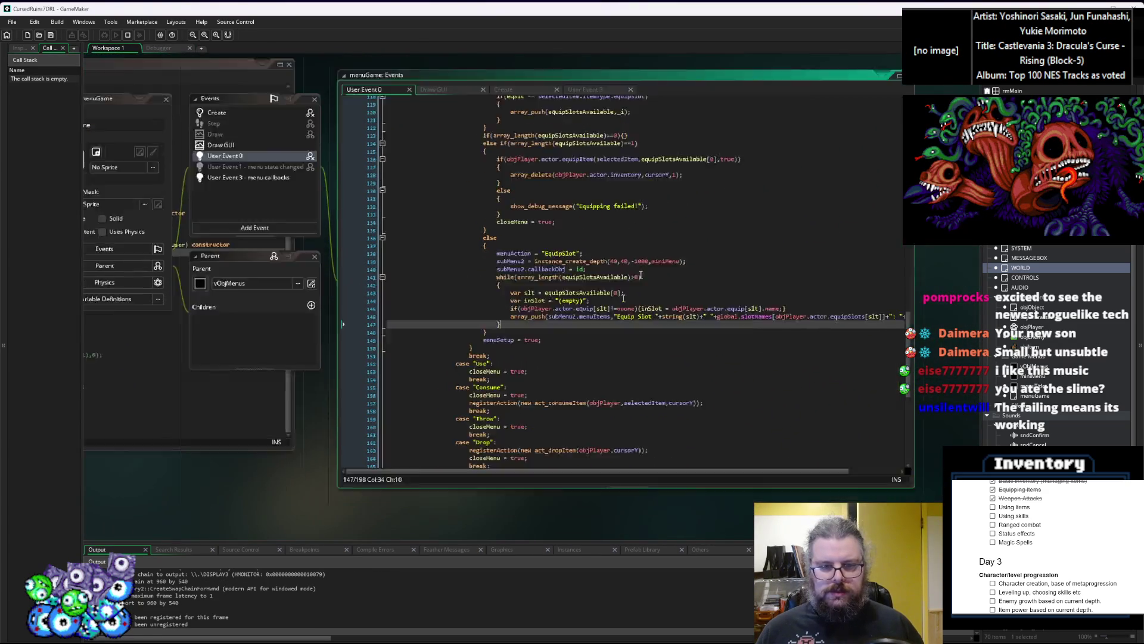
pyautogui.scroll(5, 576, 335)
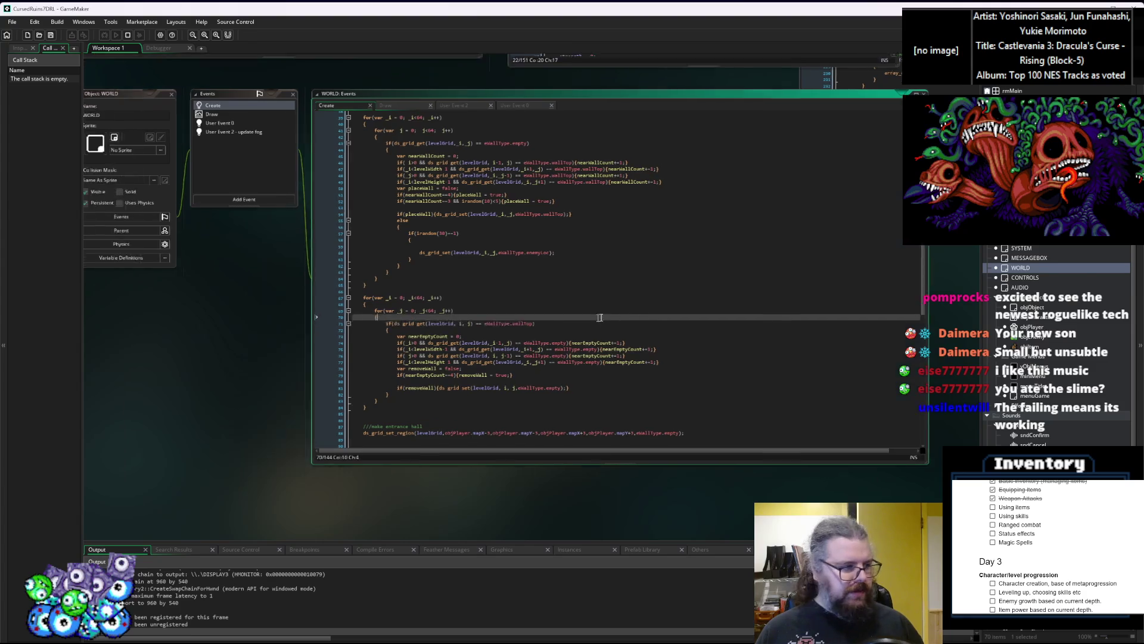
pyautogui.scroll(-5, 606, 250)
pyautogui.scroll(5, 604, 375)
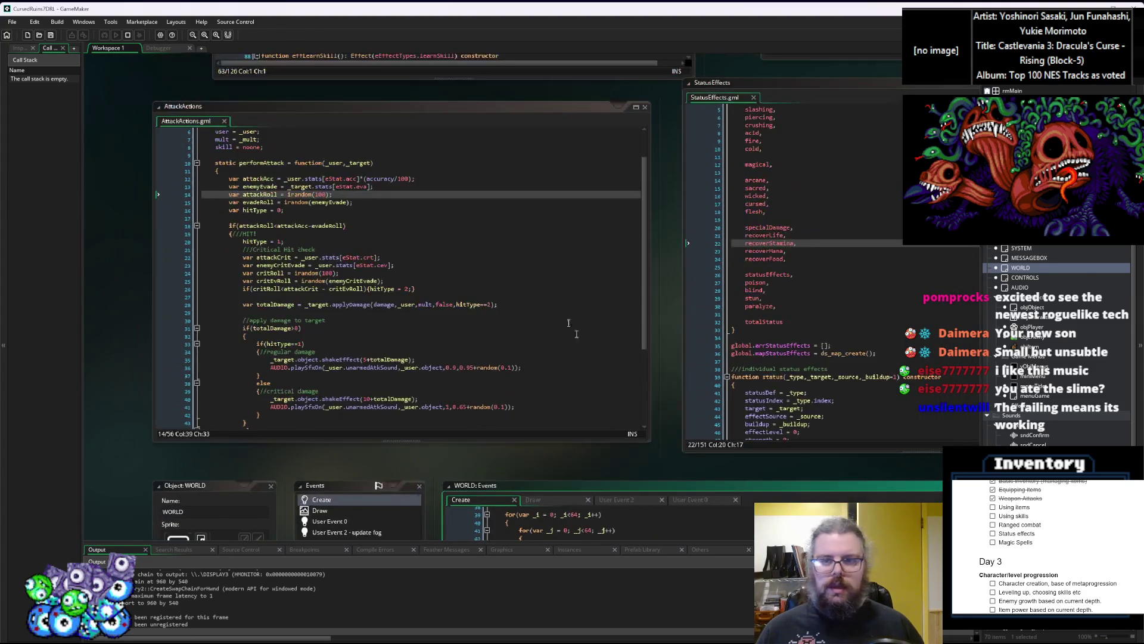
pyautogui.click(738, 277)
pyautogui.scroll(-15, 489, 304)
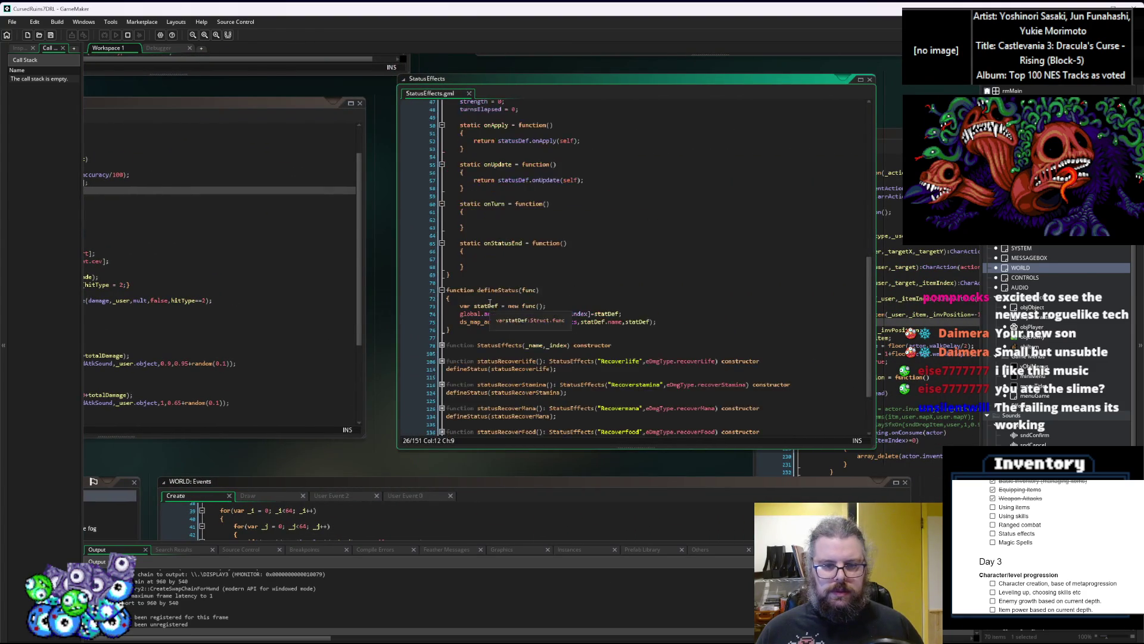
# Unfold statusRecoverLife, break on line 110's curLife recovery, and centre and enlarge the relaunched game
pyautogui.click(439, 284)
pyautogui.click(441, 282)
pyautogui.click(503, 322)
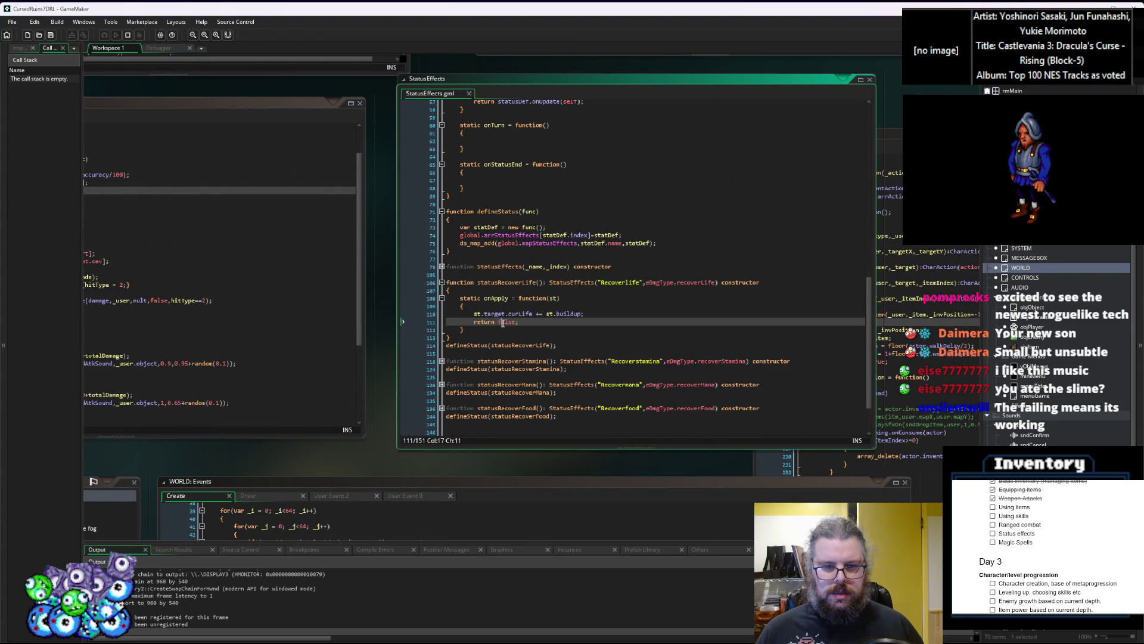
pyautogui.click(438, 314)
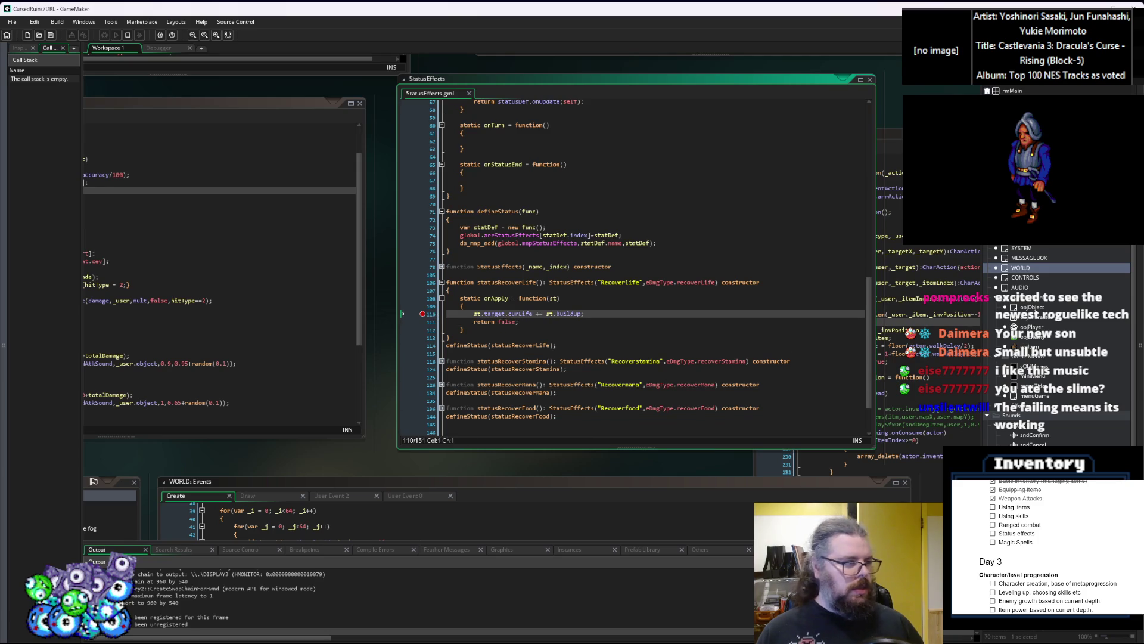
pyautogui.moveTo(229, 337)
pyautogui.mouseDown()
pyautogui.moveTo(778, 409)
pyautogui.moveTo(875, 336)
pyautogui.moveTo(754, 405)
pyautogui.moveTo(622, 158)
pyautogui.moveTo(570, 128)
pyautogui.mouseUp()
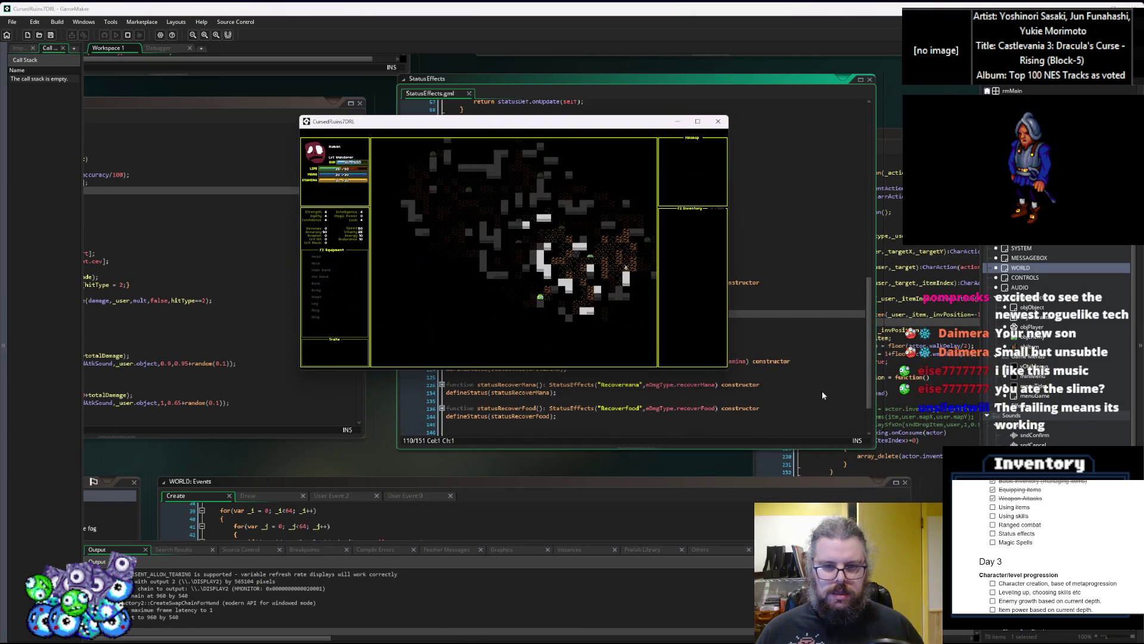
pyautogui.click(695, 123)
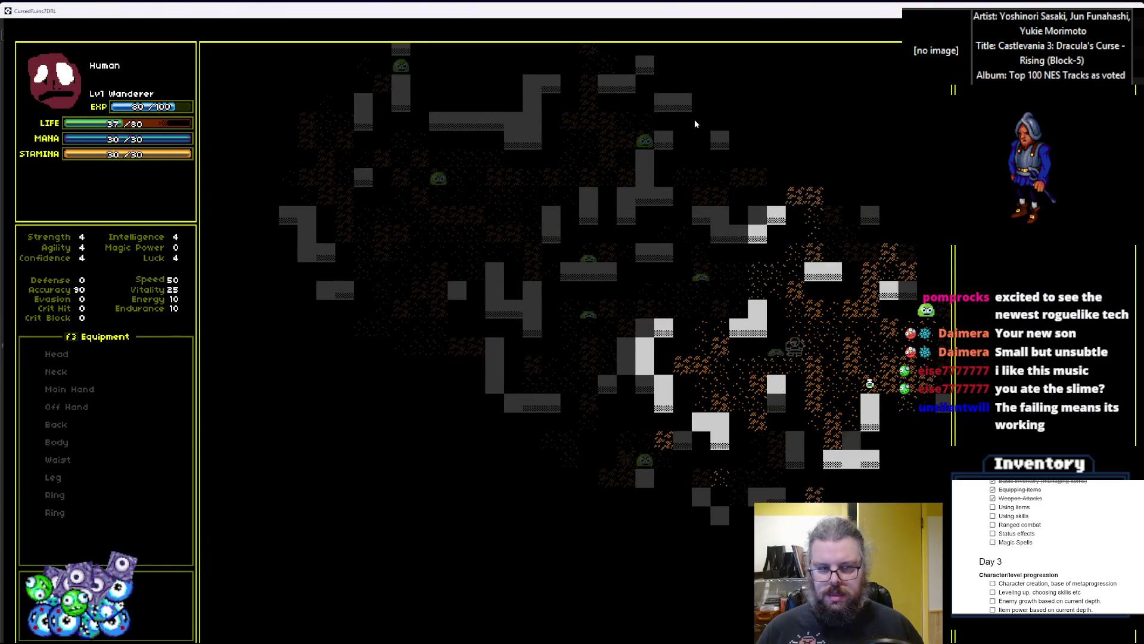
# Walk right, consume an inventory item, and check buildup 59 and curLife 41 at the breakpoint
pyautogui.press('Right')
pyautogui.press('Right')
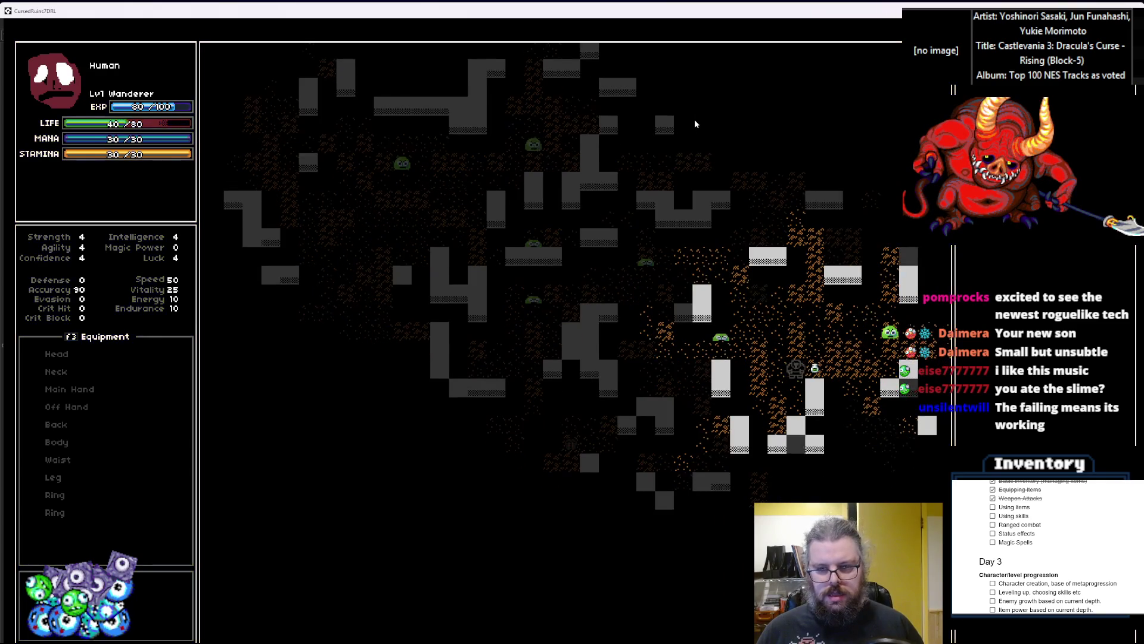
pyautogui.press('Right')
pyautogui.press('Right')
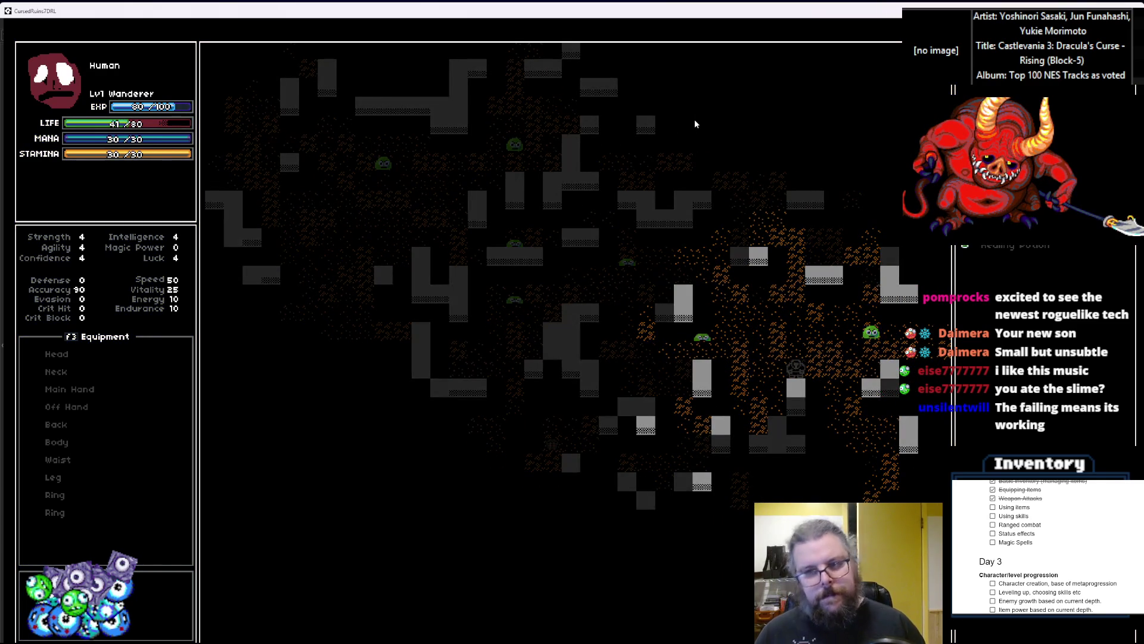
pyautogui.press('i')
pyautogui.press('Return')
pyautogui.press('Return')
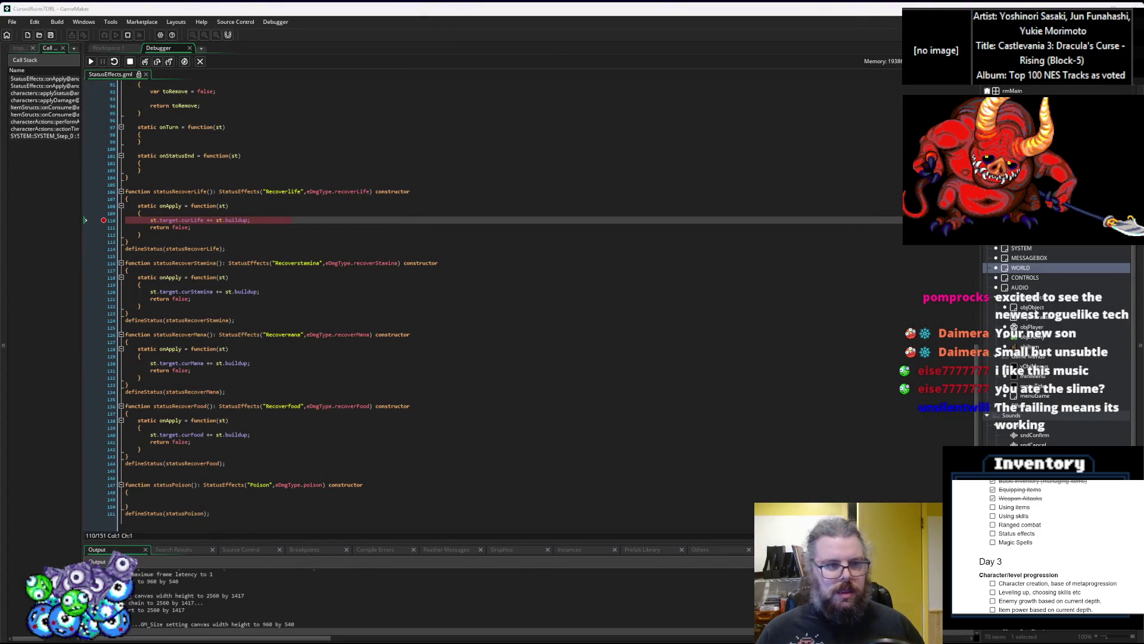
pyautogui.moveTo(240, 221)
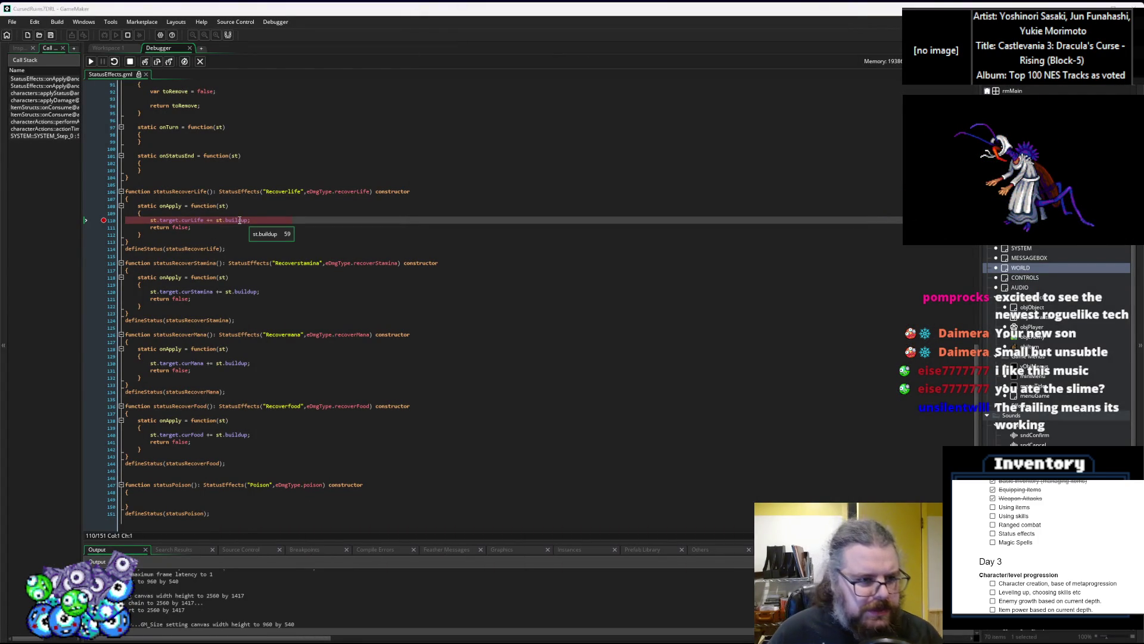
pyautogui.moveTo(203, 219)
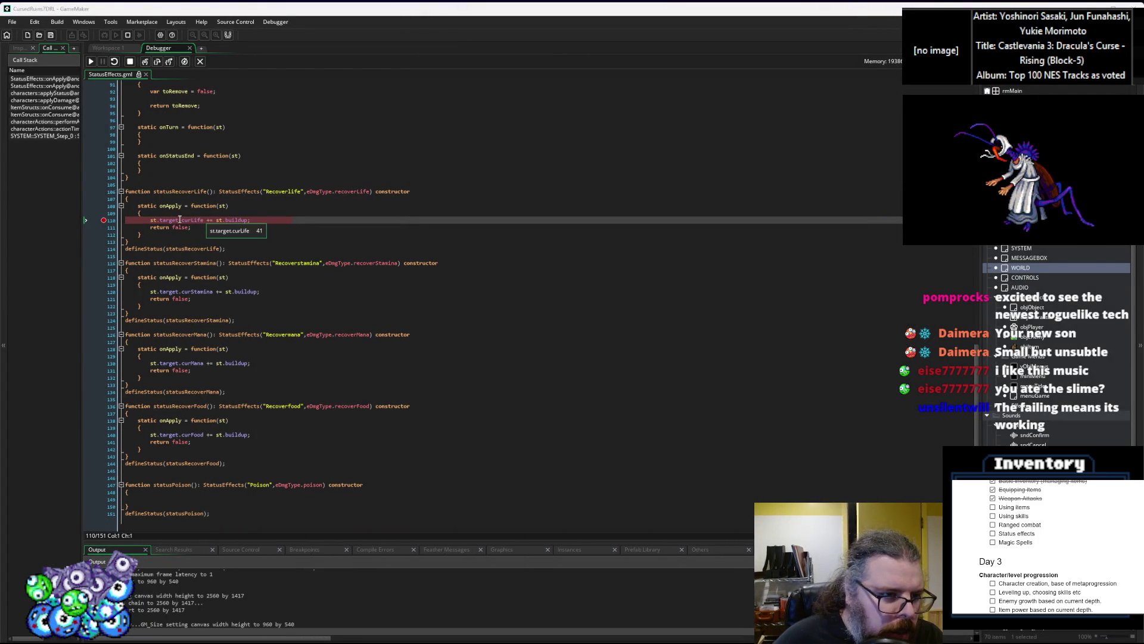
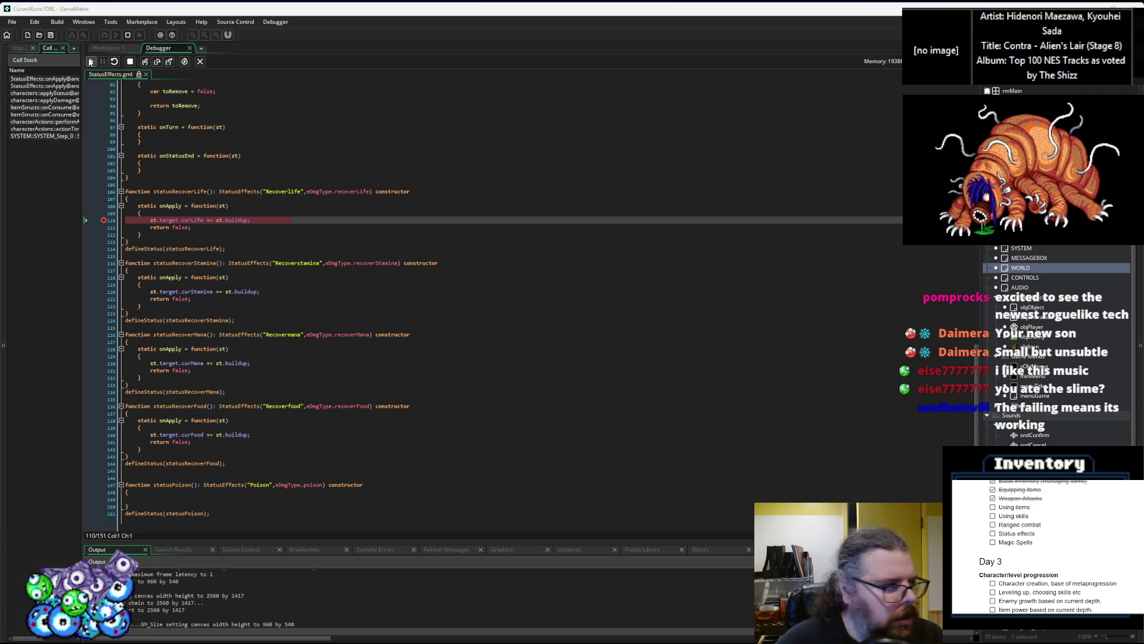
# Resume the game, remove the line-110 breakpoint, move briefly, then set the breakpoint again
pyautogui.click(91, 61)
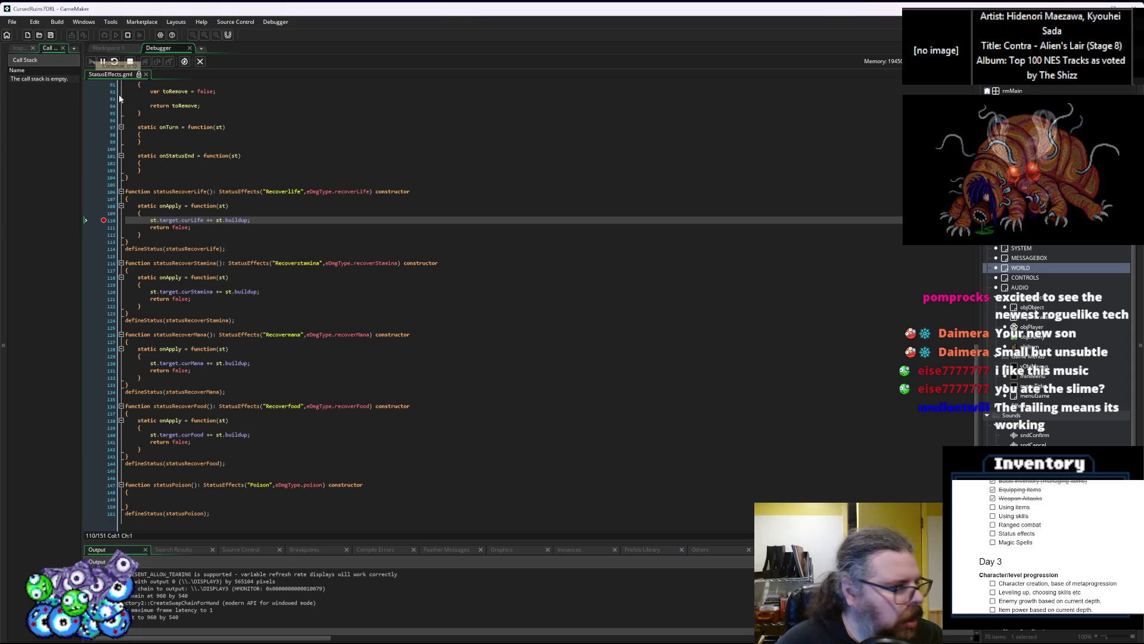
pyautogui.click(103, 220)
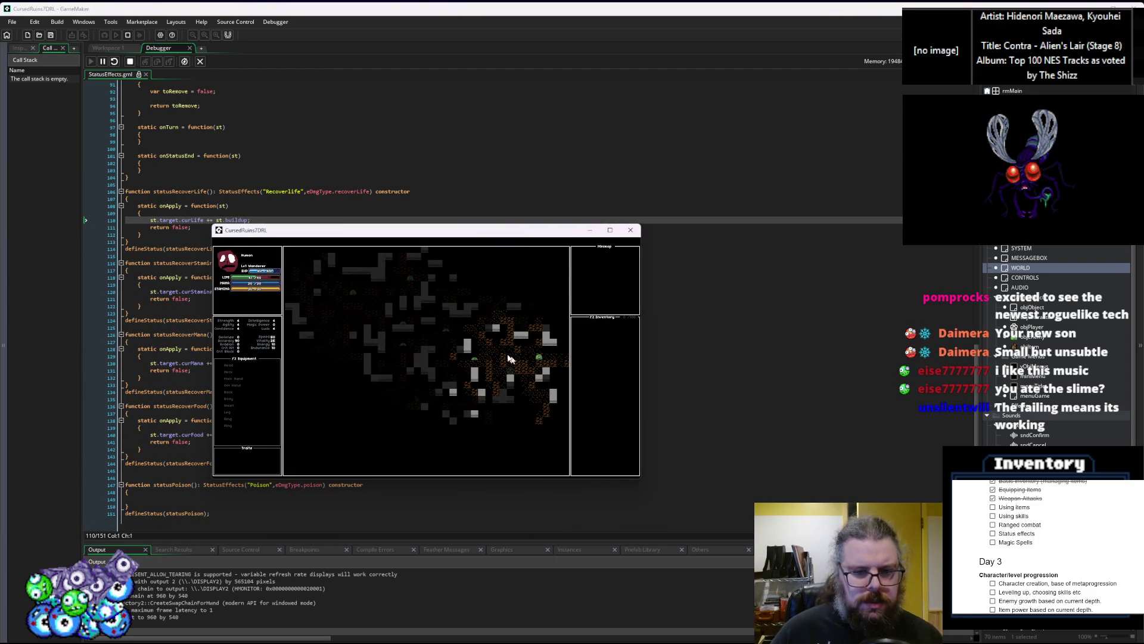
pyautogui.press('Left')
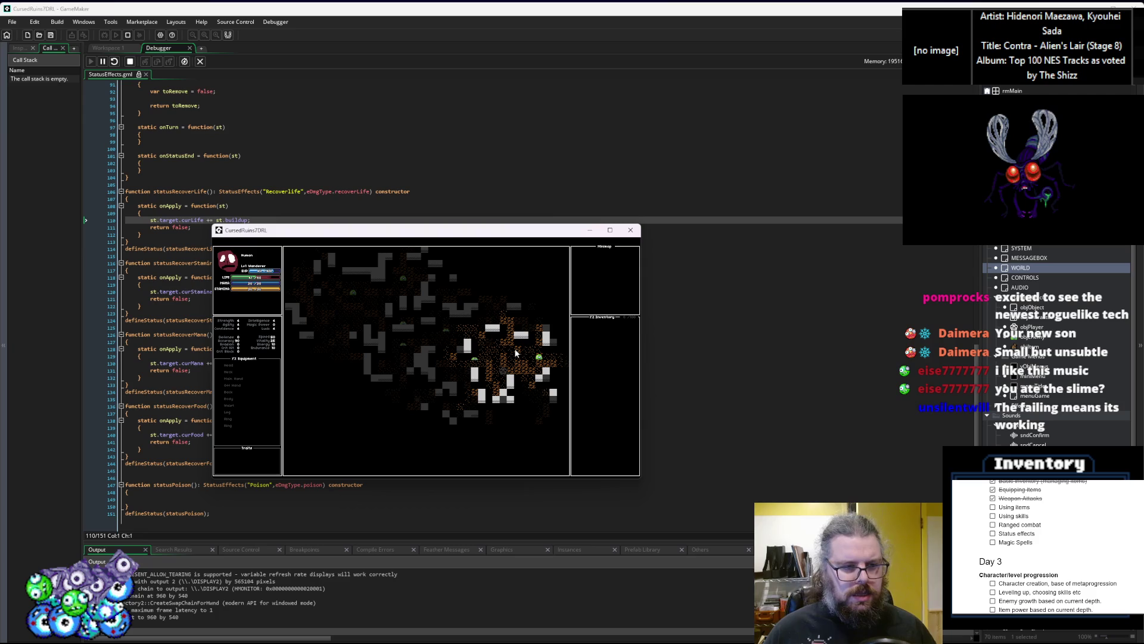
pyautogui.press('Right')
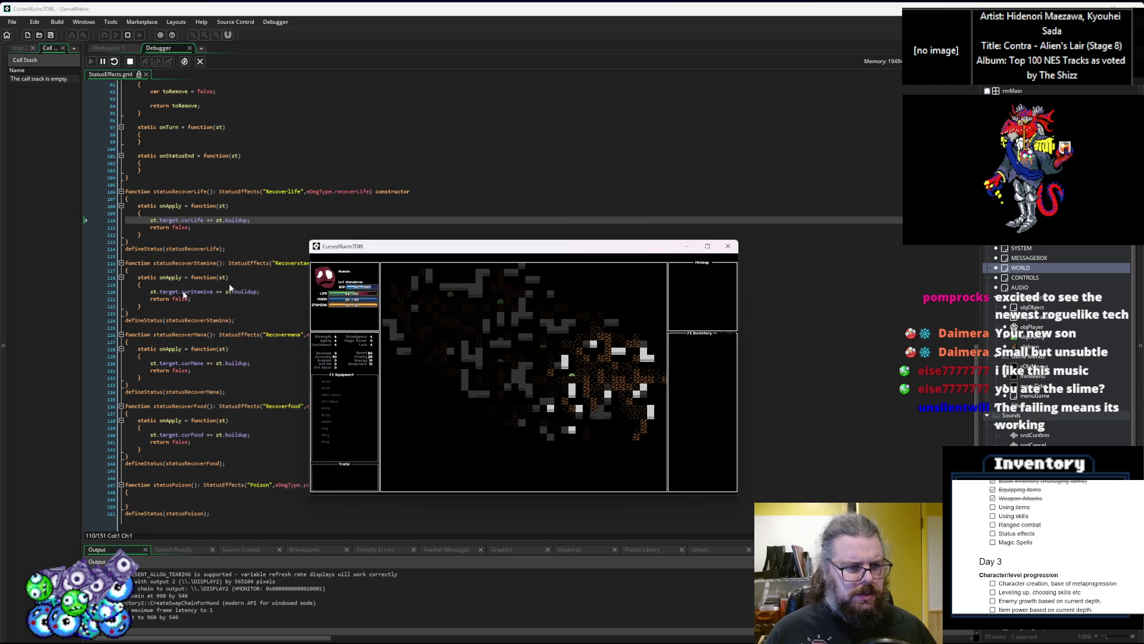
pyautogui.click(116, 220)
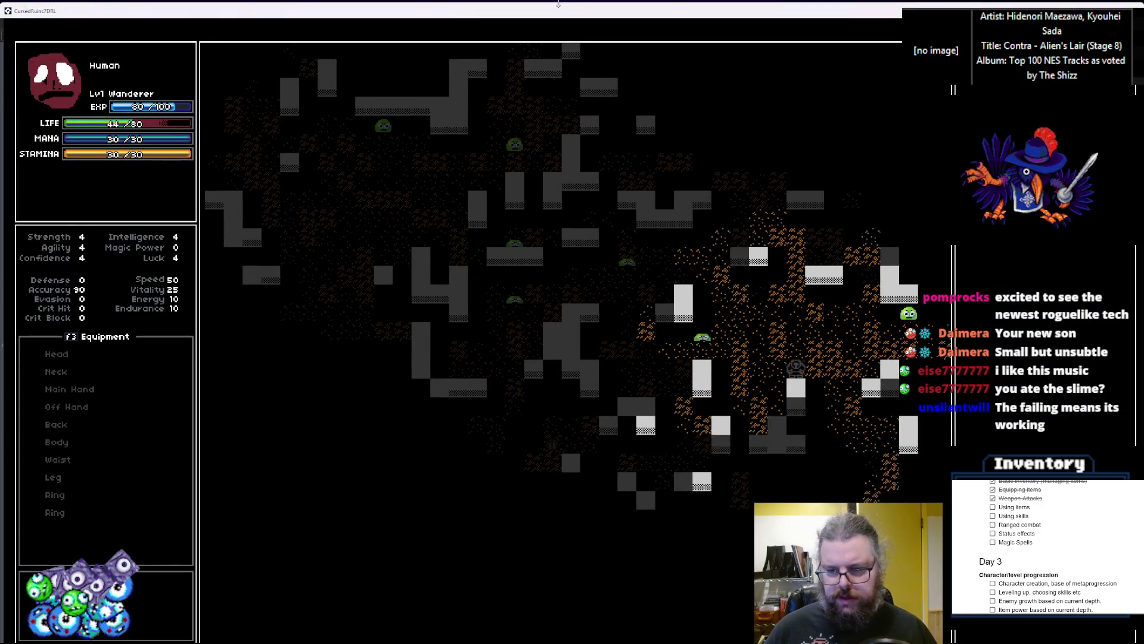
# Walk the player down and left through the dungeon and fight the skeleton beside it
pyautogui.press('Down')
pyautogui.press('Down')
pyautogui.press('Down')
pyautogui.press('Down')
pyautogui.press('Down')
pyautogui.press('Down')
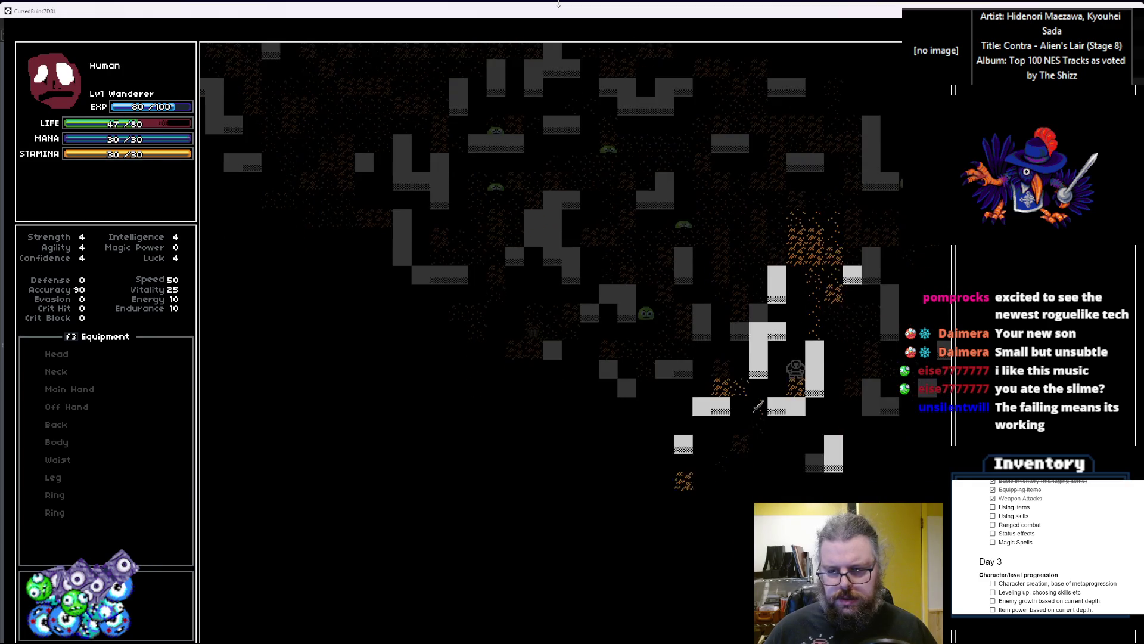
pyautogui.press('Left')
pyautogui.press('Left')
pyautogui.press('Left')
pyautogui.press('Down')
pyautogui.press('Left')
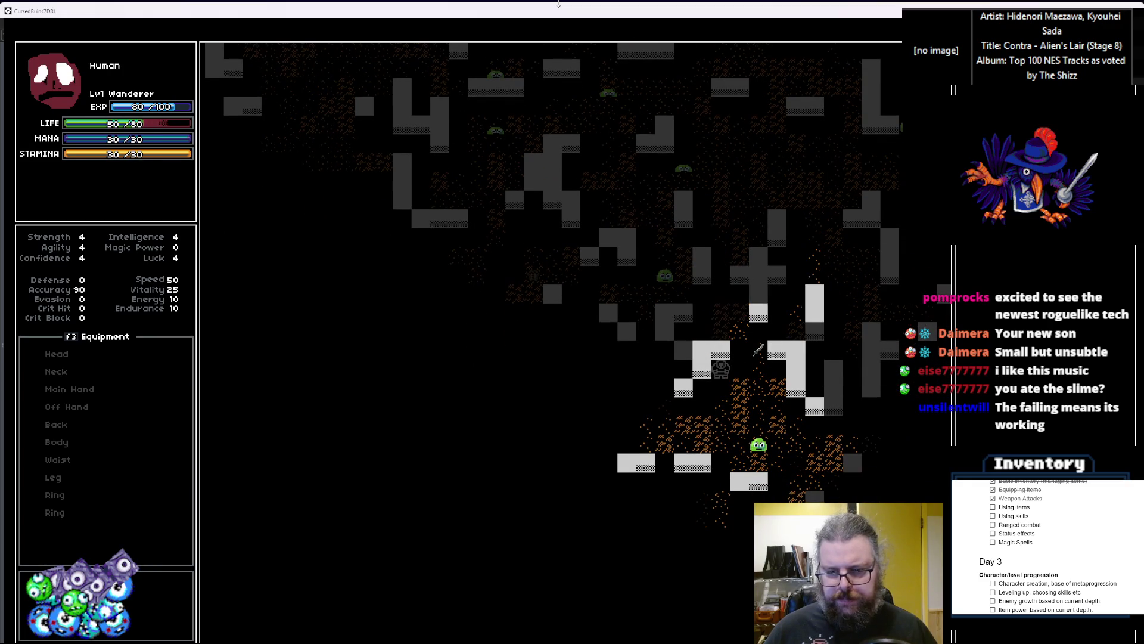
pyautogui.press('Down')
pyautogui.press('Down')
pyautogui.press('Down')
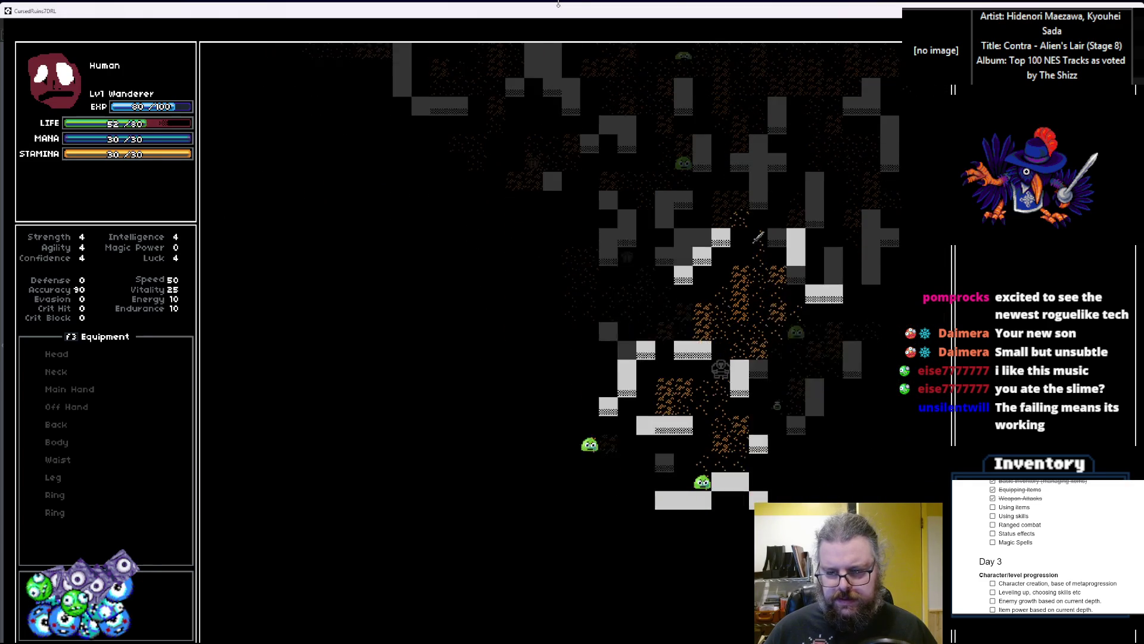
pyautogui.press('Left')
pyautogui.press('Left')
pyautogui.press('Left')
pyautogui.press('Down')
pyautogui.press('Down')
pyautogui.press('Down')
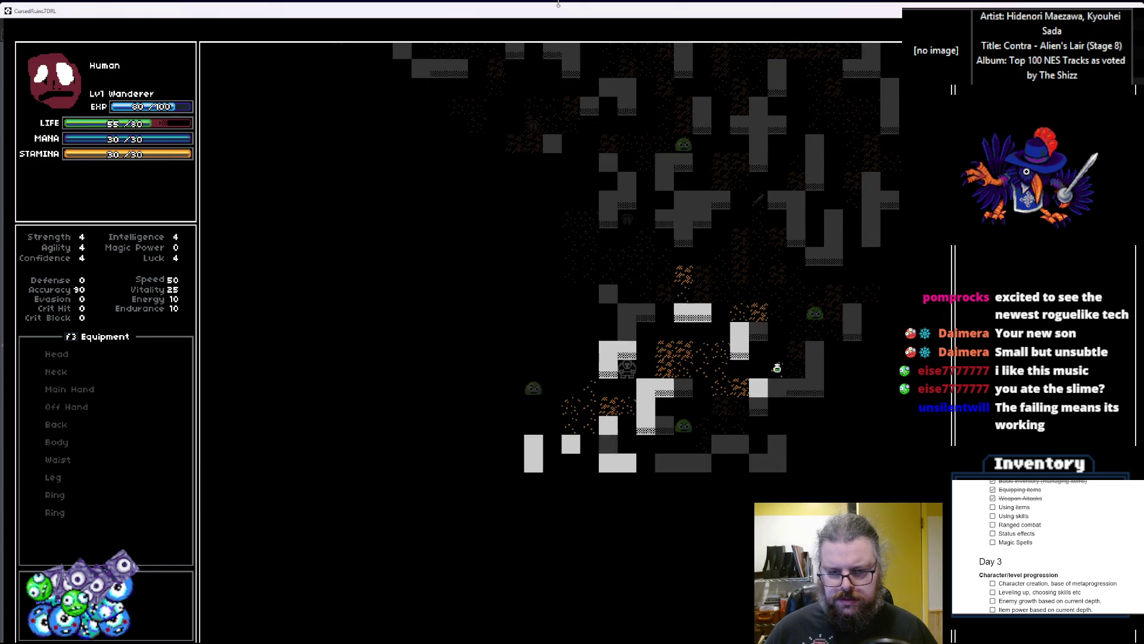
pyautogui.press('Right')
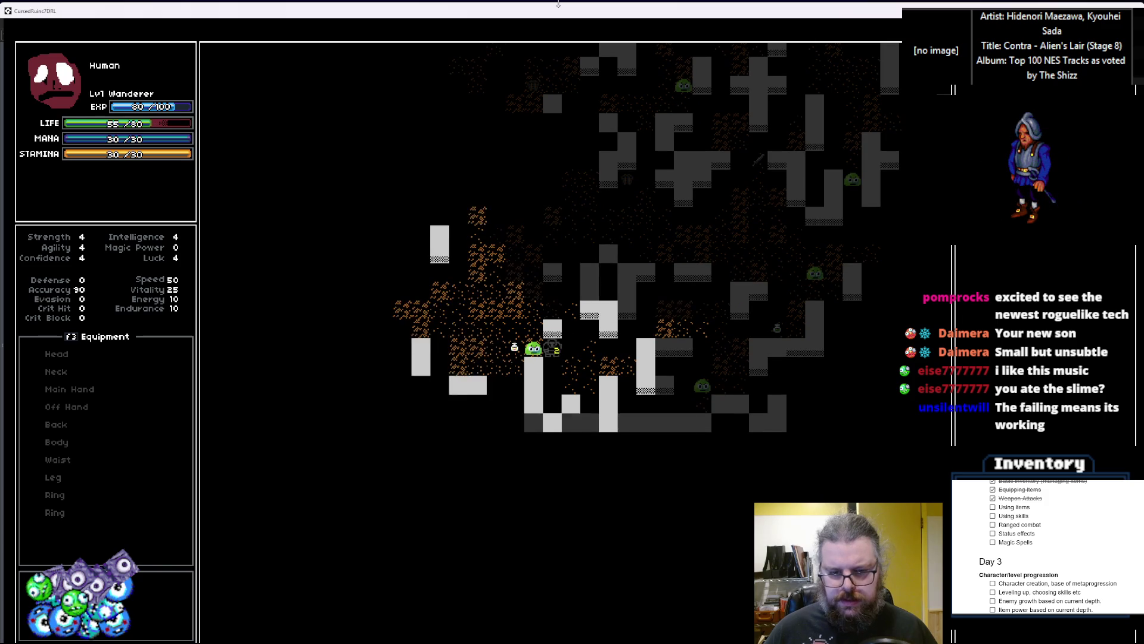
# Walk up and left as LIFE regenerates to 68, then shrink the game window
pyautogui.press('Right')
pyautogui.press('Down')
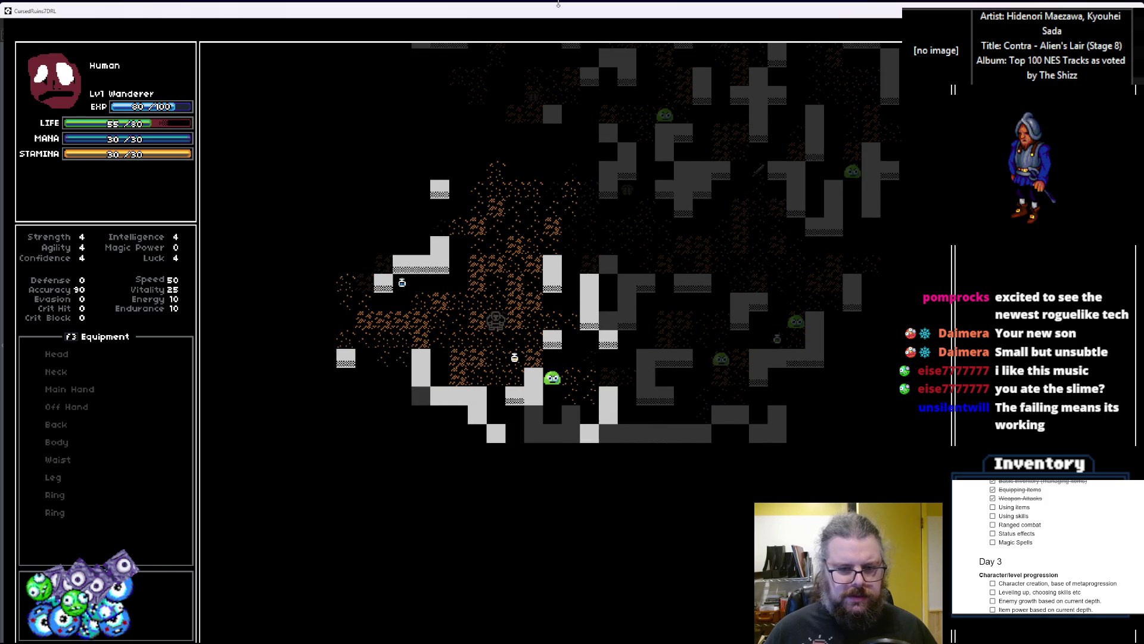
pyautogui.press('Right')
pyautogui.press('Up')
pyautogui.press('Up')
pyautogui.press('Left')
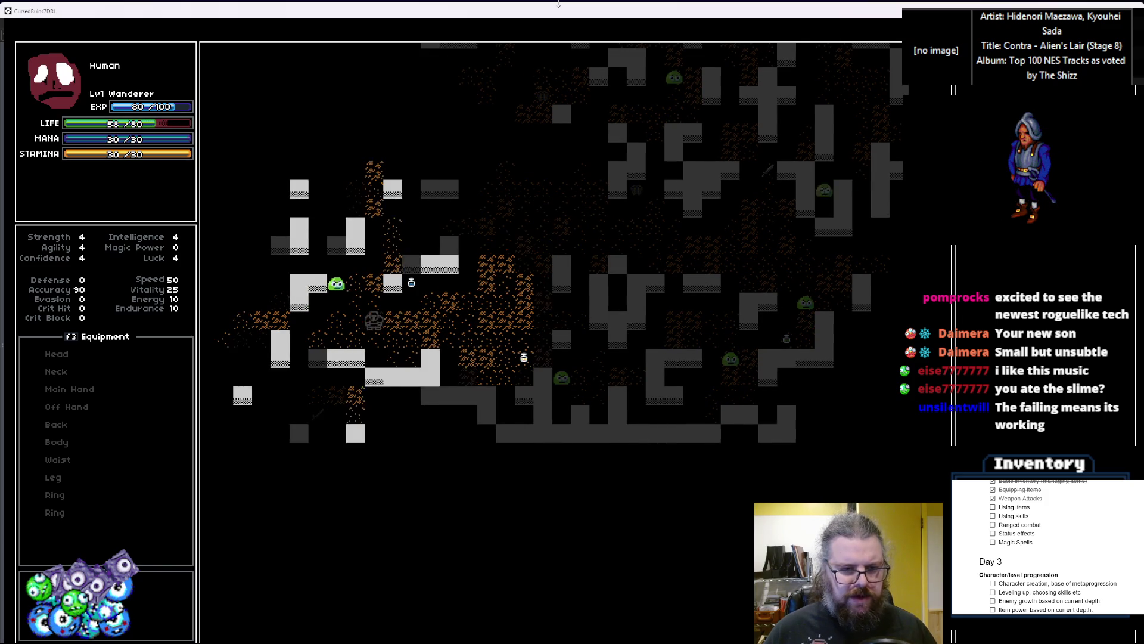
pyautogui.press('Up')
pyautogui.press('Up')
pyautogui.press('Up')
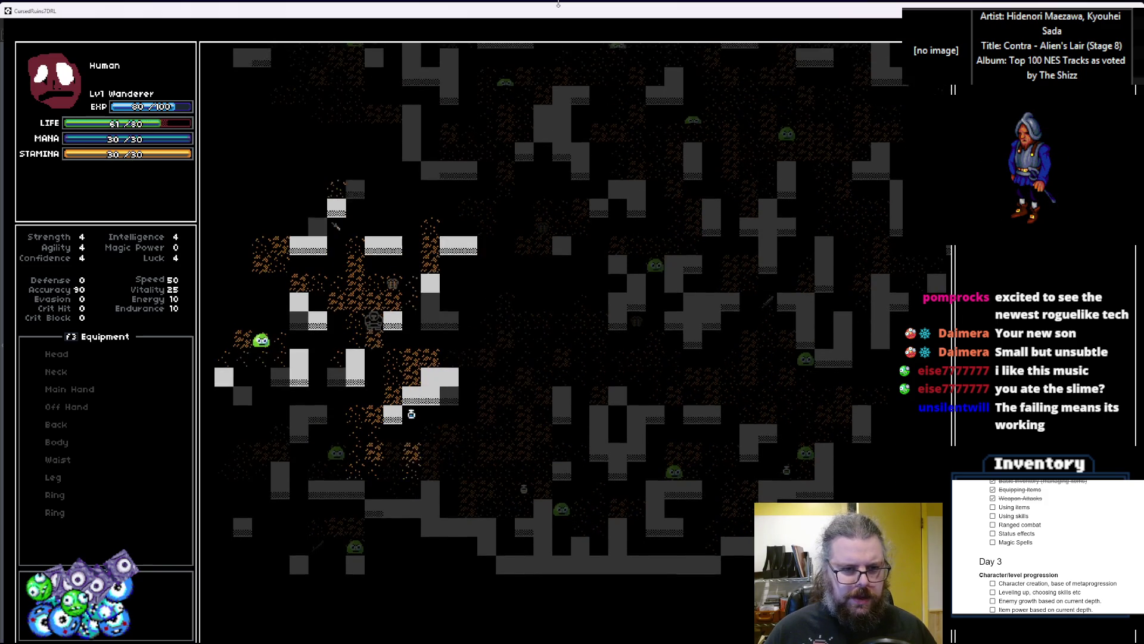
pyautogui.press('Left')
pyautogui.press('Up')
pyautogui.press('Left')
pyautogui.press('Up')
pyautogui.press('Left')
pyautogui.press('Left')
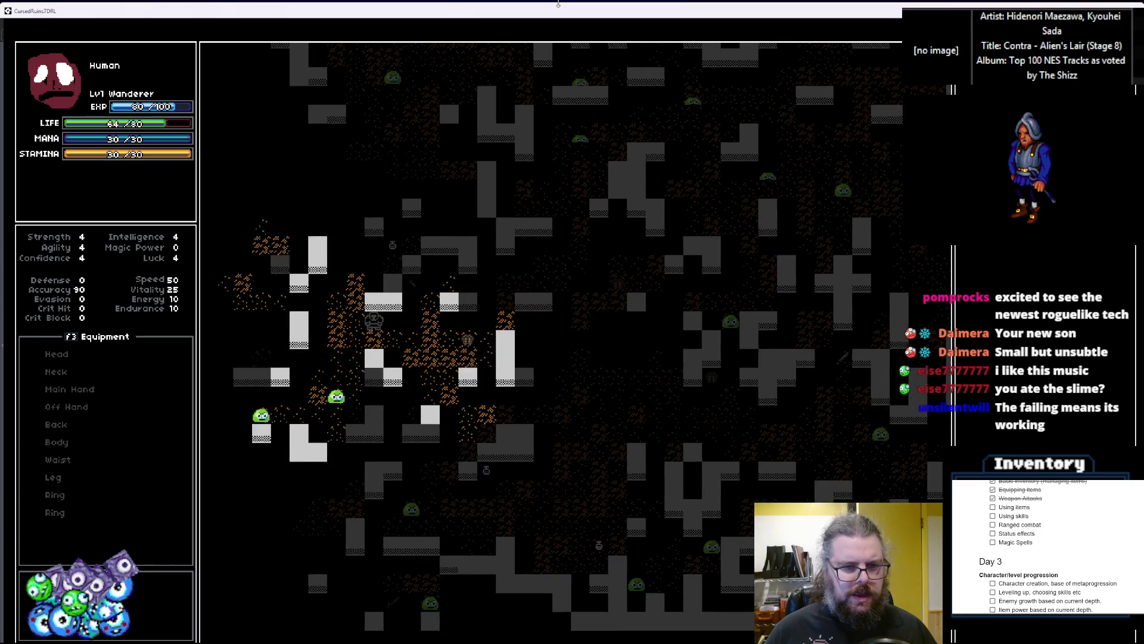
pyautogui.press('Up')
pyautogui.press('Up')
pyautogui.press('Up')
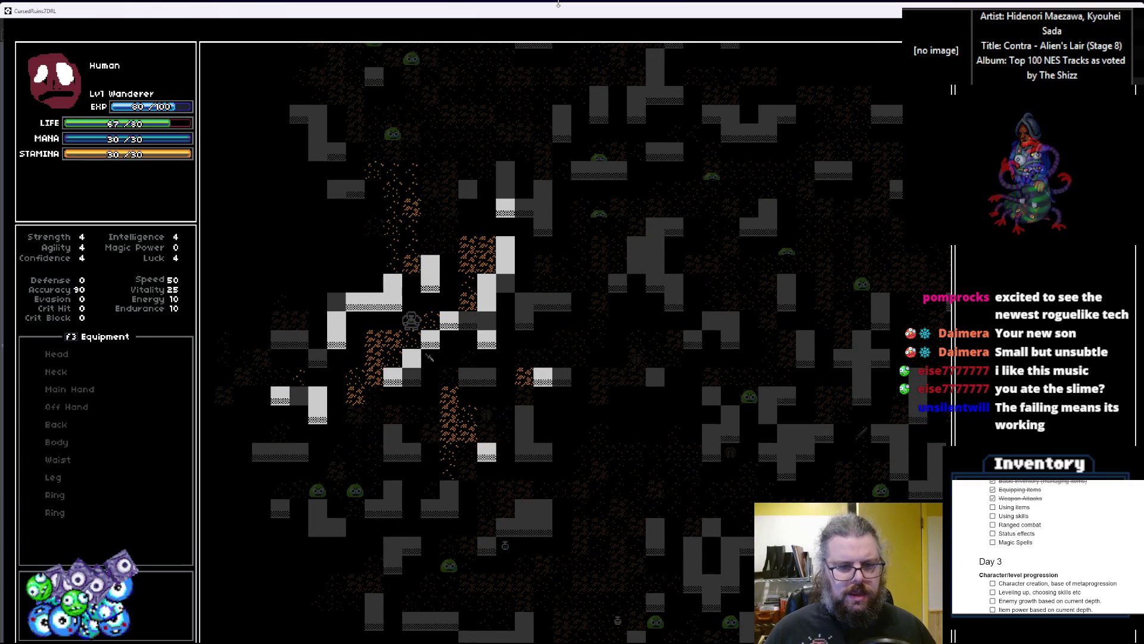
pyautogui.moveTo(644, 7)
pyautogui.mouseDown()
pyautogui.moveTo(642, 95)
pyautogui.moveTo(267, 297)
pyautogui.moveTo(84, 356)
pyautogui.moveTo(487, 178)
pyautogui.mouseUp()
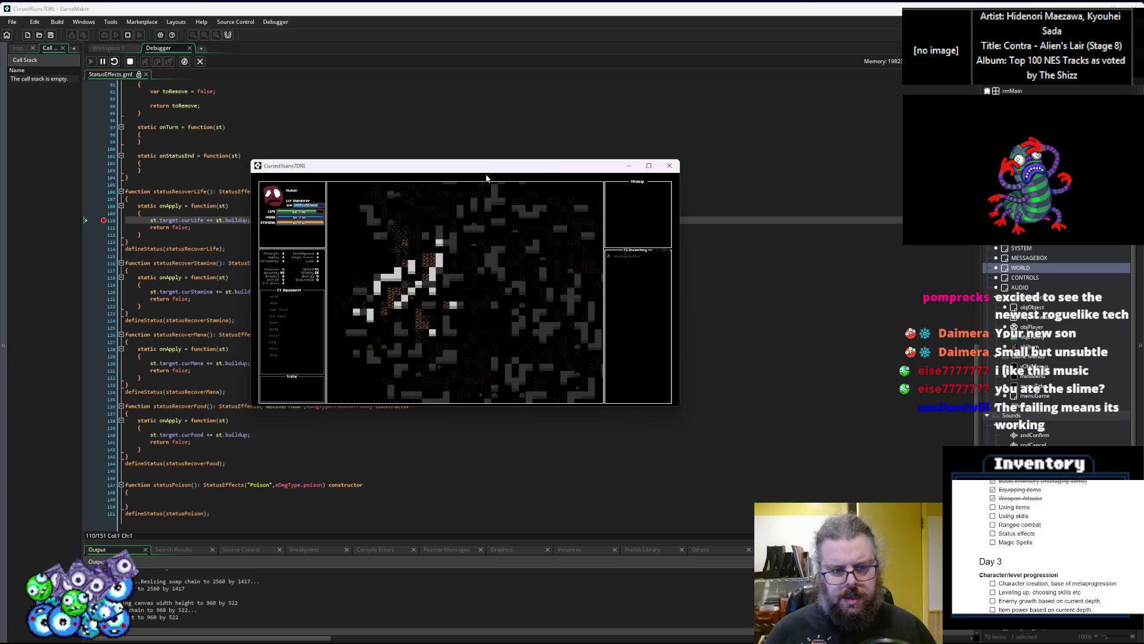
# Consume an inventory item to hit the curLife breakpoint, then show the local and instance variables
pyautogui.press('Return')
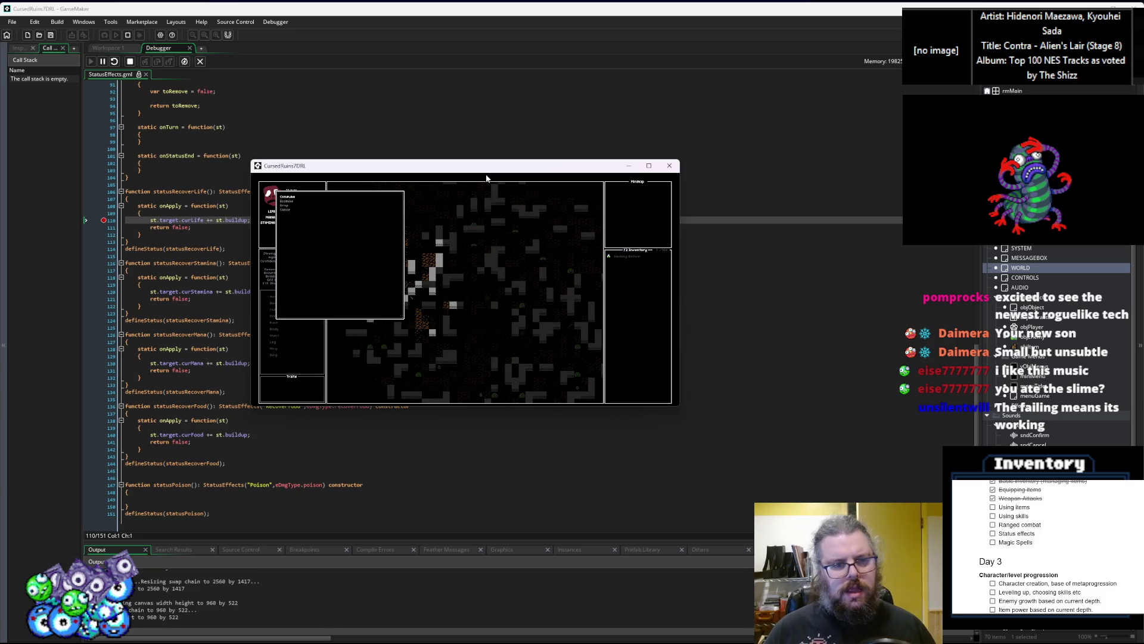
pyautogui.press('Return')
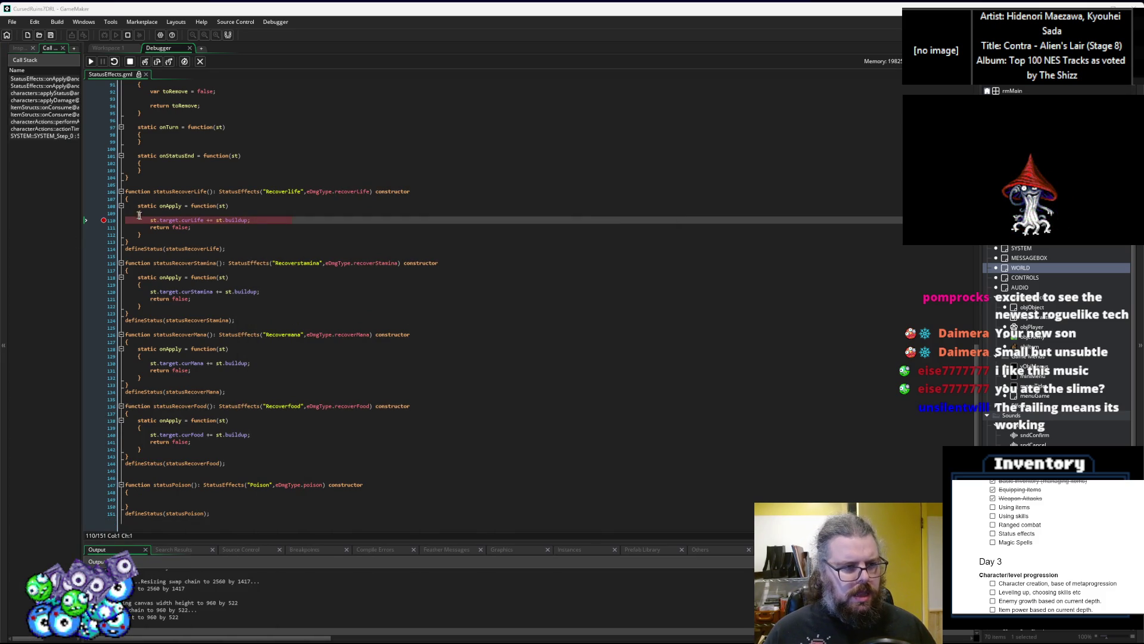
pyautogui.moveTo(154, 220)
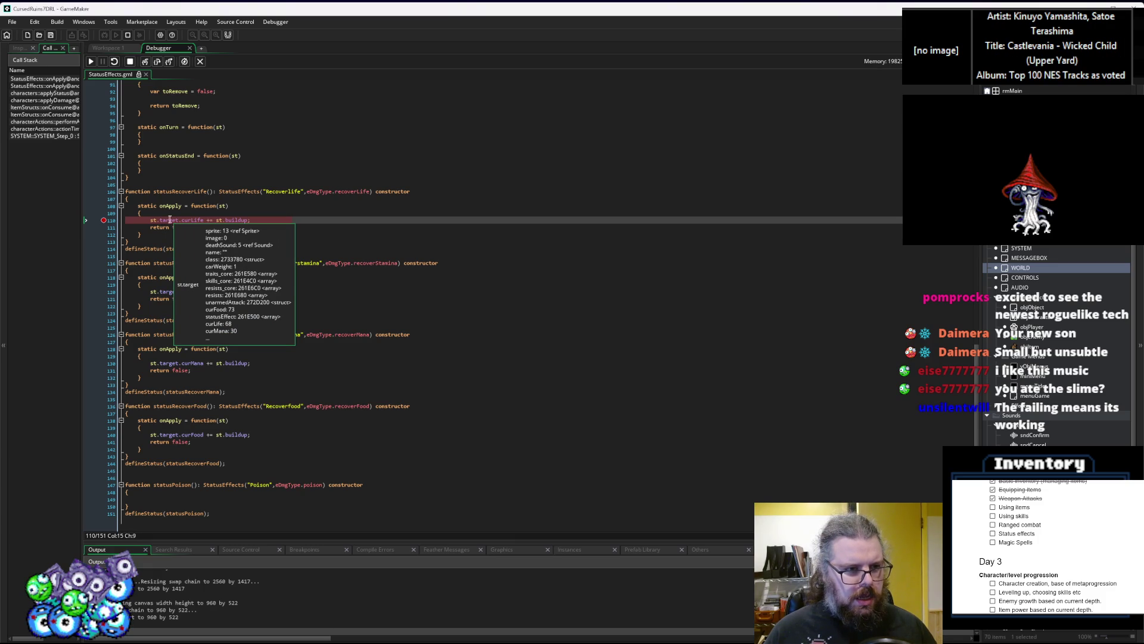
pyautogui.click(169, 220)
pyautogui.moveTo(252, 543); pyautogui.dragTo(202, 389)
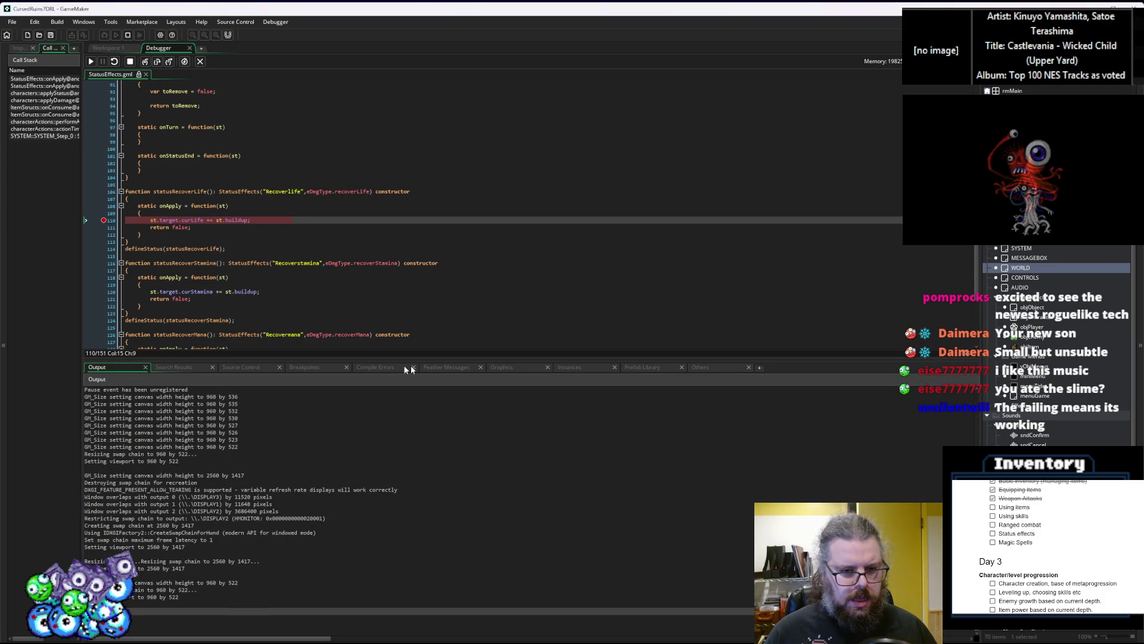
pyautogui.moveTo(191, 220)
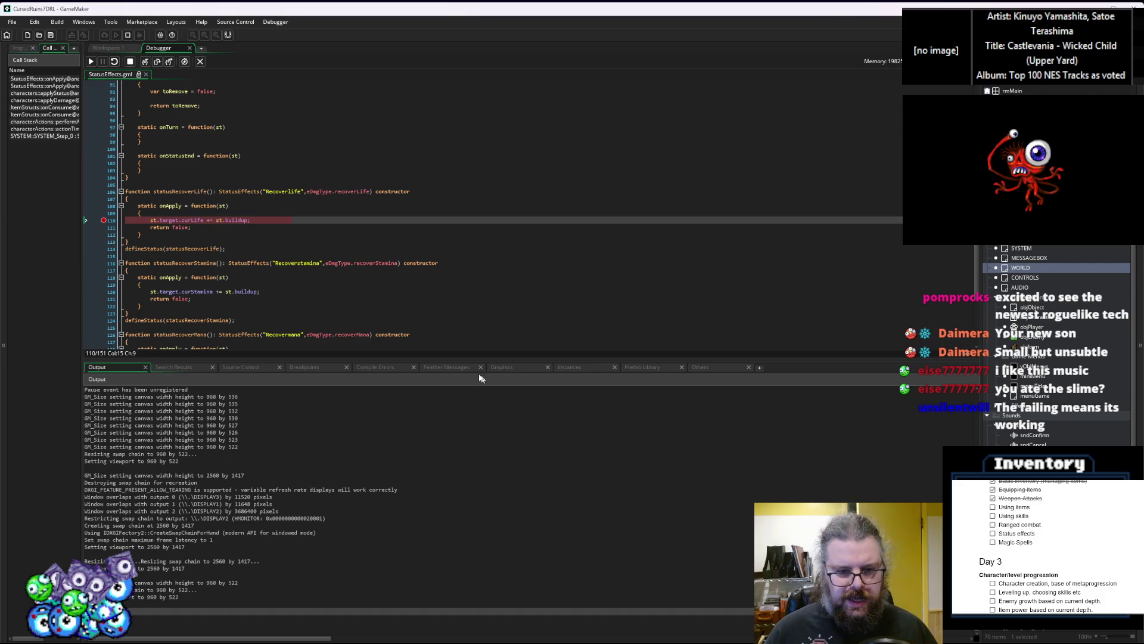
pyautogui.click(566, 367)
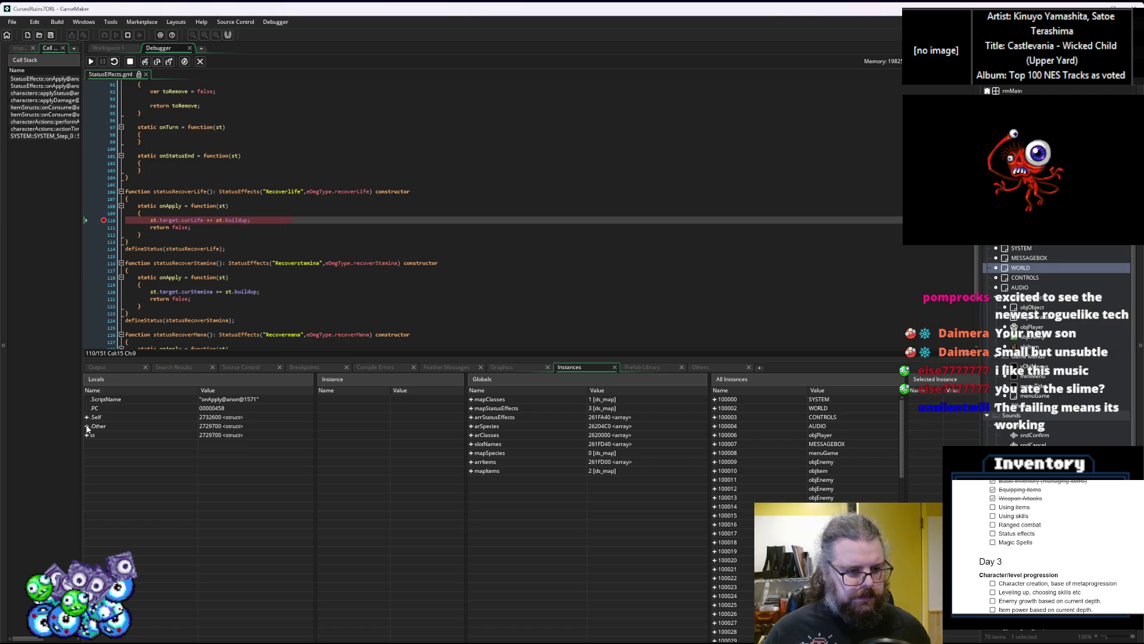
# Expand st and its target in the Locals panel to inspect buildup and curLife
pyautogui.click(87, 427)
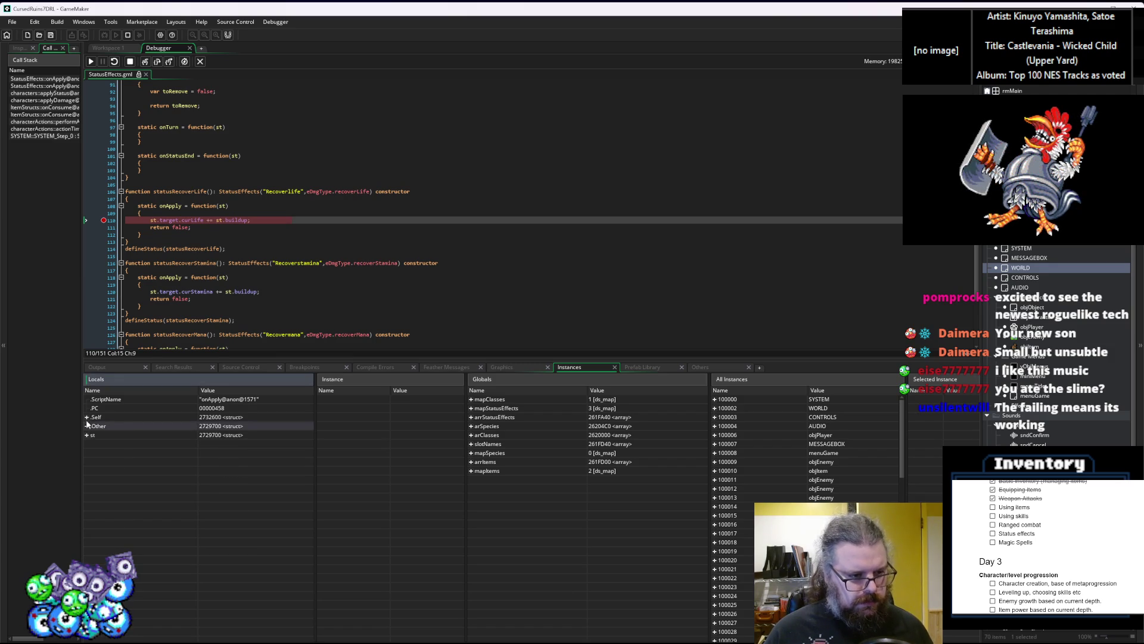
pyautogui.click(86, 417)
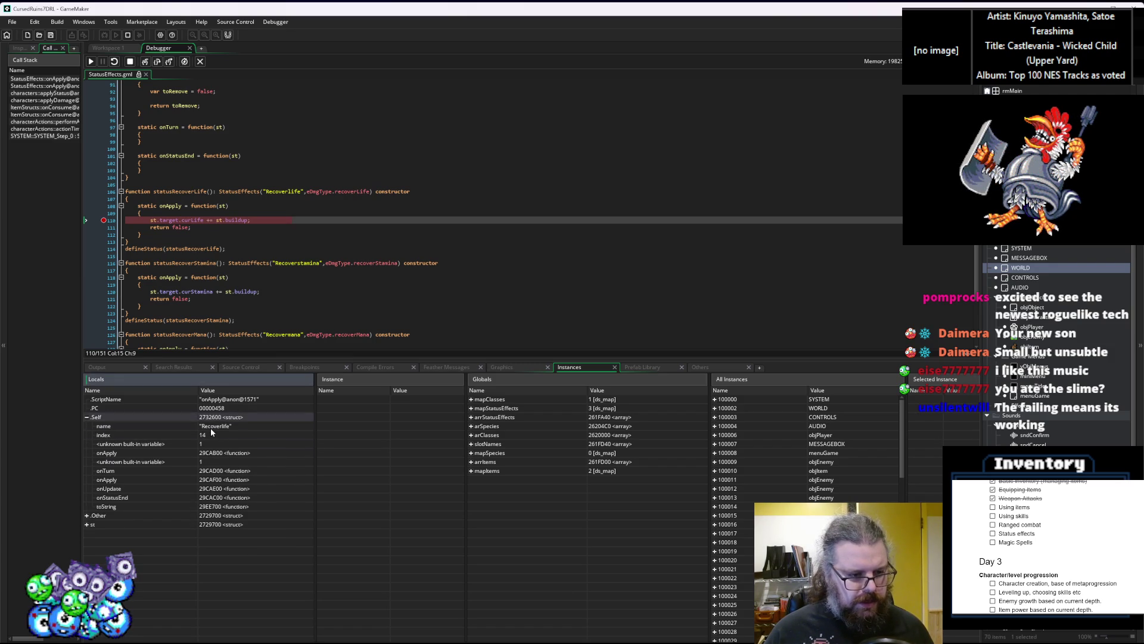
pyautogui.click(86, 417)
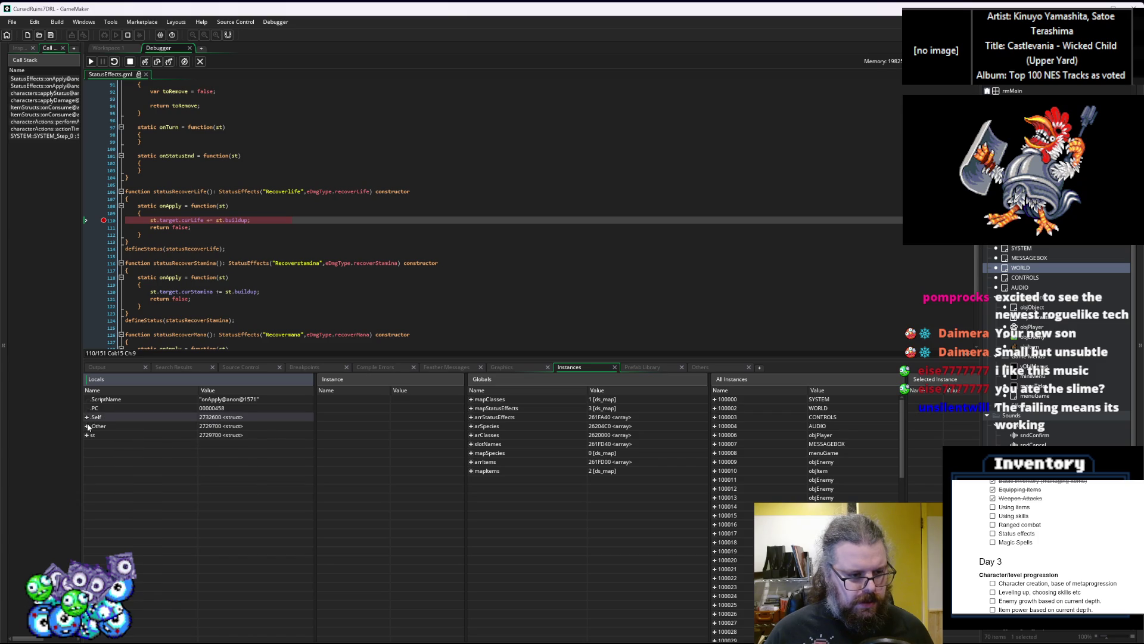
pyautogui.click(87, 435)
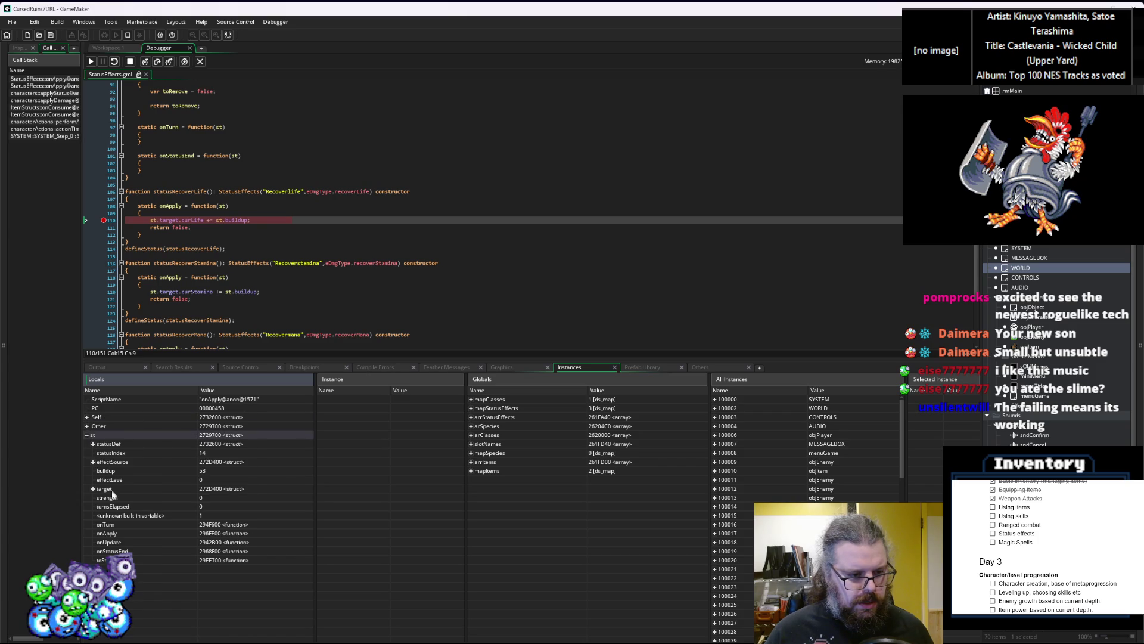
pyautogui.click(223, 491)
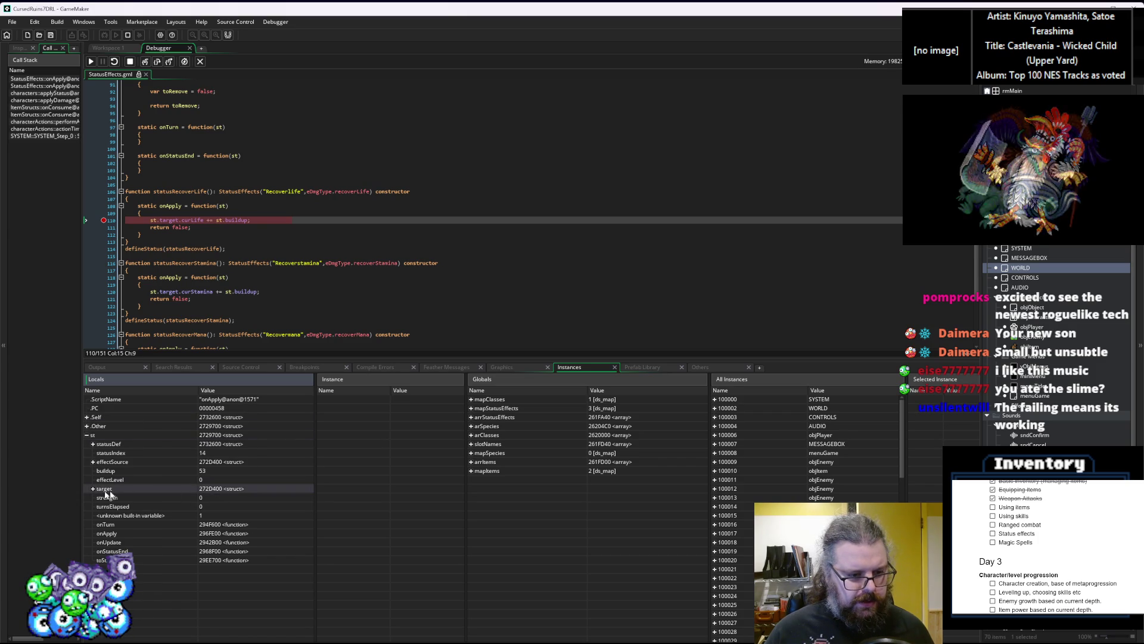
pyautogui.click(93, 489)
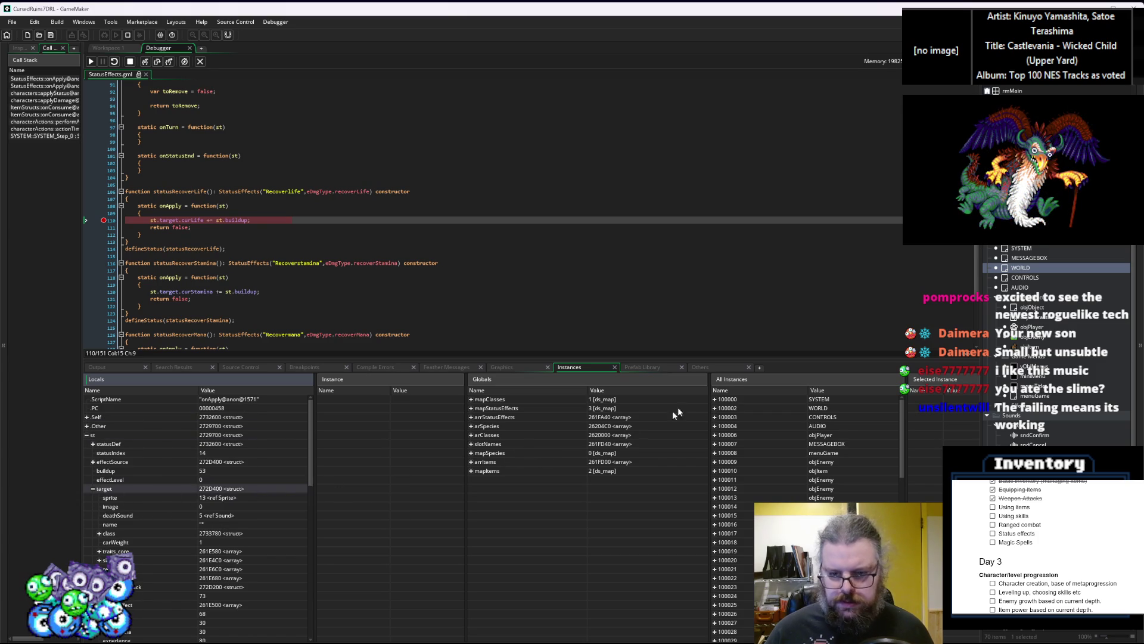
# Widen the watch panels, expand objPlayer, and step over so curLife rises from 68 to 121
pyautogui.moveTo(711, 378); pyautogui.dragTo(666, 378)
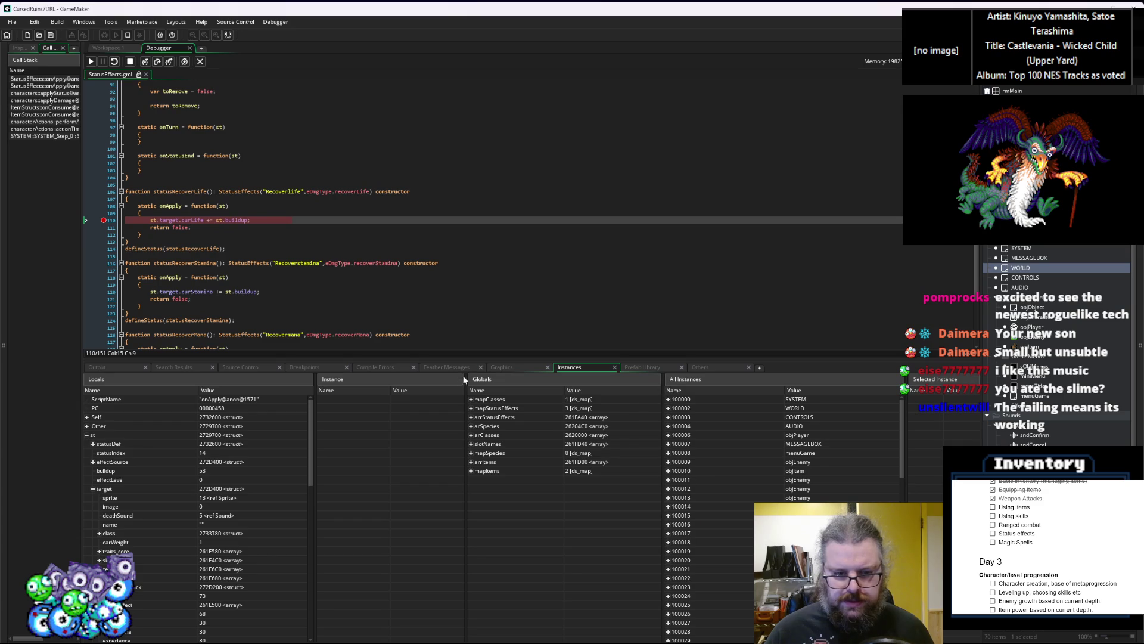
pyautogui.moveTo(465, 377); pyautogui.dragTo(409, 377)
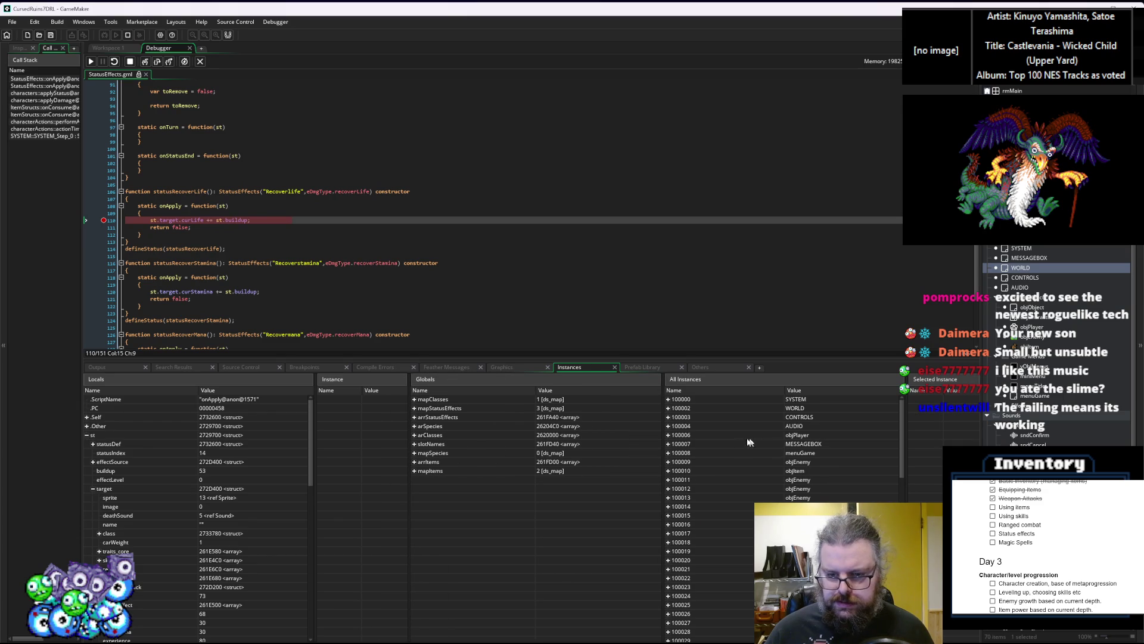
pyautogui.click(669, 435)
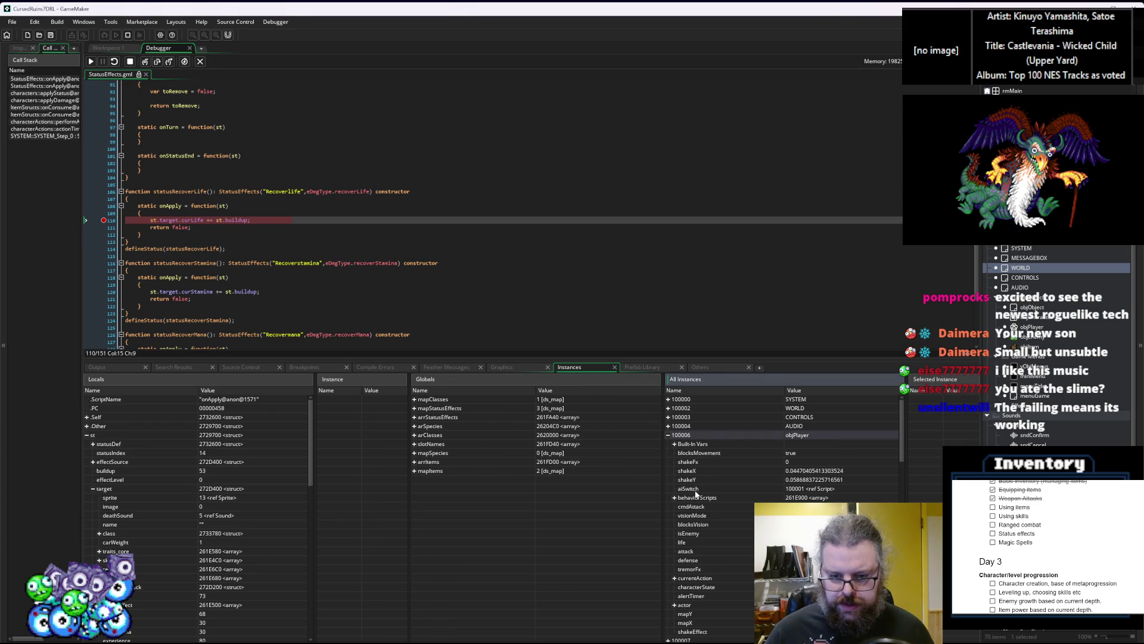
pyautogui.scroll(-2, 695, 497)
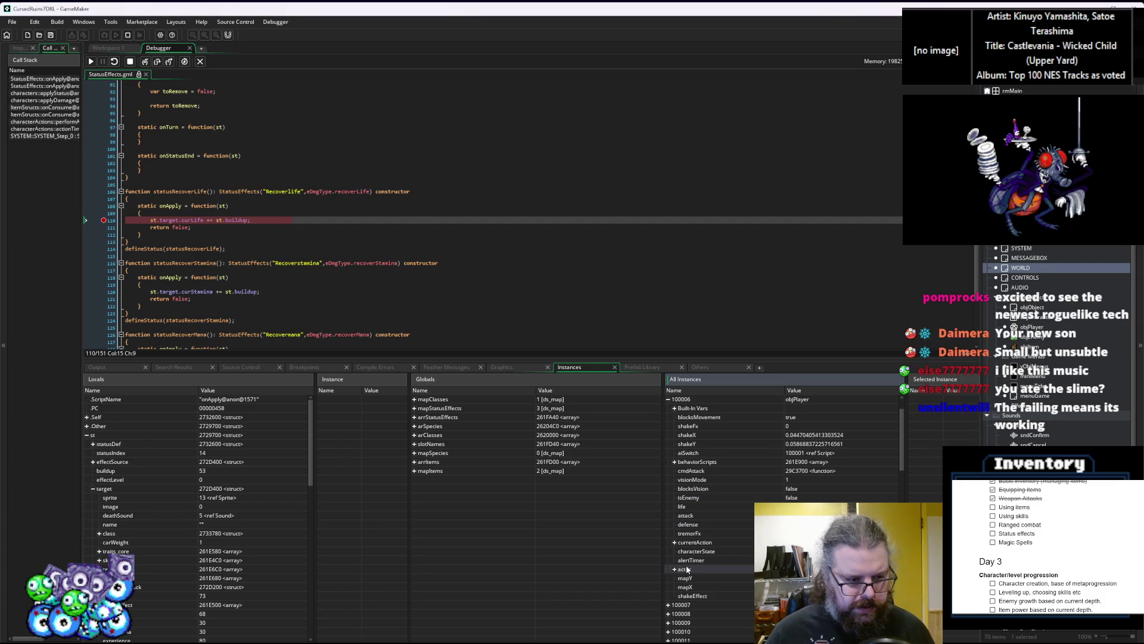
pyautogui.click(187, 493)
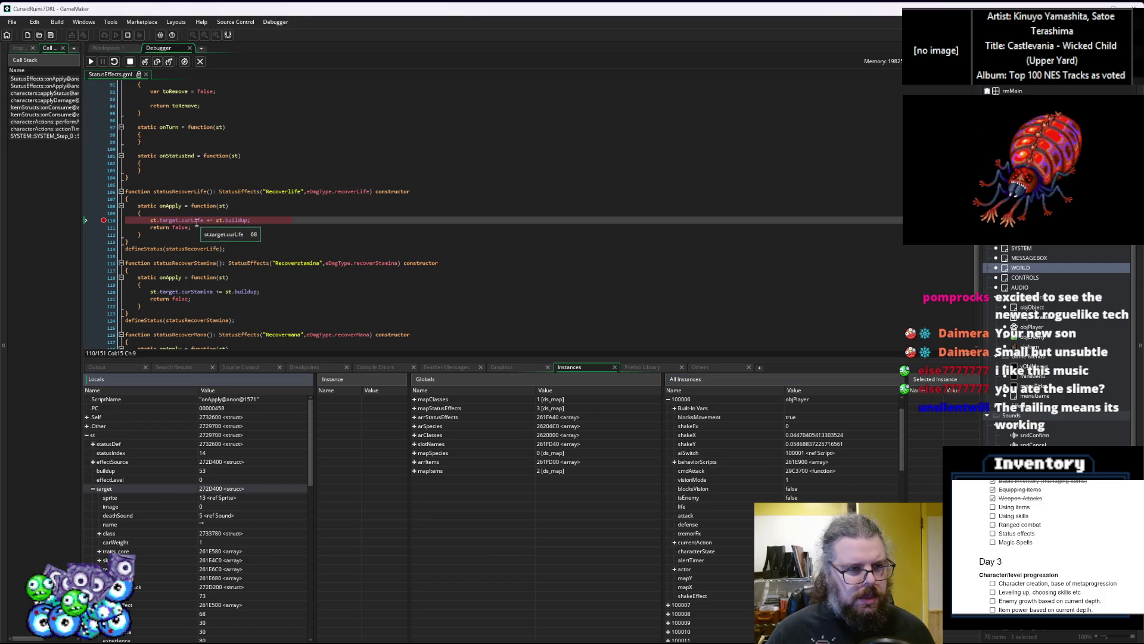
pyautogui.moveTo(242, 221)
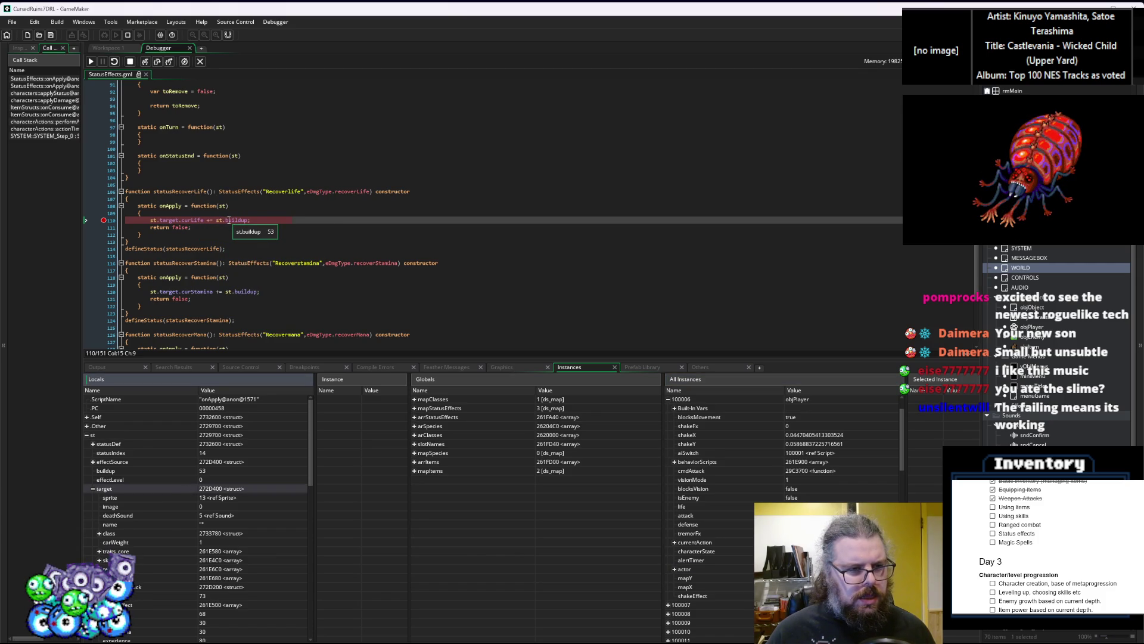
pyautogui.moveTo(201, 221)
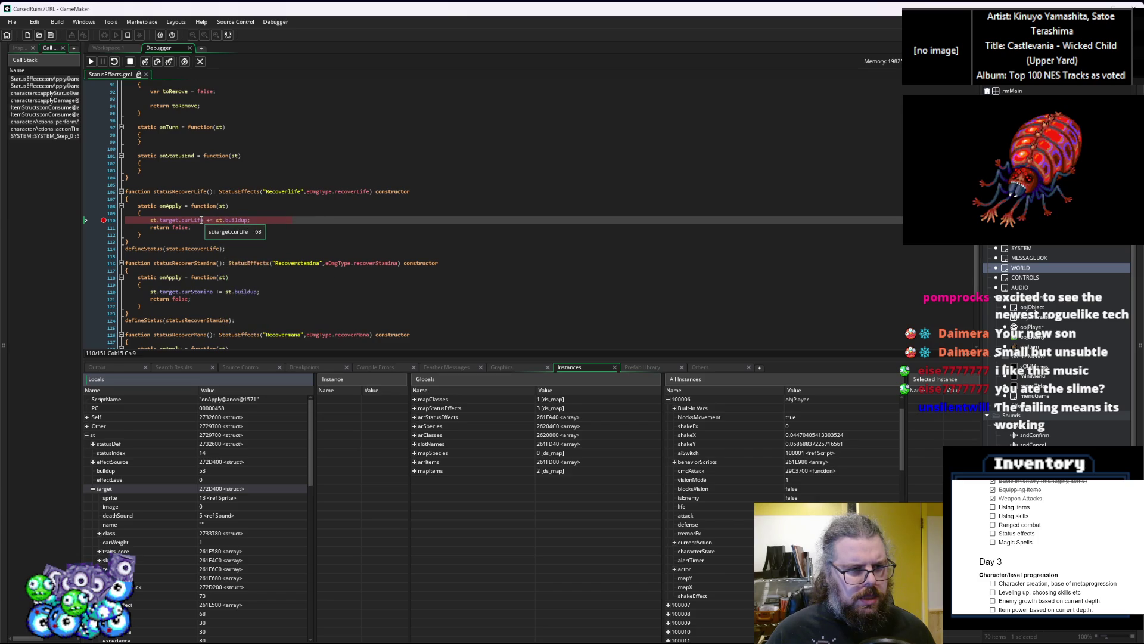
pyautogui.press('F10')
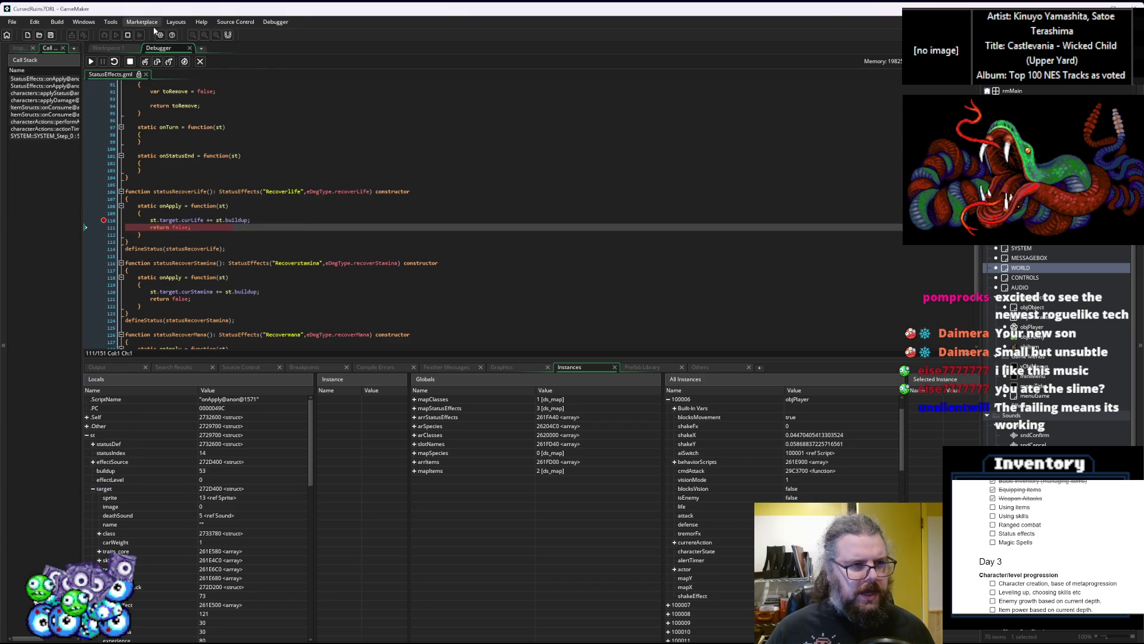
# Step out of onApply into applyStatus in characters.gml and expand the player's actor stats
pyautogui.click(144, 61)
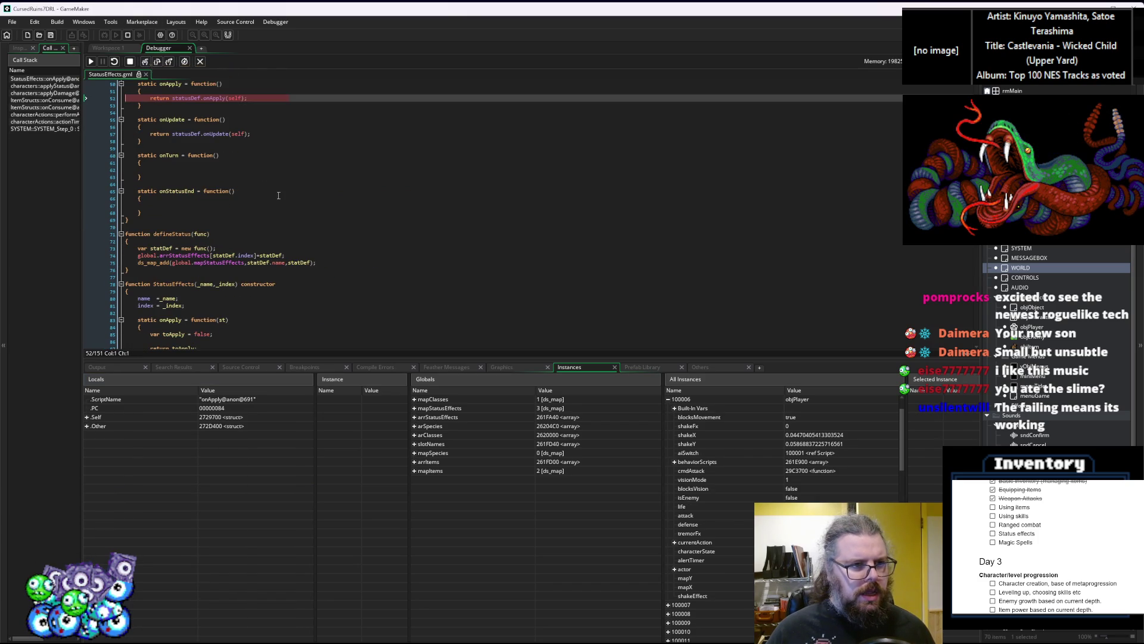
pyautogui.scroll(3, 278, 195)
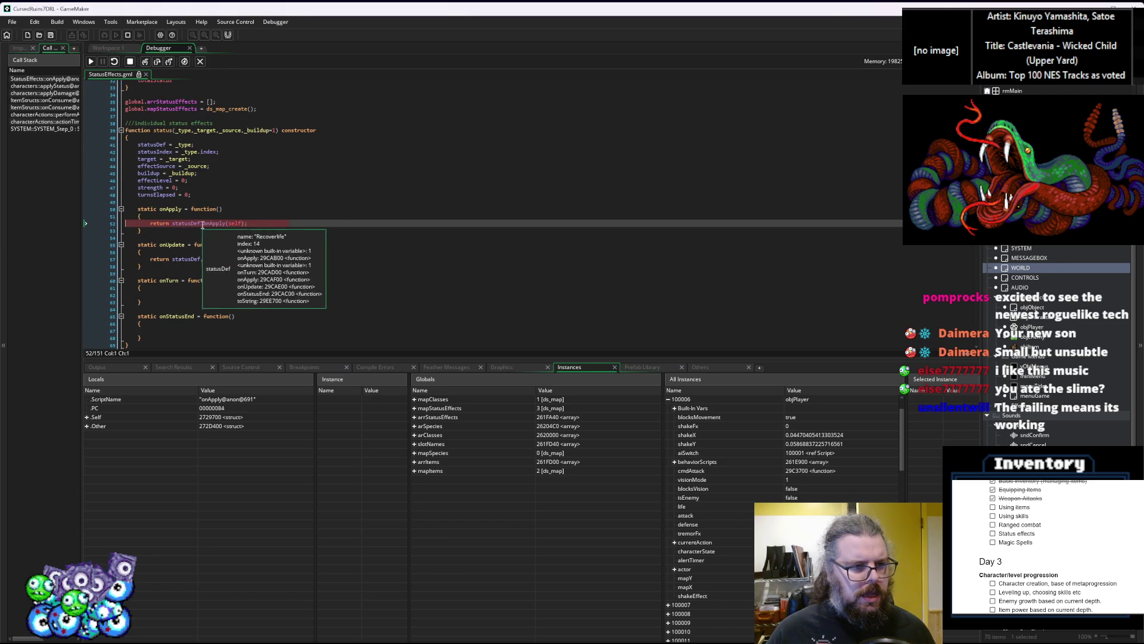
pyautogui.click(144, 64)
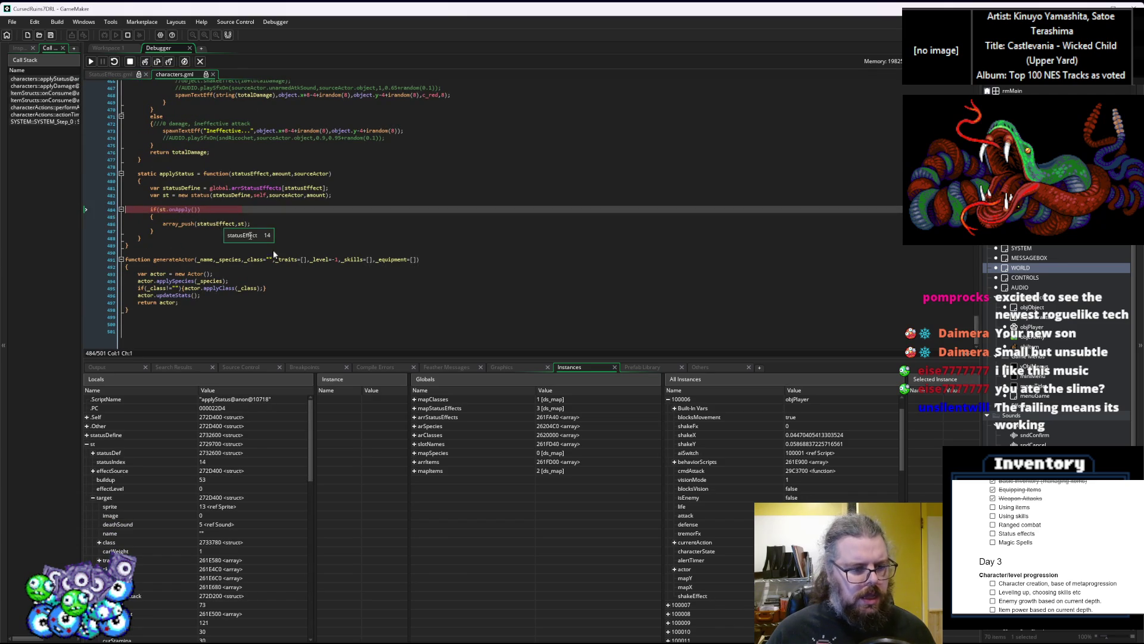
pyautogui.scroll(1, 380, 174)
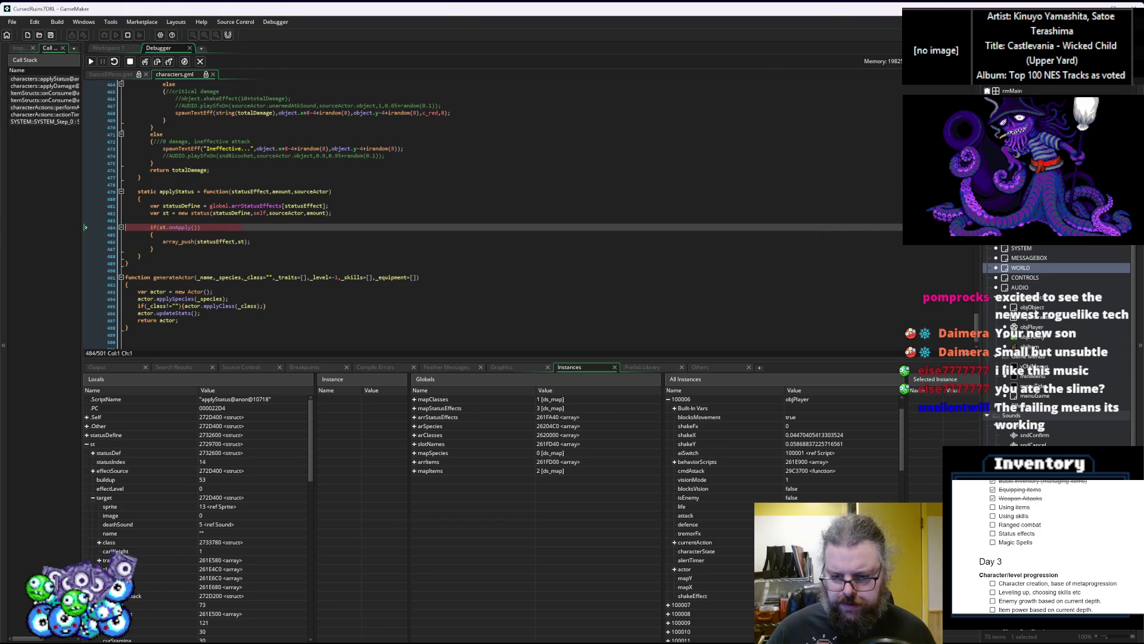
pyautogui.scroll(-3, 673, 539)
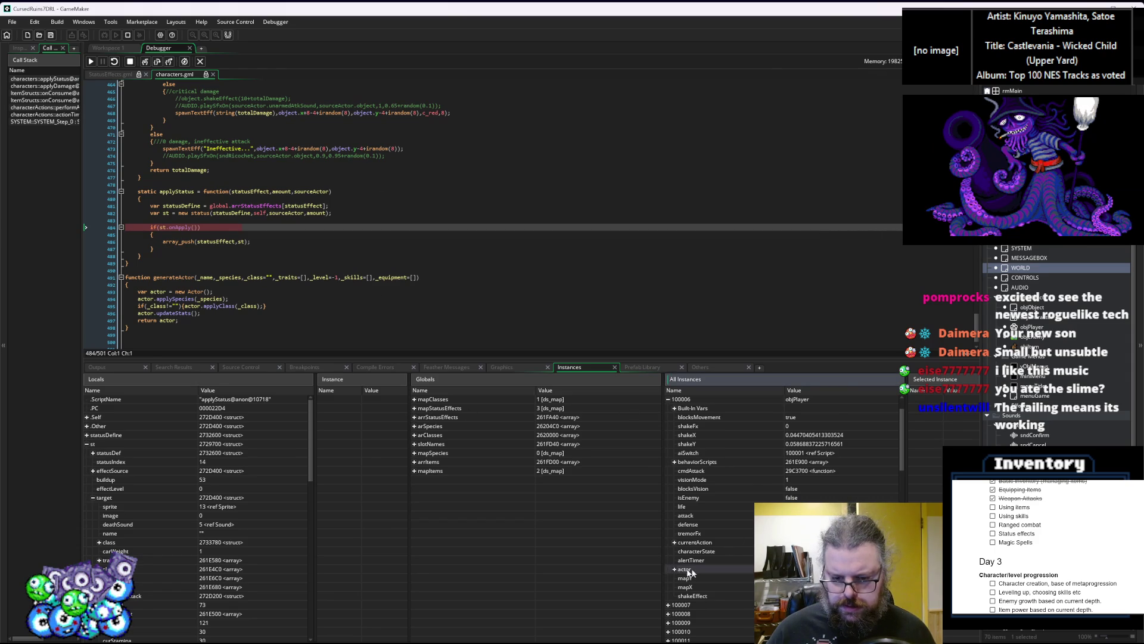
pyautogui.click(674, 498)
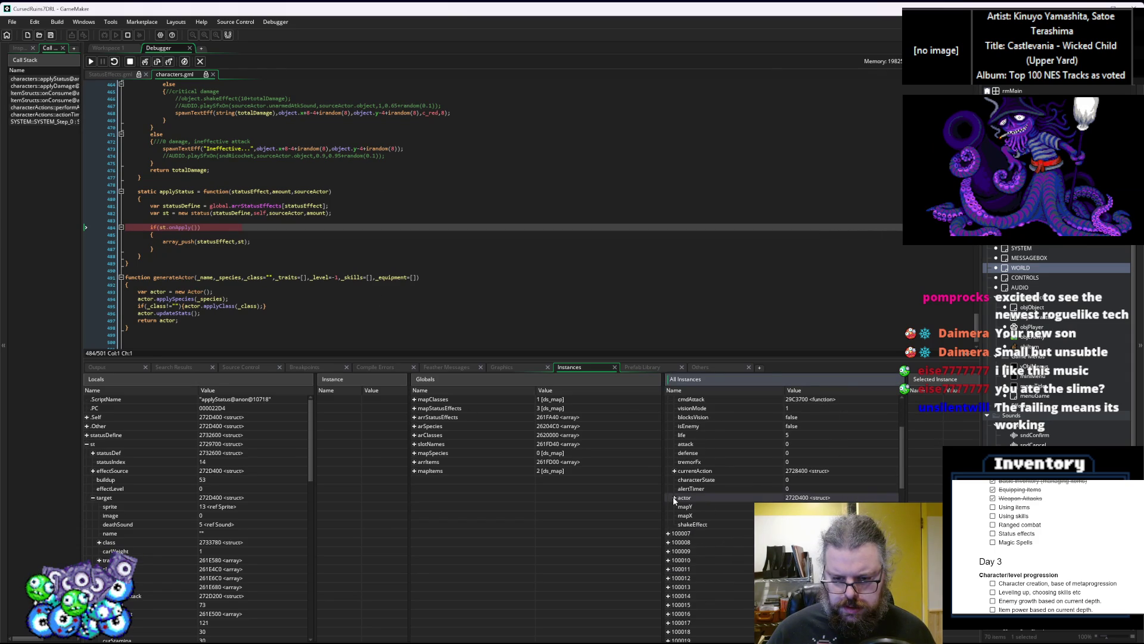
pyautogui.scroll(-2, 711, 525)
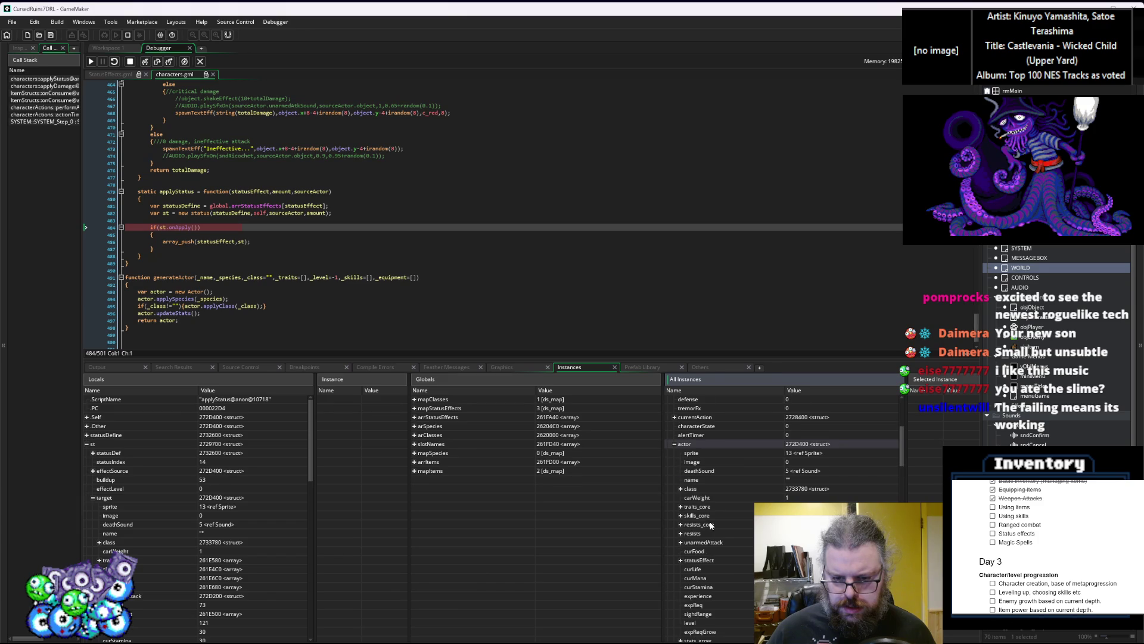
pyautogui.scroll(-2, 711, 524)
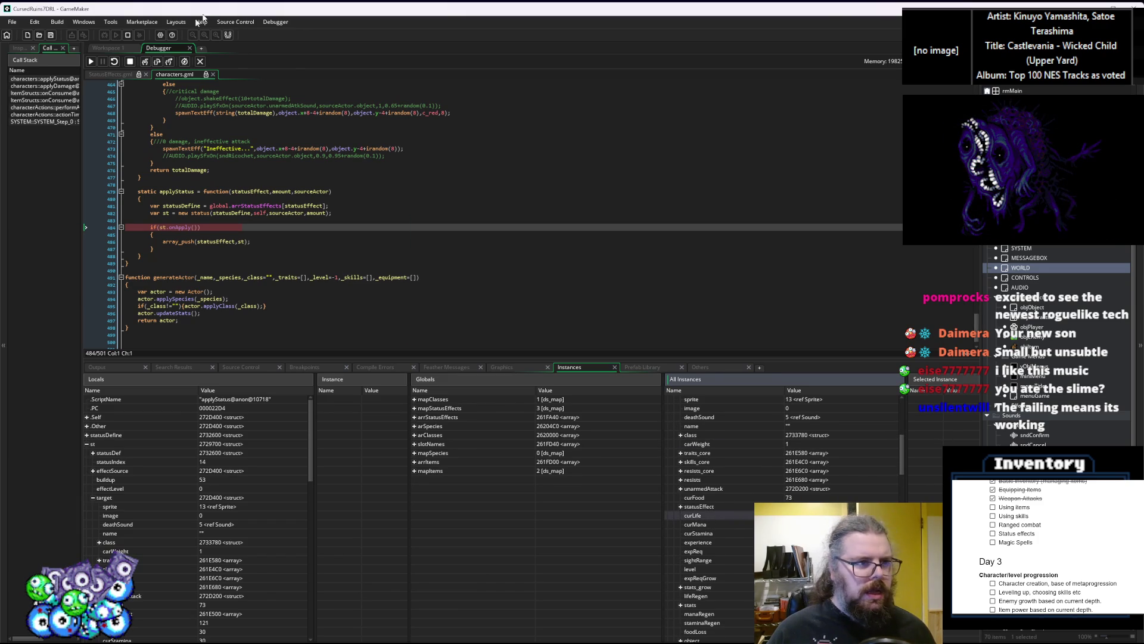
# Step back into applyDamage's damage loop, confirm totalDamage is 53, and stop the game
pyautogui.click(157, 62)
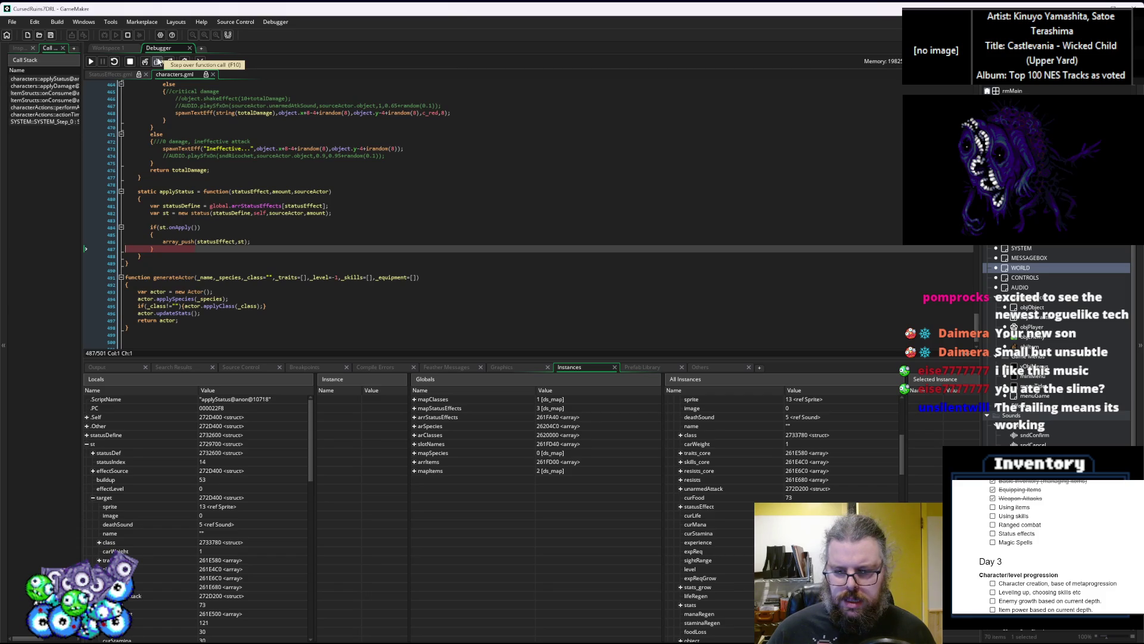
pyautogui.click(158, 61)
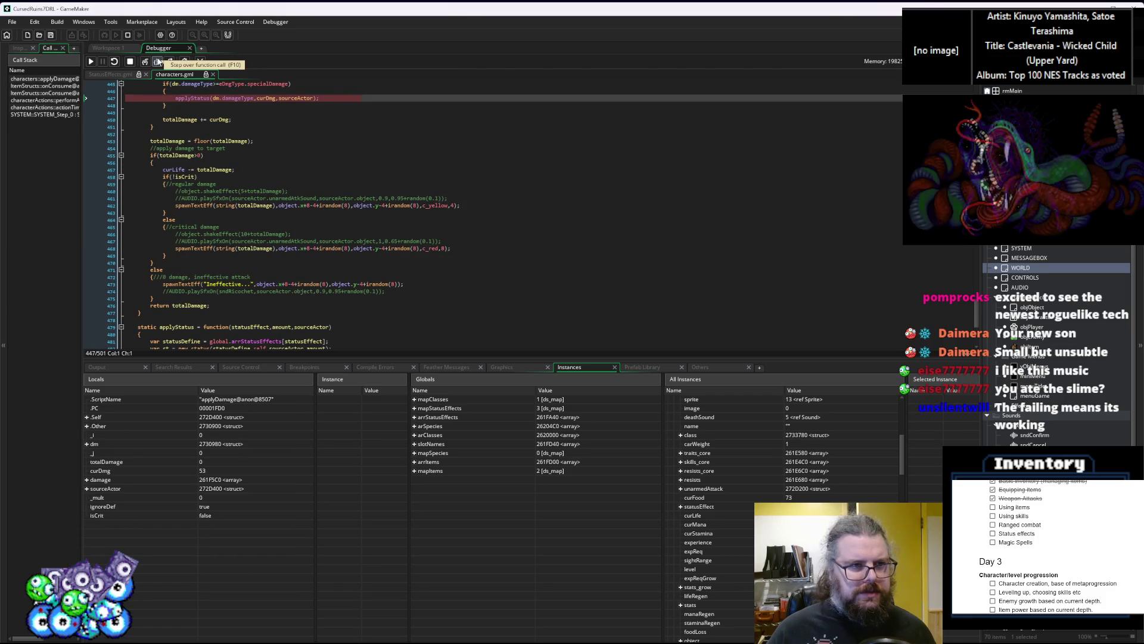
pyautogui.click(158, 62)
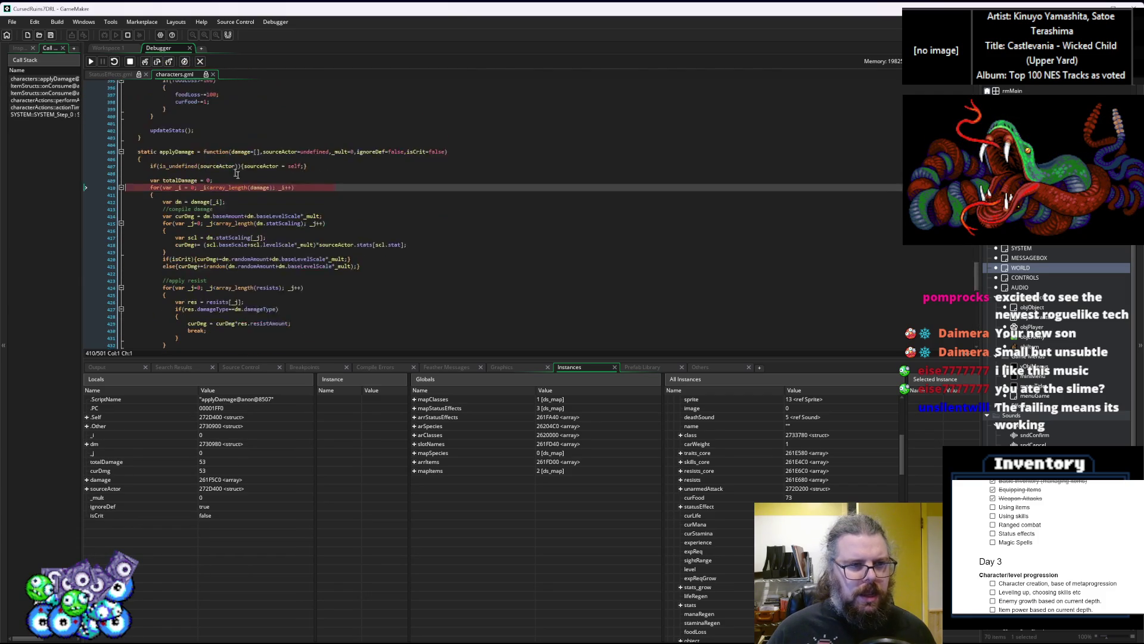
pyautogui.scroll(-2, 242, 178)
pyautogui.moveTo(188, 234)
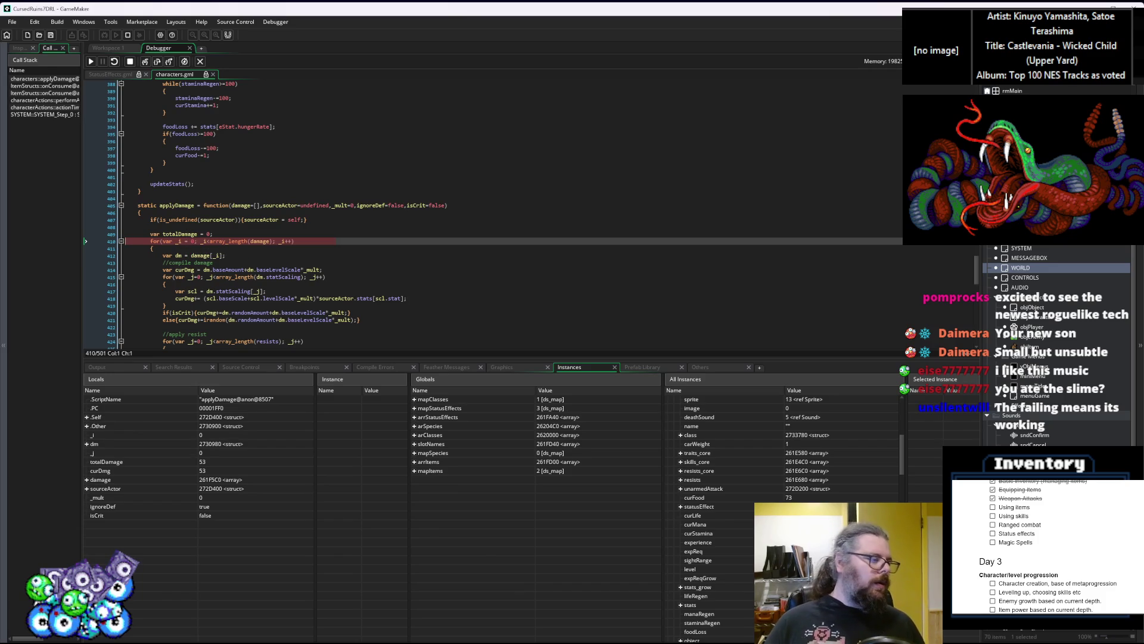
pyautogui.click(200, 62)
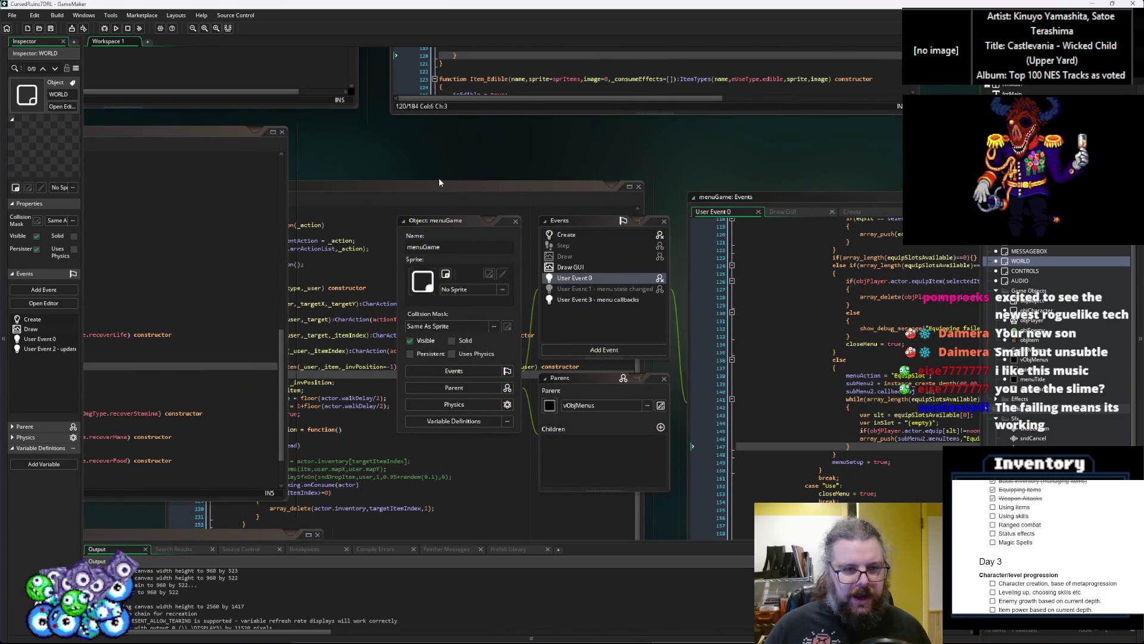
# Switch through the open code windows to applyDamage's special-damage code in characters.gml
pyautogui.click(395, 195)
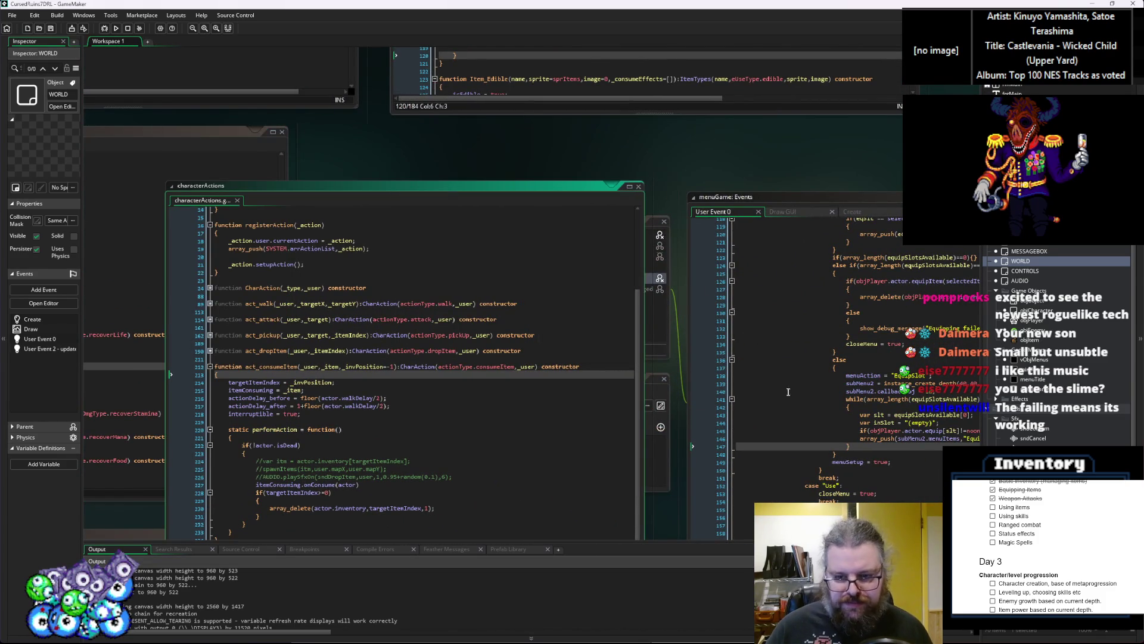
pyautogui.click(786, 387)
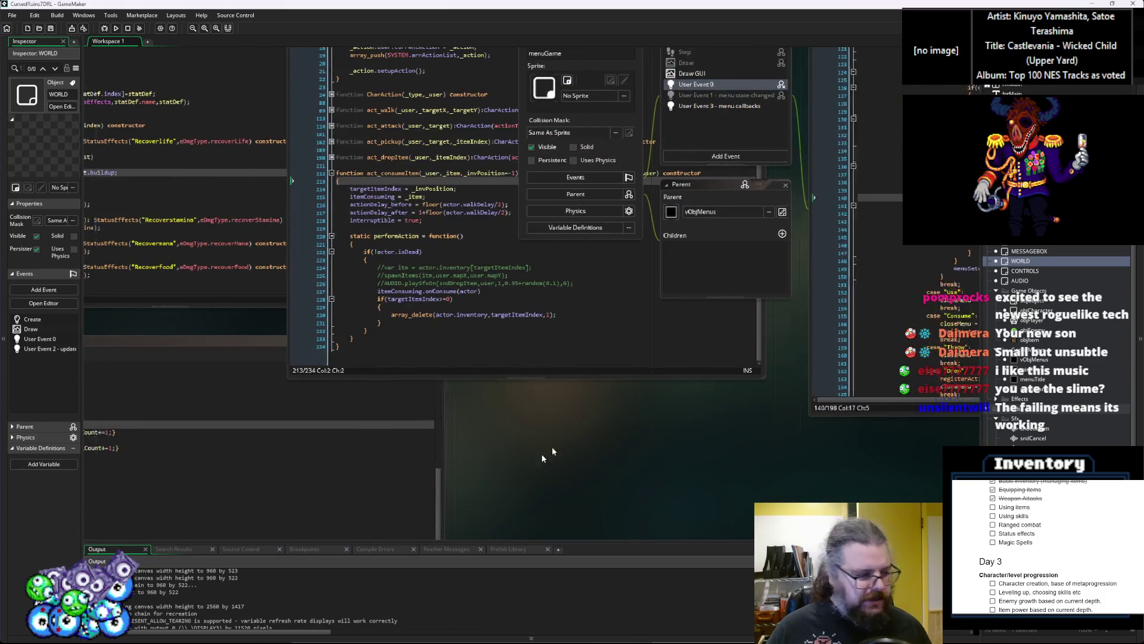
pyautogui.click(630, 285)
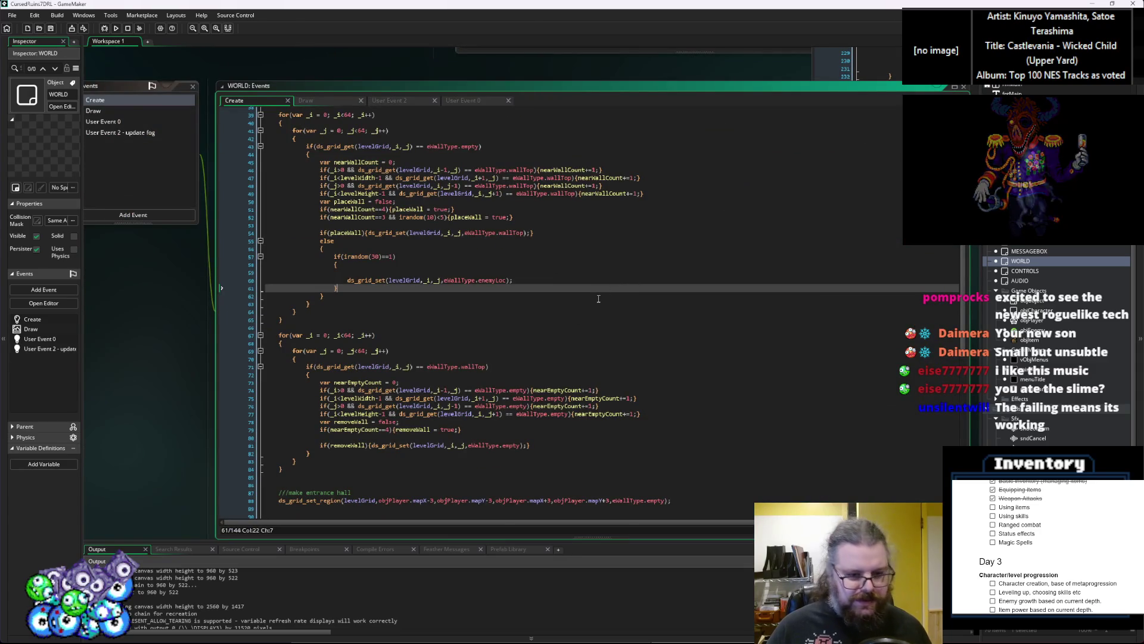
pyautogui.scroll(1, 595, 298)
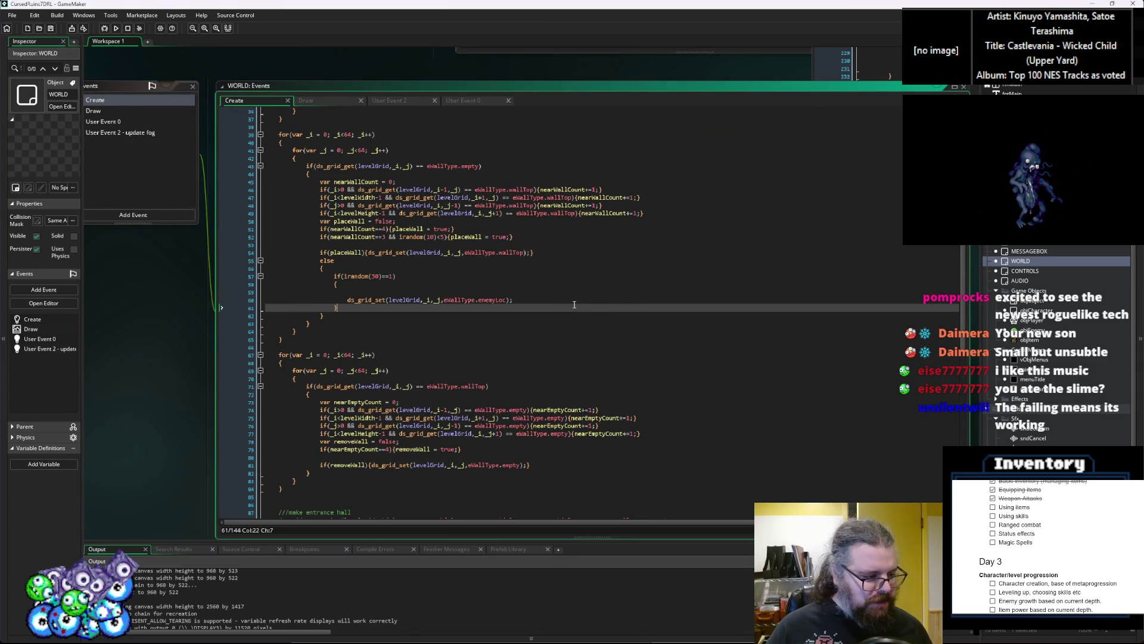
pyautogui.hotkey('ctrl', 'Tab')
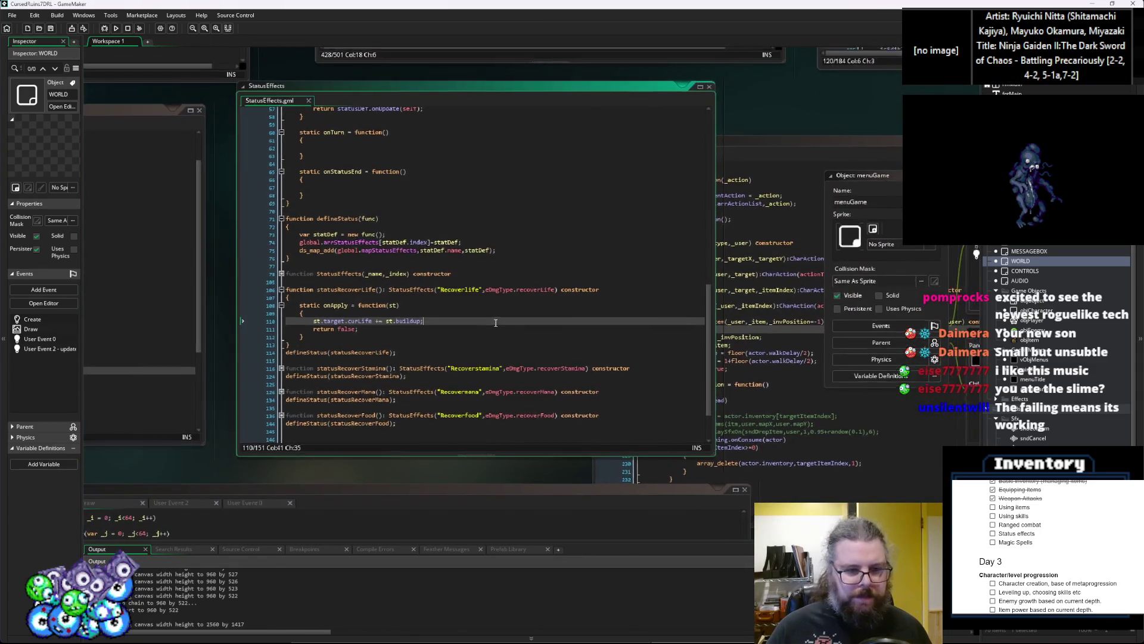
pyautogui.moveTo(499, 383); pyautogui.dragTo(257, 356)
pyautogui.hotkey('ctrl', 'Tab')
pyautogui.hotkey('ctrl', 'Tab')
pyautogui.hotkey('ctrl', 'Tab')
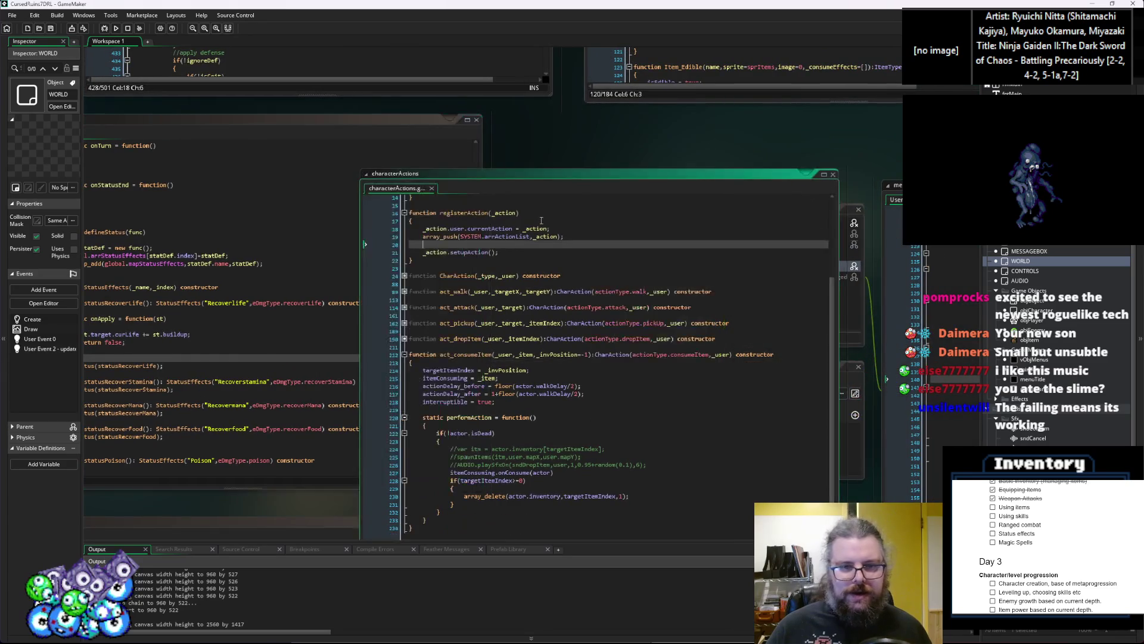
pyautogui.click(501, 364)
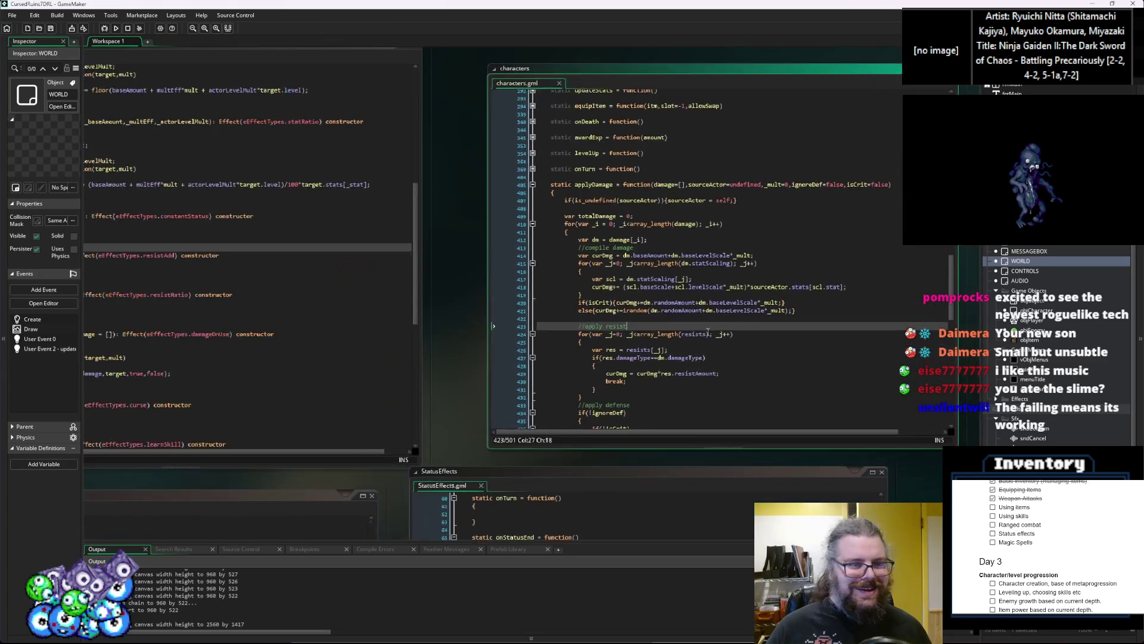
pyautogui.press('Down')
pyautogui.press('Down')
pyautogui.press('Down')
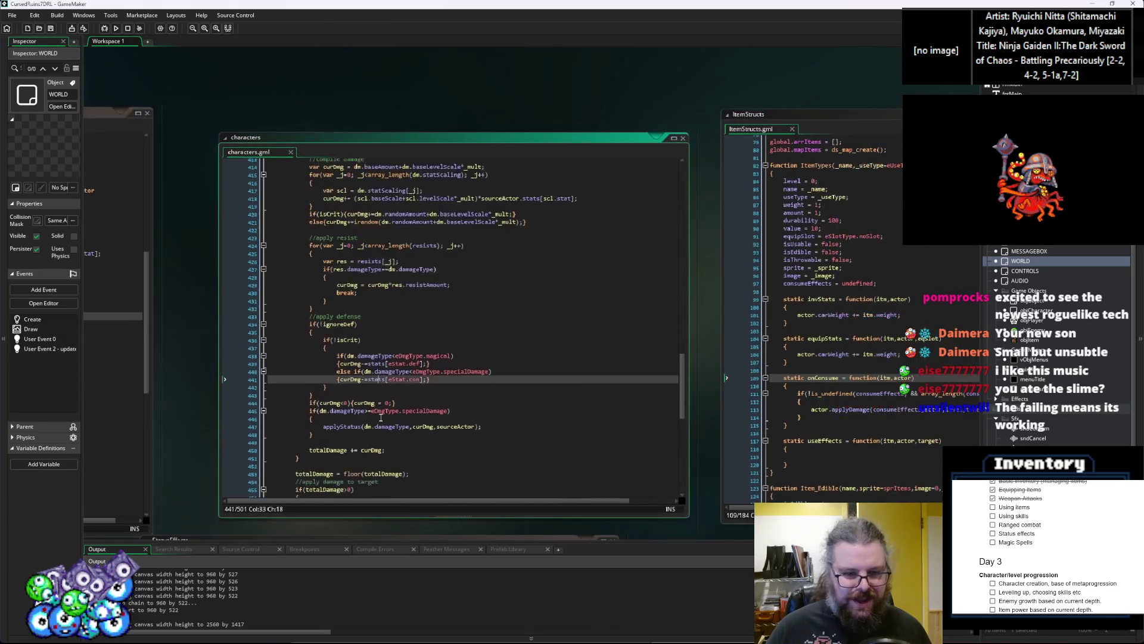
pyautogui.scroll(-1, 385, 412)
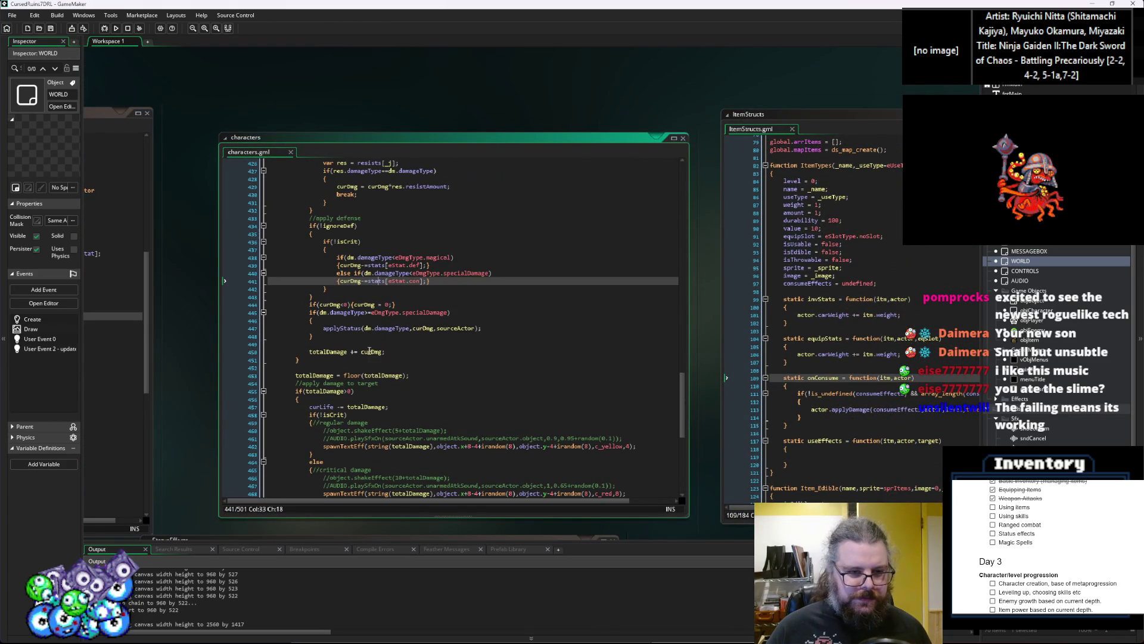
# Add an else { } branch after the special-damage block and indent totalDamage += curDmg; inside it
pyautogui.click(368, 352)
pyautogui.scroll(1, 385, 352)
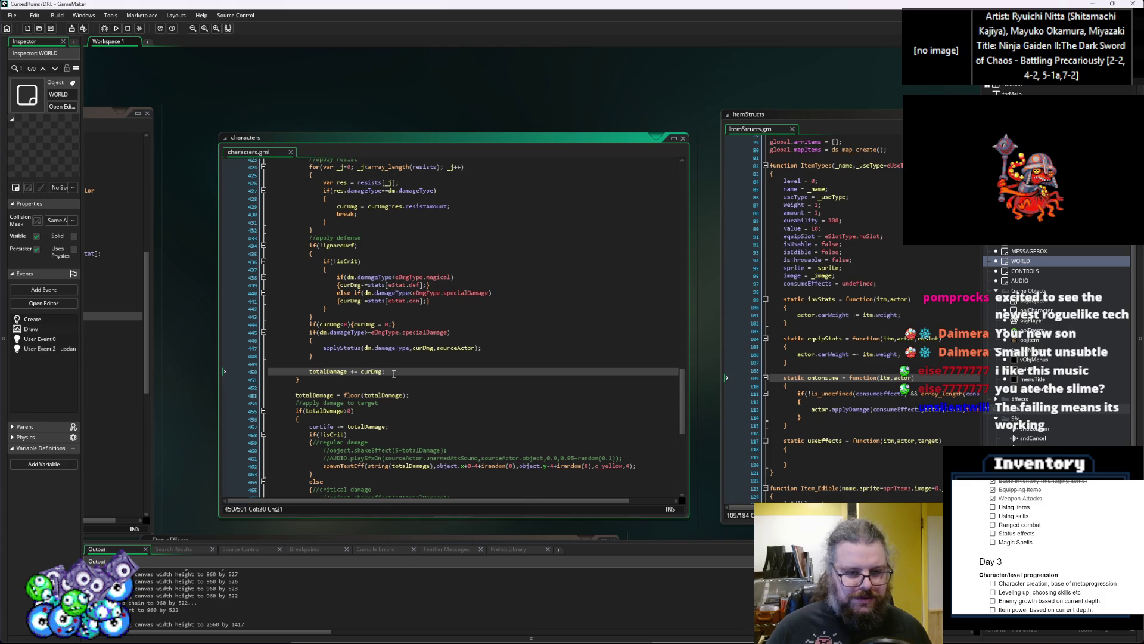
pyautogui.click(364, 356)
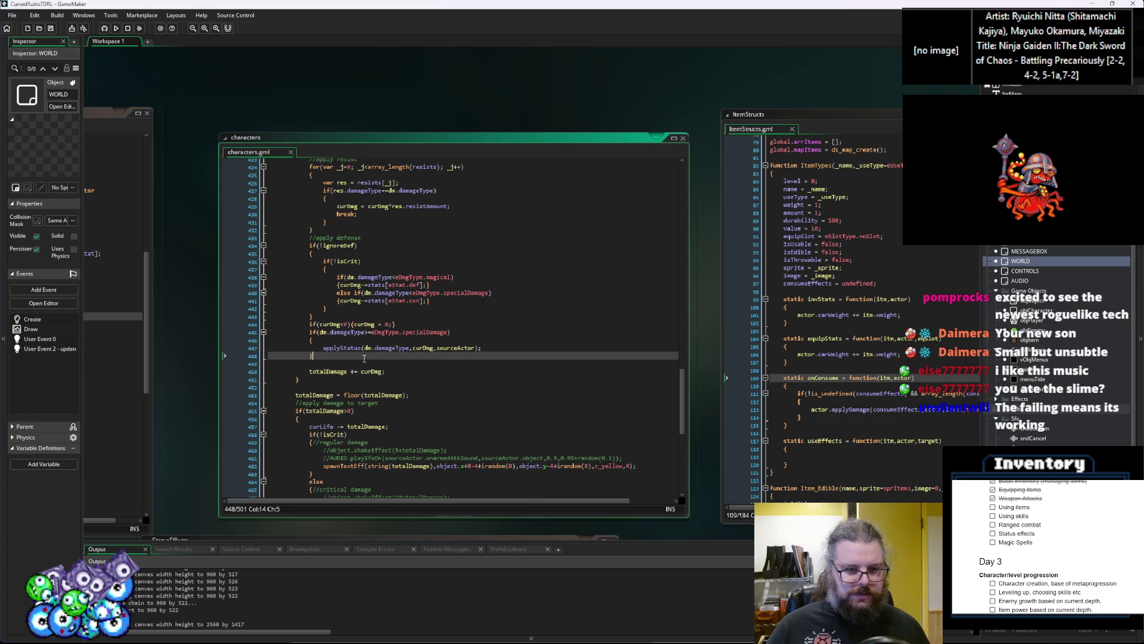
pyautogui.press('Down')
pyautogui.write('el')
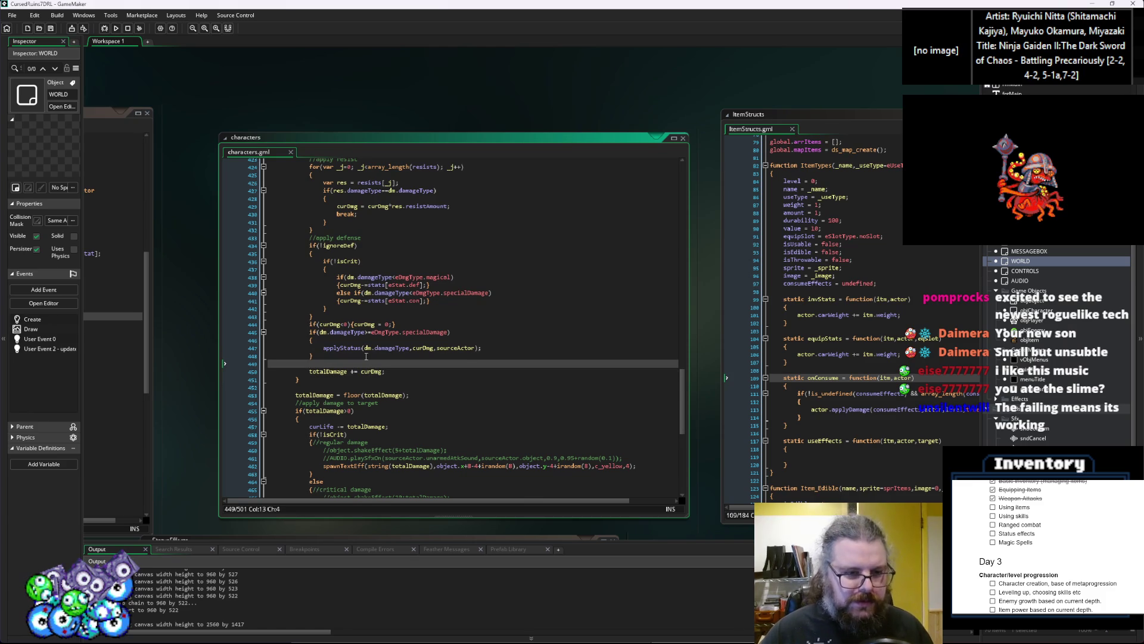
pyautogui.write('se')
pyautogui.press('Return')
pyautogui.write('{')
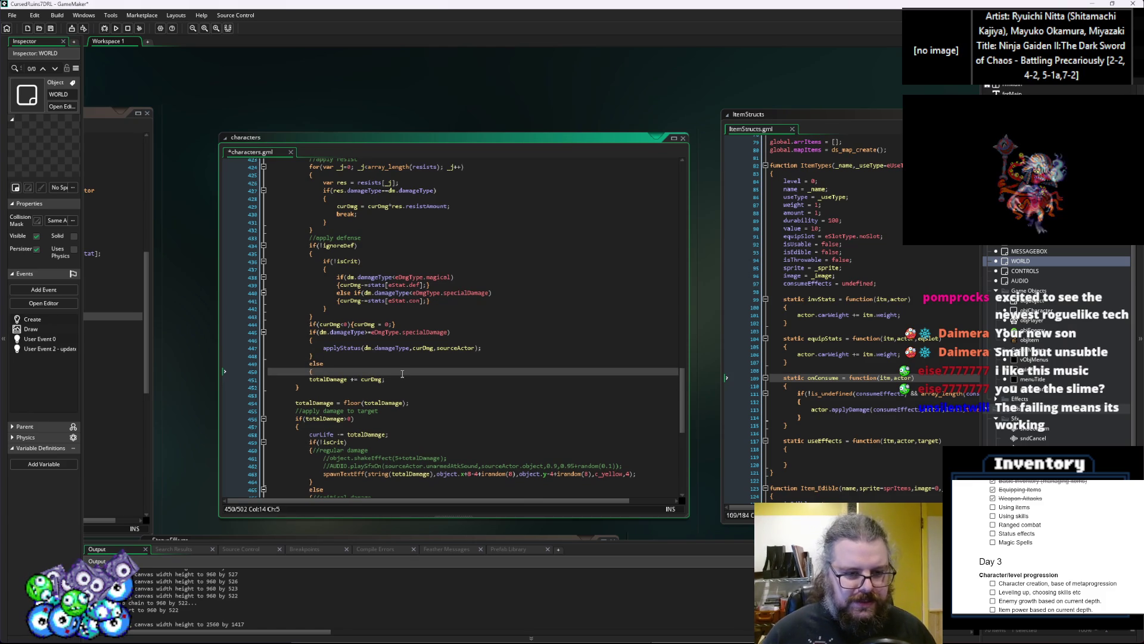
pyautogui.click(421, 379)
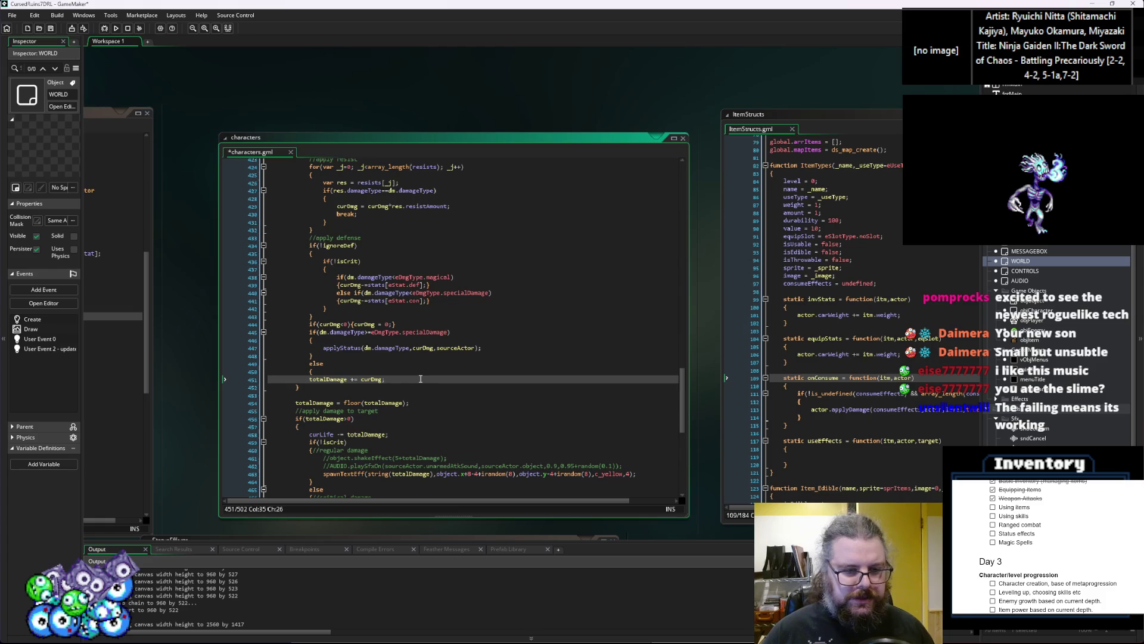
pyautogui.press('Return')
pyautogui.press('Up')
pyautogui.press('Home')
pyautogui.press('Tab')
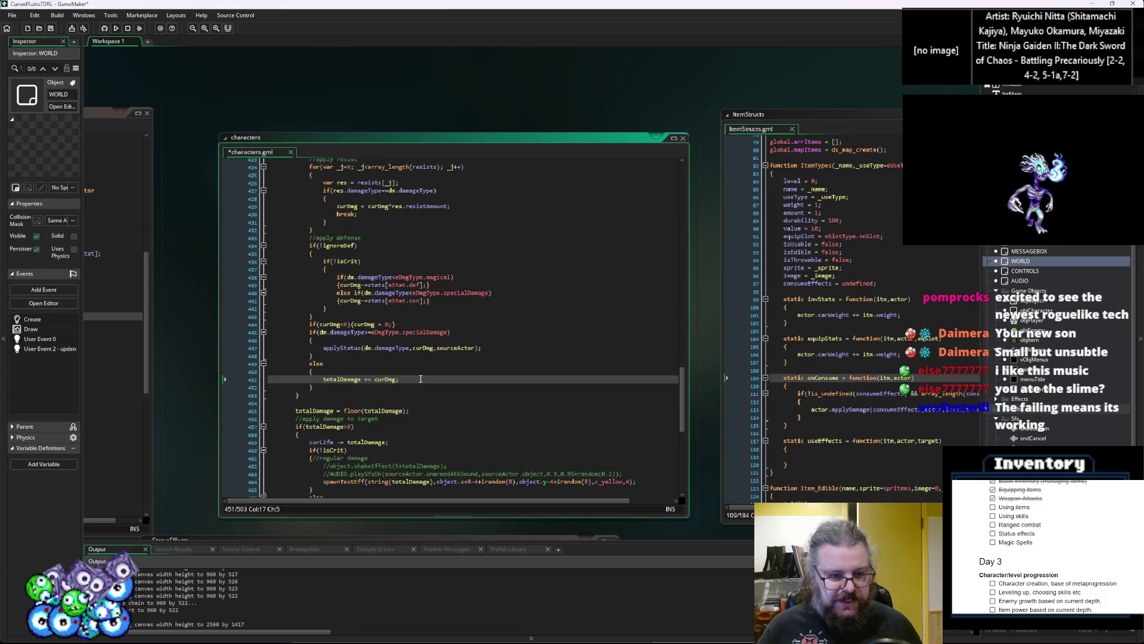
# Save characters.gml and launch the game in debug mode
pyautogui.click(51, 29)
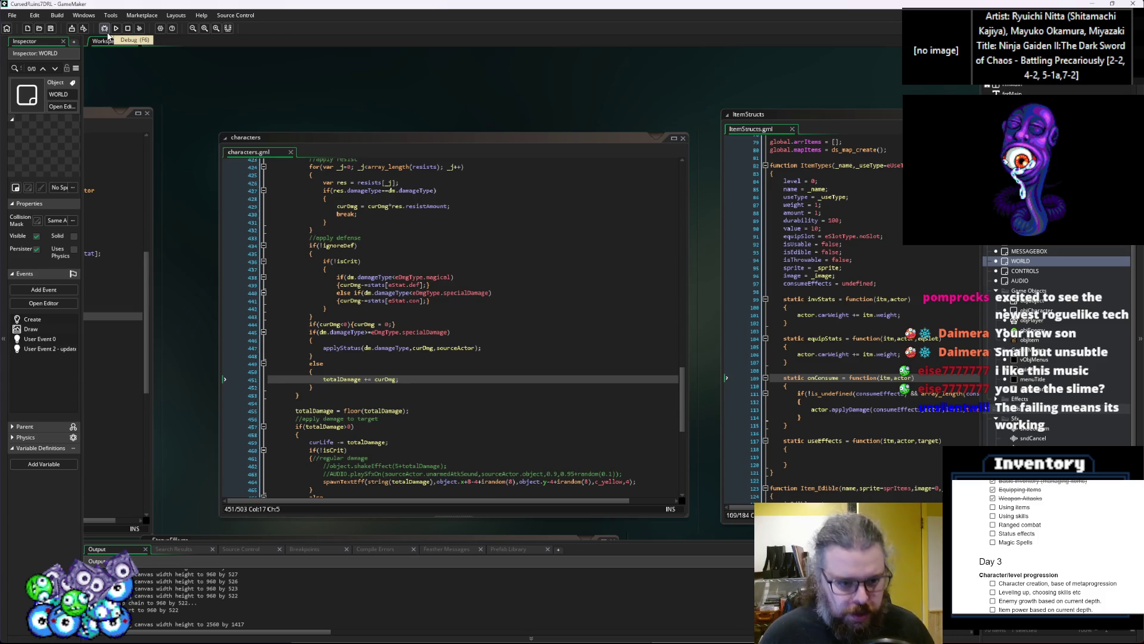
pyautogui.click(454, 372)
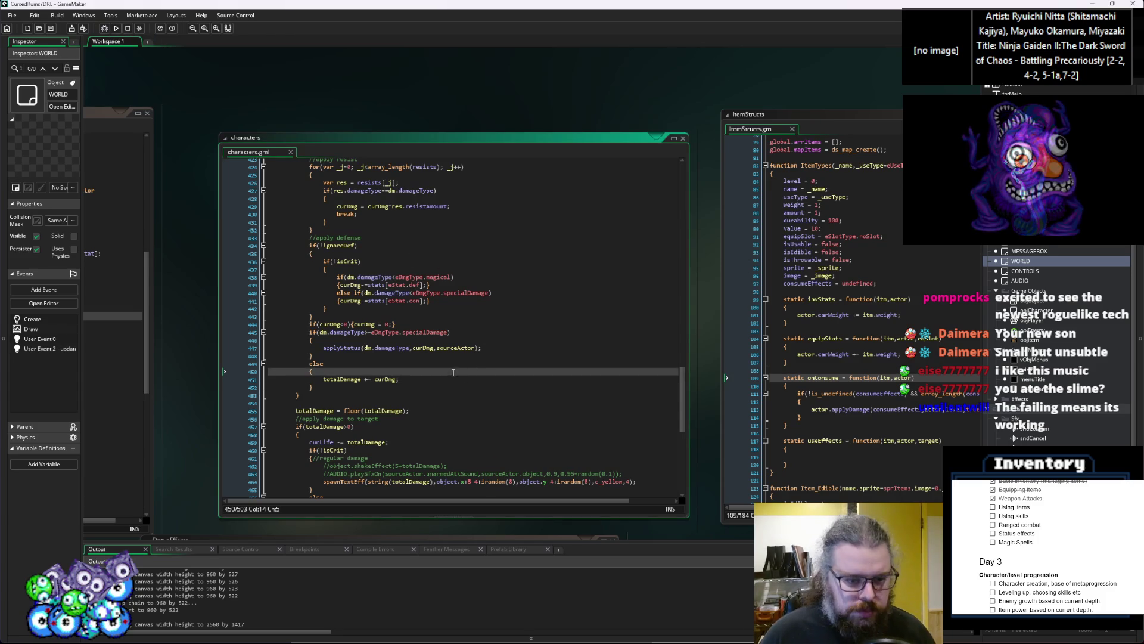
pyautogui.click(444, 376)
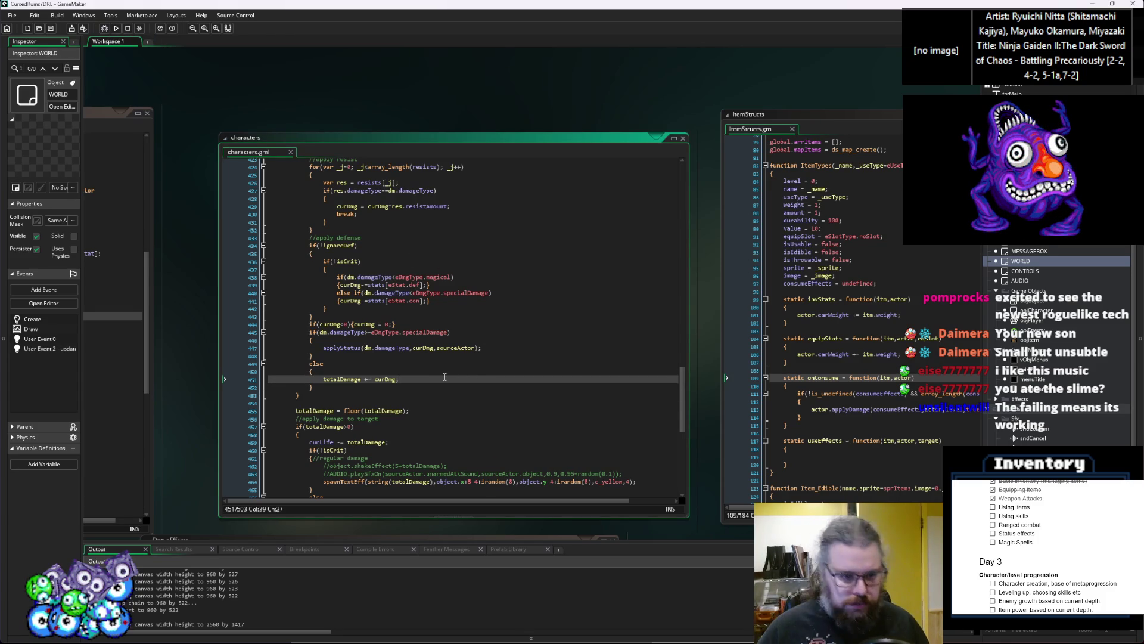
pyautogui.click(50, 29)
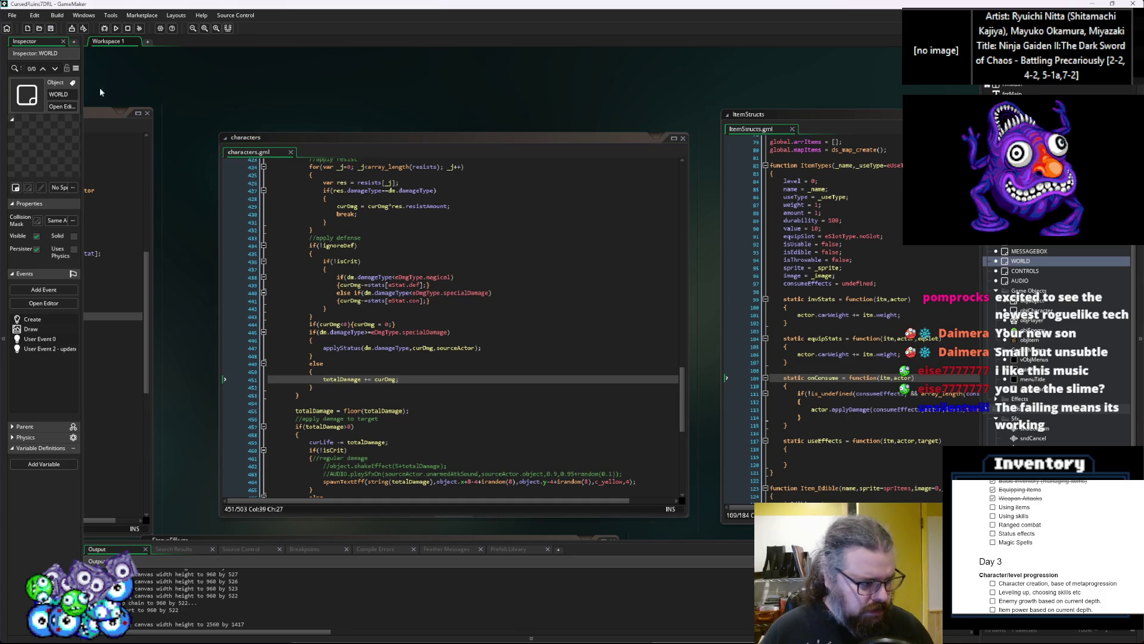
pyautogui.click(104, 29)
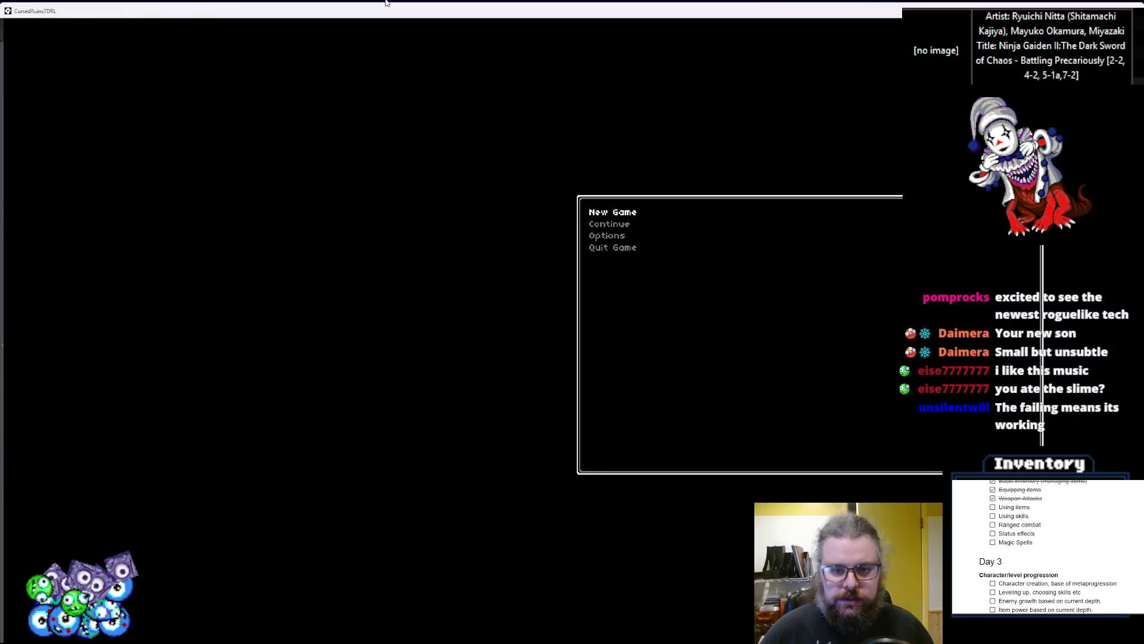
# Start a New Game and attack the slimes next to the player, killing two
pyautogui.press('Return')
pyautogui.press('Down')
pyautogui.press('Down')
pyautogui.press('Down')
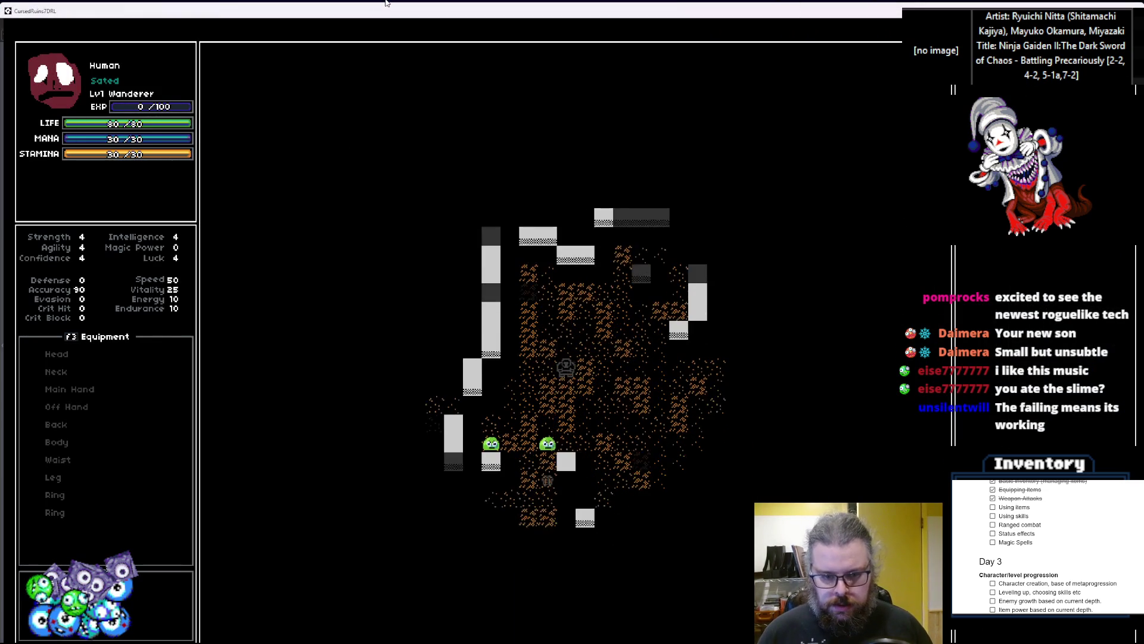
pyautogui.press('Left')
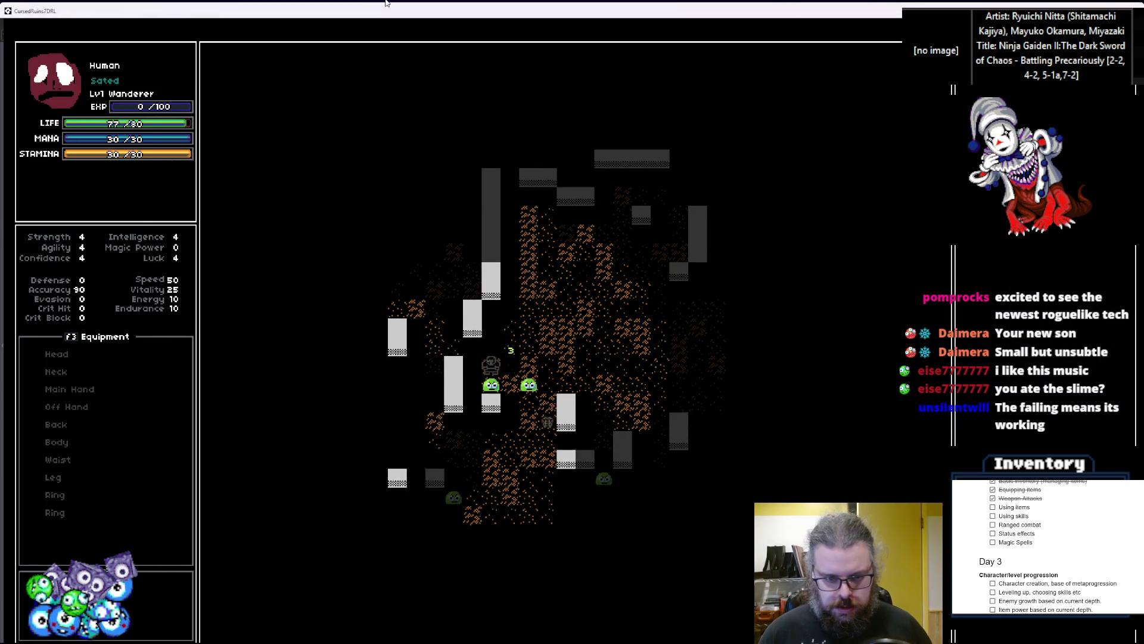
pyautogui.press('Down')
pyautogui.press('Down')
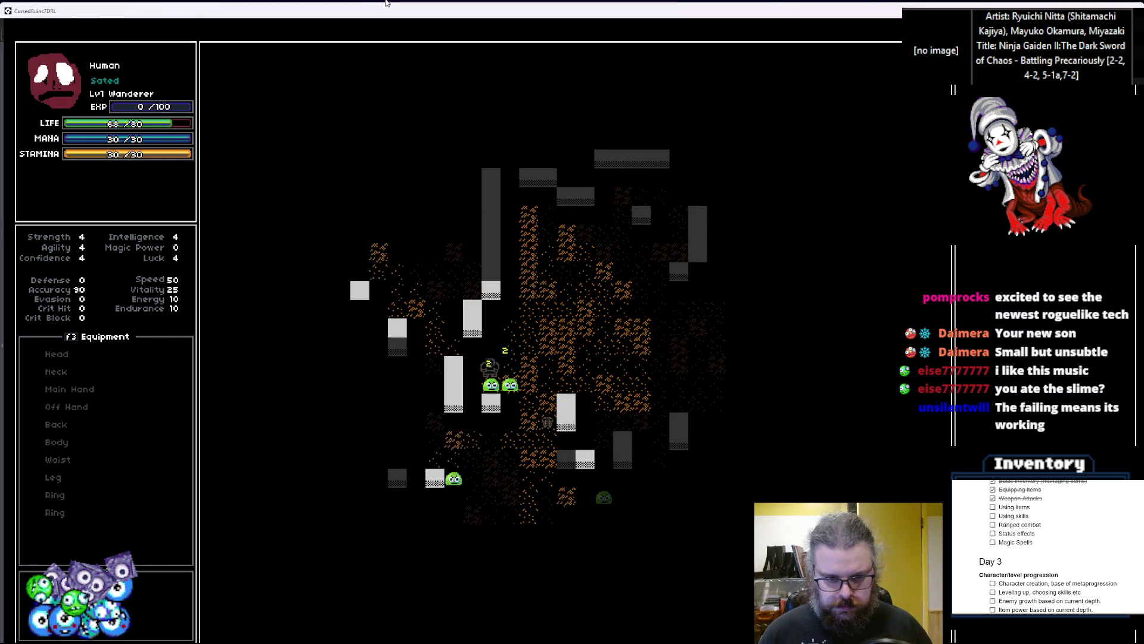
pyautogui.press('Down')
pyautogui.press('Left')
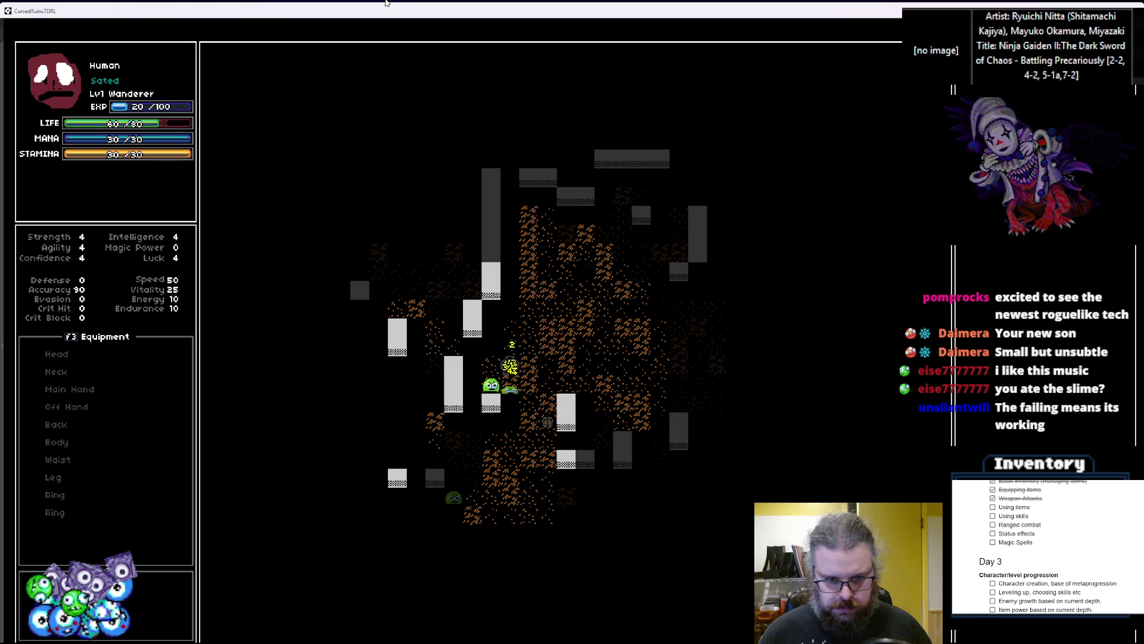
pyautogui.press('Down')
pyautogui.press('Down')
pyautogui.press('Down')
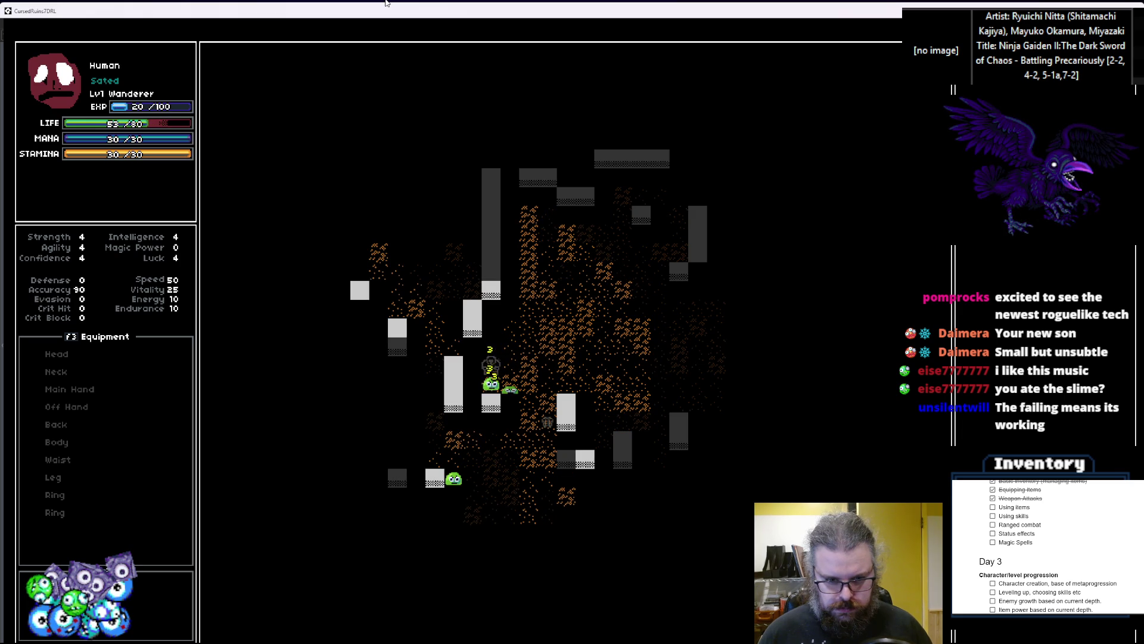
# Walk further down, kill a third slime, and reach 60 EXP
pyautogui.press('Down')
pyautogui.press('Down')
pyautogui.press('Down')
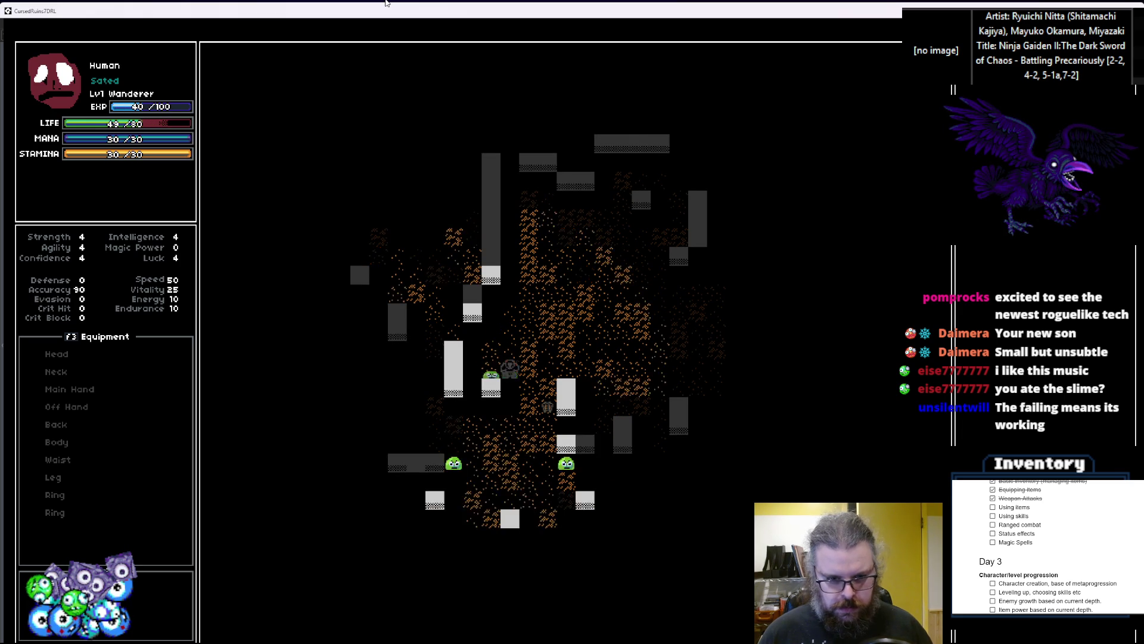
pyautogui.press('Right')
pyautogui.press('Left')
pyautogui.press('Left')
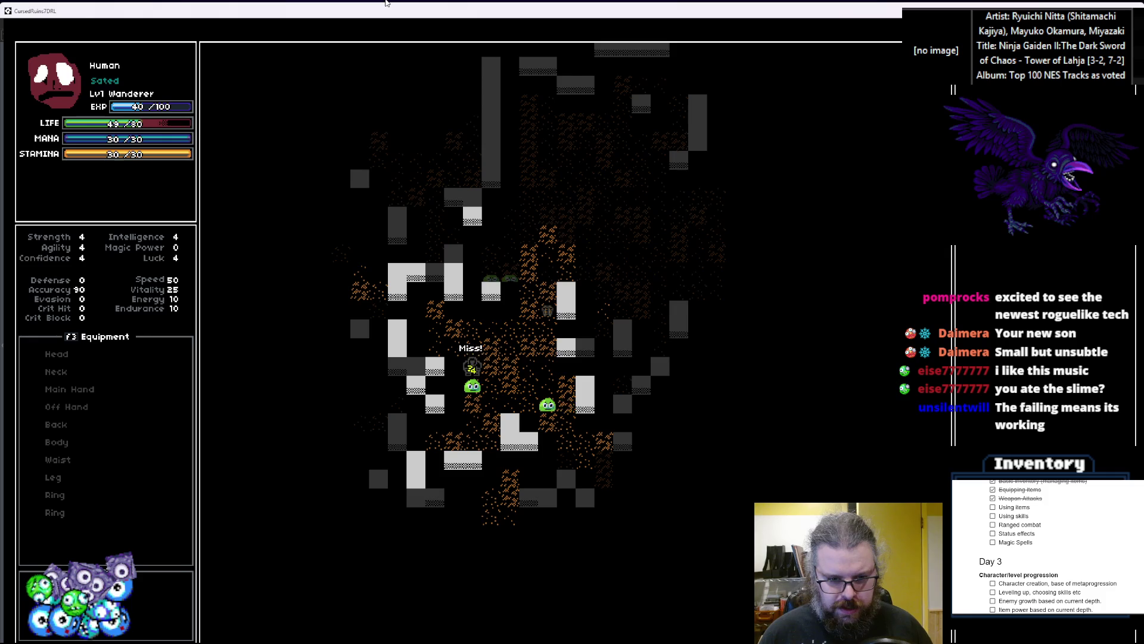
pyautogui.press('Down')
pyautogui.press('Down')
pyautogui.press('Down')
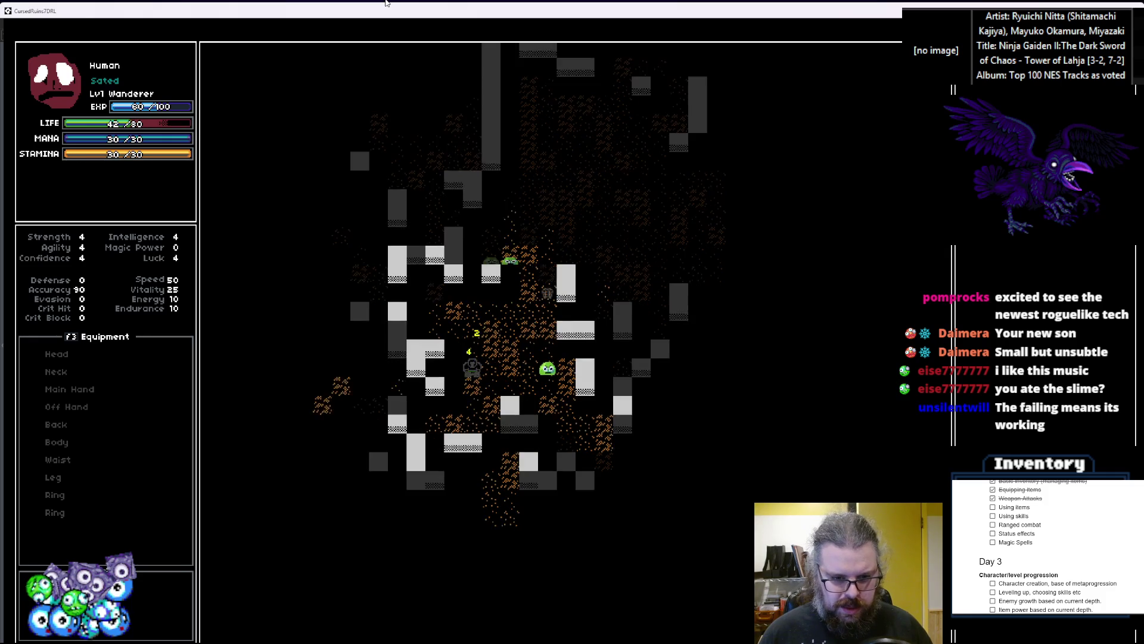
pyautogui.press('Right')
pyautogui.press('Down')
pyautogui.press('Down')
pyautogui.press('Down')
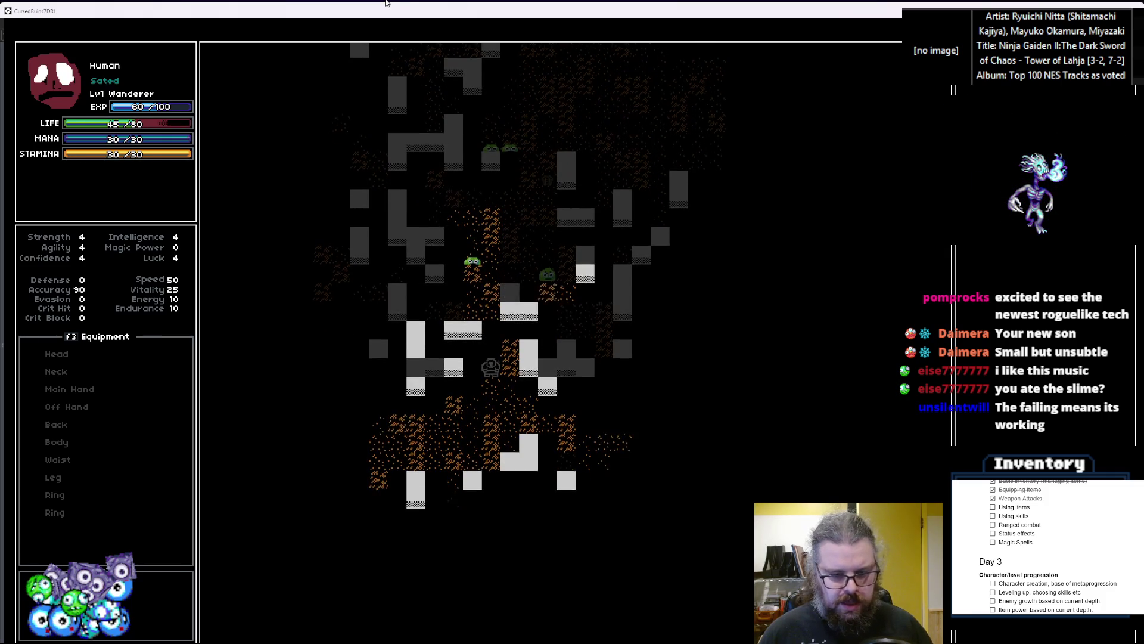